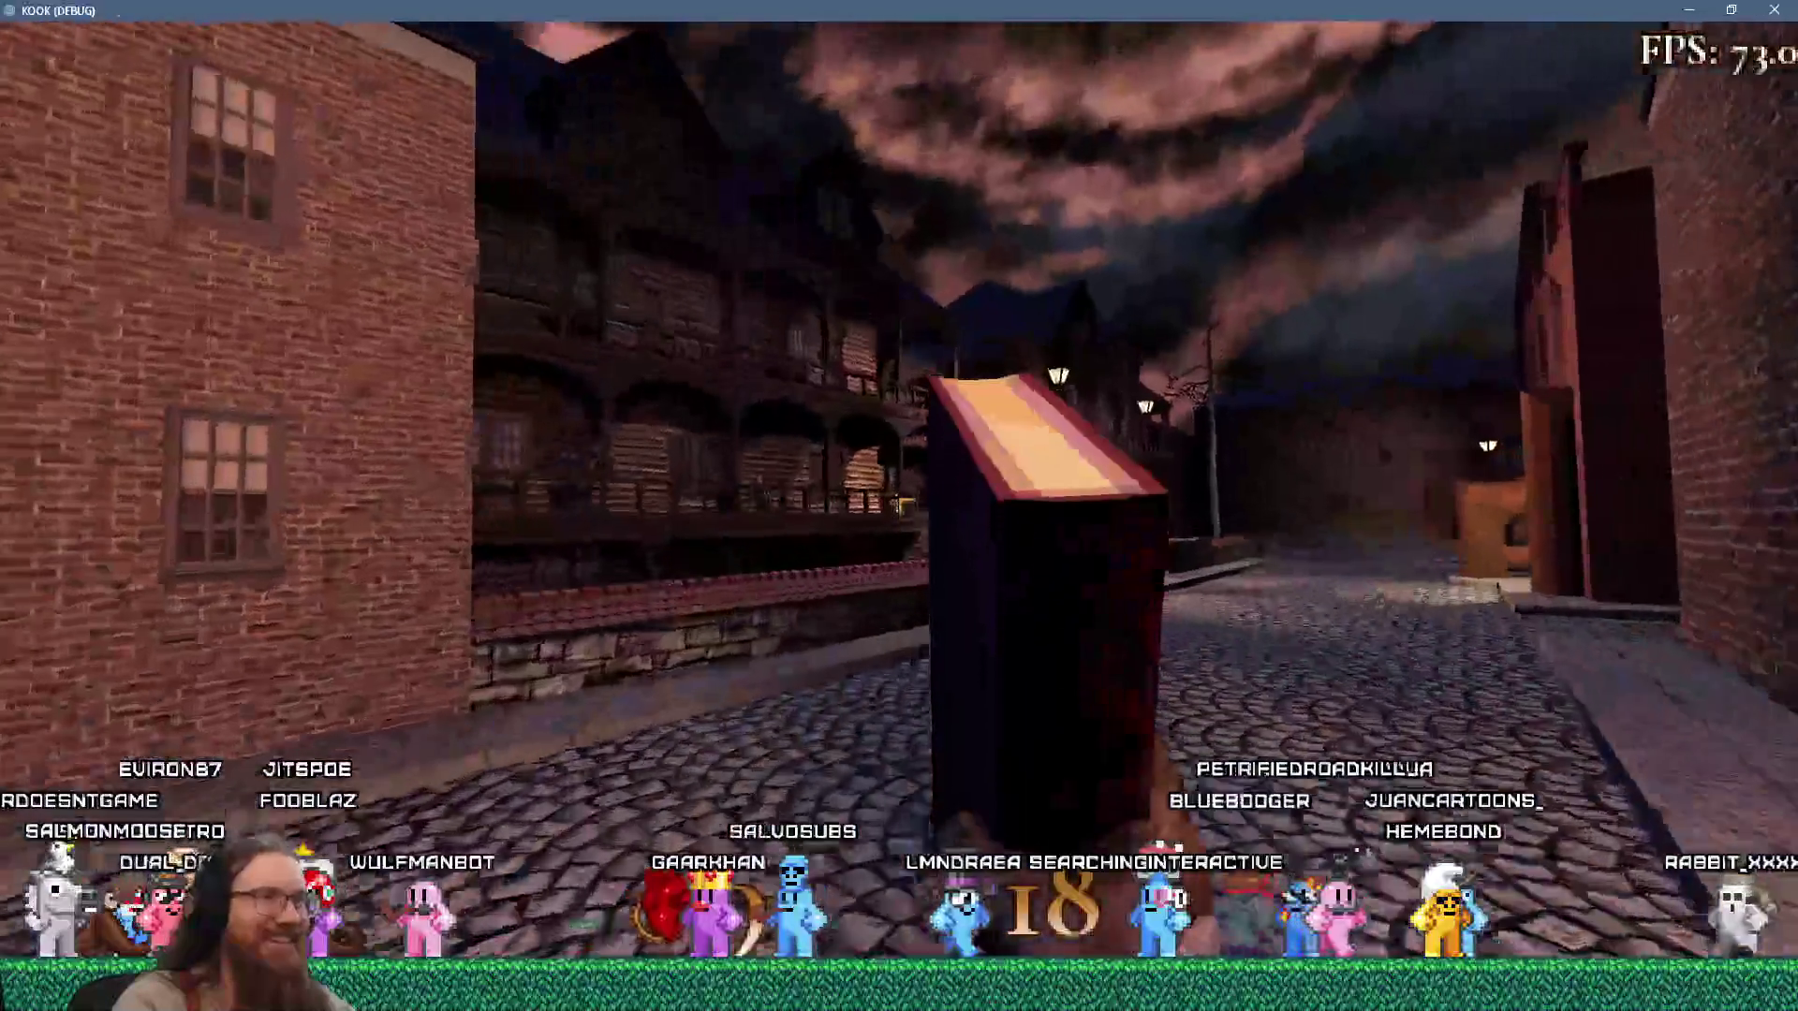
Walk along the wooden walkway, shooting the enemy on the way.
key("w")
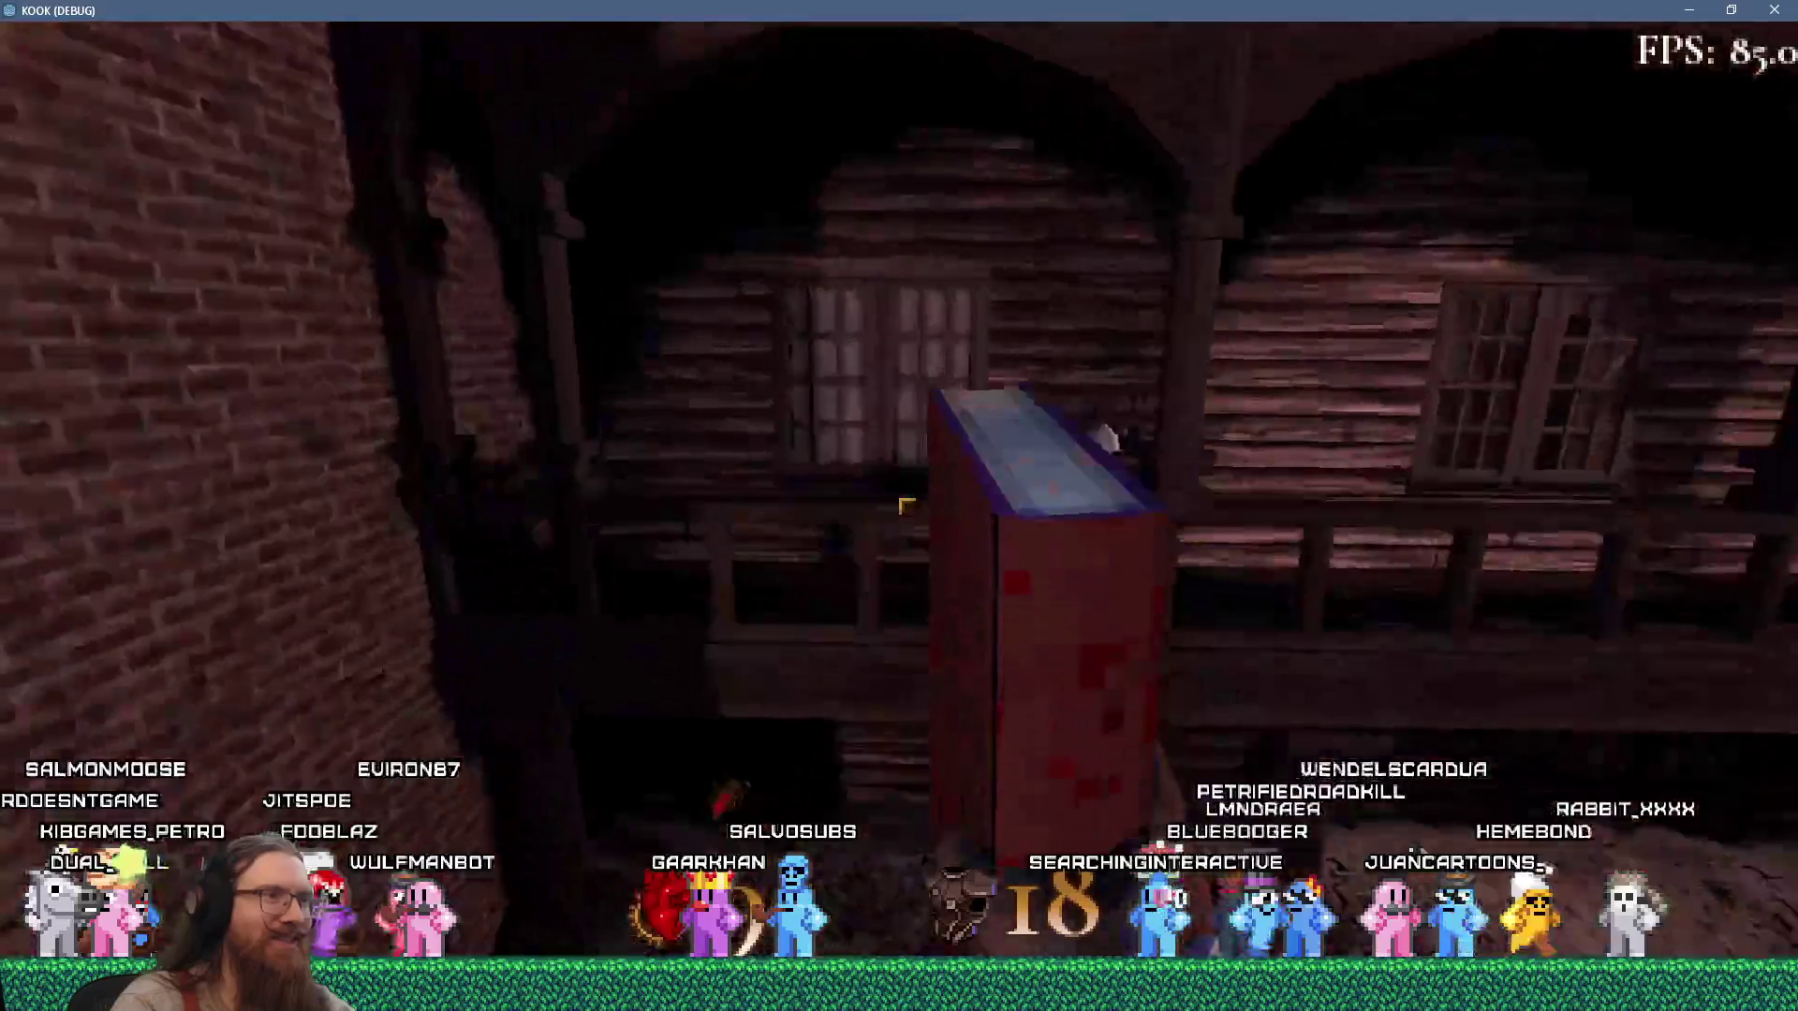
key("w")
left_click(906, 506)
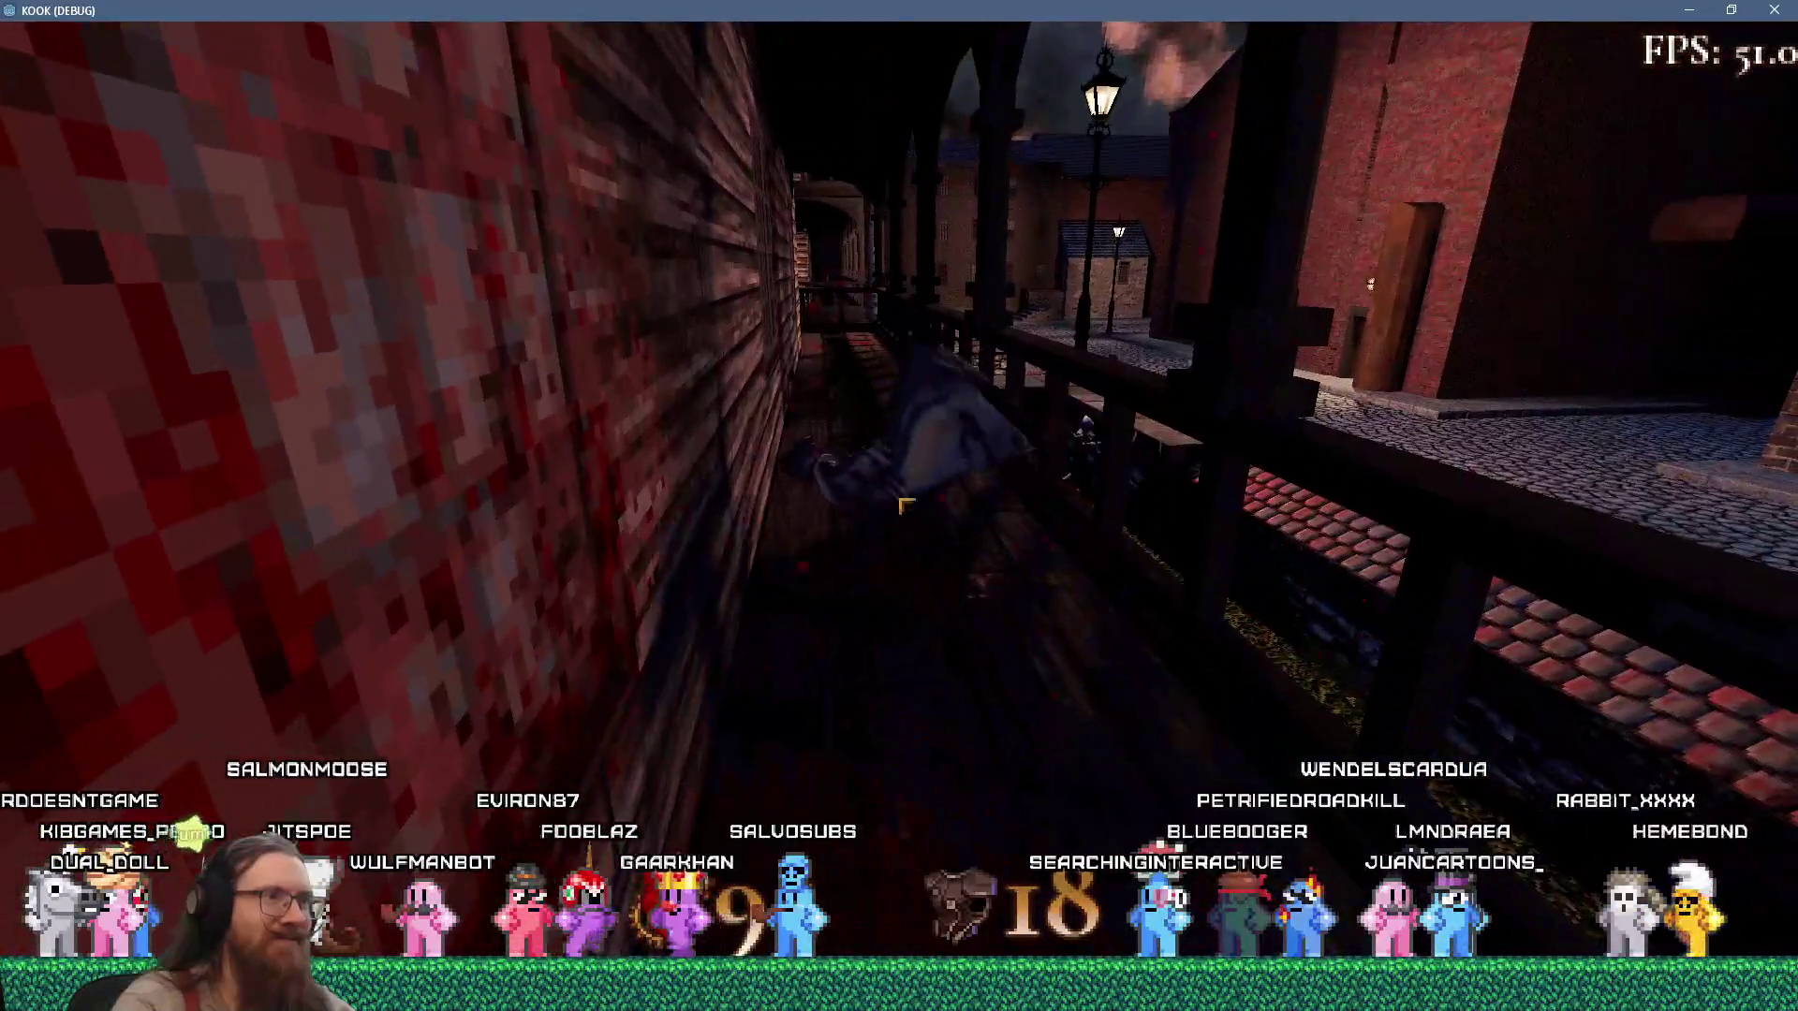
key("w")
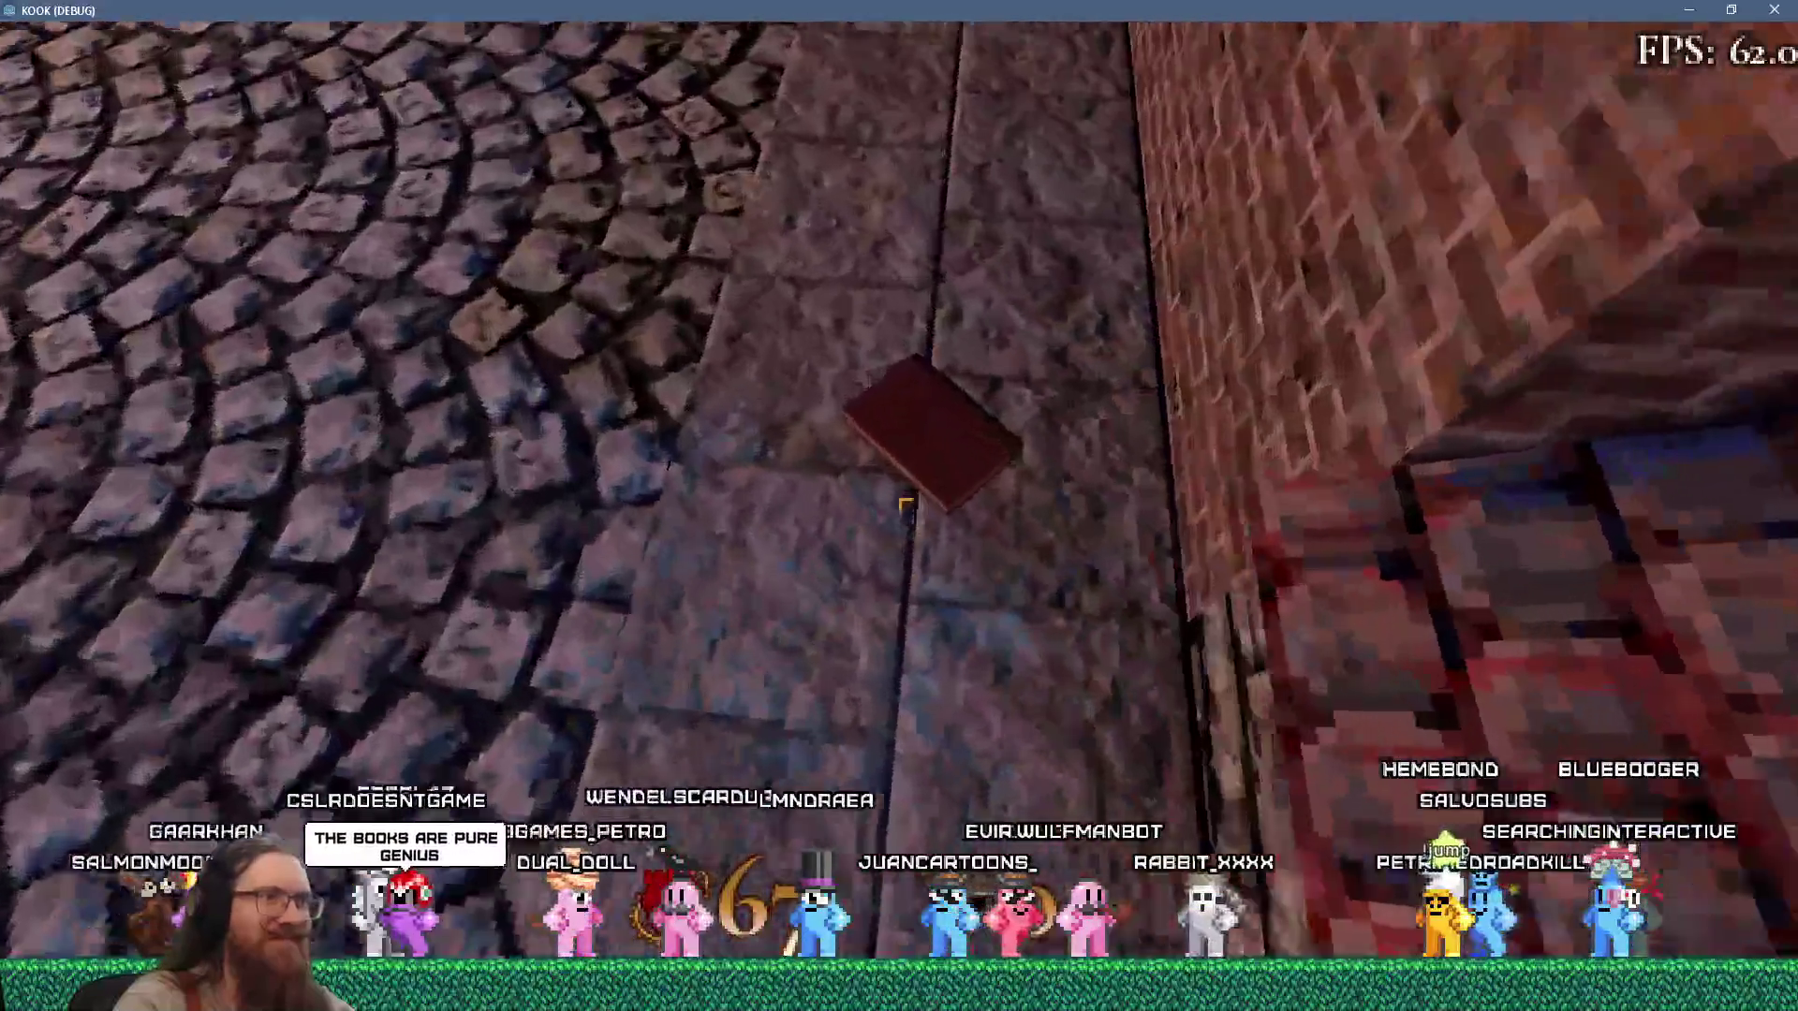
Pick up the red book, throw it onto the balcony, and grab the shotgun.
left_click(906, 503)
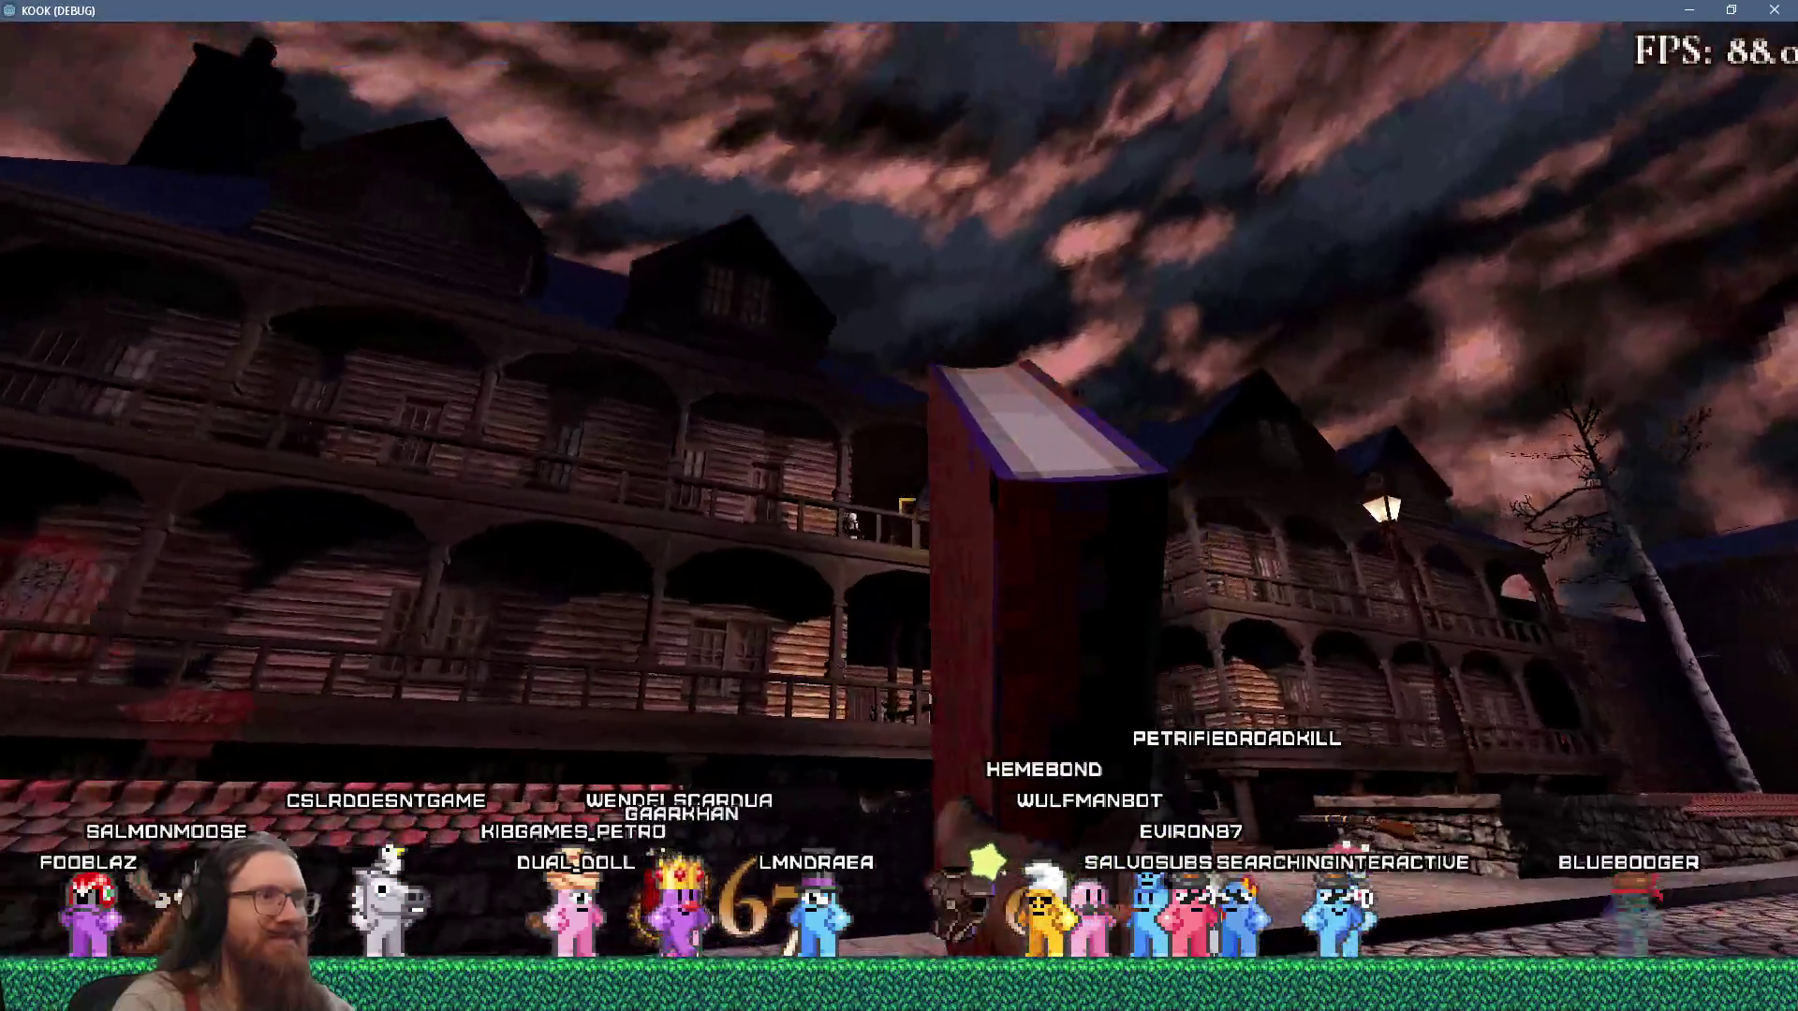
left_click(905, 506)
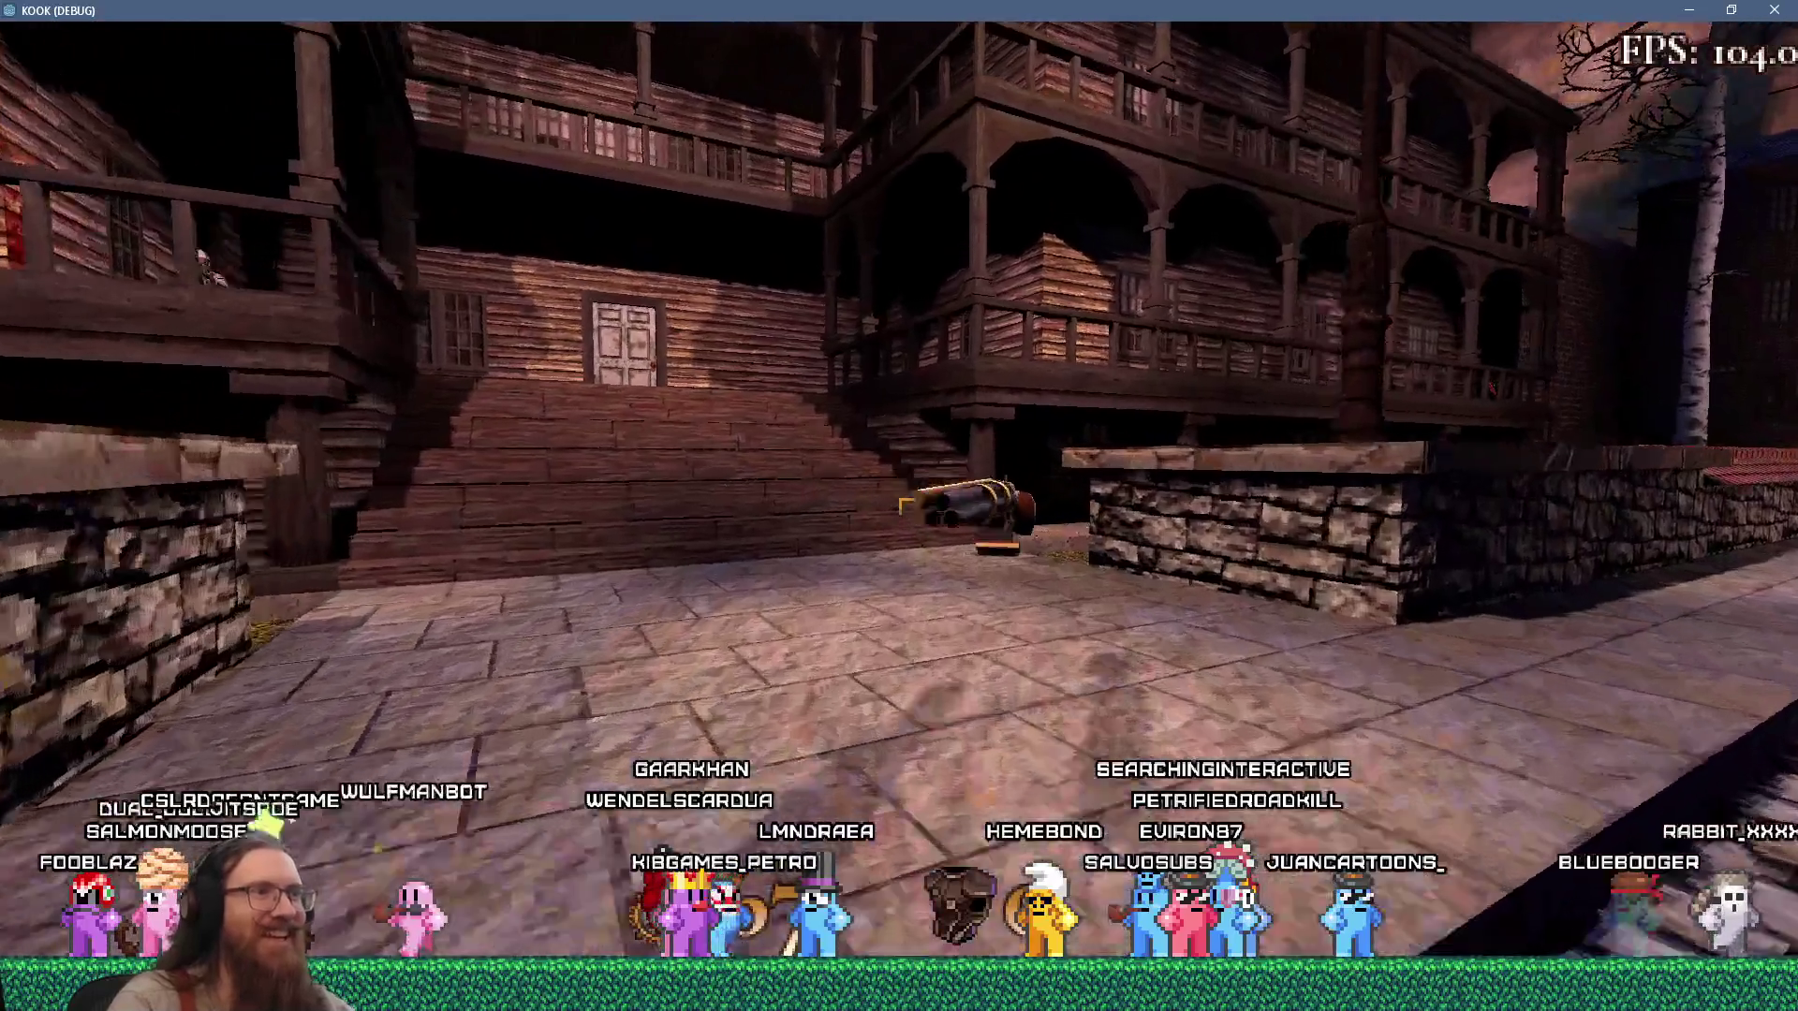
left_click(905, 505)
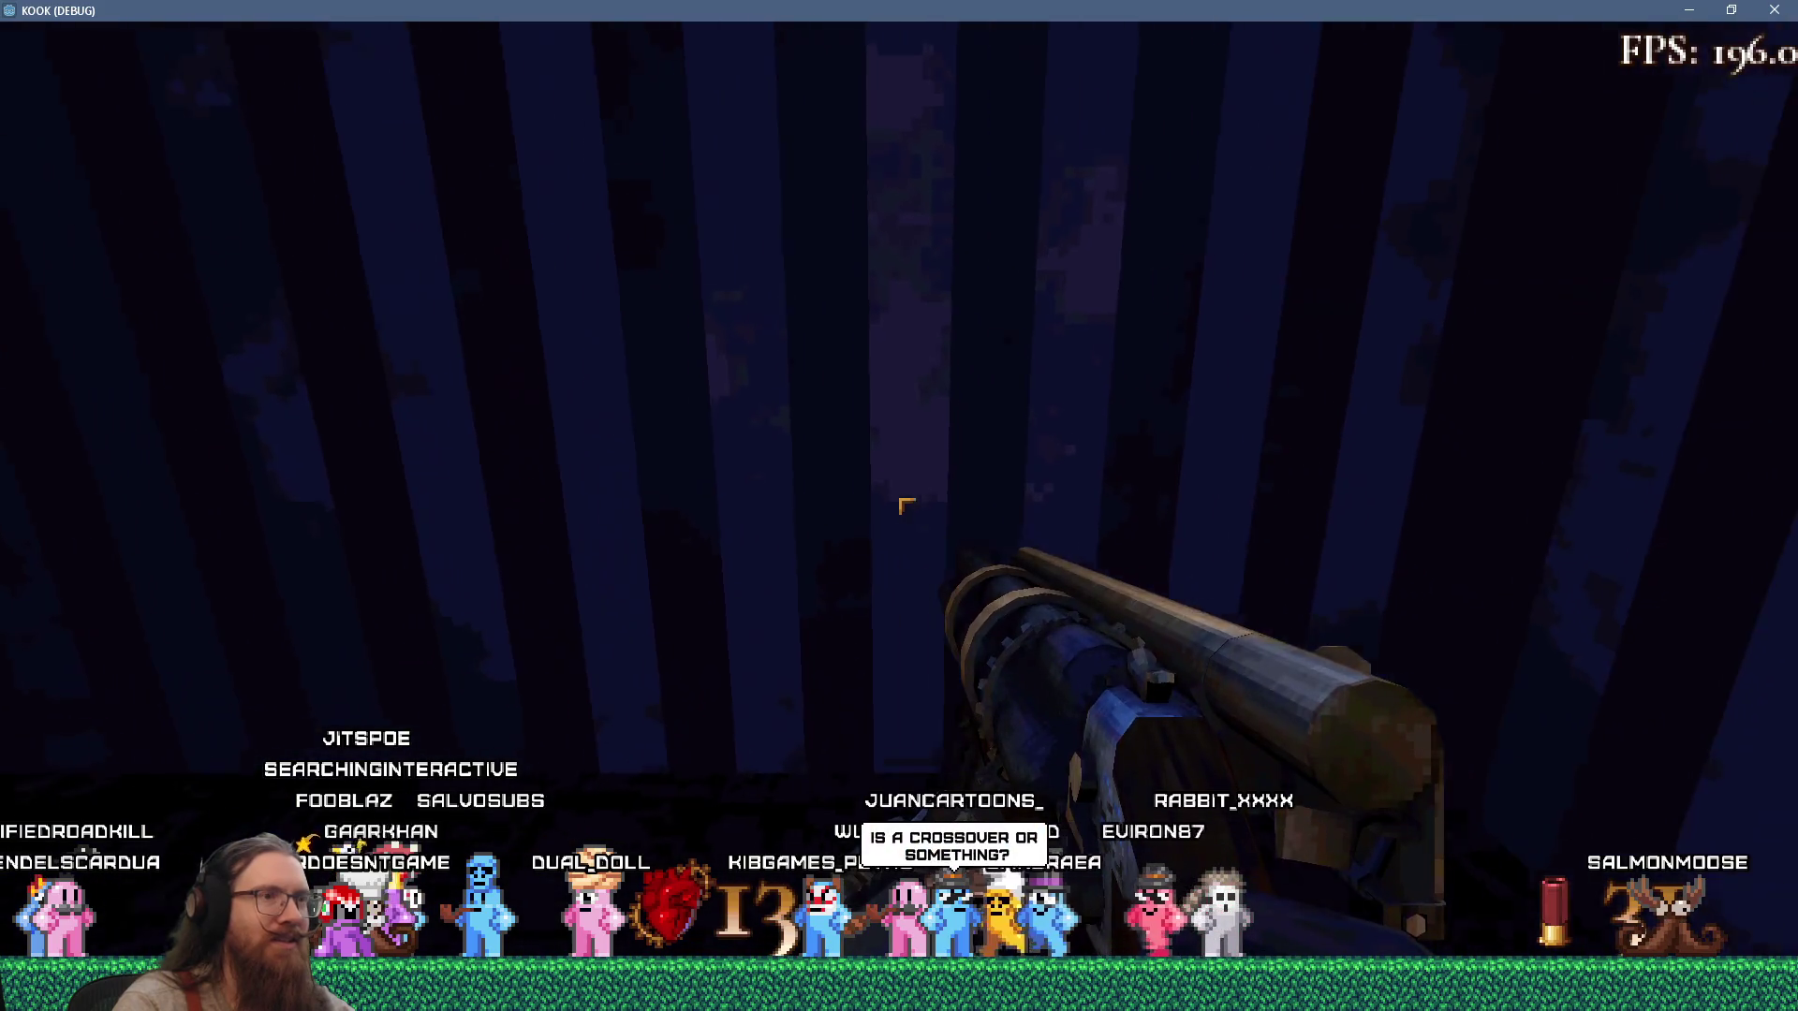
Walk through the striped corridor into the lit room and switch to the revolver.
key("w")
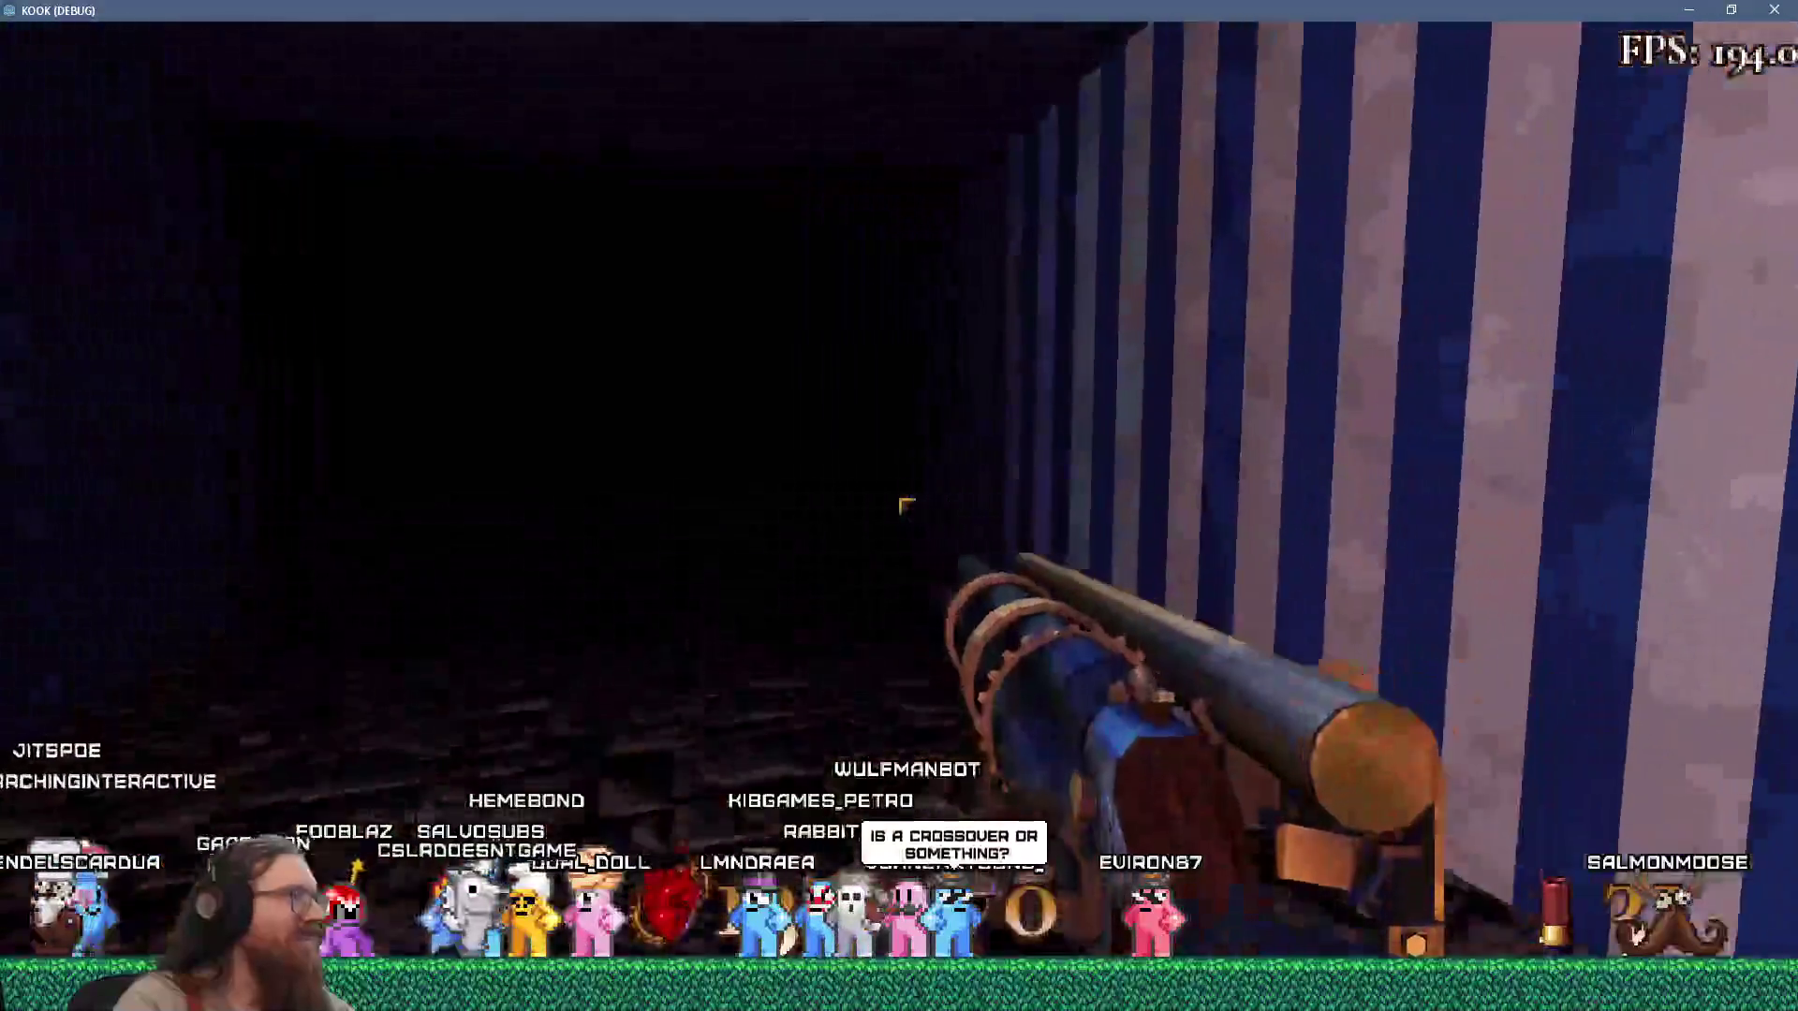
key("w")
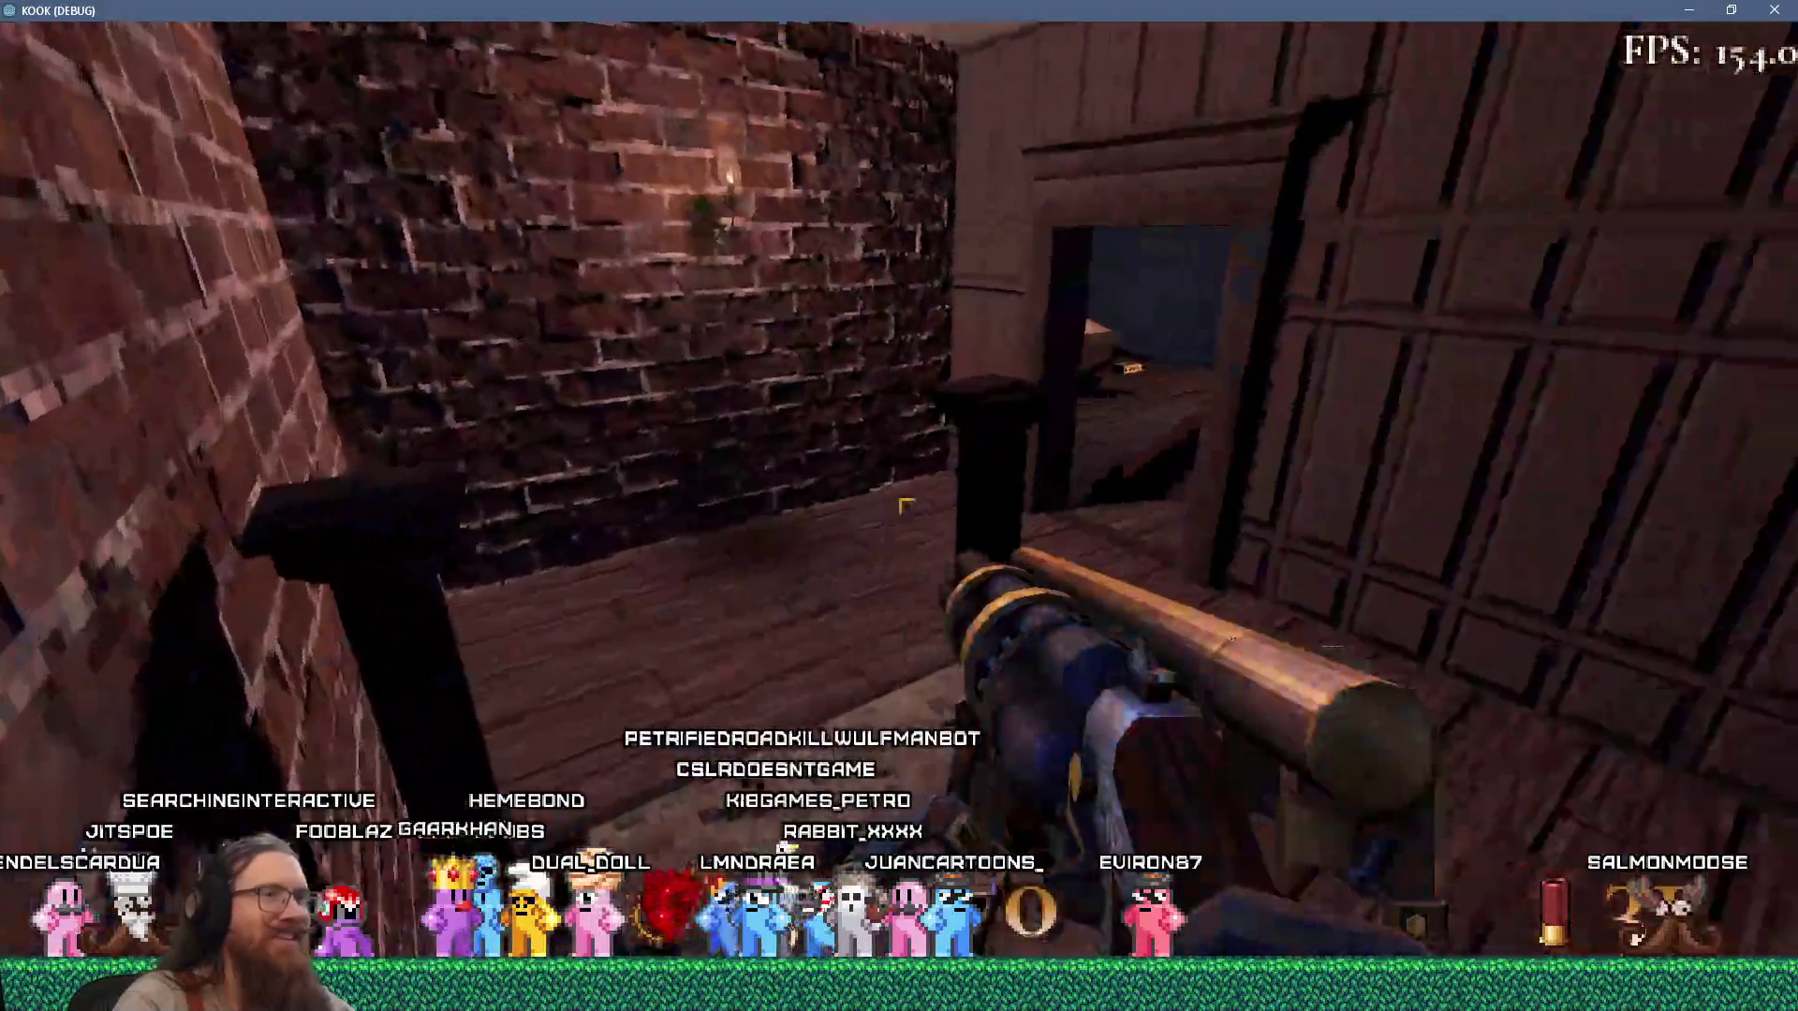
key("w")
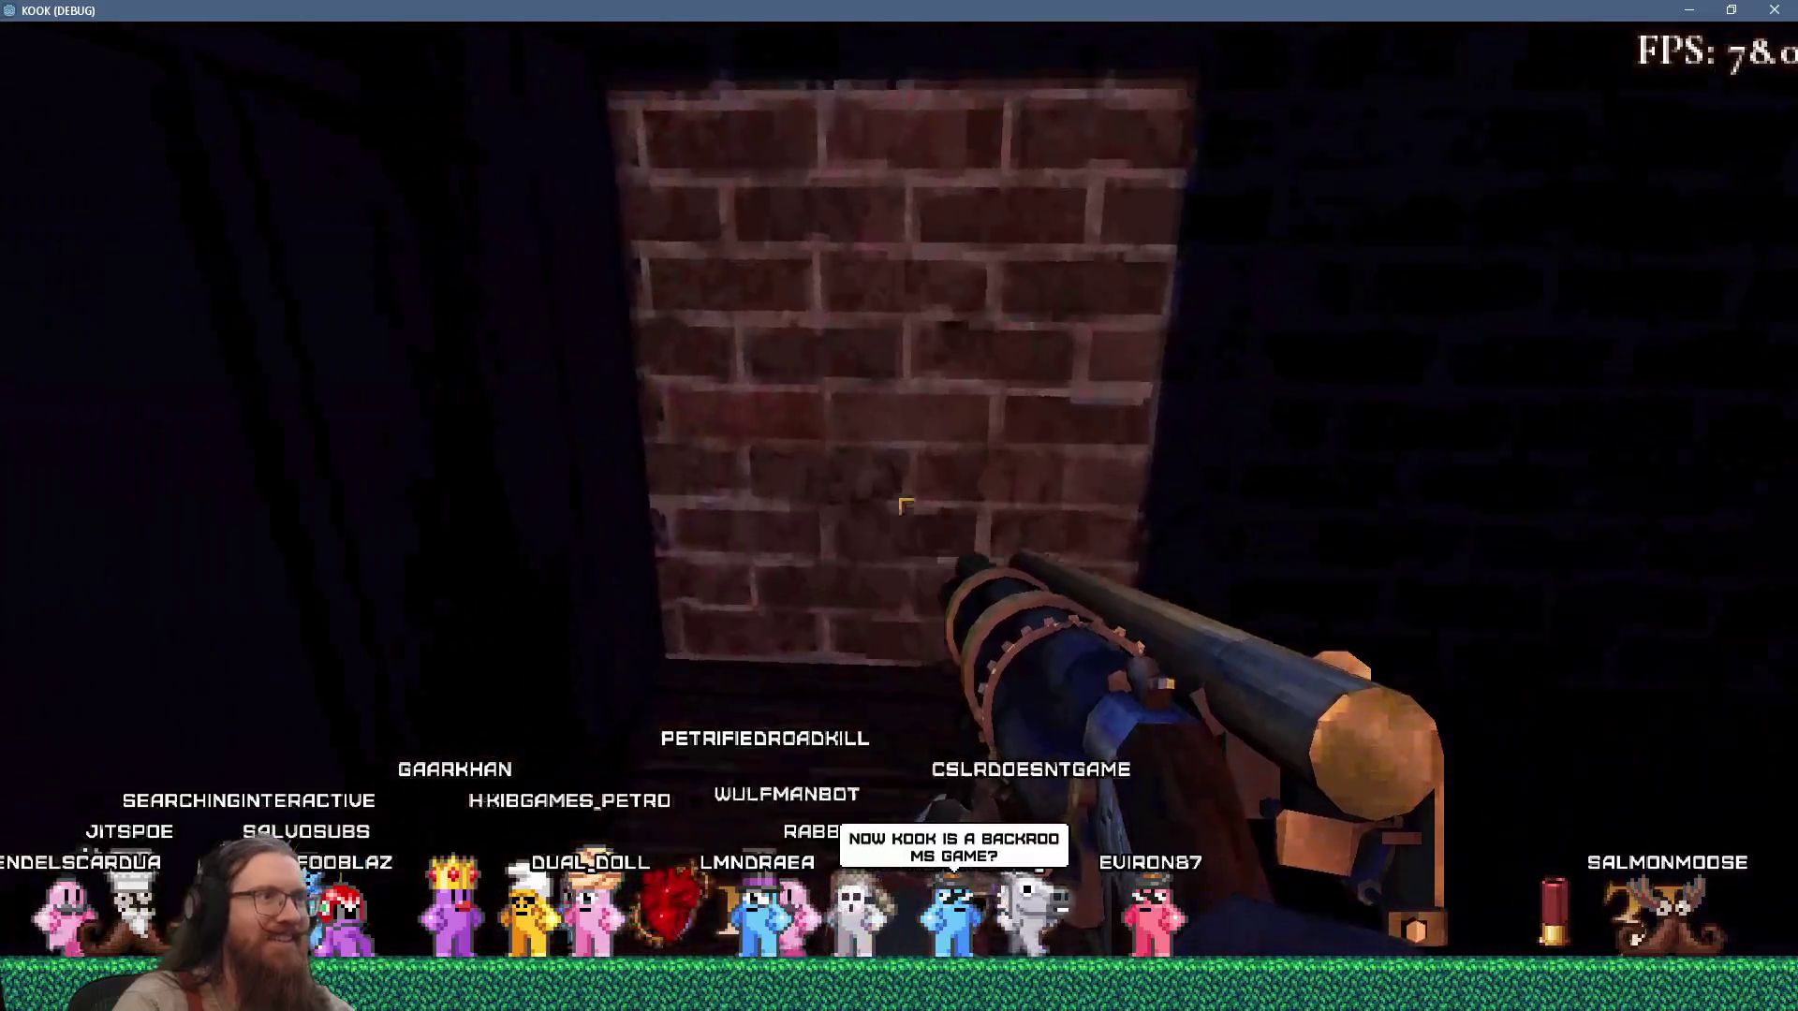
key("w")
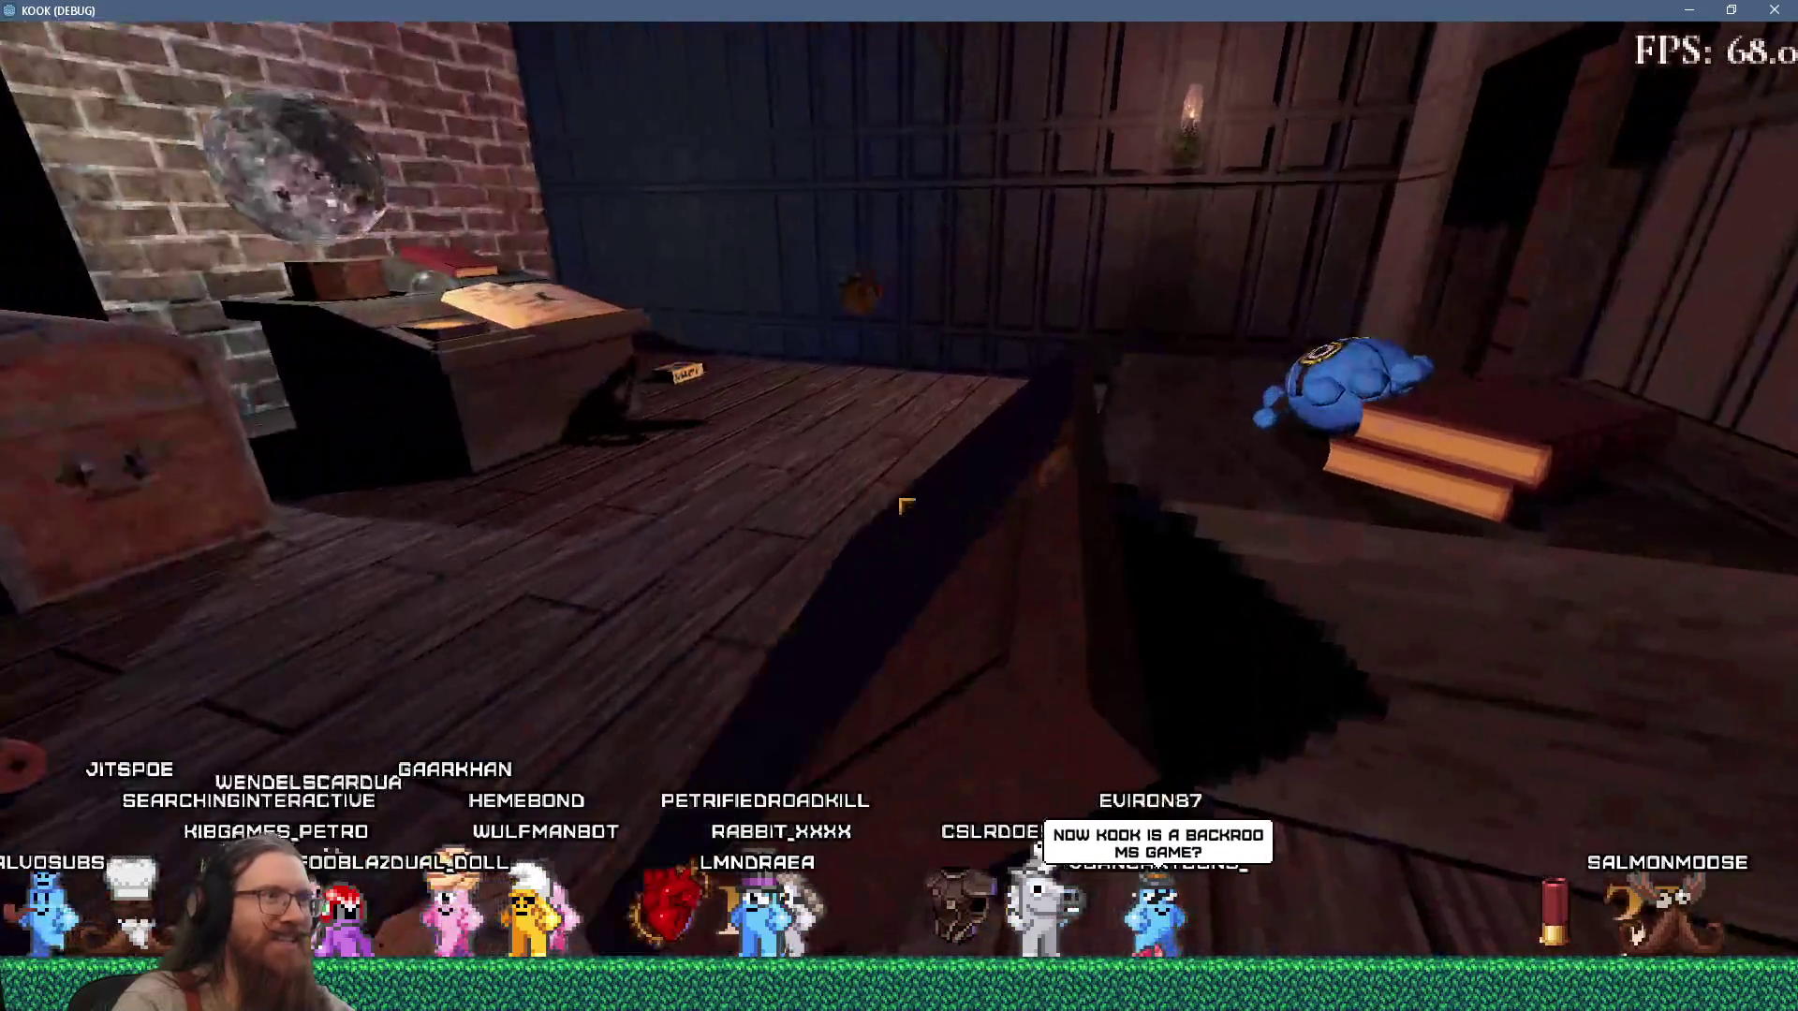
key("w")
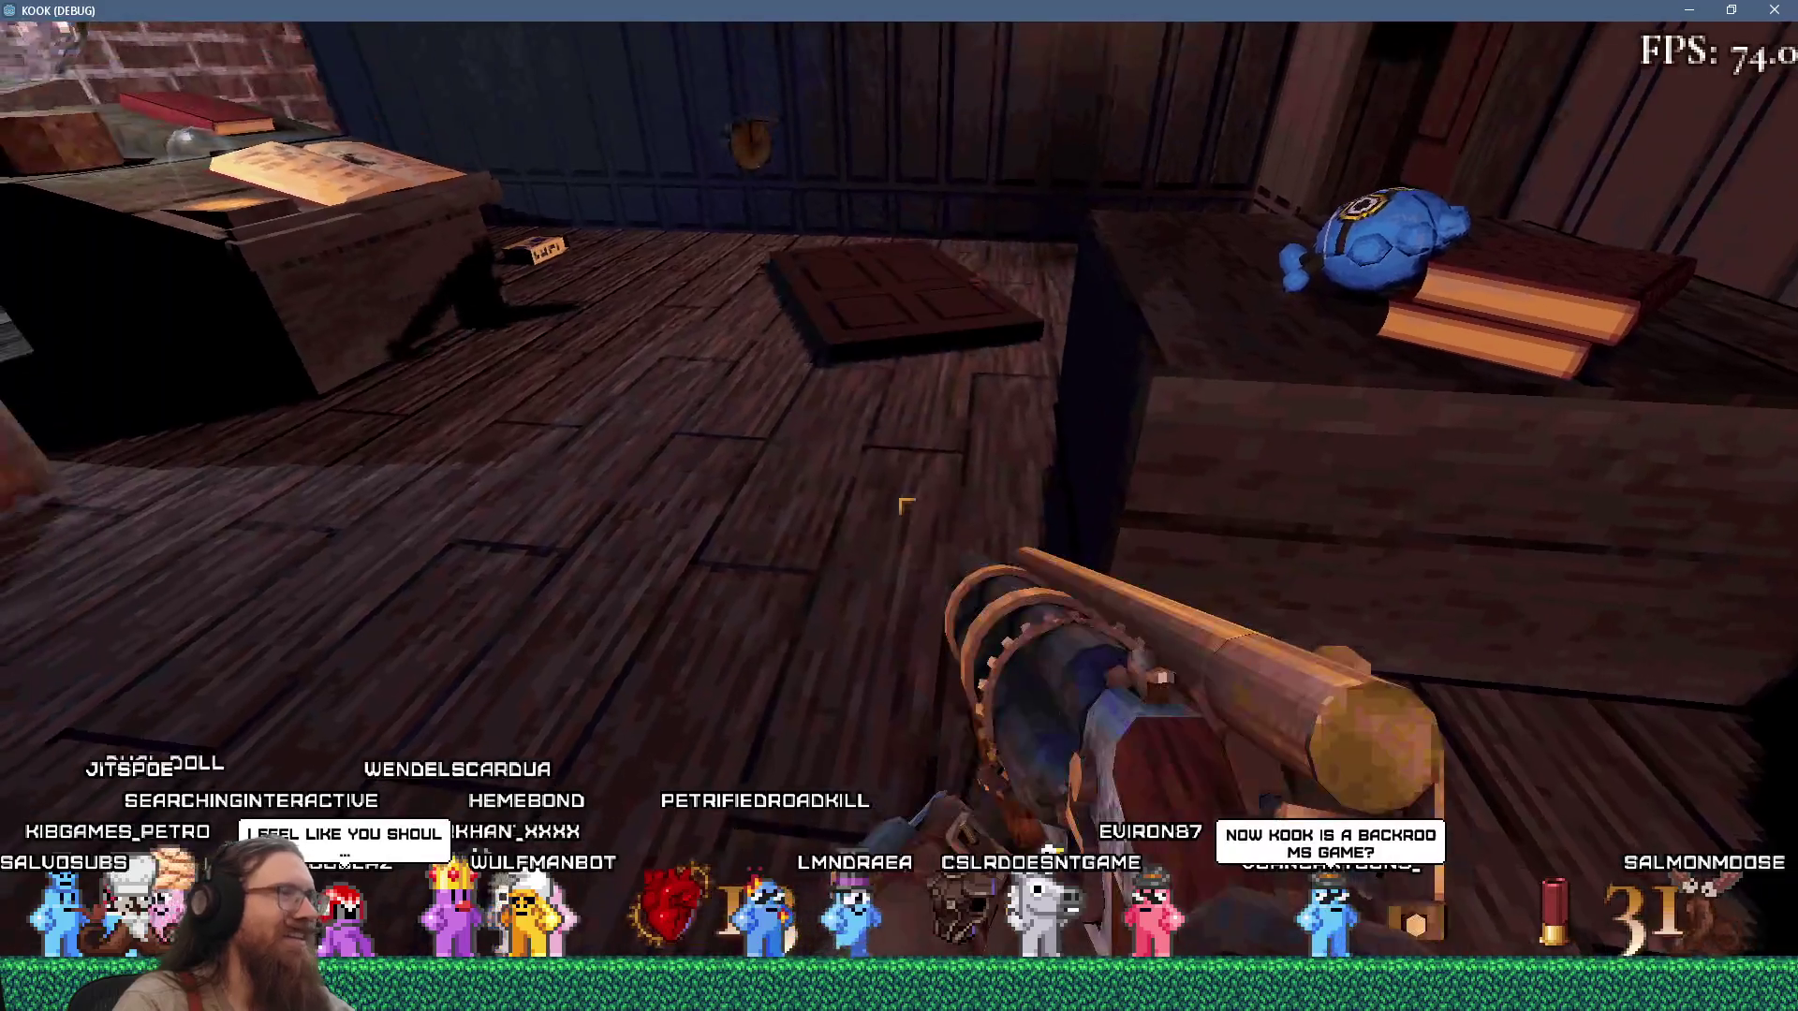
key("w")
scroll(905, 507, "down", 2)
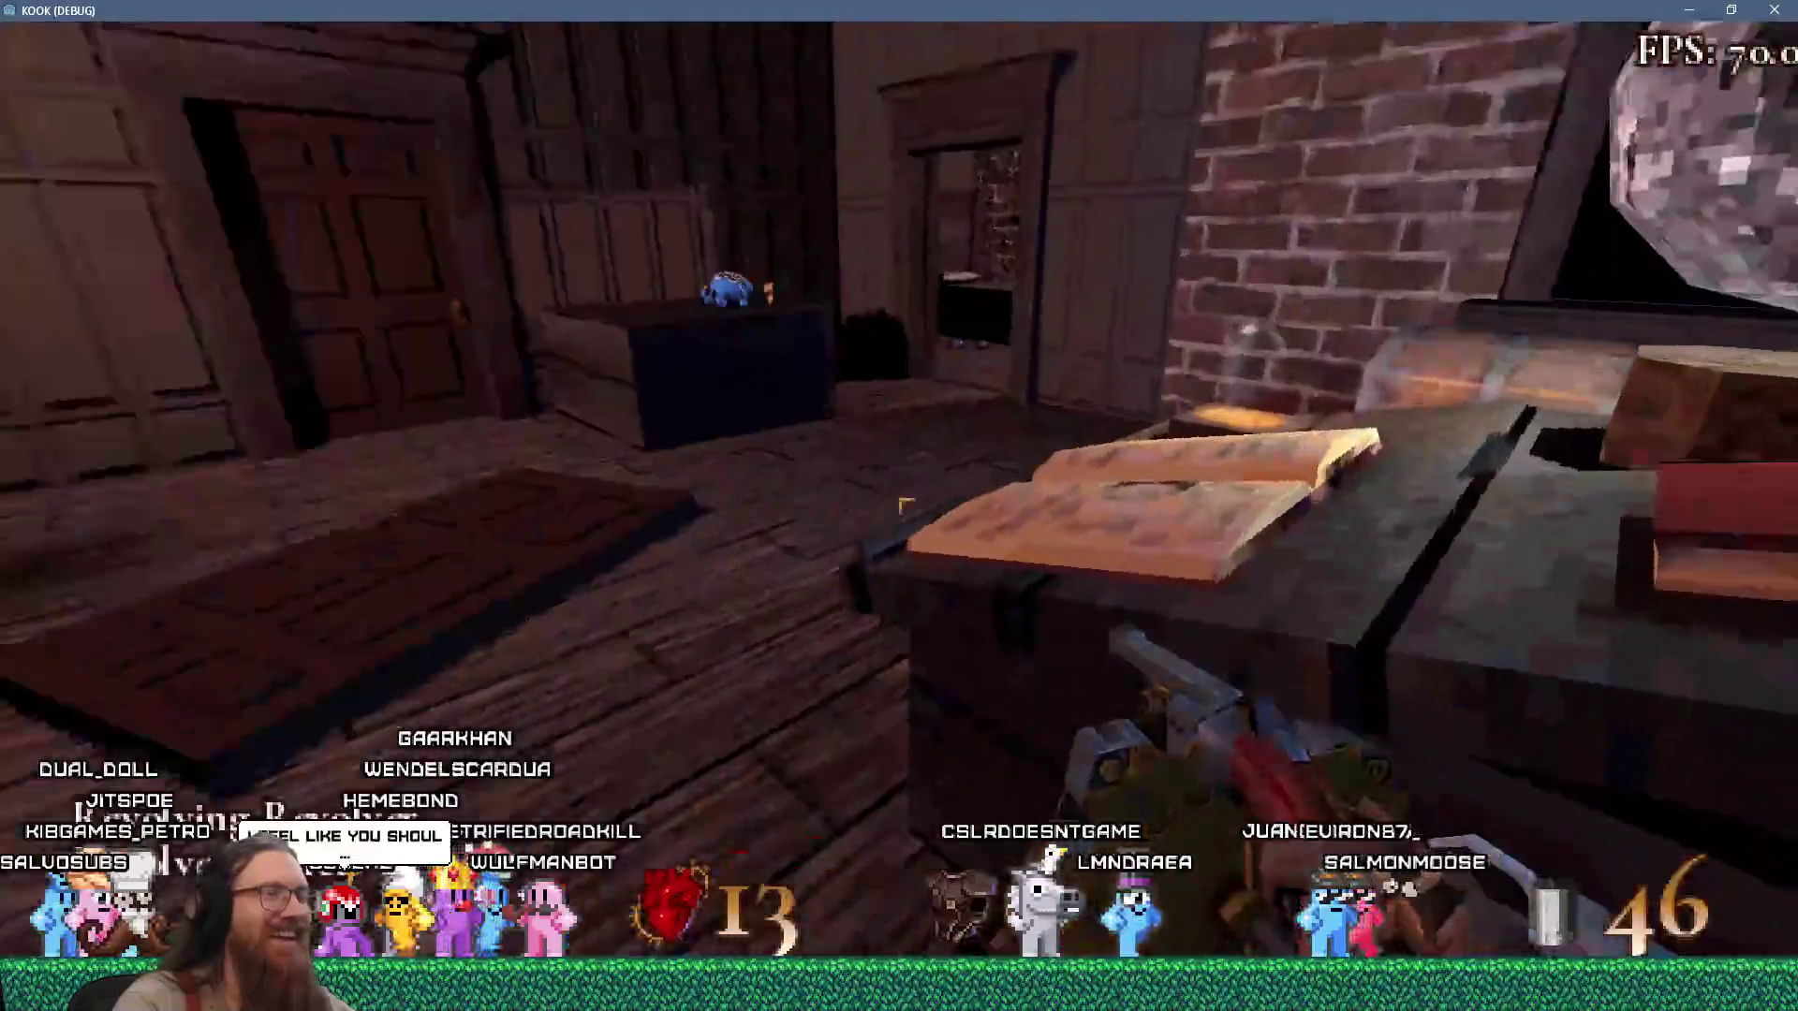
Kick the closed door down, then back off and kick the door by the fireplace.
key("i")
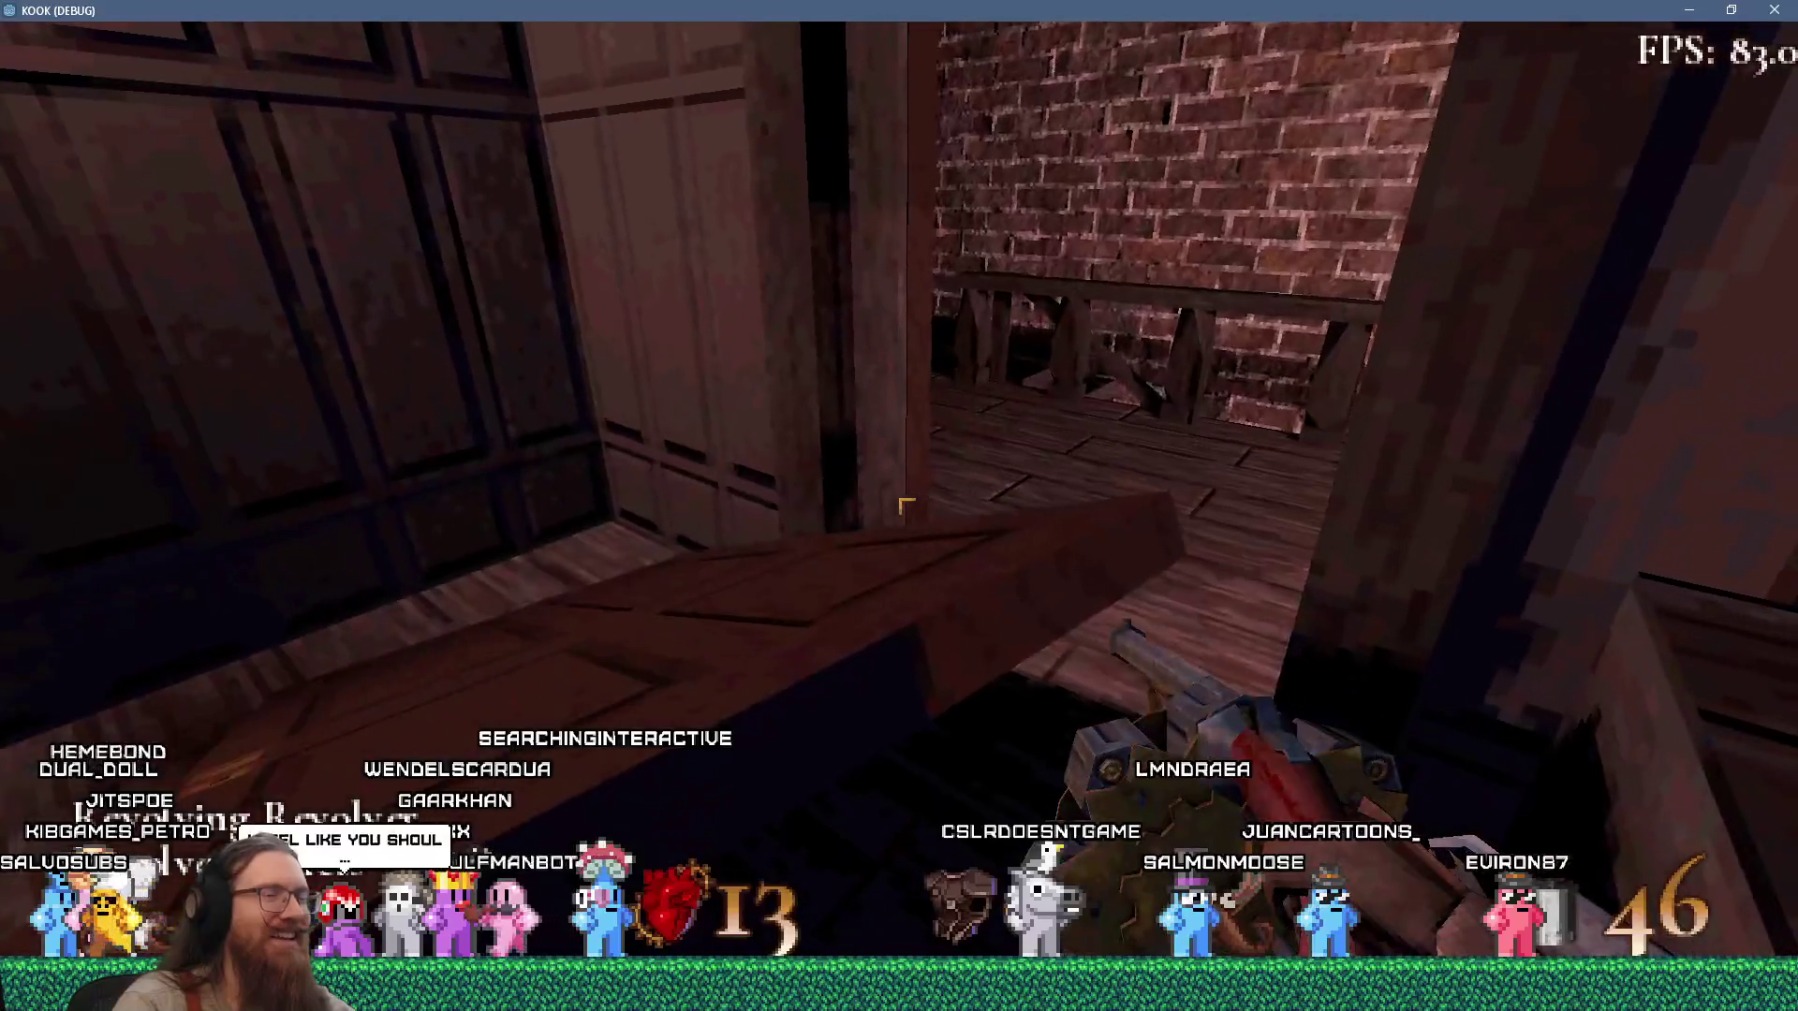
key("i")
key("s")
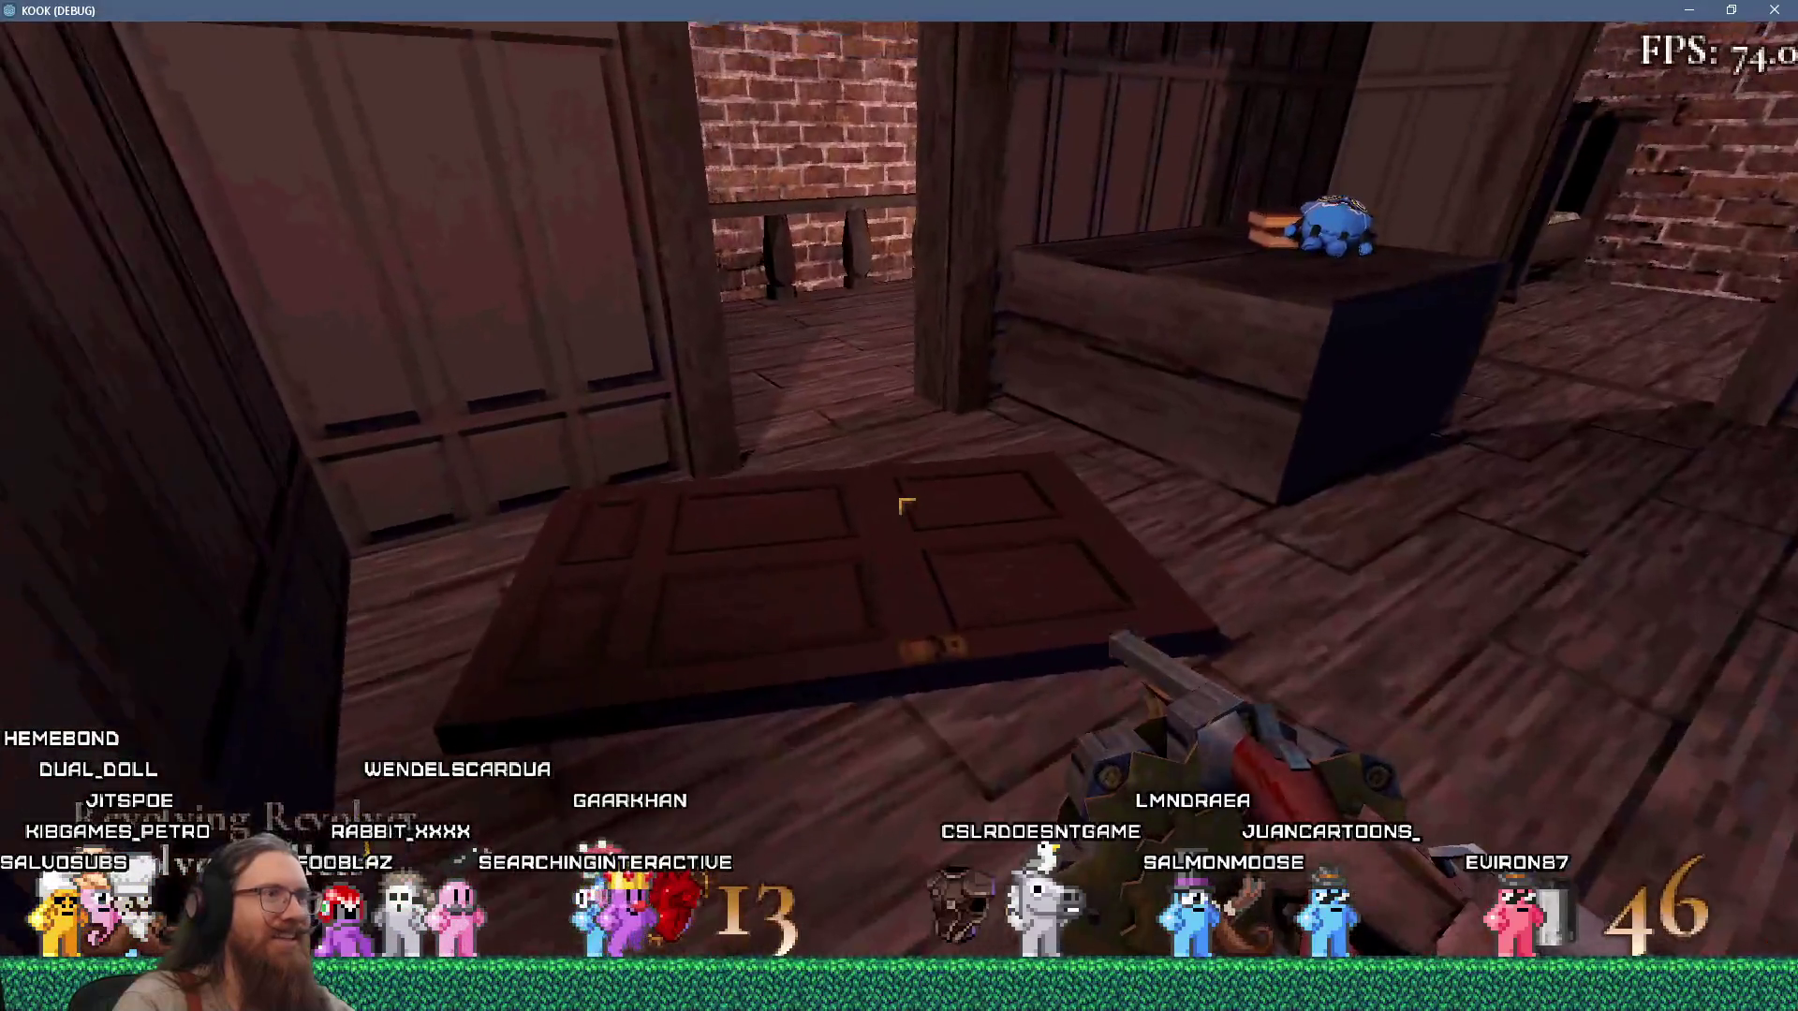
key("s")
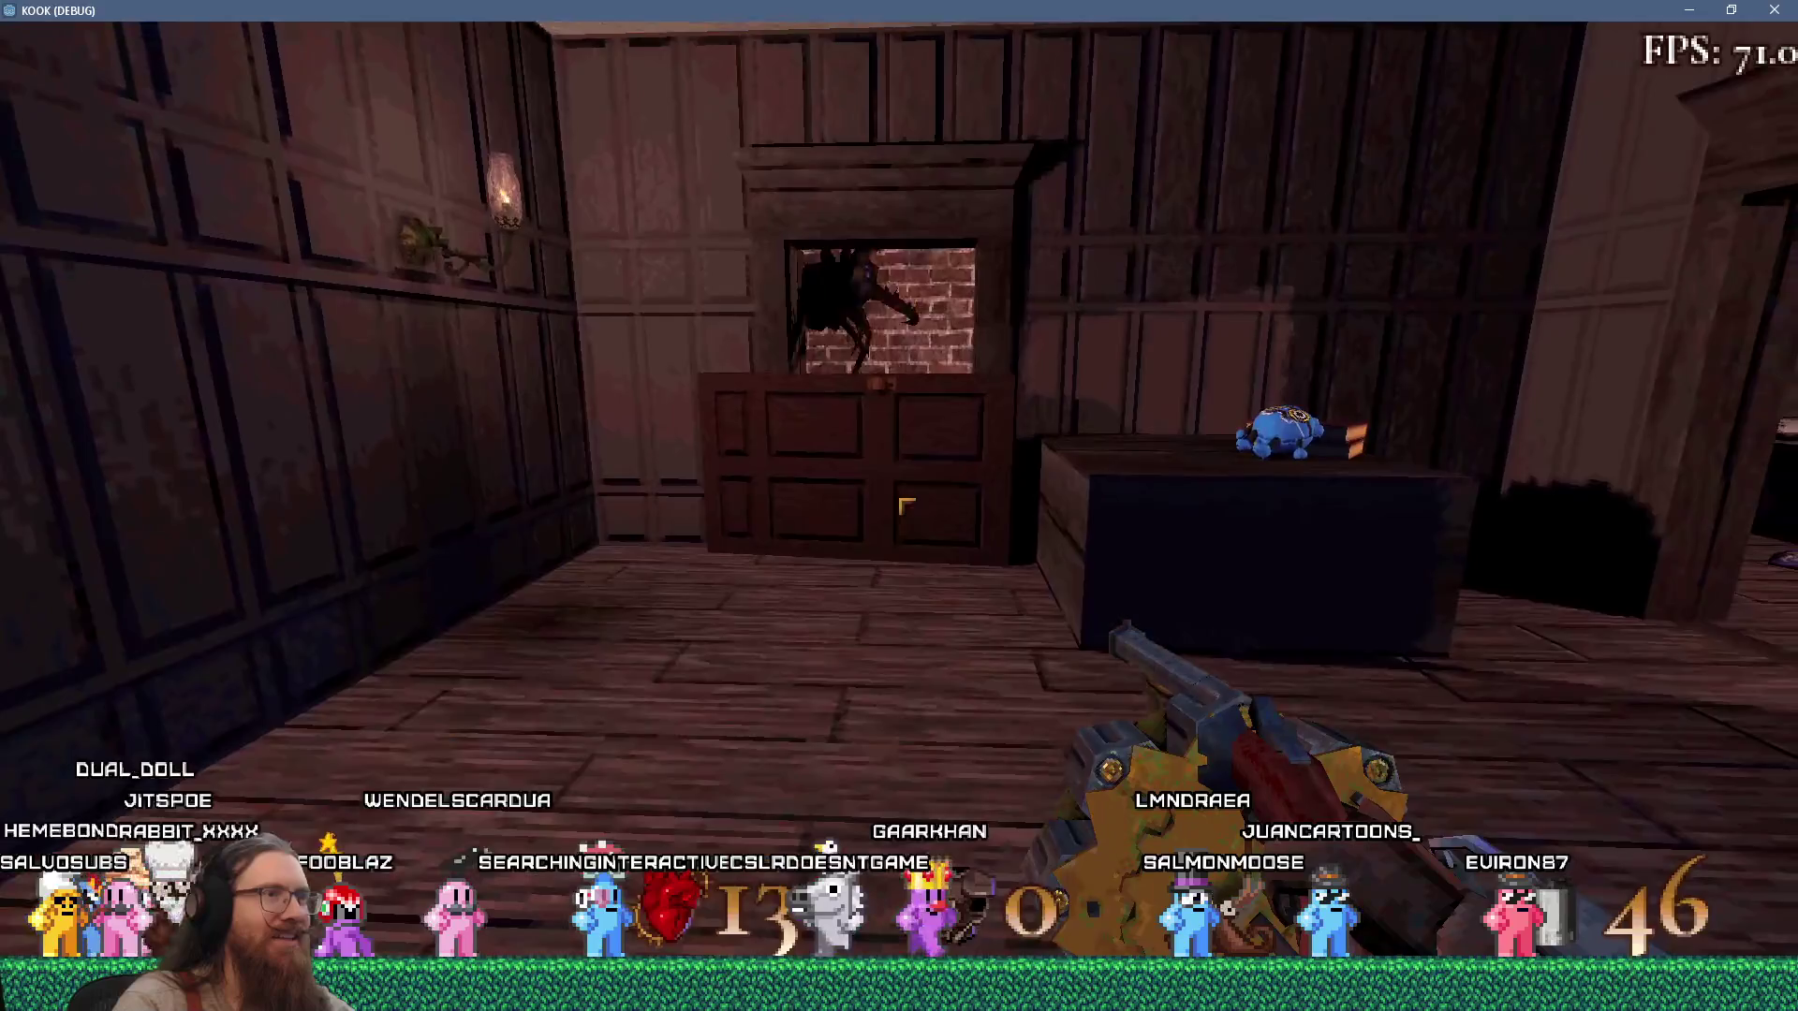
key("s")
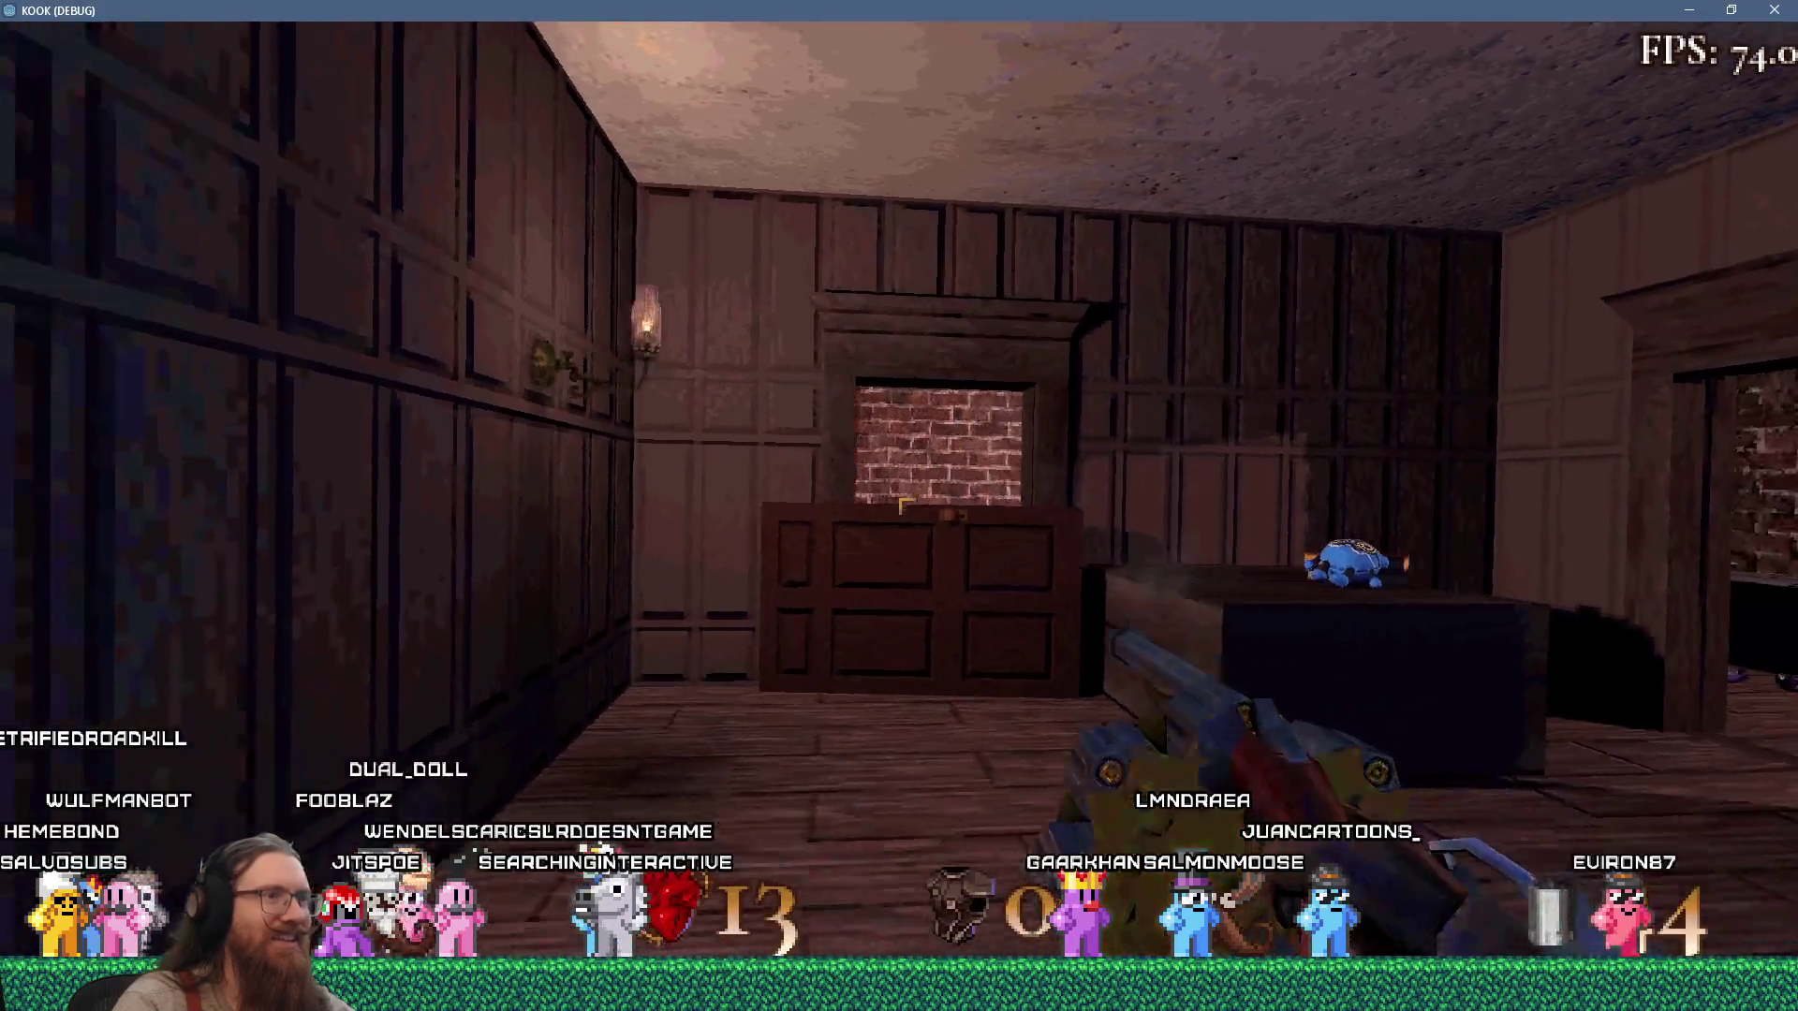
key("w")
key("i")
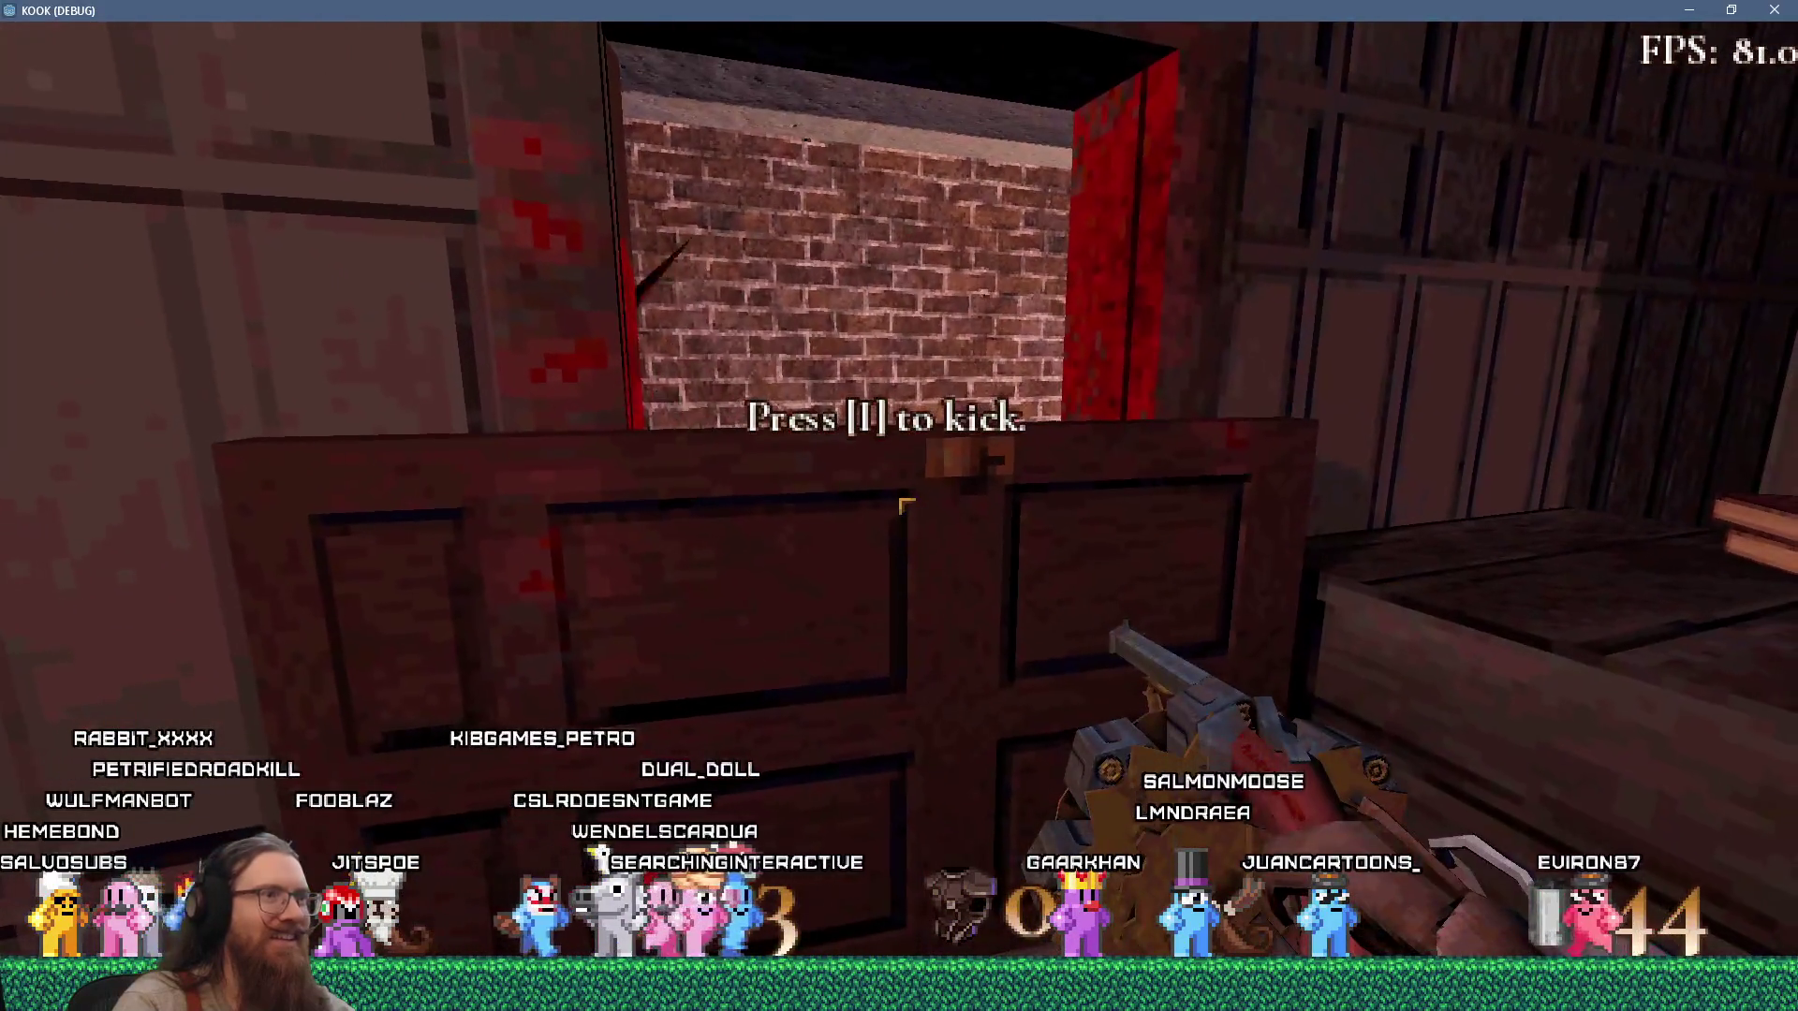
Kick the door by the crate flat and walk over it into the room.
key("i")
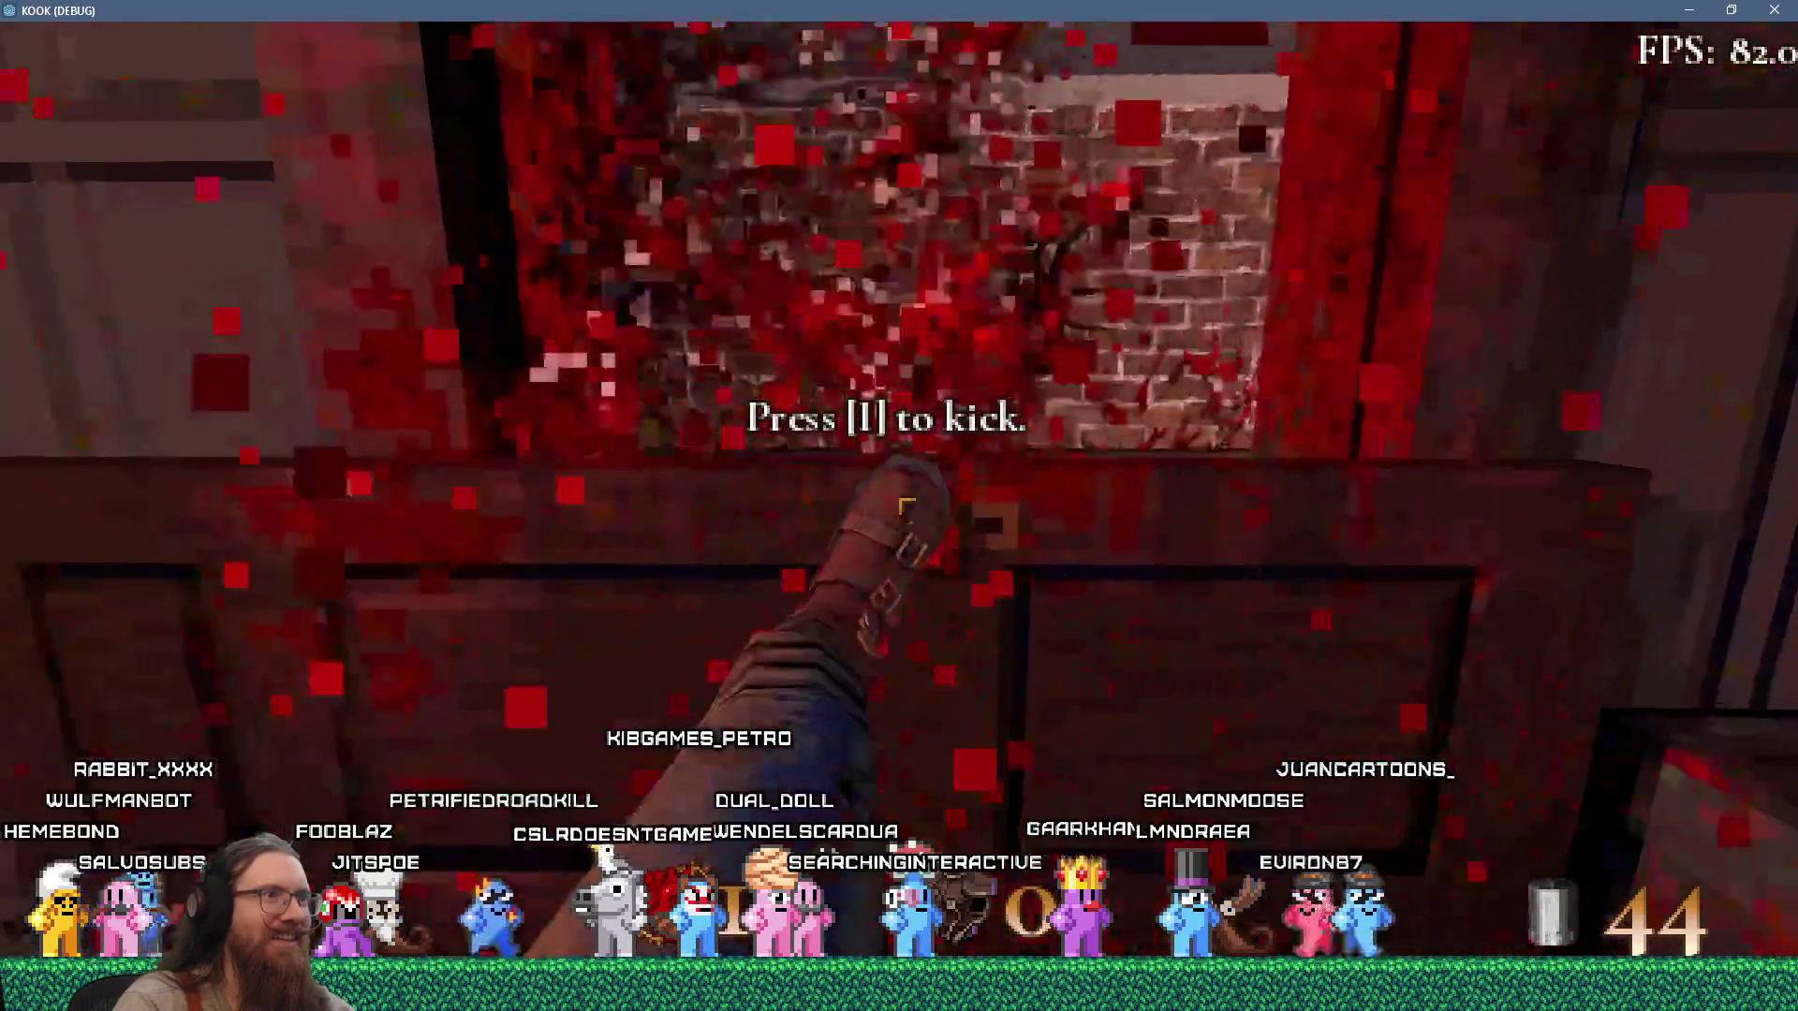
key("s")
key("w")
key("s")
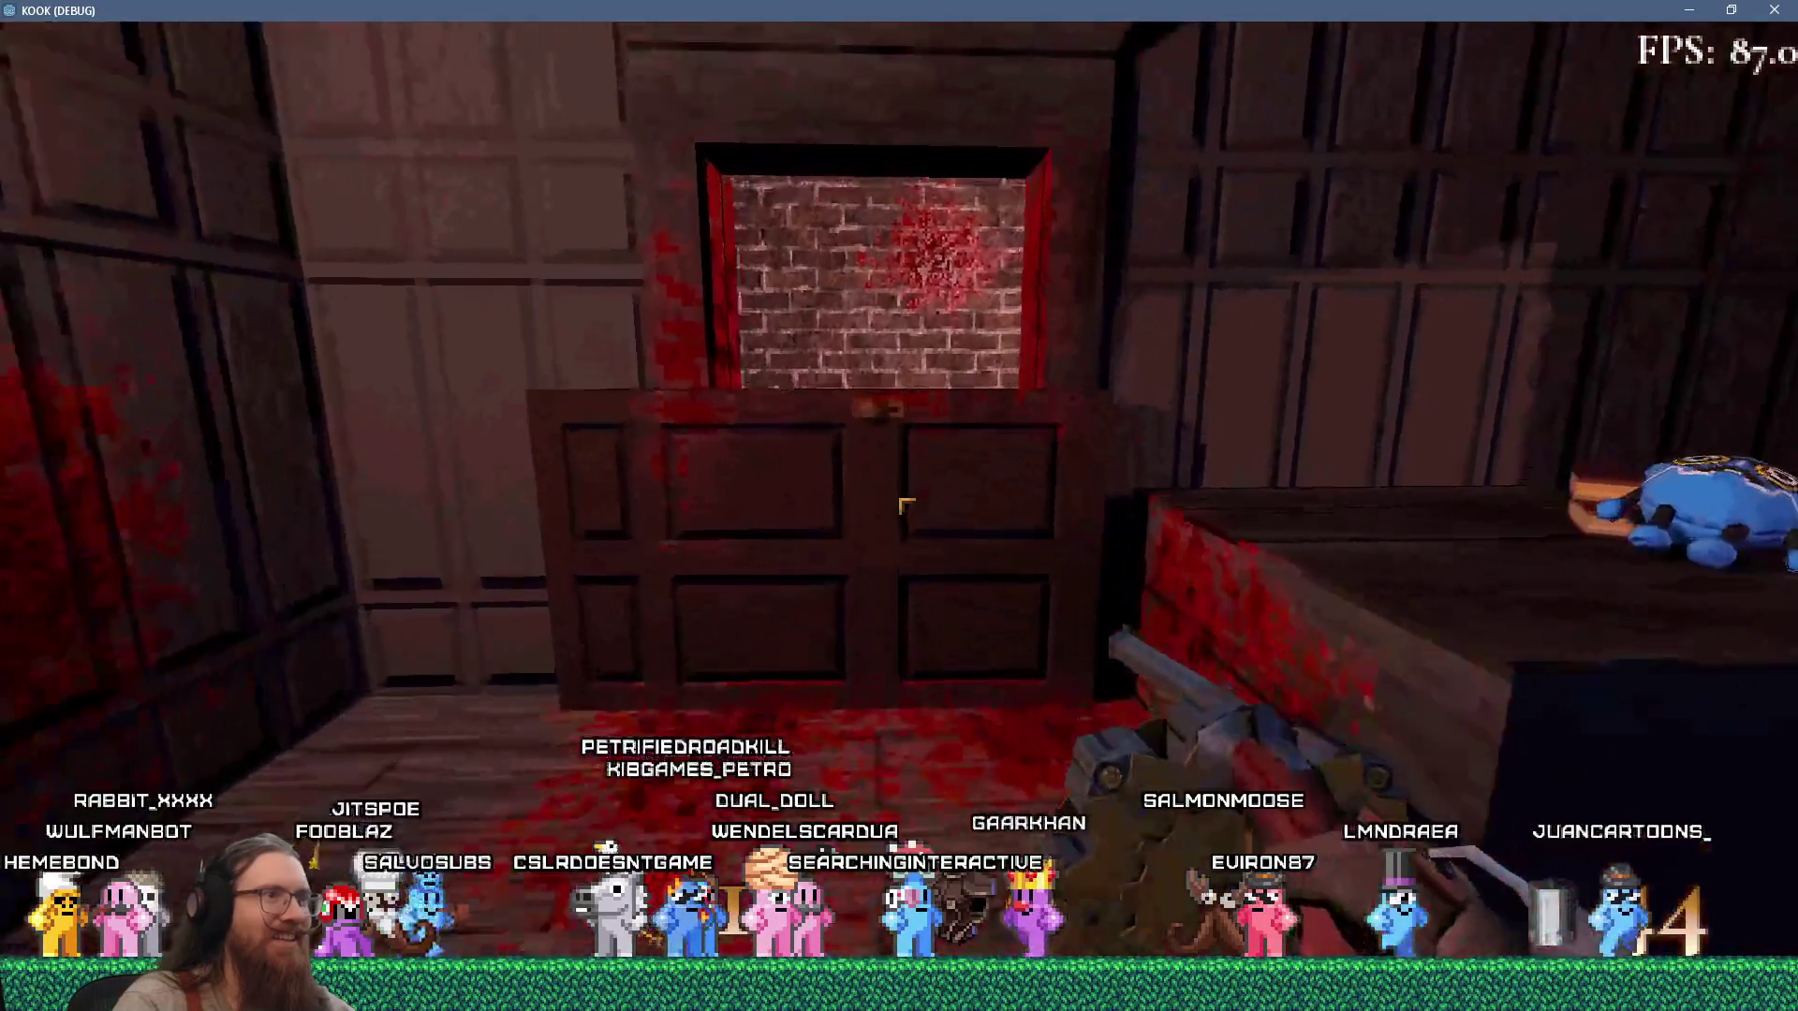
key("w")
key("i")
key("w")
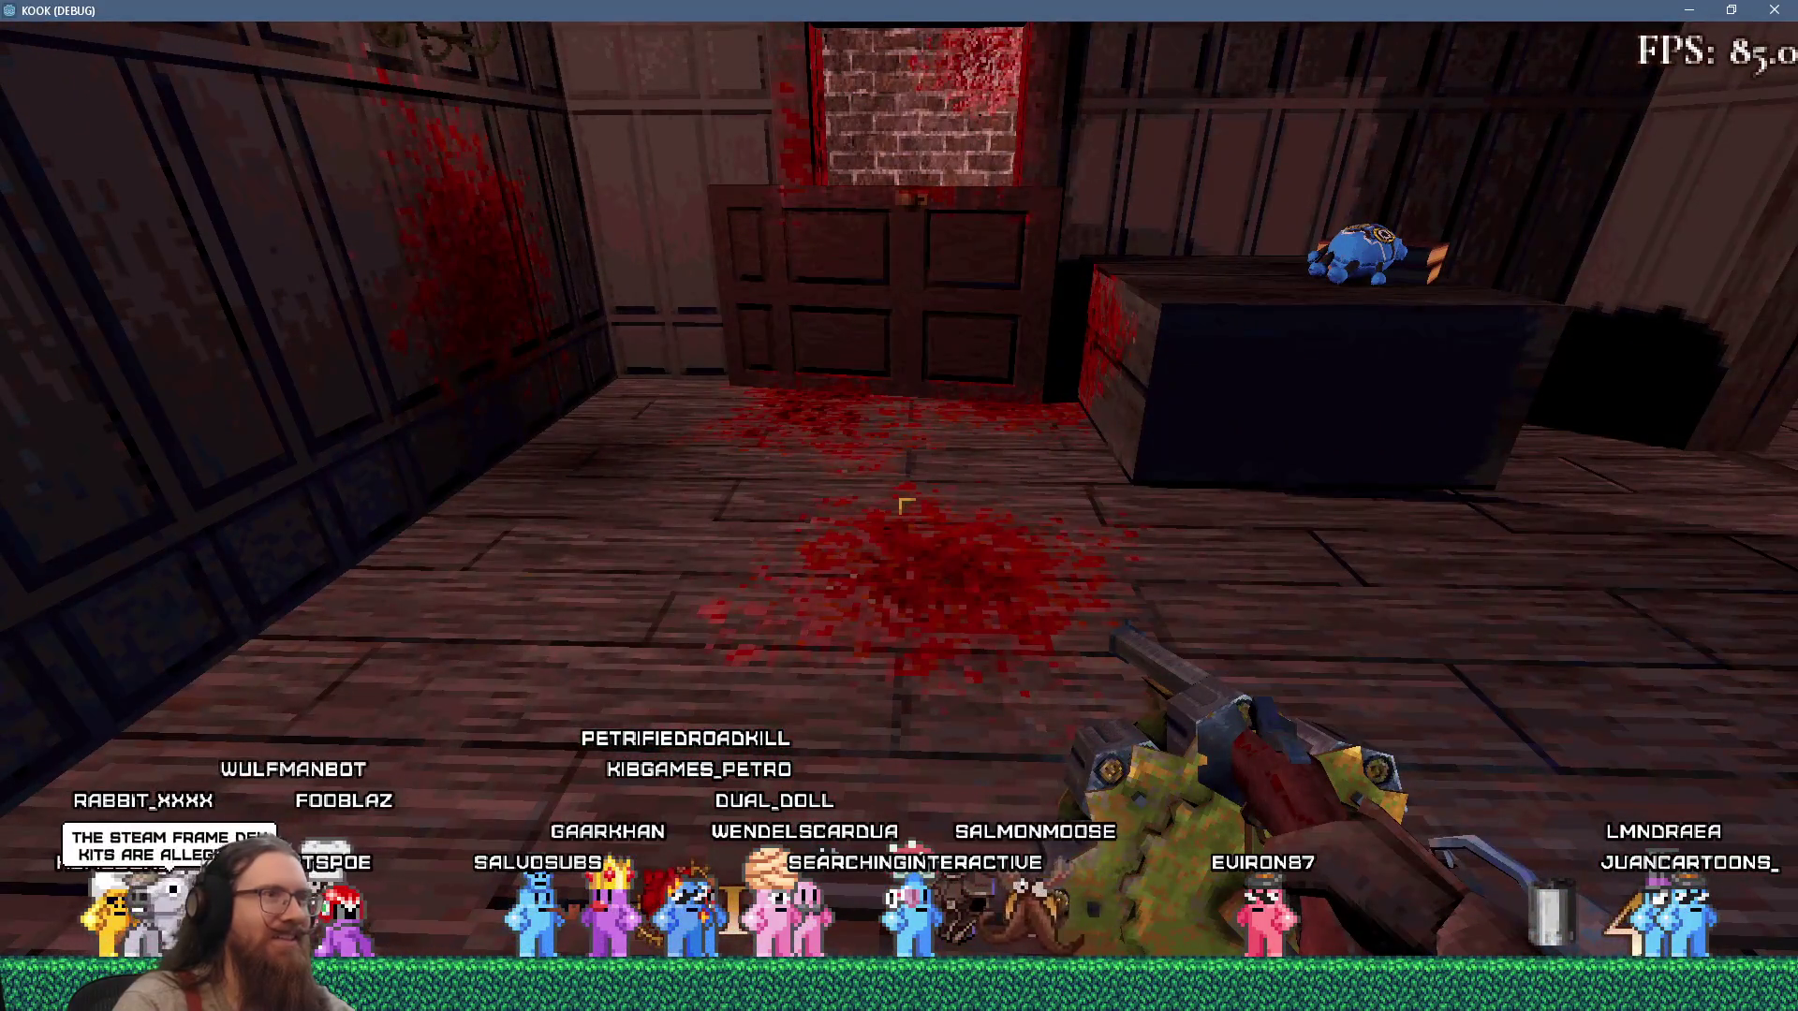
Move up to the wooden wall and fire the revolver twice at it.
key("w")
key("s")
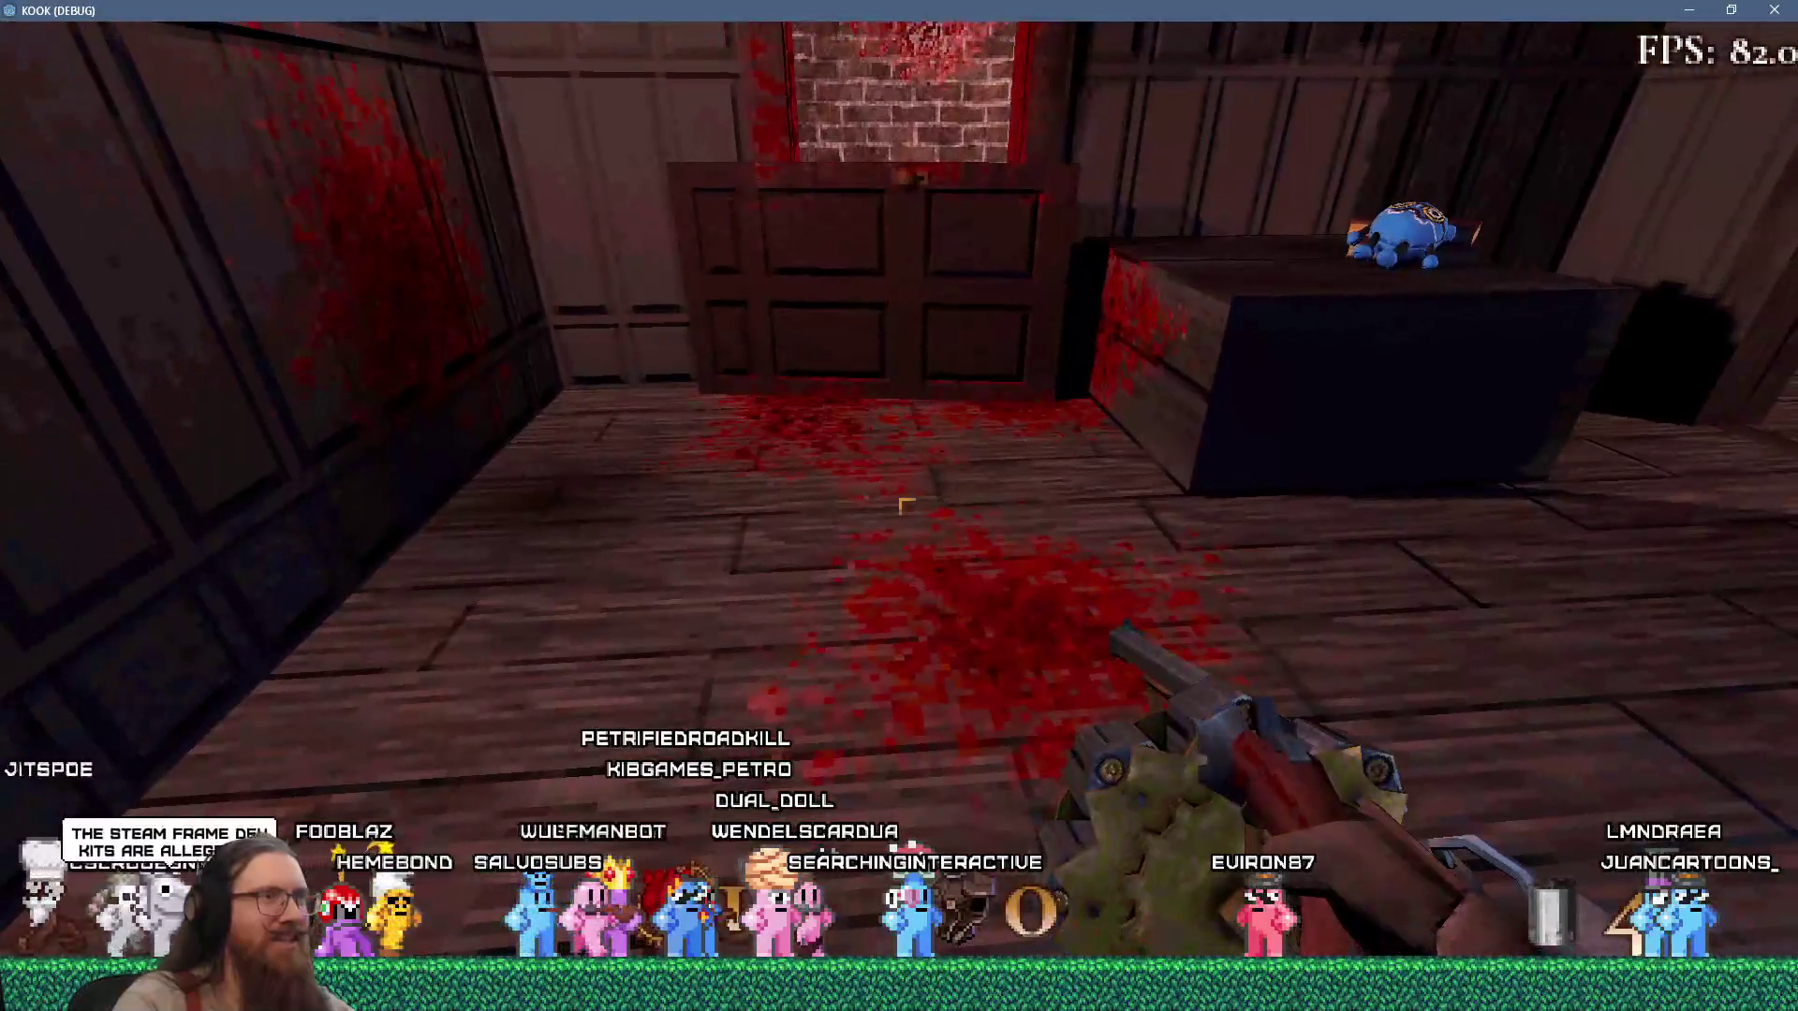
key("w")
key("s")
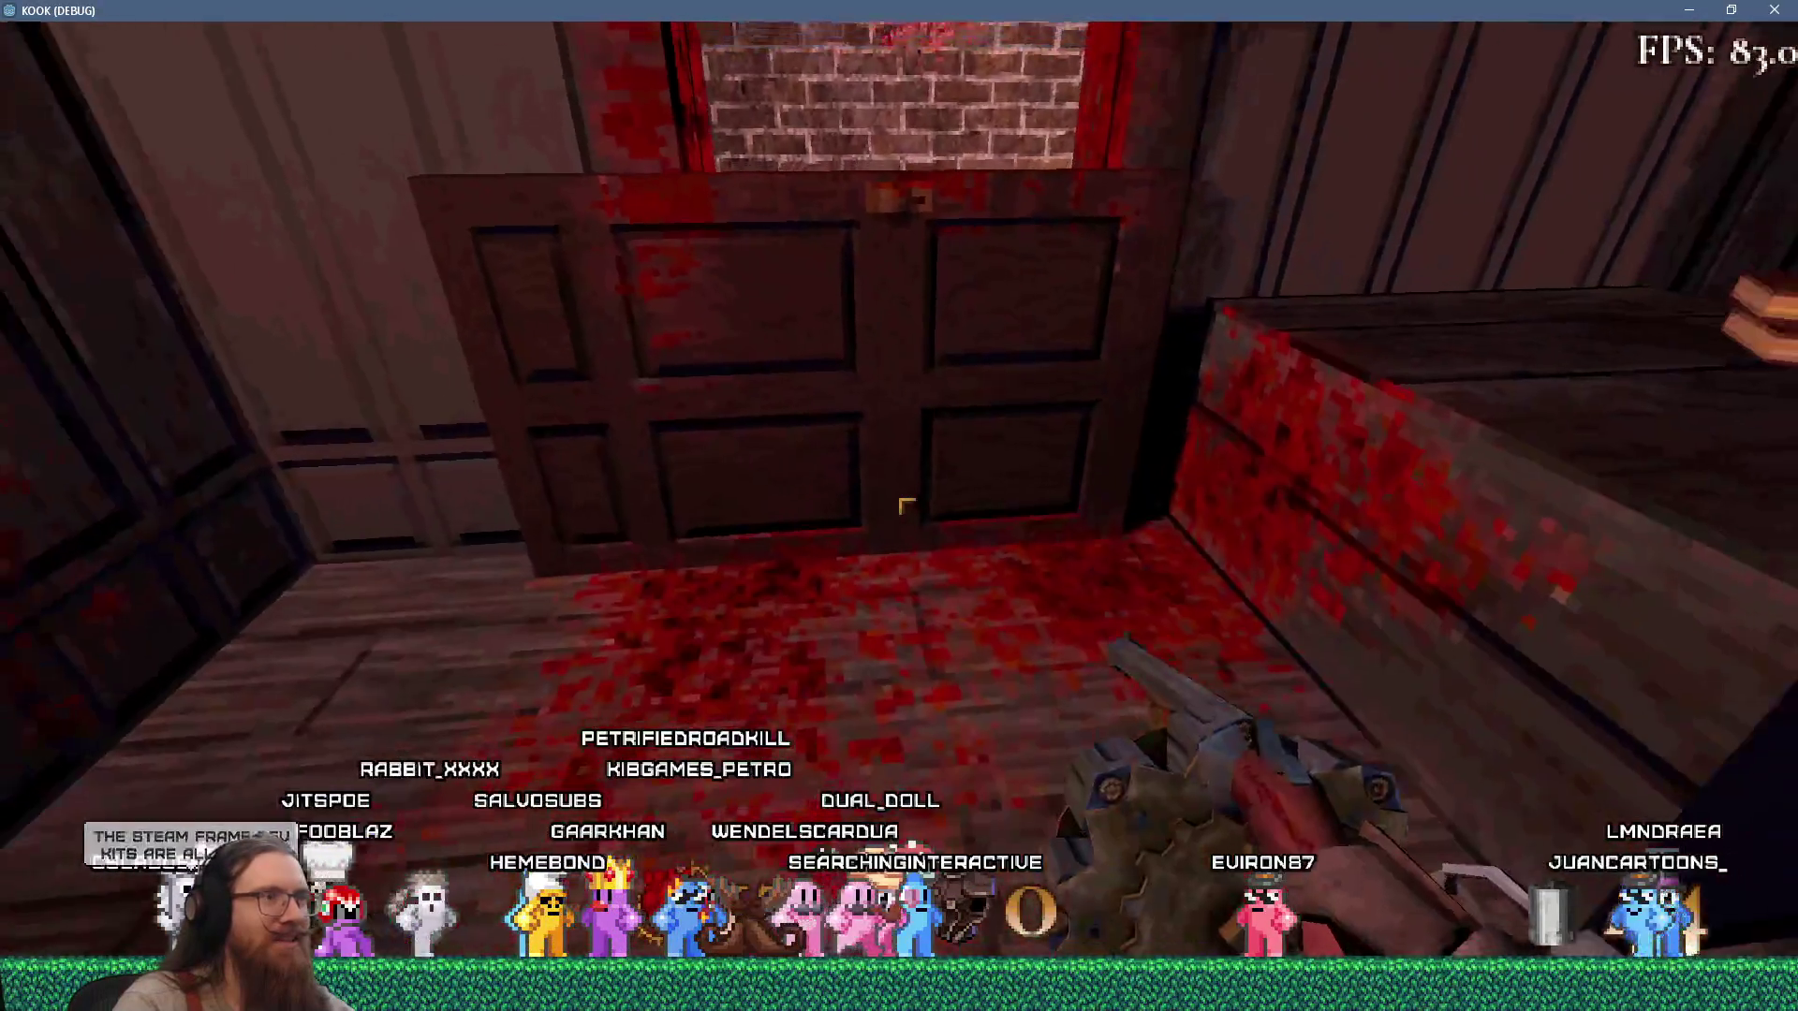
key("w")
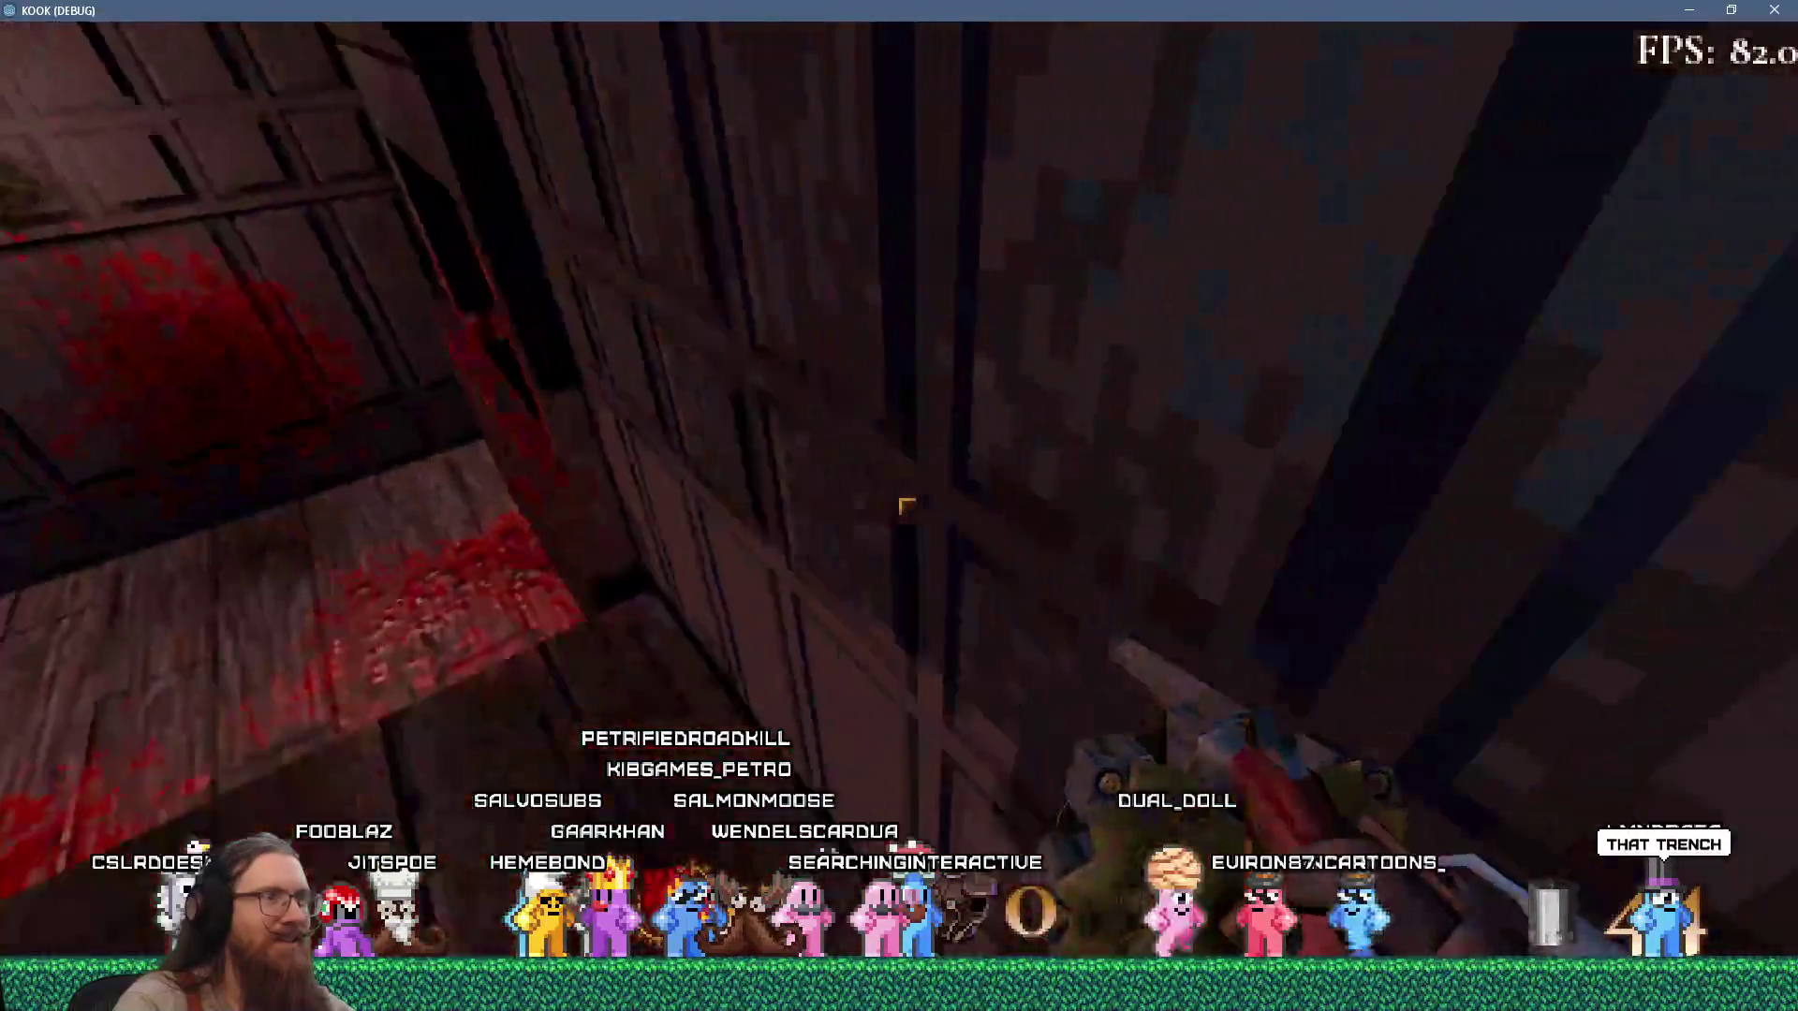
left_click(906, 507)
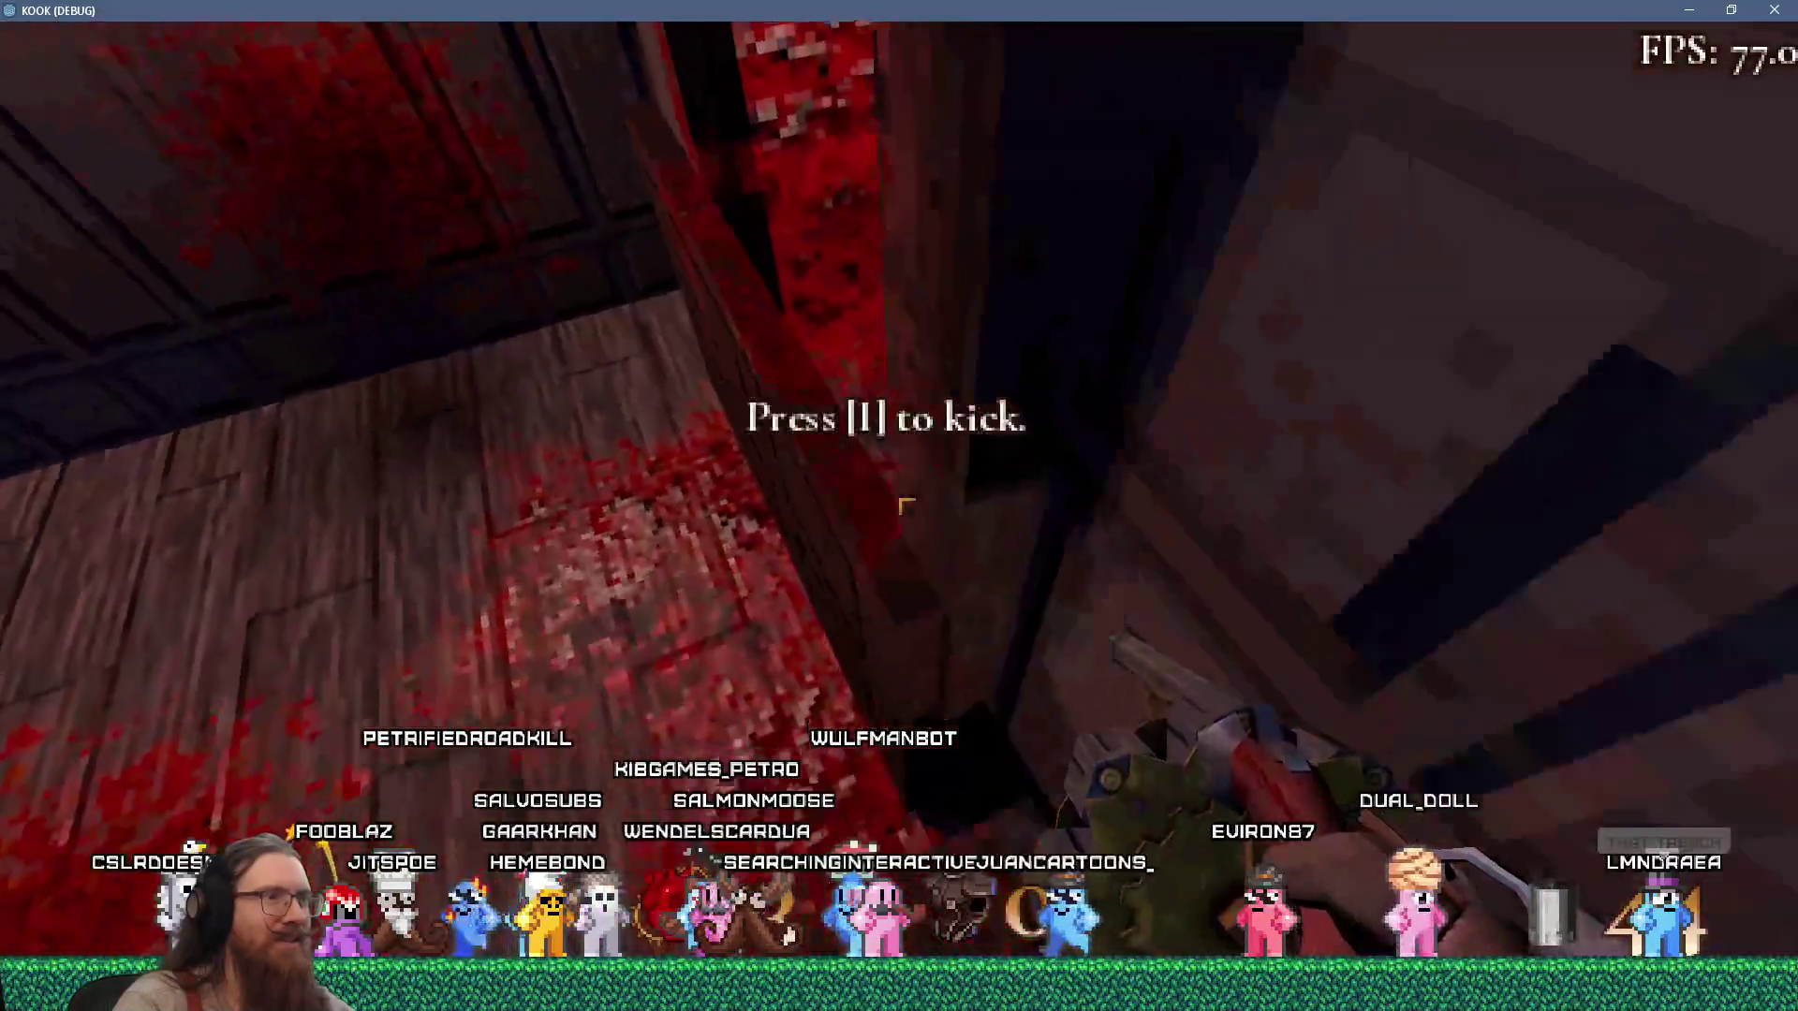
left_click(906, 506)
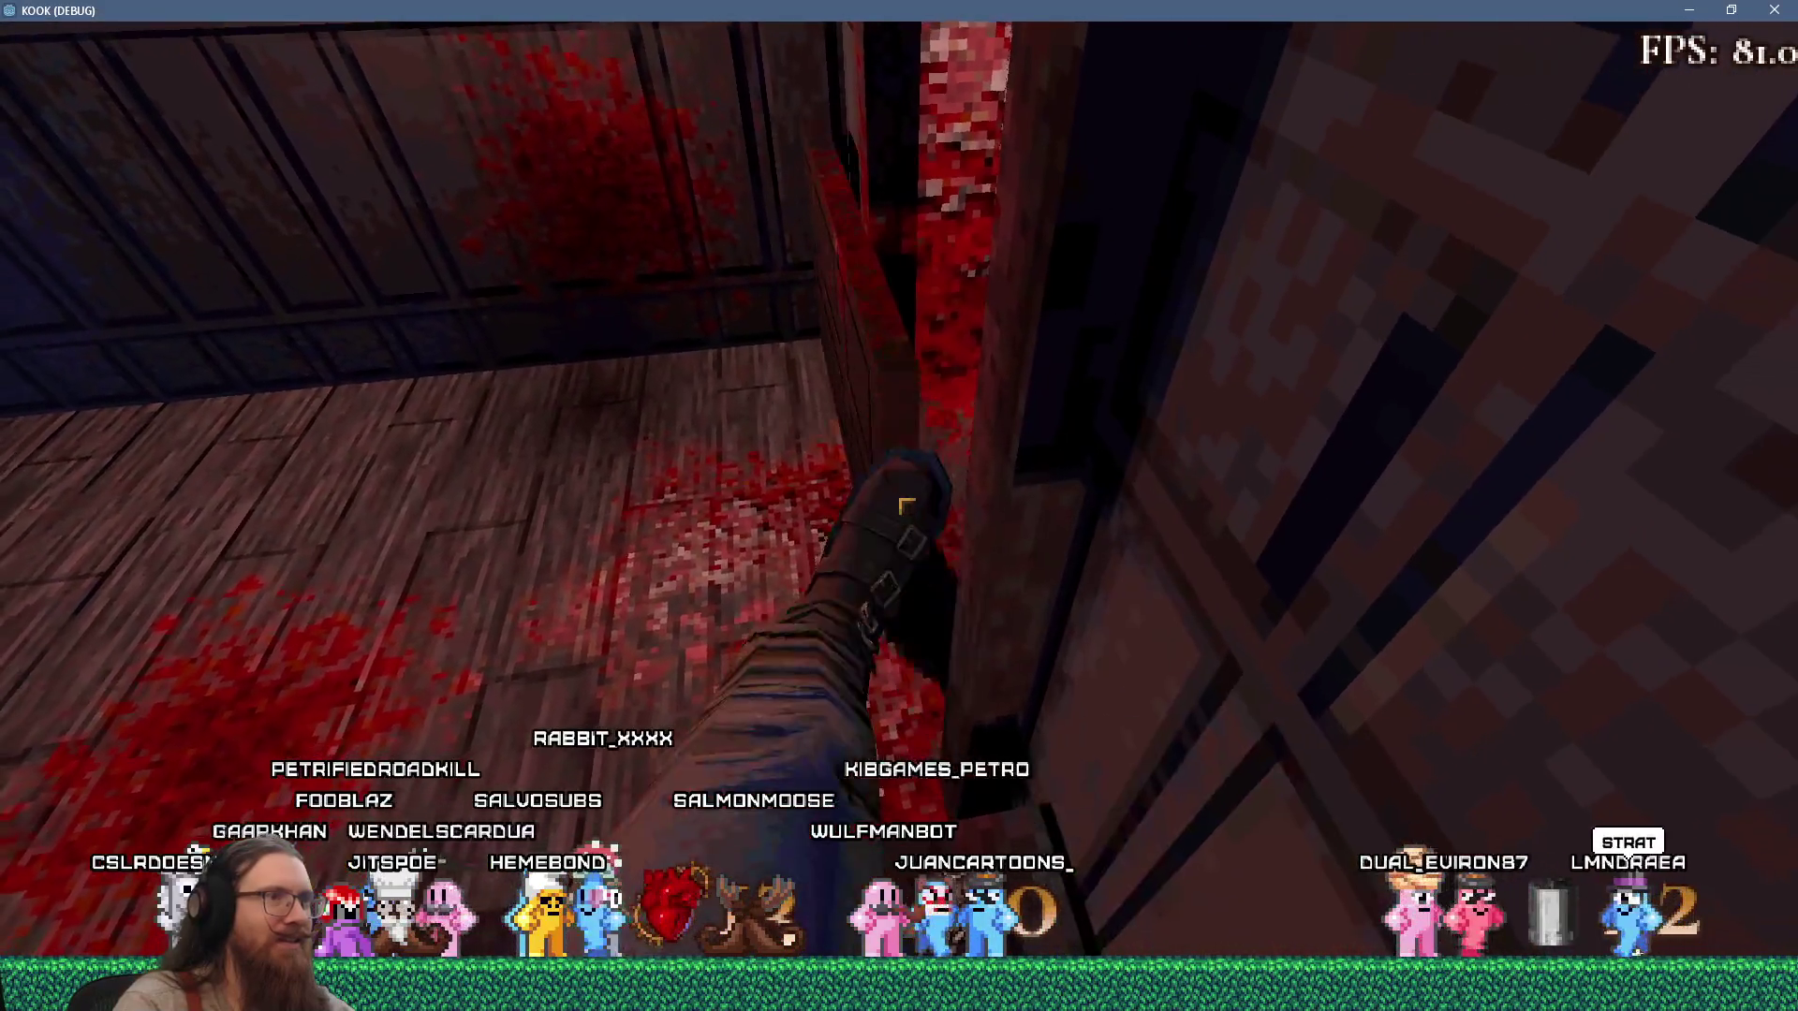
Kick the wooden door open and walk through, then approach the bloodied doorframe.
key("w")
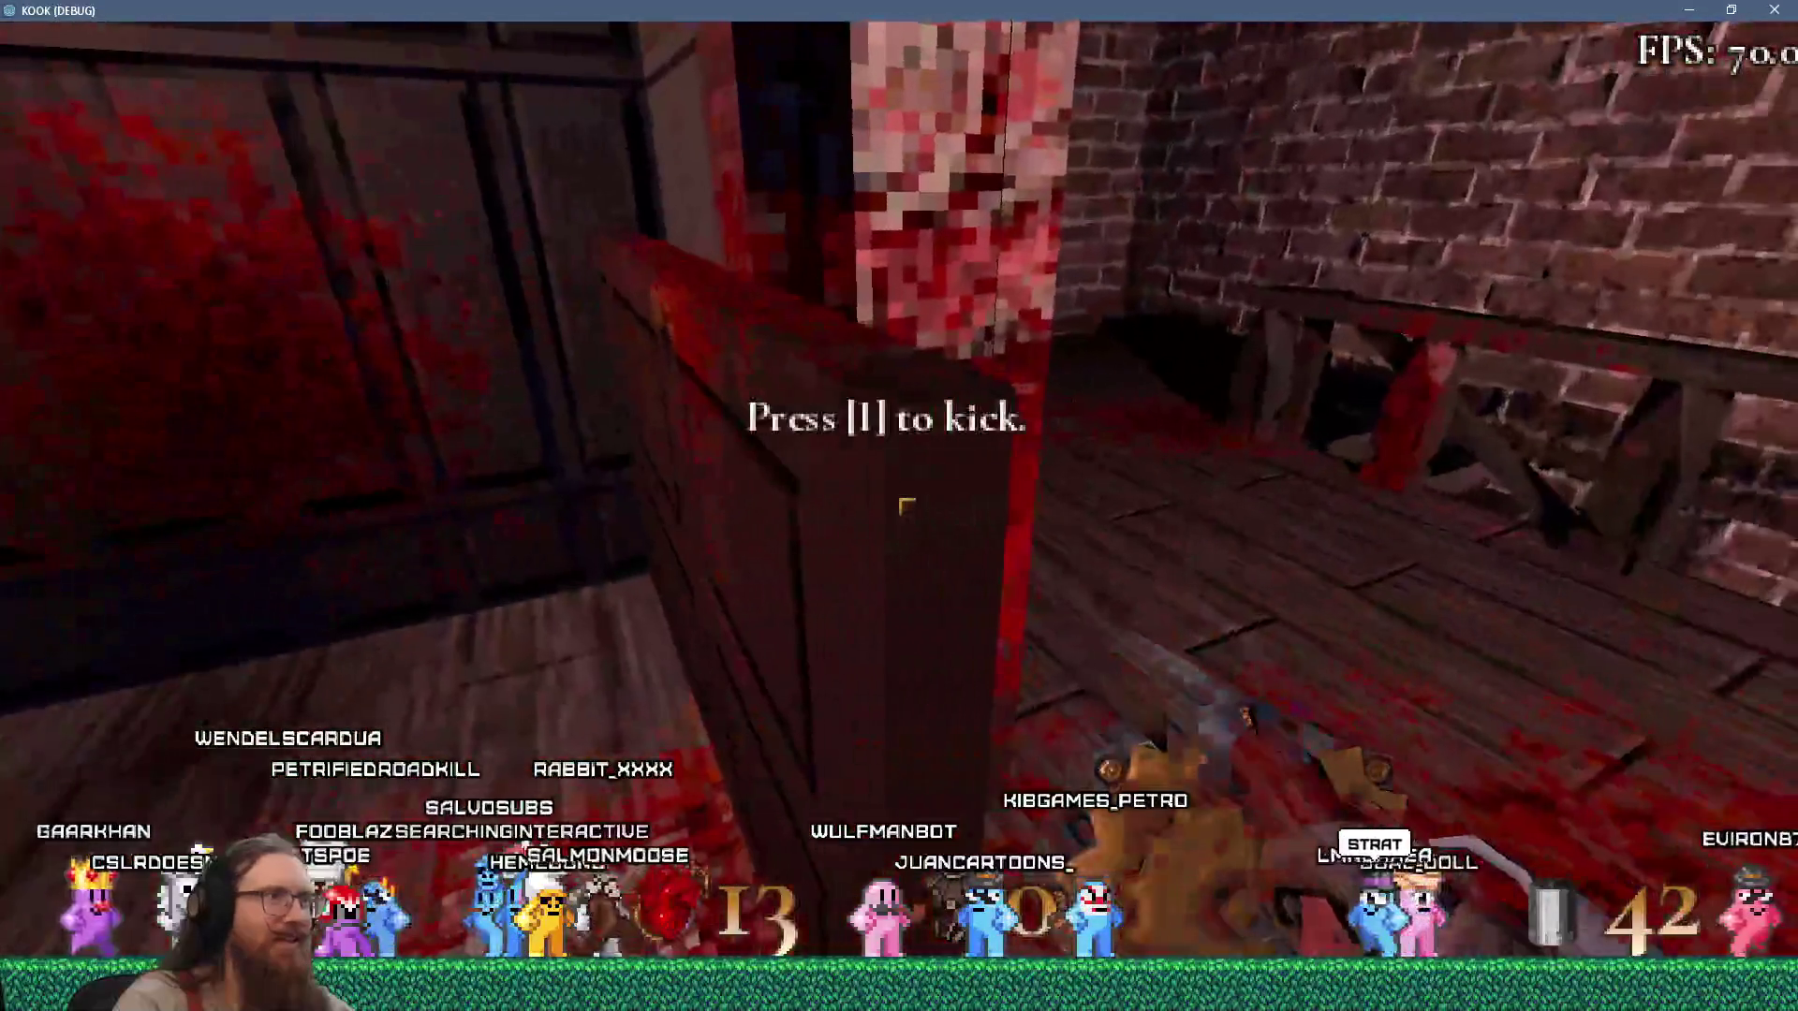
key("i")
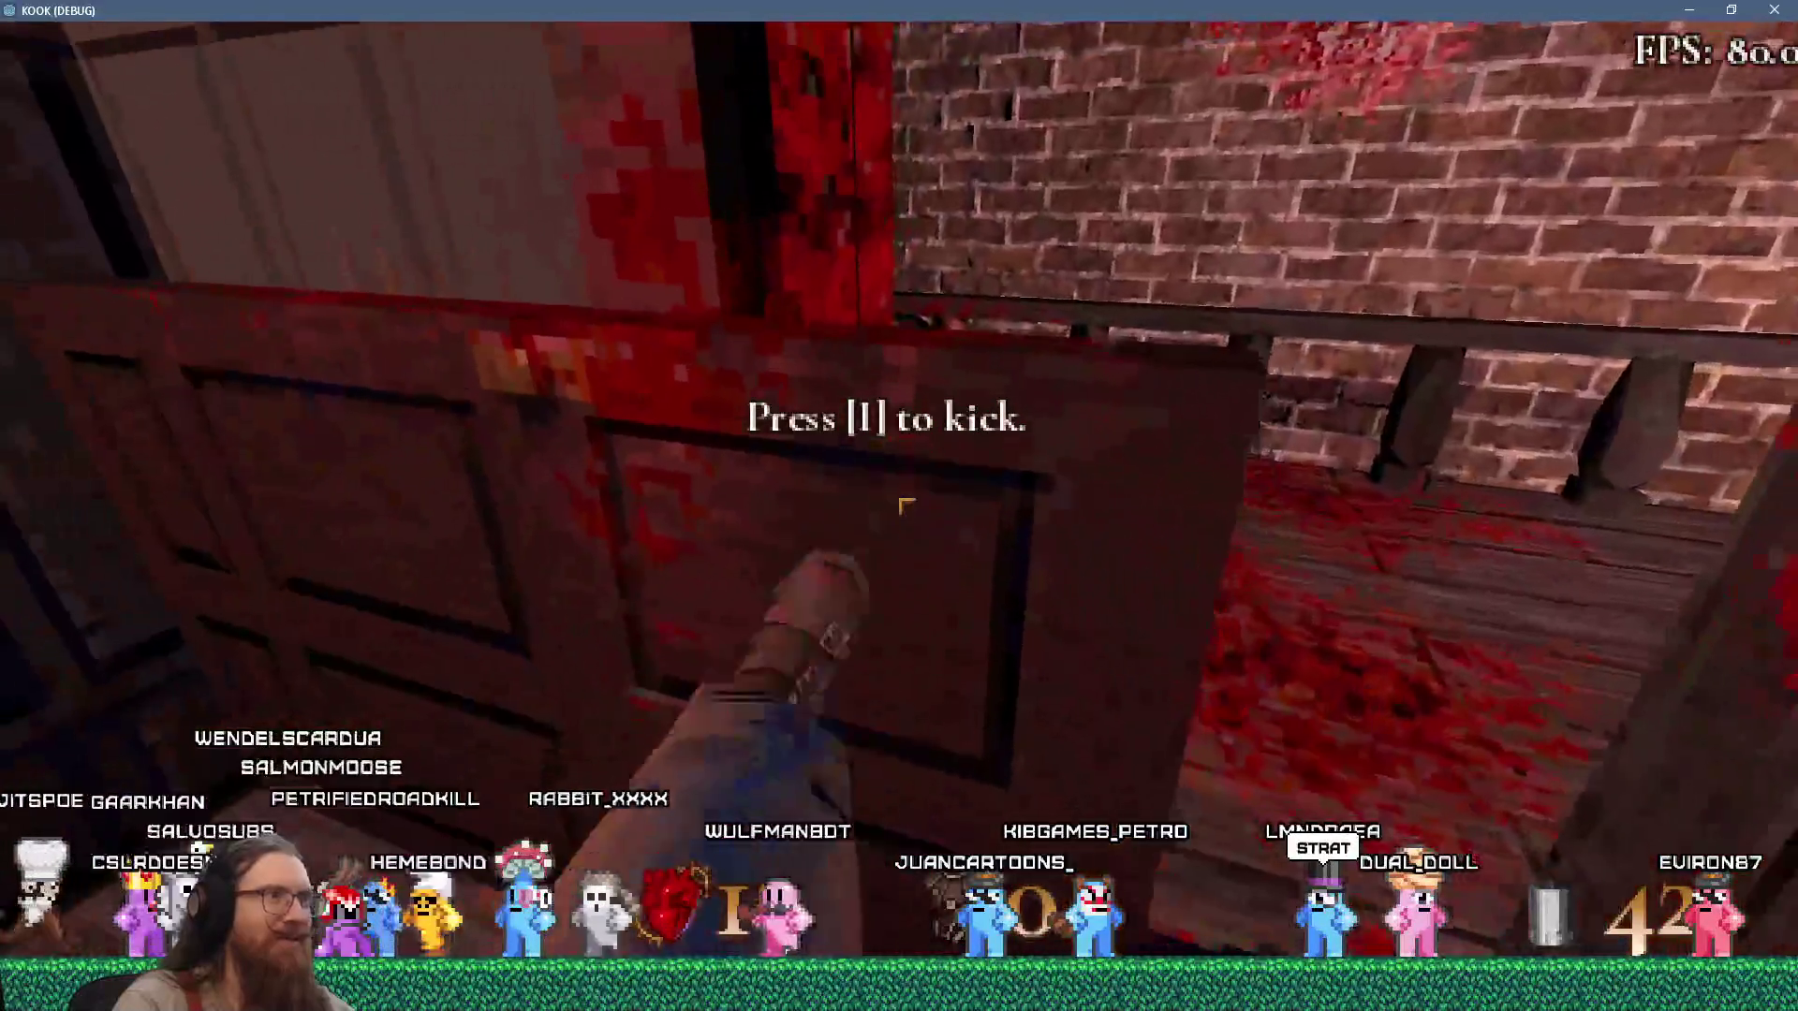
key("w")
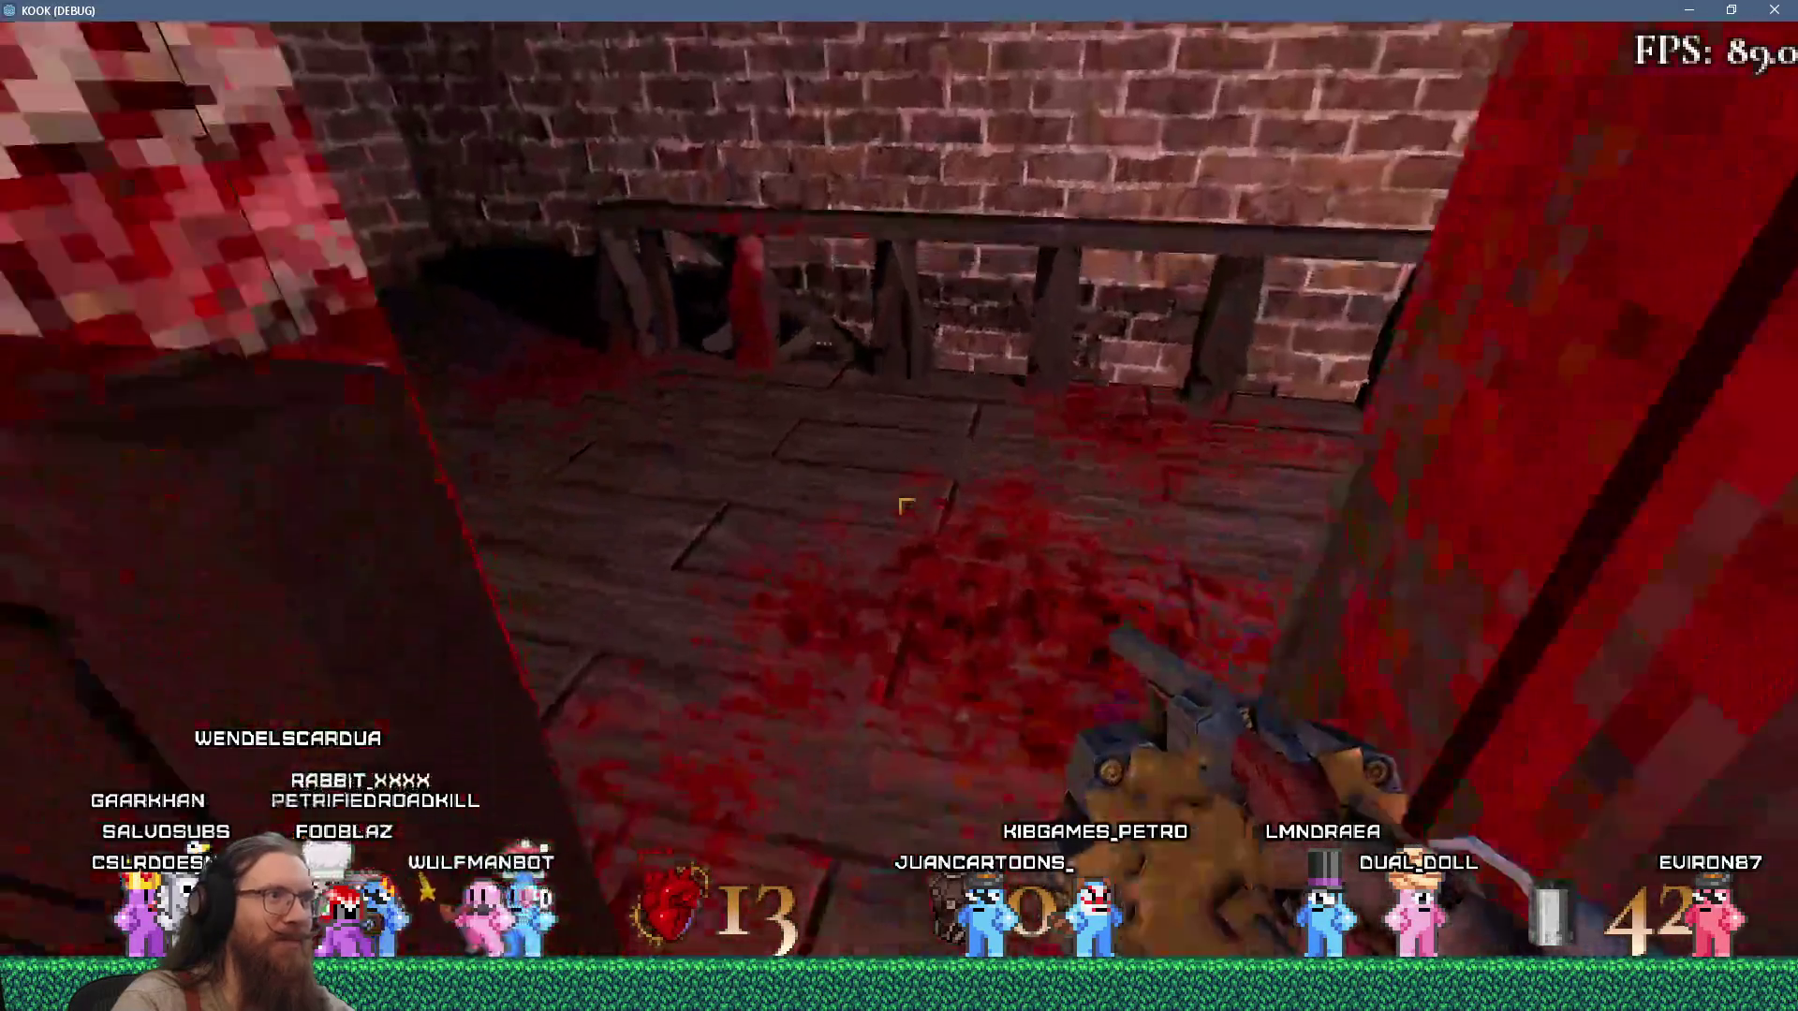
key("w")
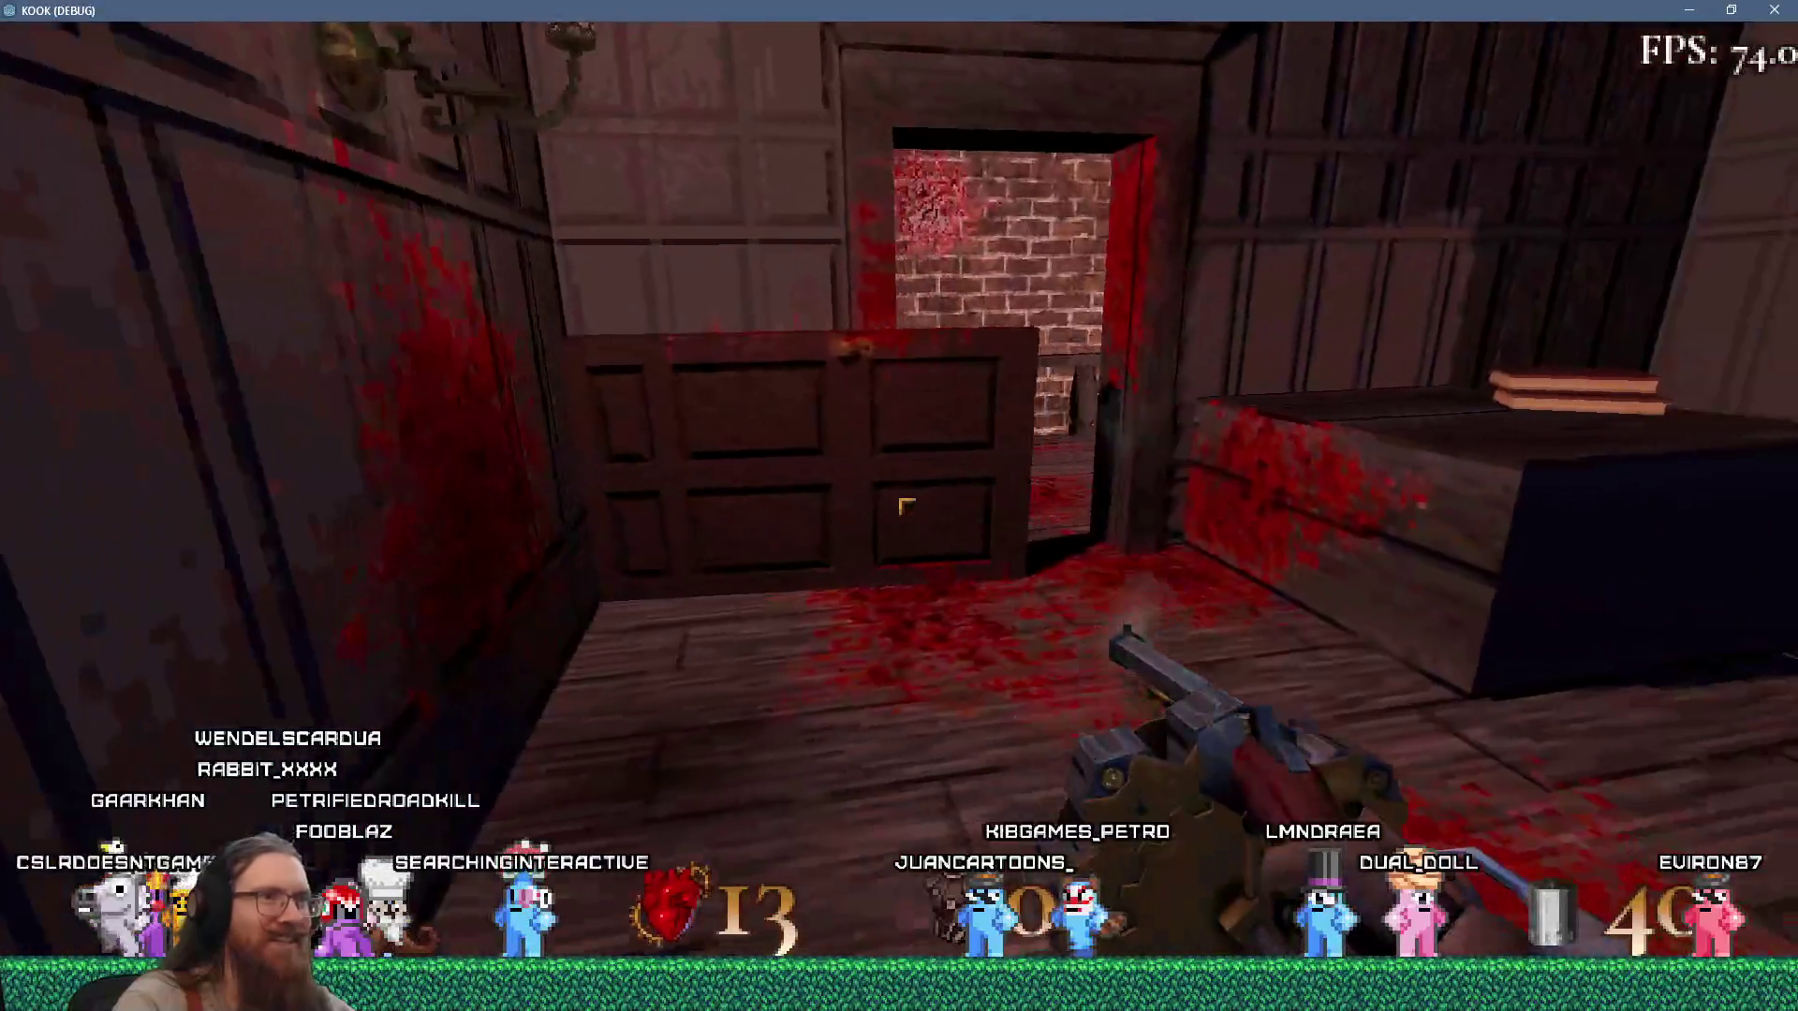
key("w")
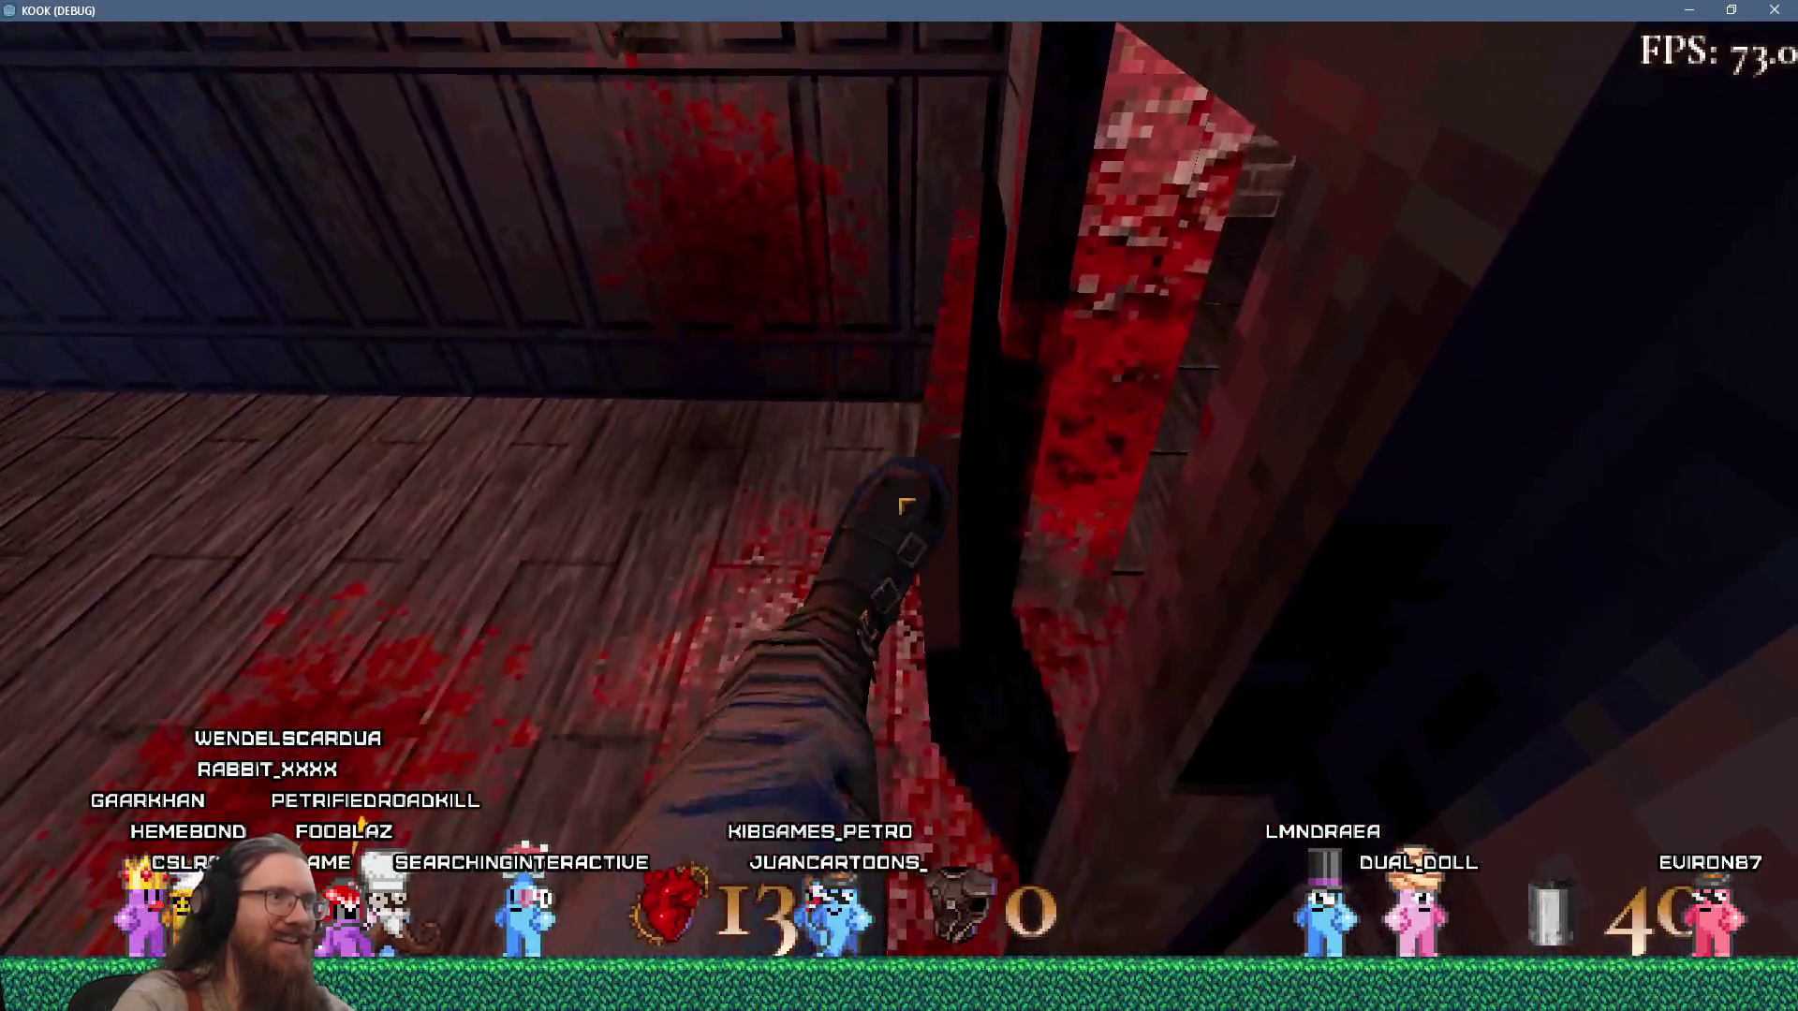
key("w")
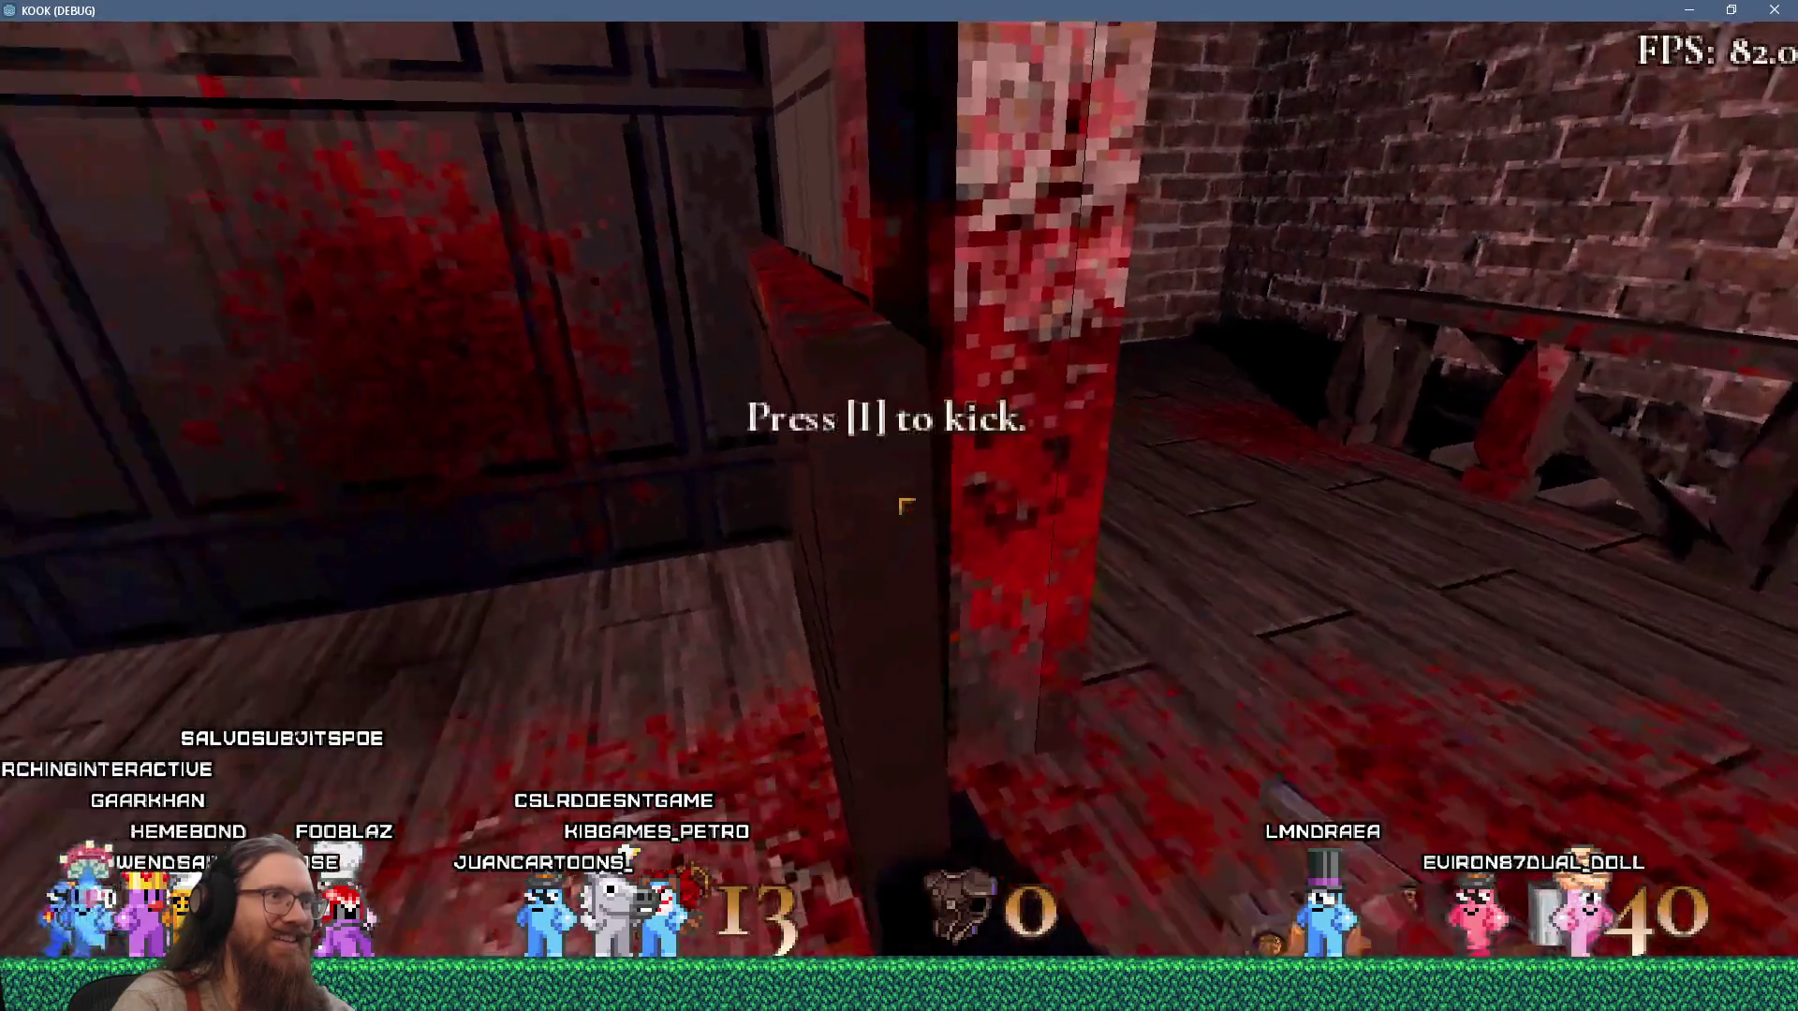
Reload the revolver and fire three shots at the door.
key("w")
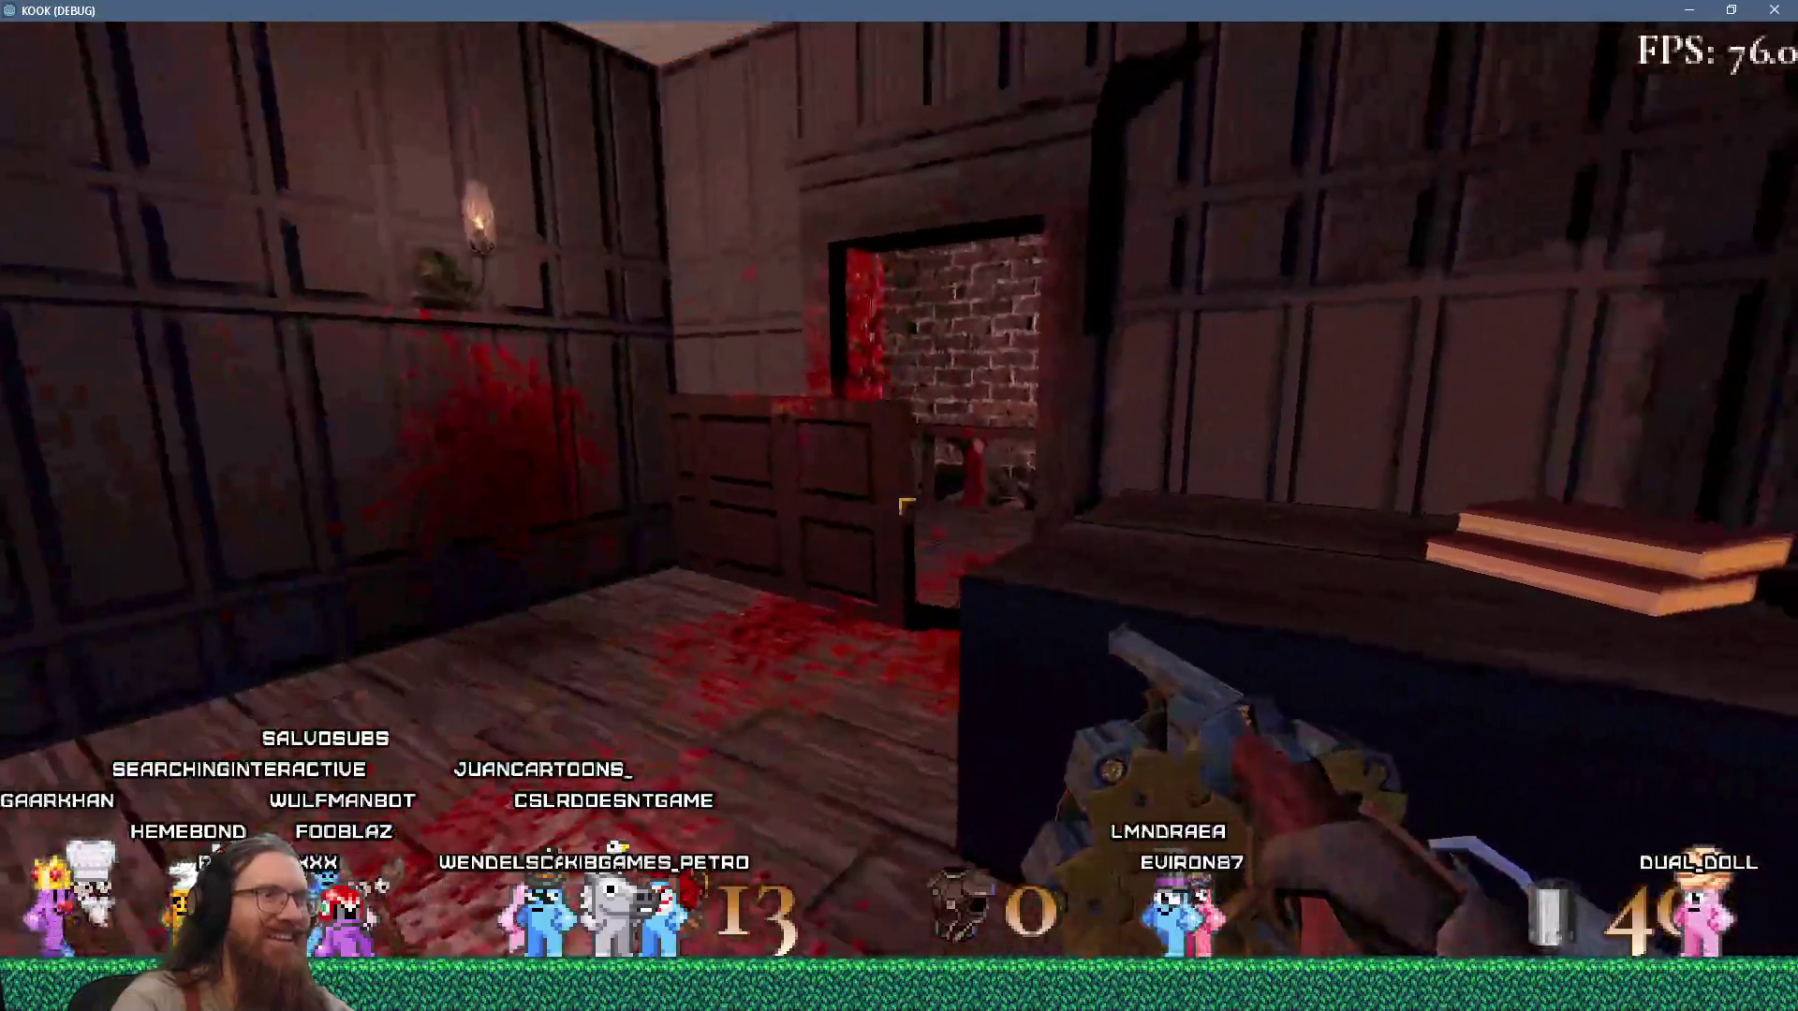
left_click(905, 505)
left_click(906, 506)
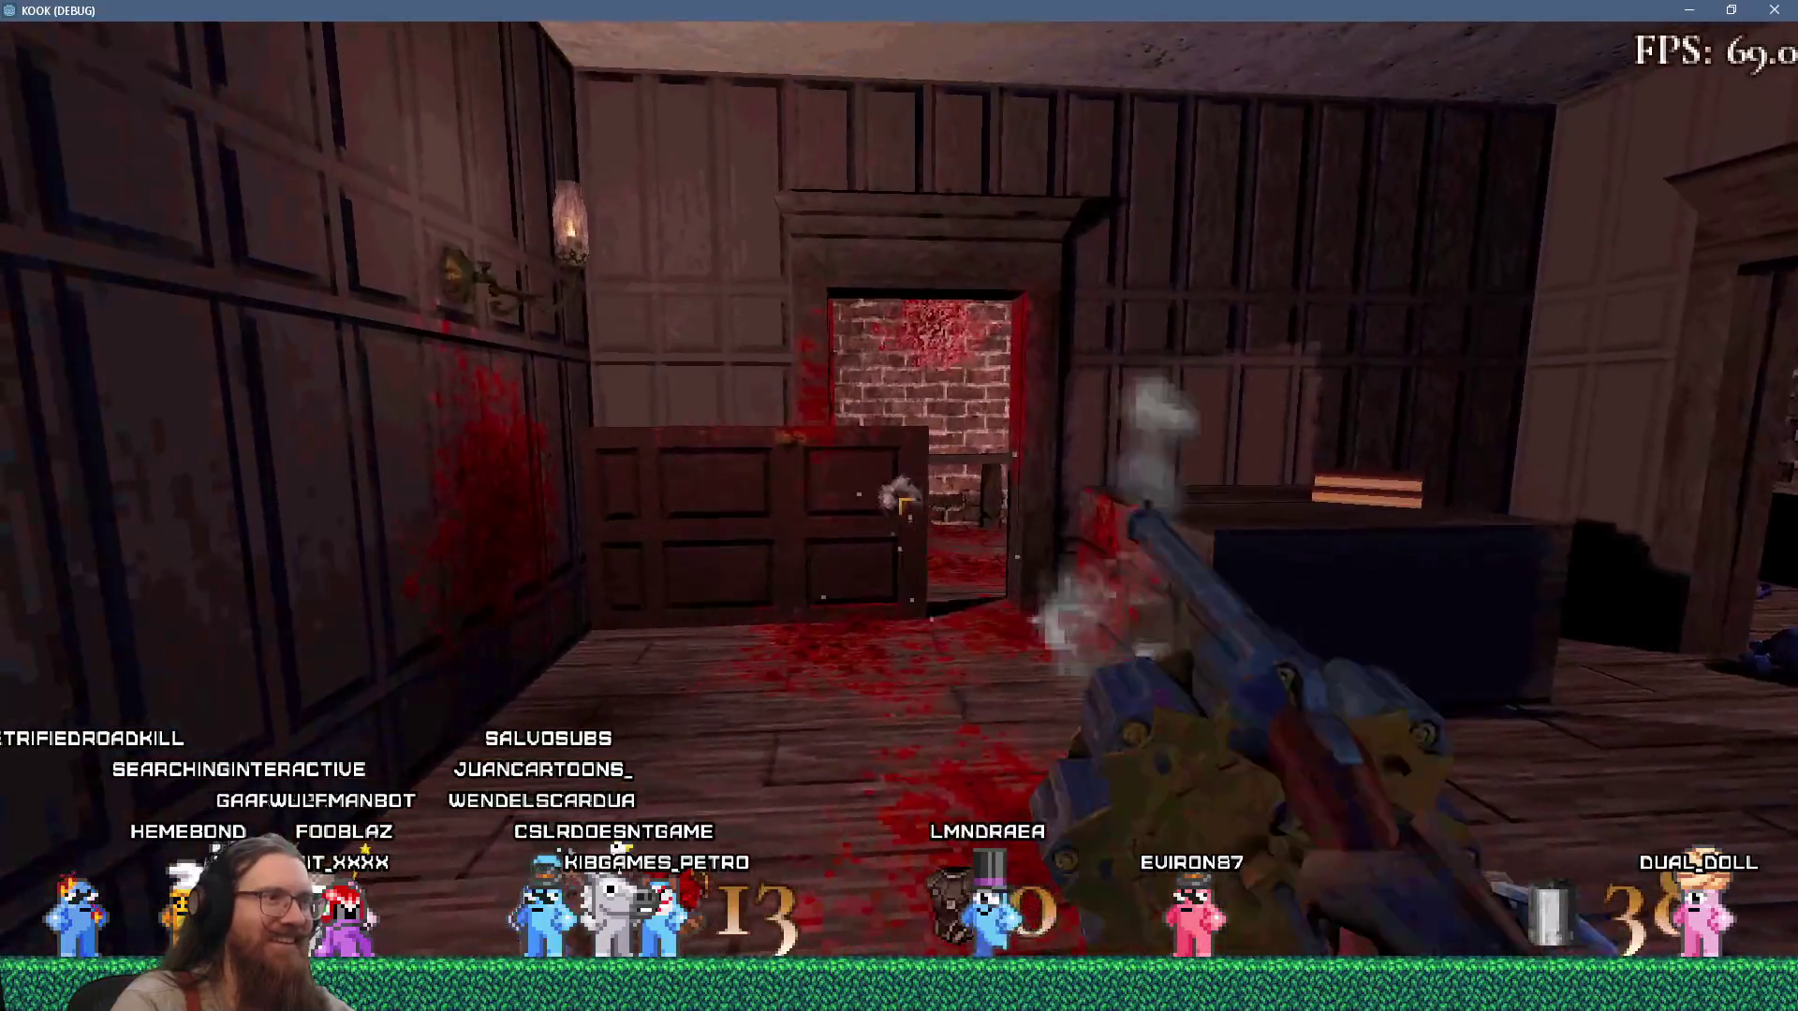
left_click(905, 506)
Move around the doorway and railing, then shoot the door once more.
key("w")
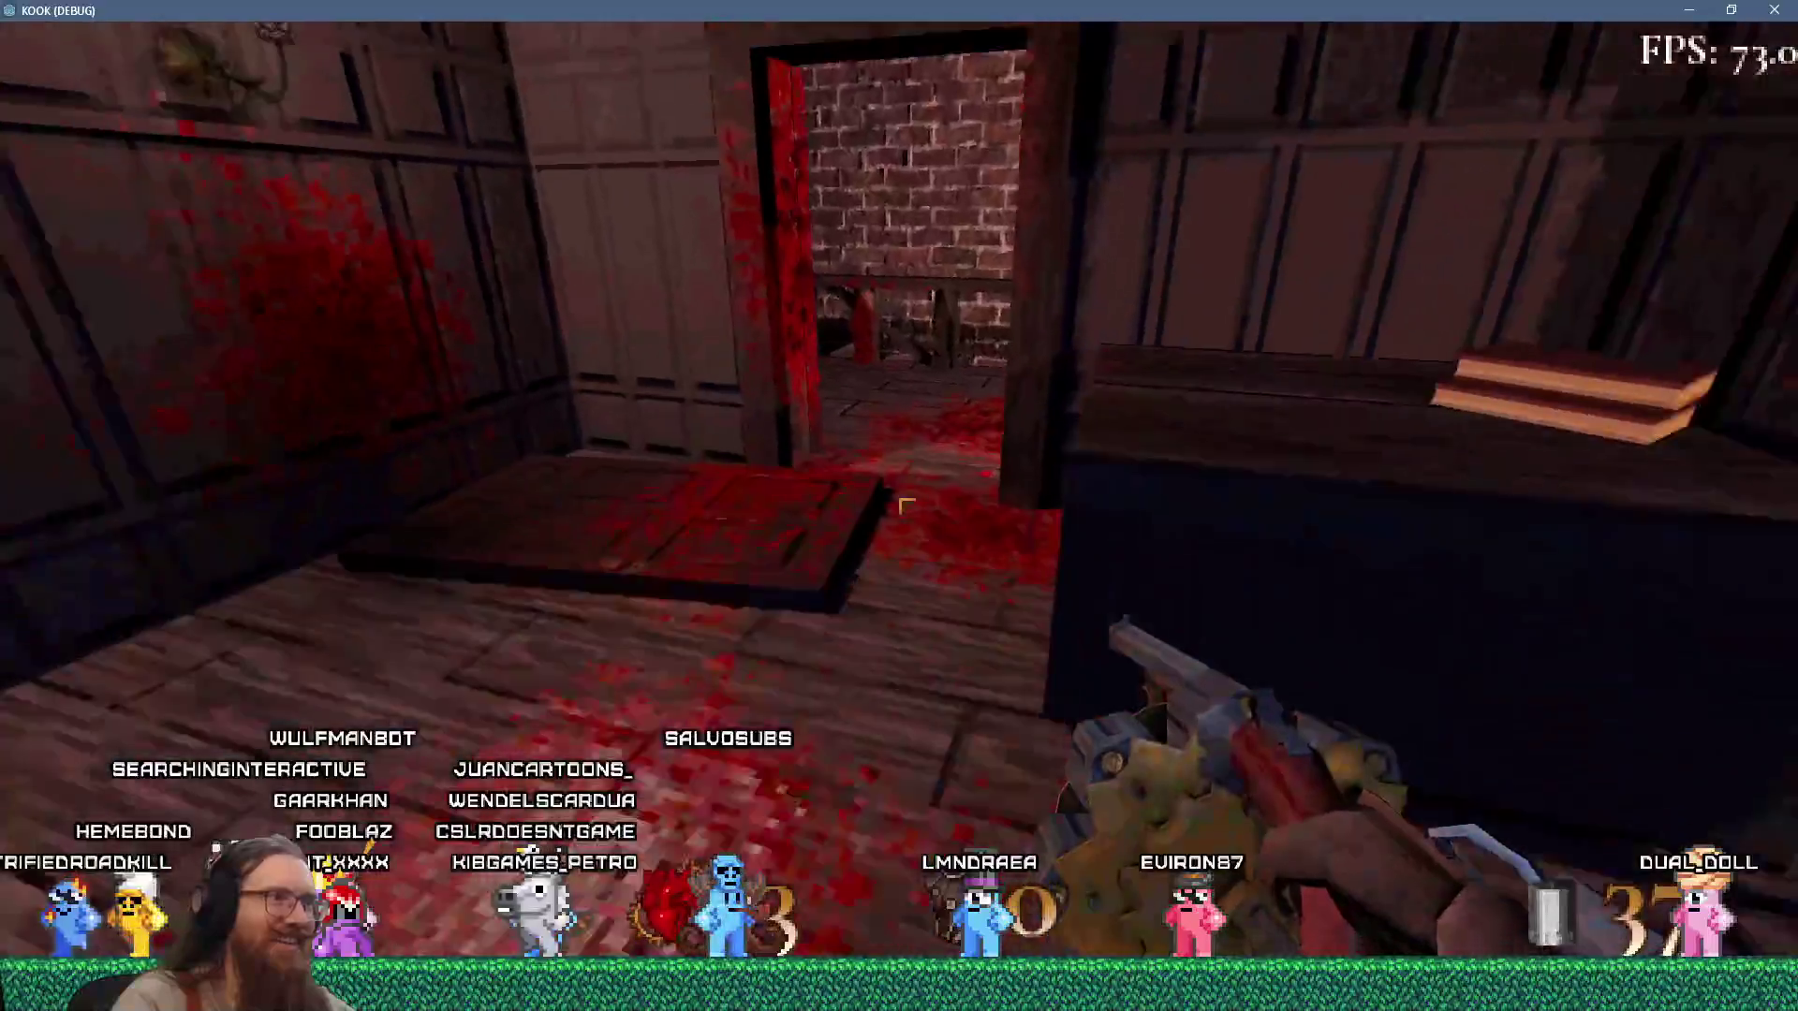
key("s")
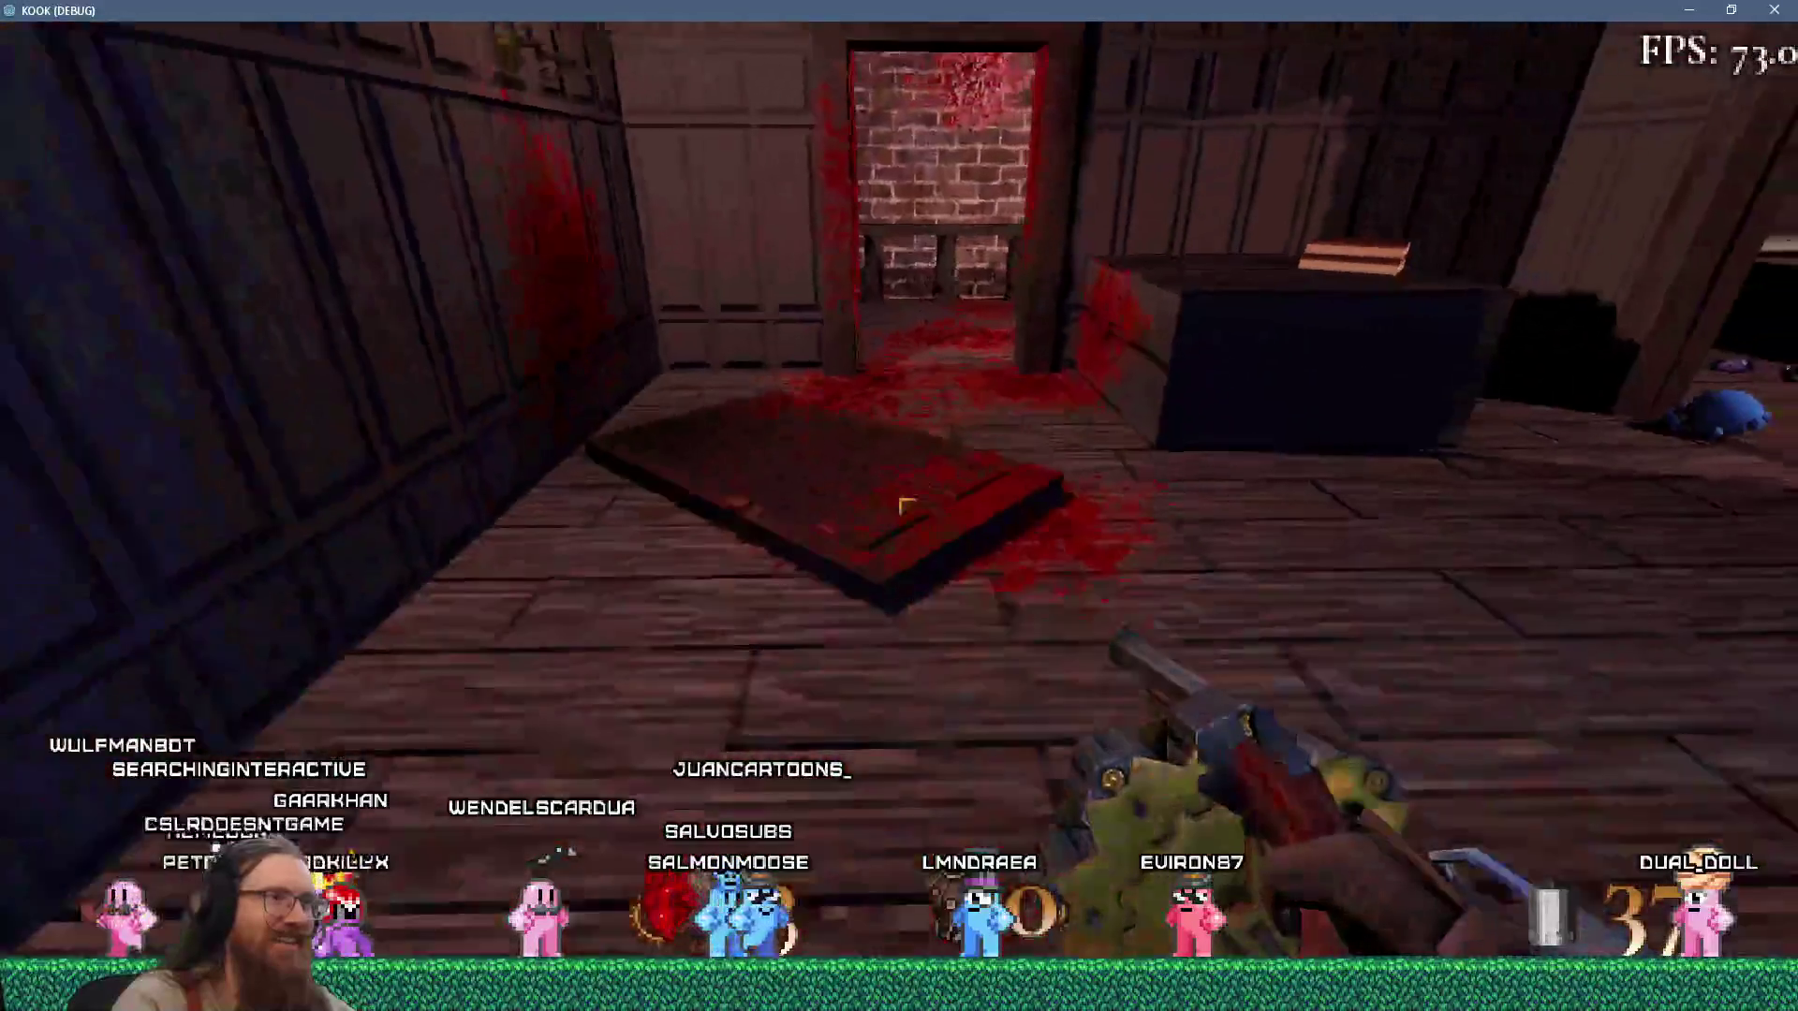
key("w")
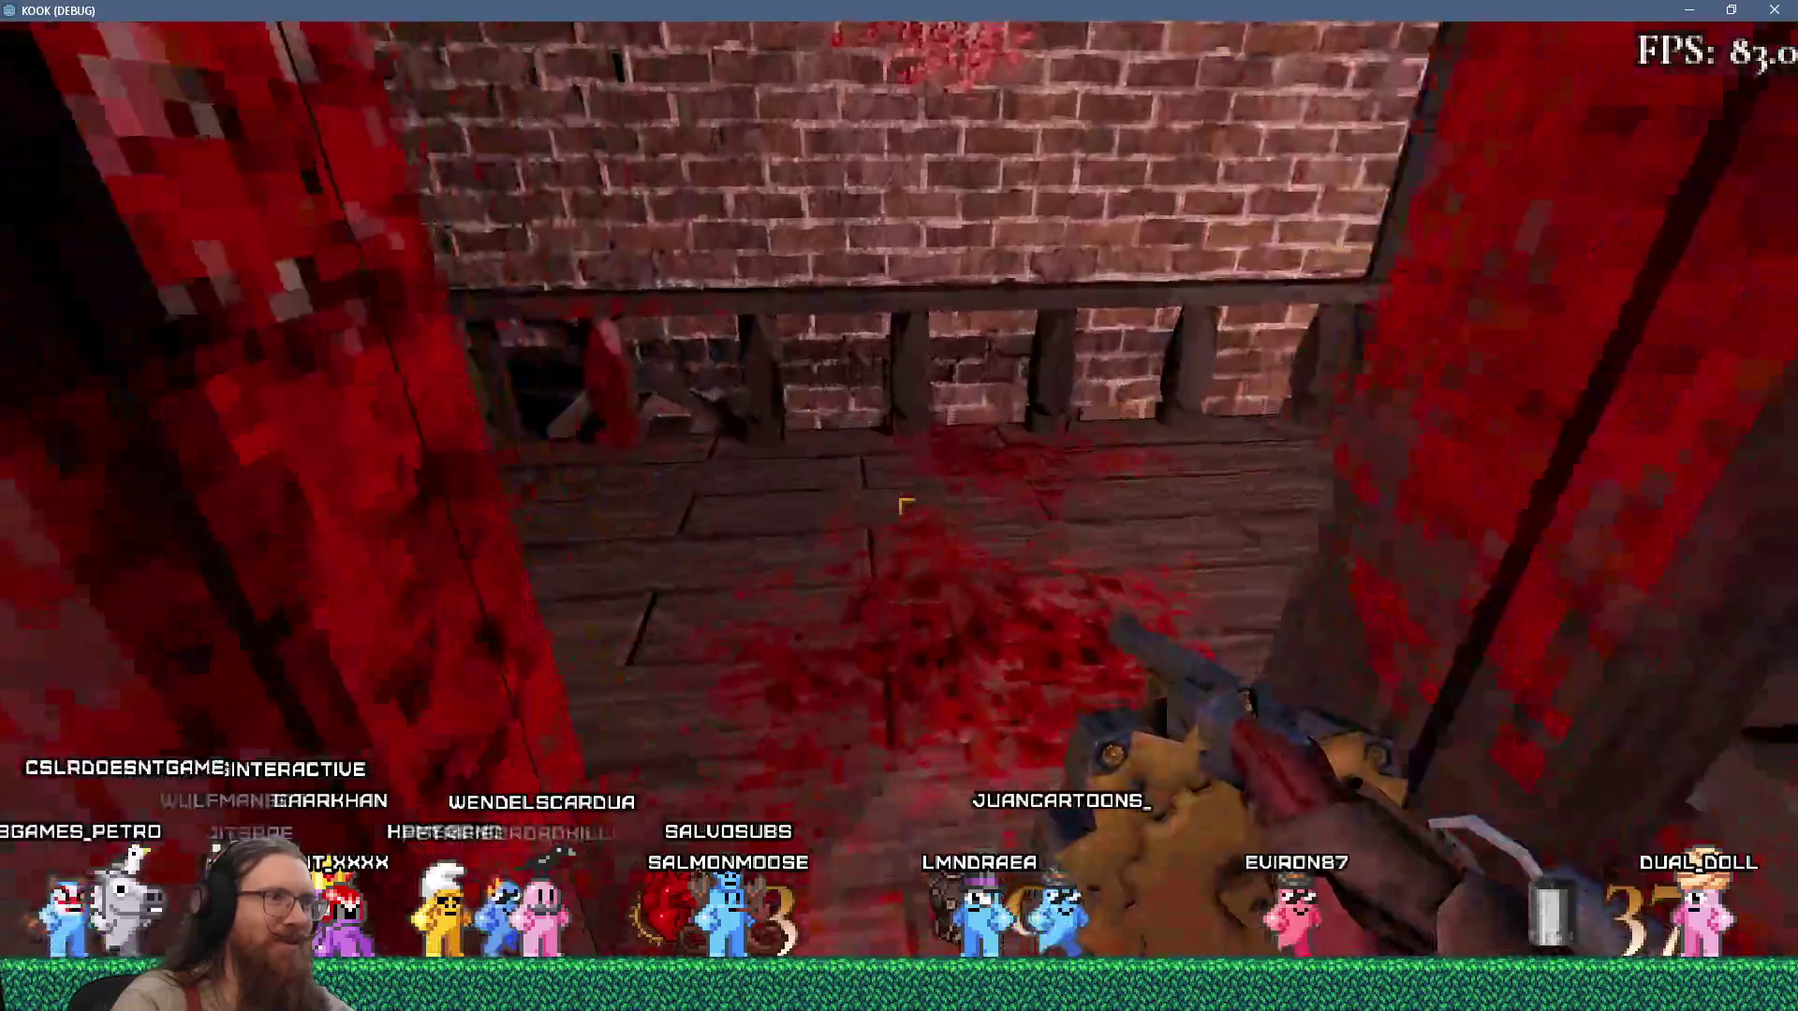
key("s")
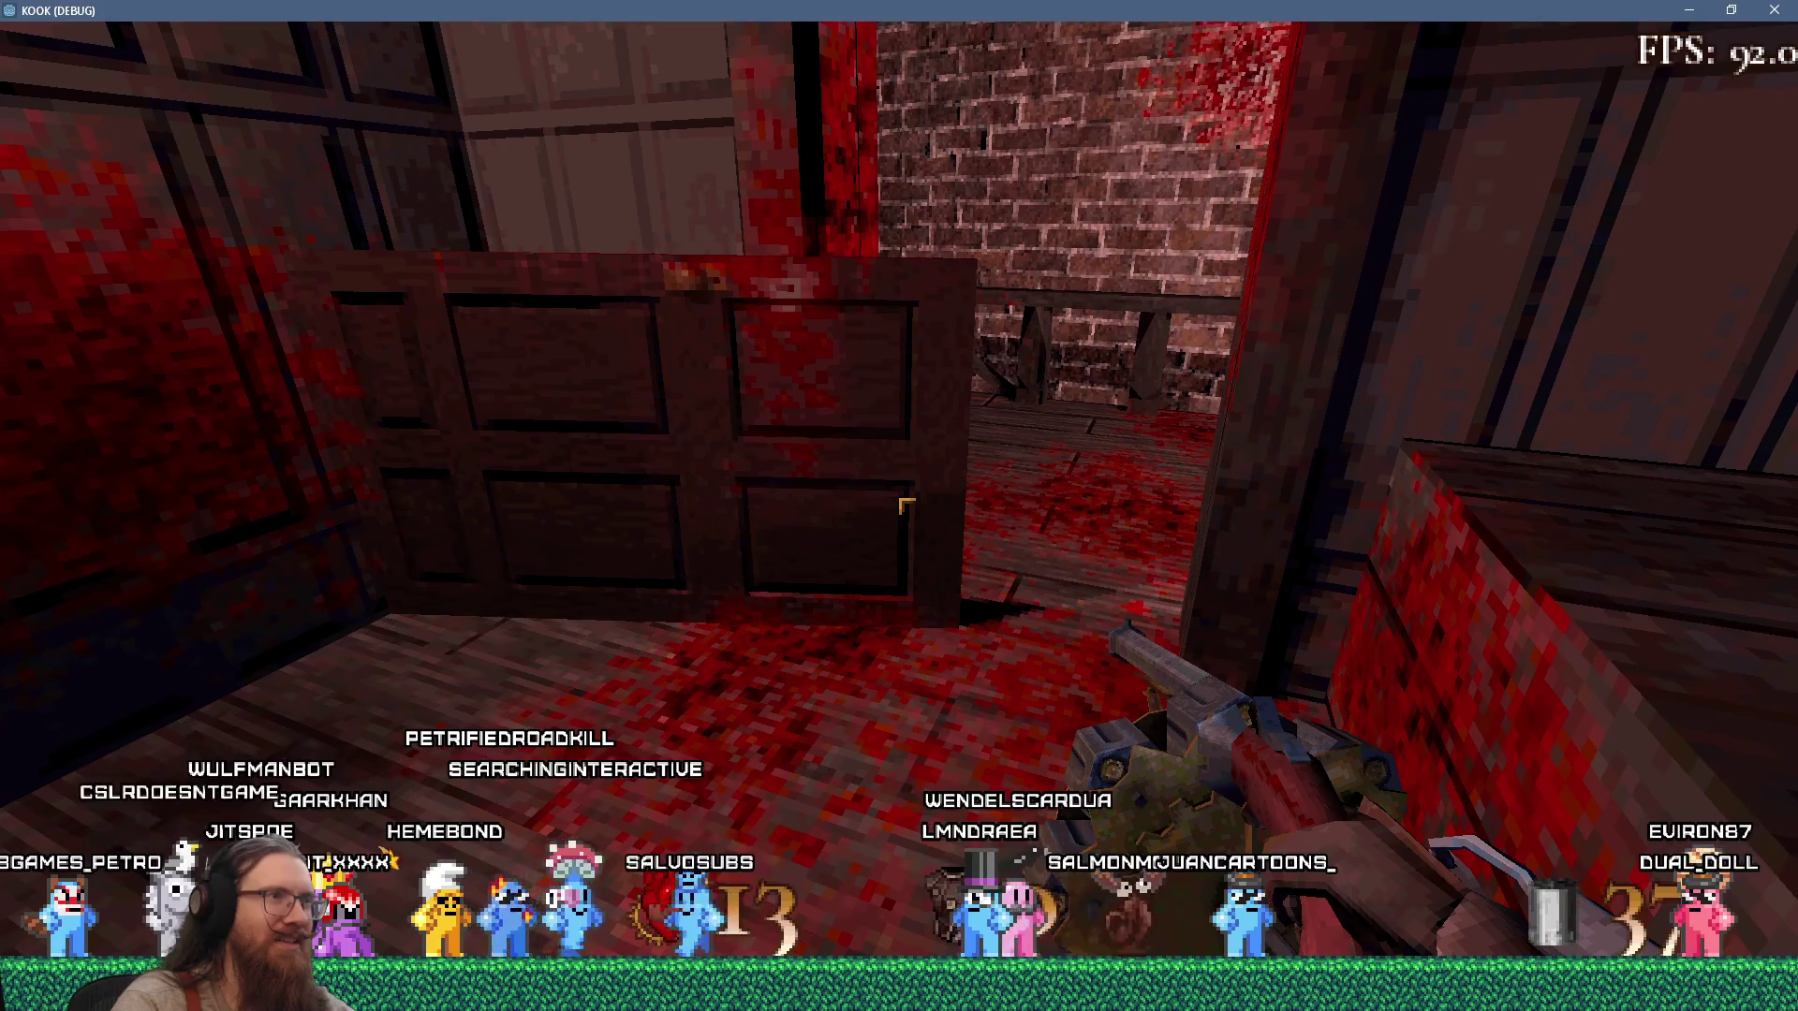
key("s")
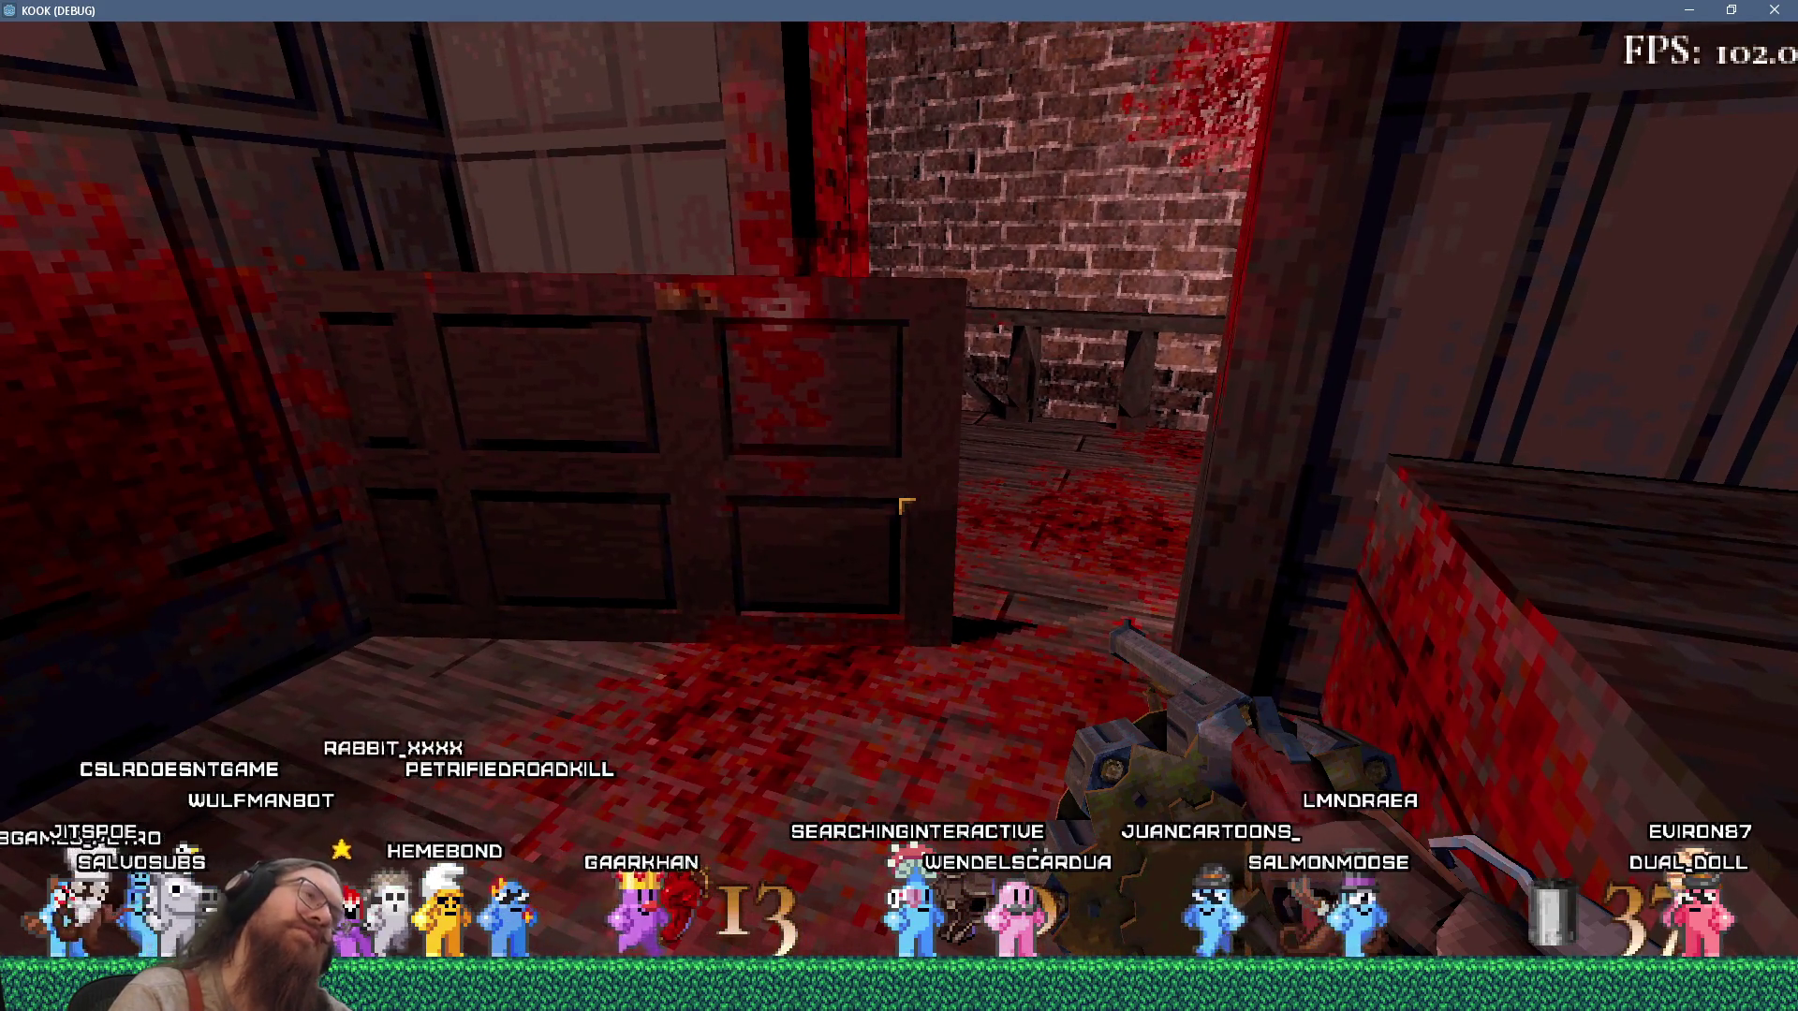
key("w")
key("w")
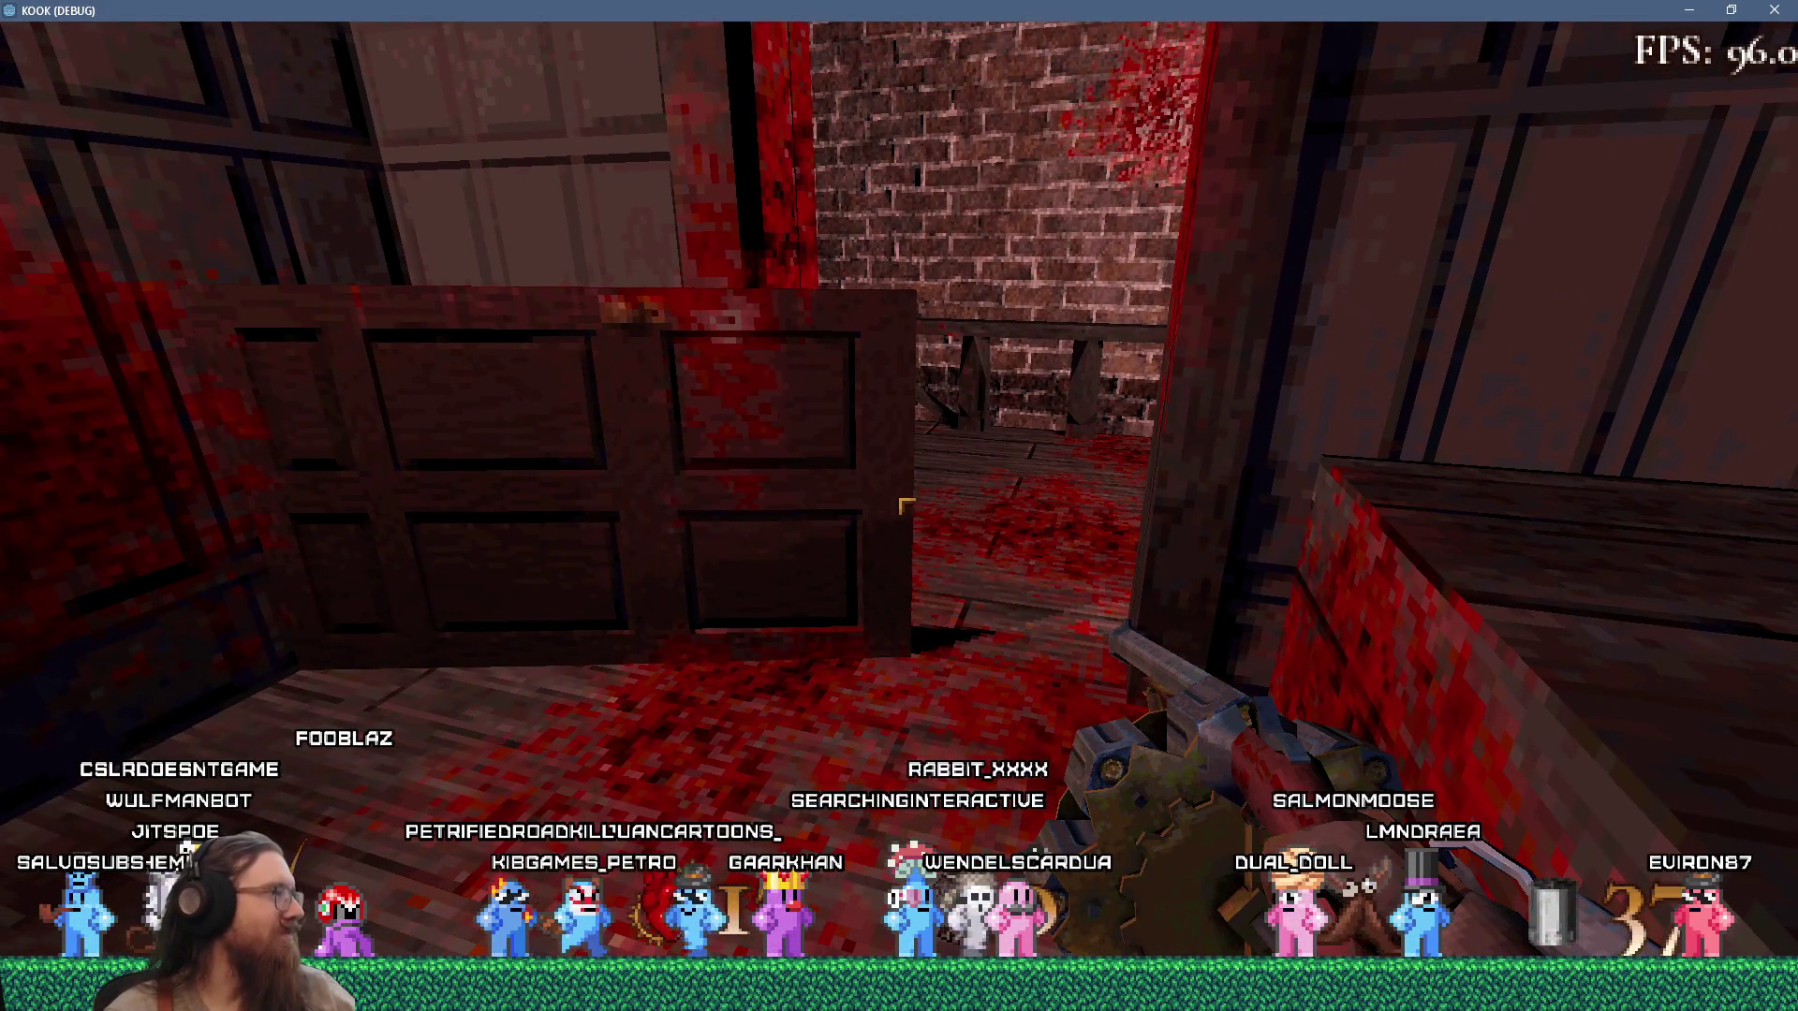
key("s")
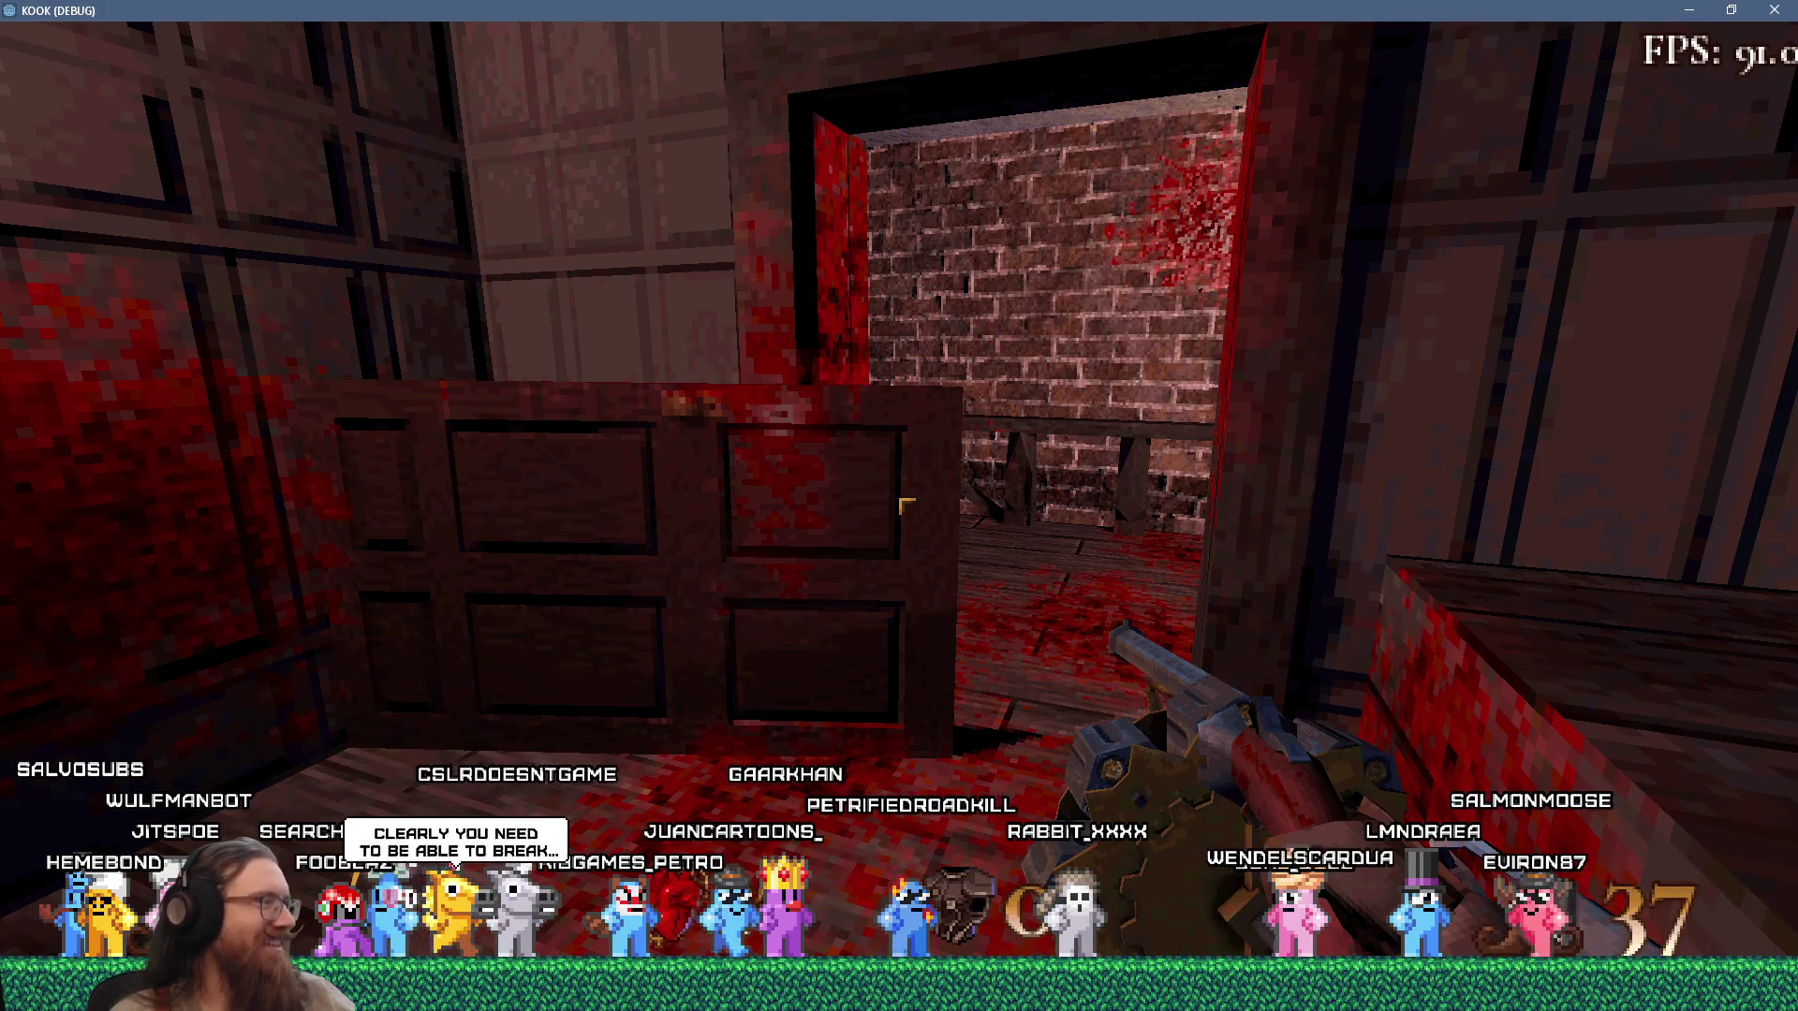
mouse_move(906, 506)
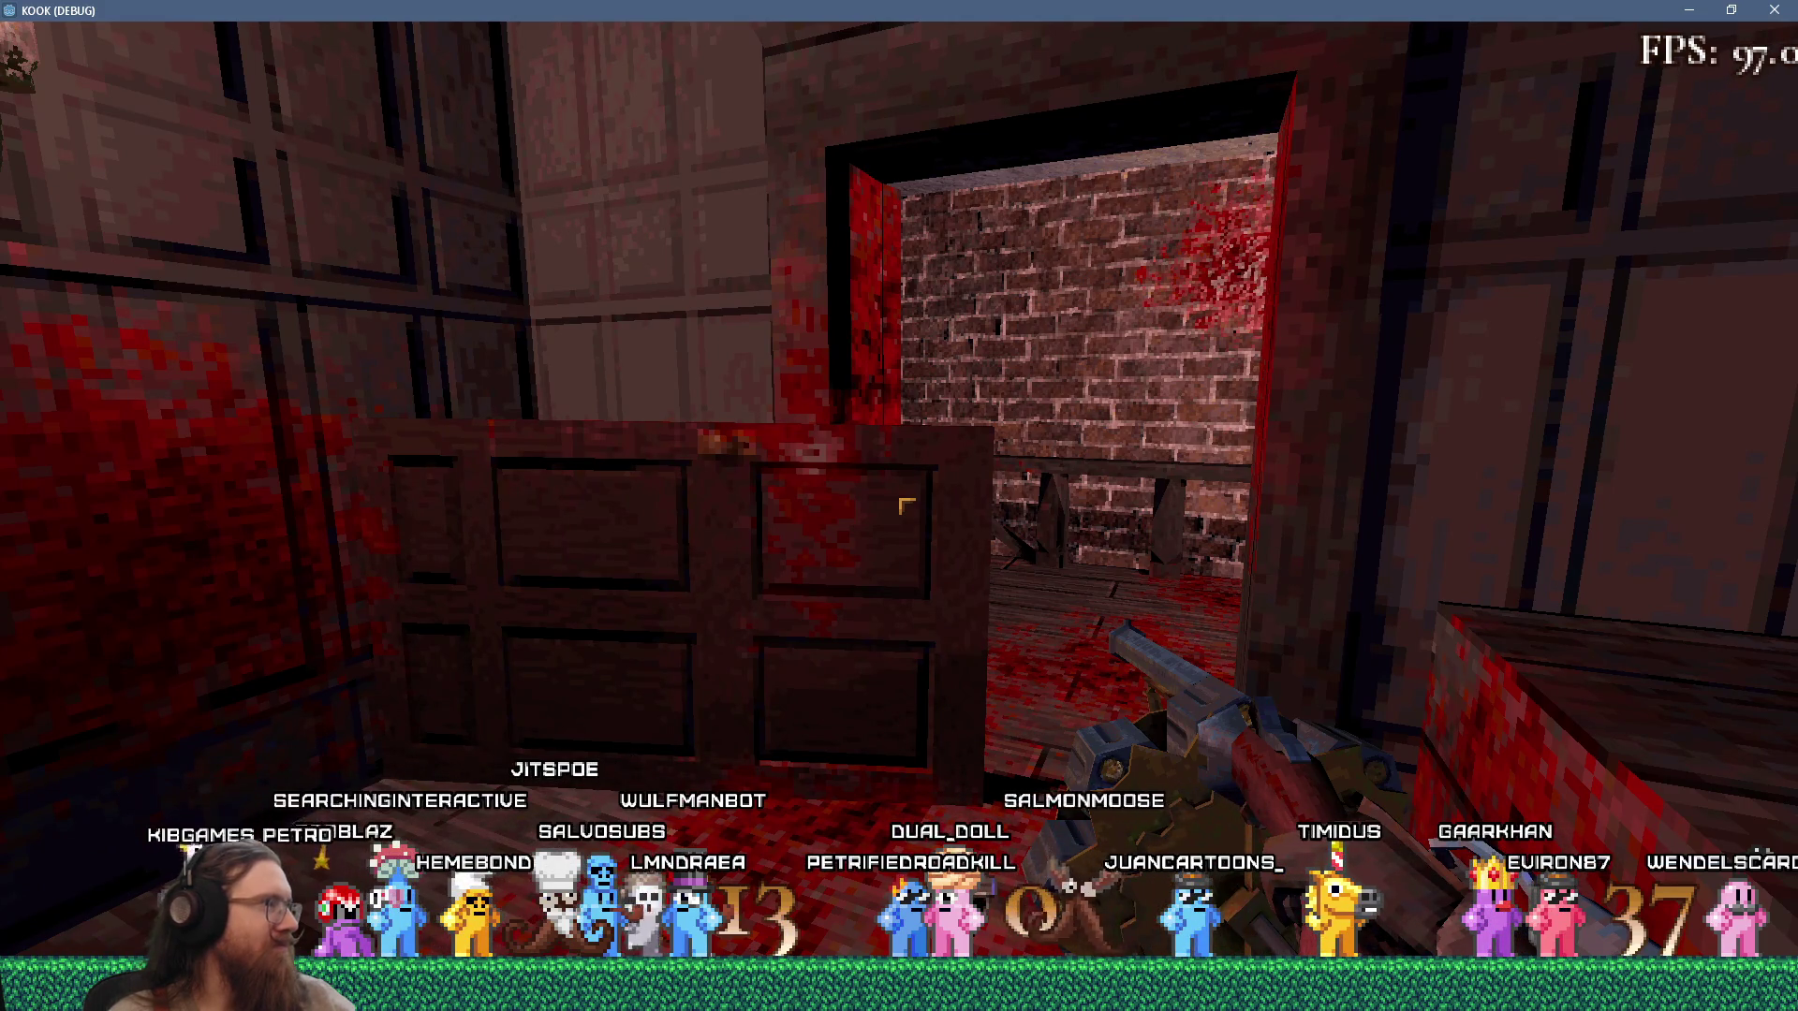
left_click(905, 506)
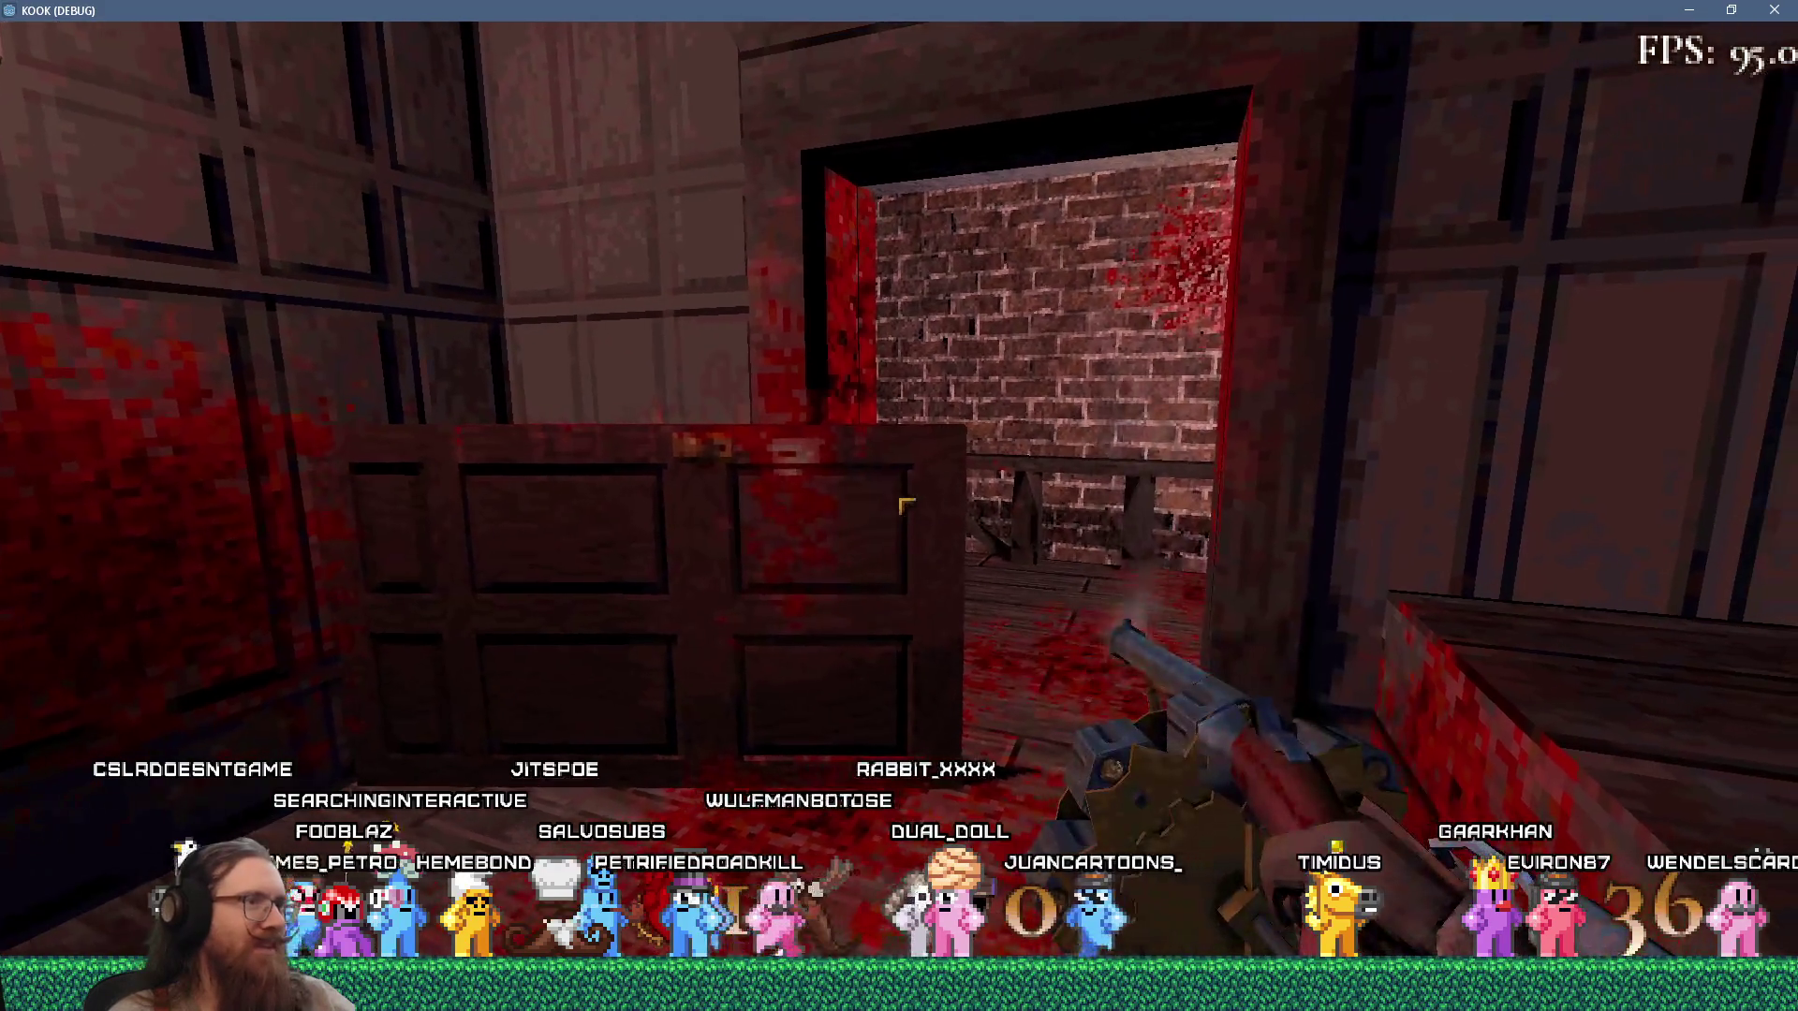
Walk into the brick room and back, ending within kicking range of the door.
key("w")
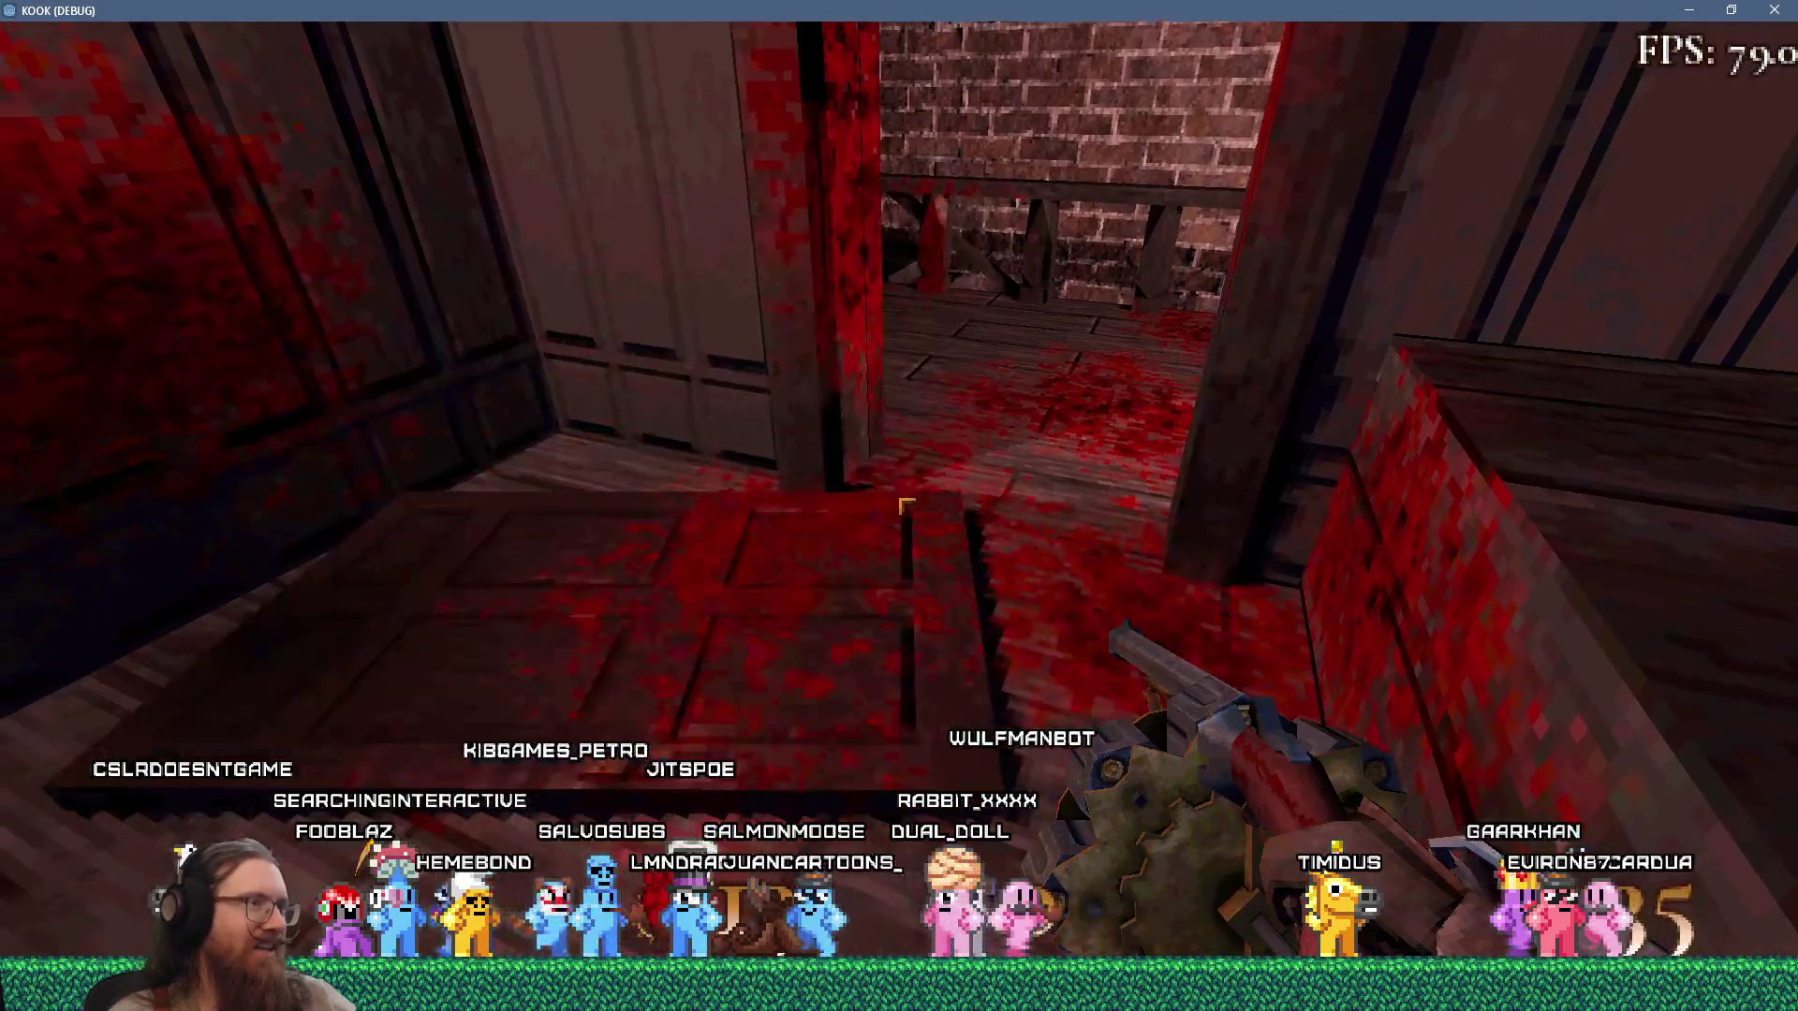
key("w")
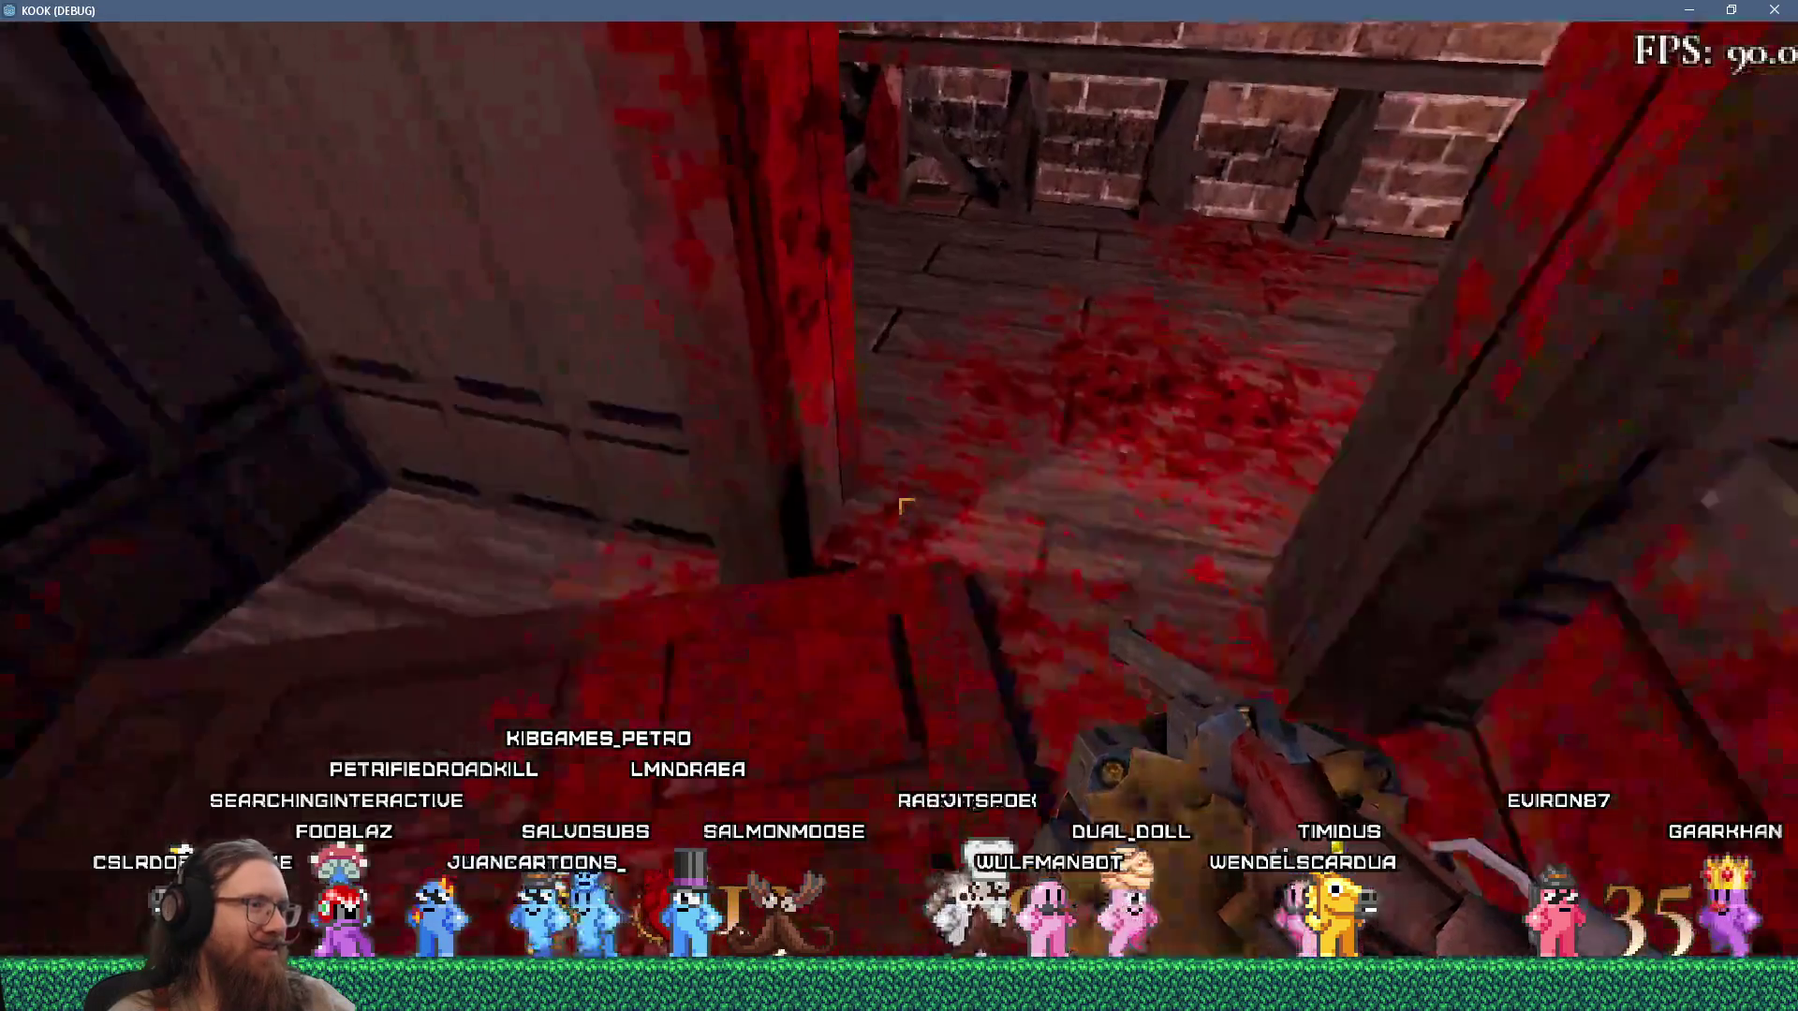
key("w")
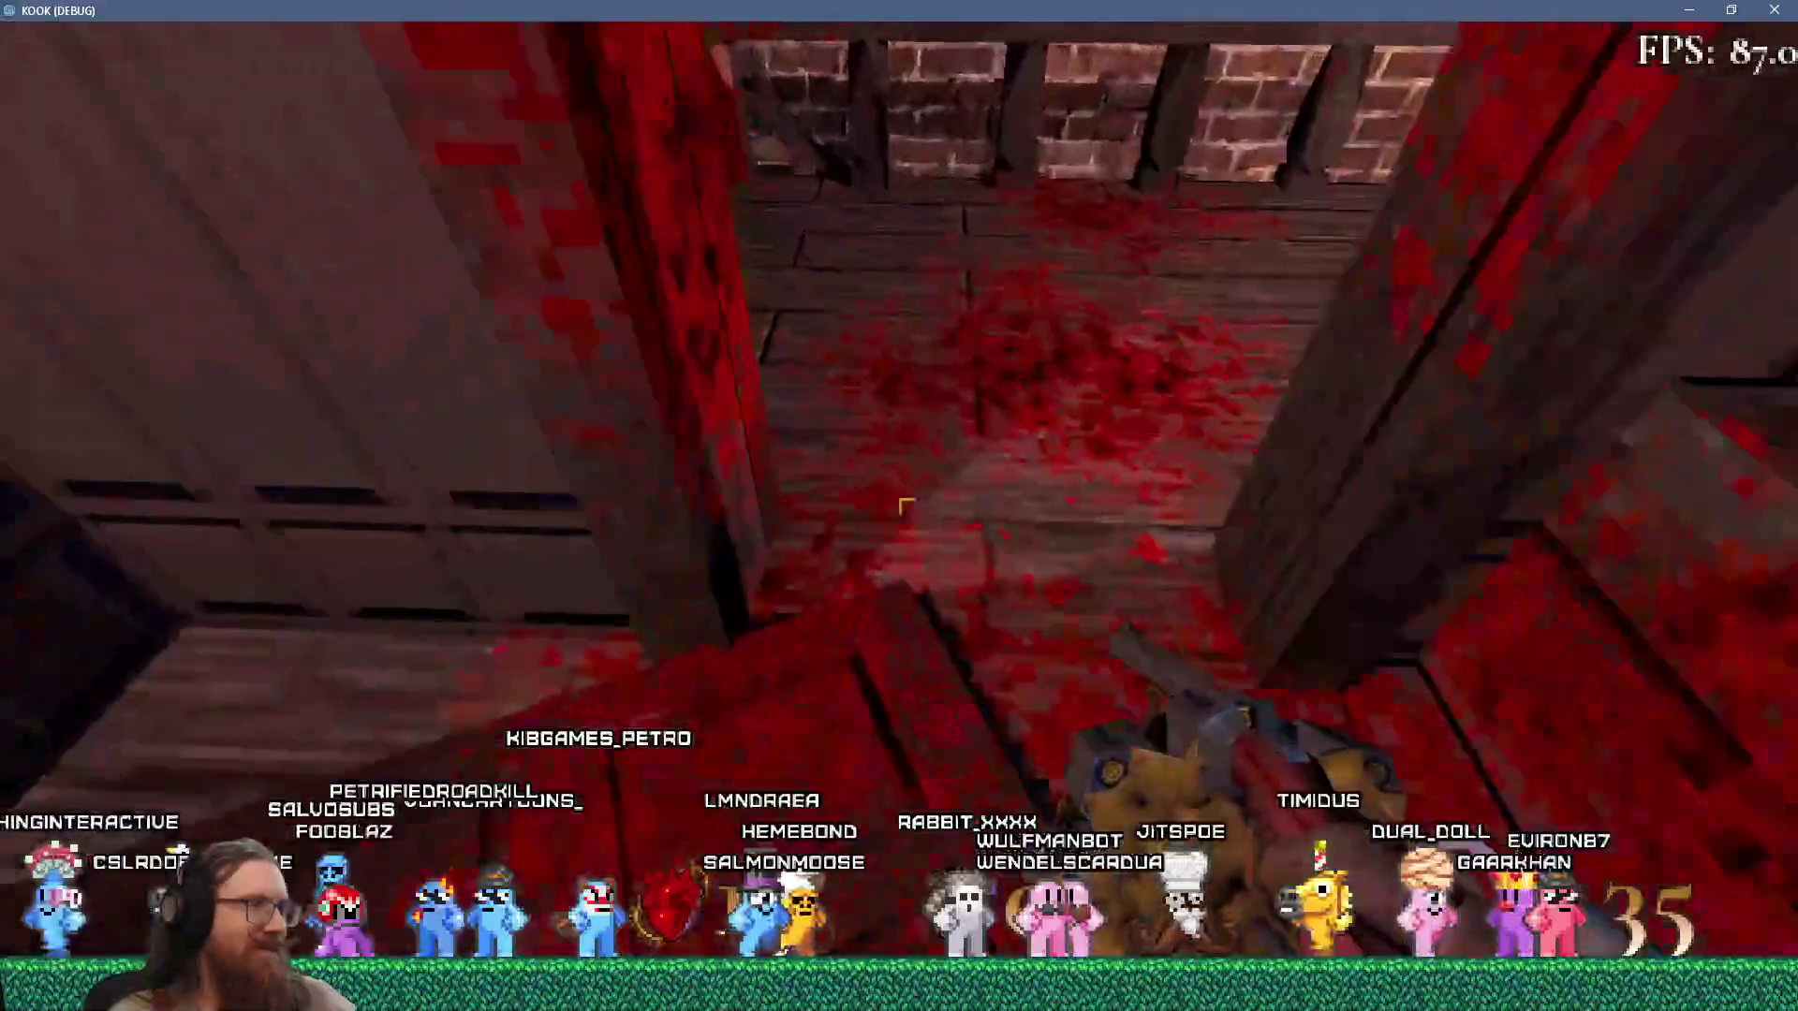
key("w")
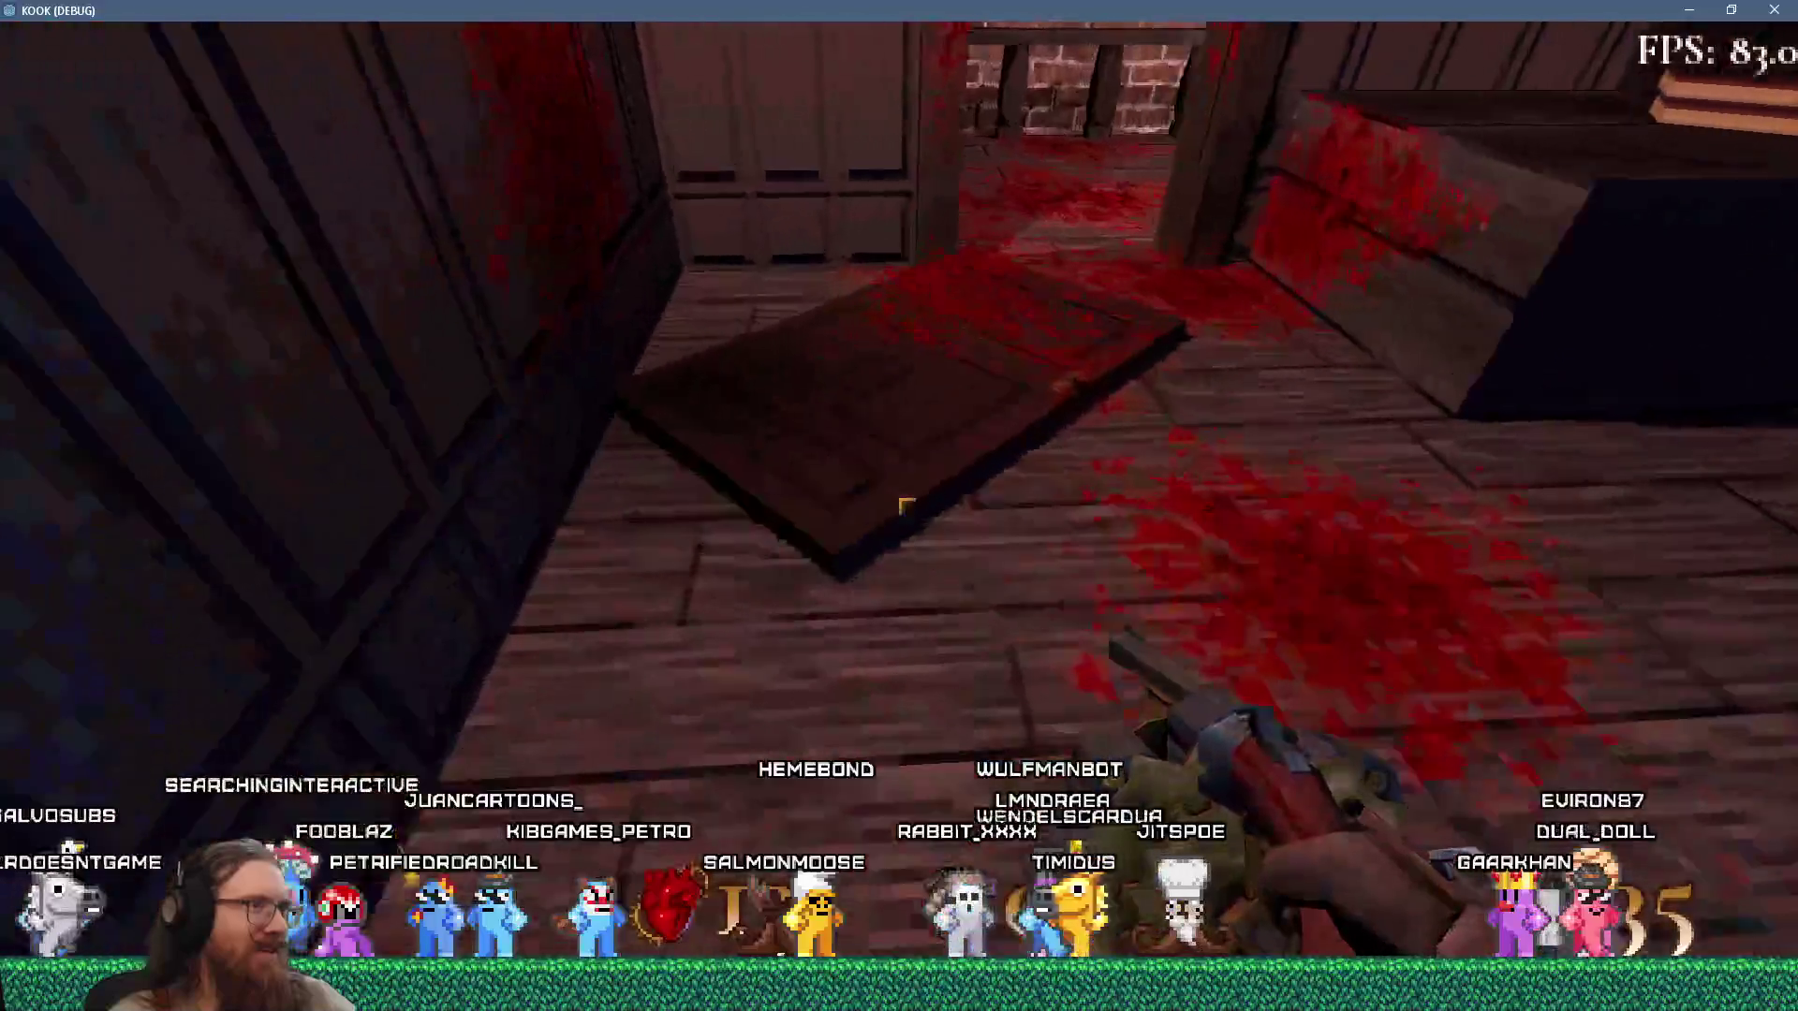
key("w")
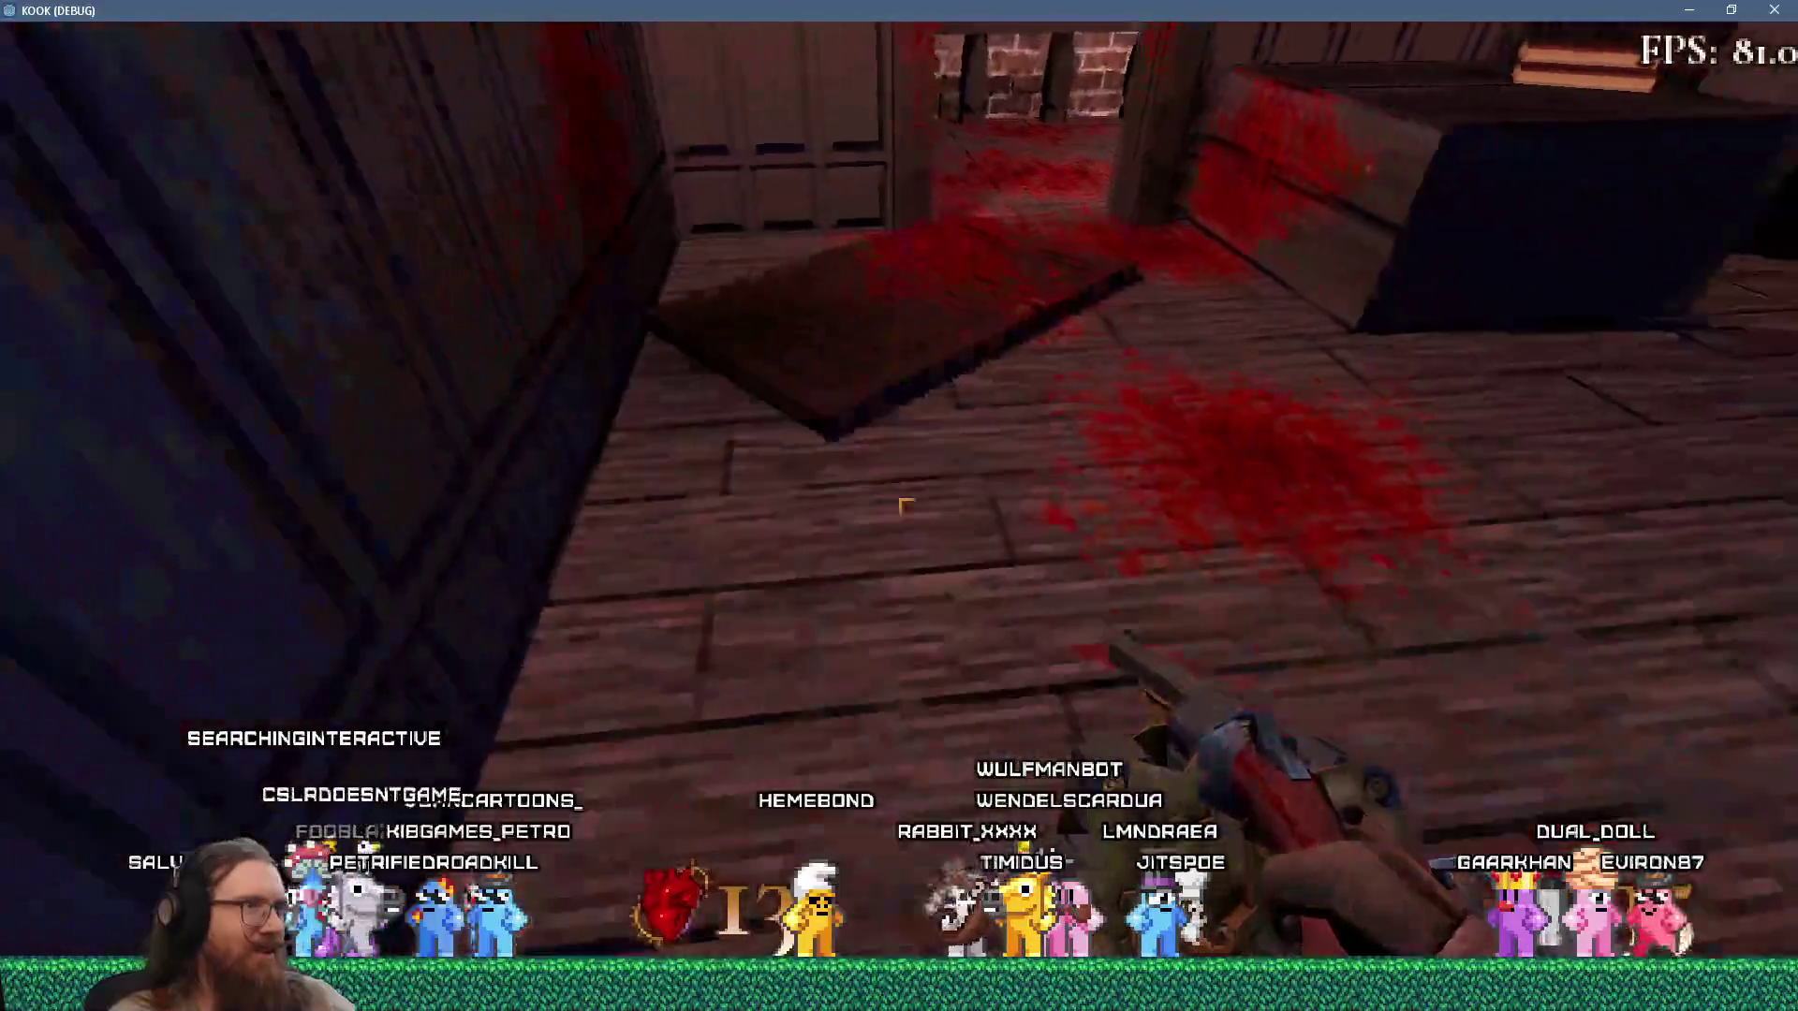
key("w")
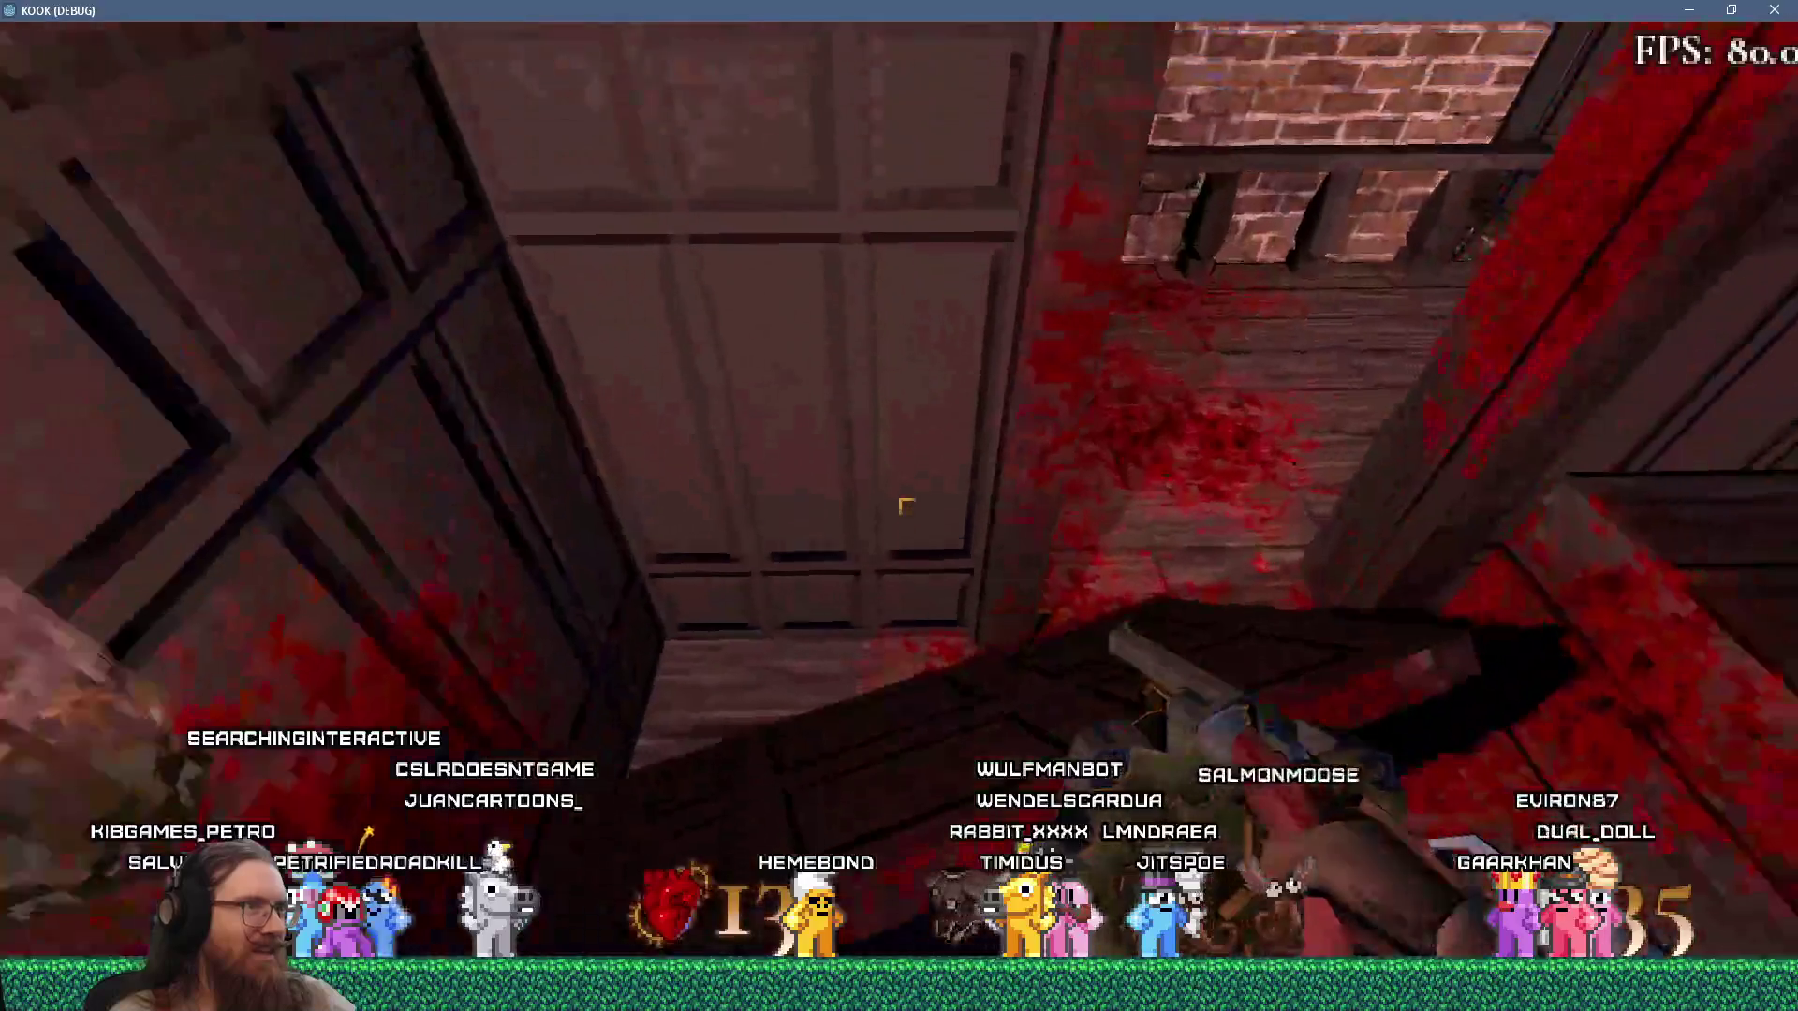
key("w")
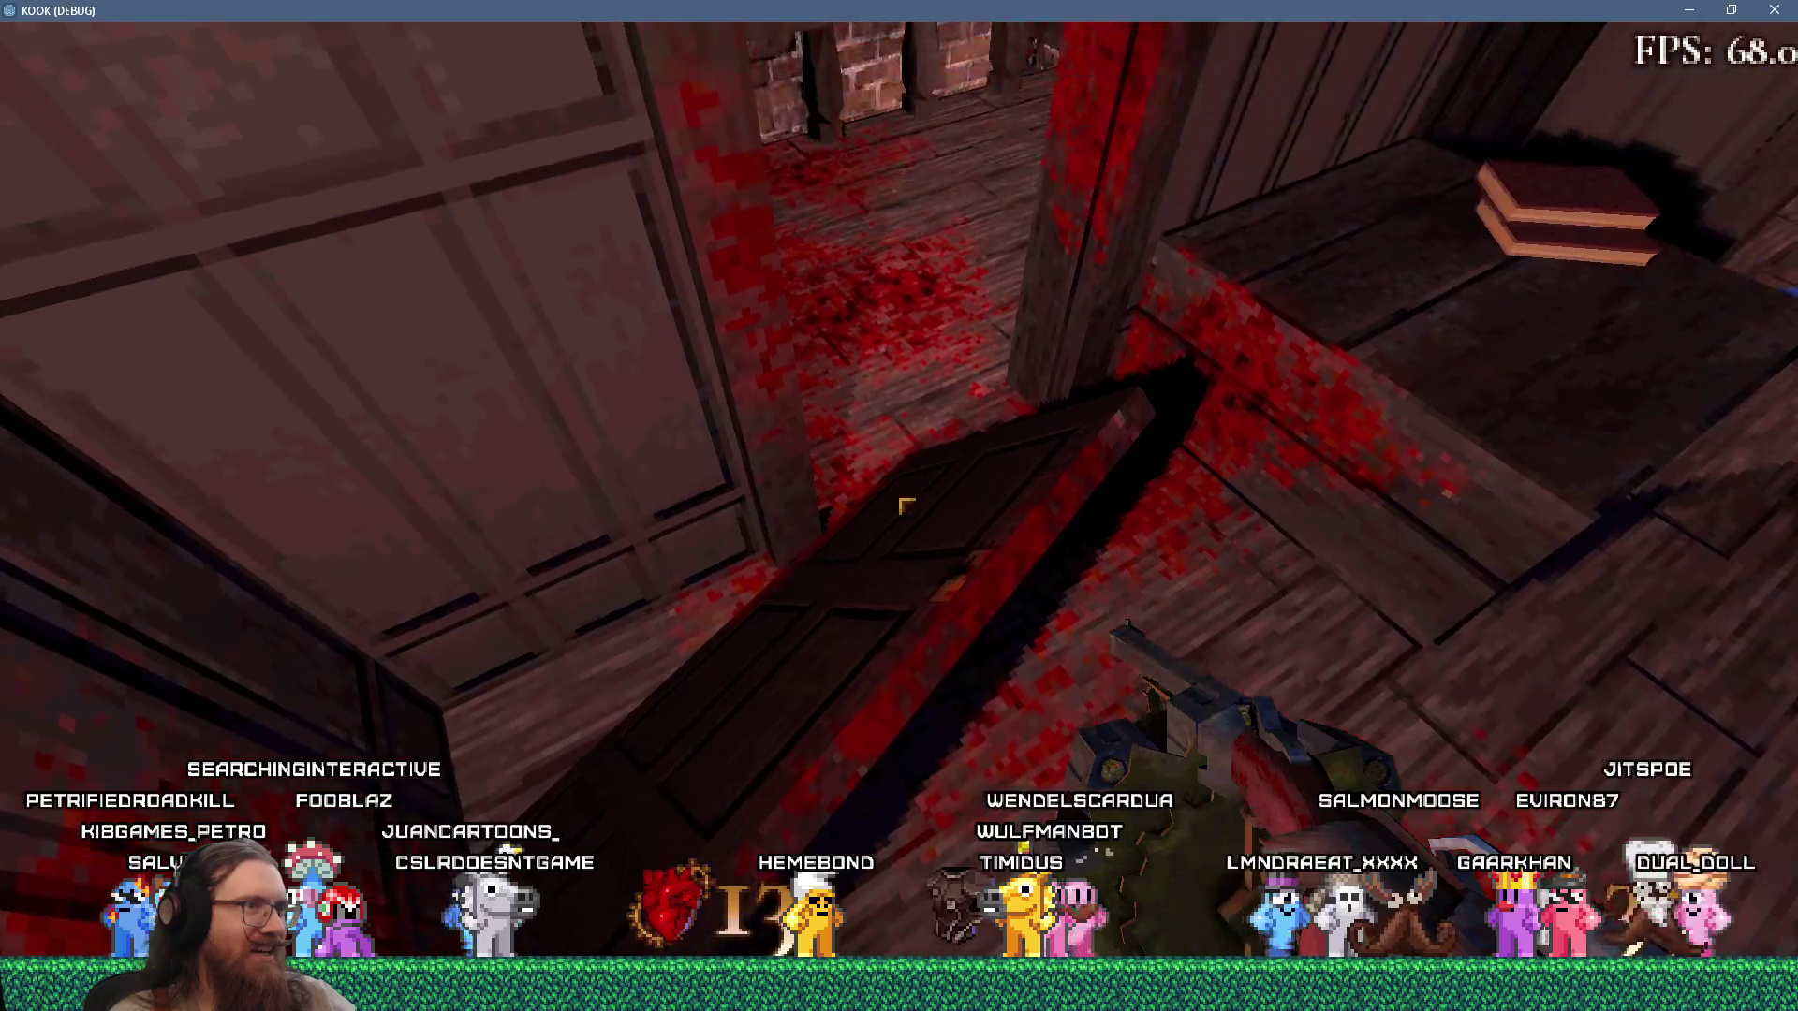
Kick the door flat and walk over it toward the far room.
key("i")
key("w")
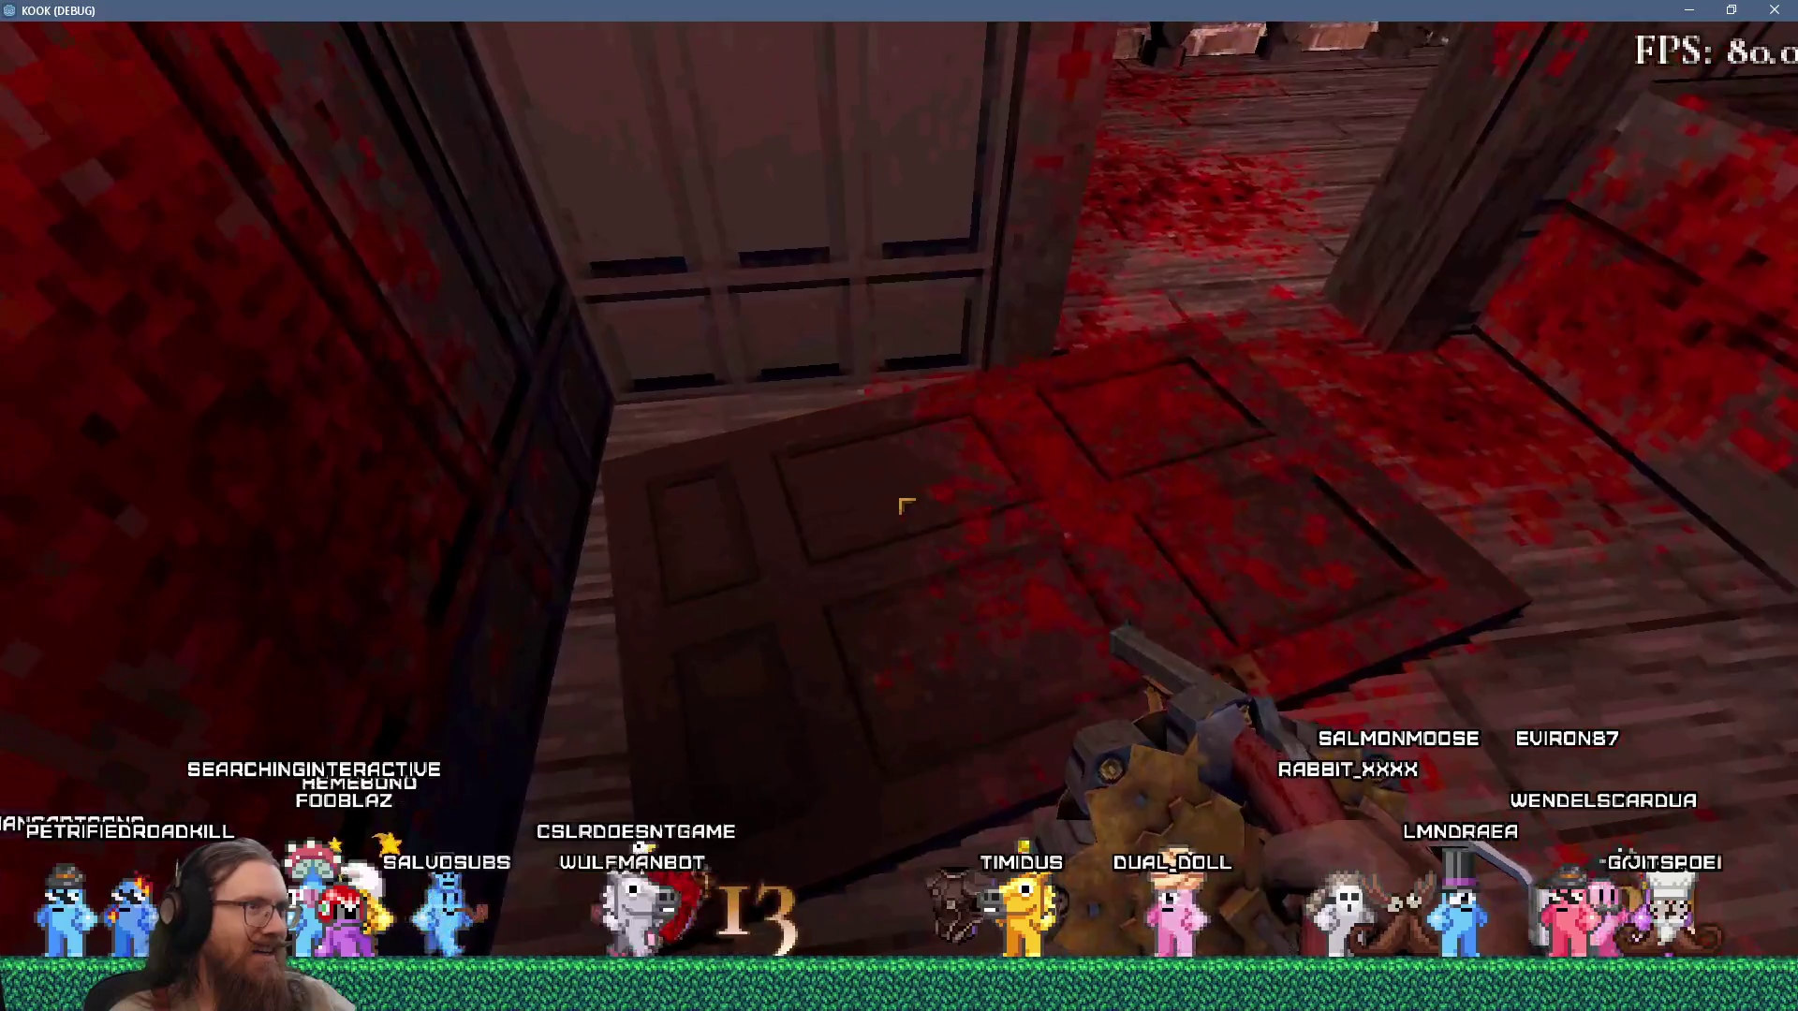
key("w")
key("w")
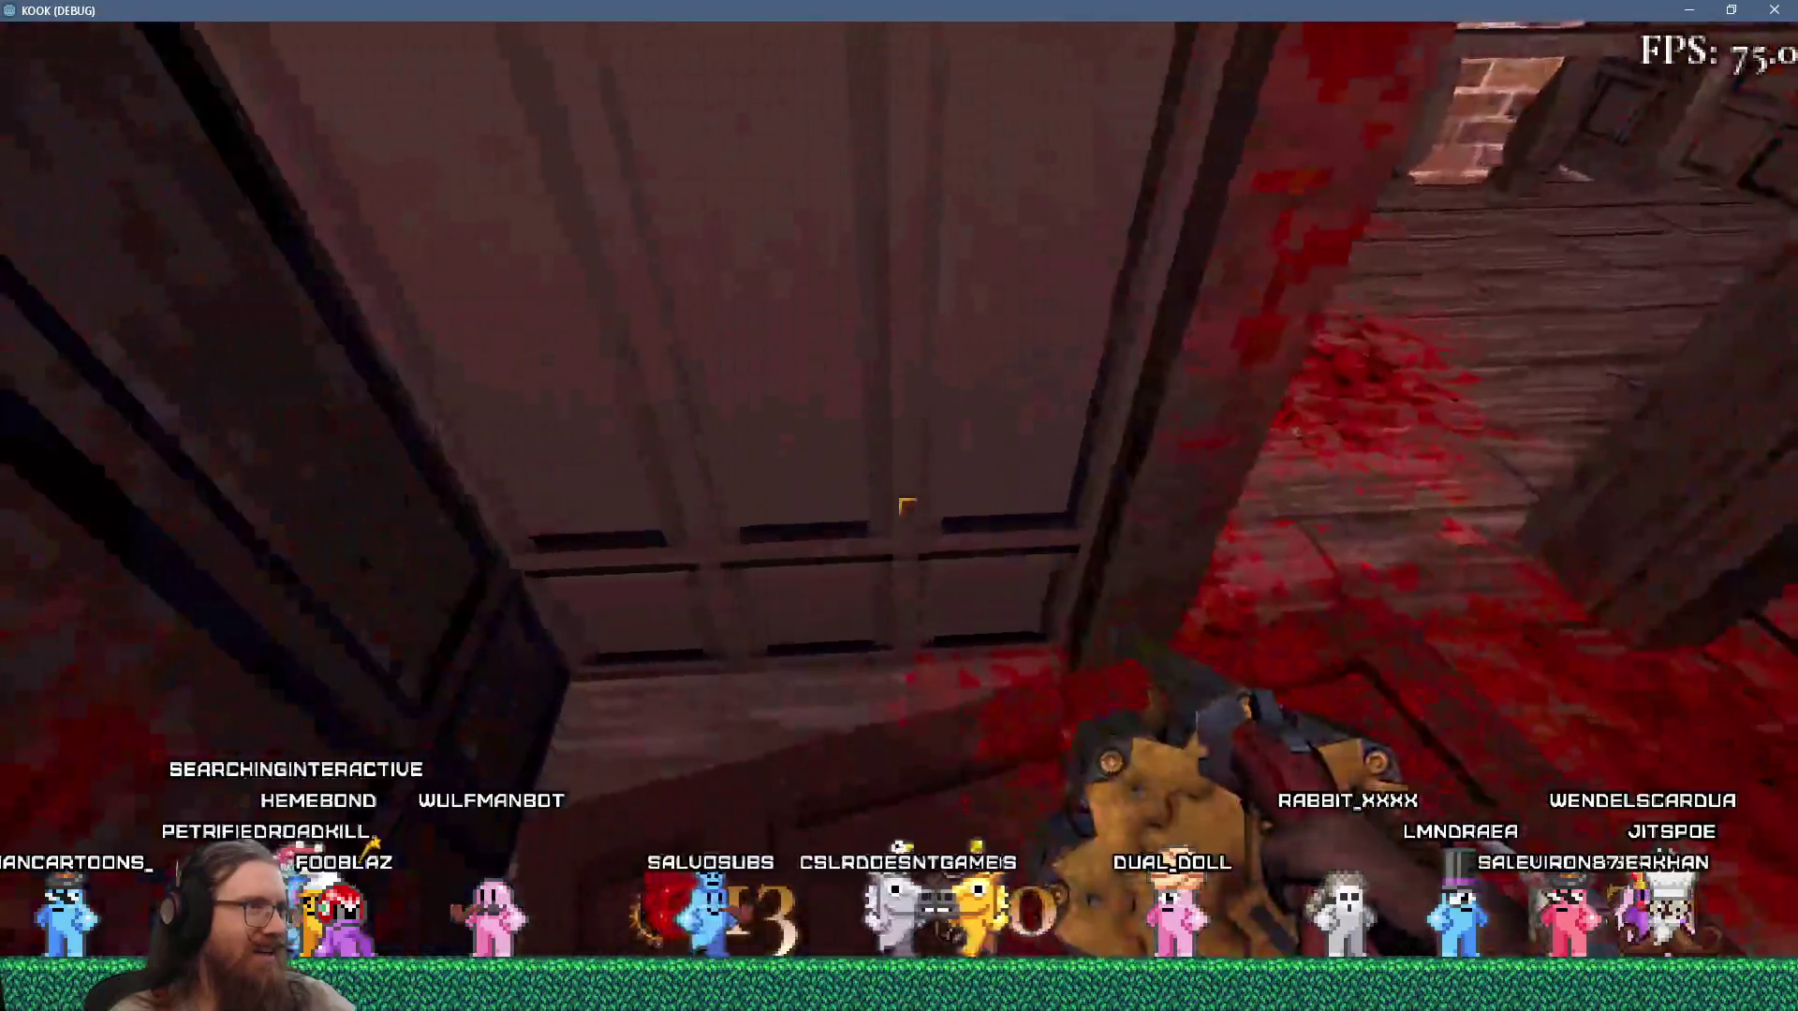
key("w")
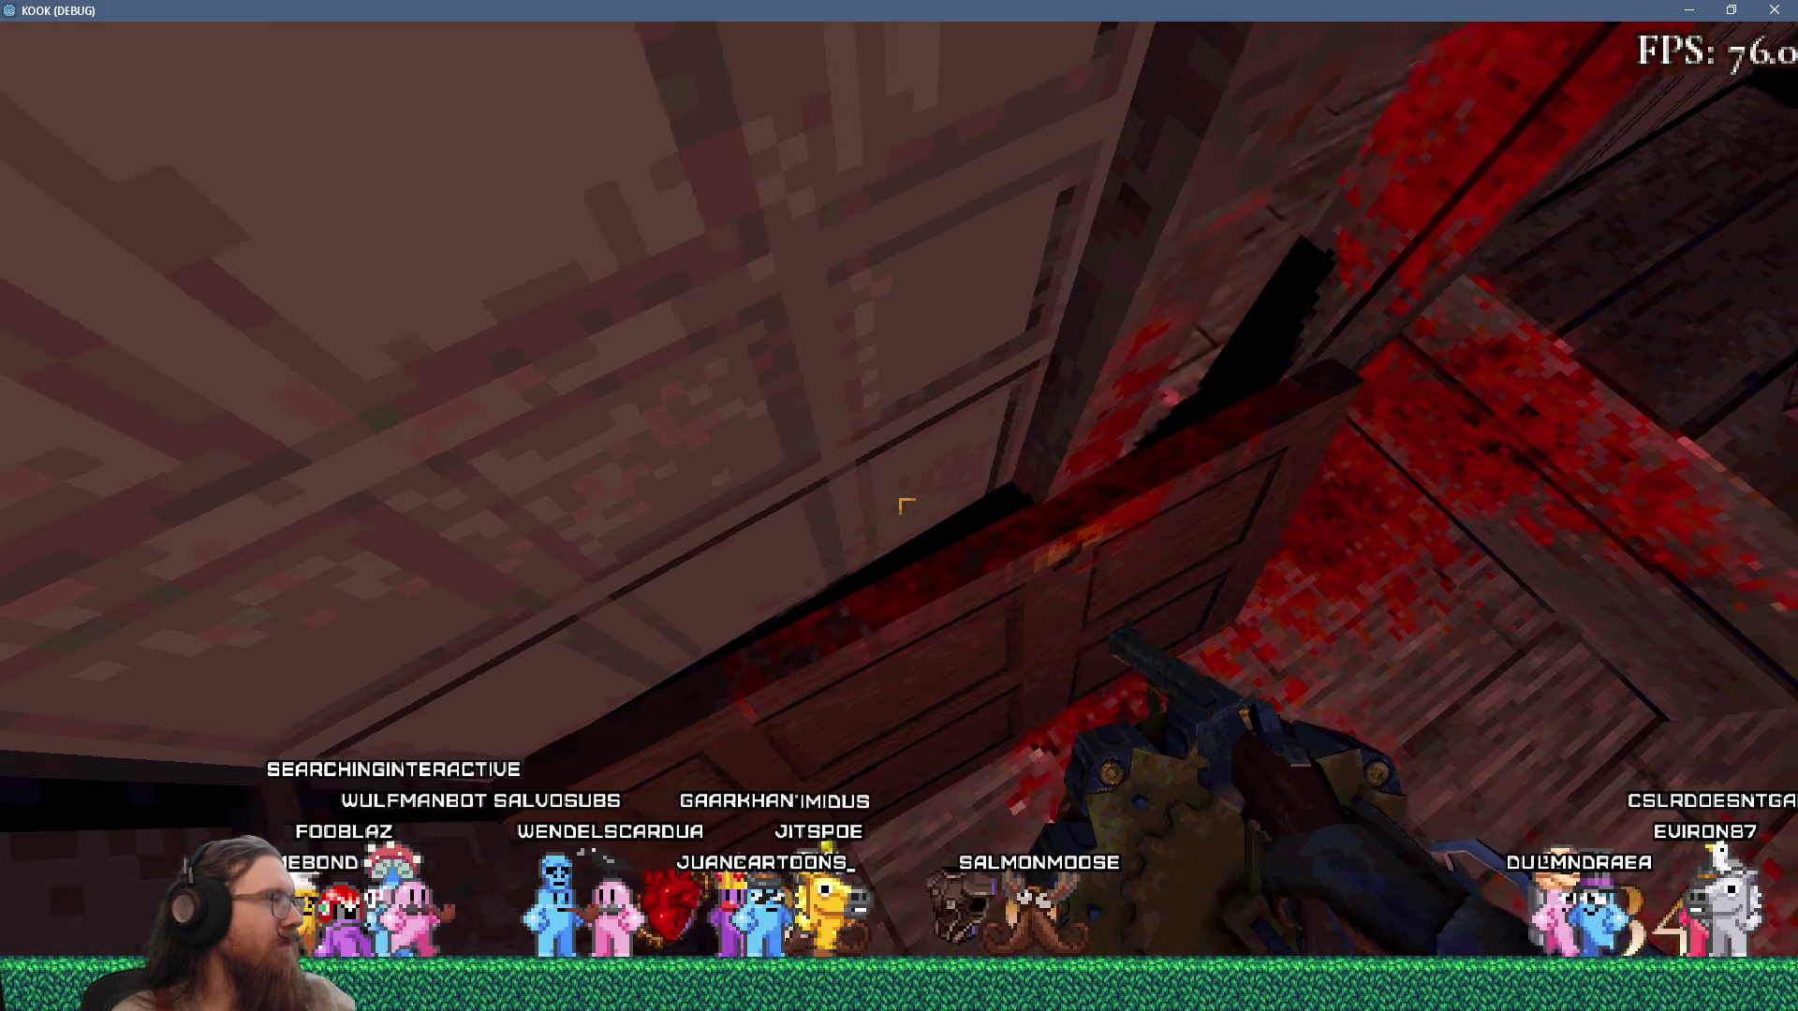
key("w")
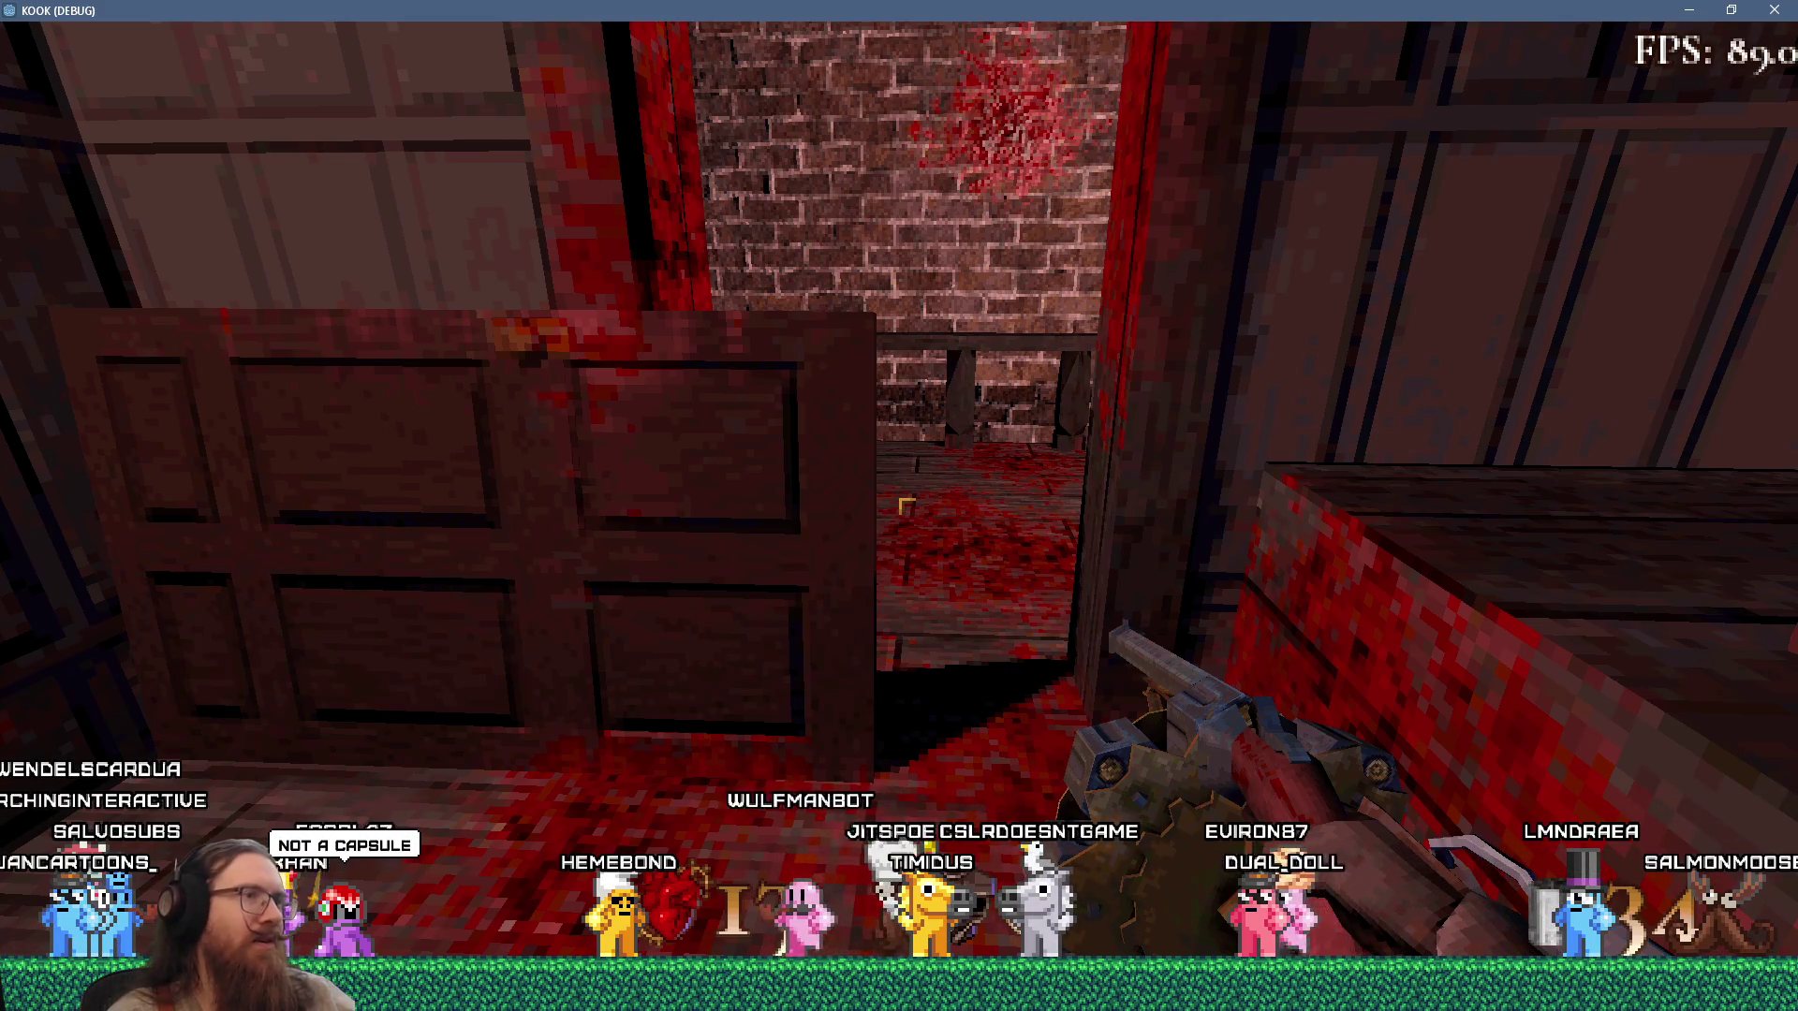
Walk back and forth between the room and the doorway to line up on the door.
key("w")
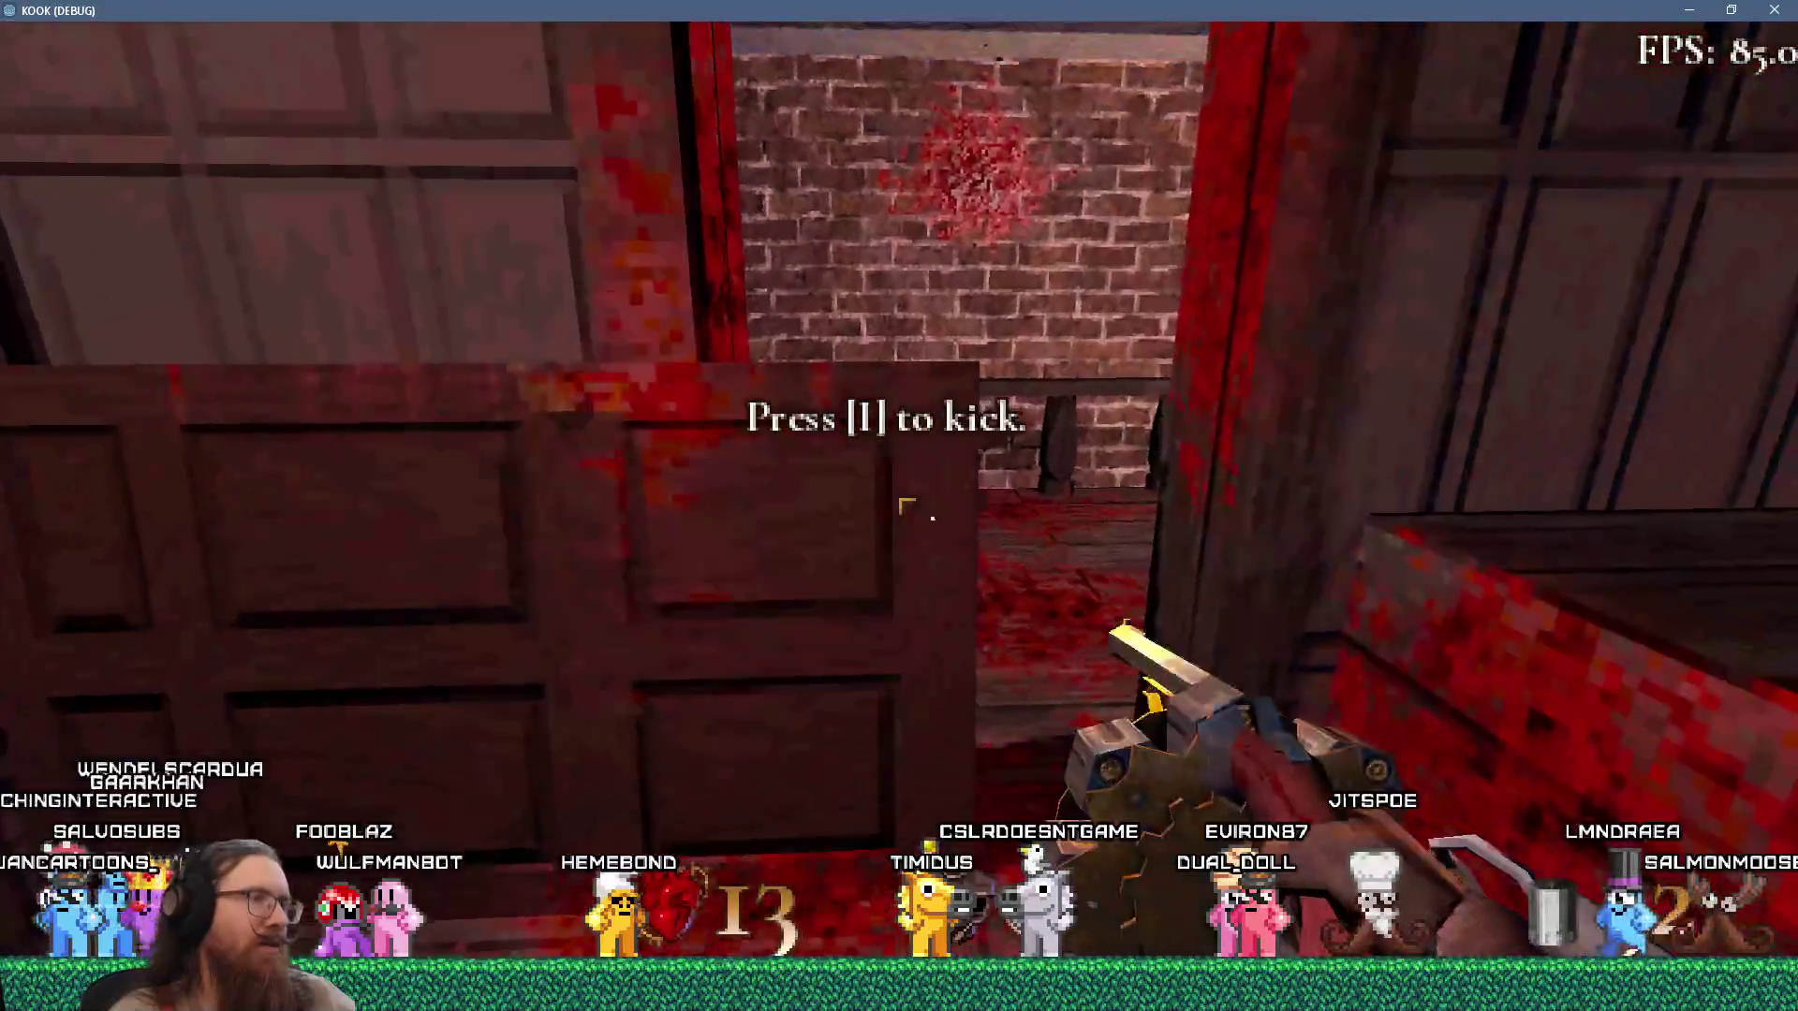
key("s")
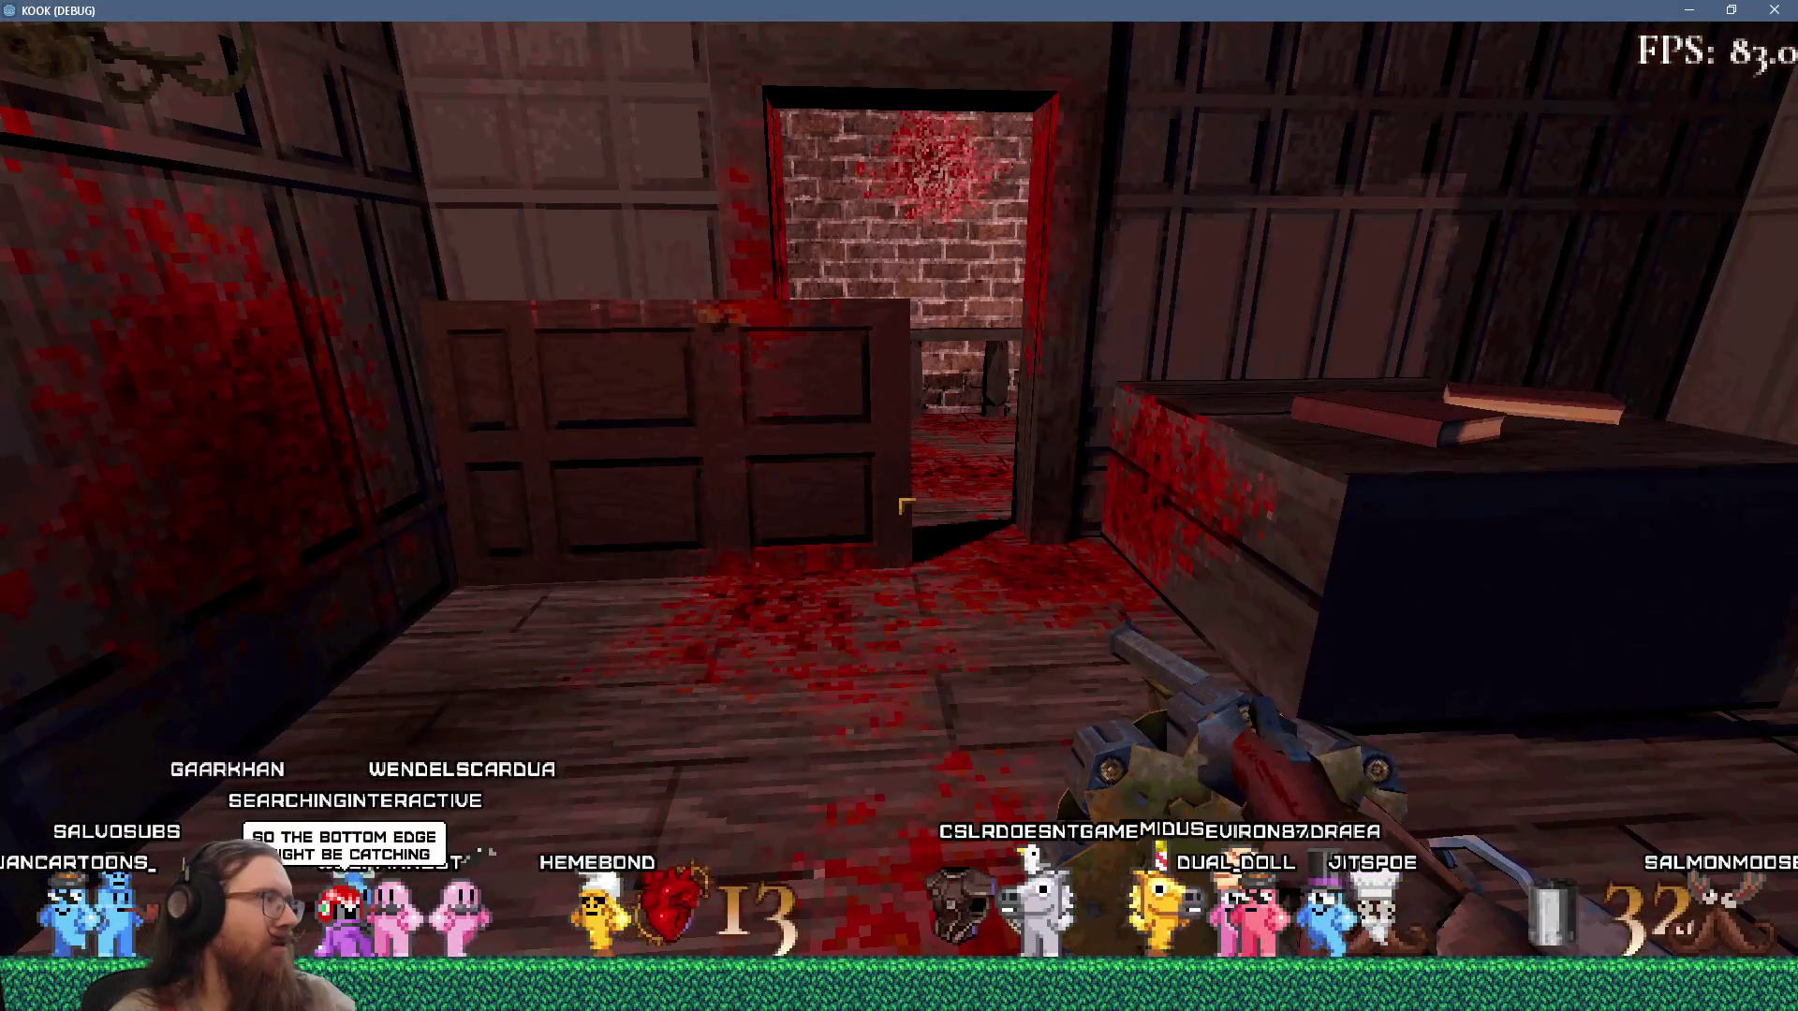
key("w")
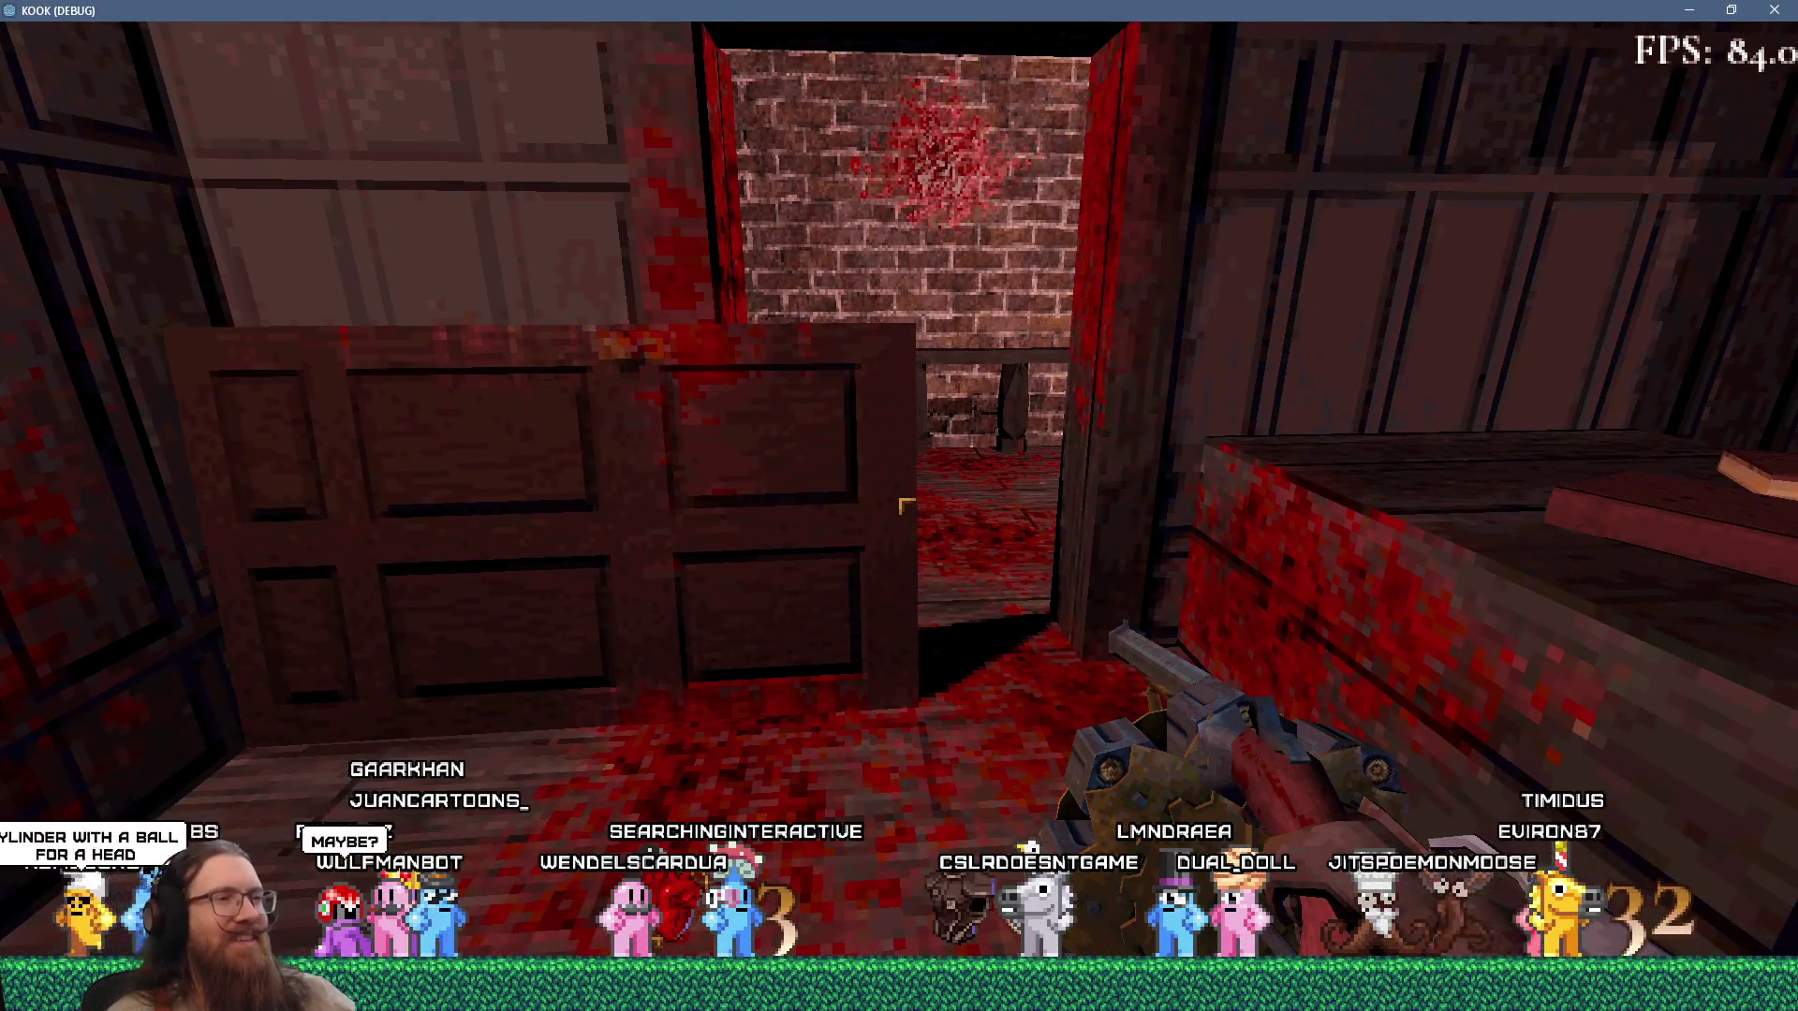
key("s")
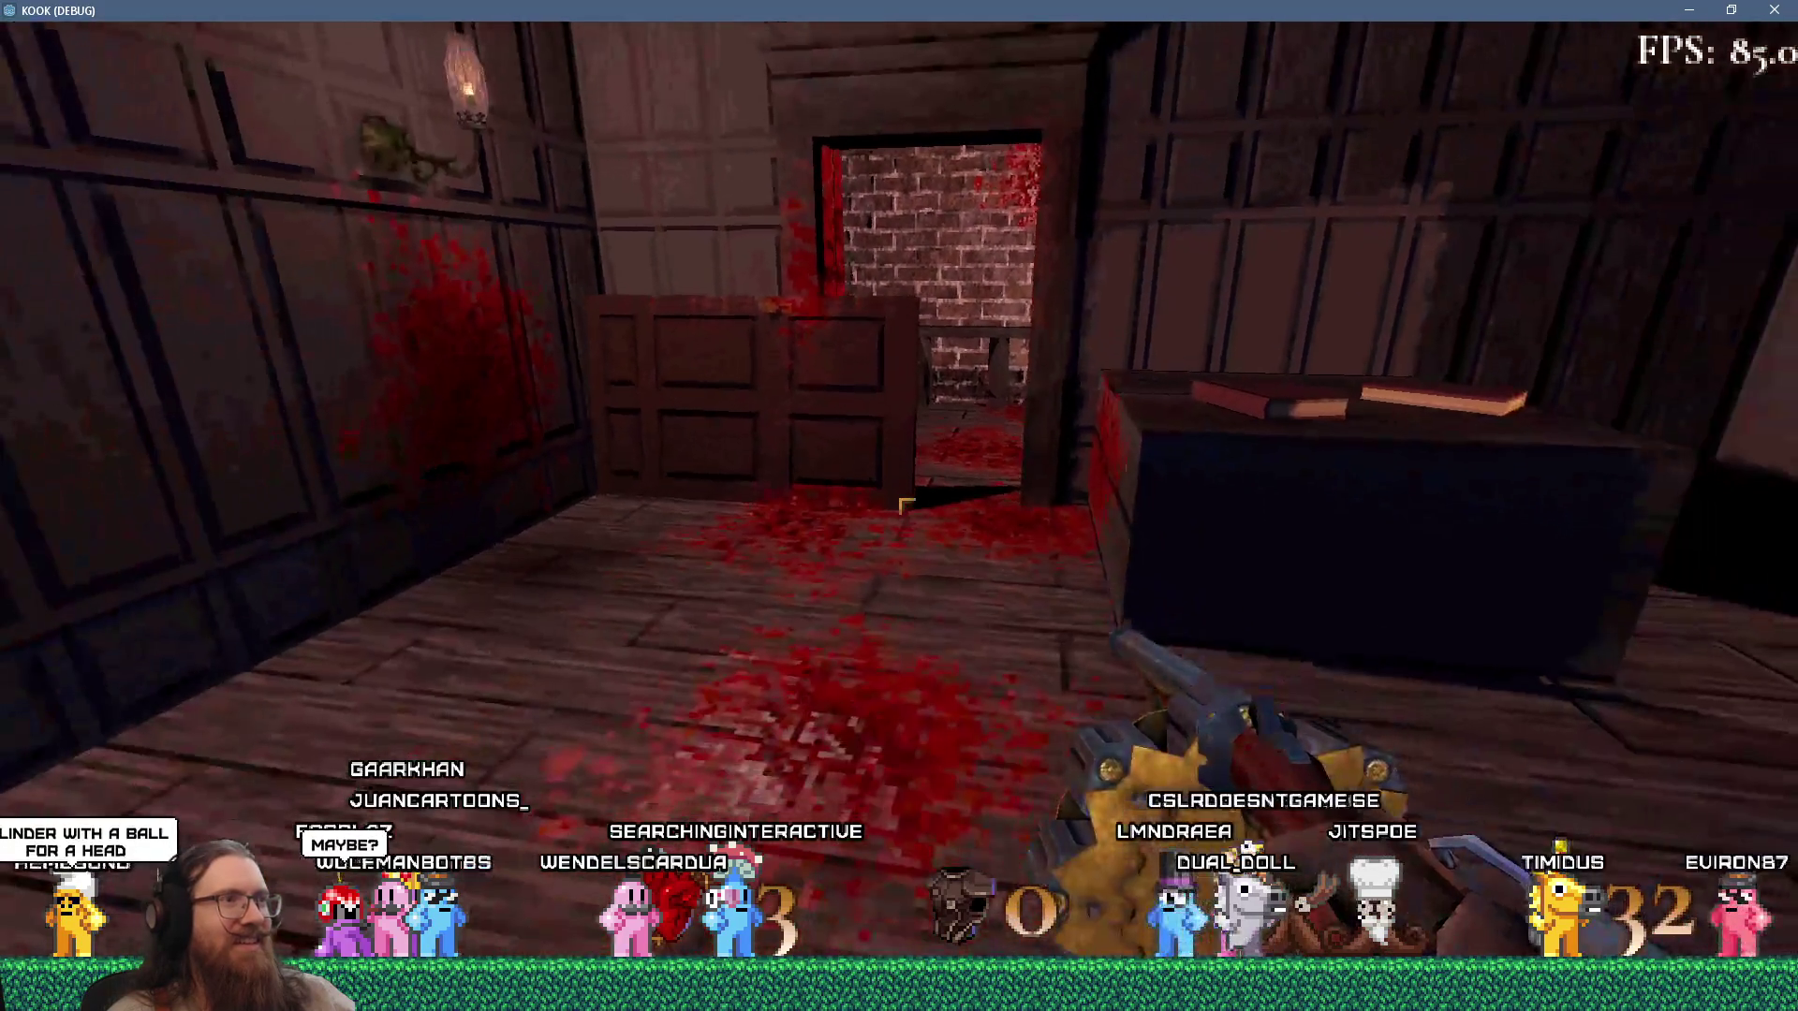
key("w")
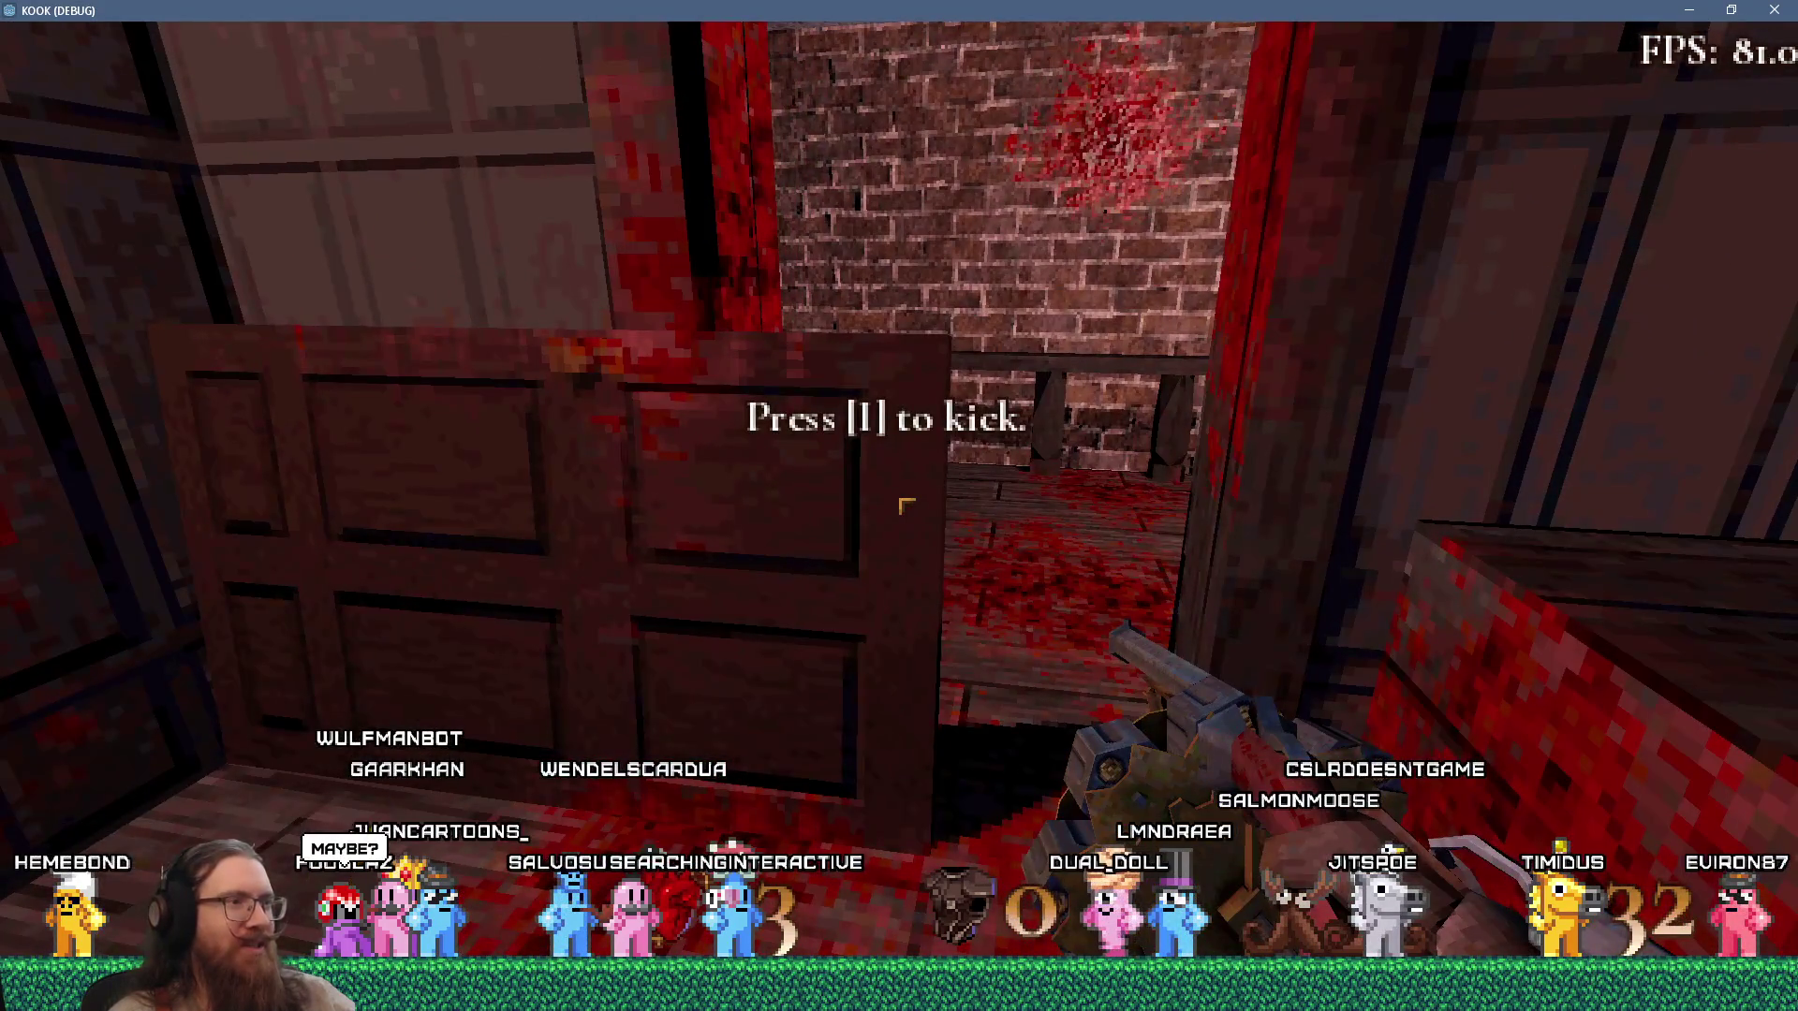
key("s")
Kick the half-door repeatedly, then fire the revolver at it, leaving 31 rounds.
key("w")
key("i")
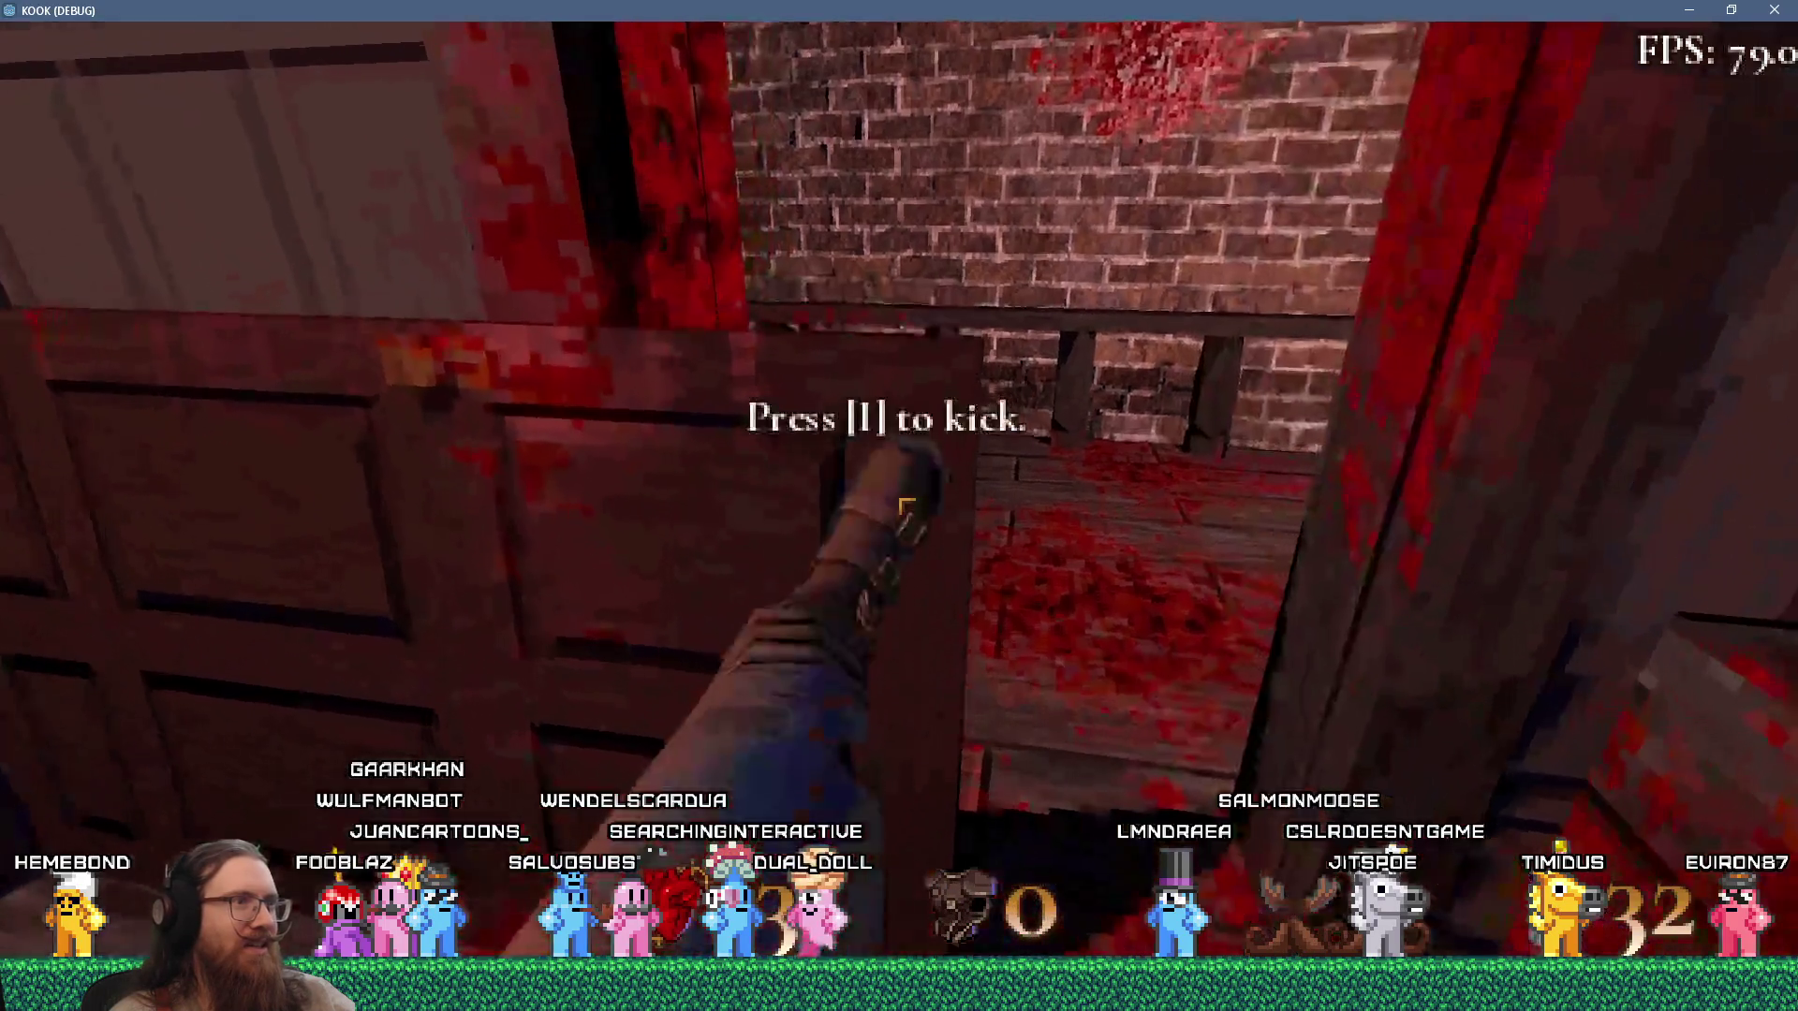
key("i")
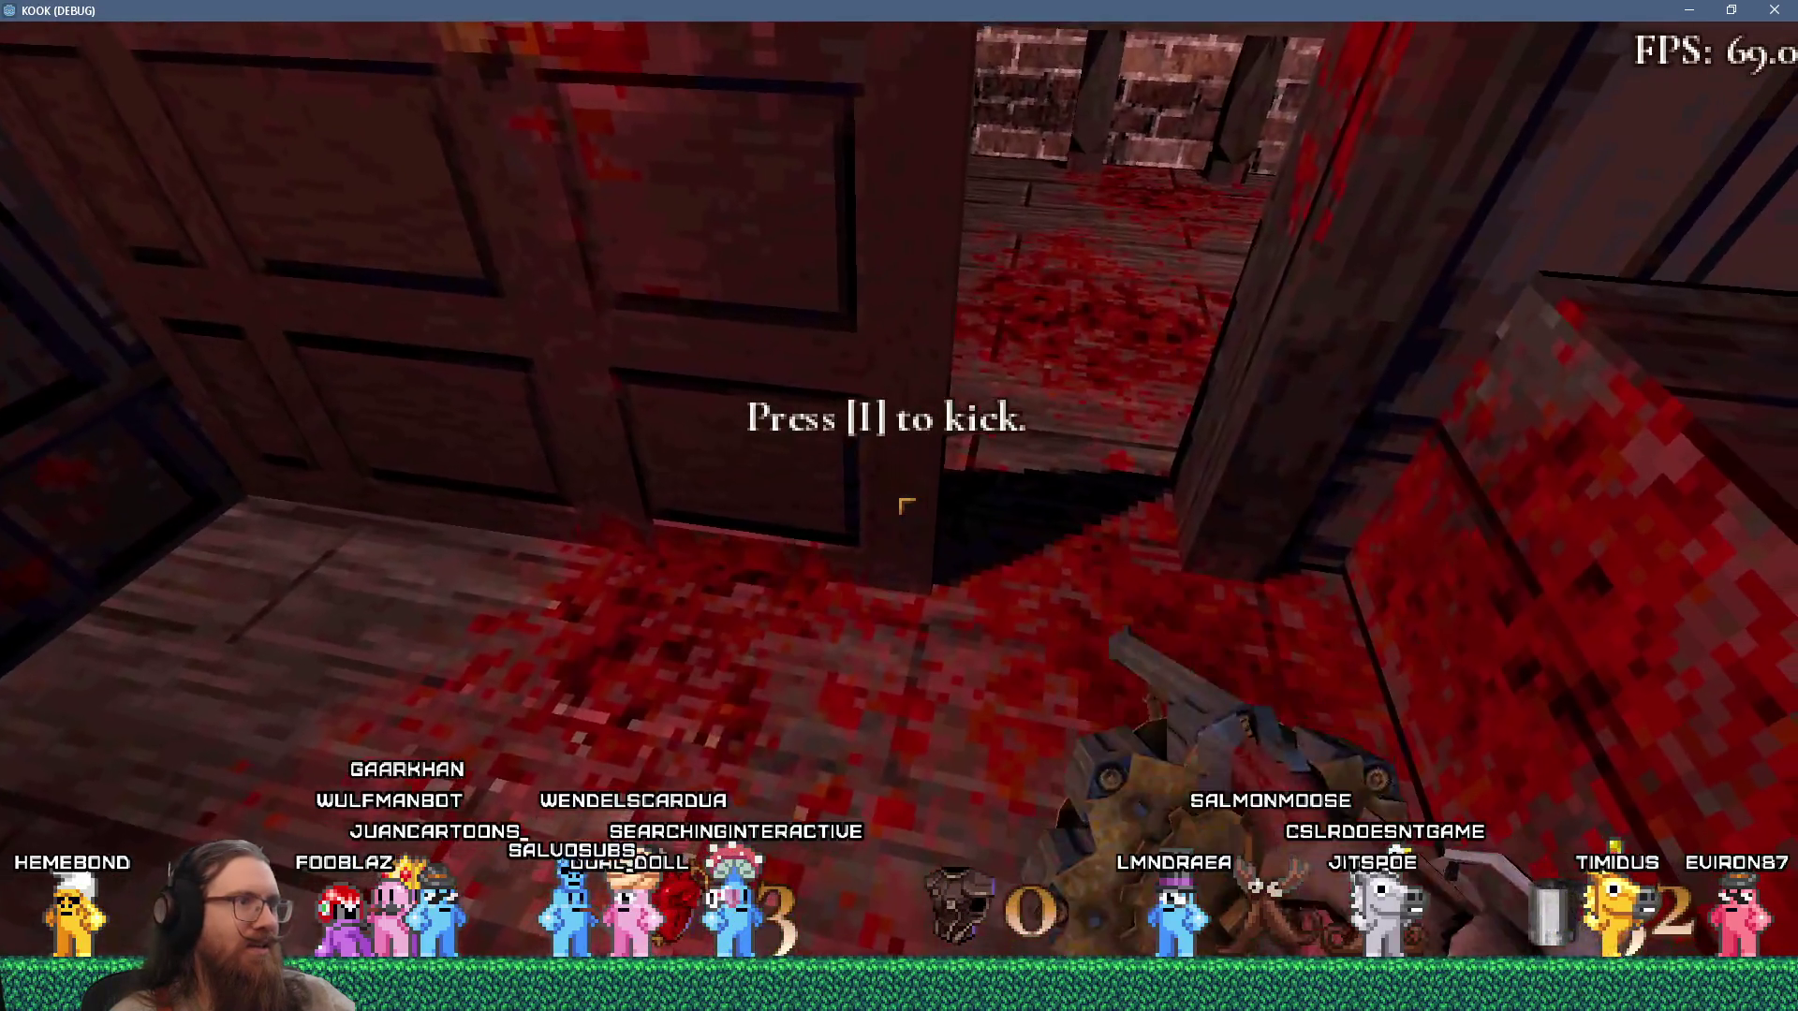
key("w")
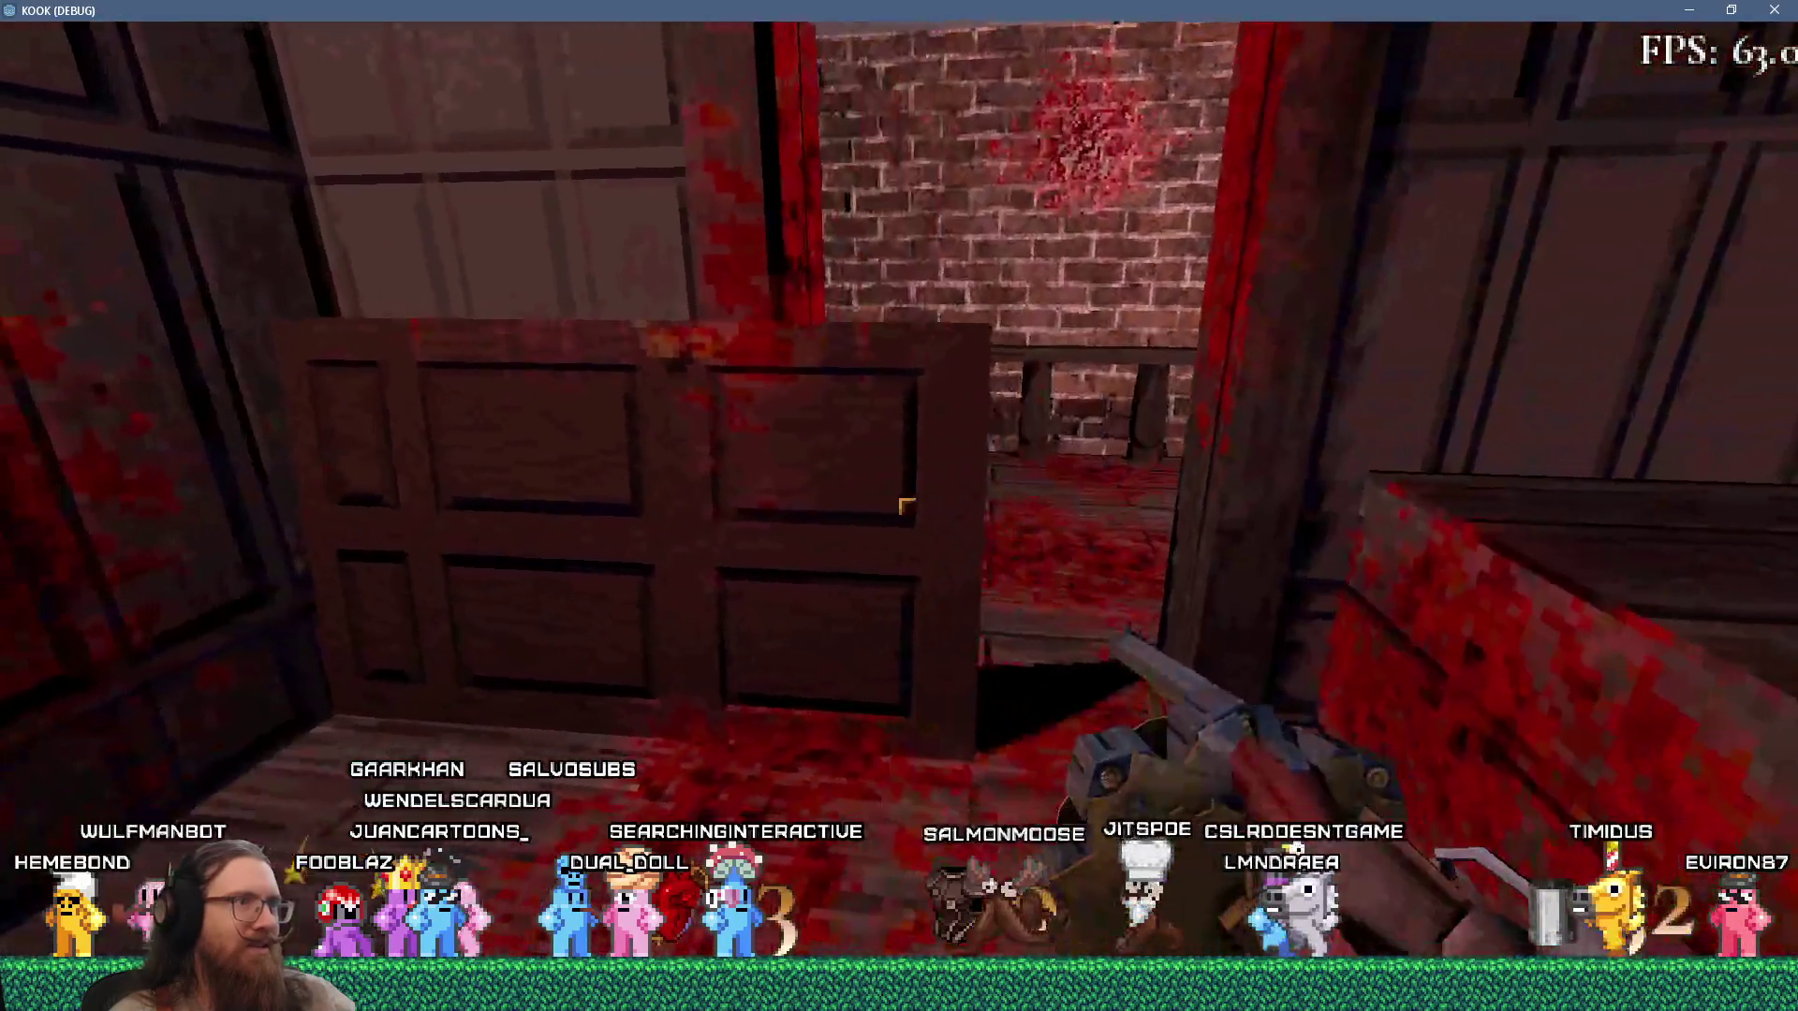
key("i")
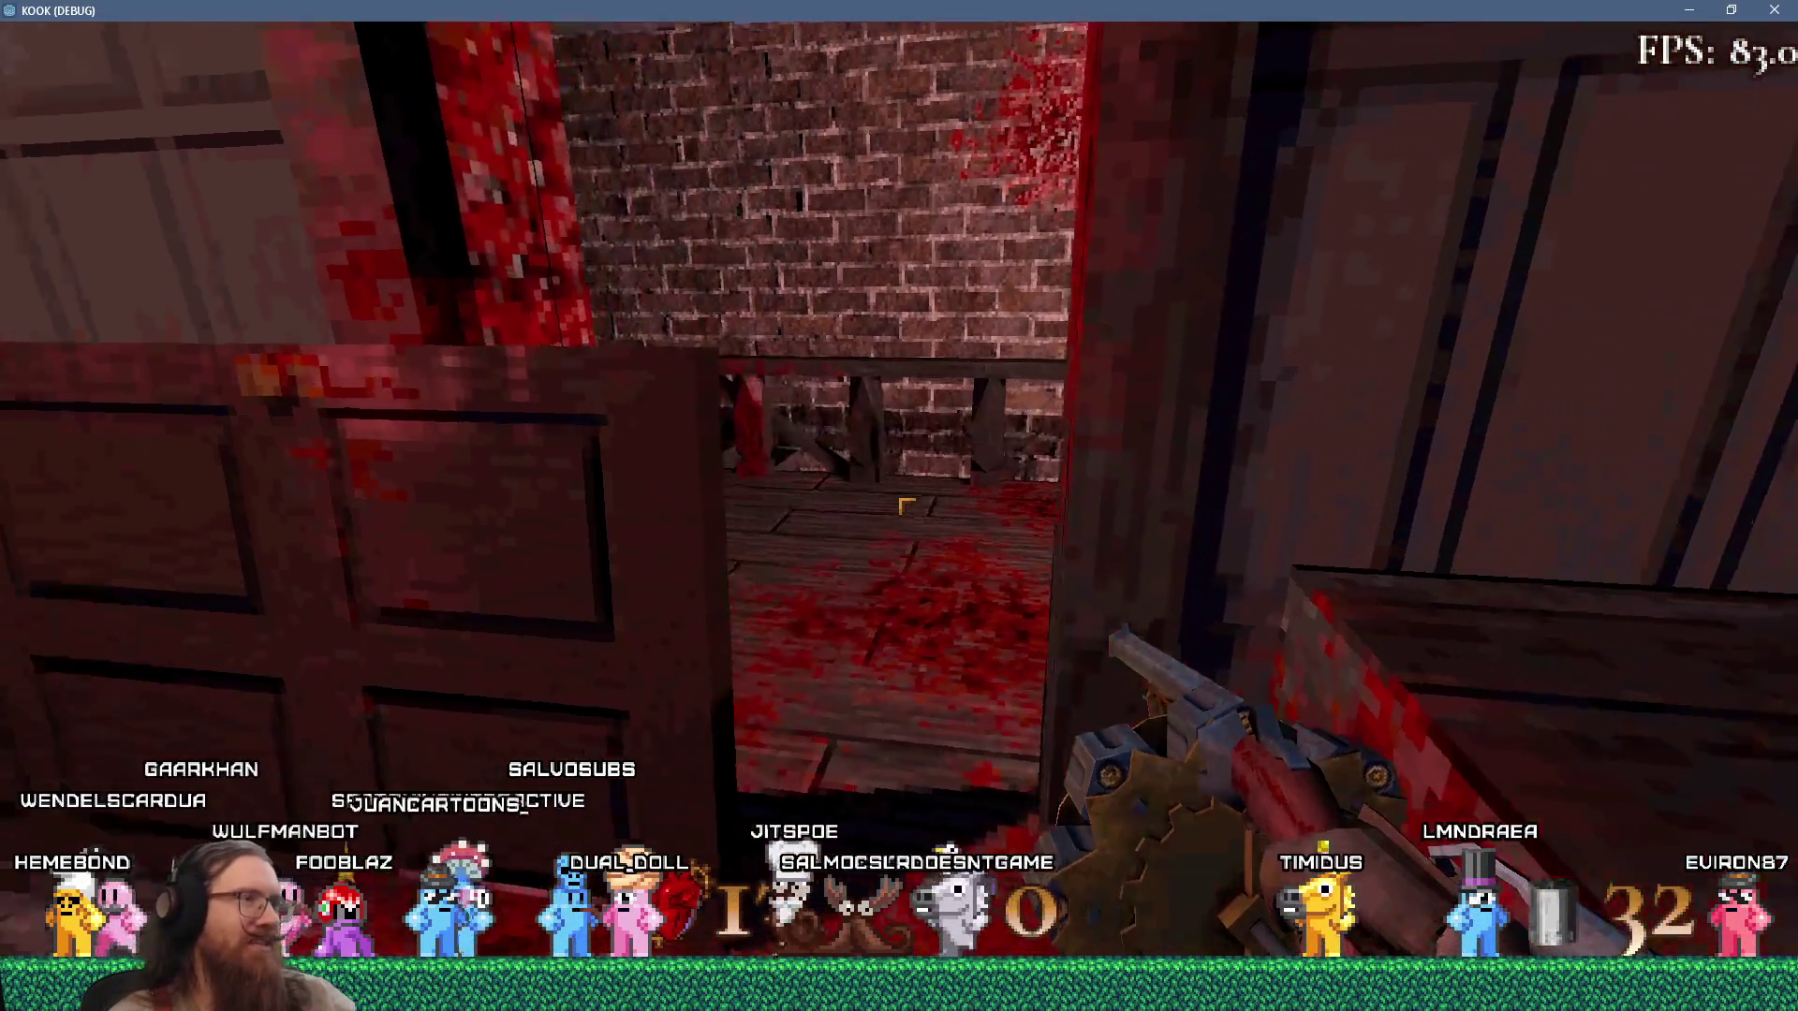
key("i")
left_click(899, 506)
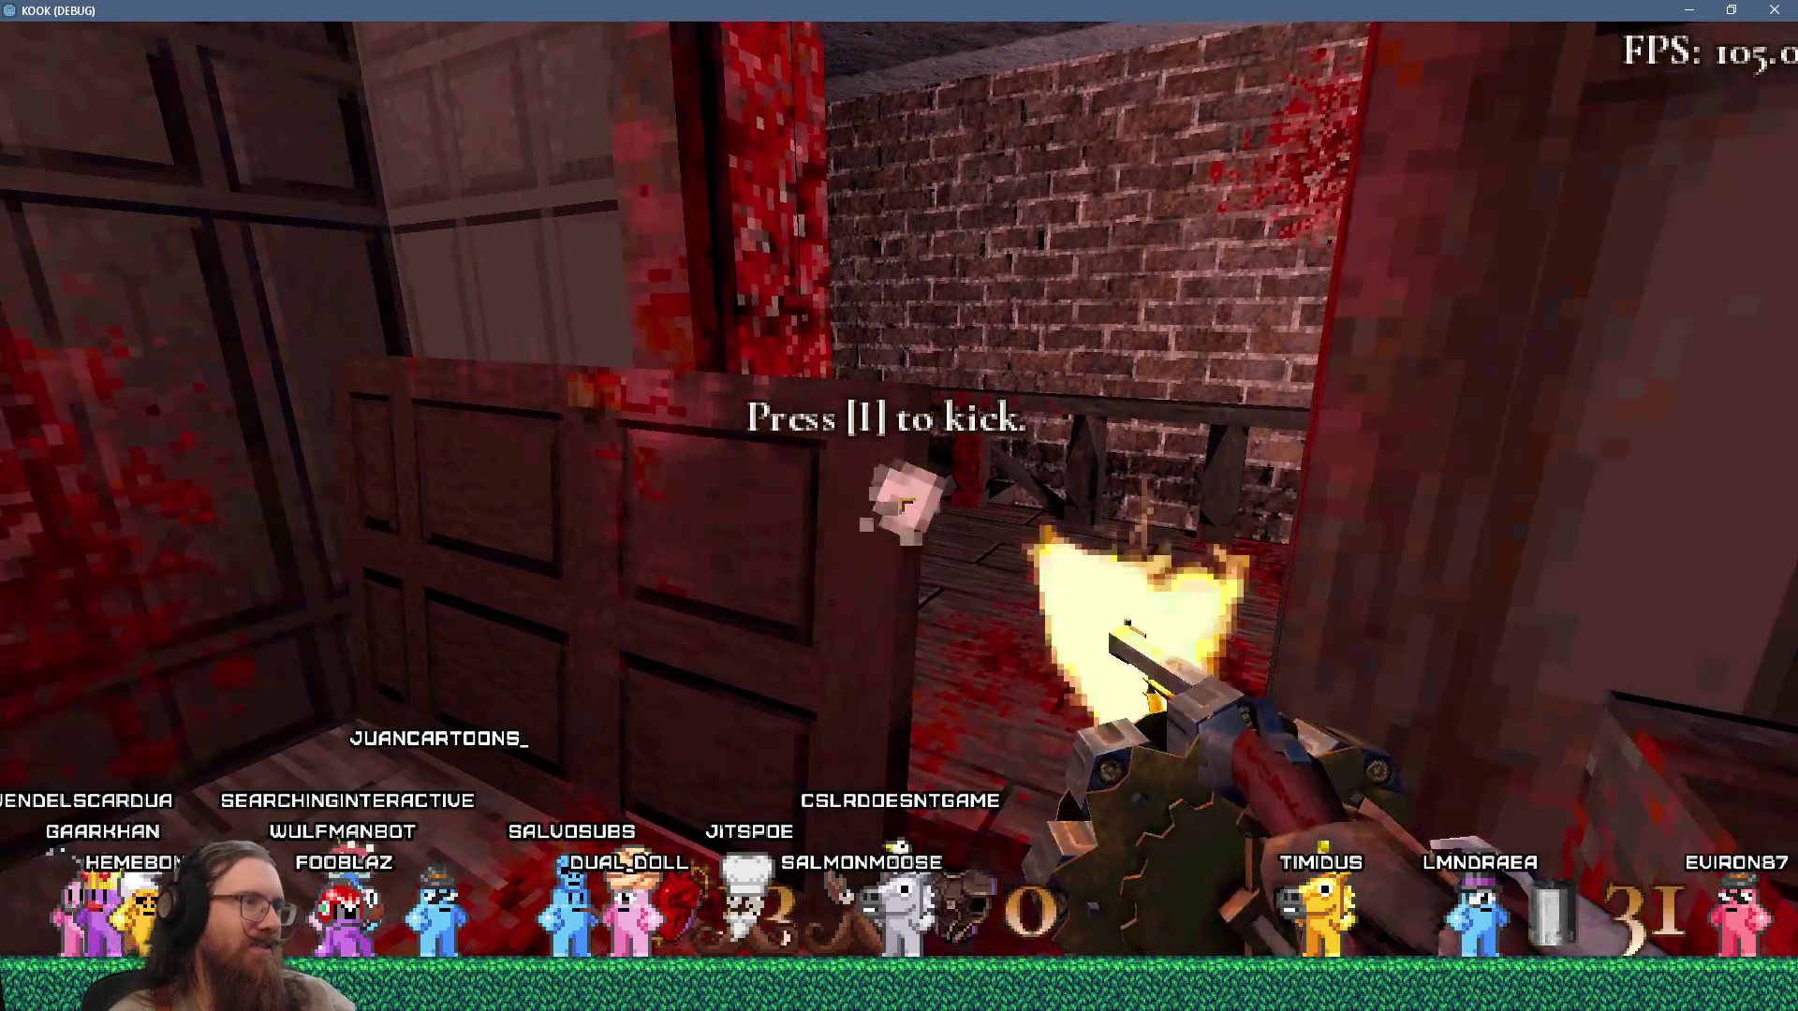
Move around the wooden wall corner to get in front of the door.
key("w")
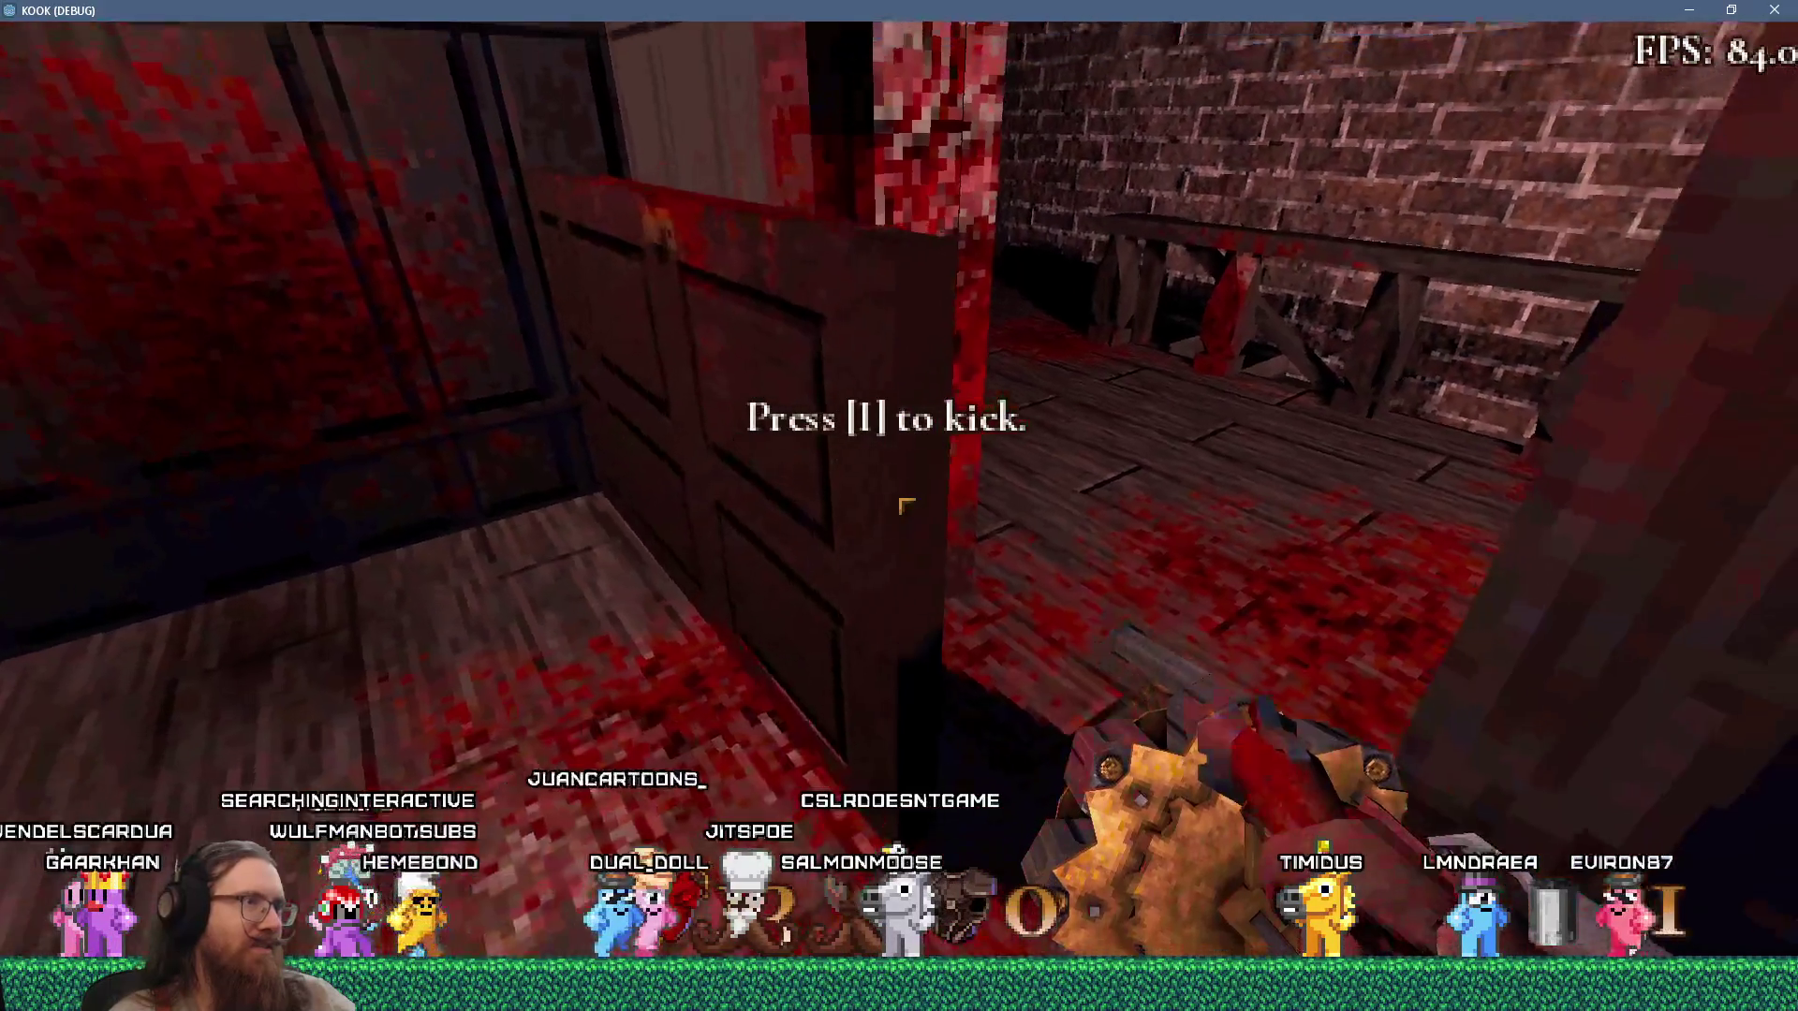
key("w")
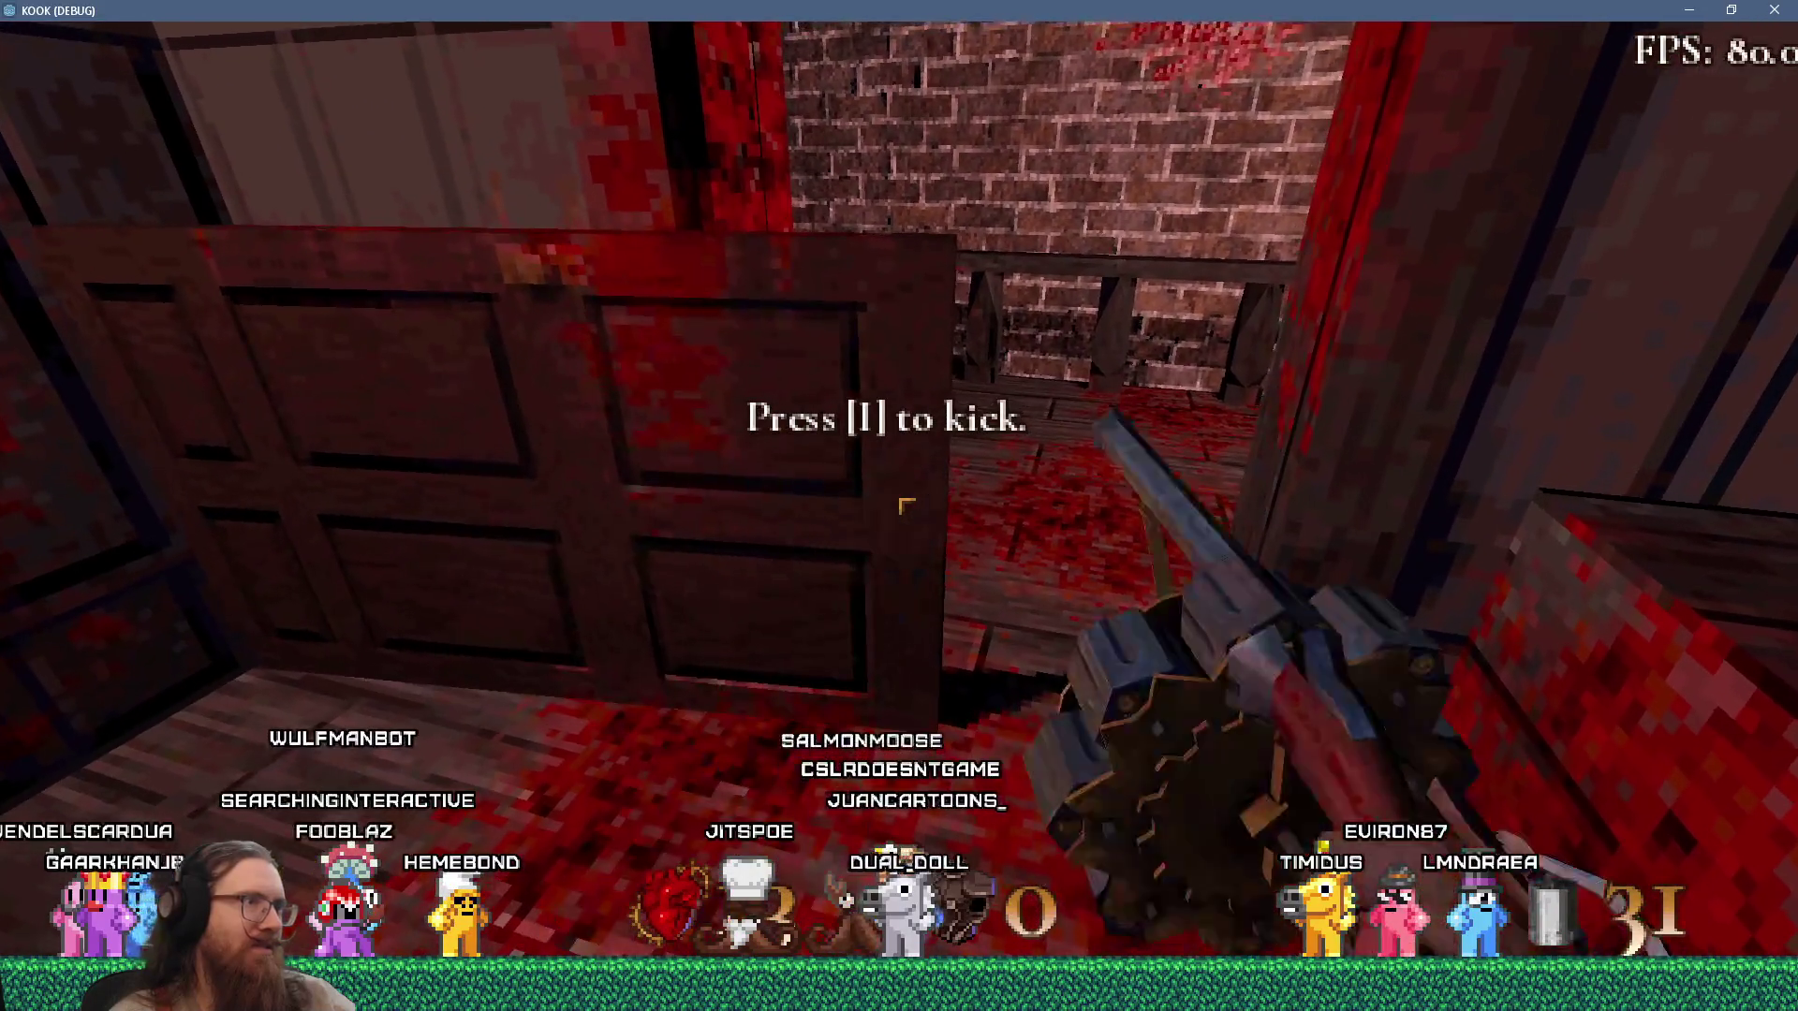
key("w")
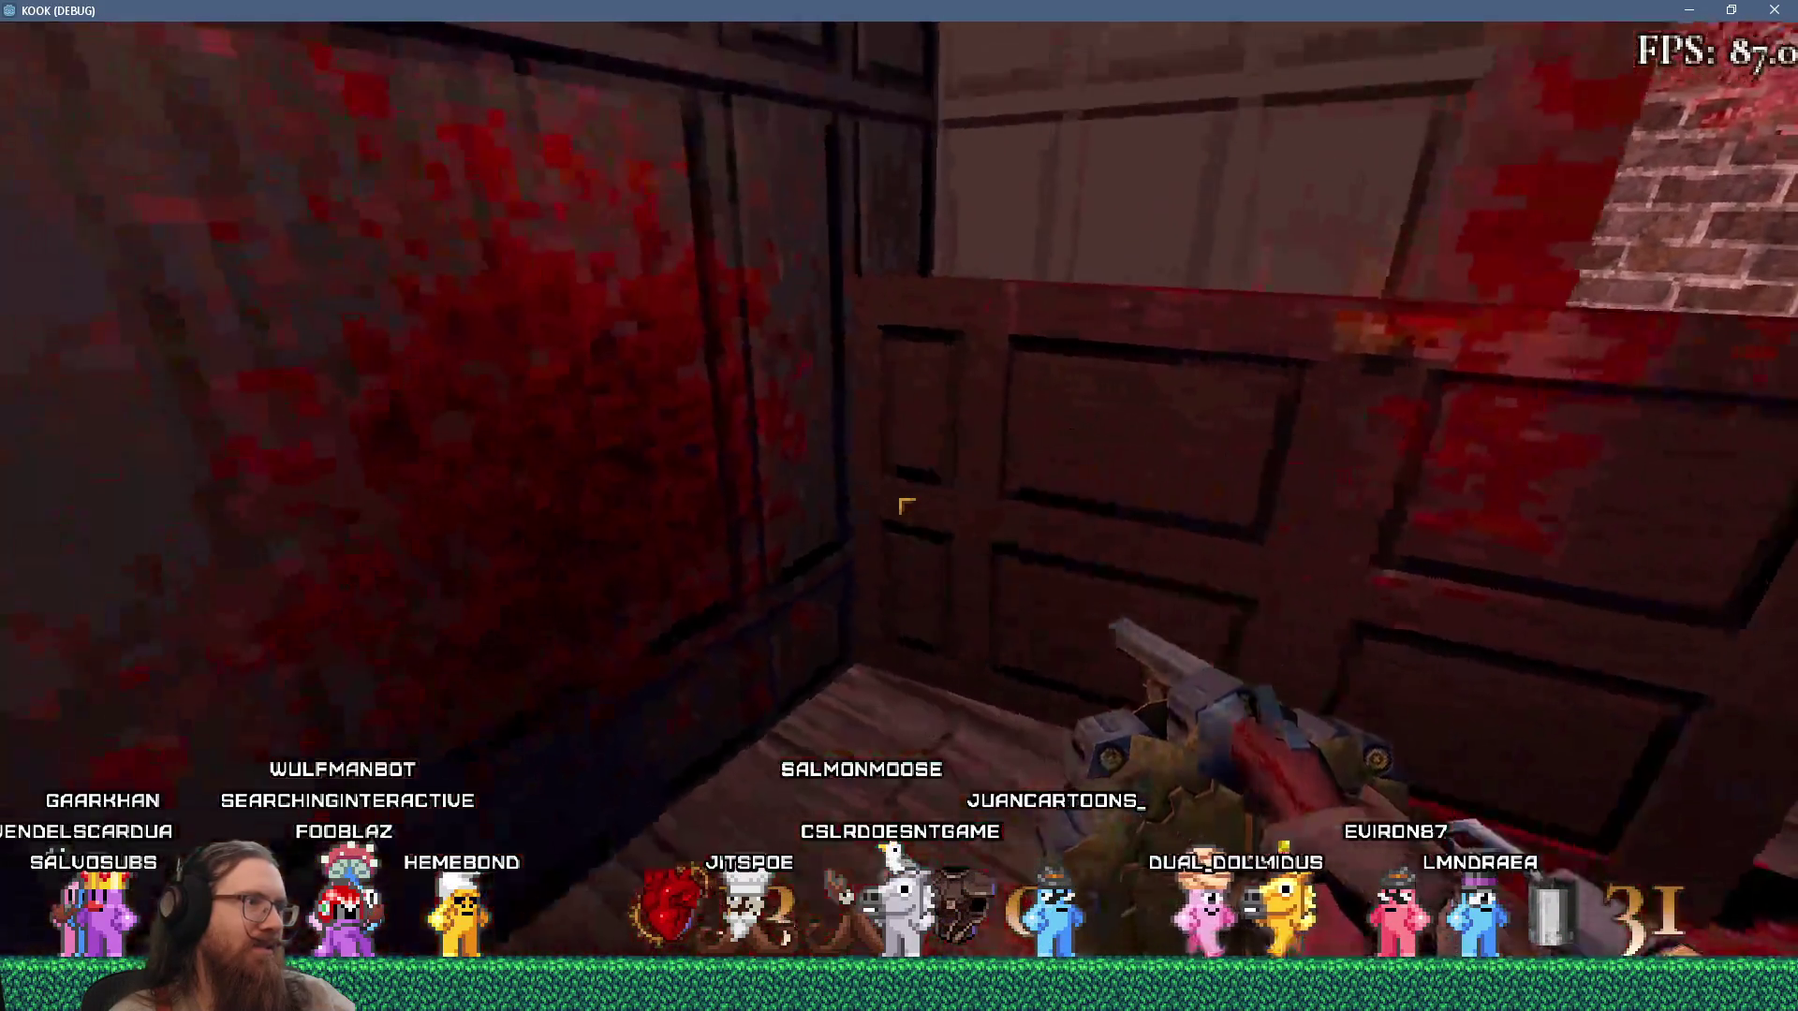
key("s")
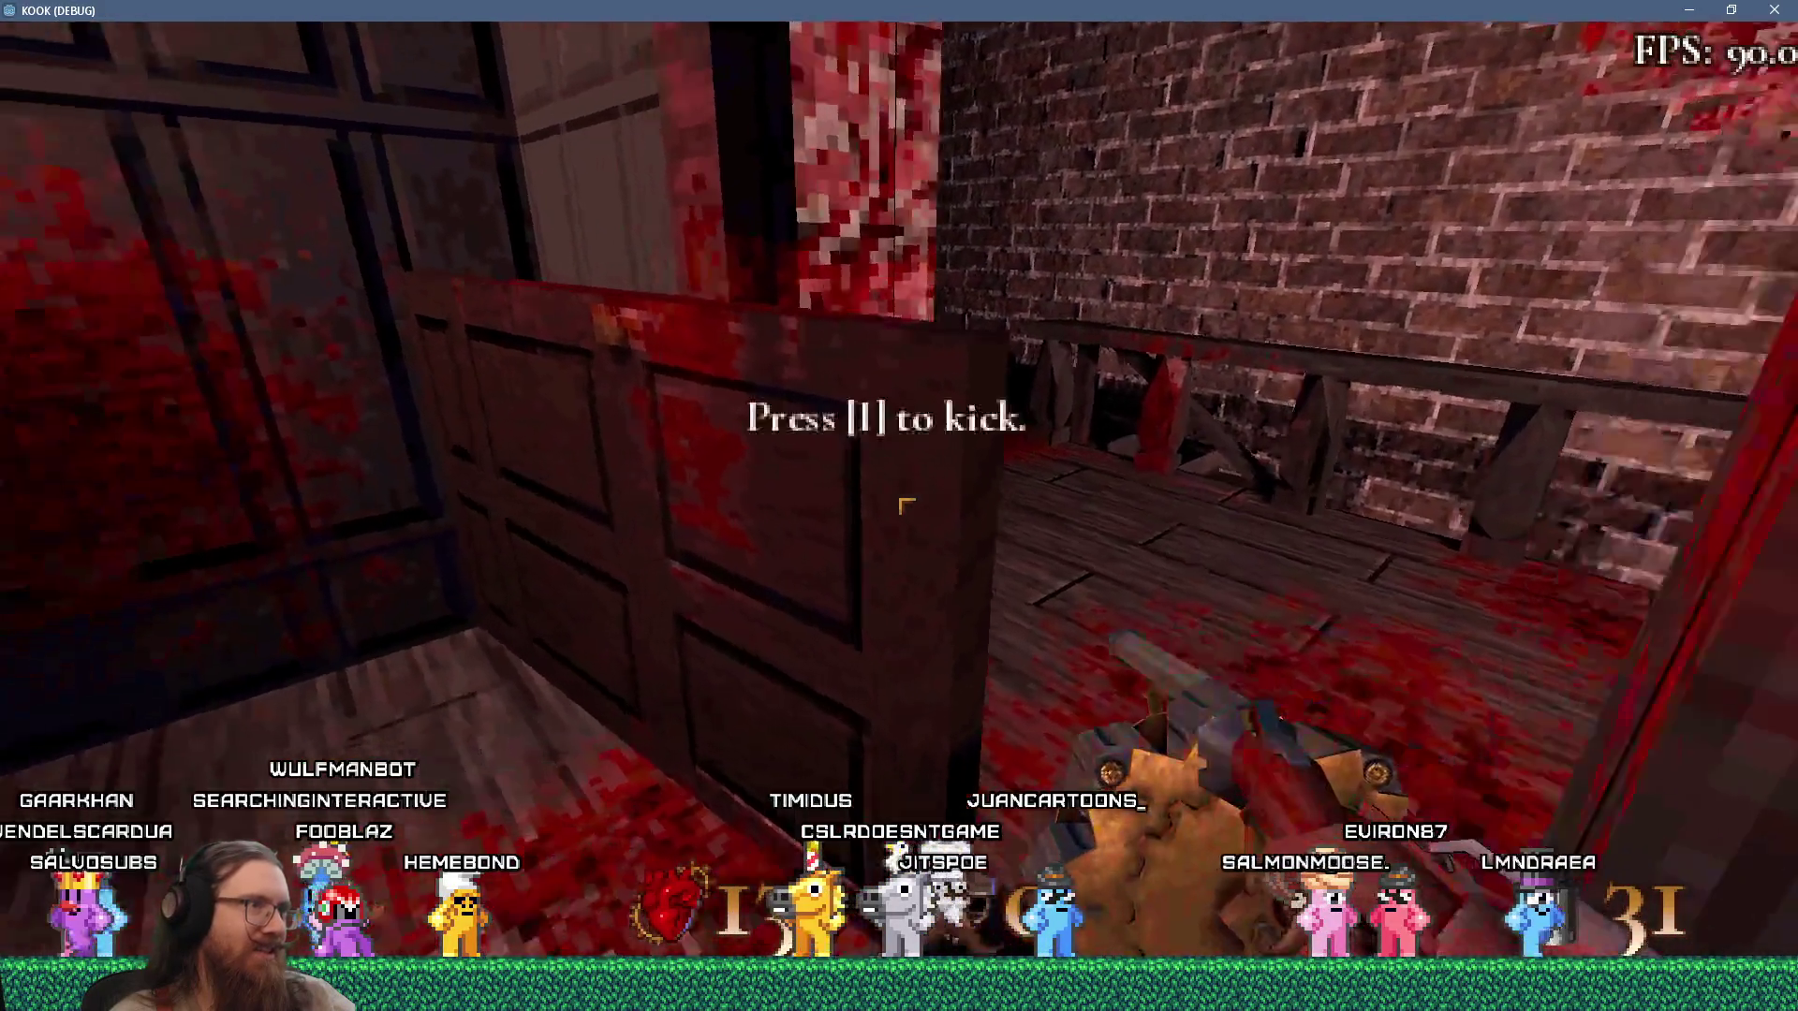
key("w")
key("w")
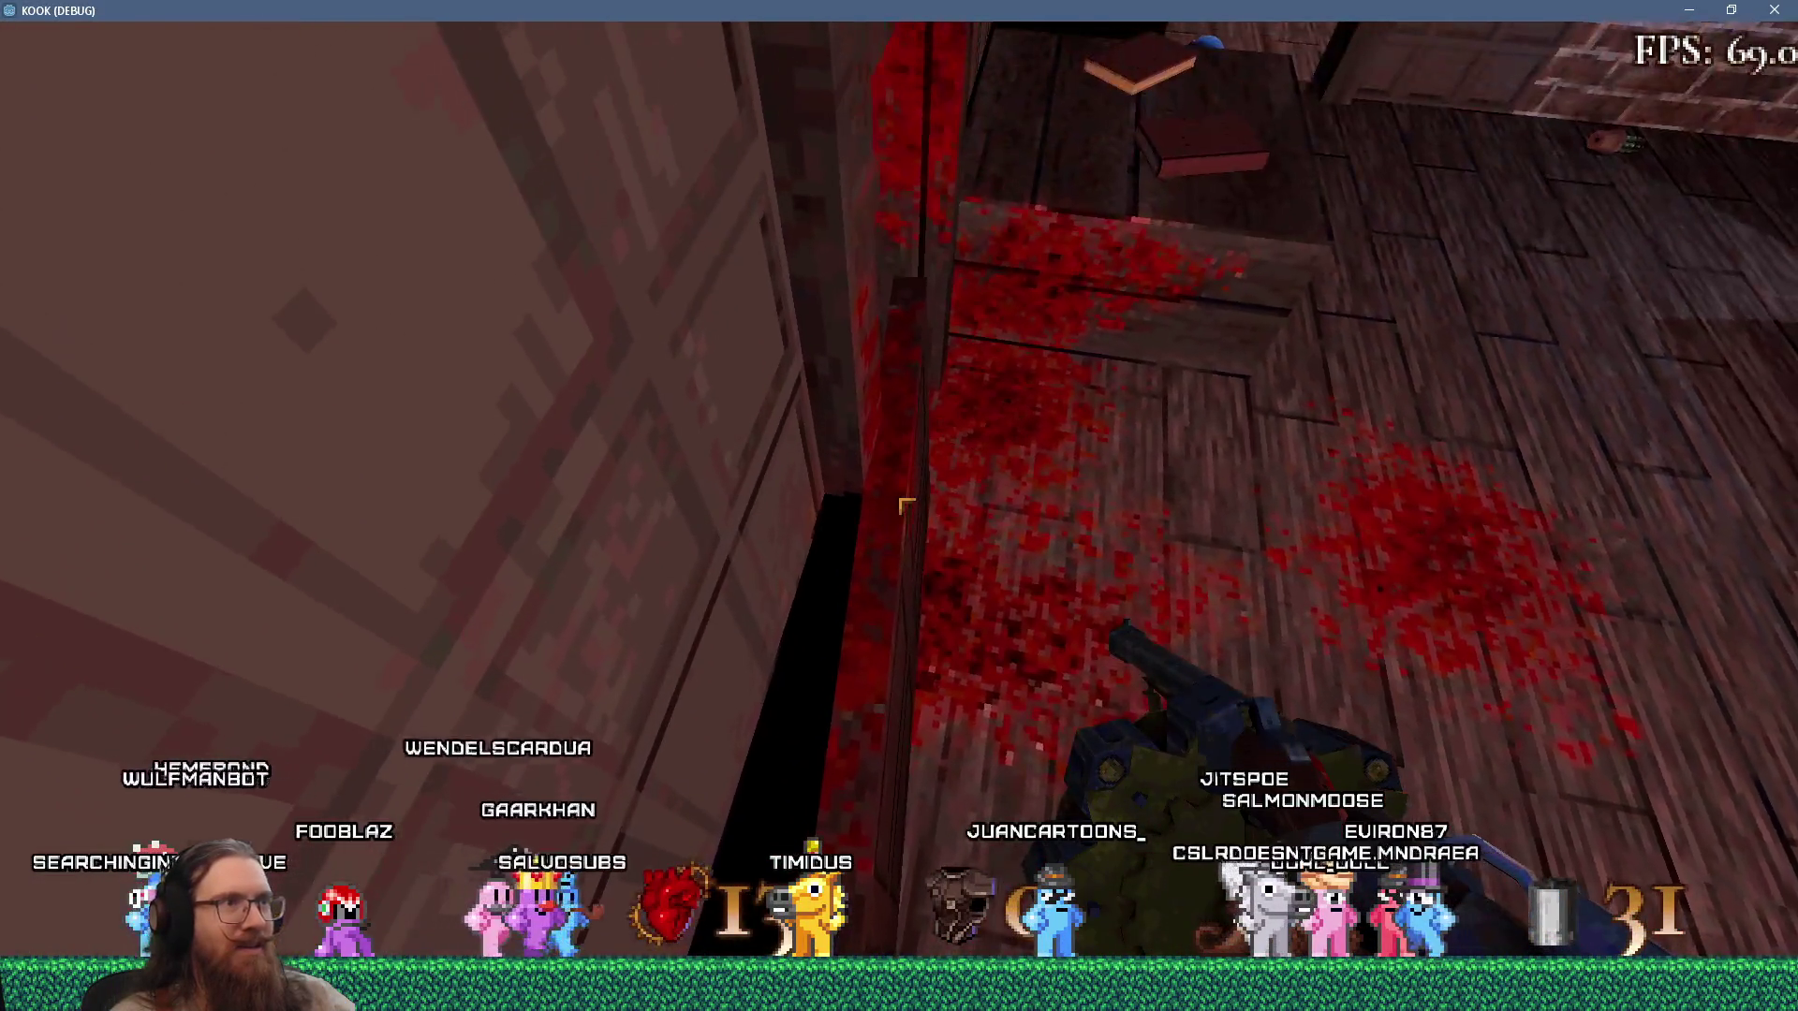
key("s")
Knock the half-open door flat and walk over it into the next room.
key("w")
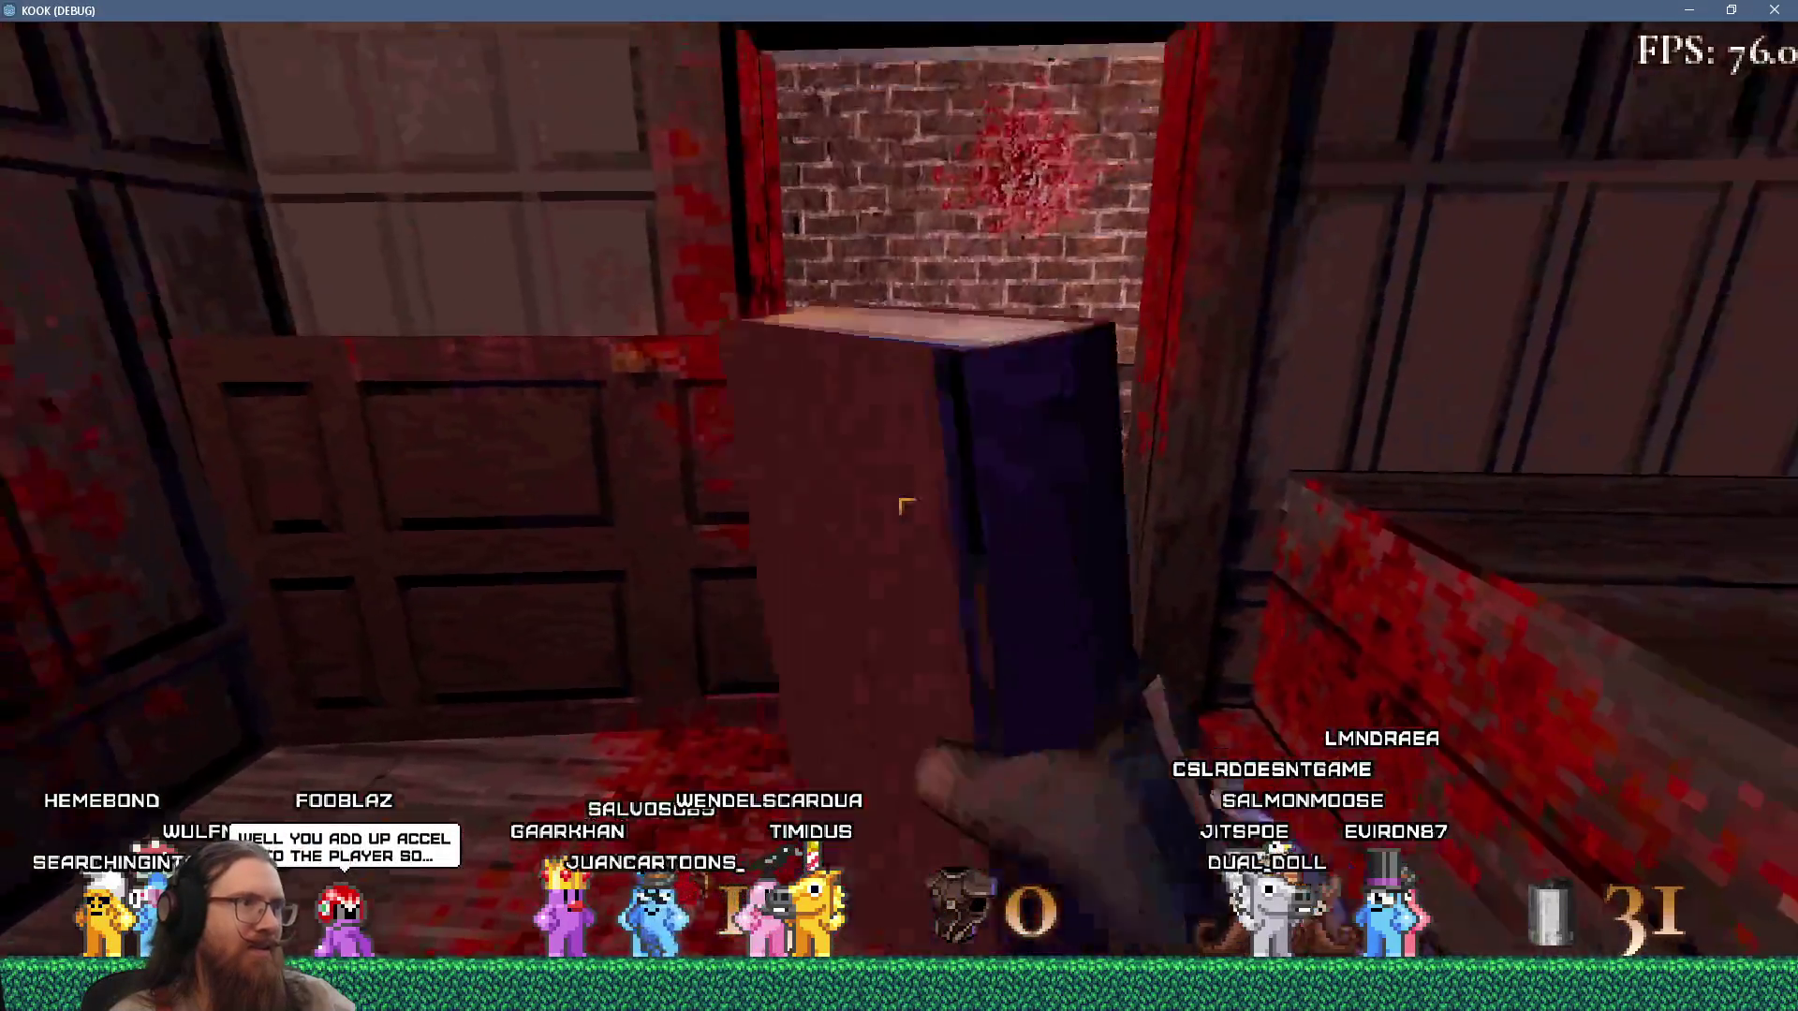
key("i")
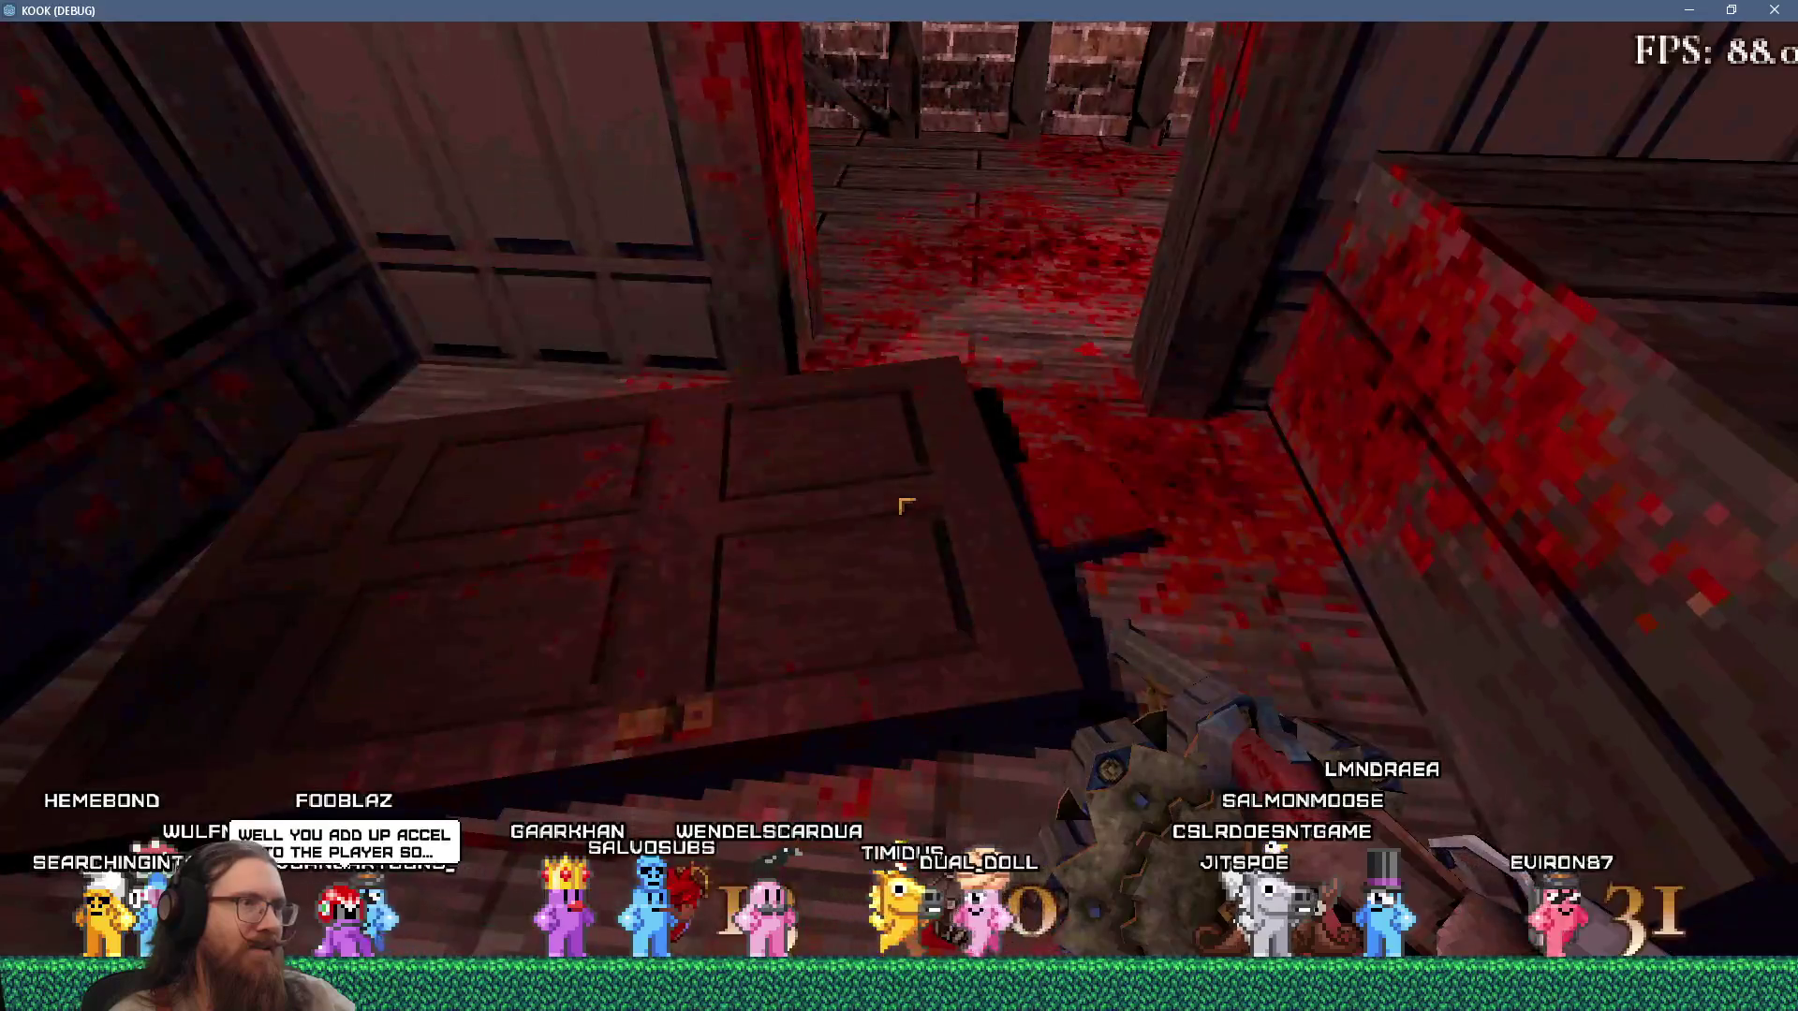
key("w")
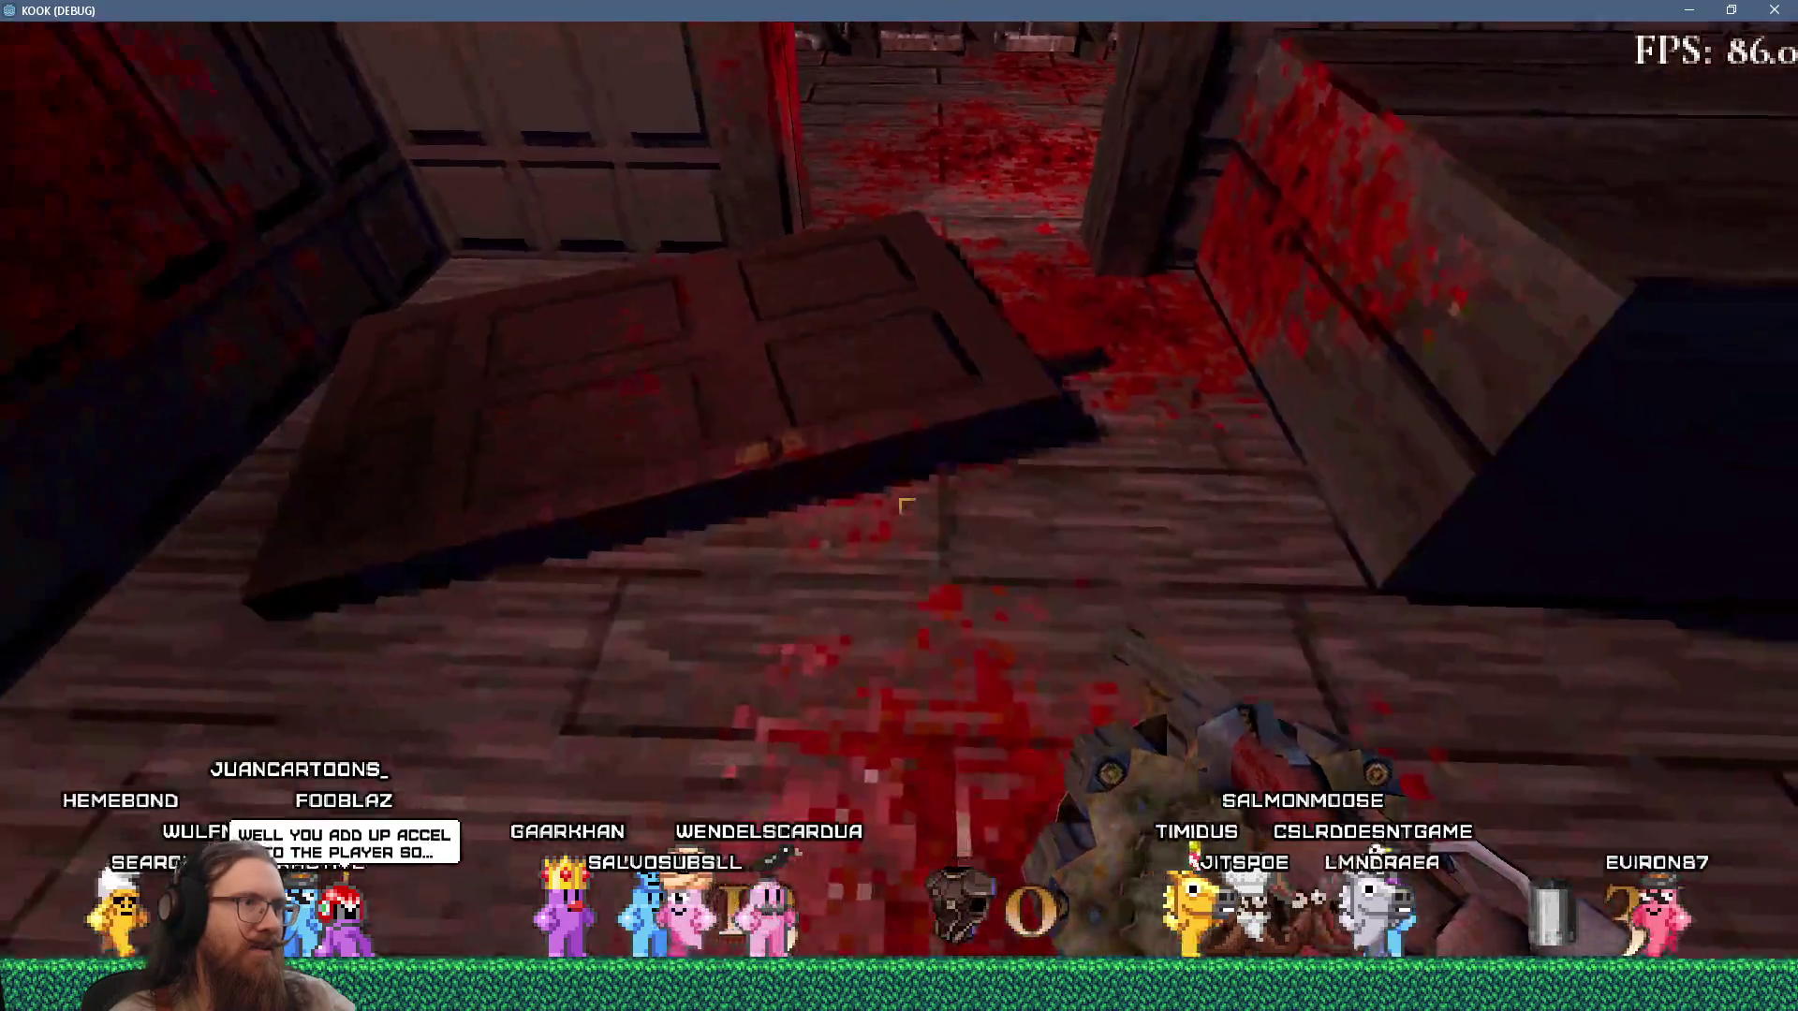
key("w")
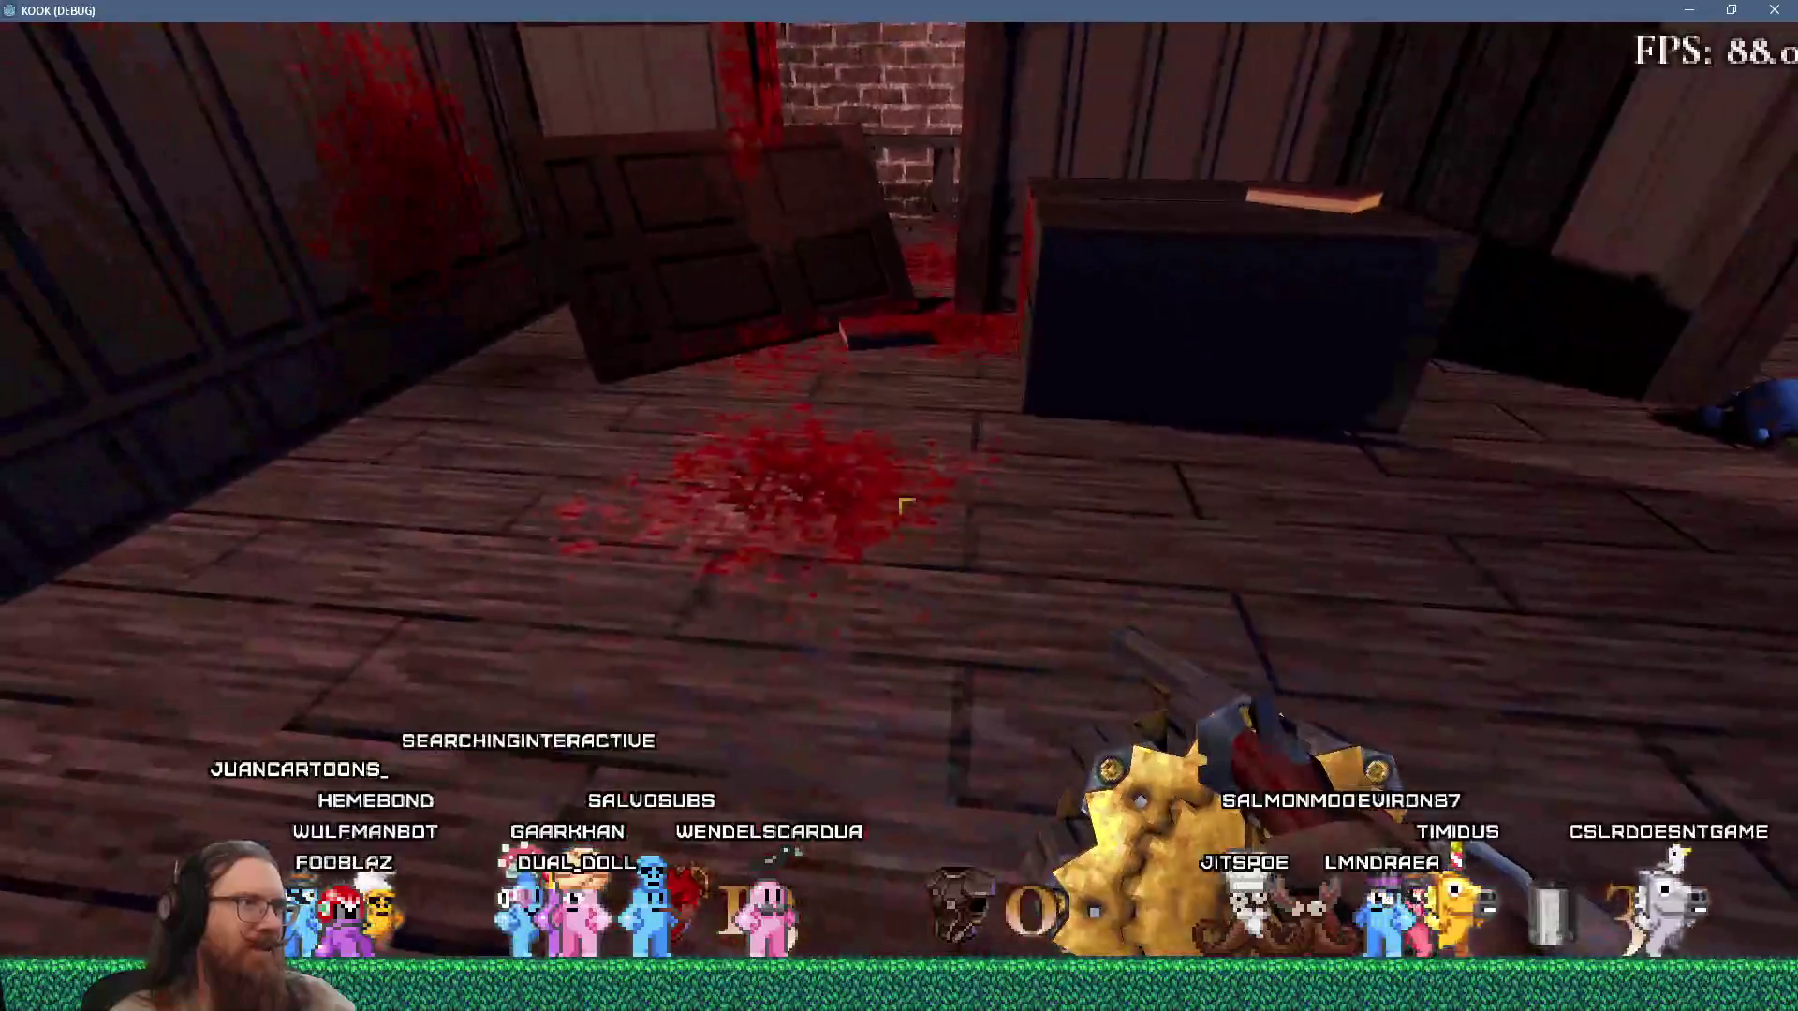
mouse_move(904, 505)
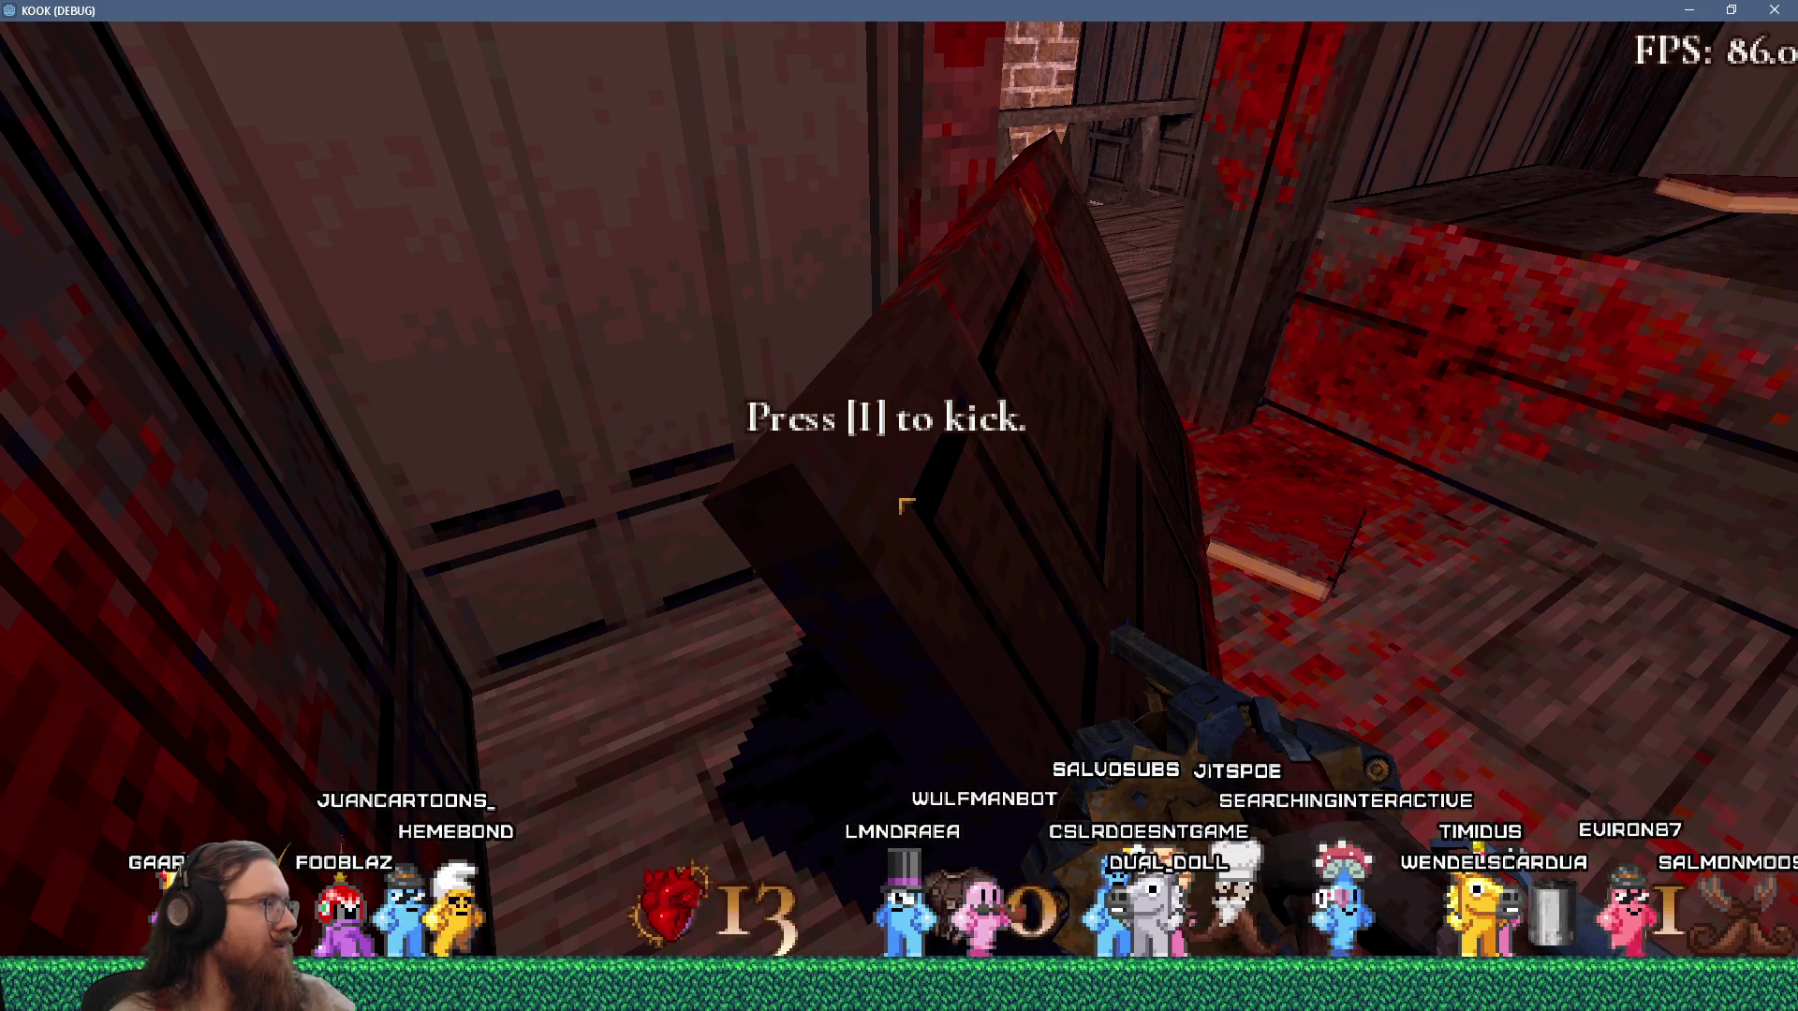
Fire the revolver into the room, then walk through to the fallen door.
key("i")
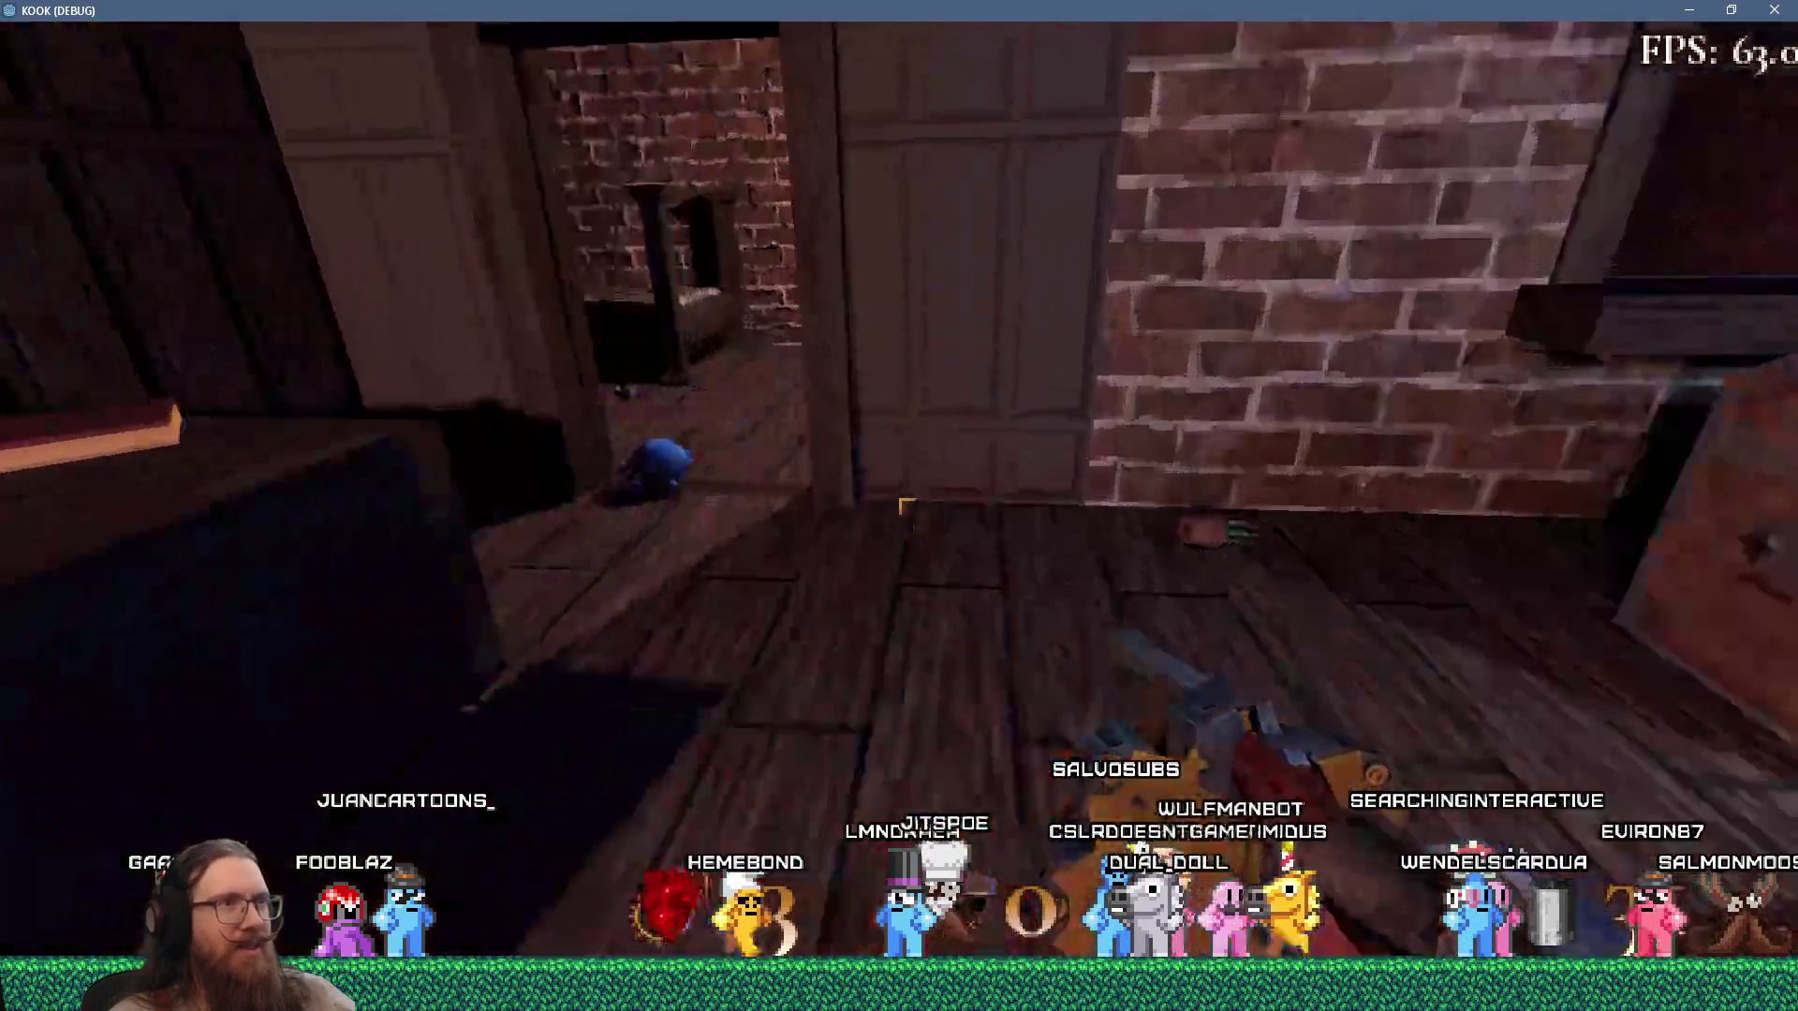
left_click(906, 507)
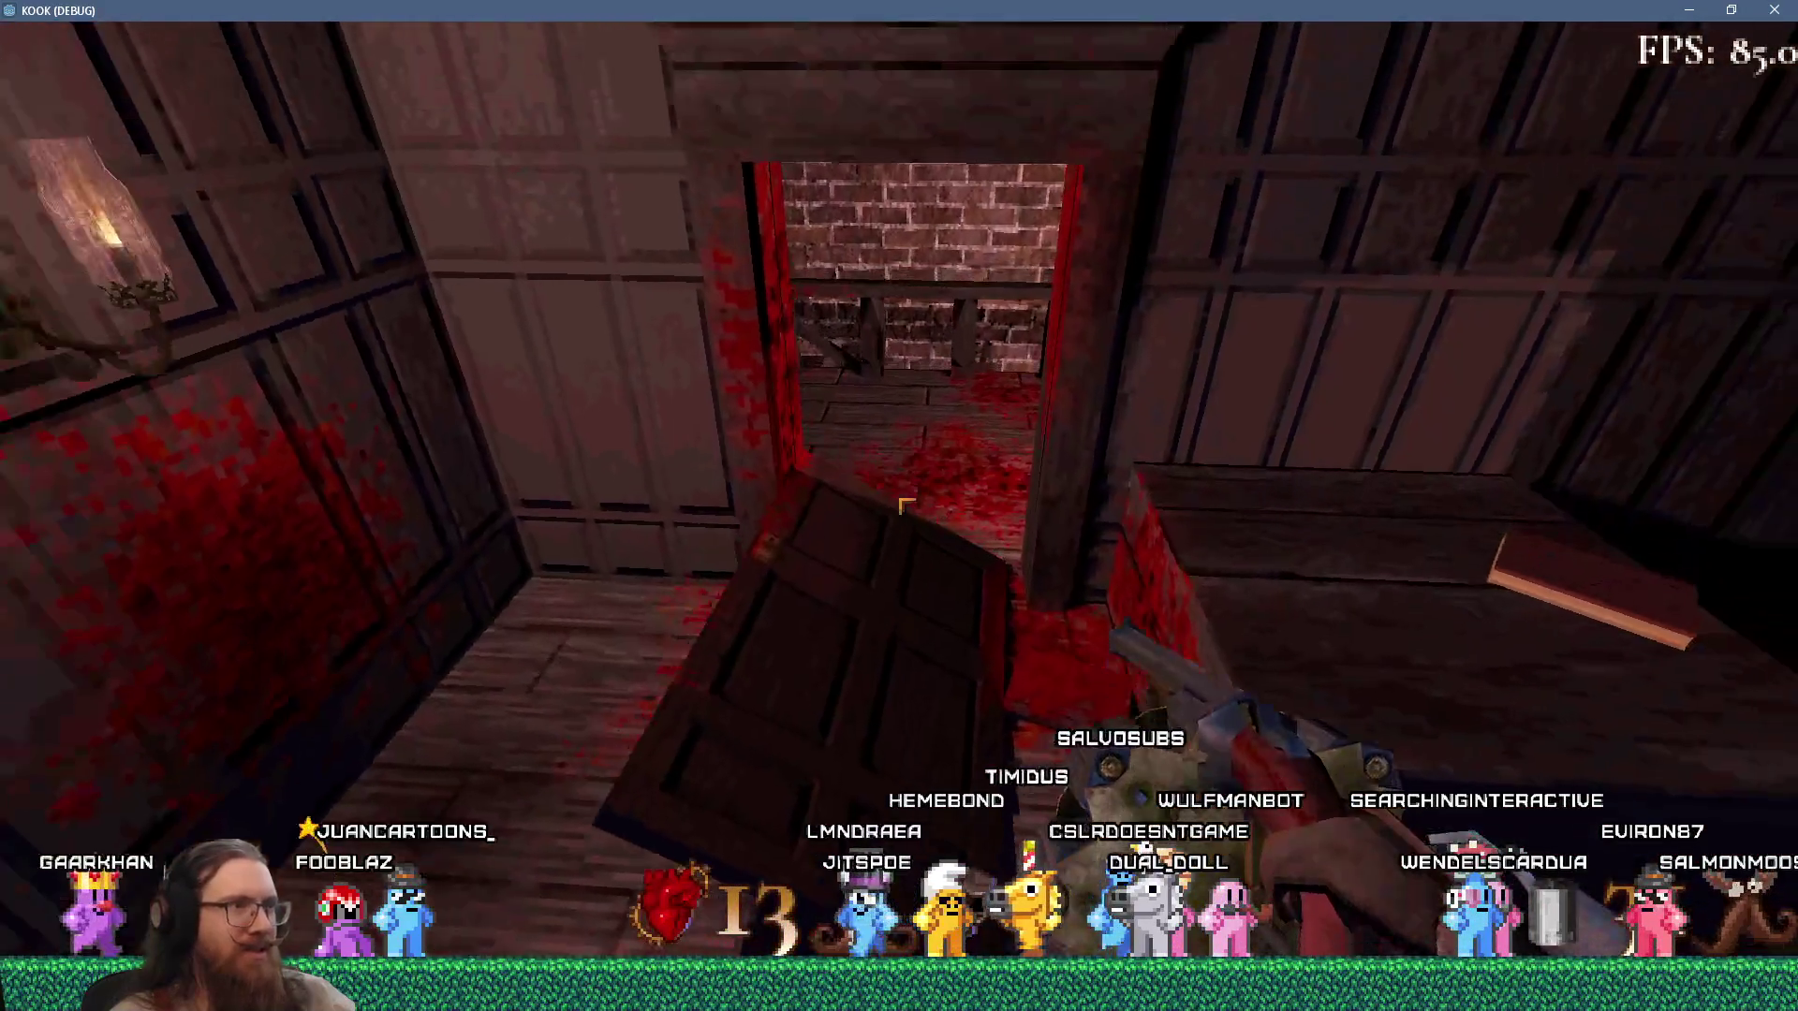
key("w")
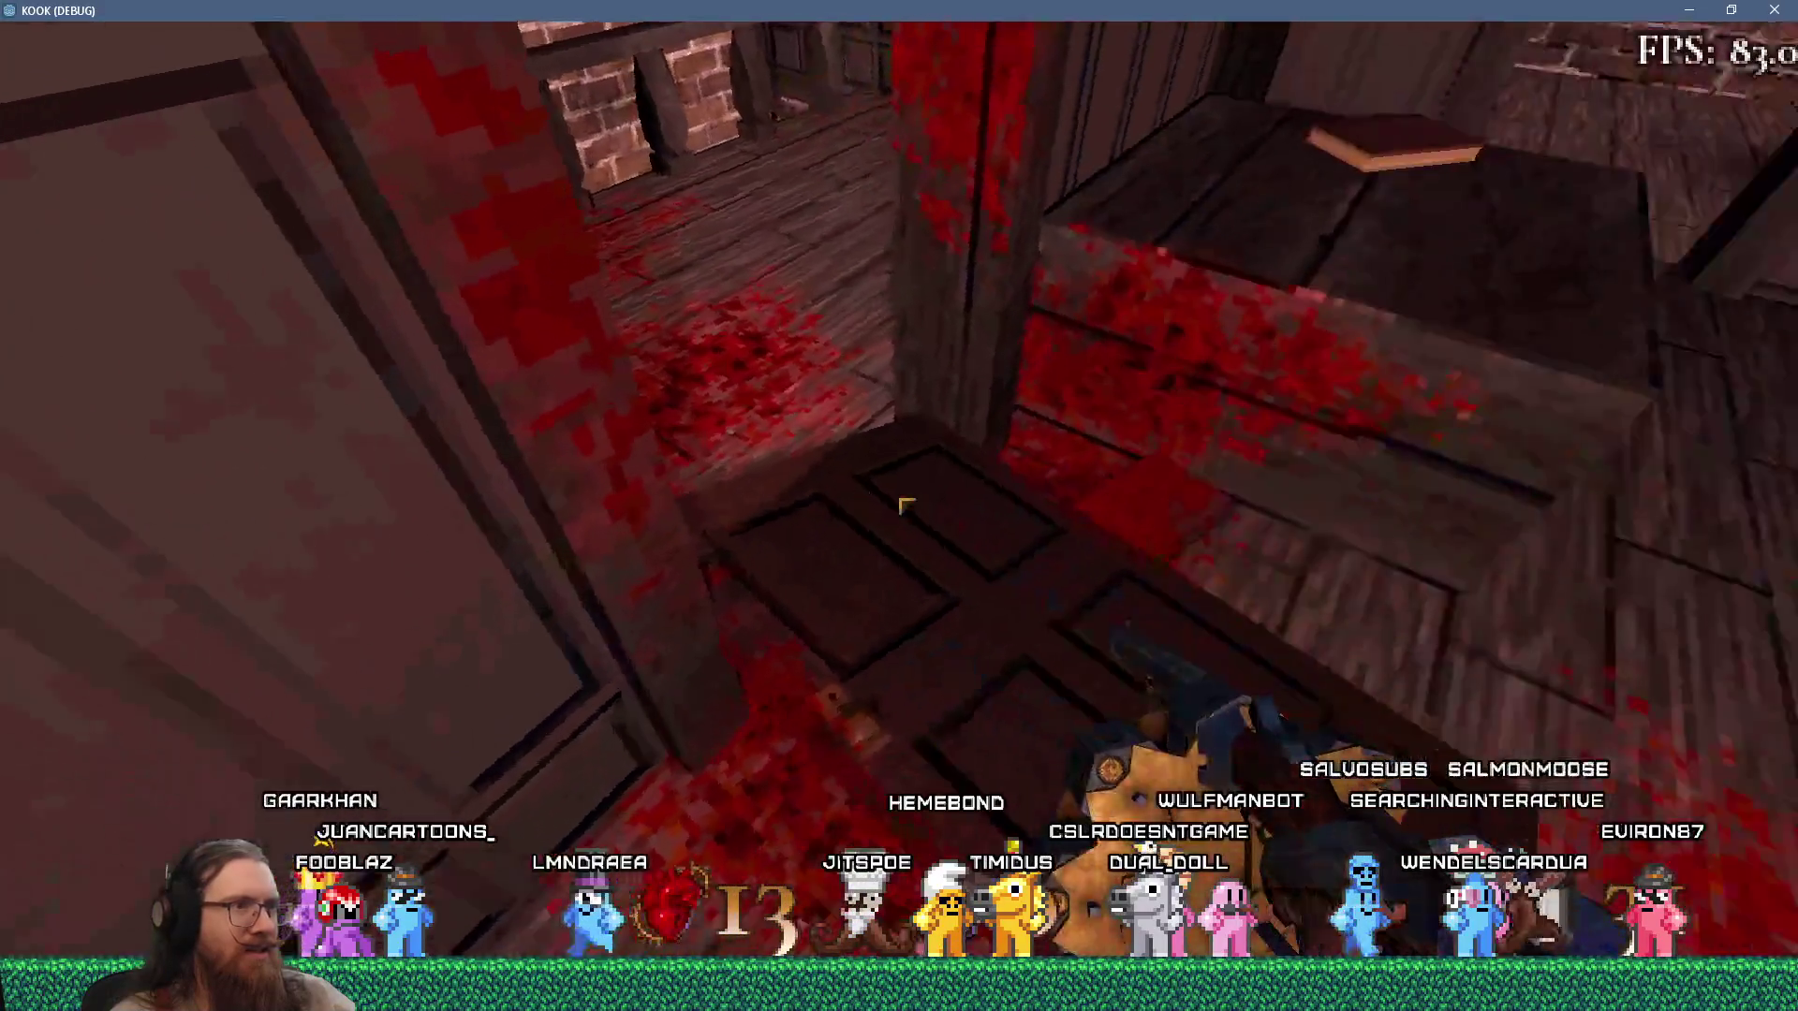
key("w")
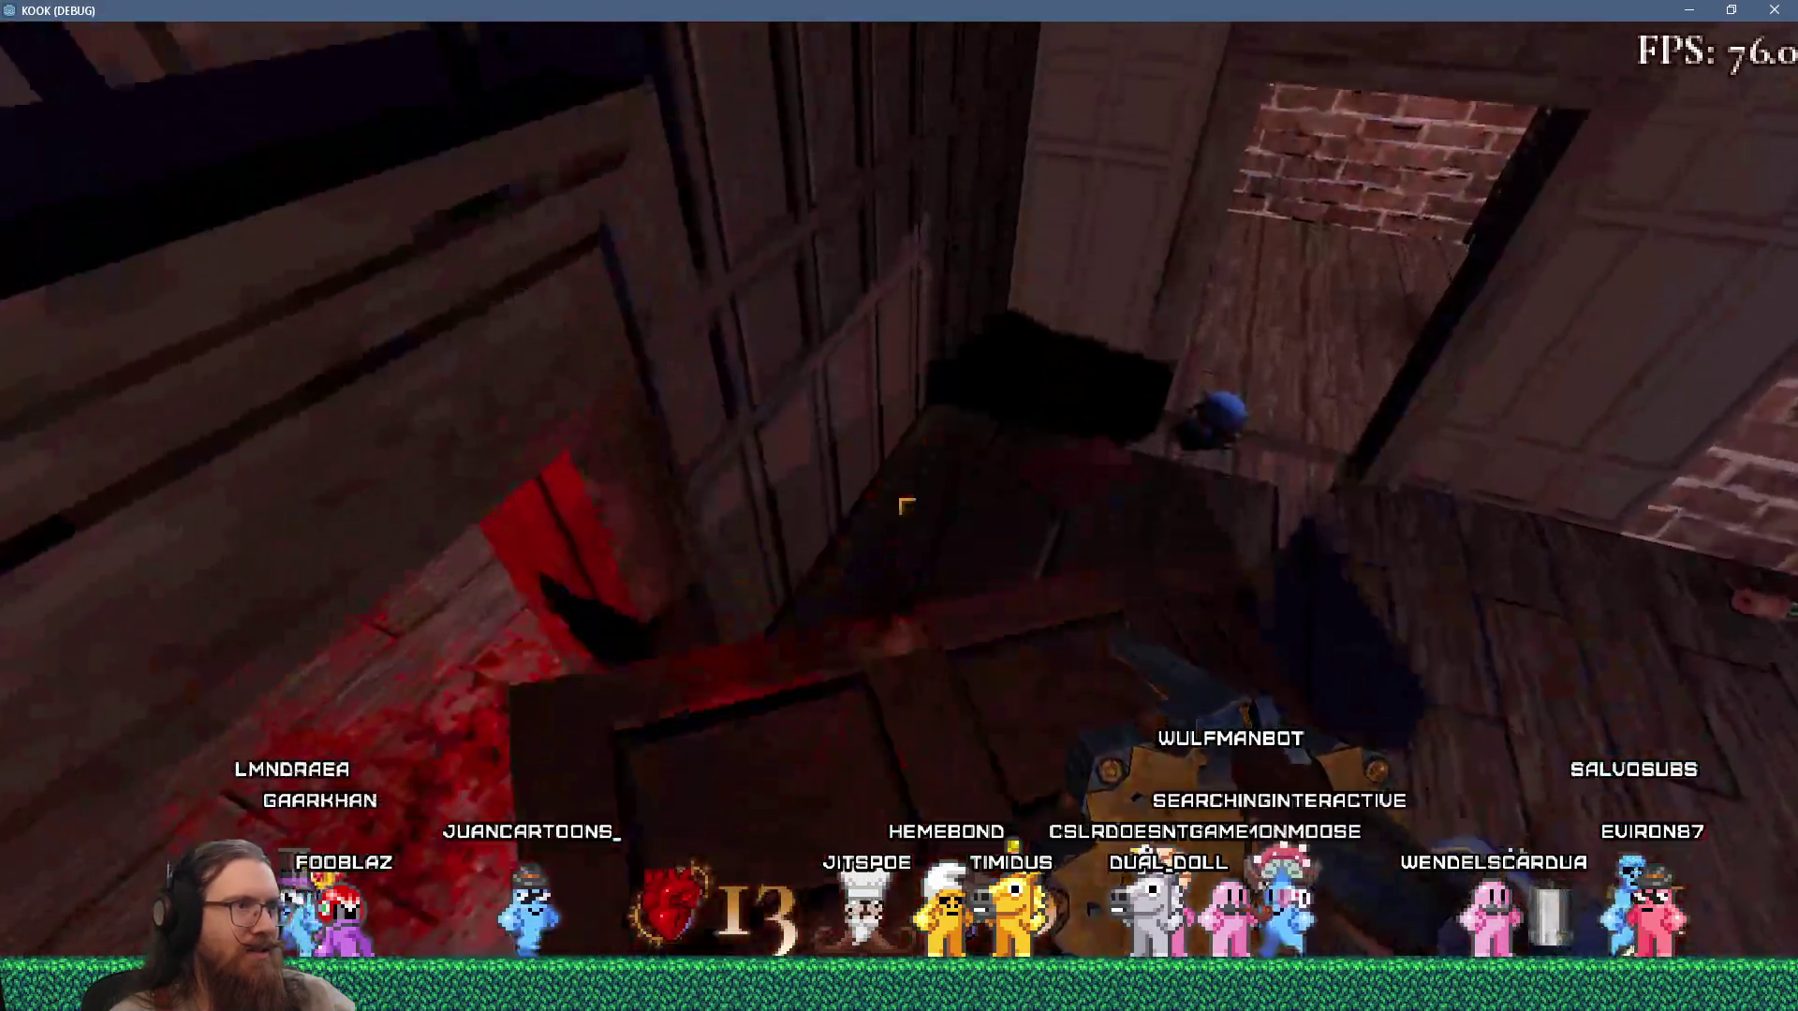
key("w")
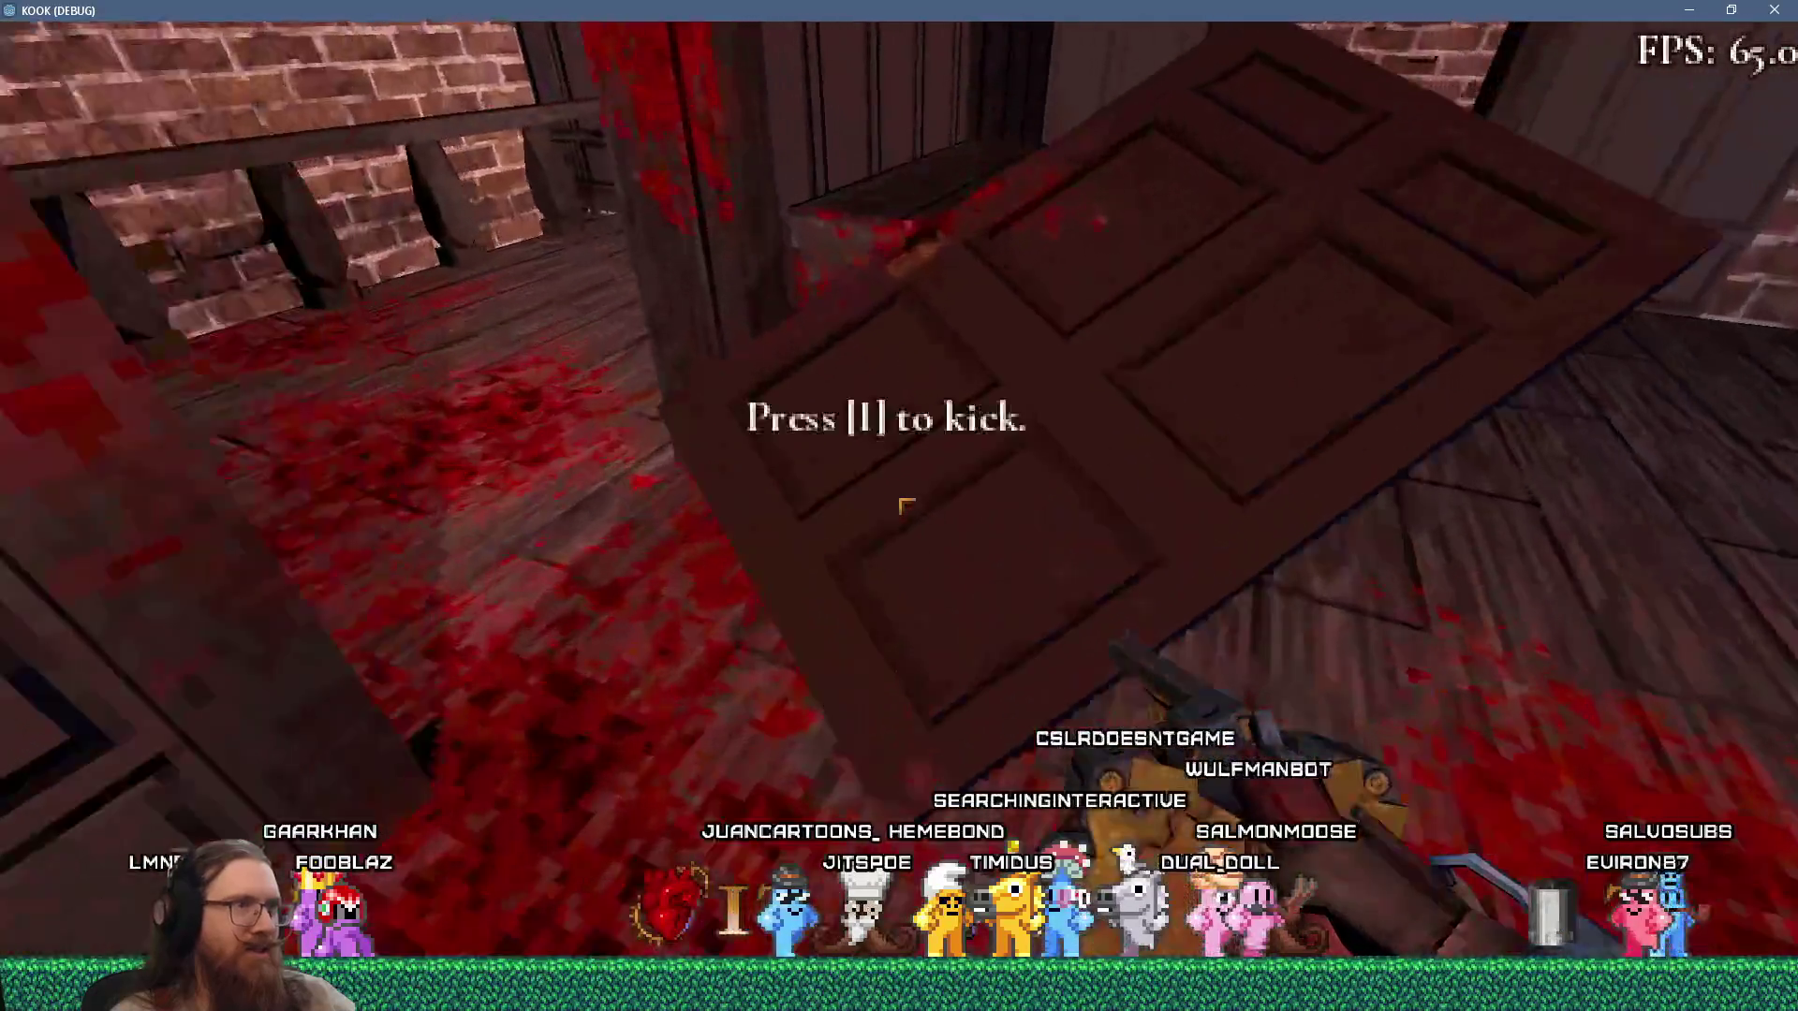
key("w")
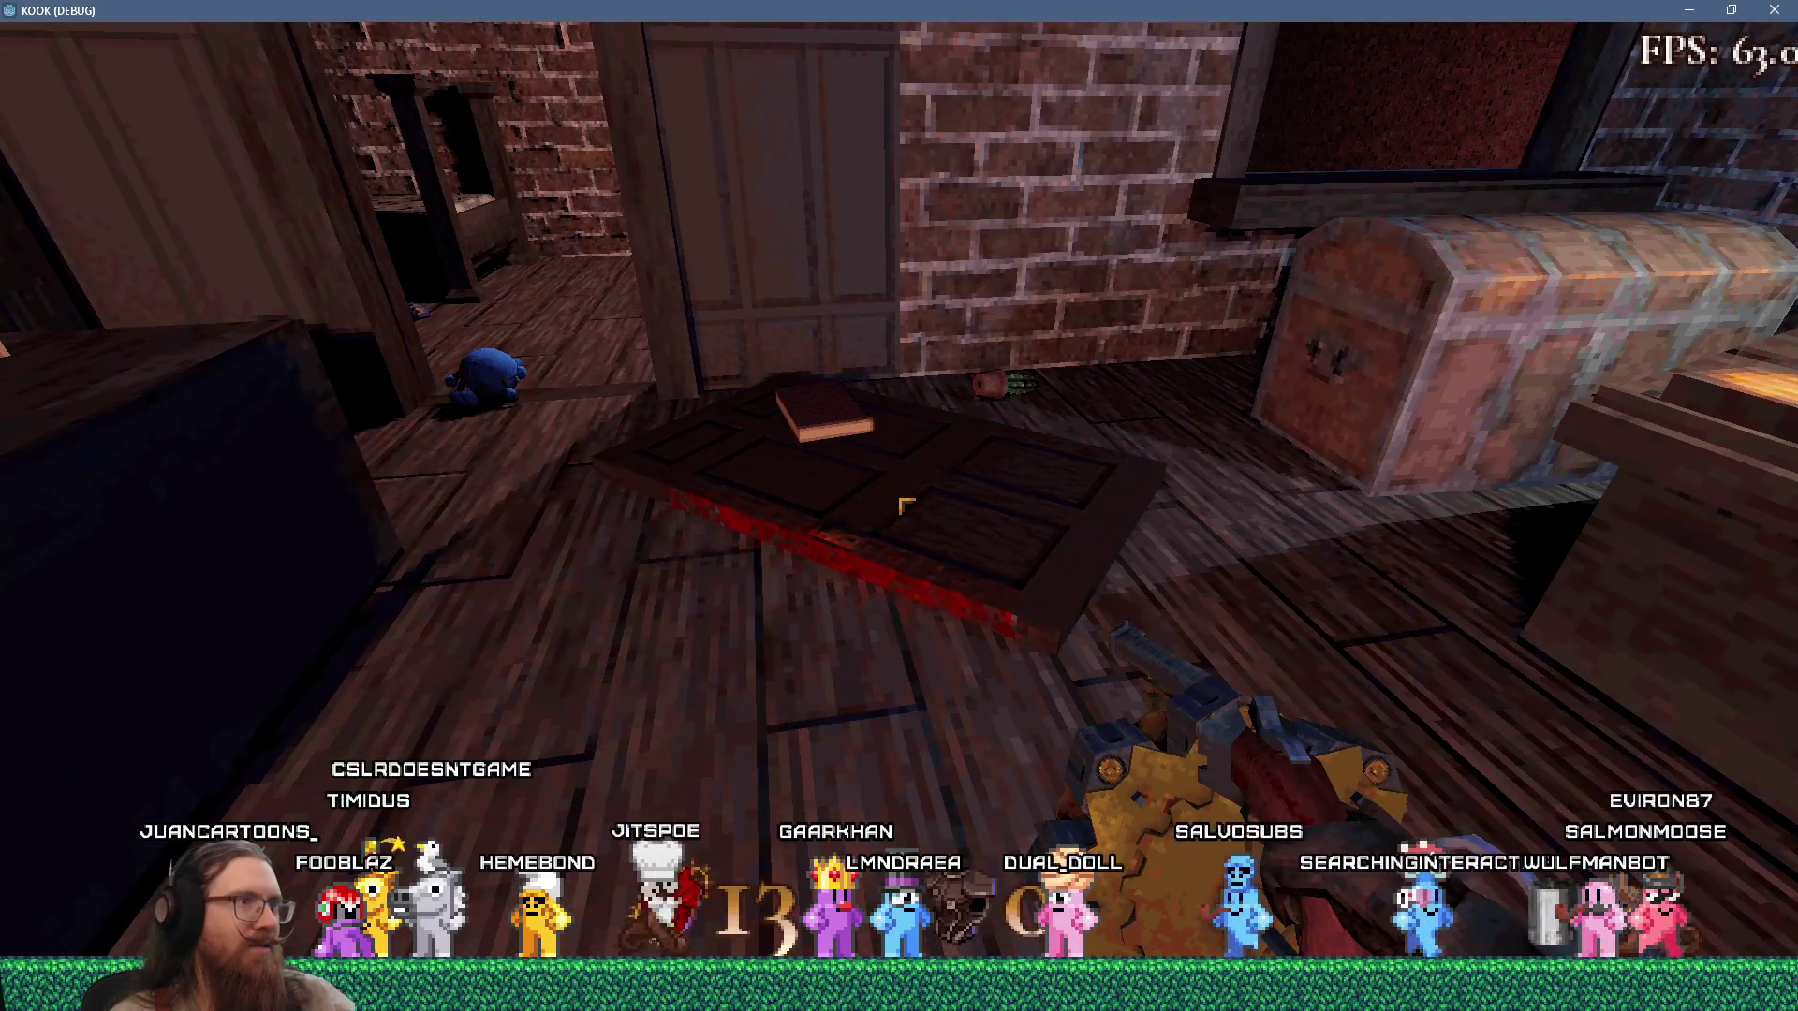
Kick the door by the brick wall onto the floor and move toward the chest.
key("w")
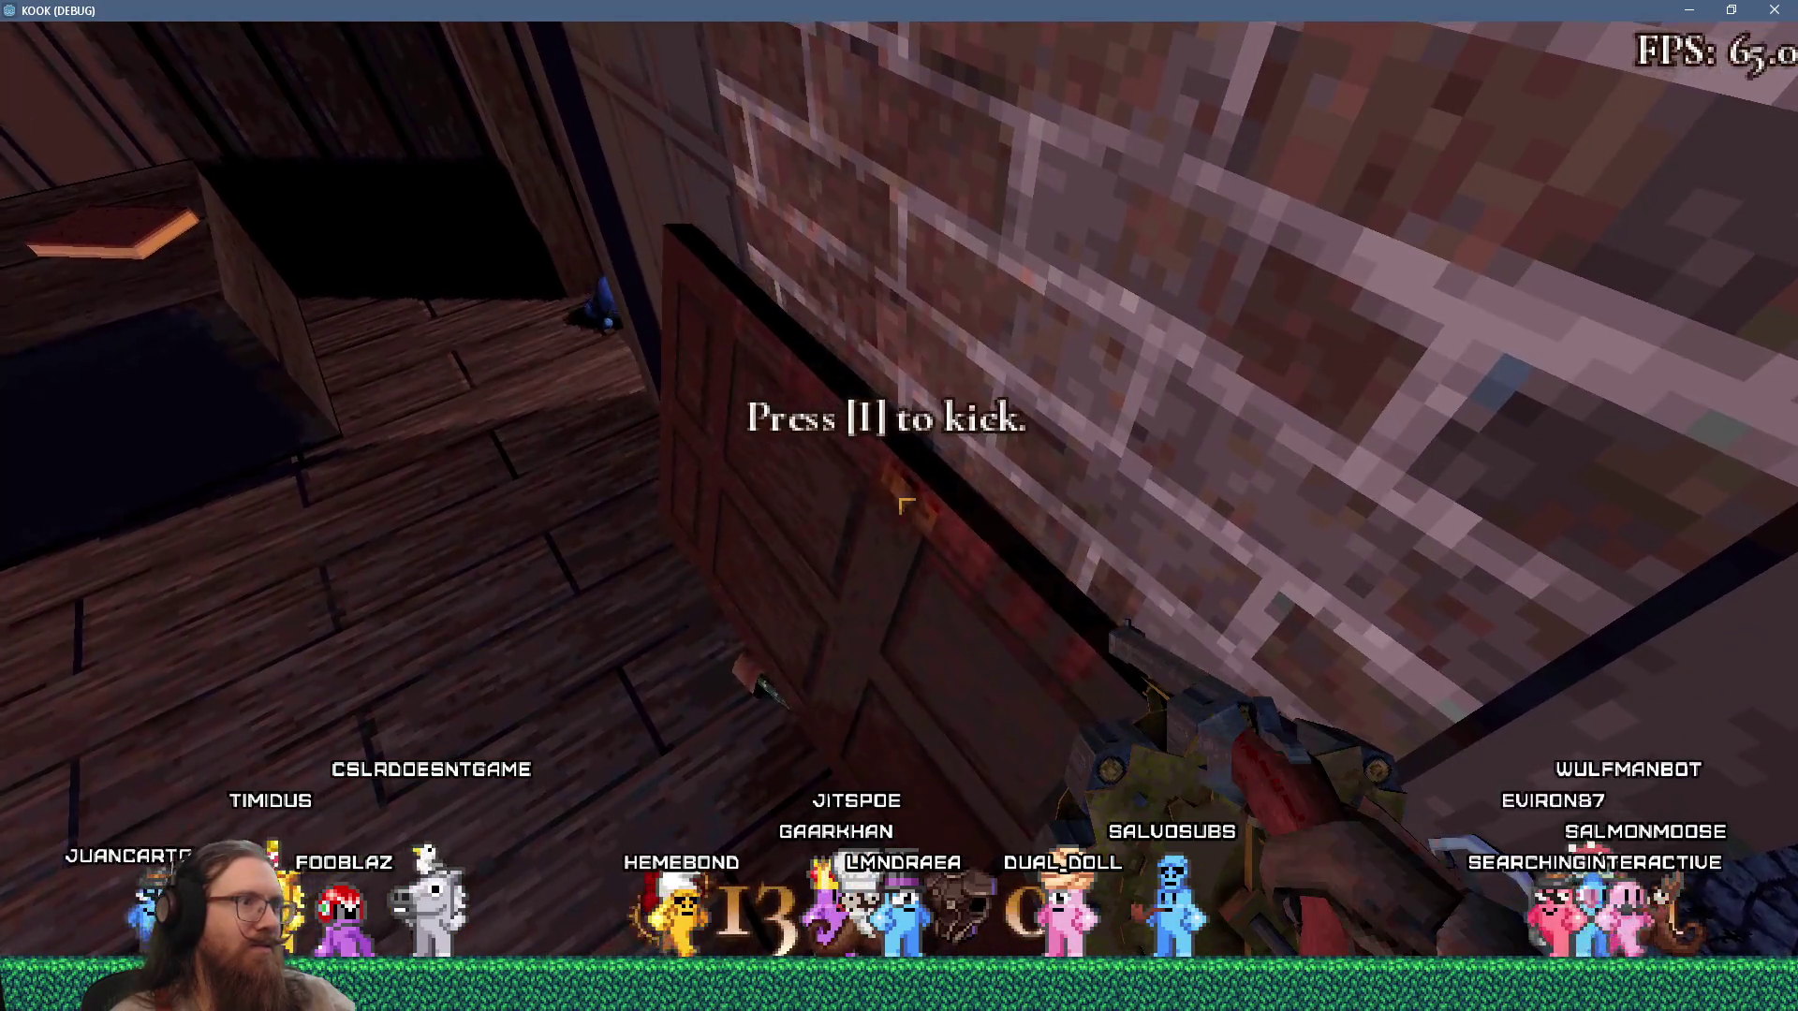
key("i")
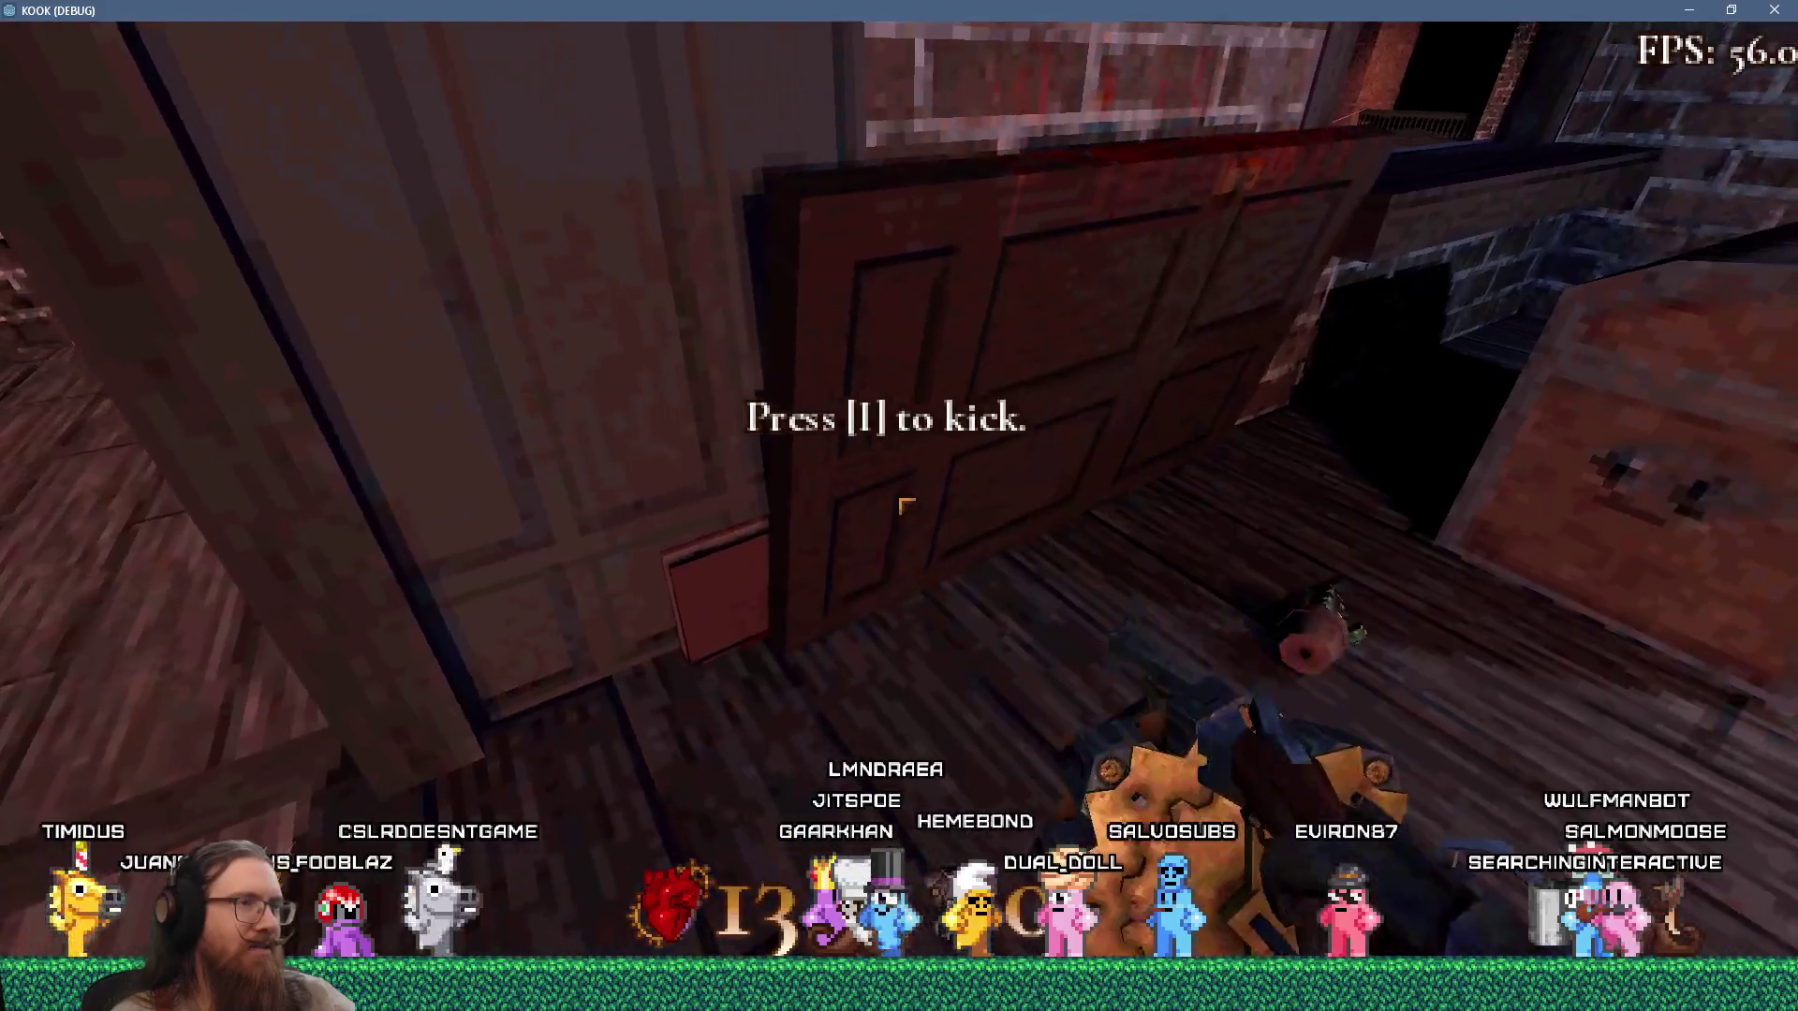
key("w")
key("s")
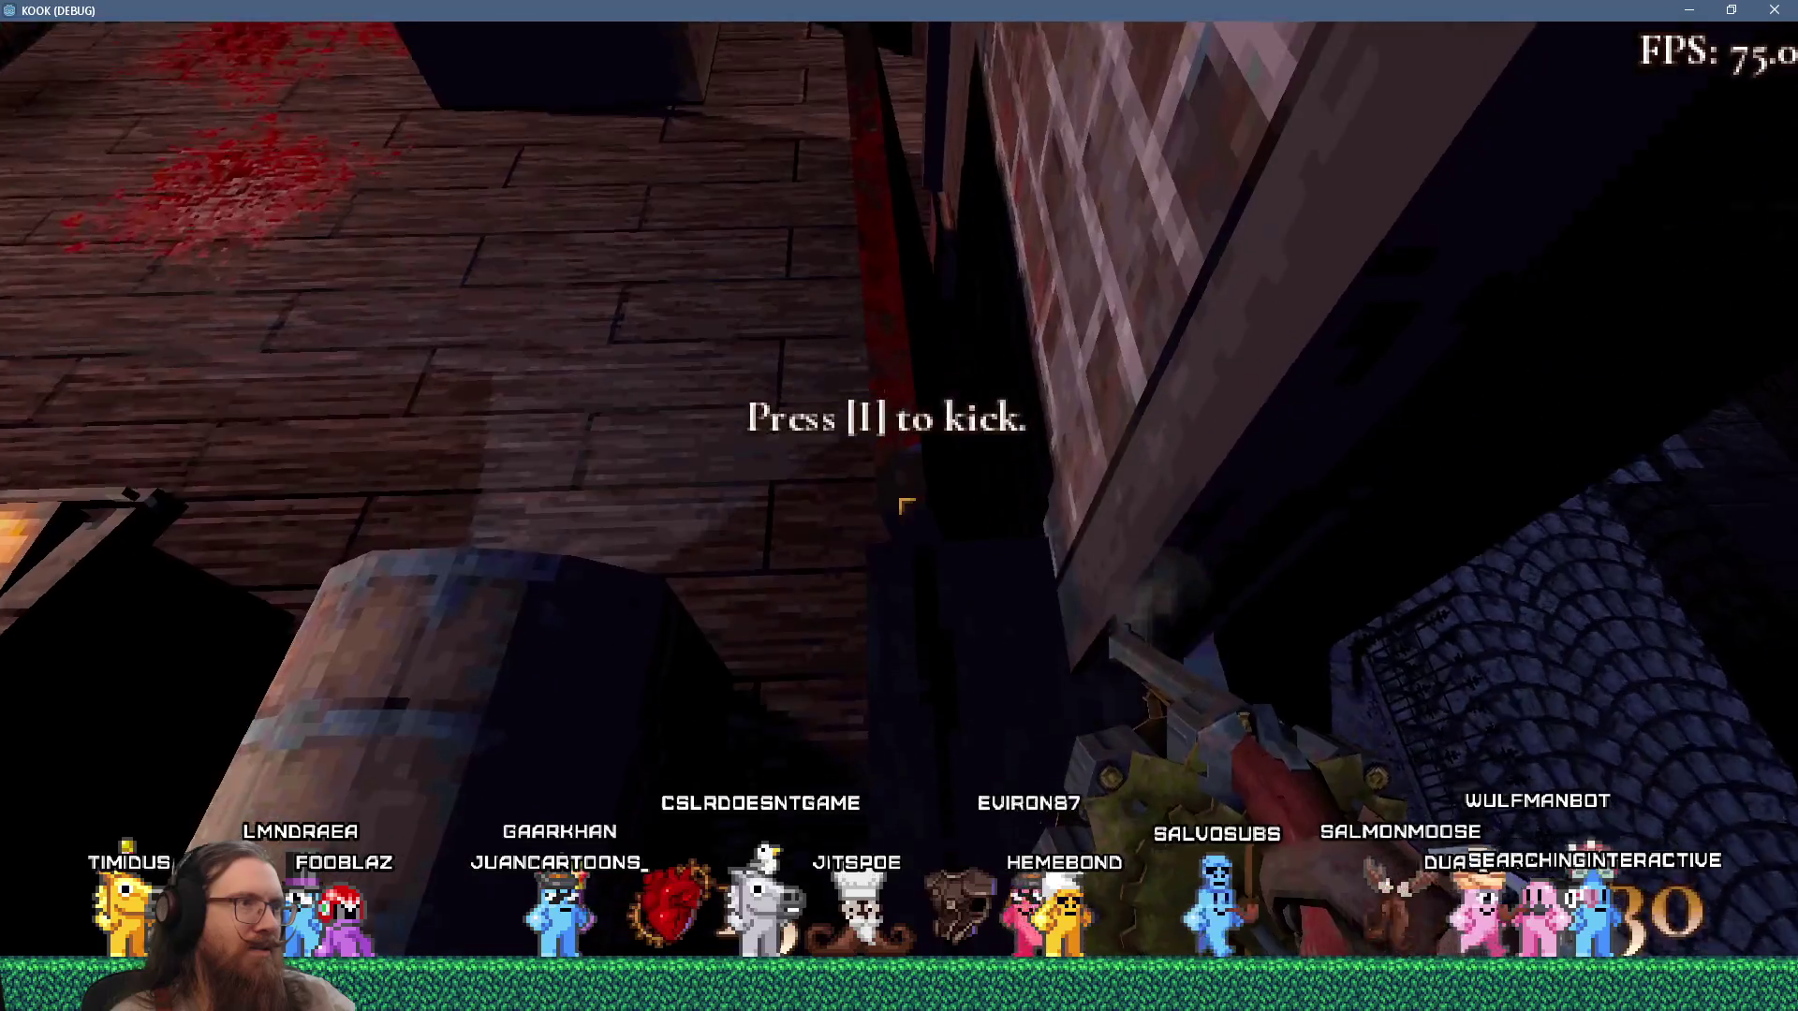
key("s")
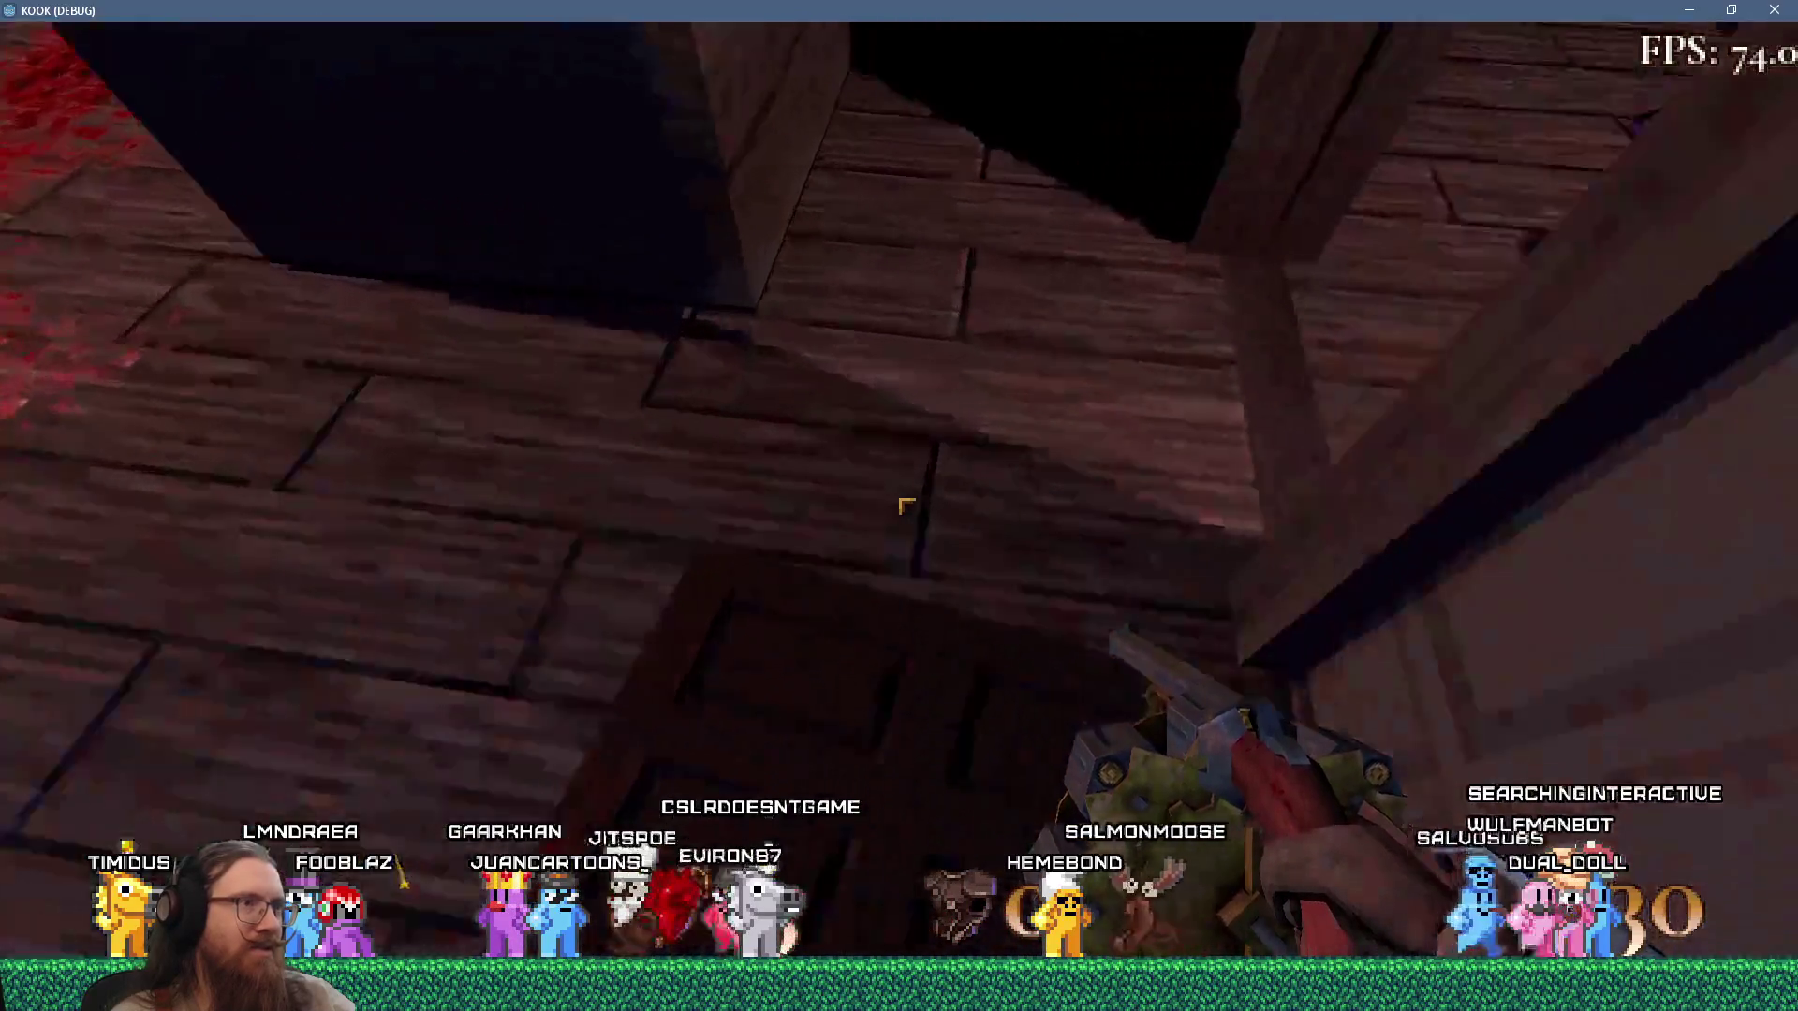
Close the development console and walk back toward the door and chest.
key("grave")
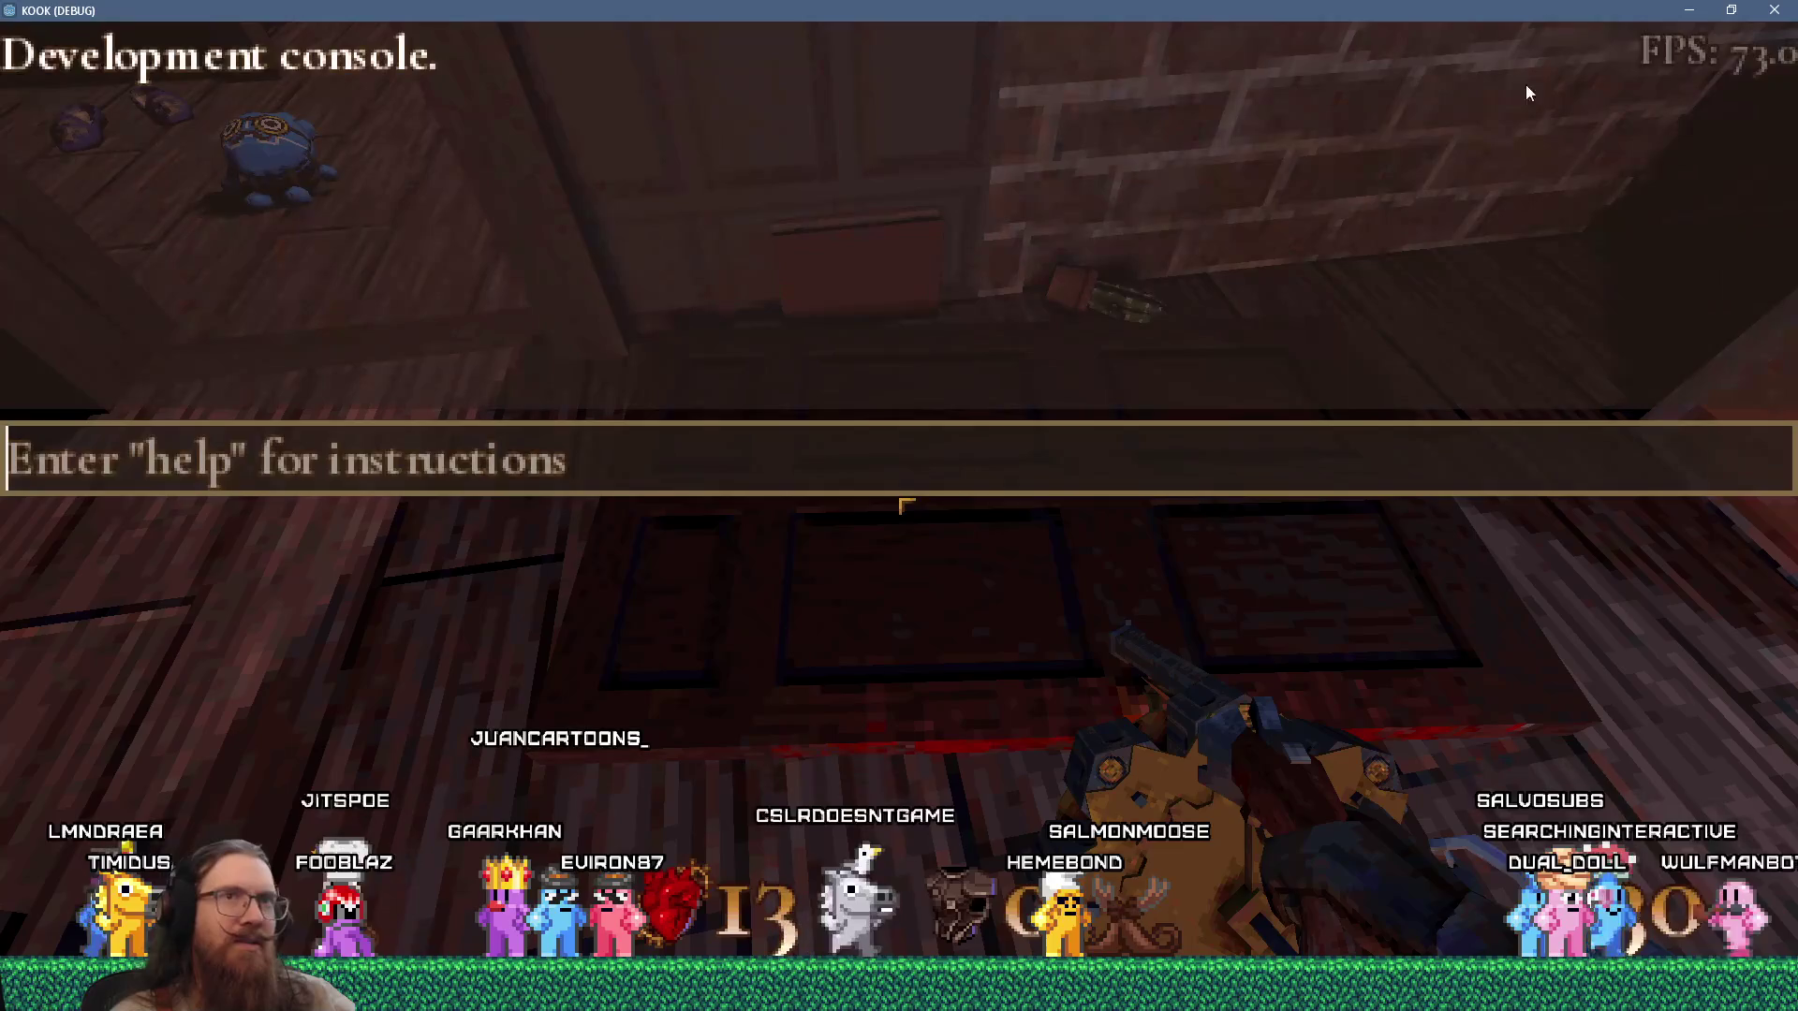
key("grave")
key("w")
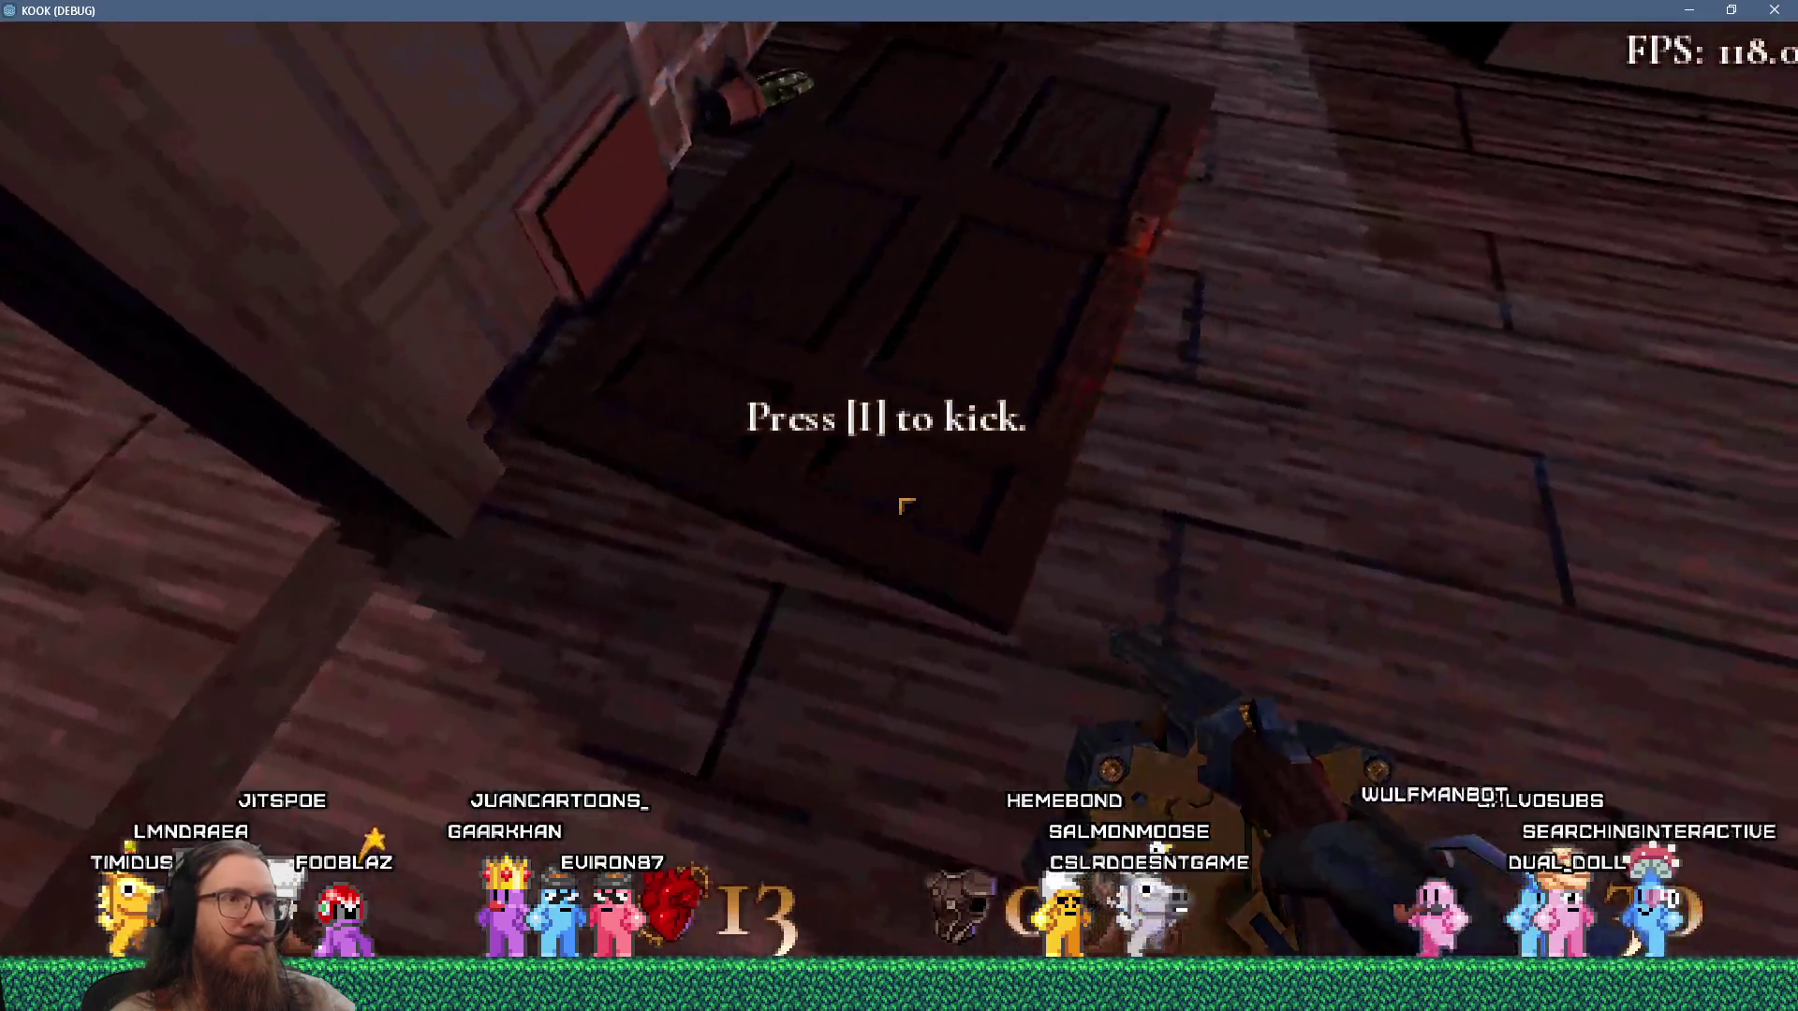
key("w")
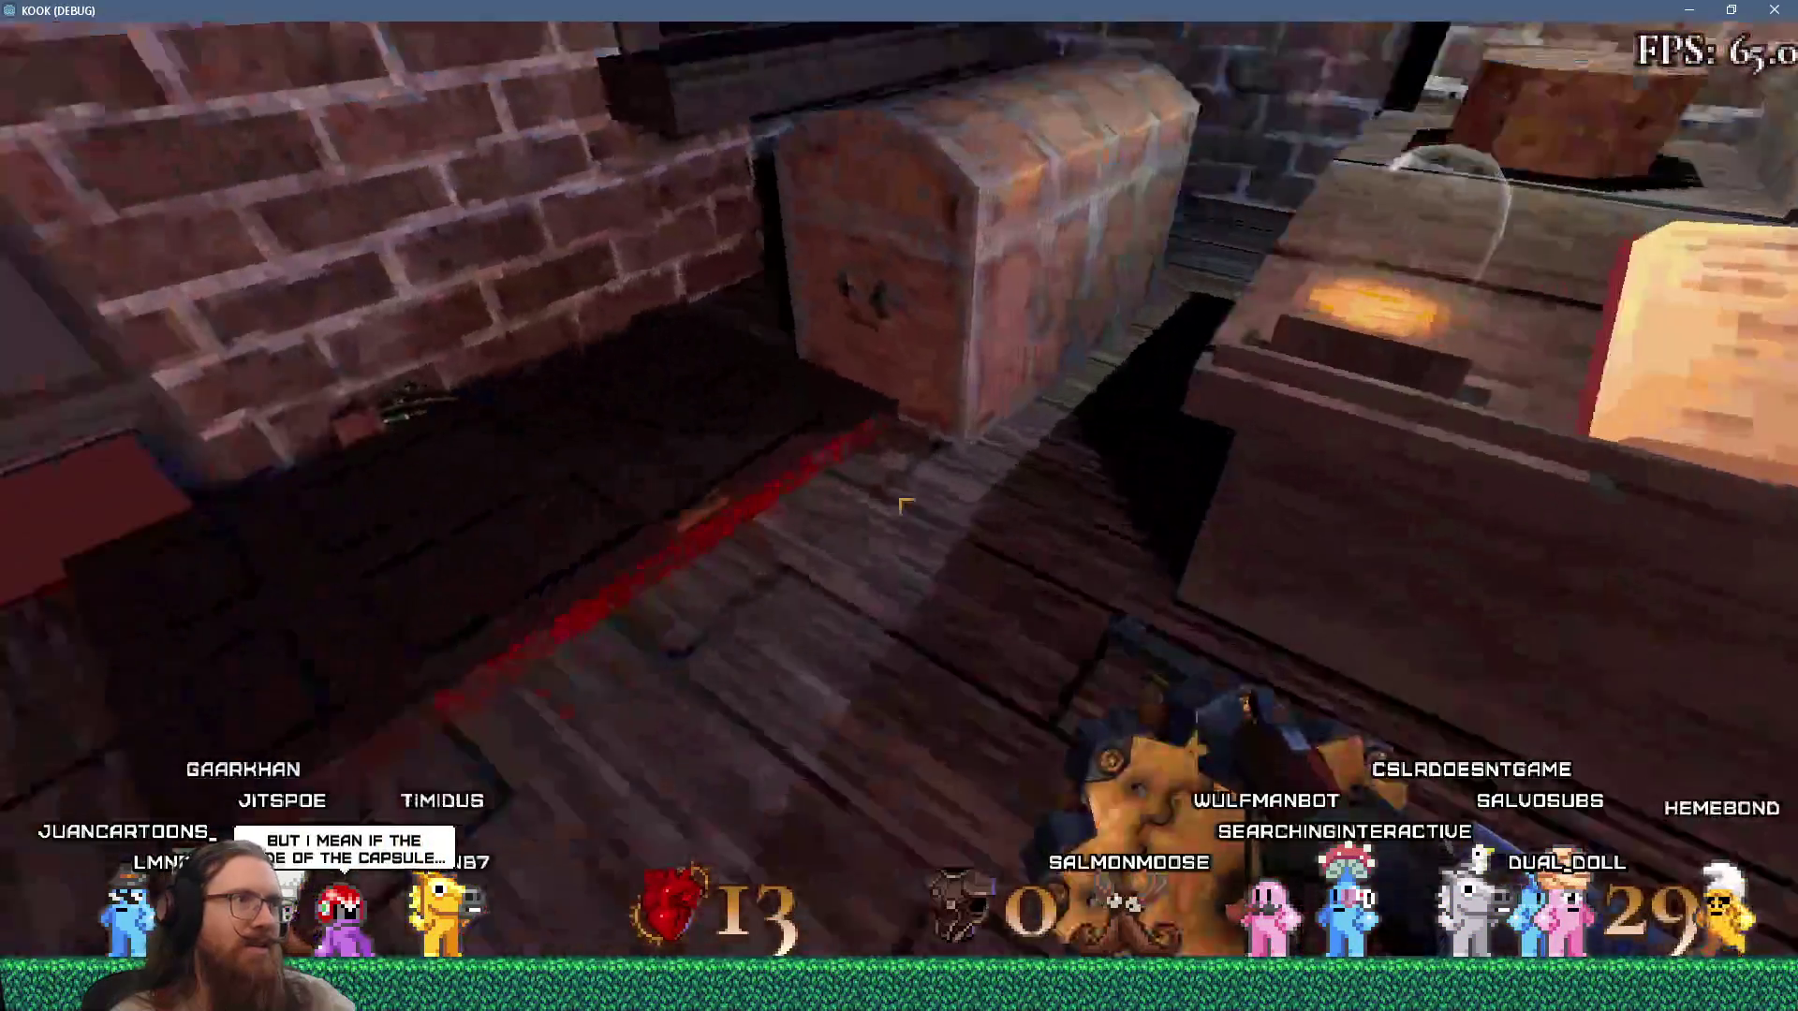
key("w")
key("s")
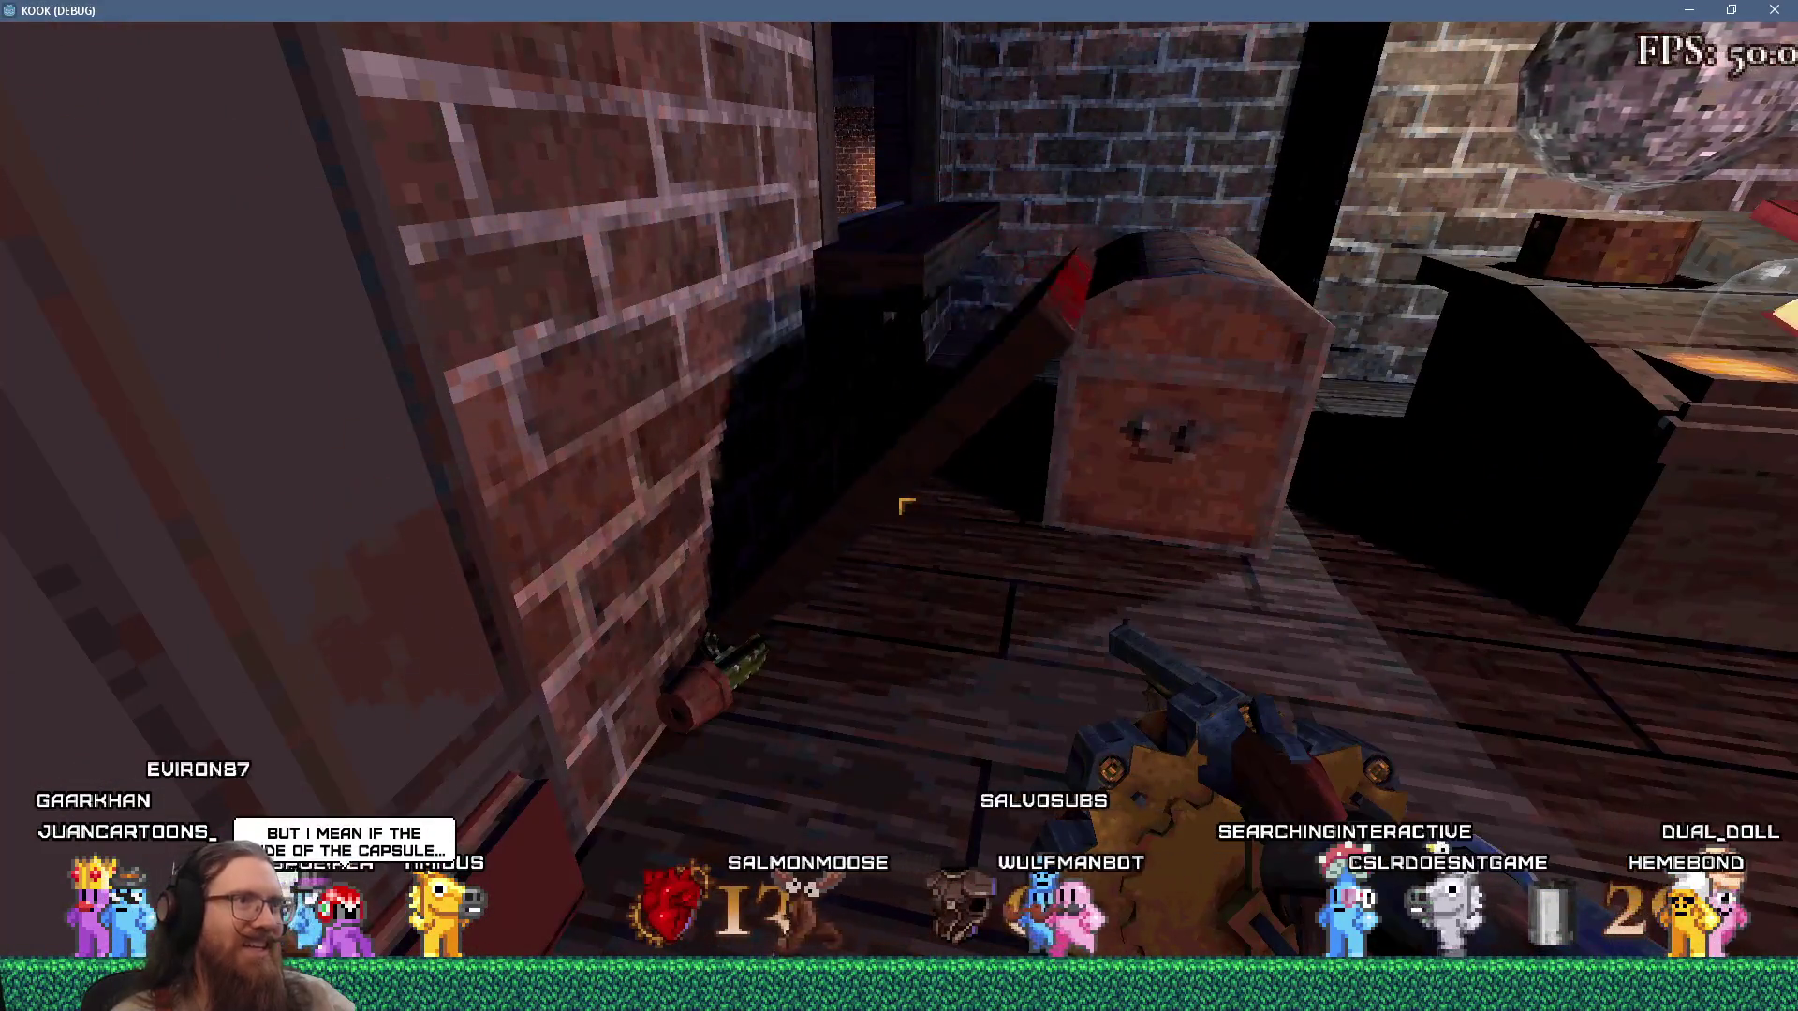
Move past the door to the chest, then quit the game with console command q.
key("w")
key("s")
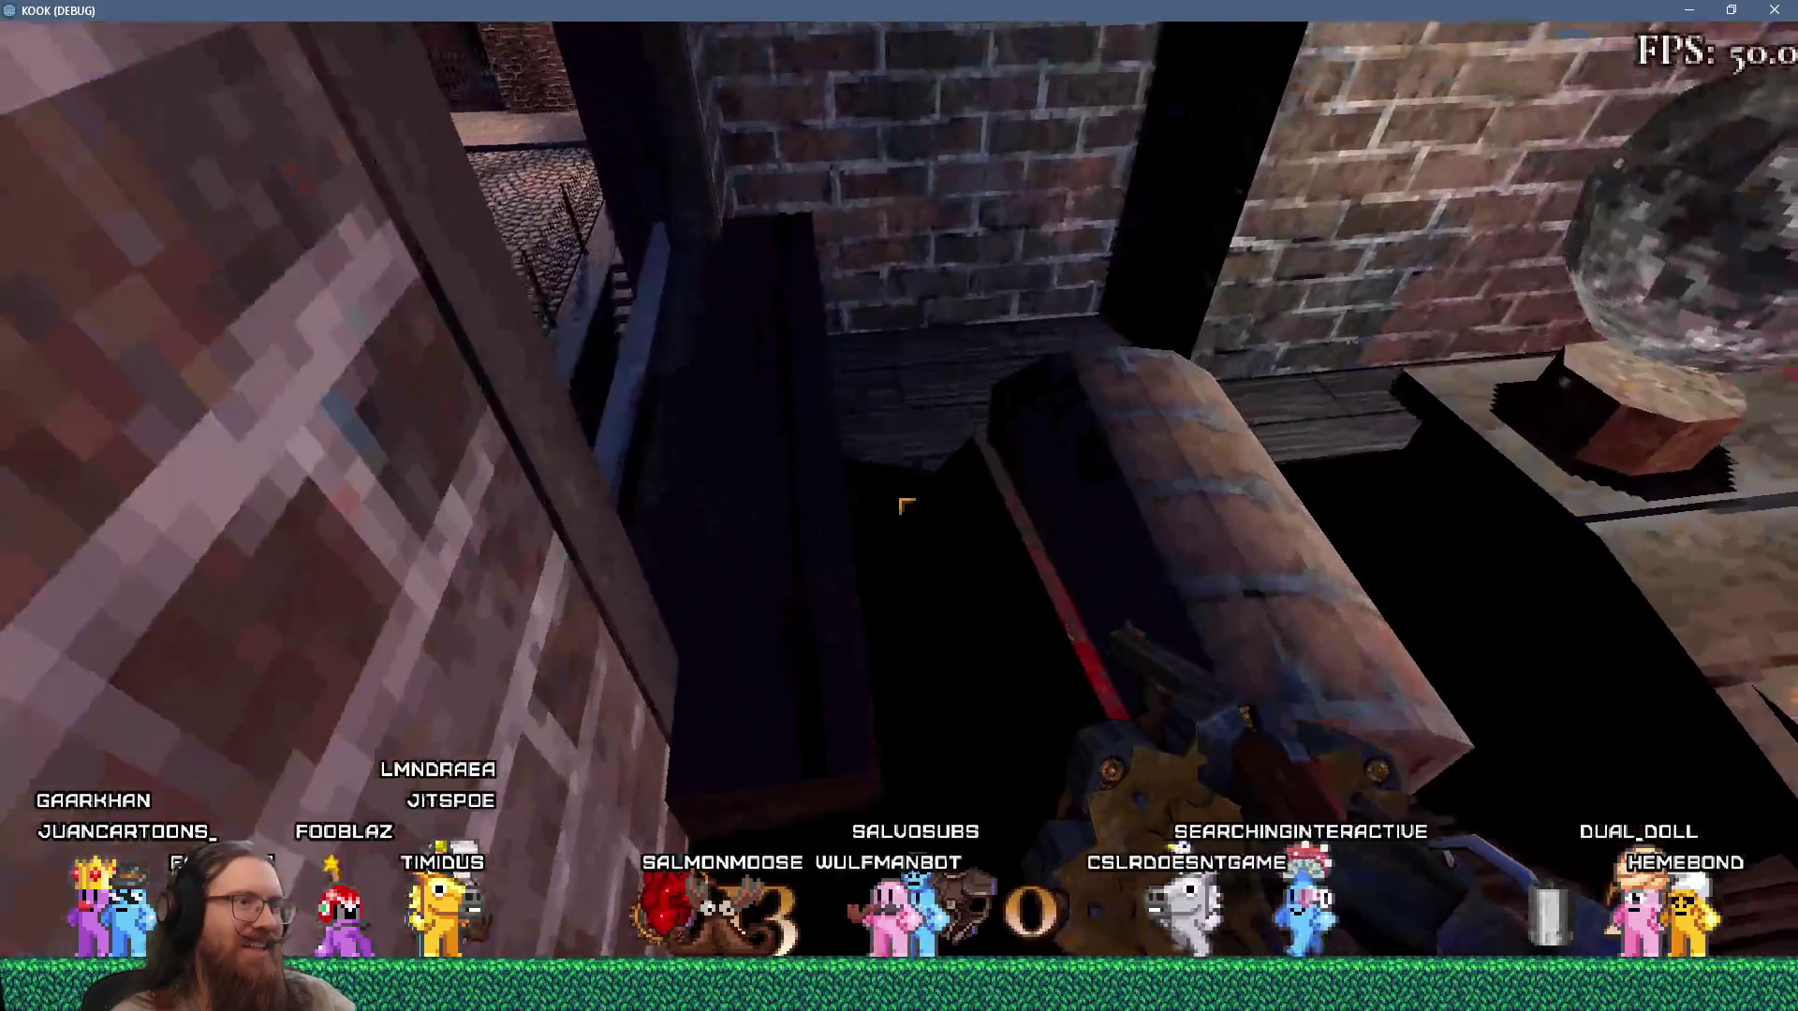
key("w")
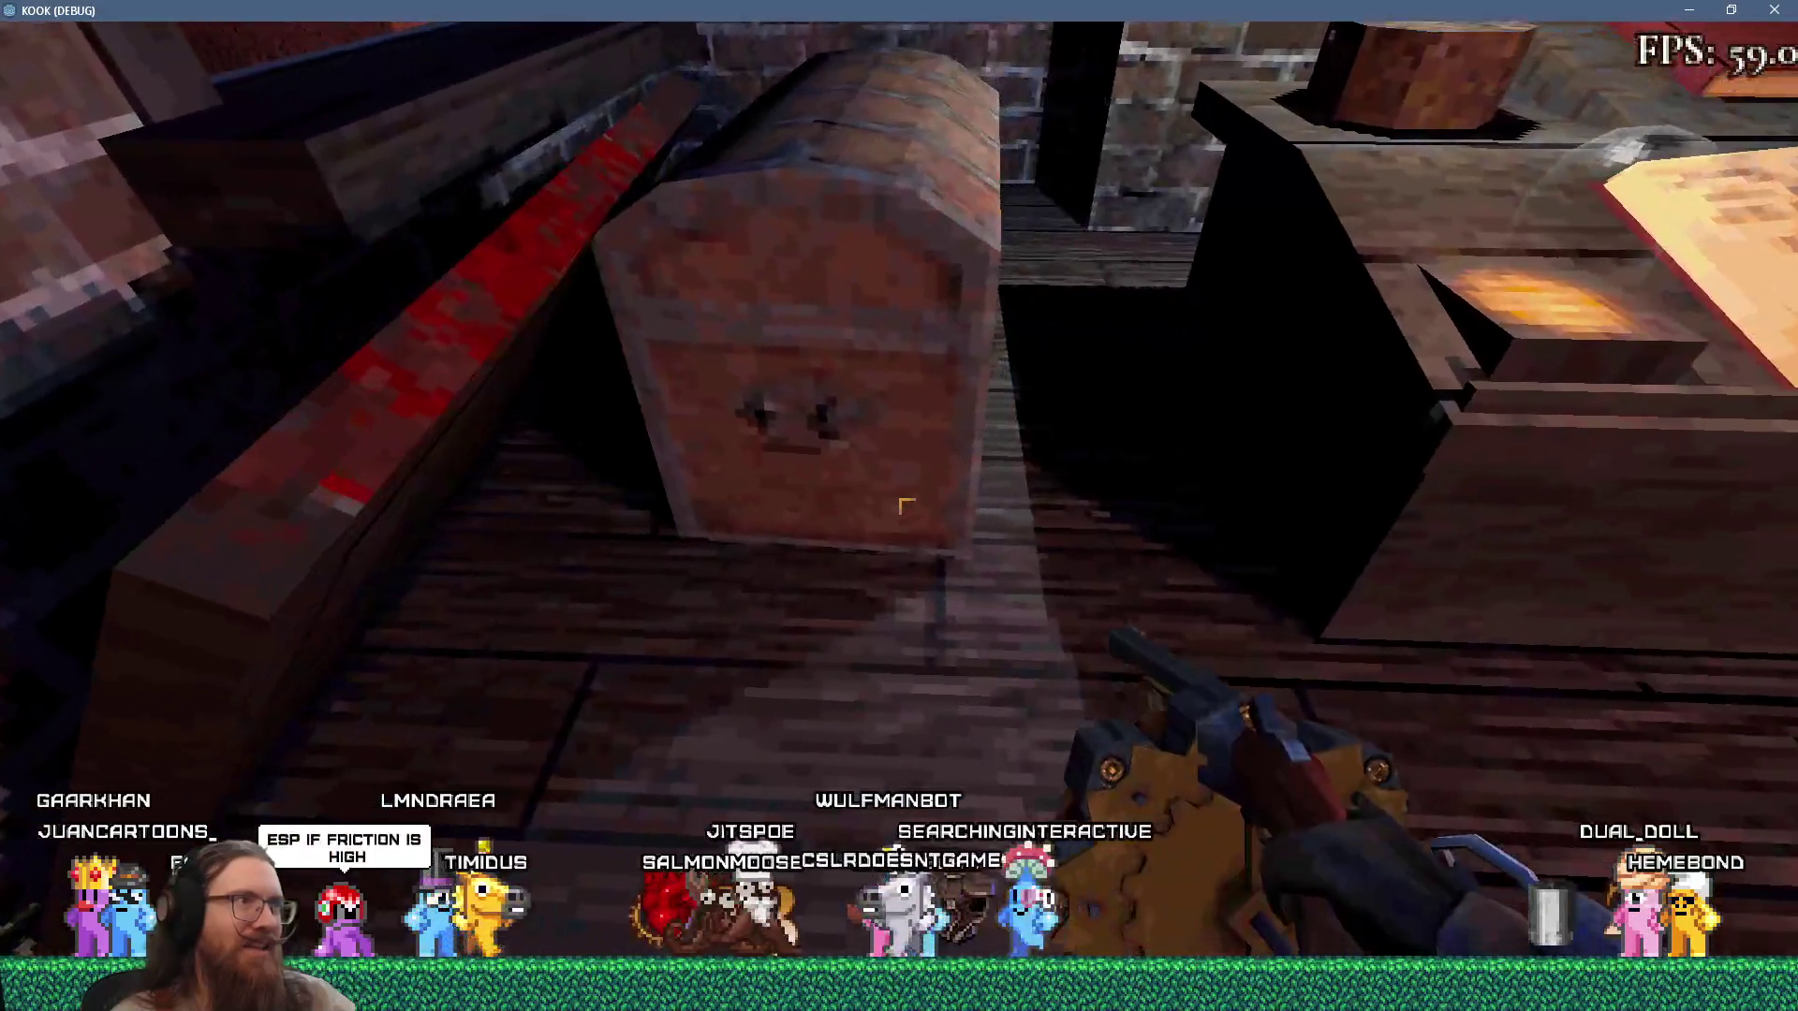
key("s")
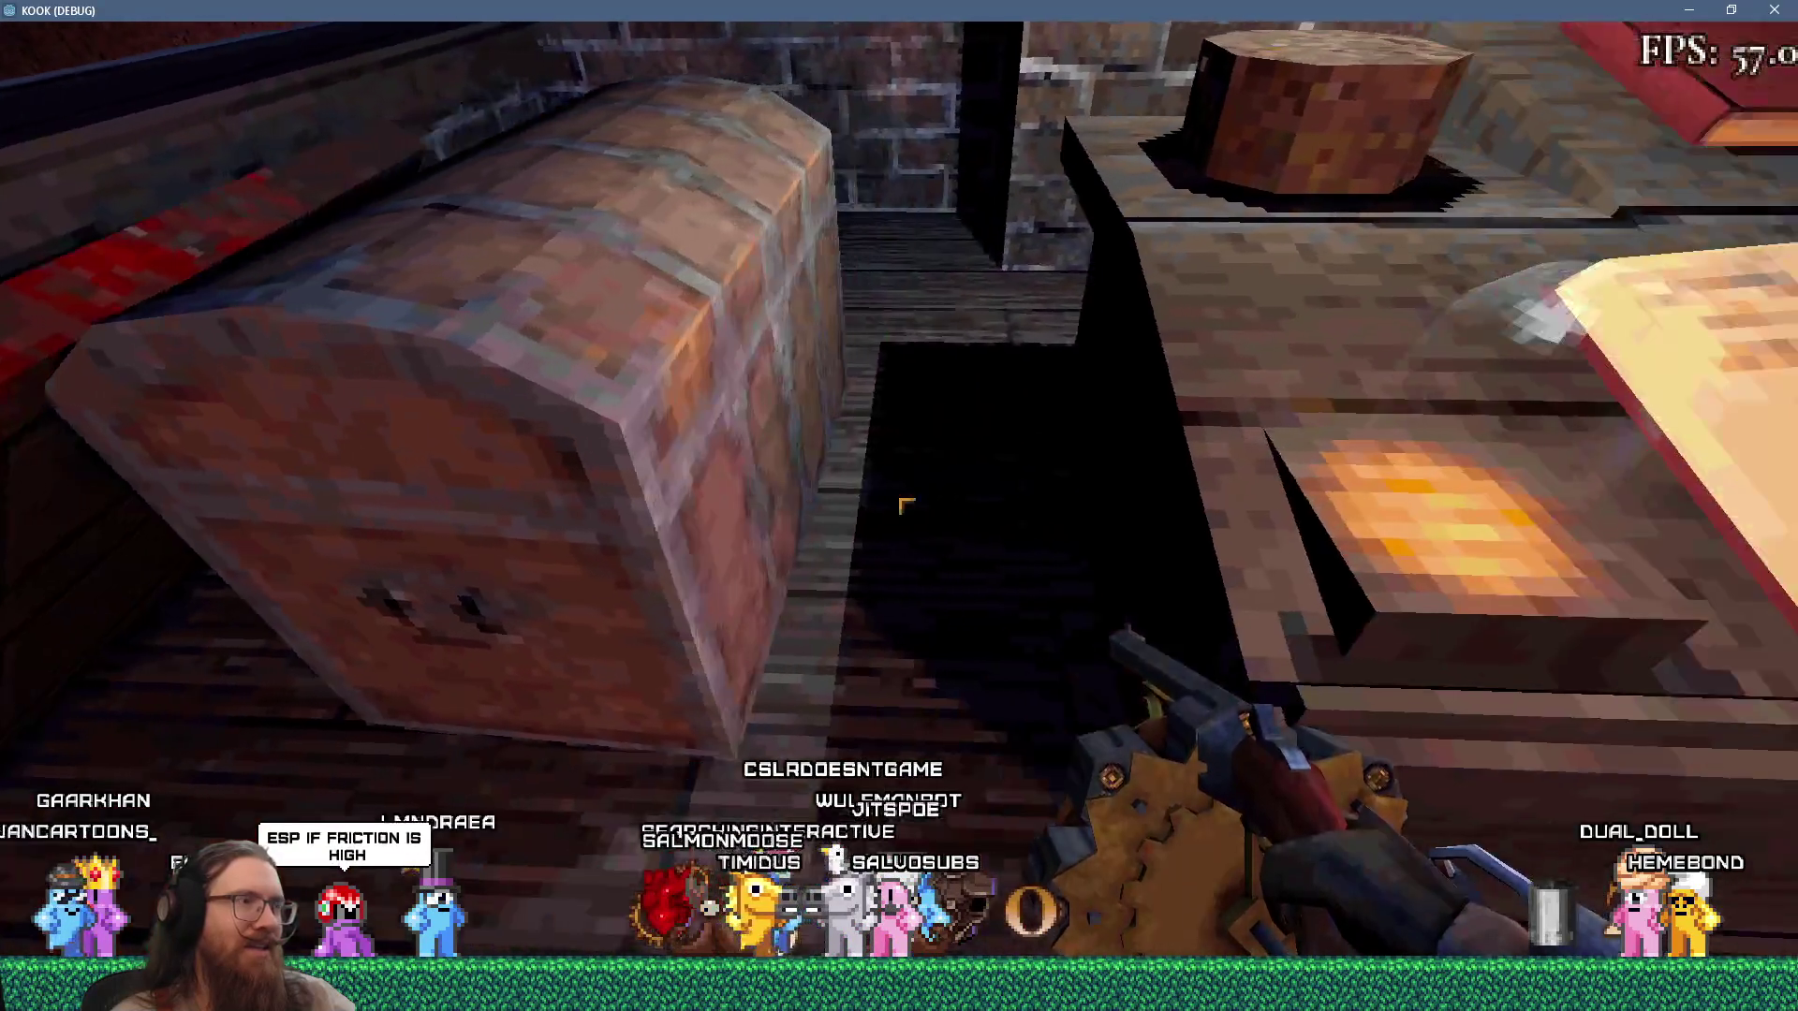
key("grave")
type("quit")
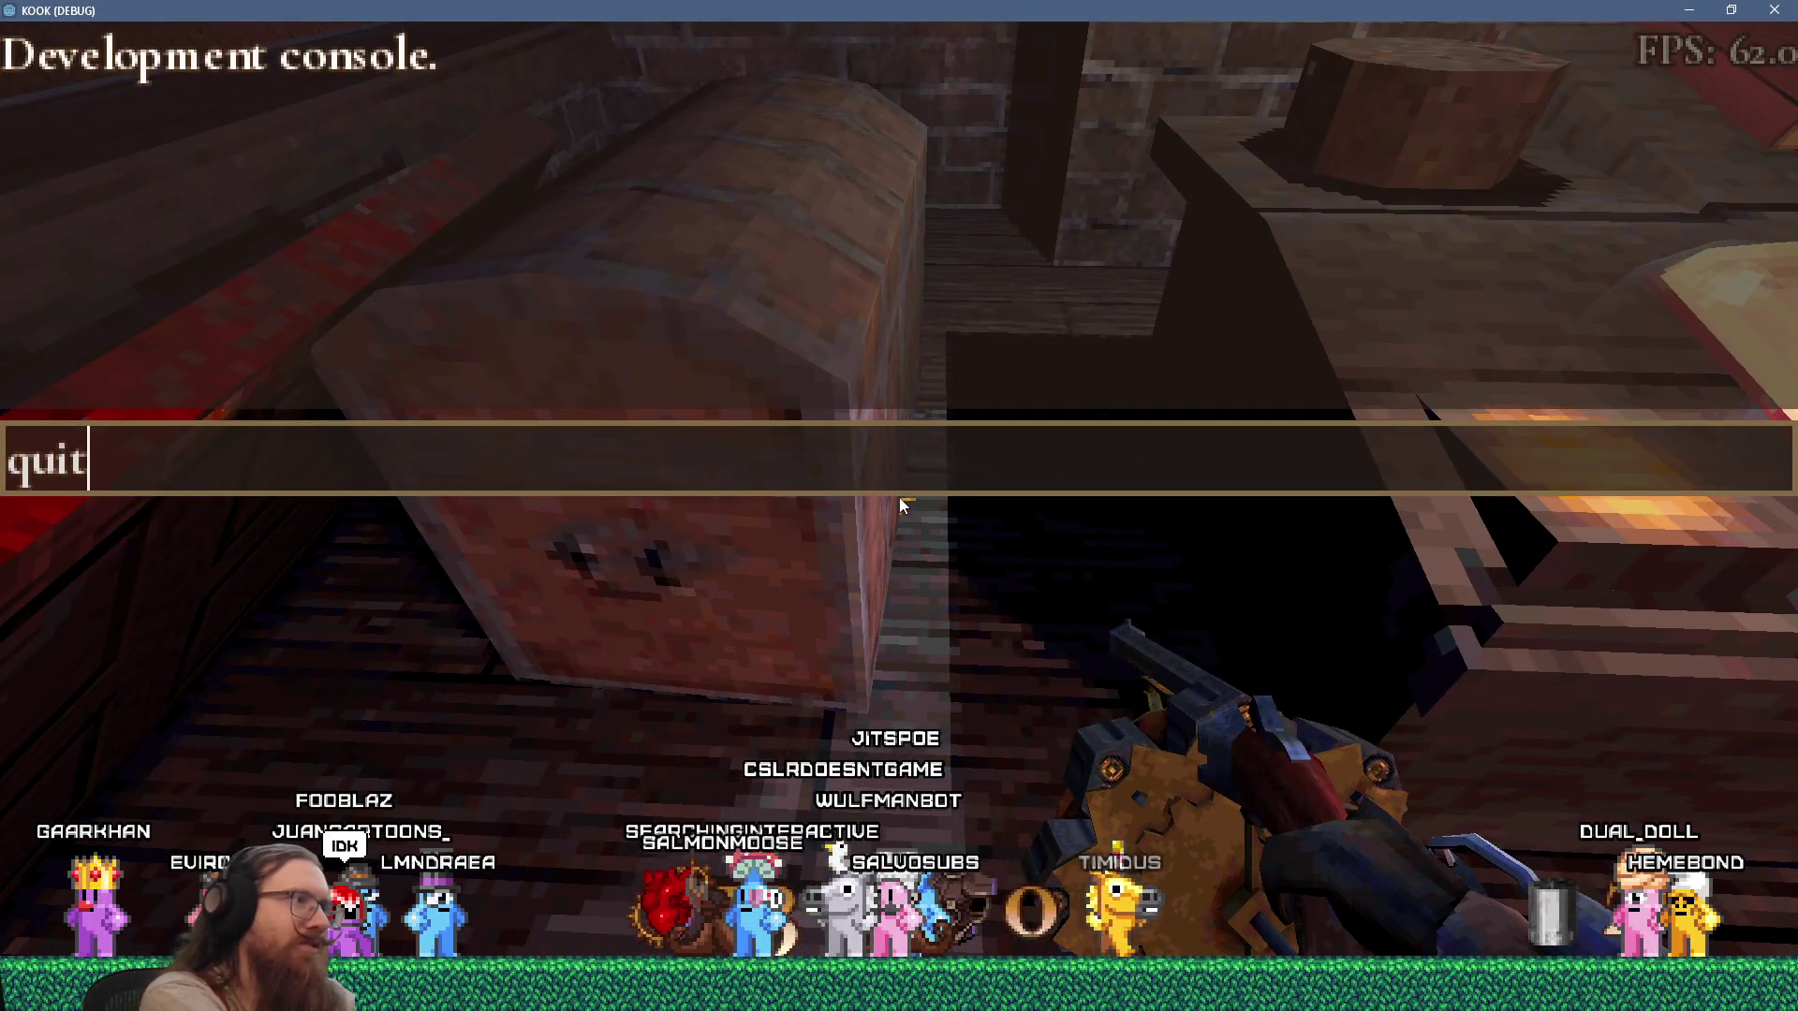
key("Return")
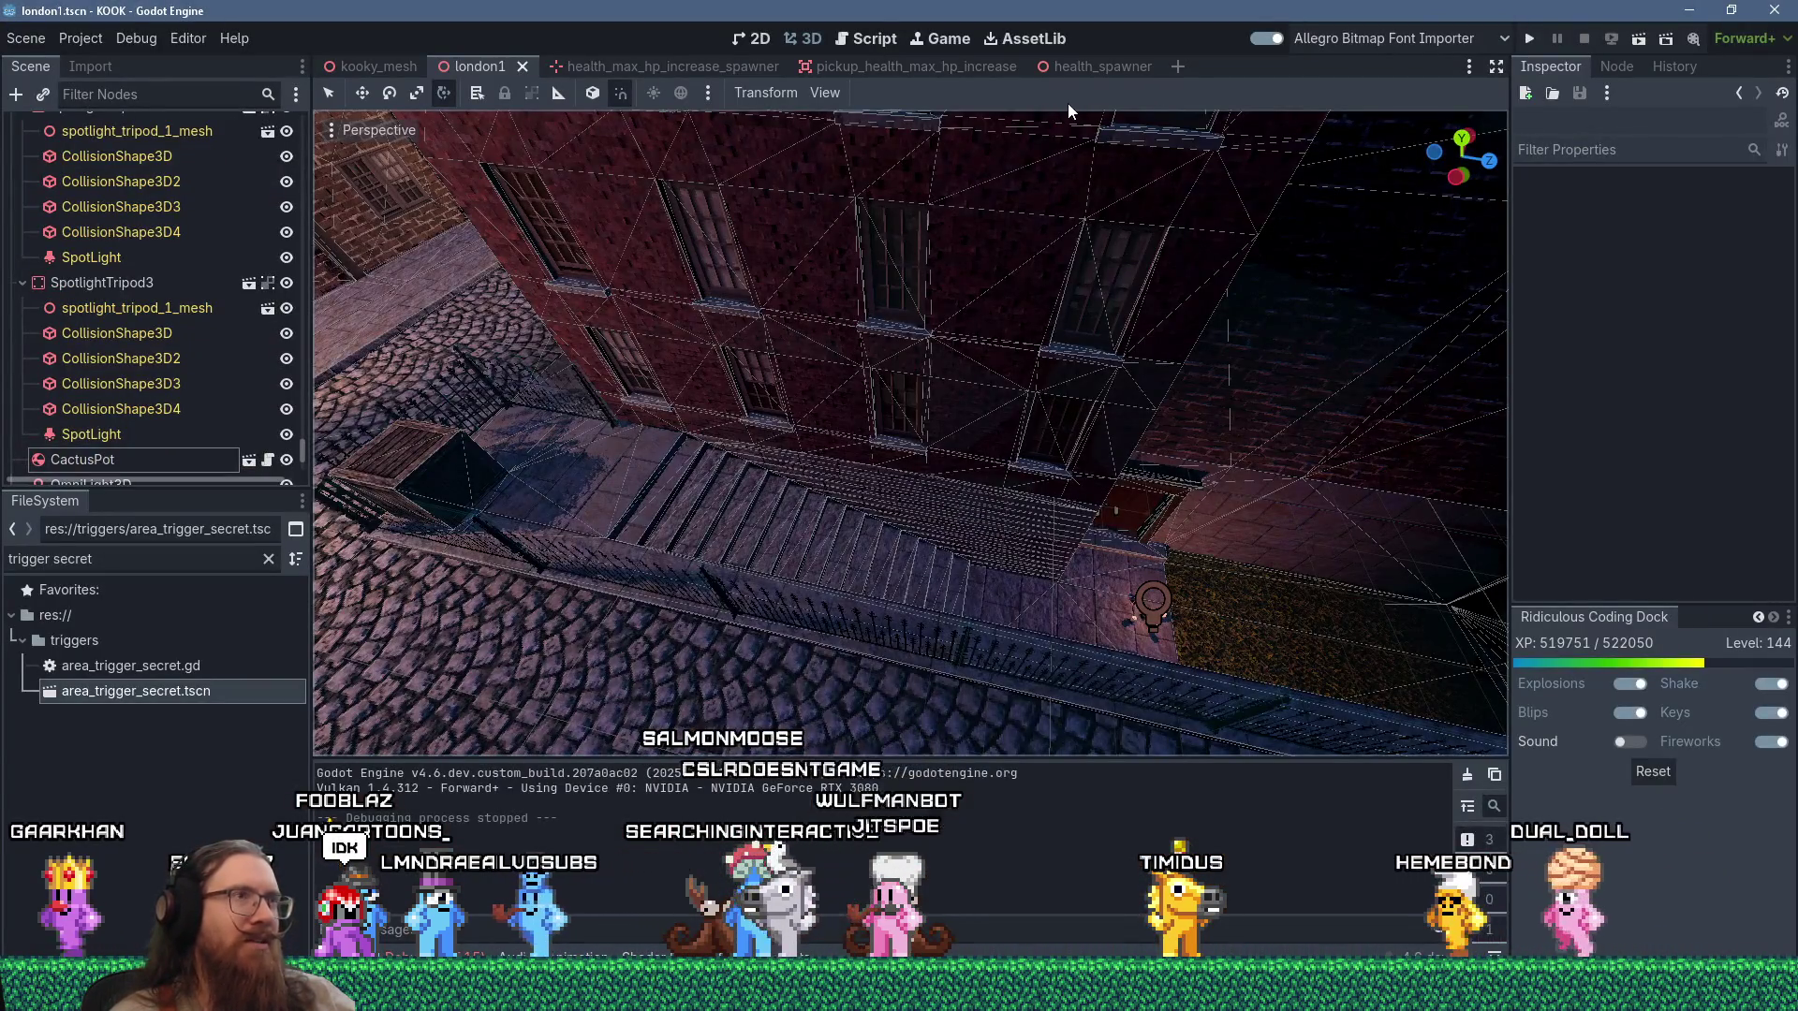
Open door_inside_1.tscn, untick Collision Mask layer 2 on its RigidBody3D, then save and run.
left_click(869, 38)
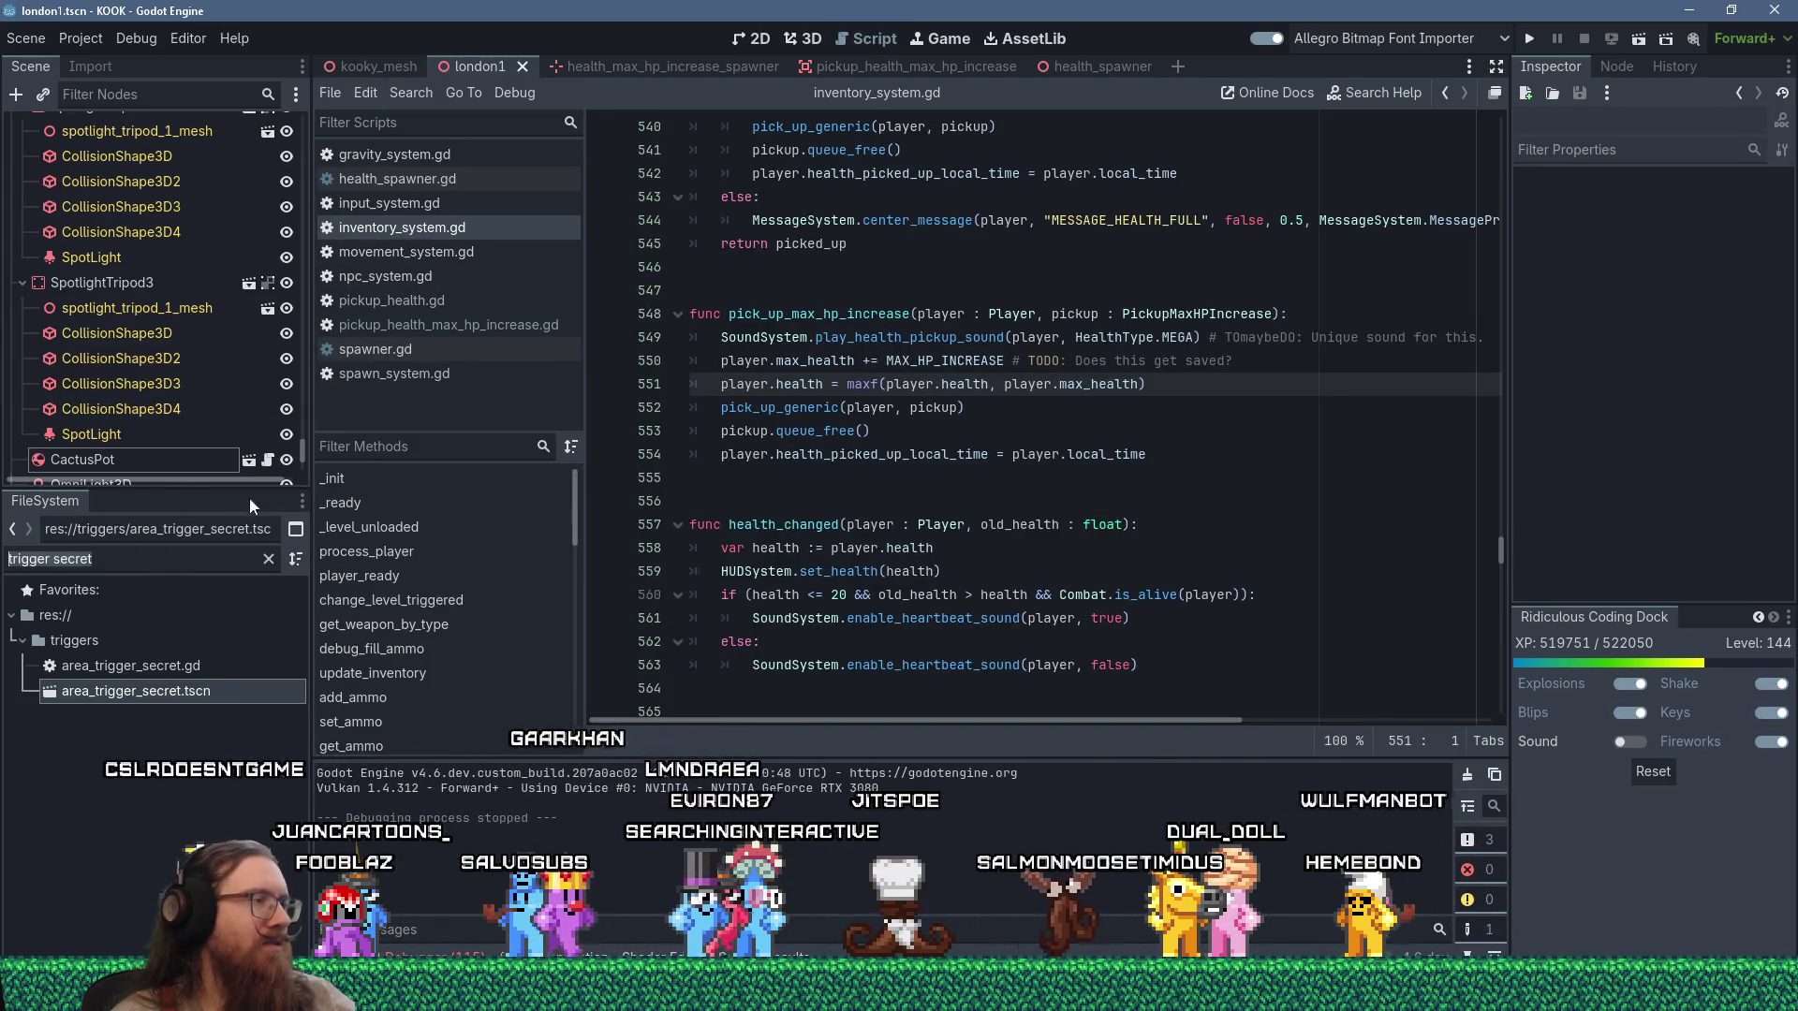
type("door_in")
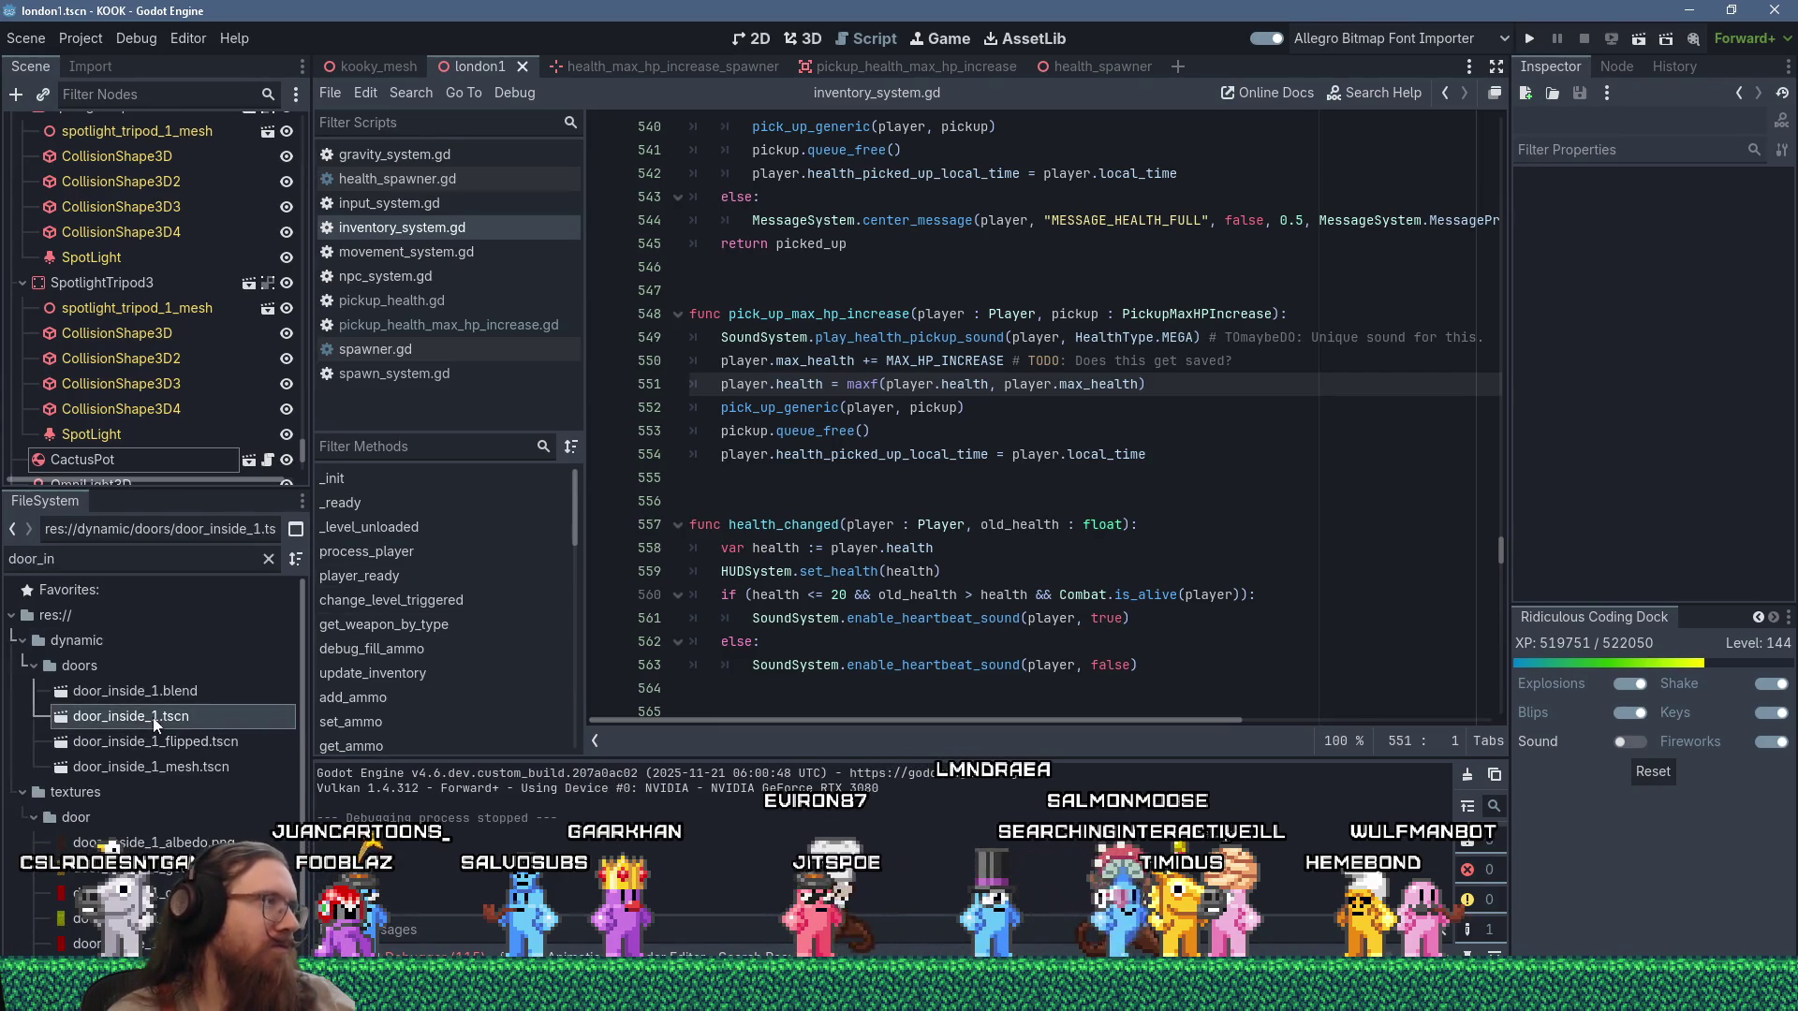
double_click(153, 717)
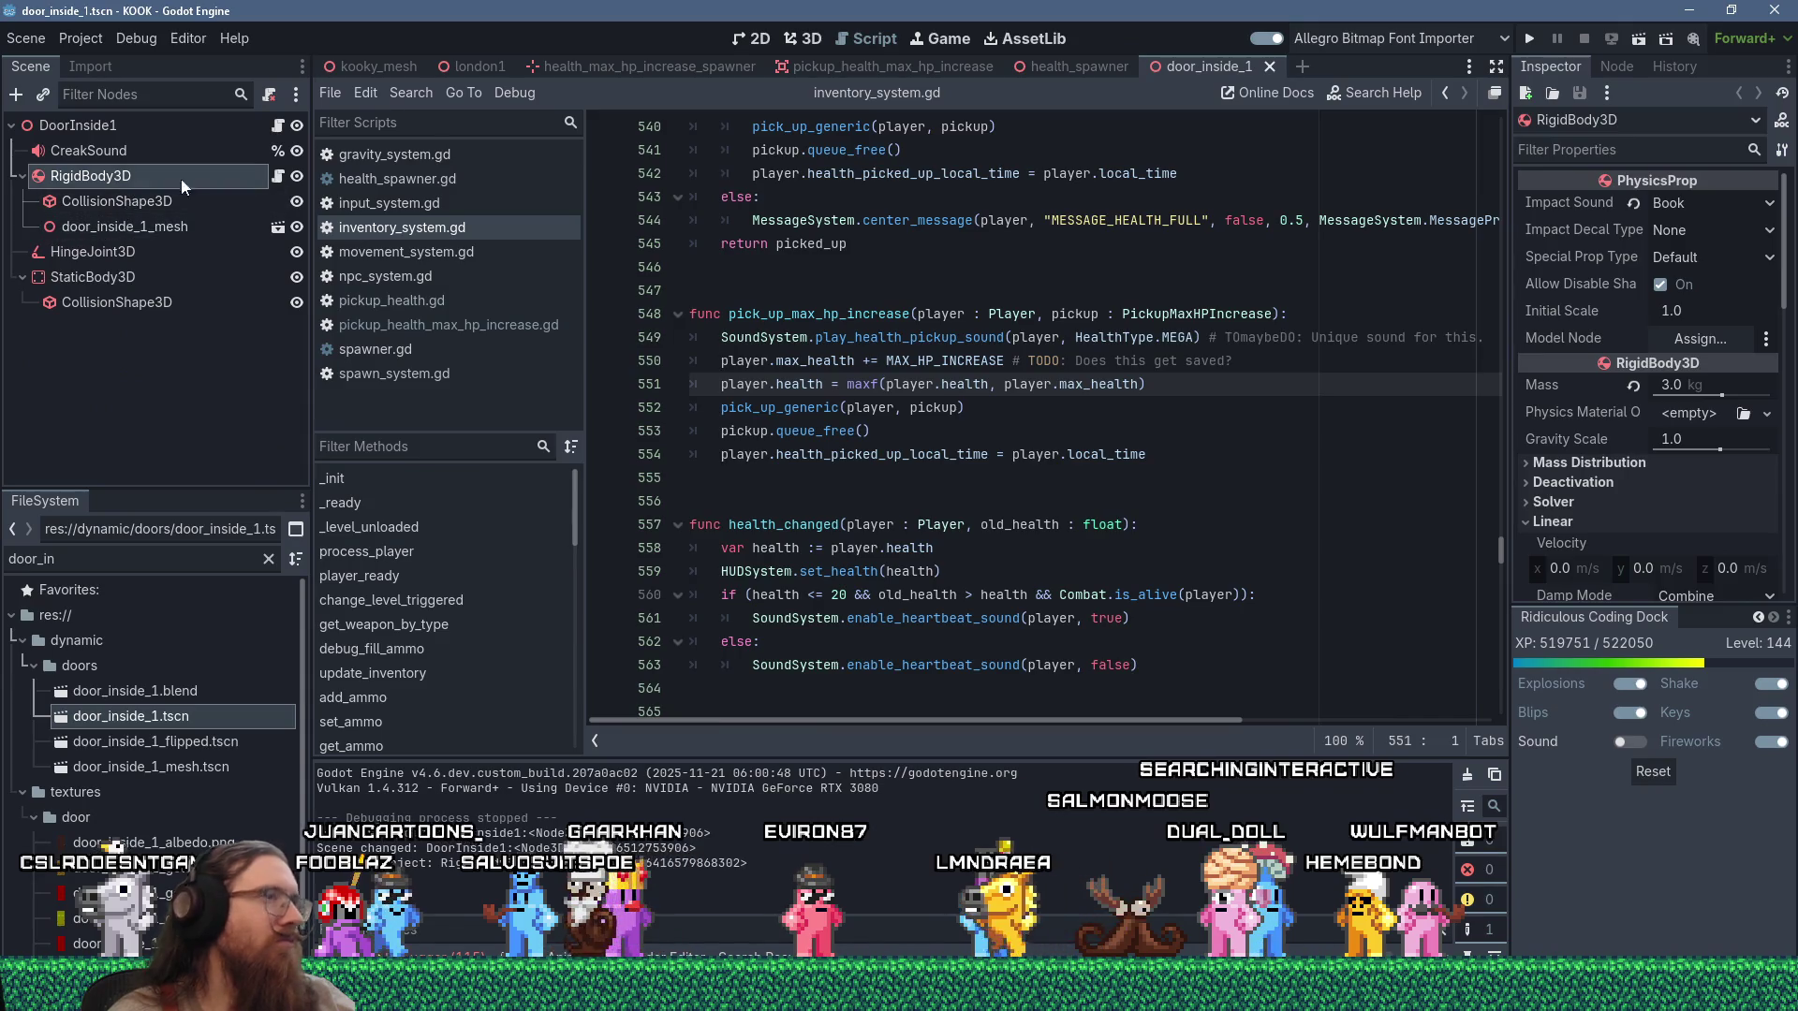
scroll(1629, 497, "down", 5)
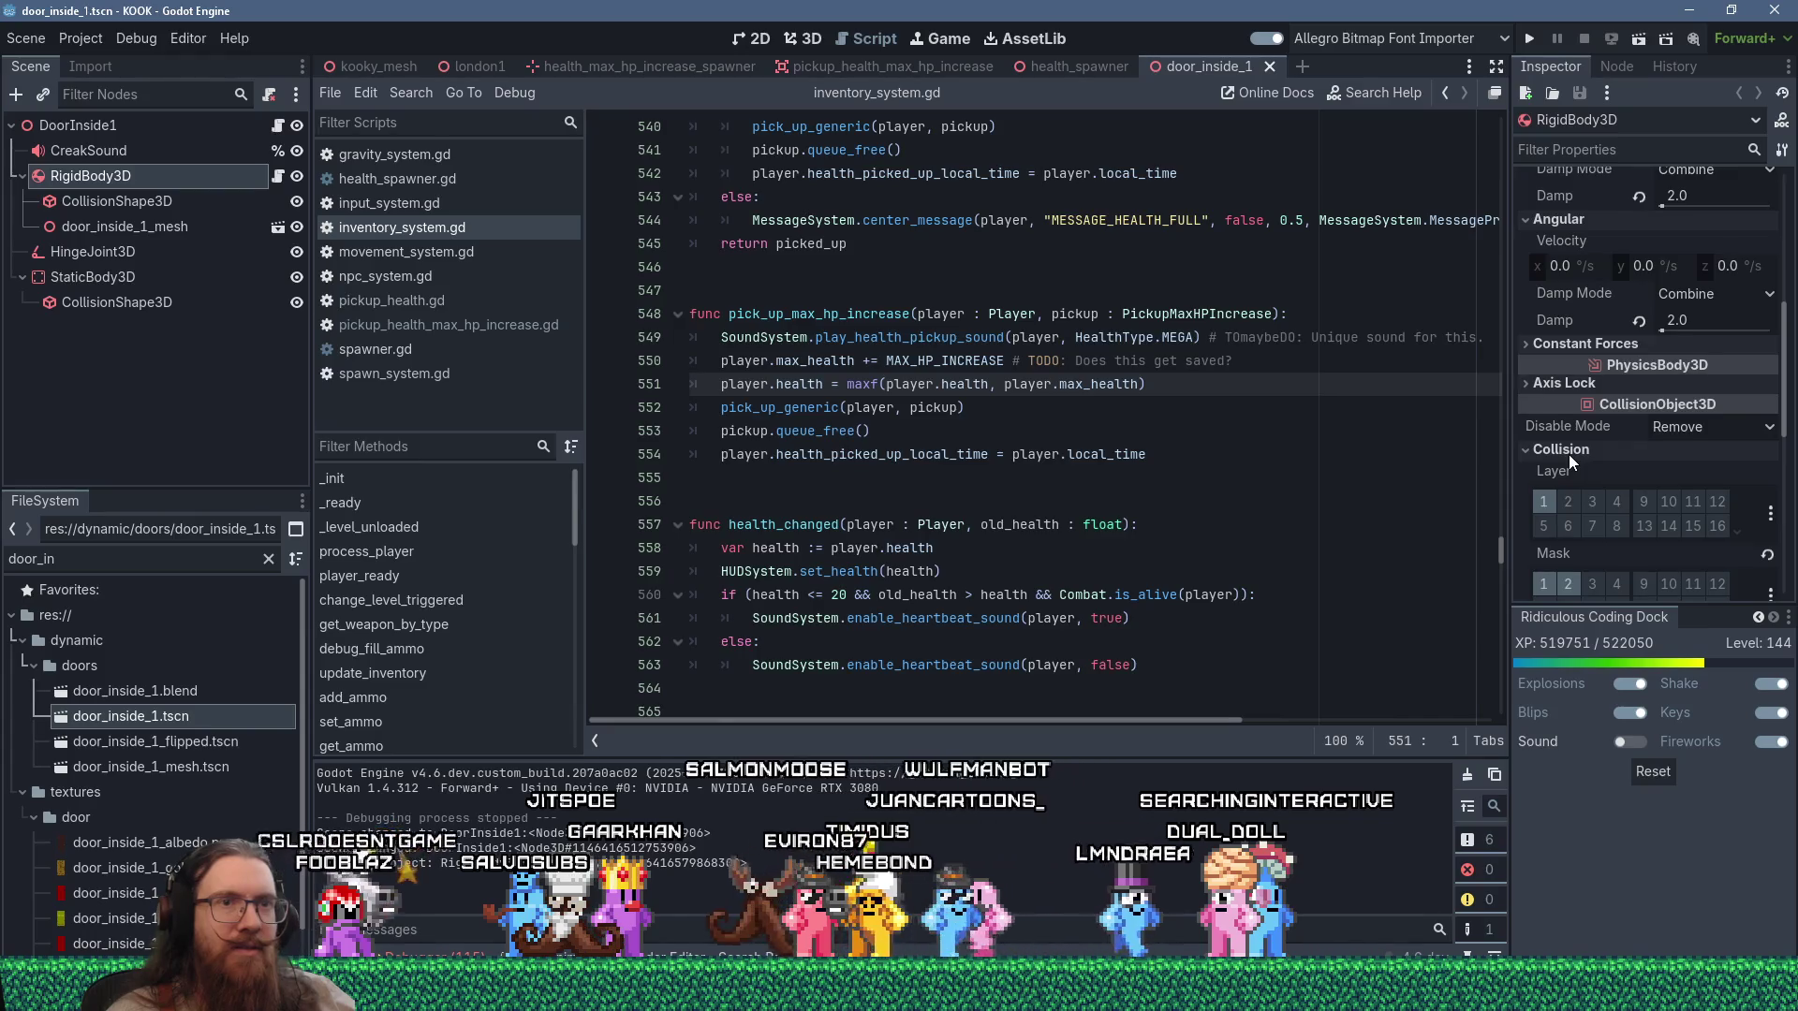
scroll(1569, 453, "down", 1)
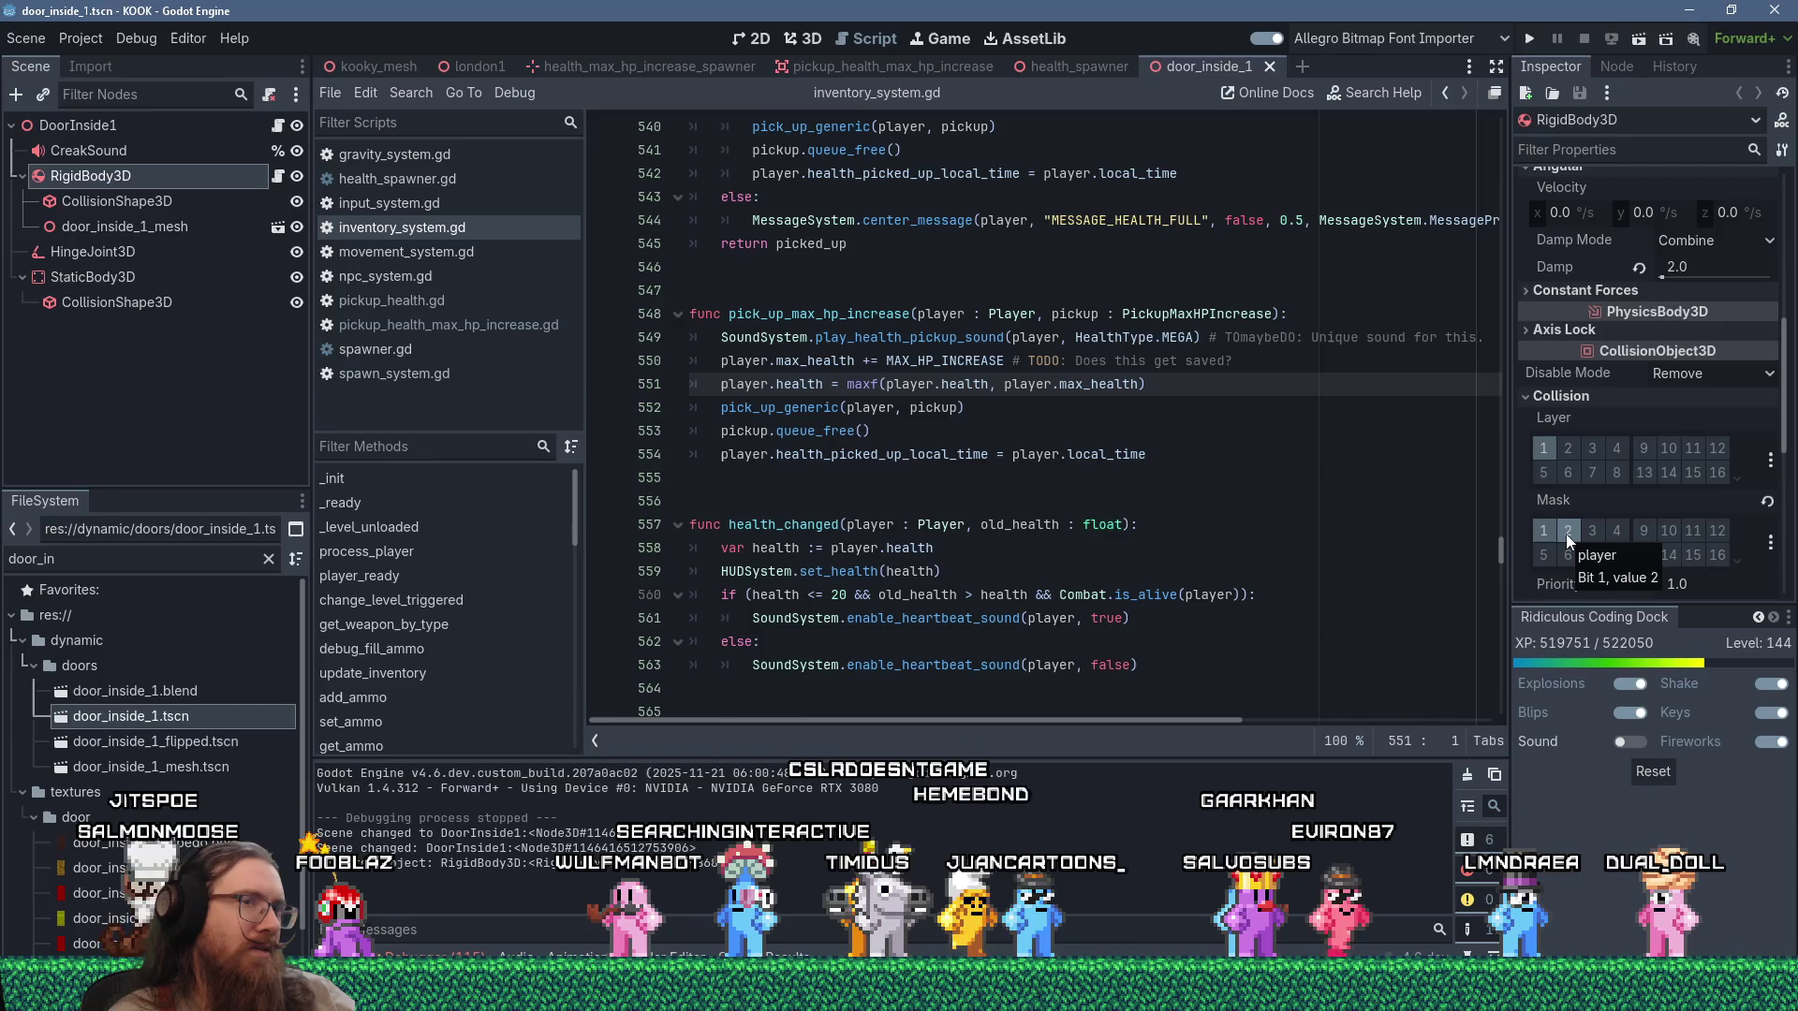
scroll(1723, 530, "down", 1)
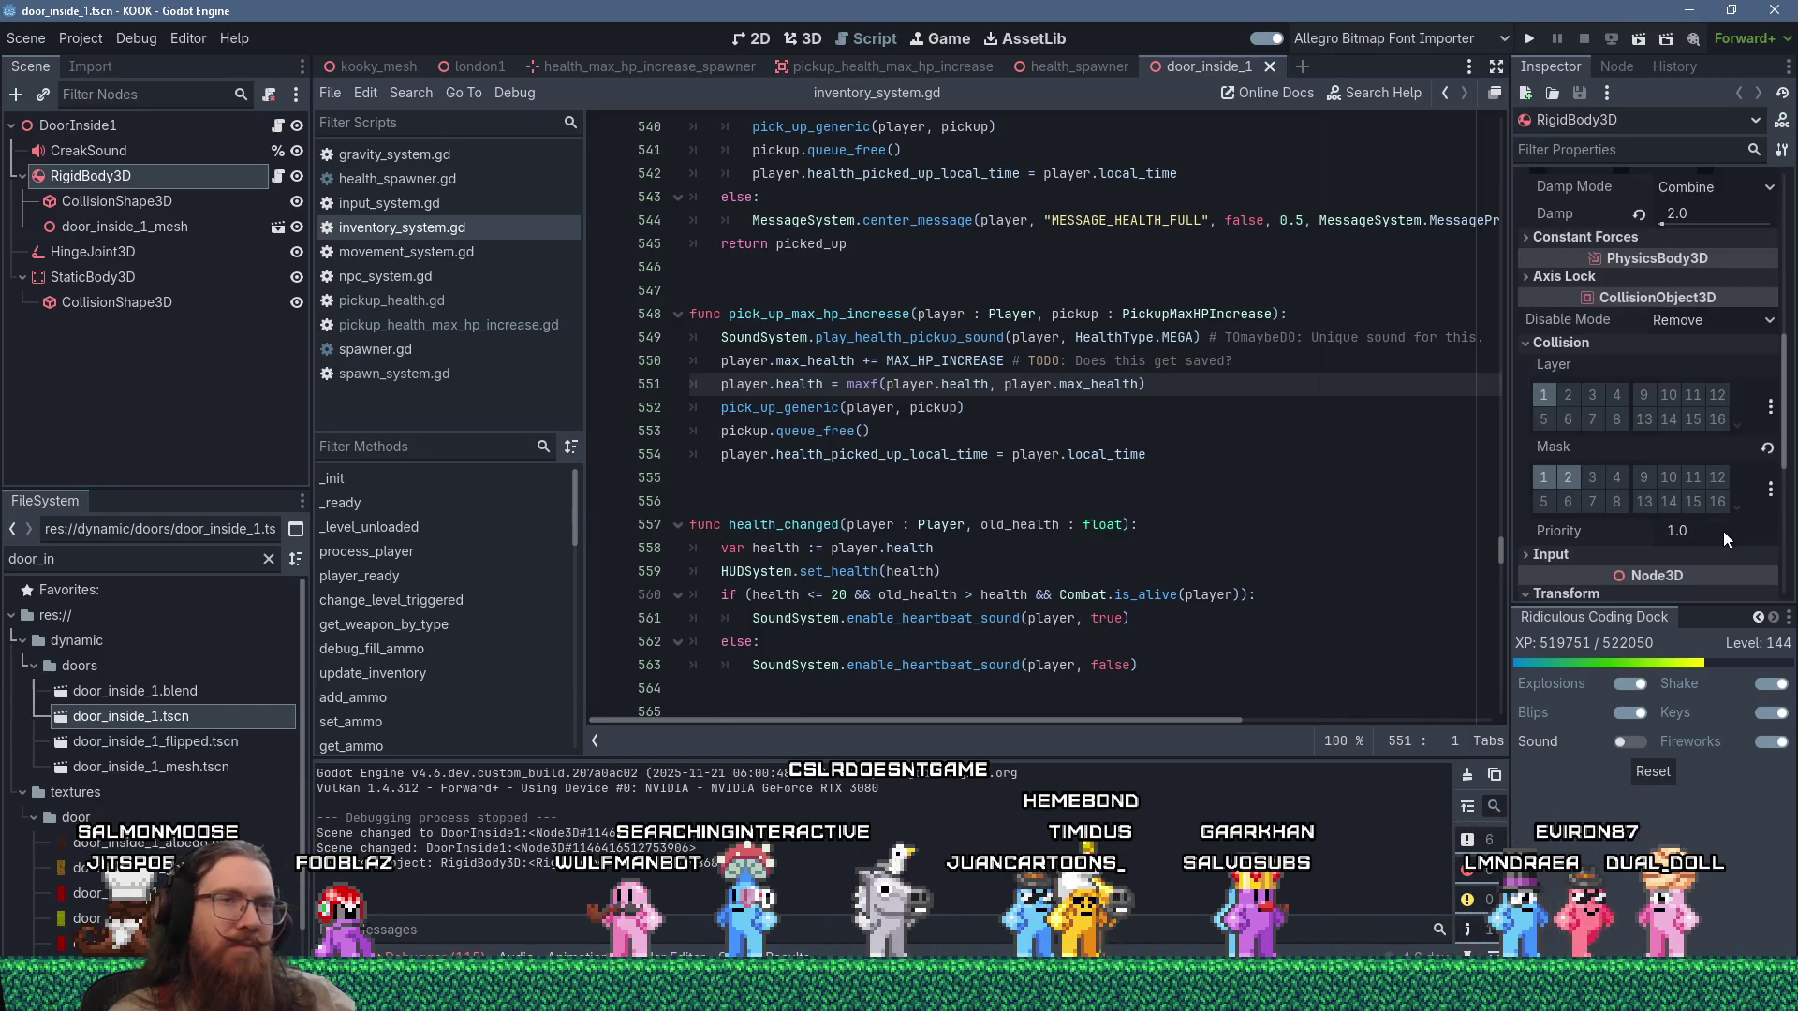
left_click(1567, 477)
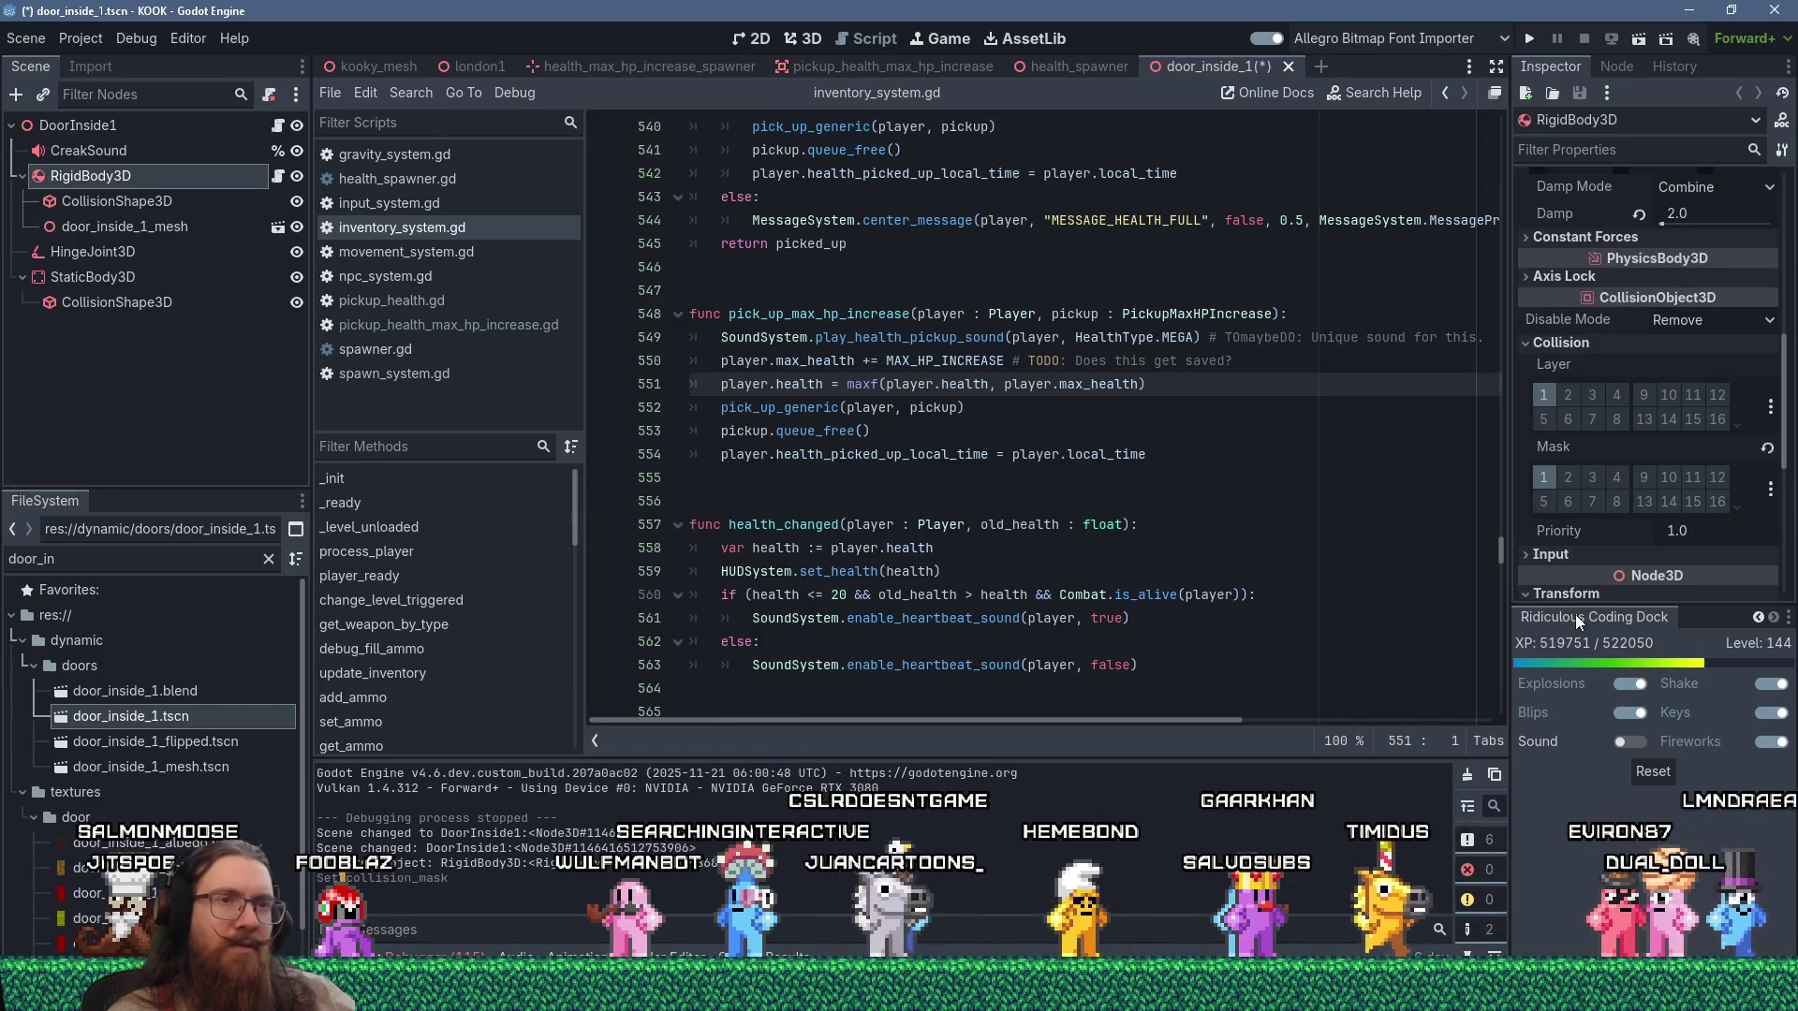
left_click(1529, 38)
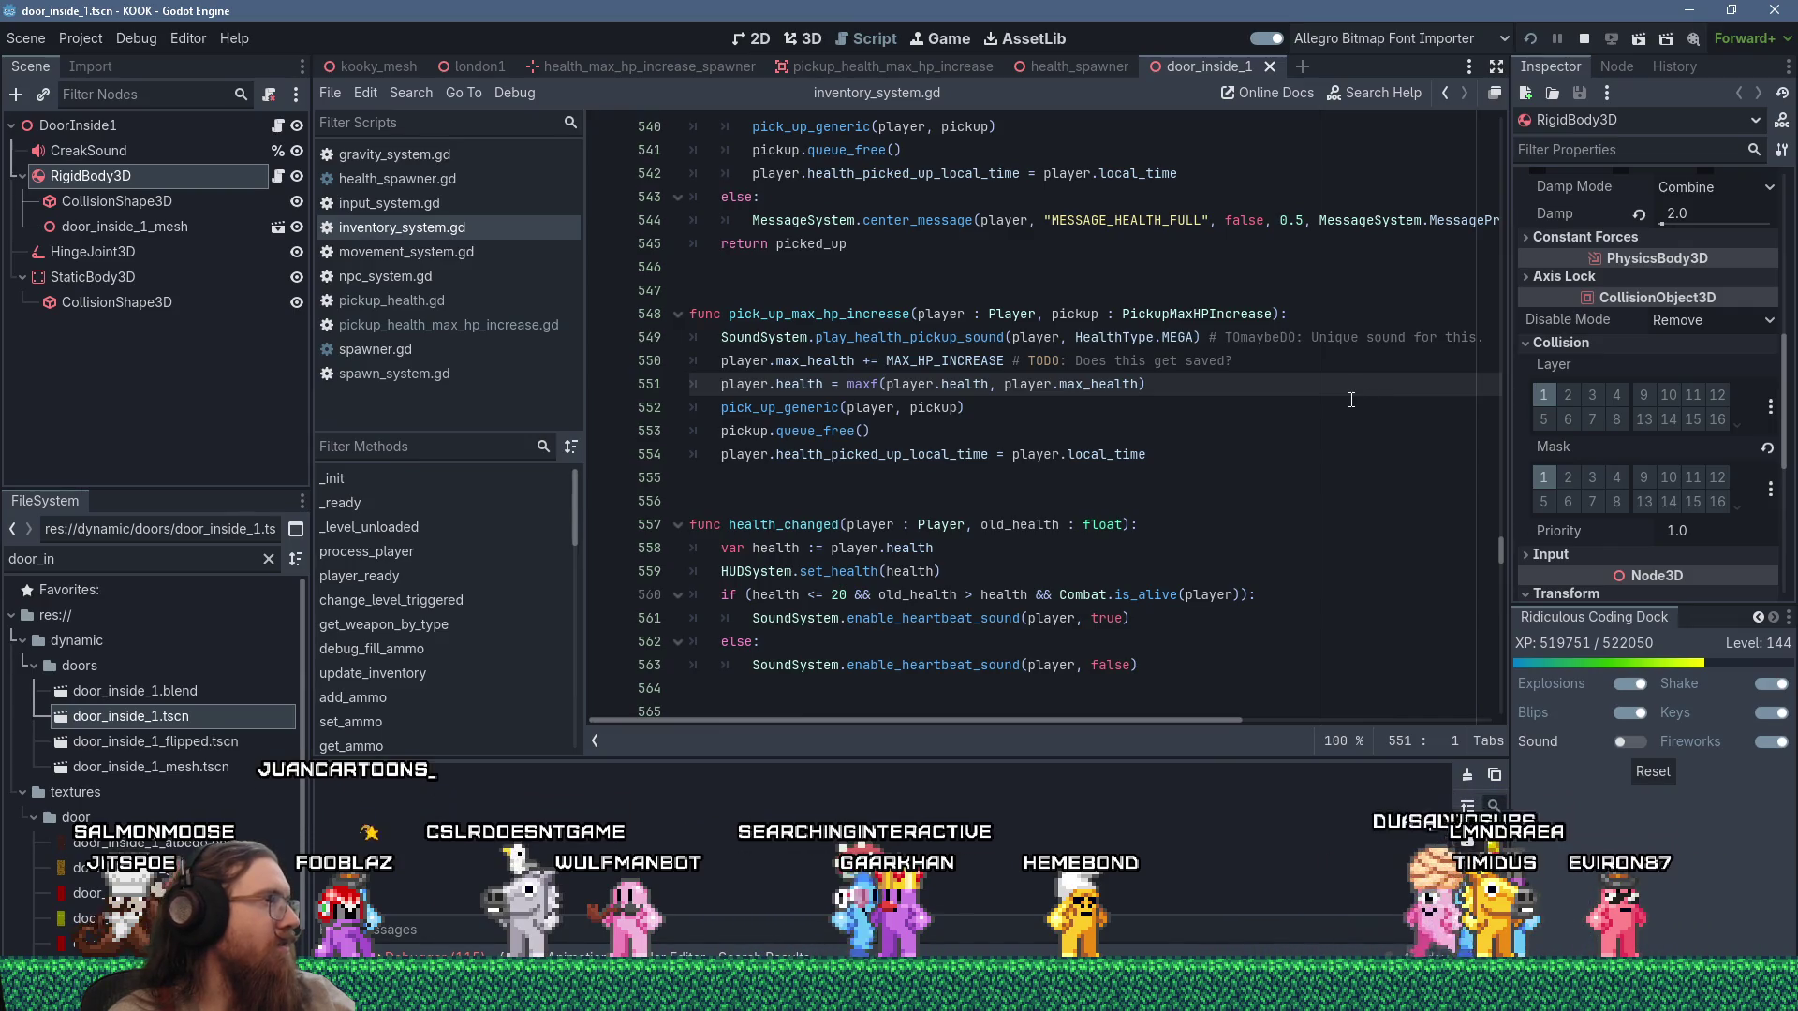
Untick Collision Mask layer 2 on door_inside_1_flipped's RigidBody3D and run the game with F5.
double_click(218, 741)
left_click(113, 192)
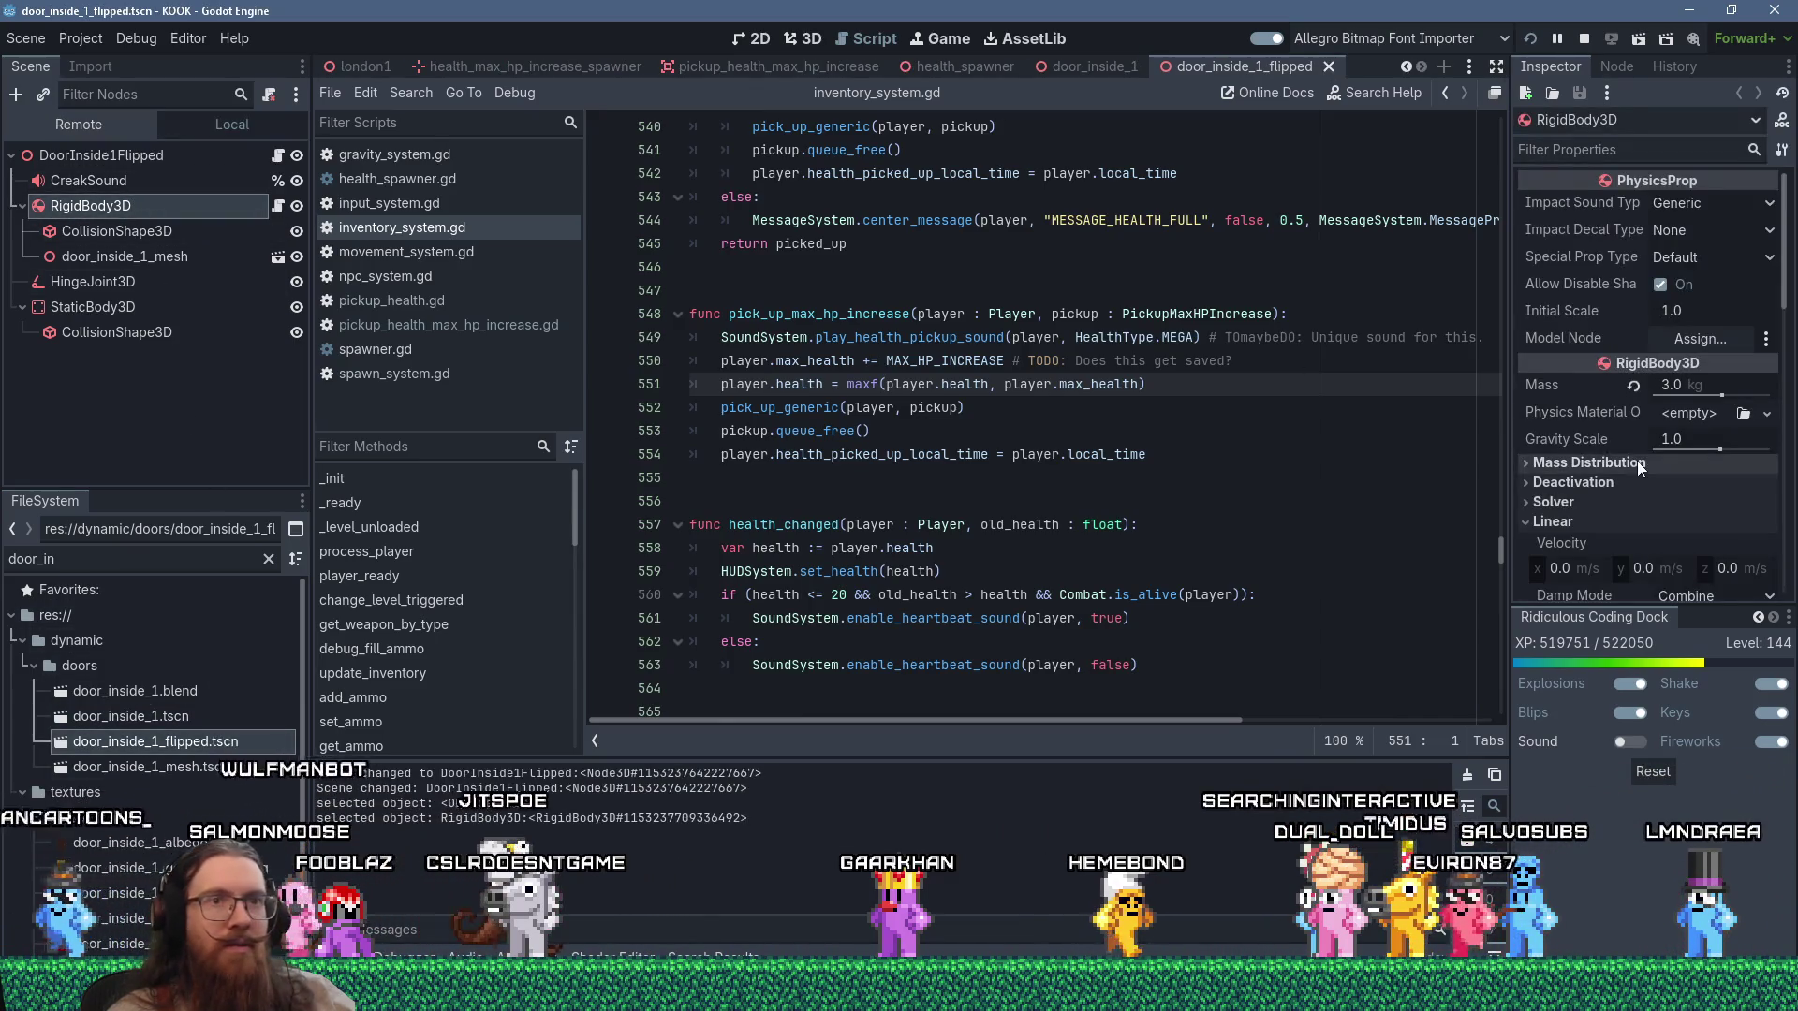
scroll(1638, 467, "down", 4)
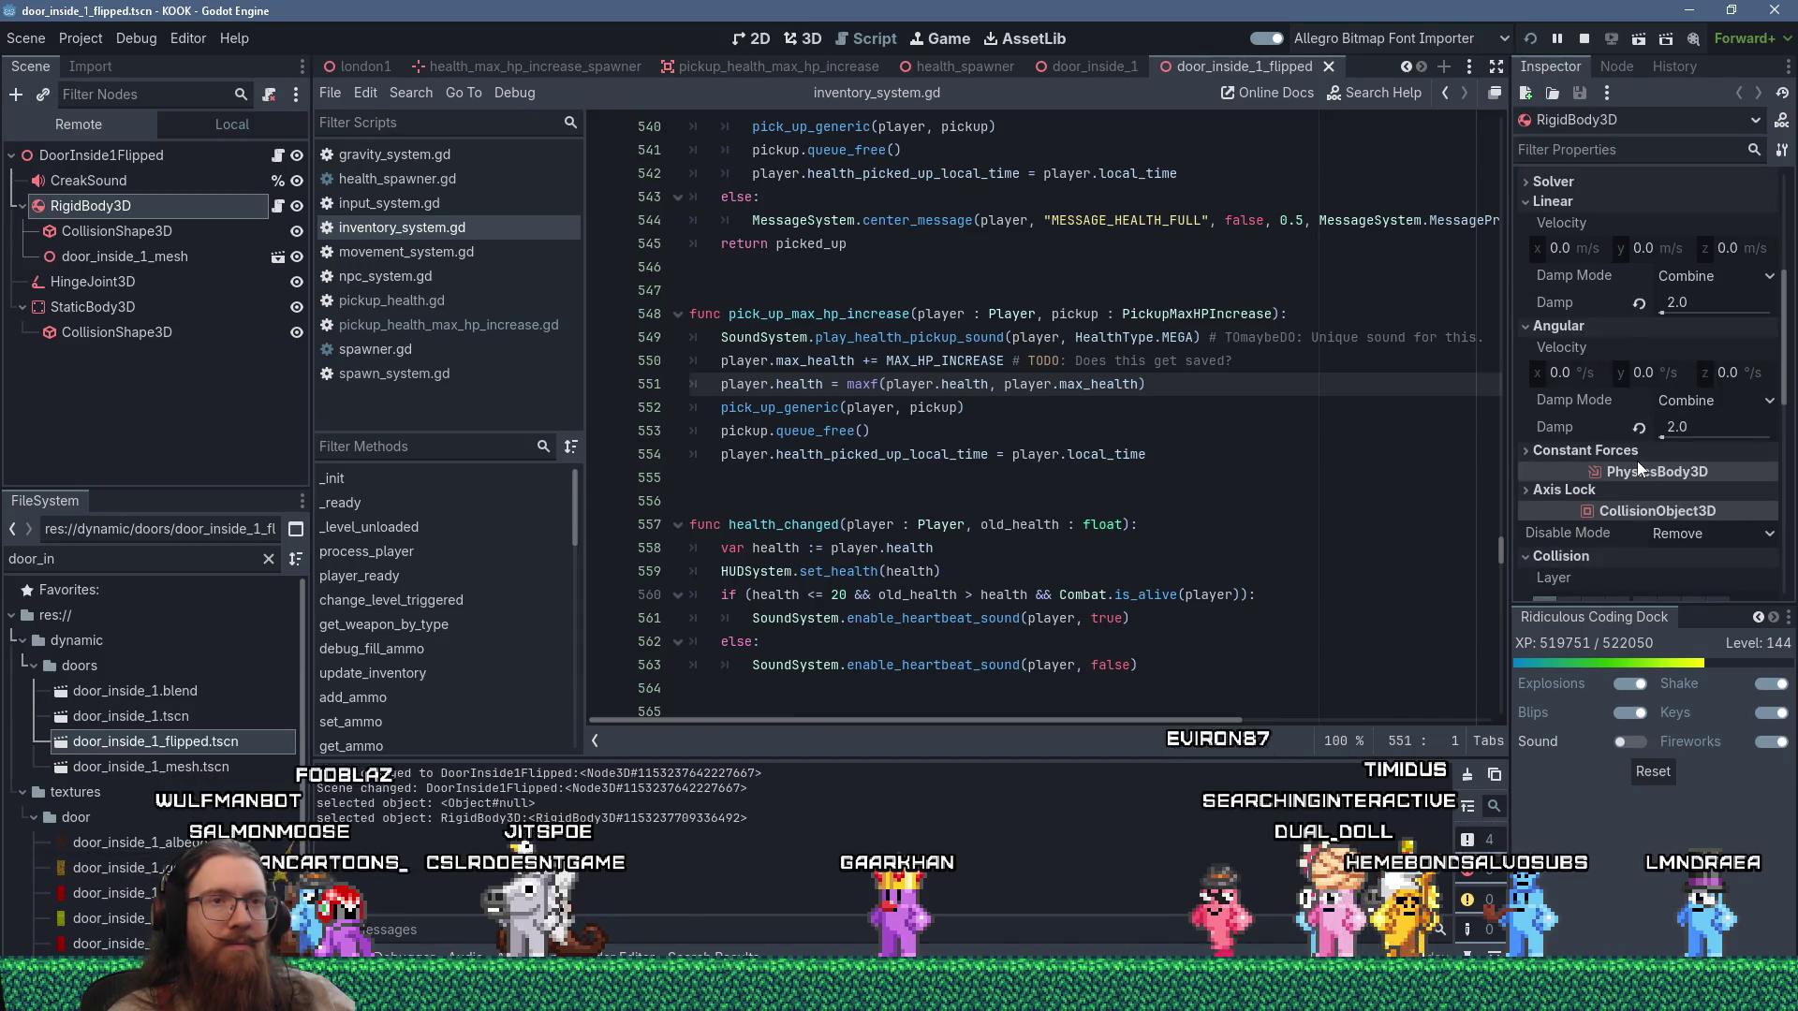
left_click(1567, 530)
key("F5")
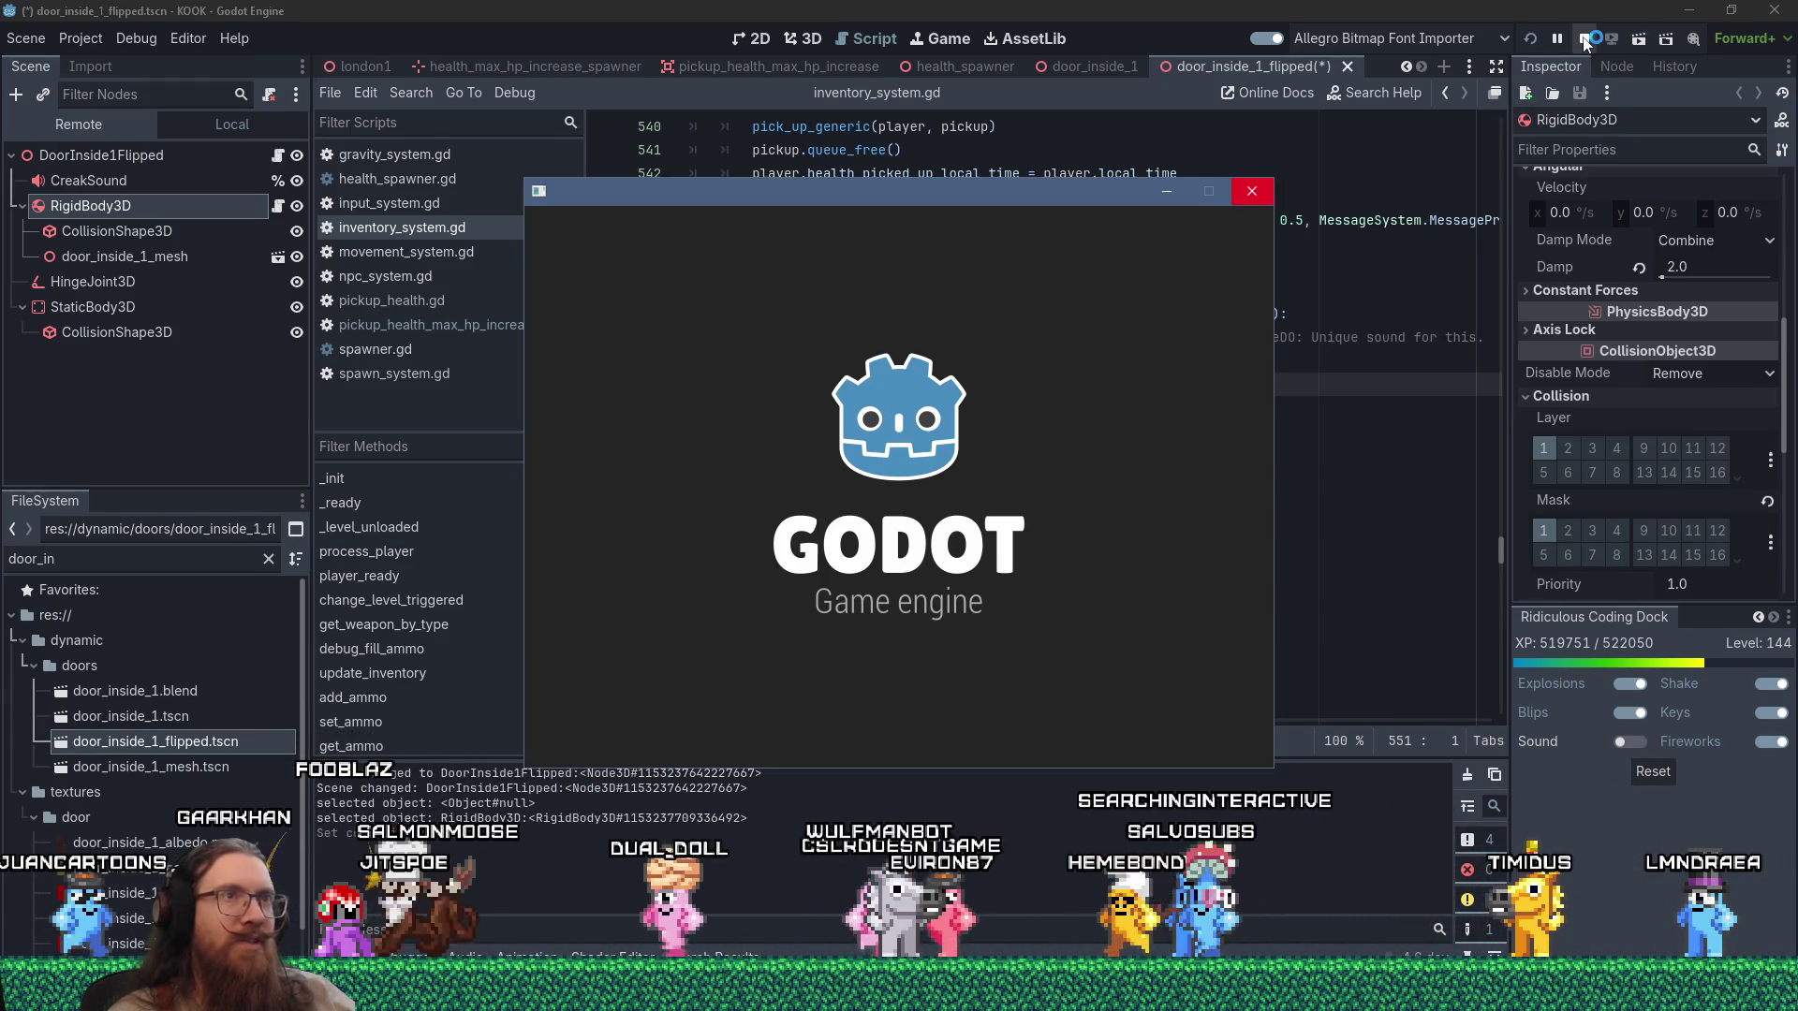
Force-close the frozen game, save the flipped door scene, dismiss the crash report, and relaunch.
left_click(1252, 191)
left_click(922, 500)
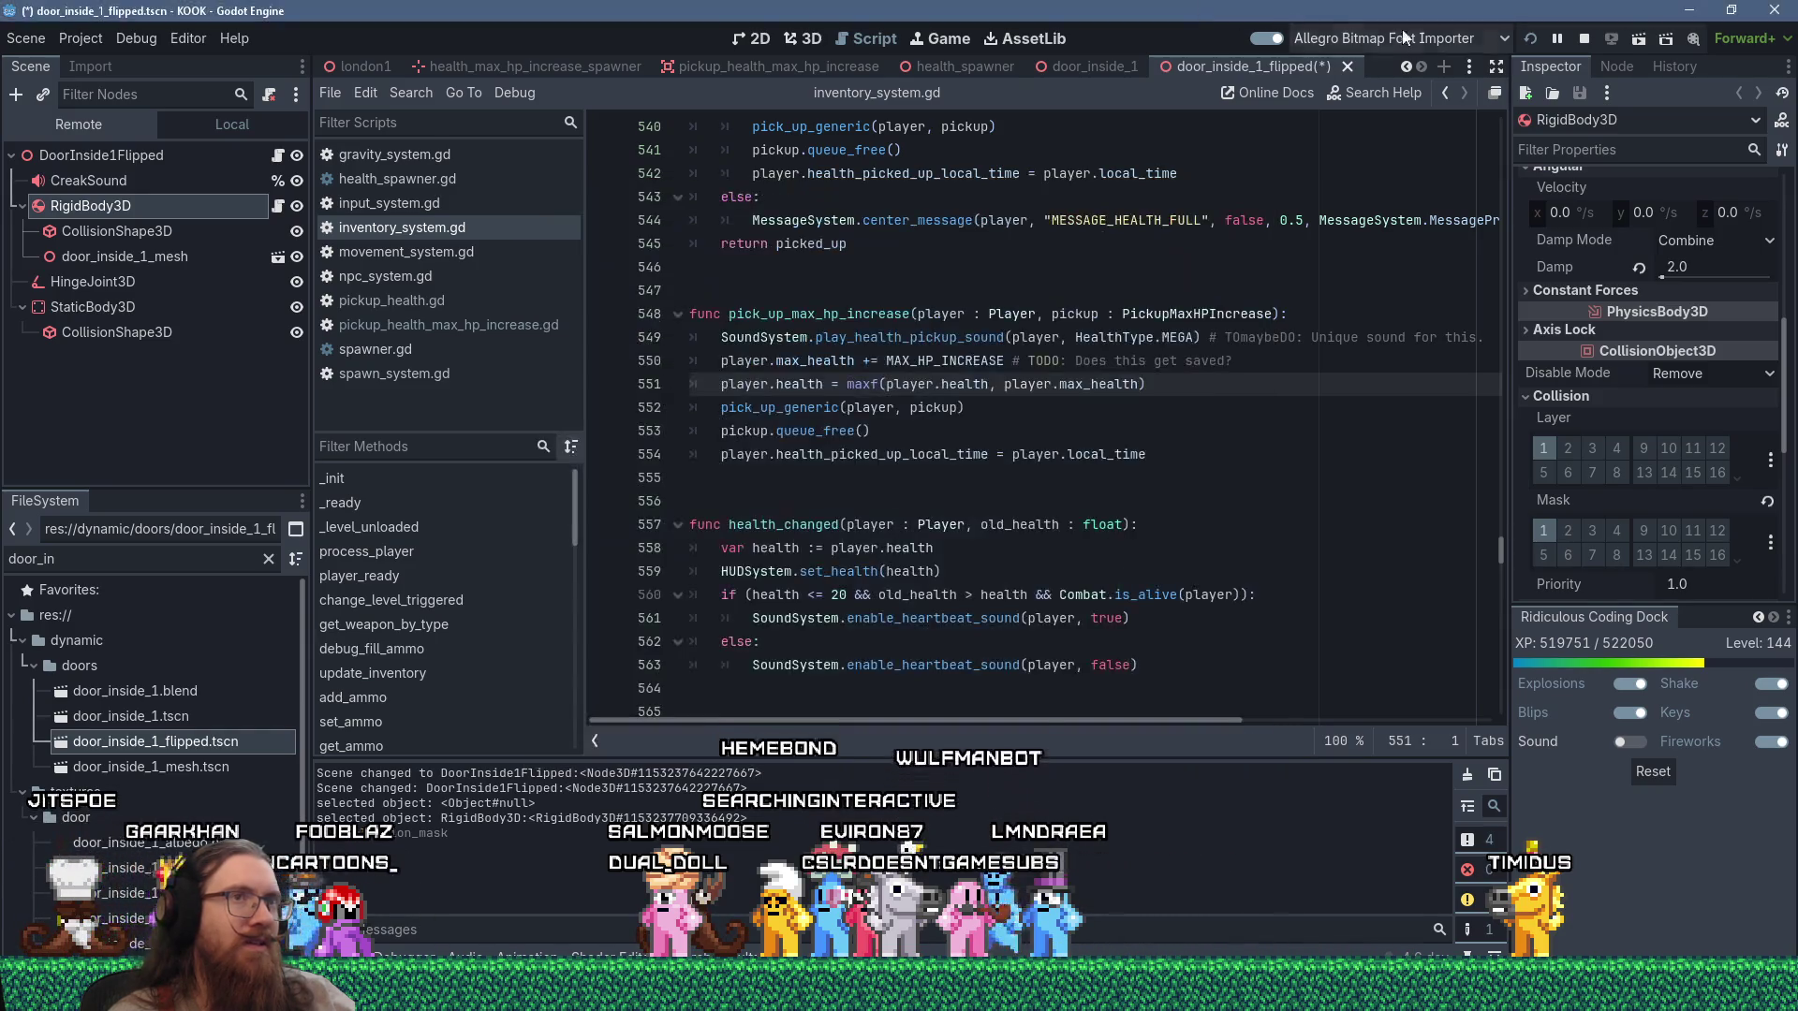
left_click(1531, 38)
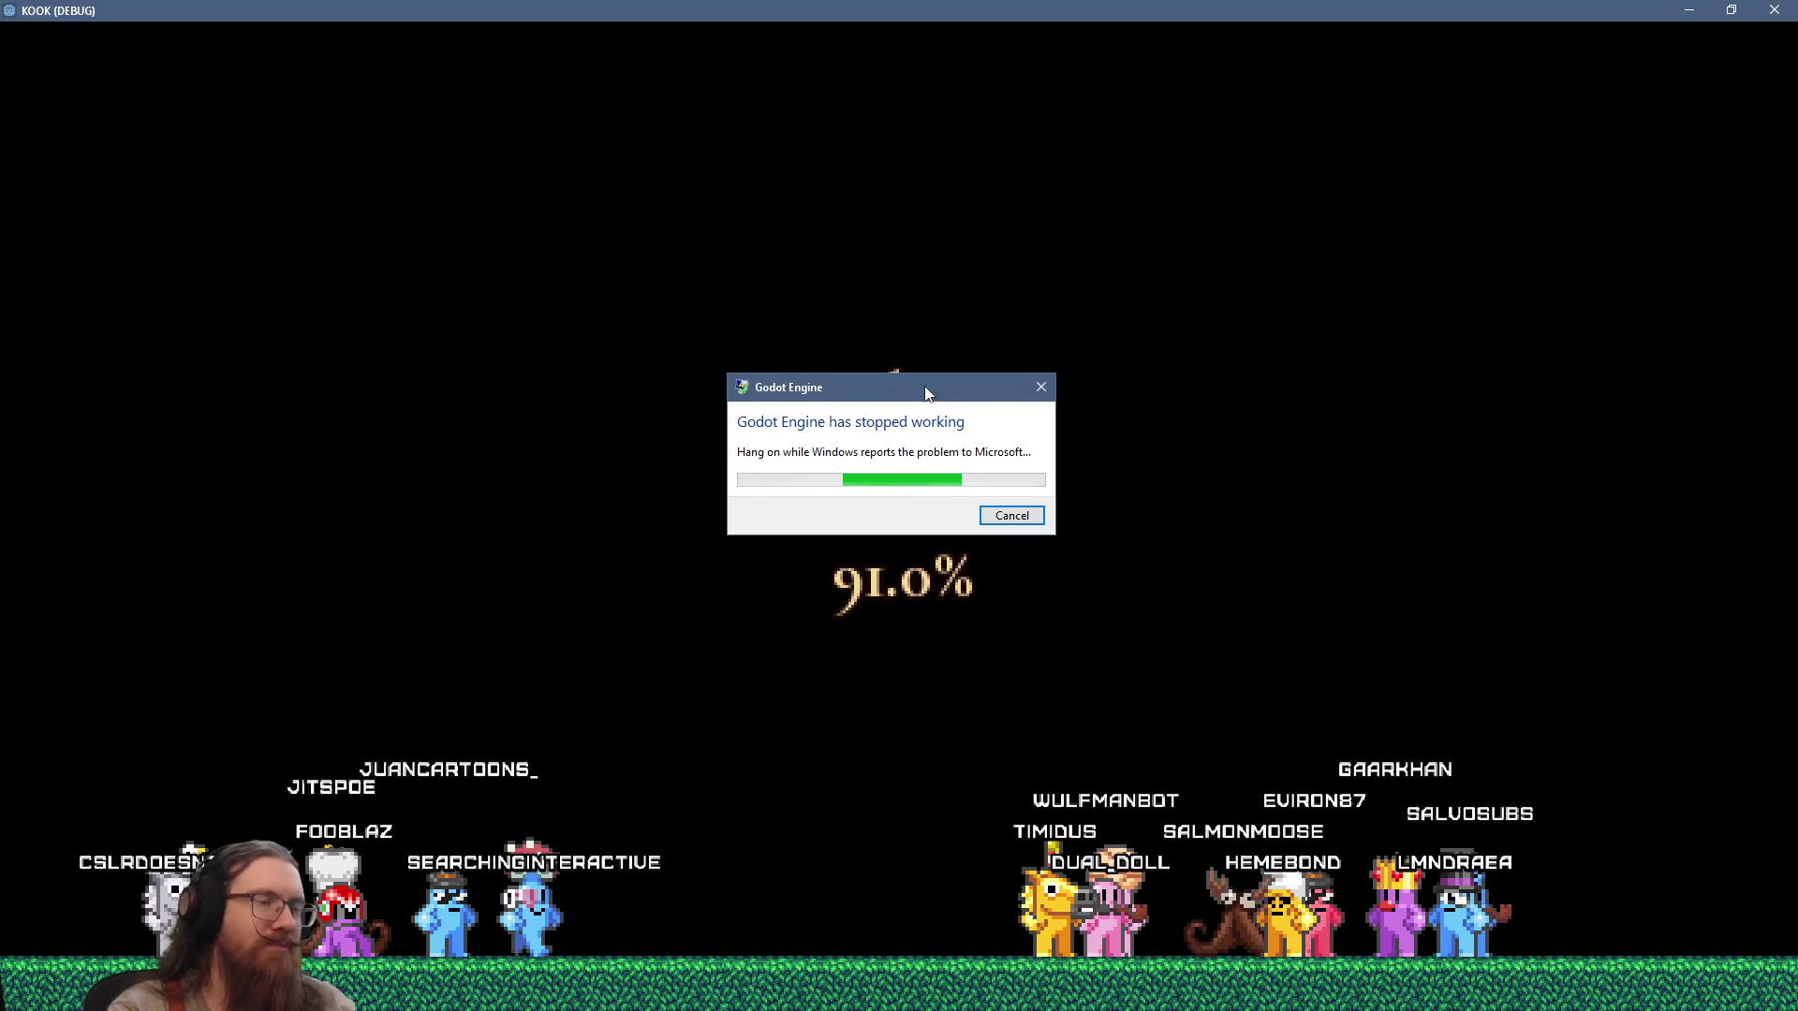
left_click(1025, 521)
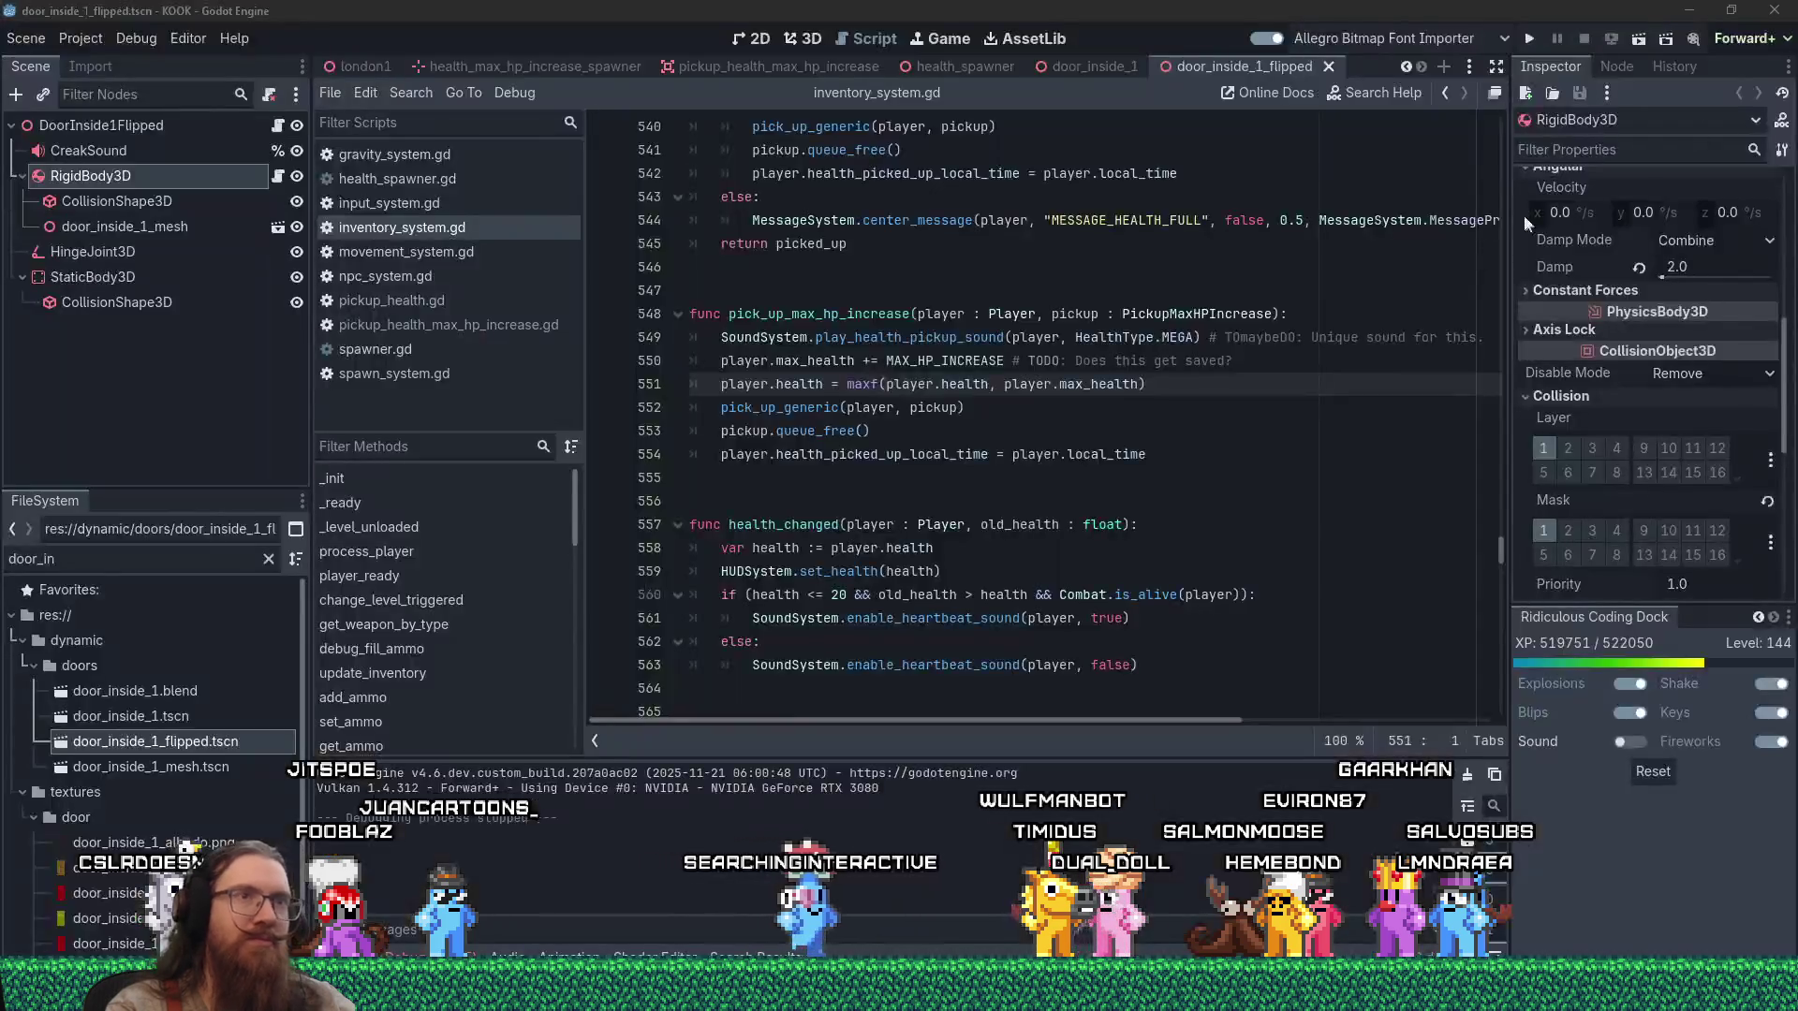
left_click(1532, 38)
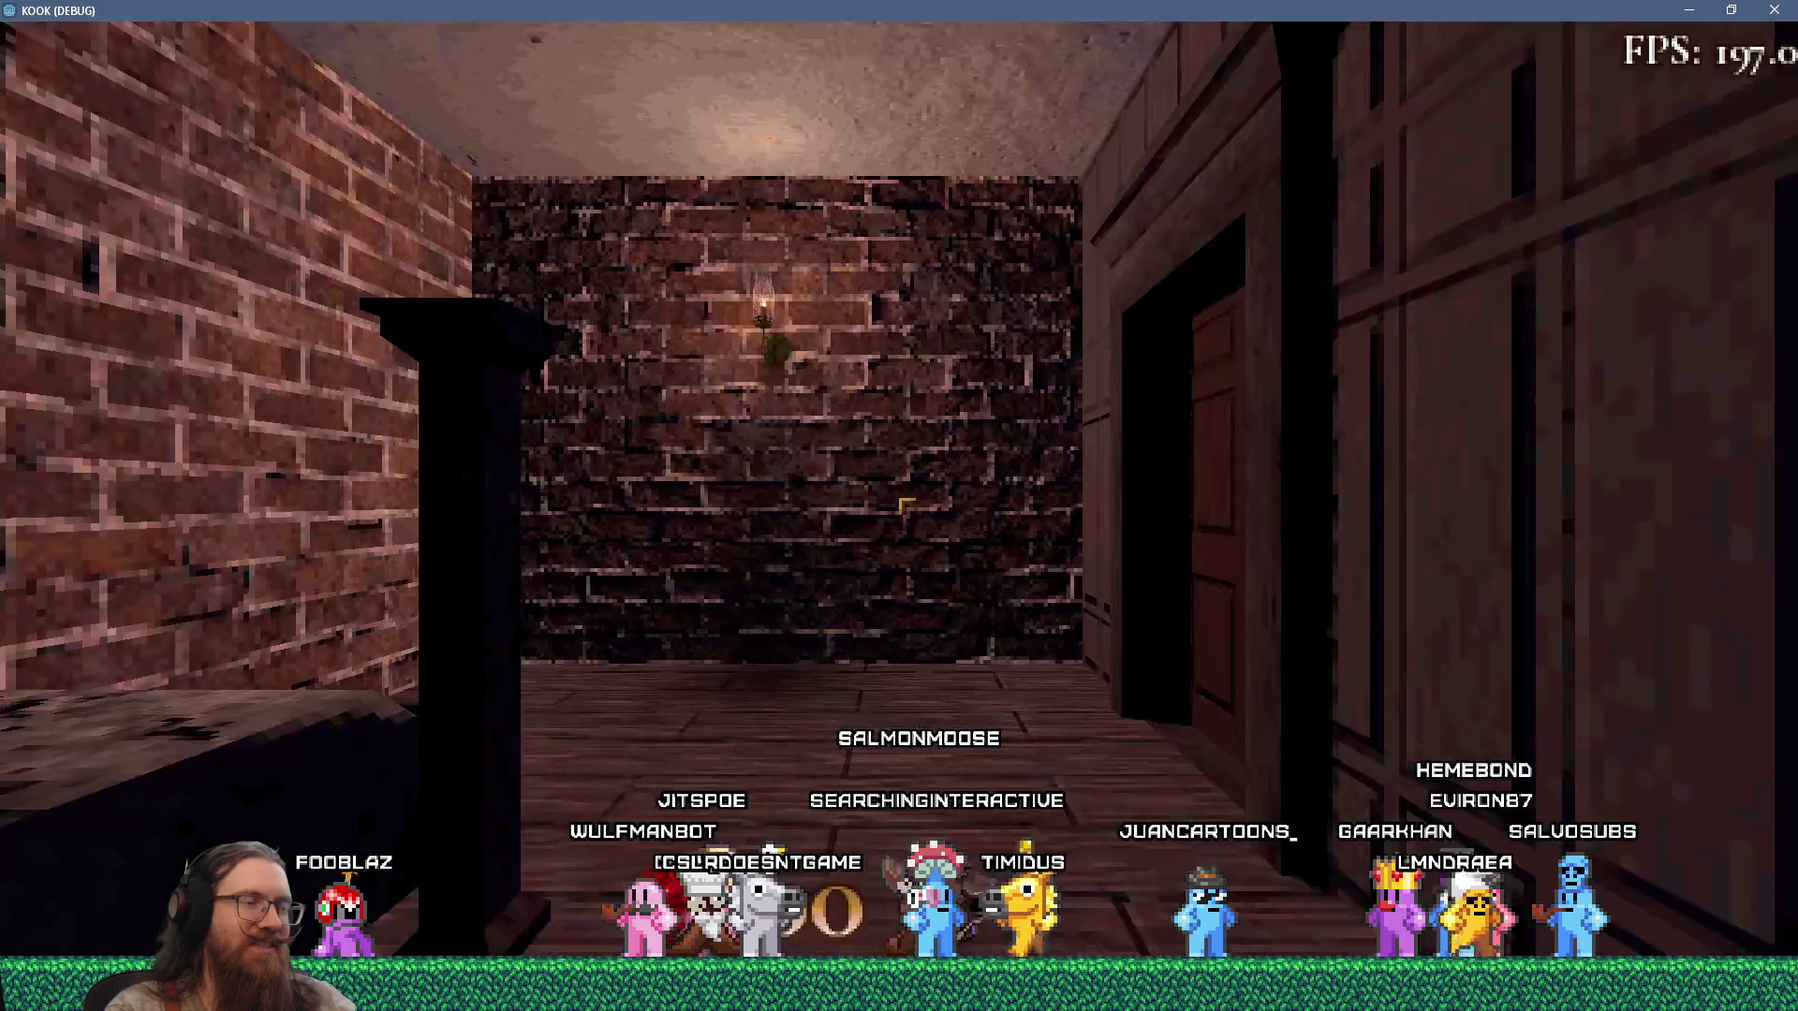
Go through the open doorway, shoot the creature on the balcony, and walk out.
key("e")
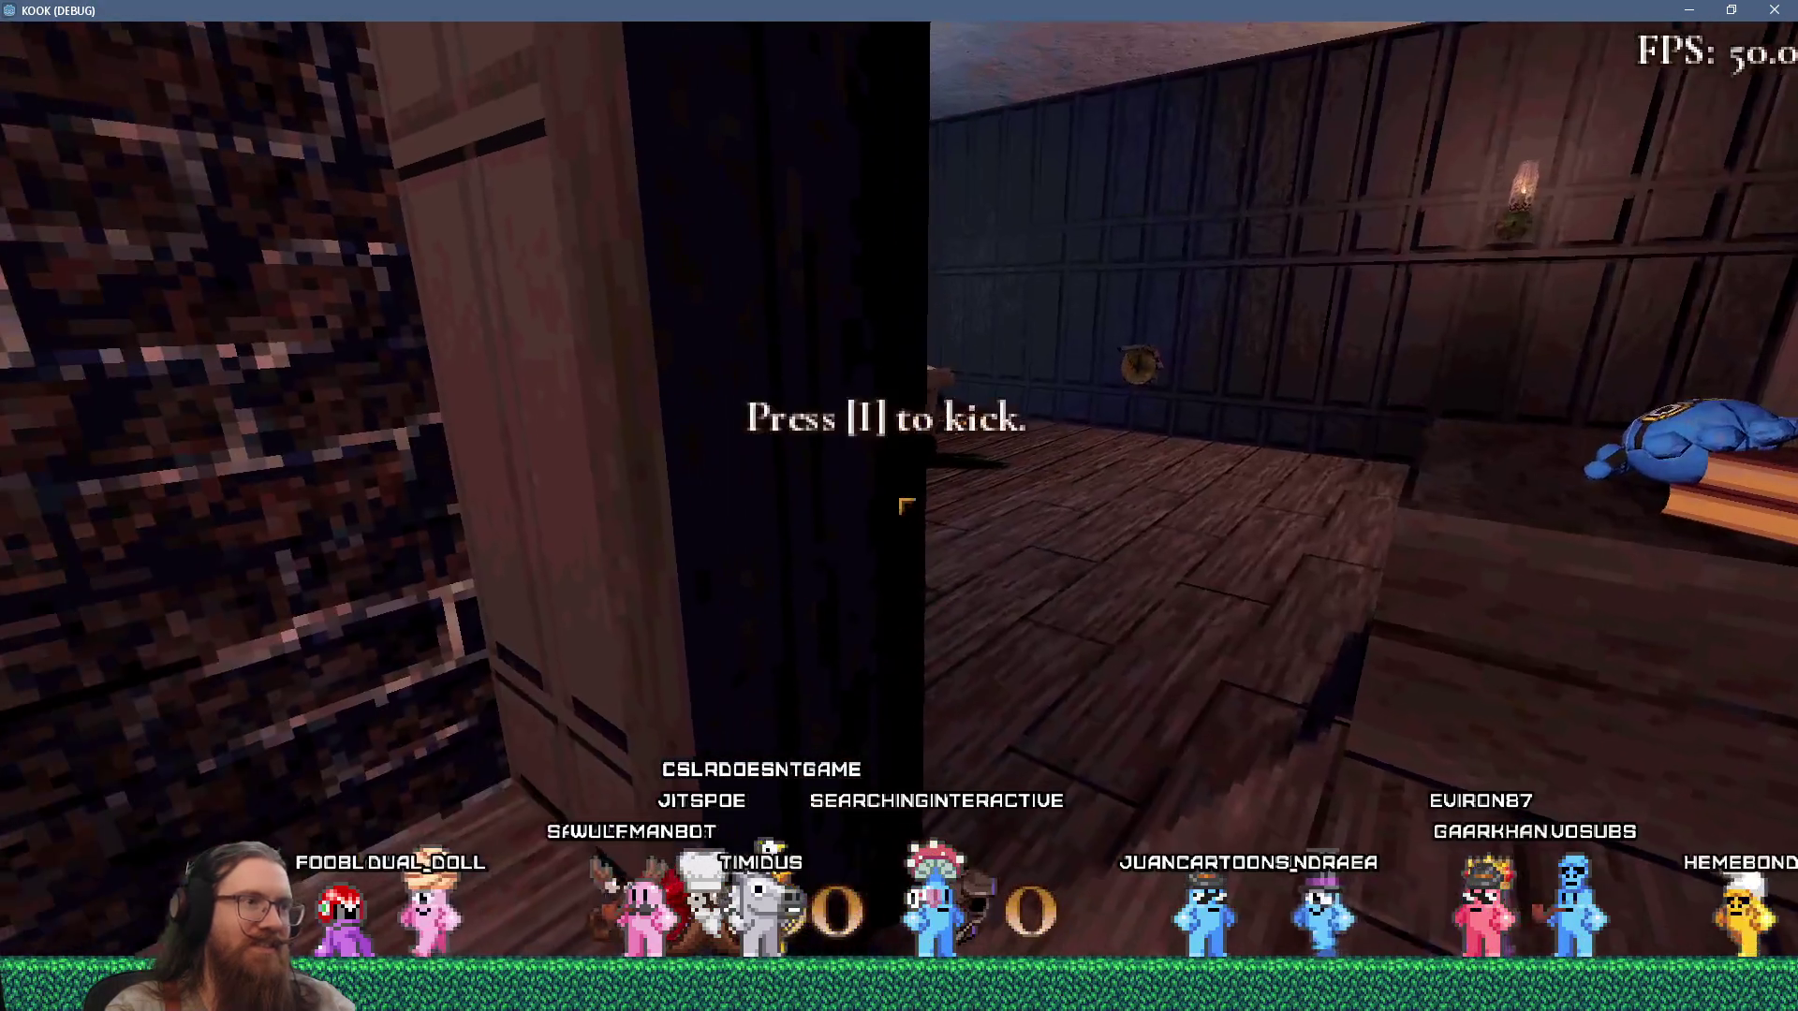
key("e")
key("e")
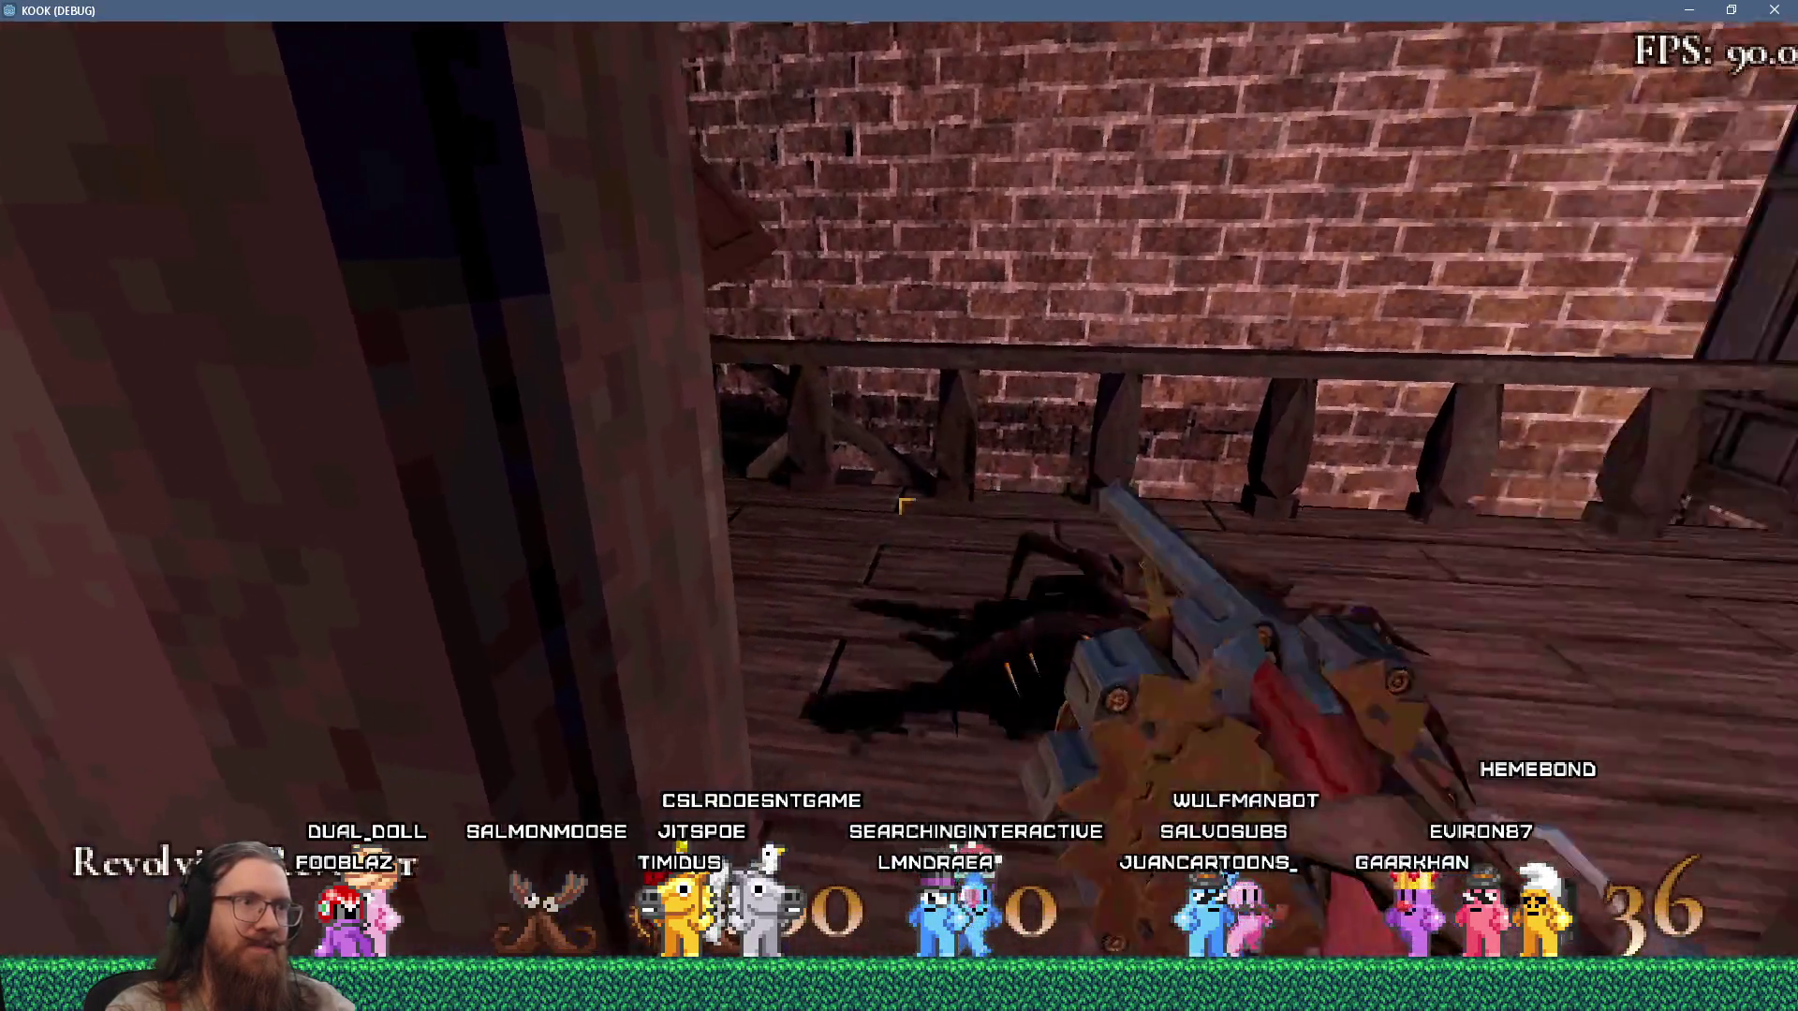
left_click(906, 506)
key("w")
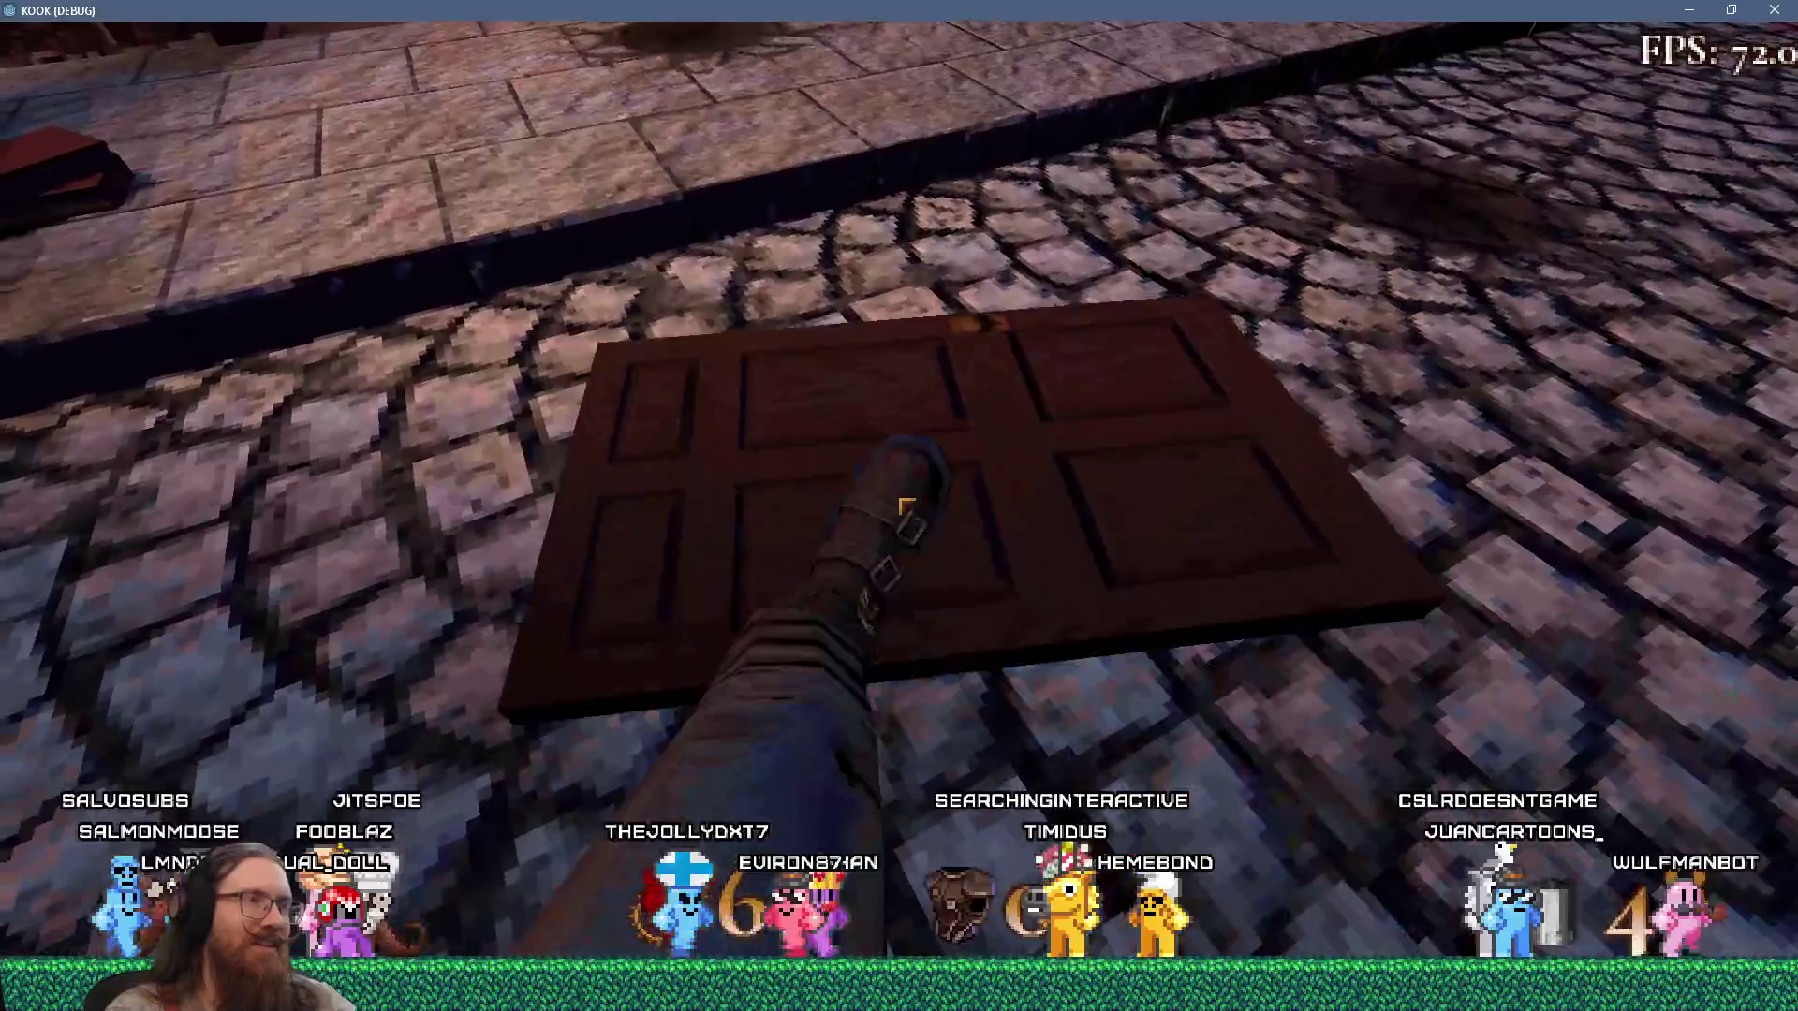
Bring up the KOOK development console with the door knocked flat on the street.
key("grave")
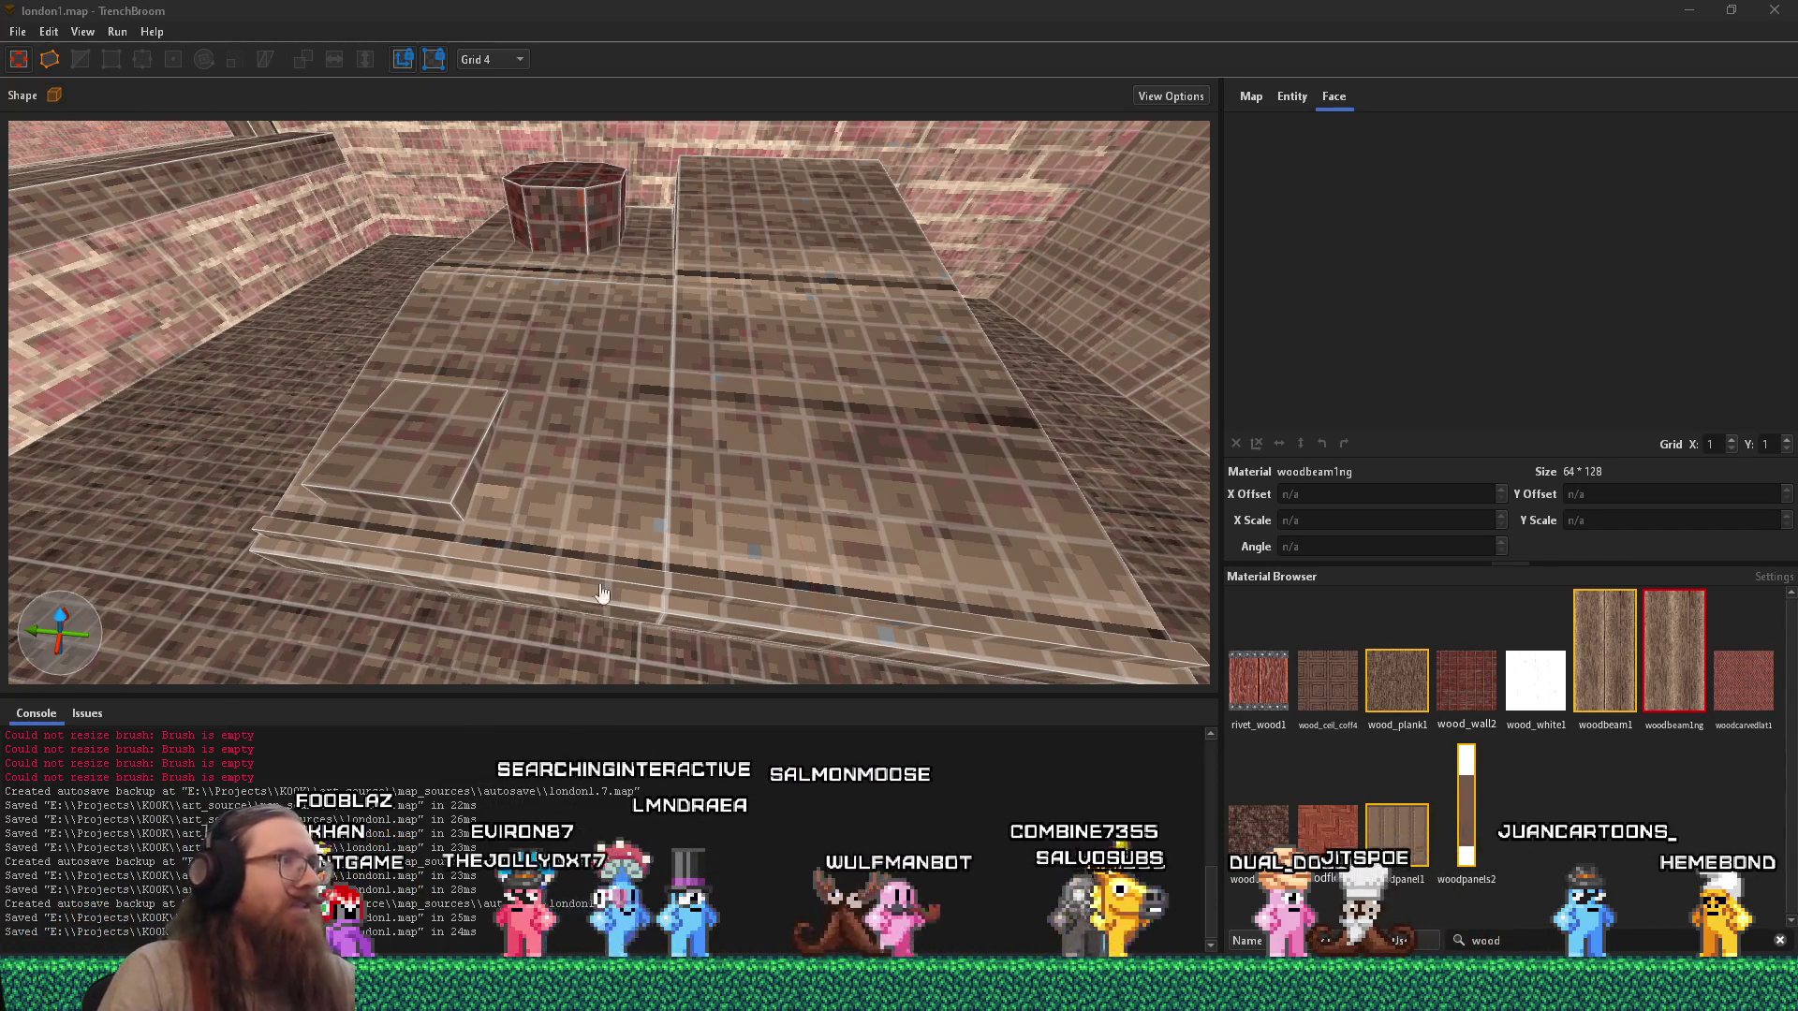
Zoom in and out around the london1 map in TrenchBroom.
scroll(347, 396, "down", 10)
scroll(586, 356, "down", 5)
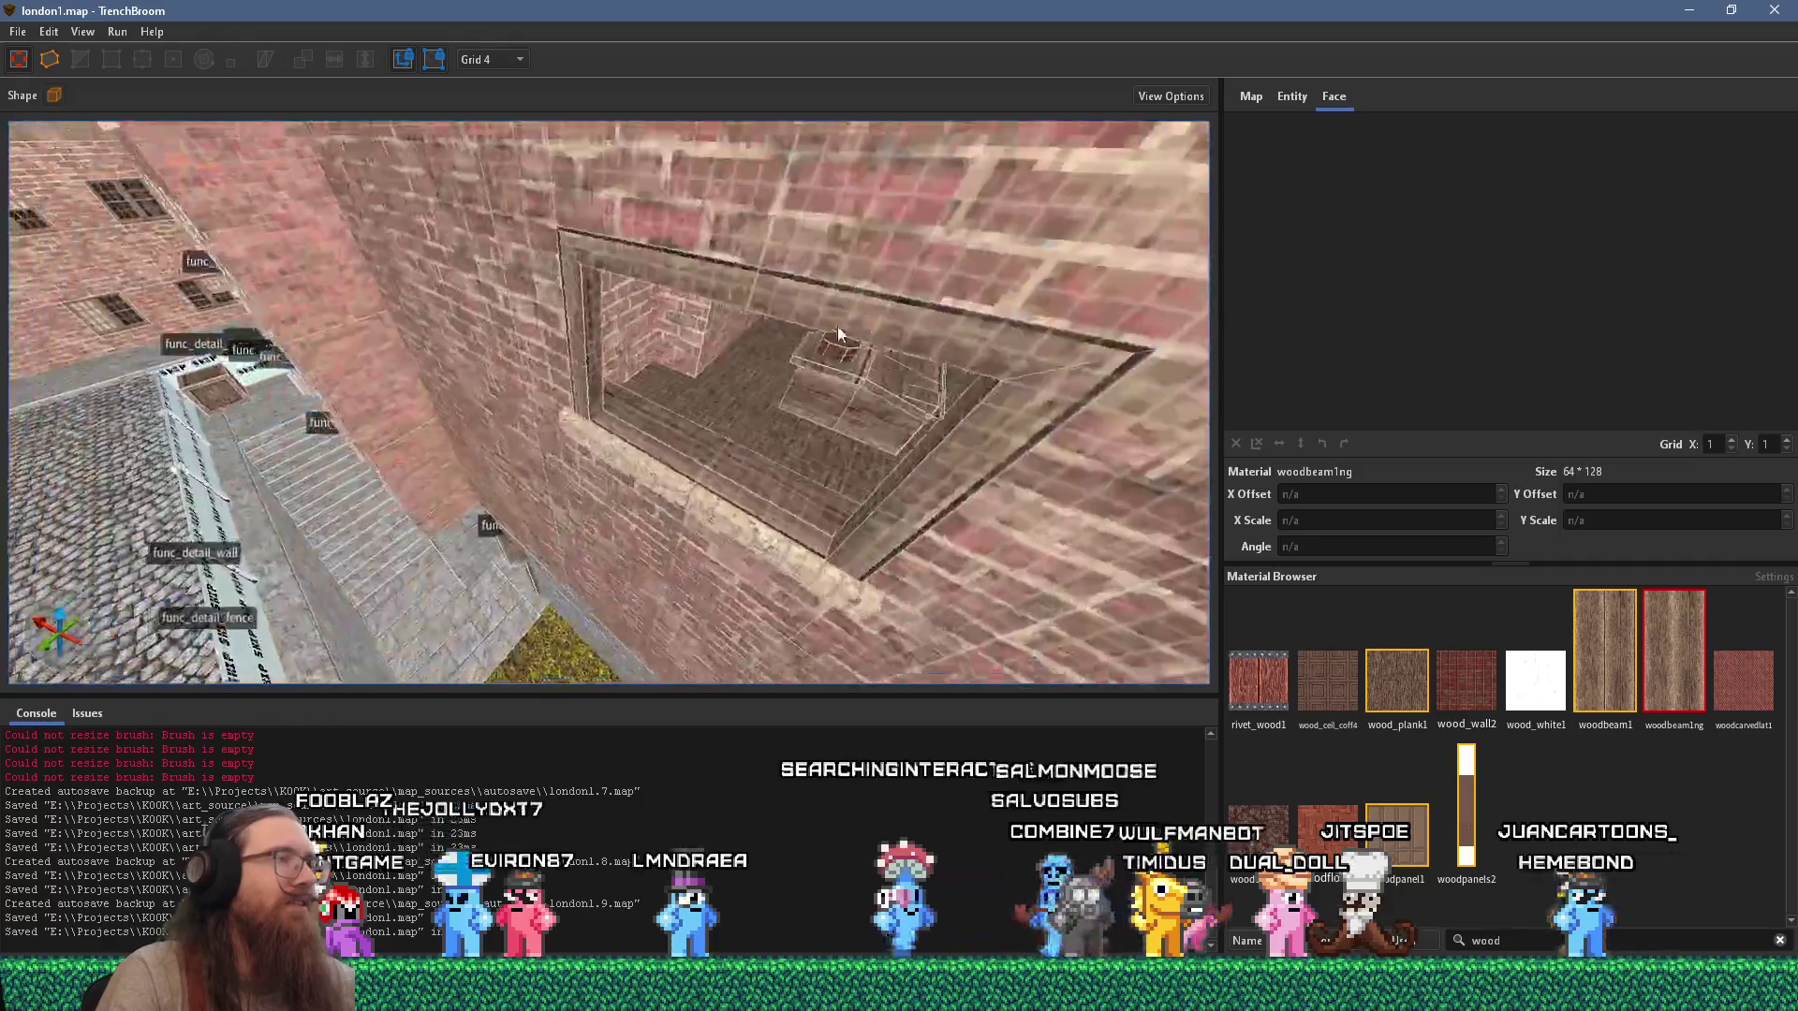
scroll(717, 401, "down", 5)
scroll(504, 388, "up", 10)
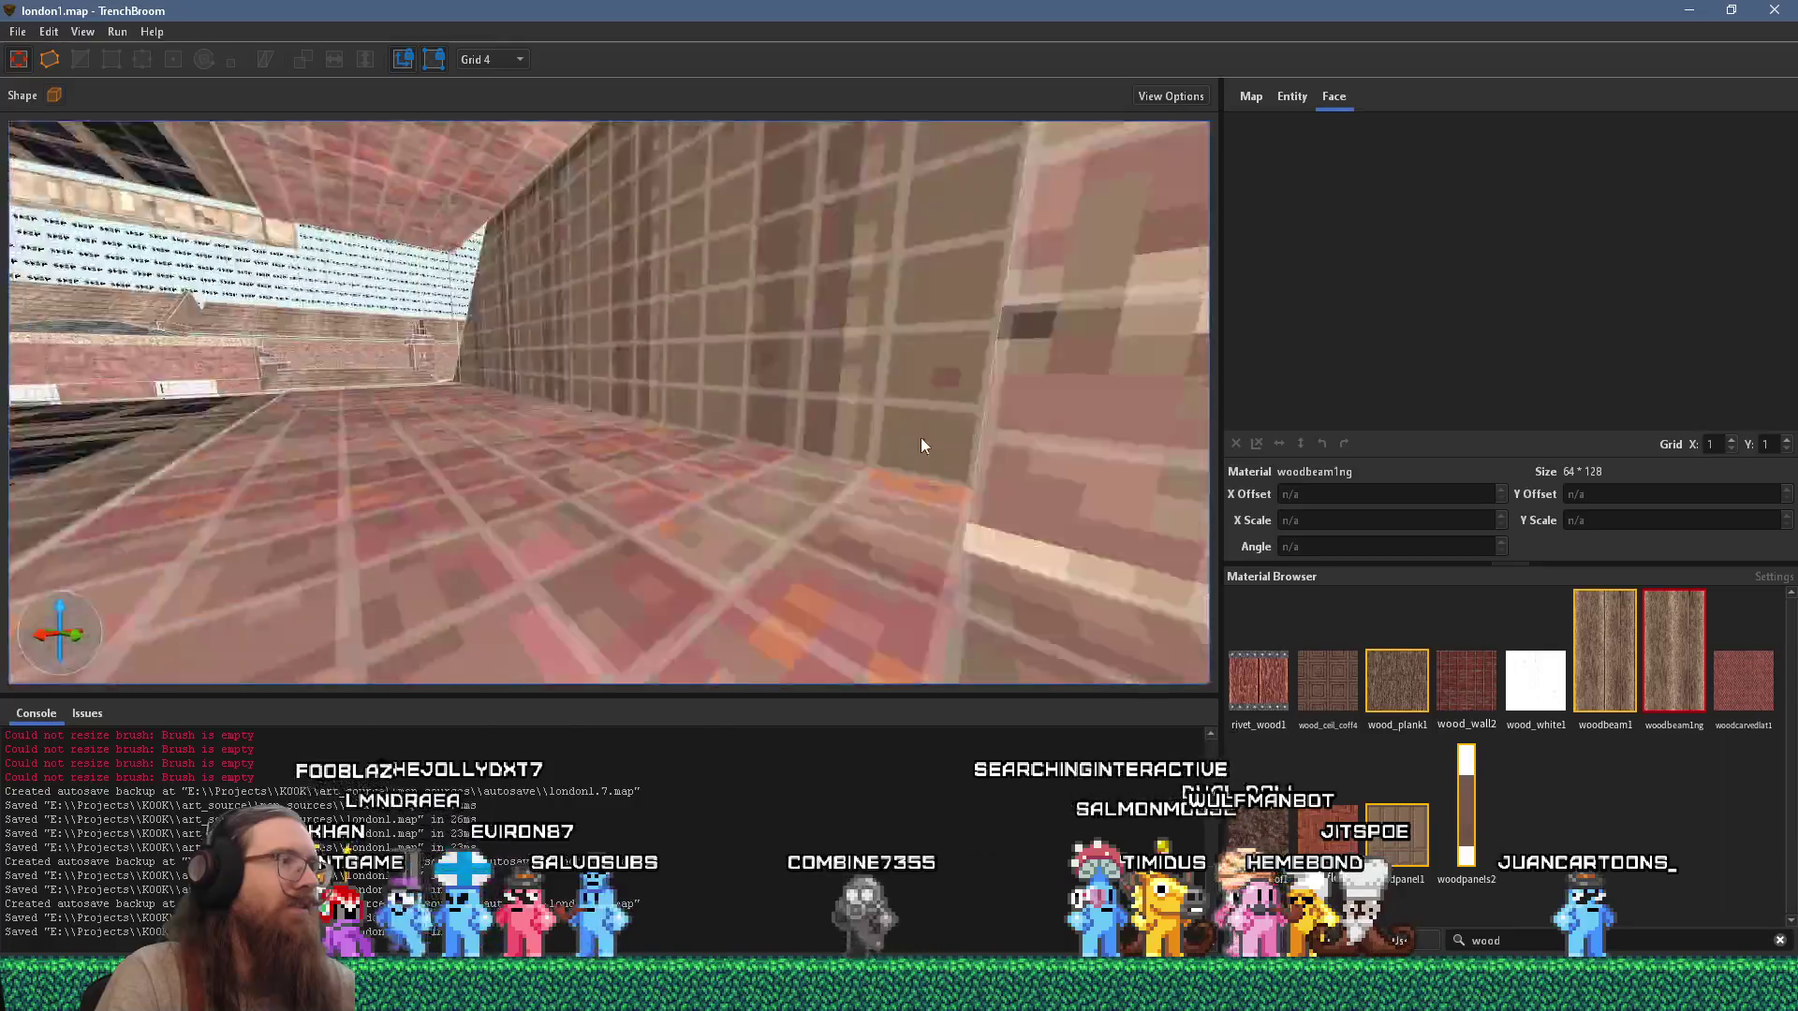
scroll(898, 435, "down", 5)
scroll(620, 489, "up", 5)
scroll(595, 406, "up", 10)
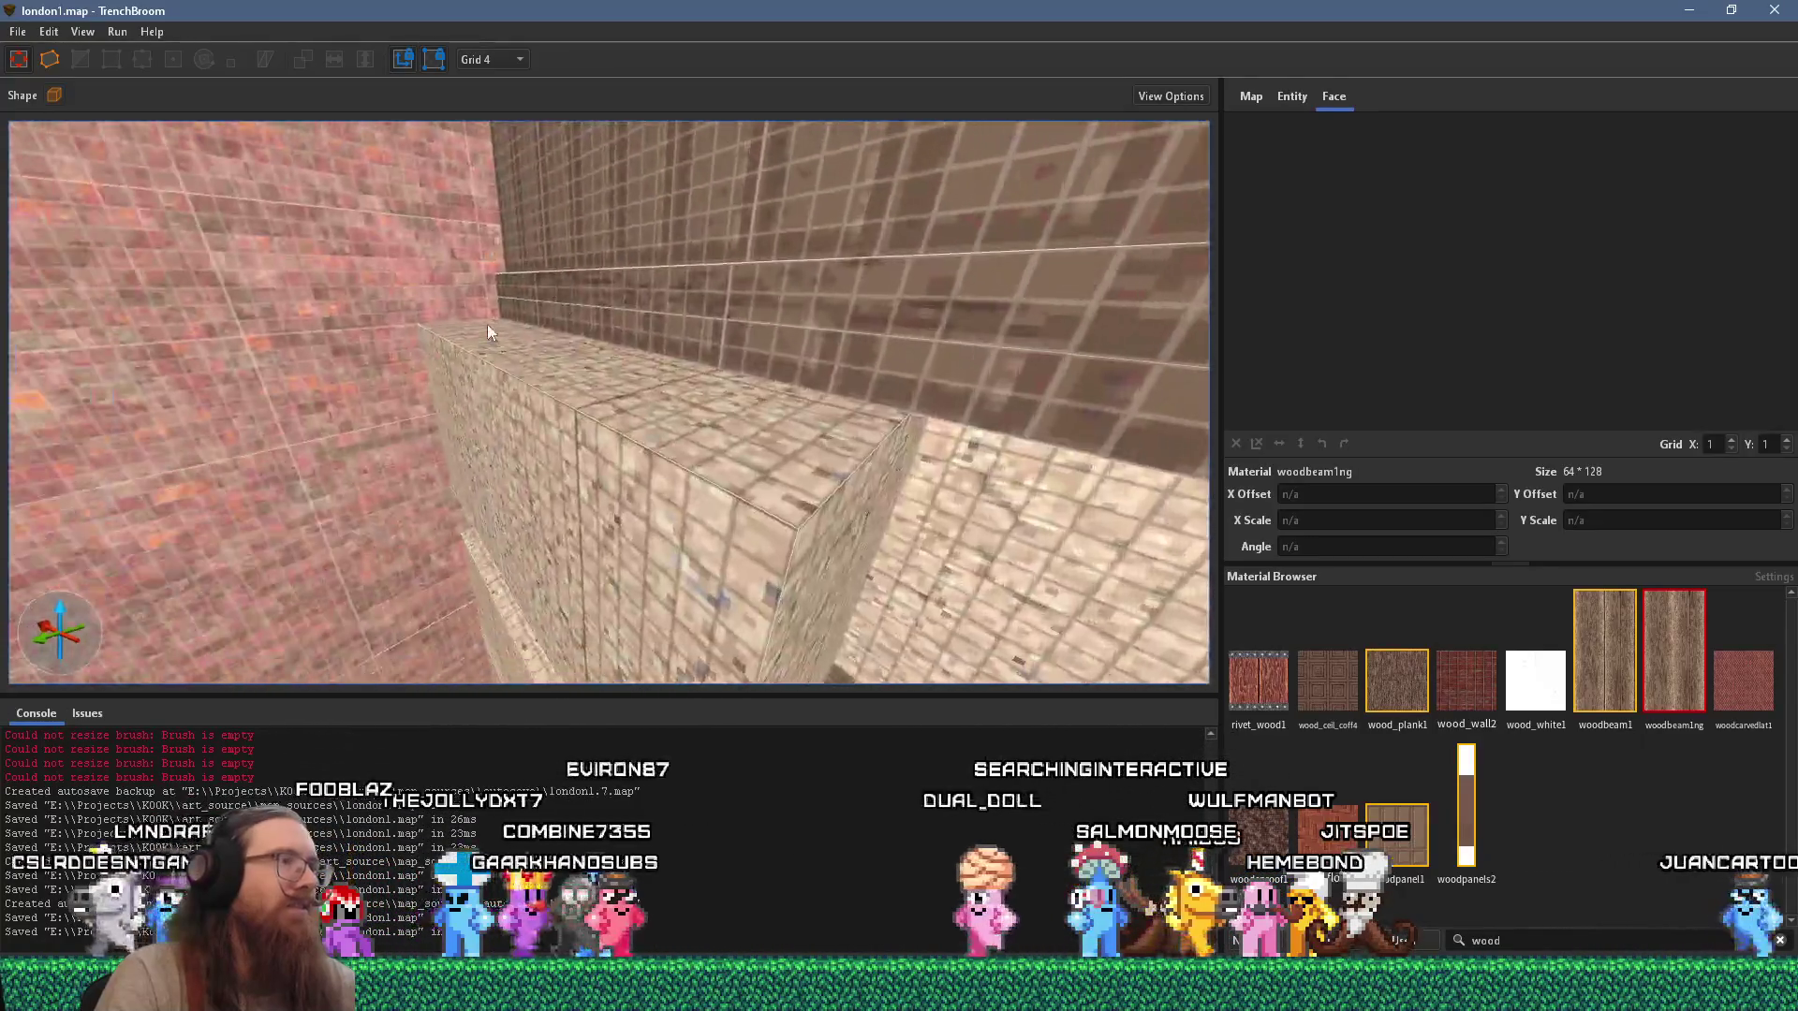
scroll(581, 436, "up", 5)
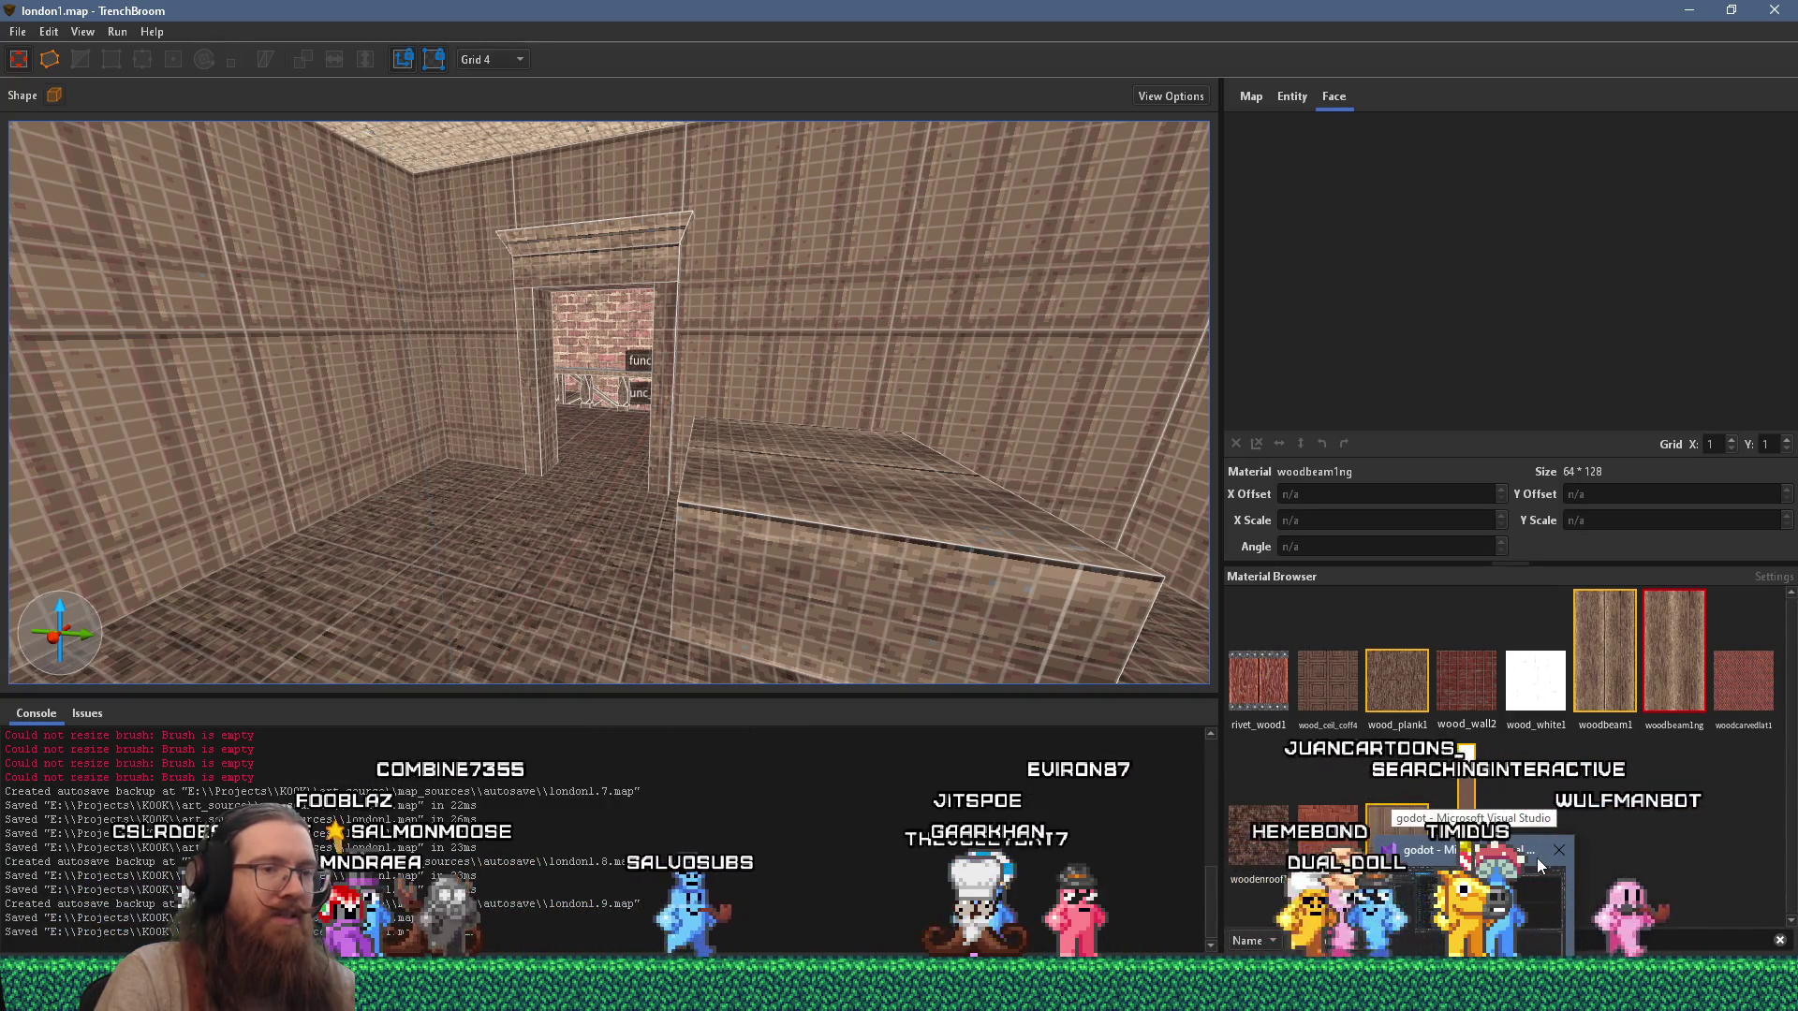
Bring the Godot editor forward, then the Firefox window showing the Bluesky photo post.
left_click(1539, 863)
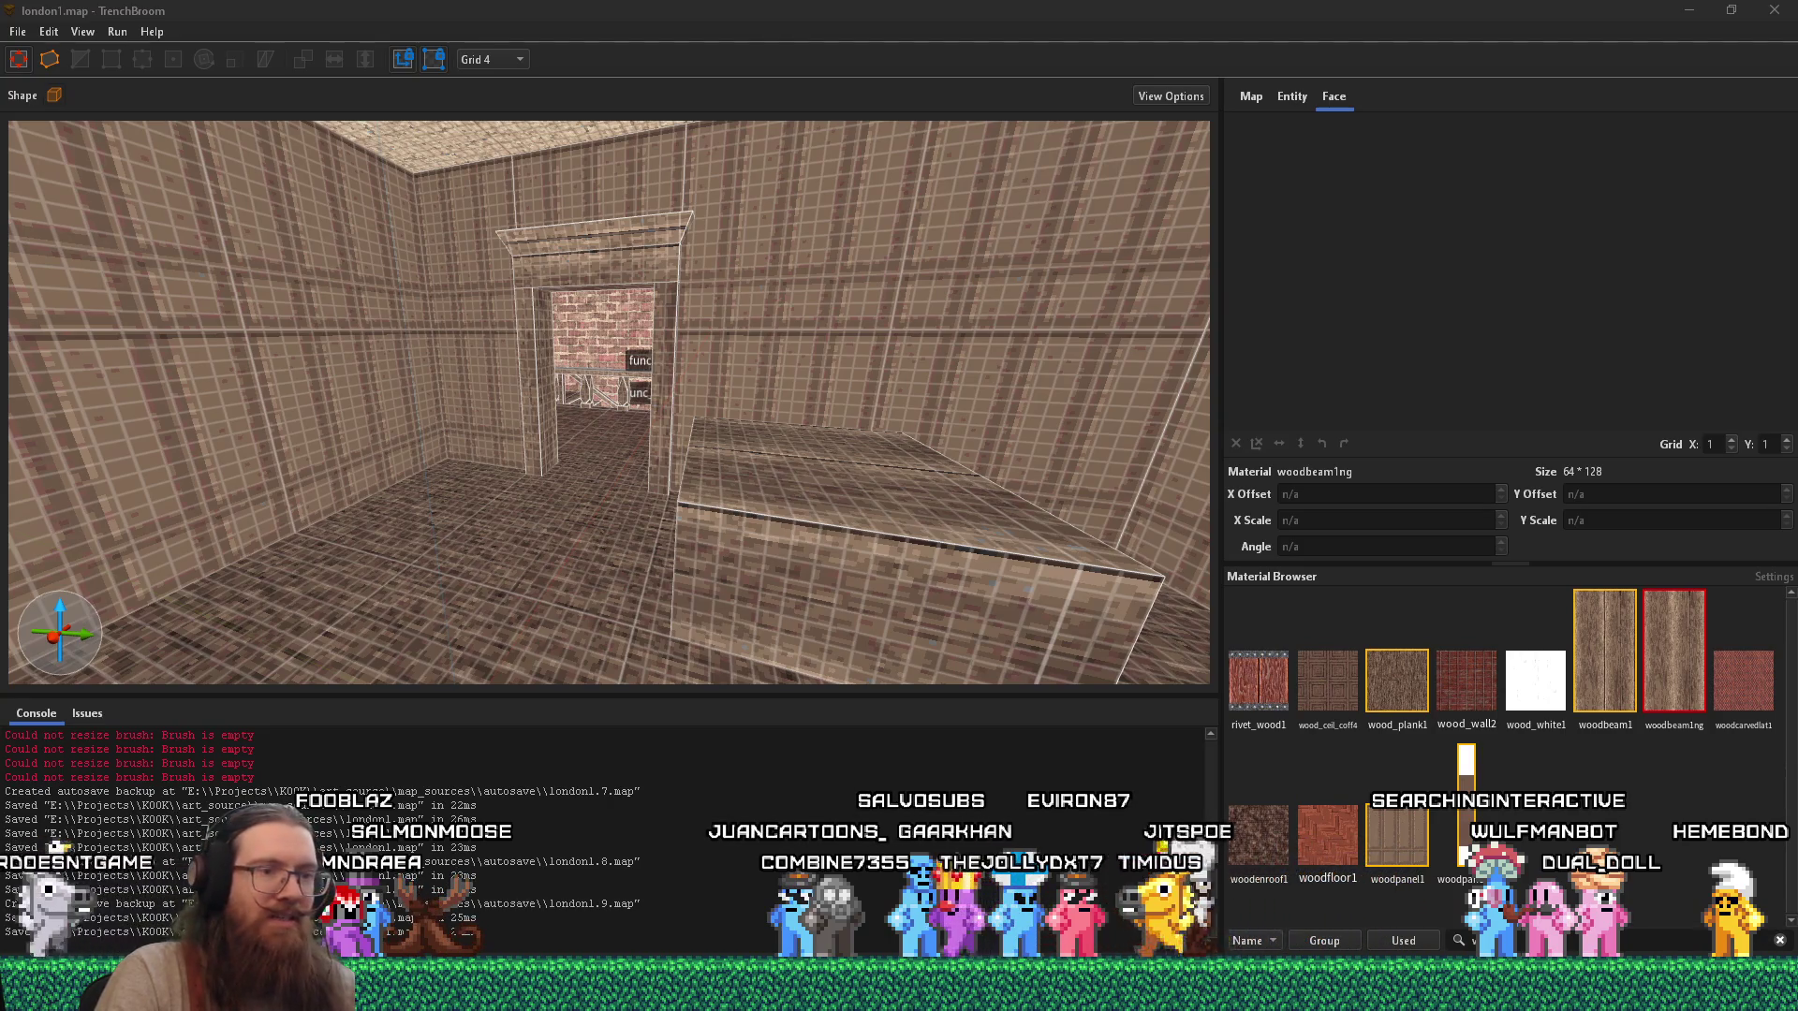
key("alt+Tab")
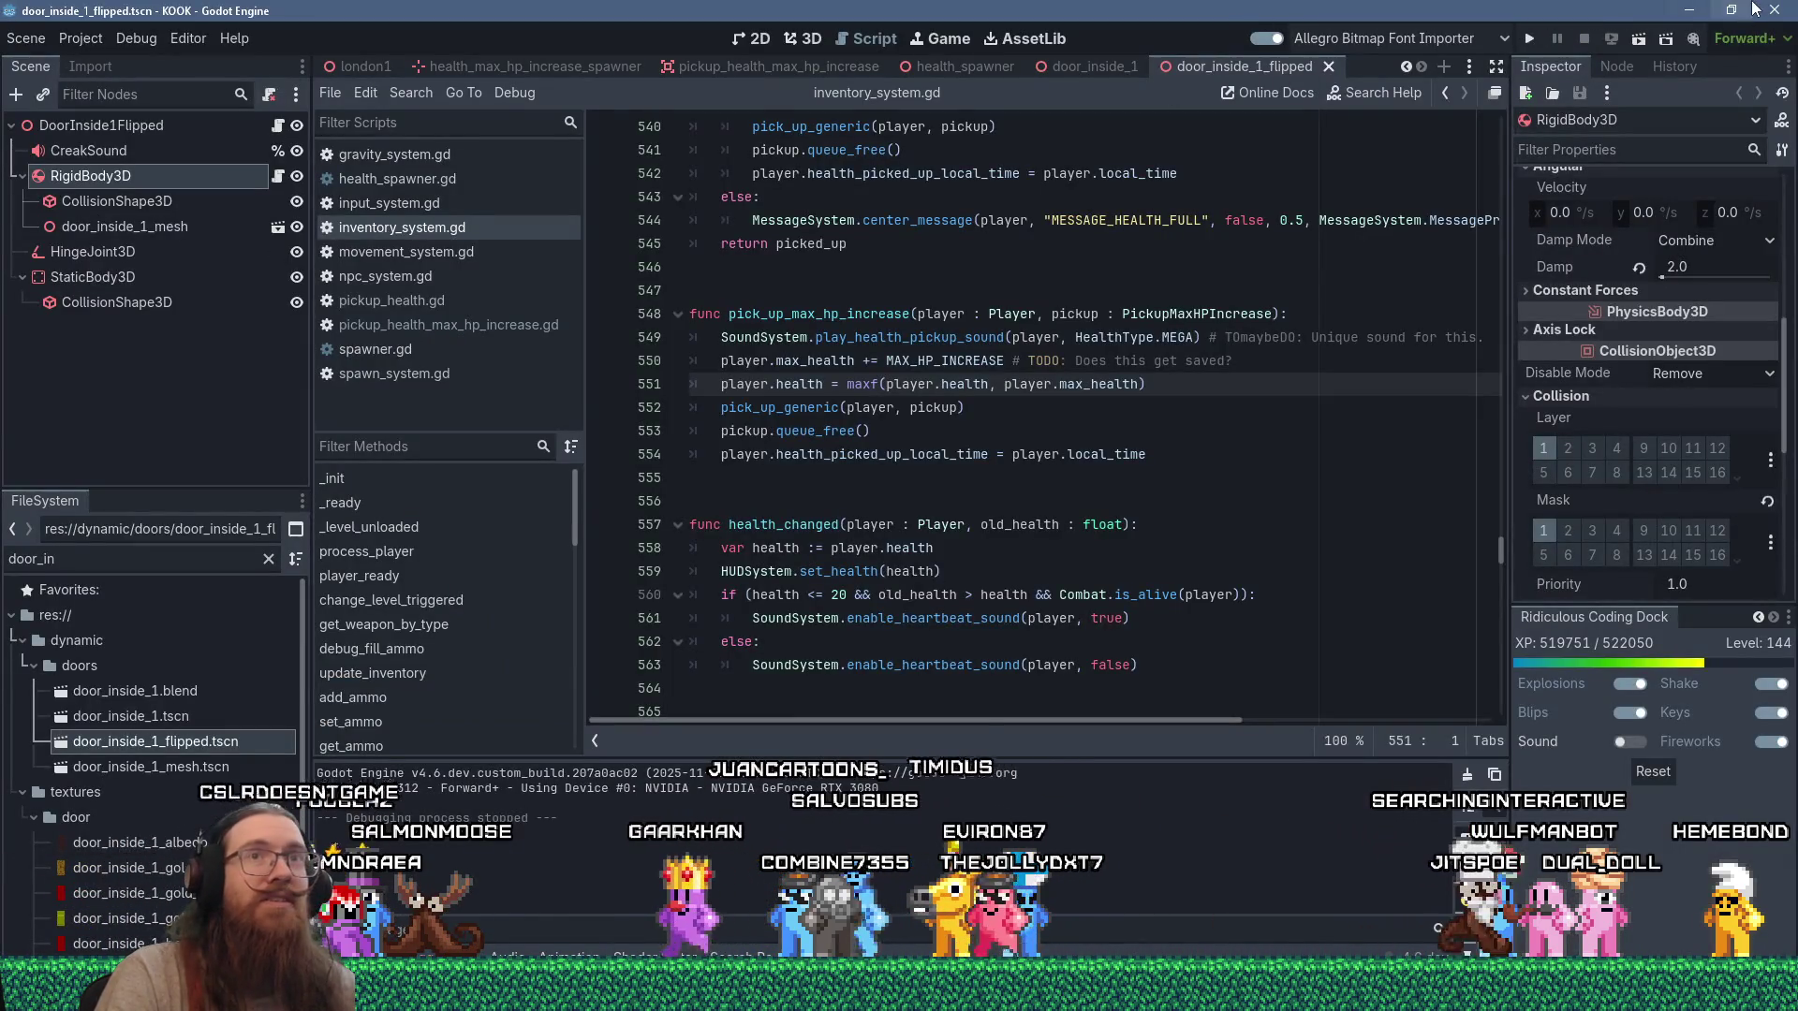
left_click(1779, 11)
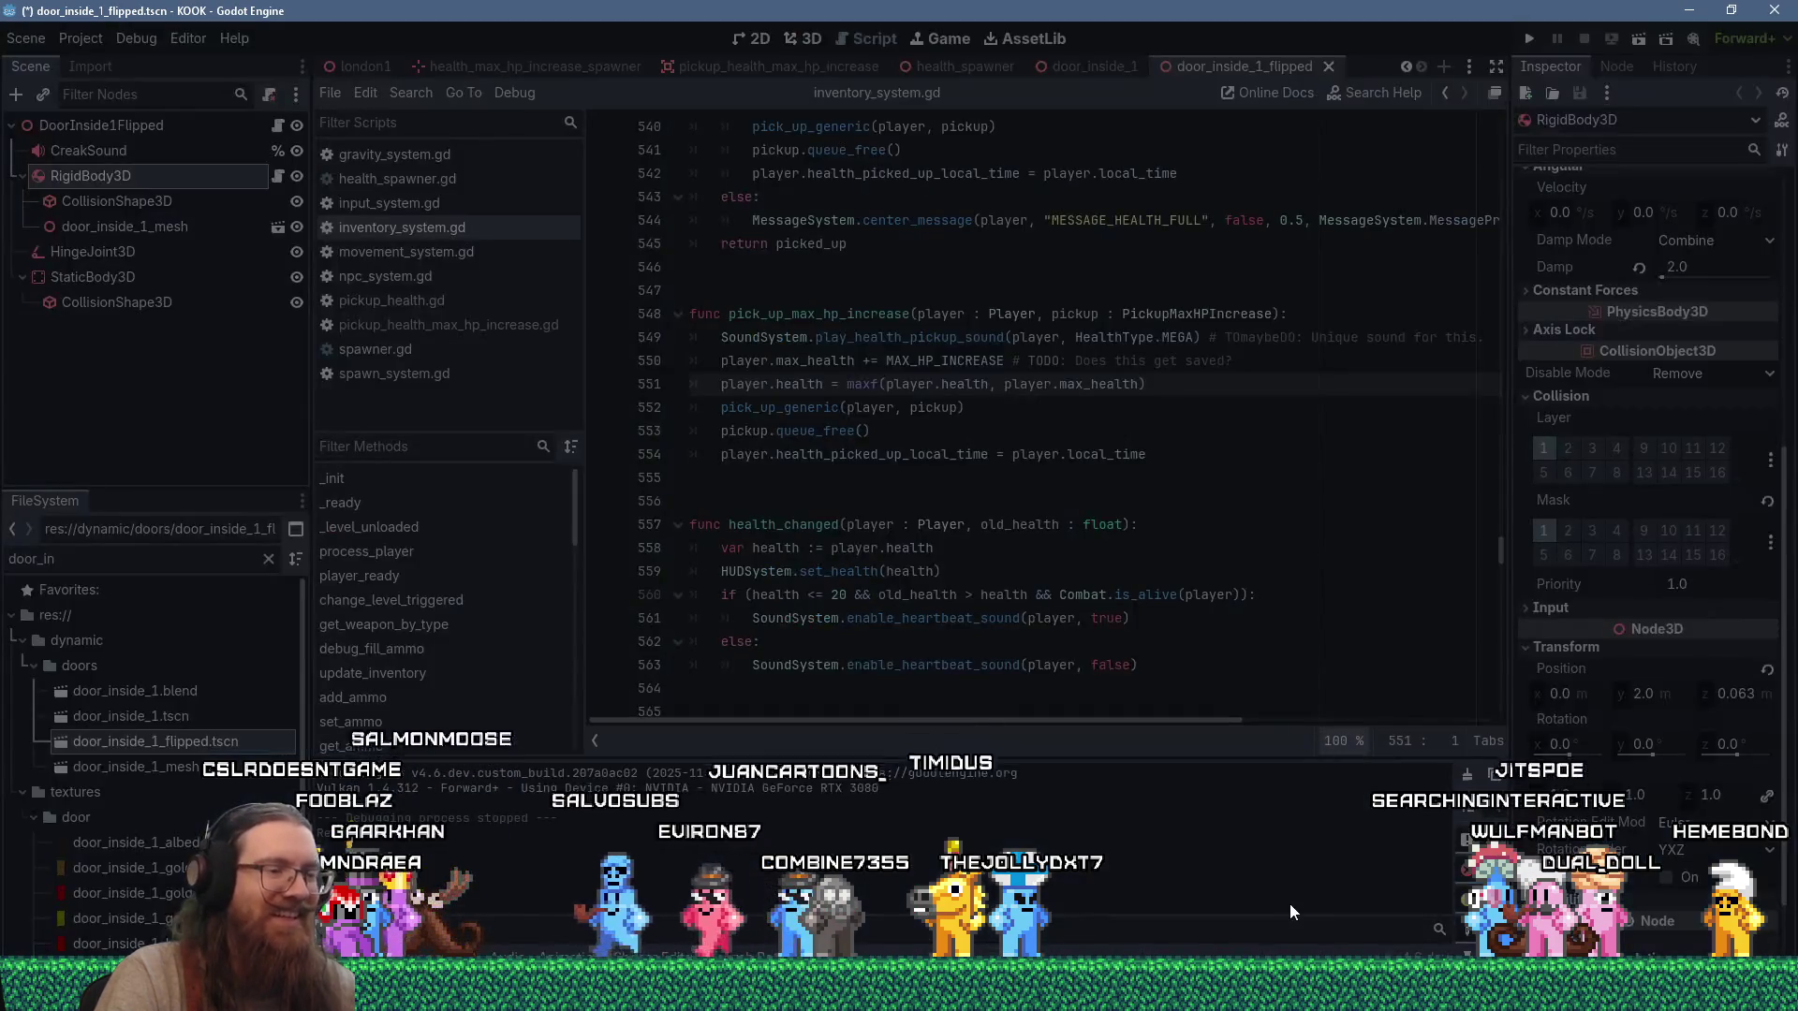
mouse_move(899, 993)
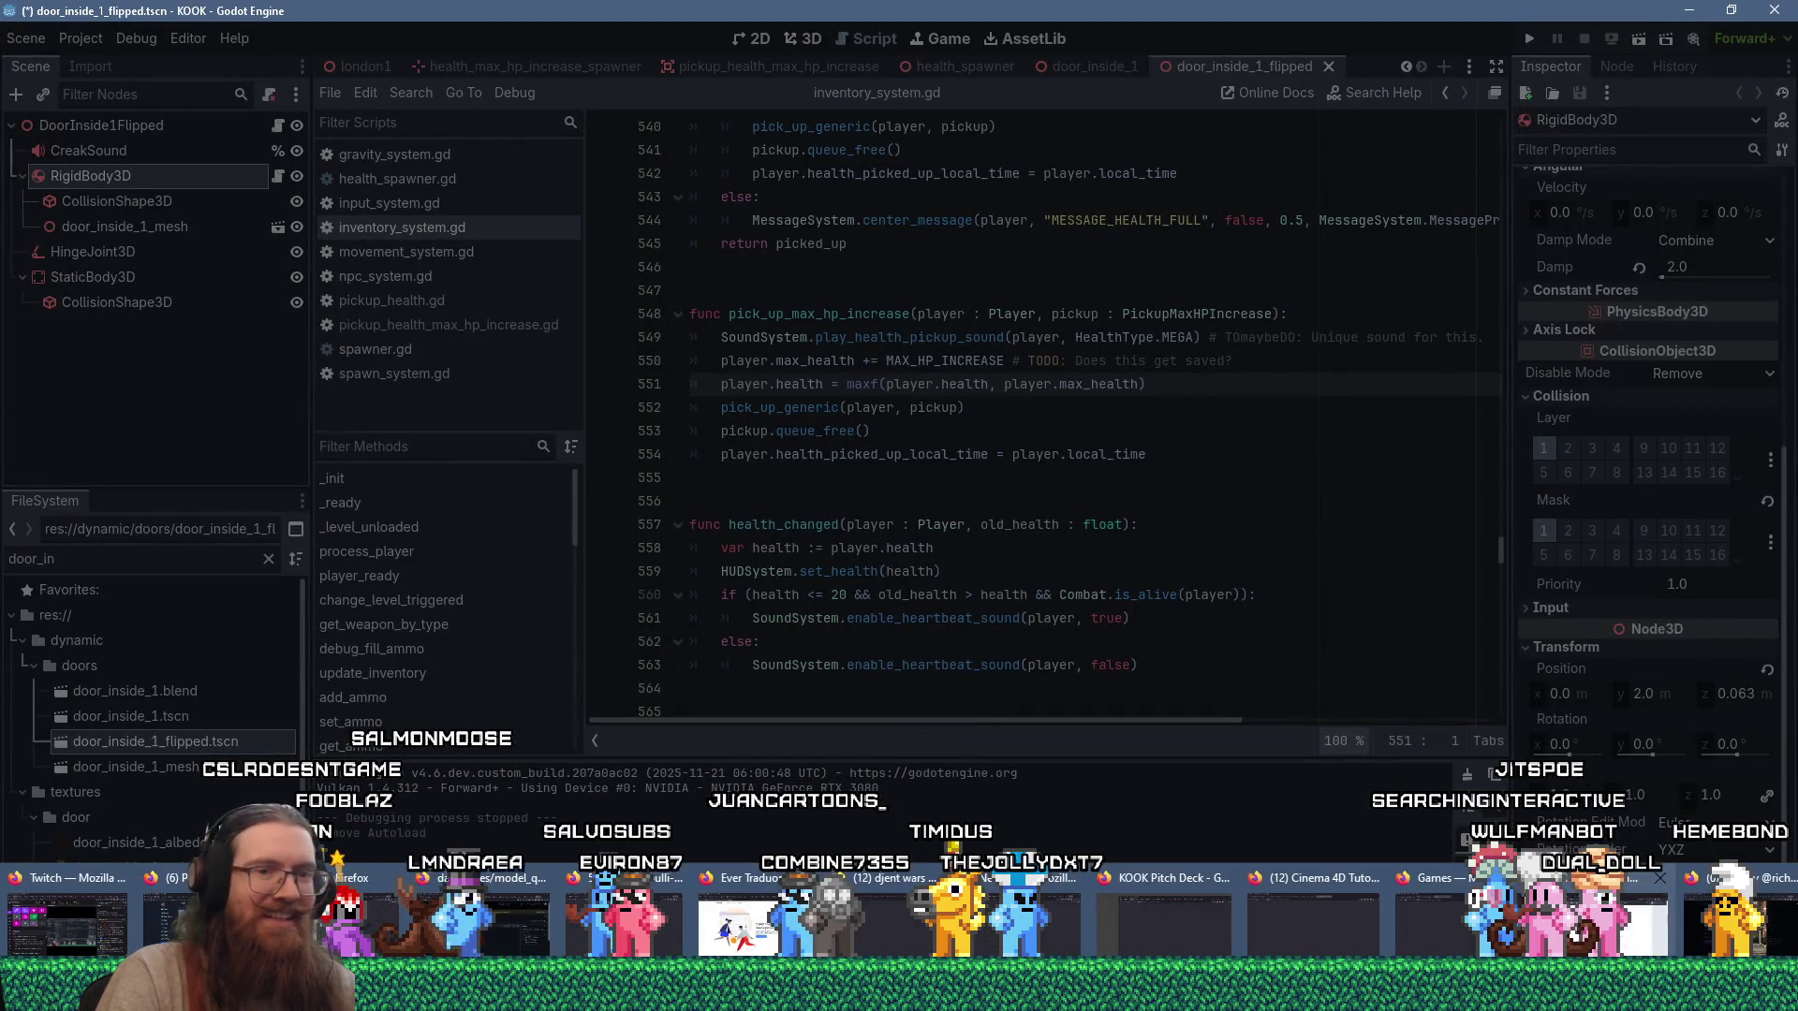
left_click(1700, 932)
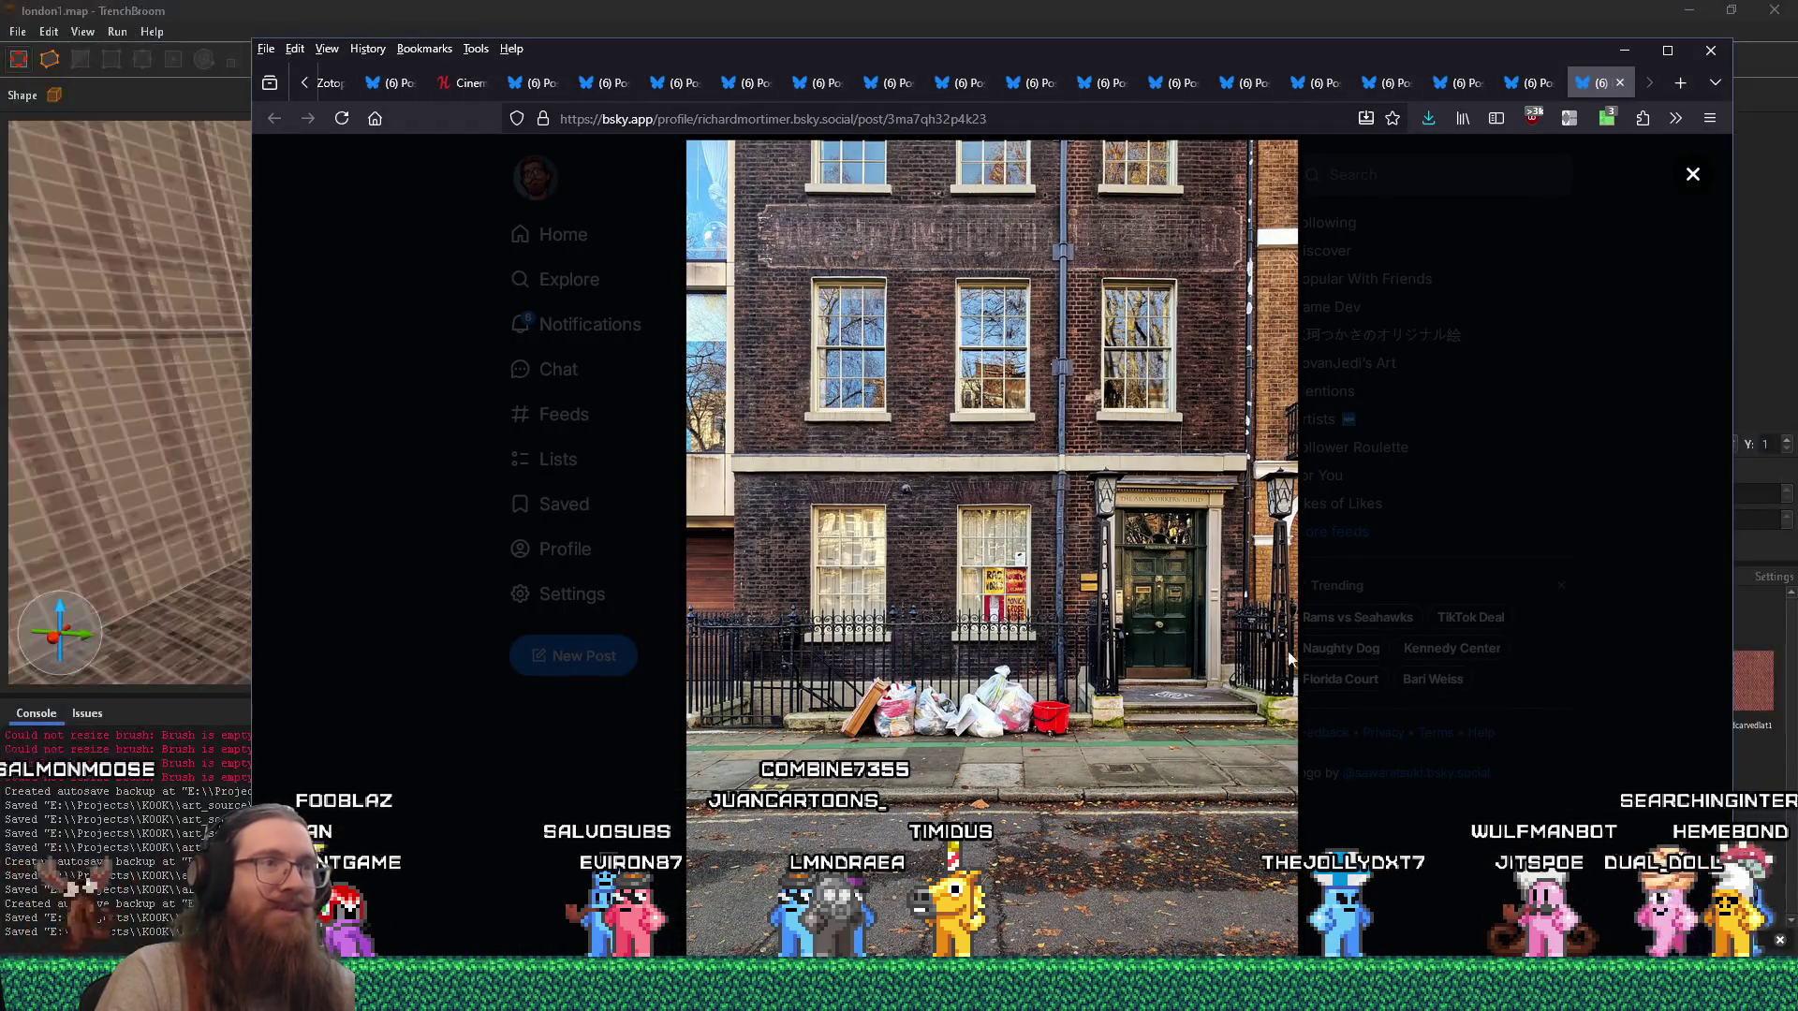
Close the Bluesky tab, leave a blank tab open, and switch over to SourceTree.
left_click(1619, 82)
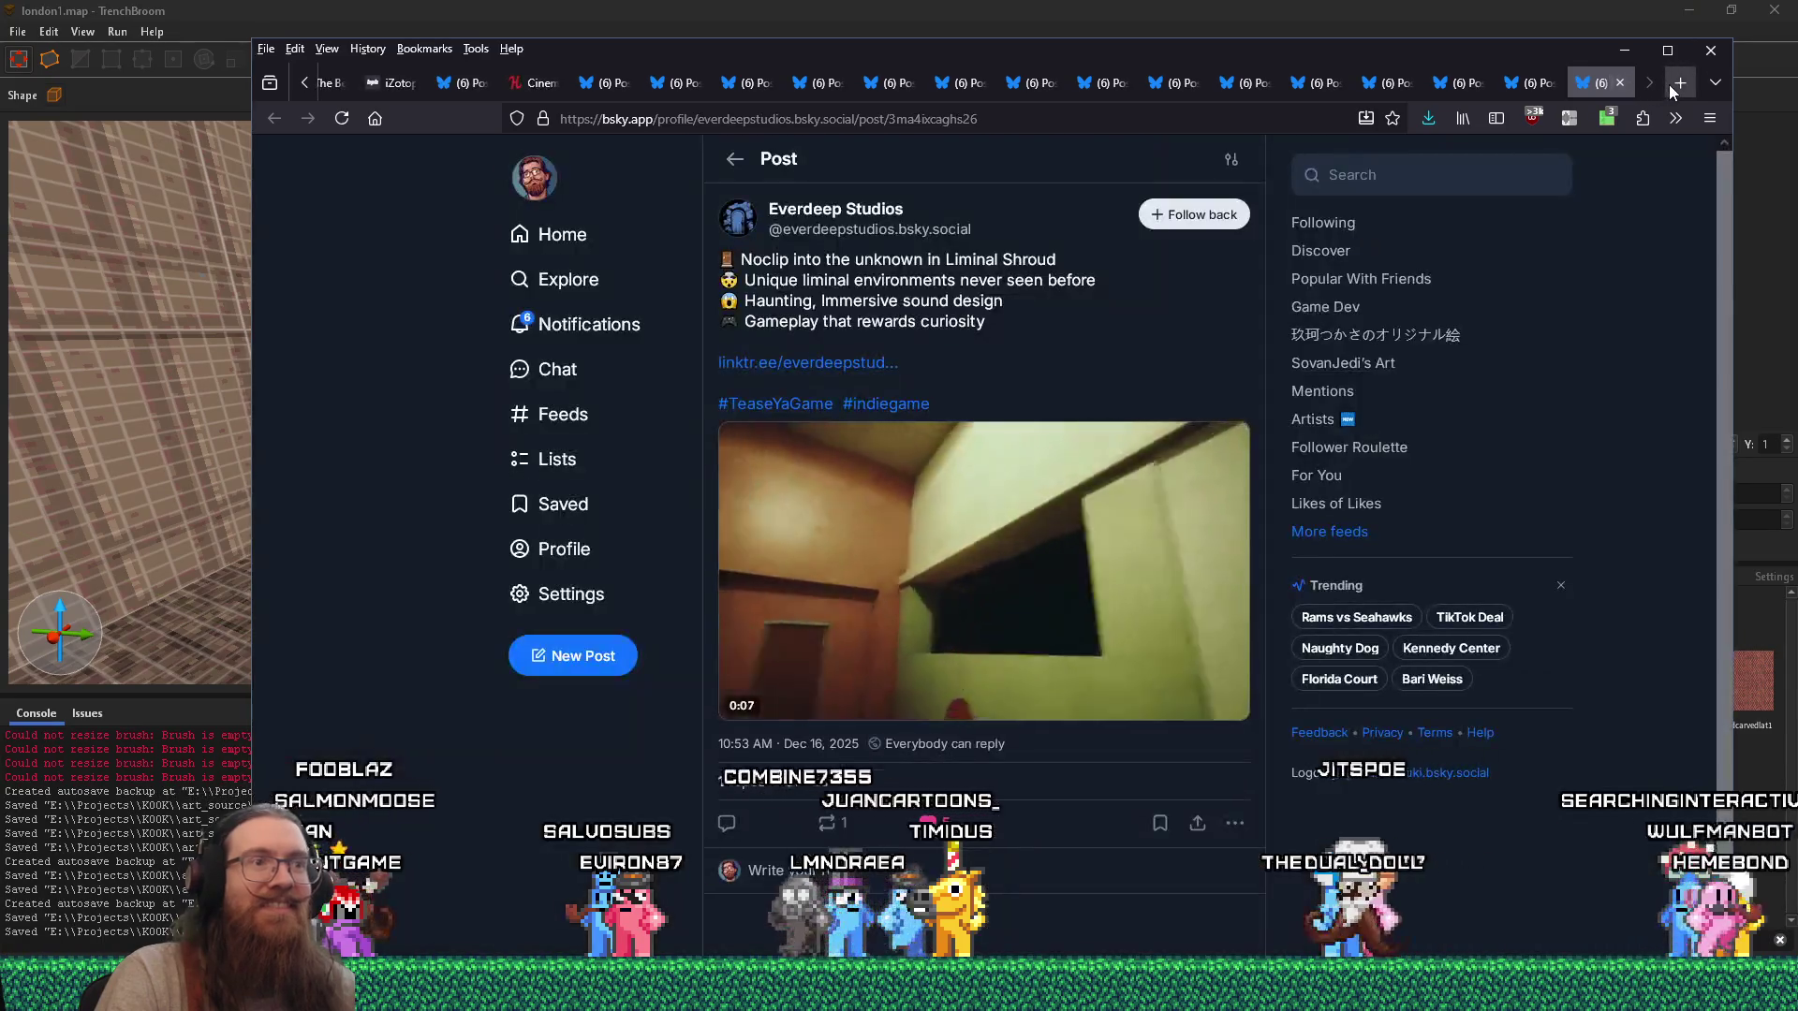
left_click(1671, 86)
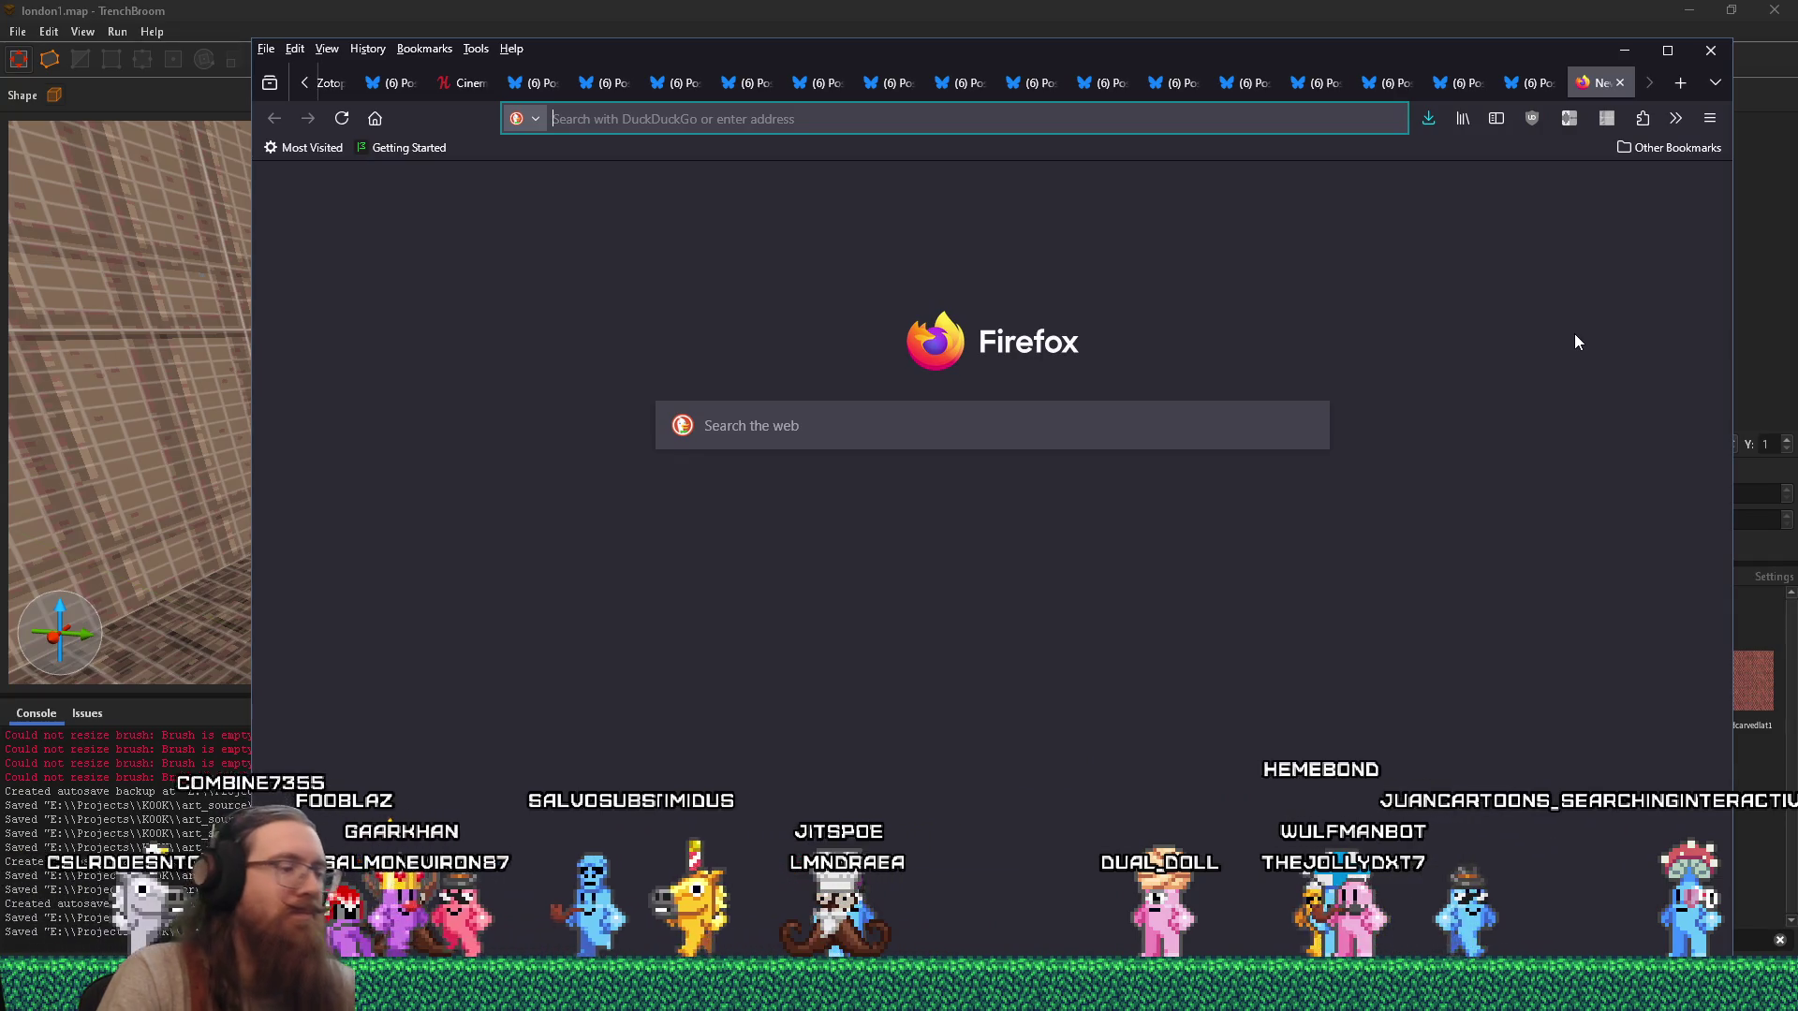
key("super+r")
type("e:\\projec")
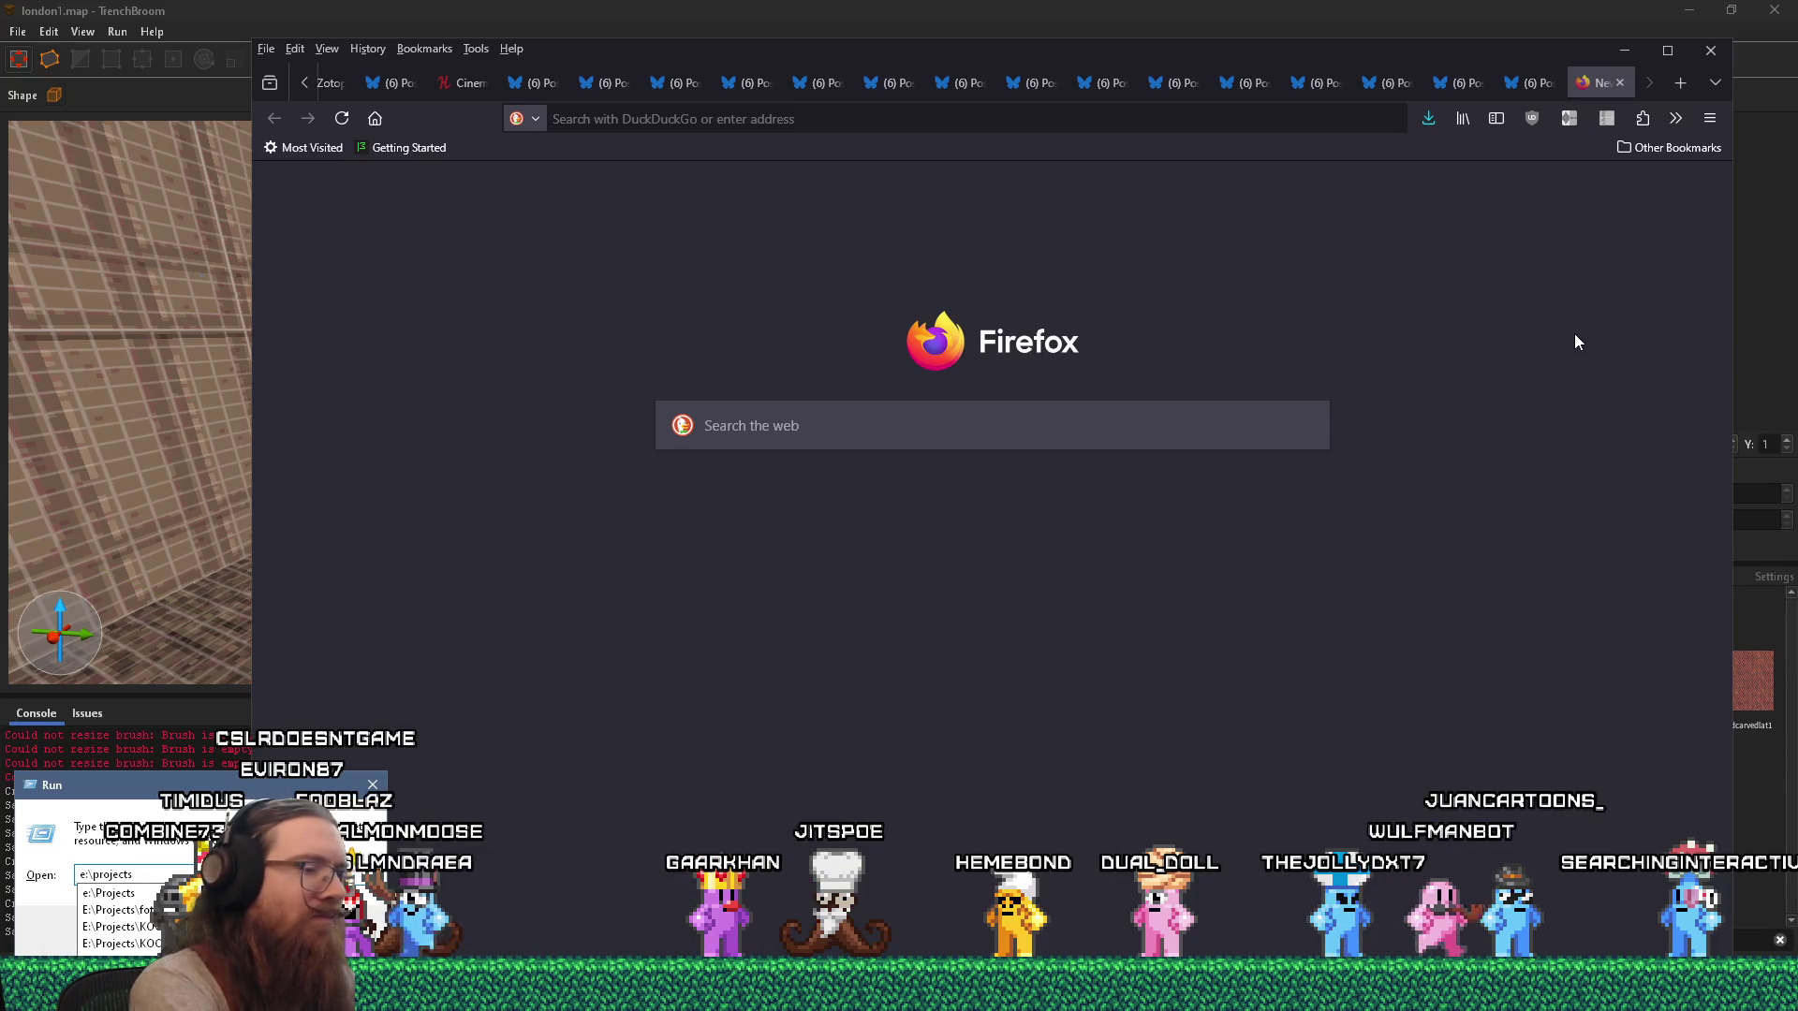
key("BackSpace")
key("BackSpace")
key("BackSpace")
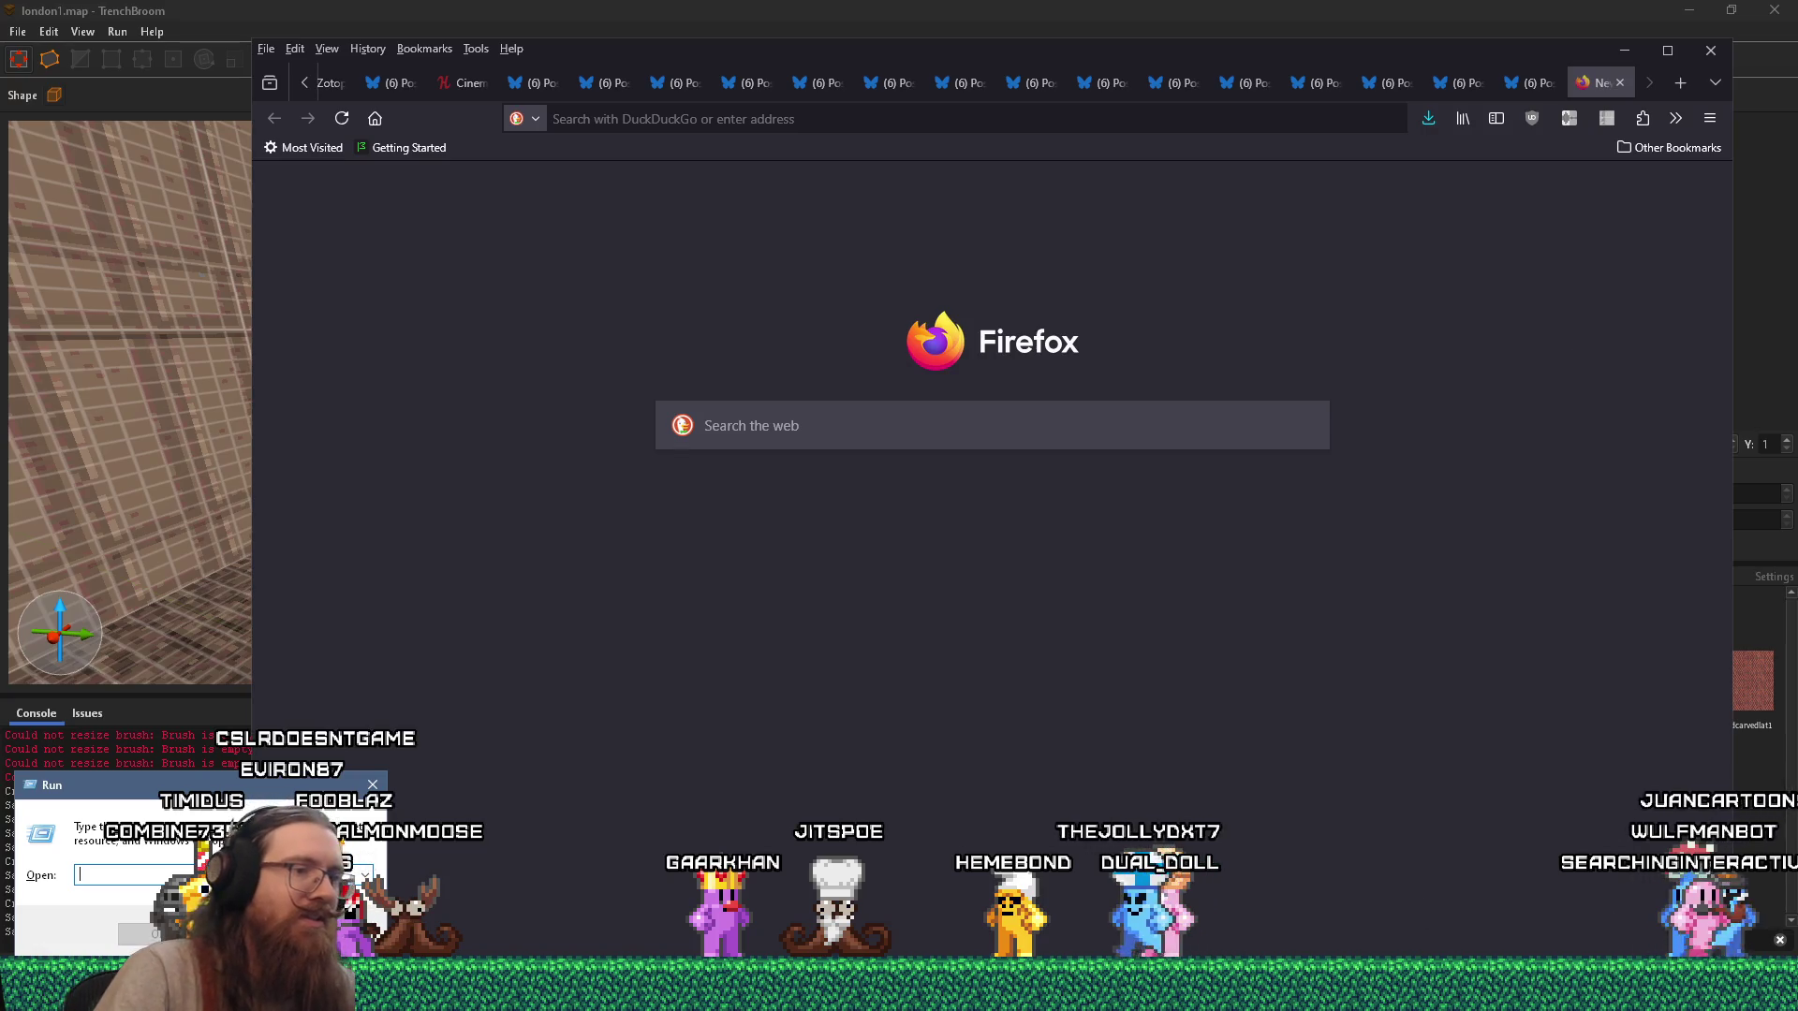
left_click(967, 671)
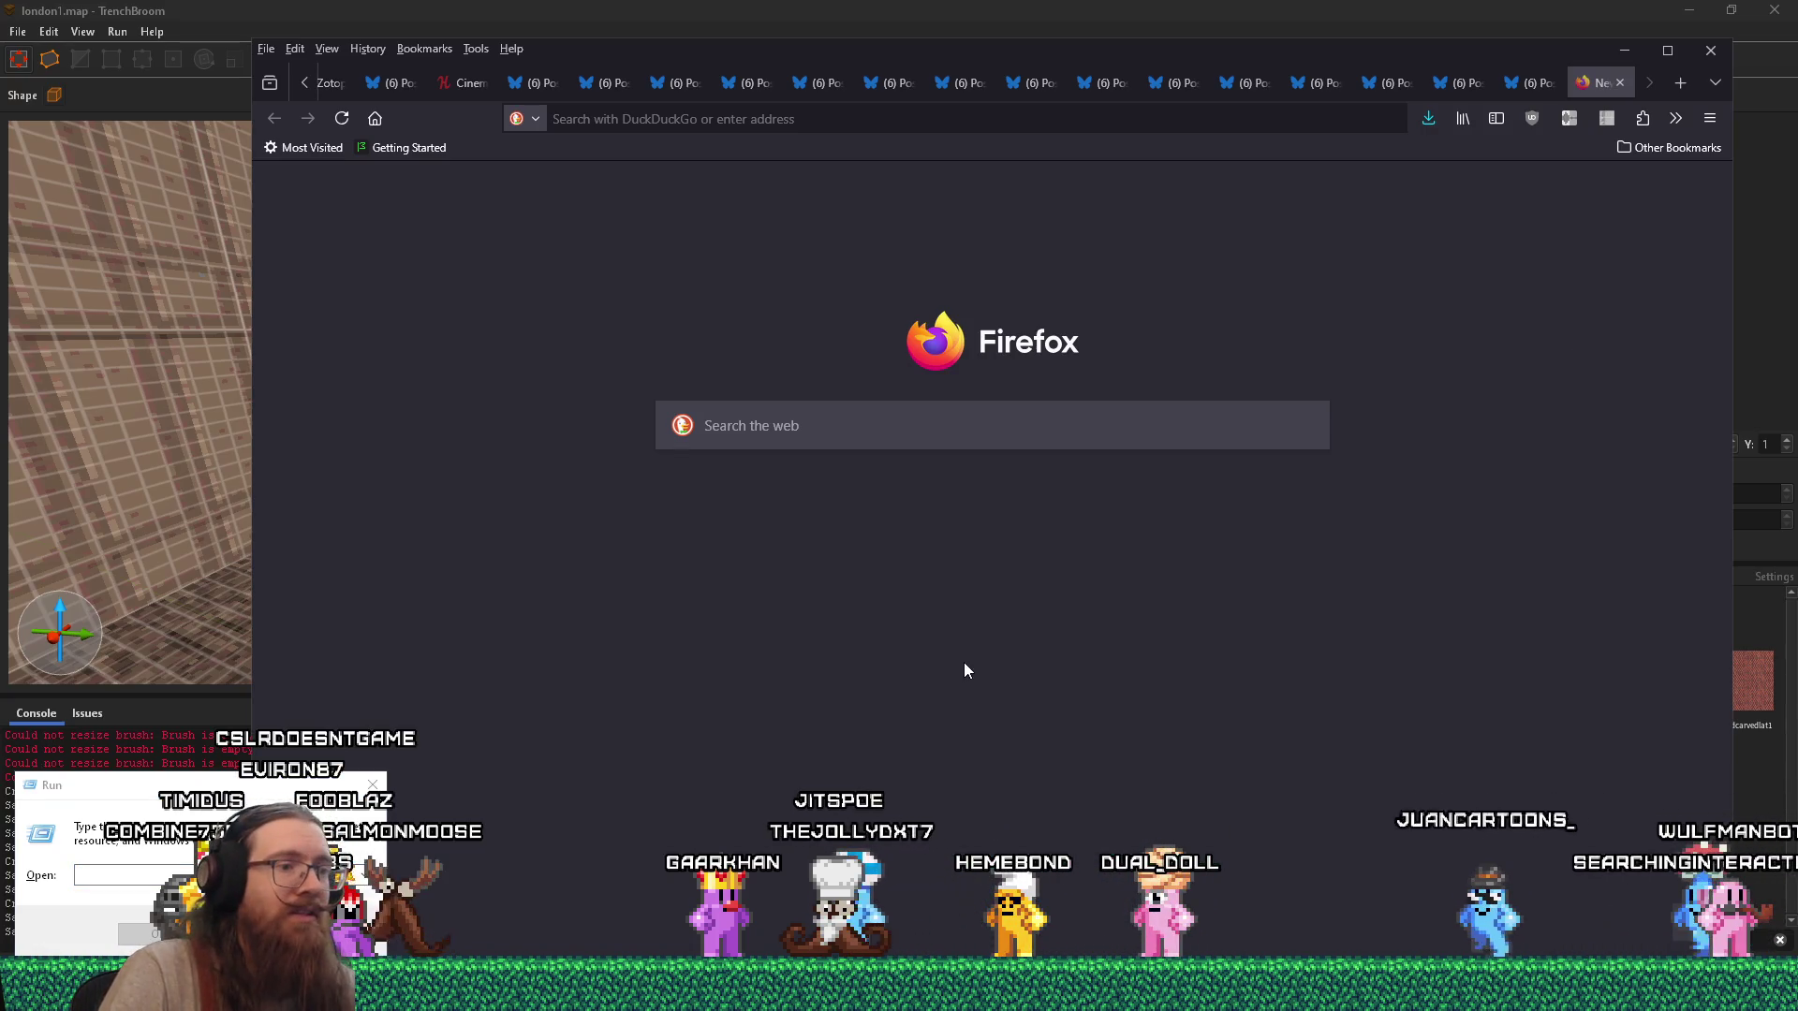
key("alt+Tab")
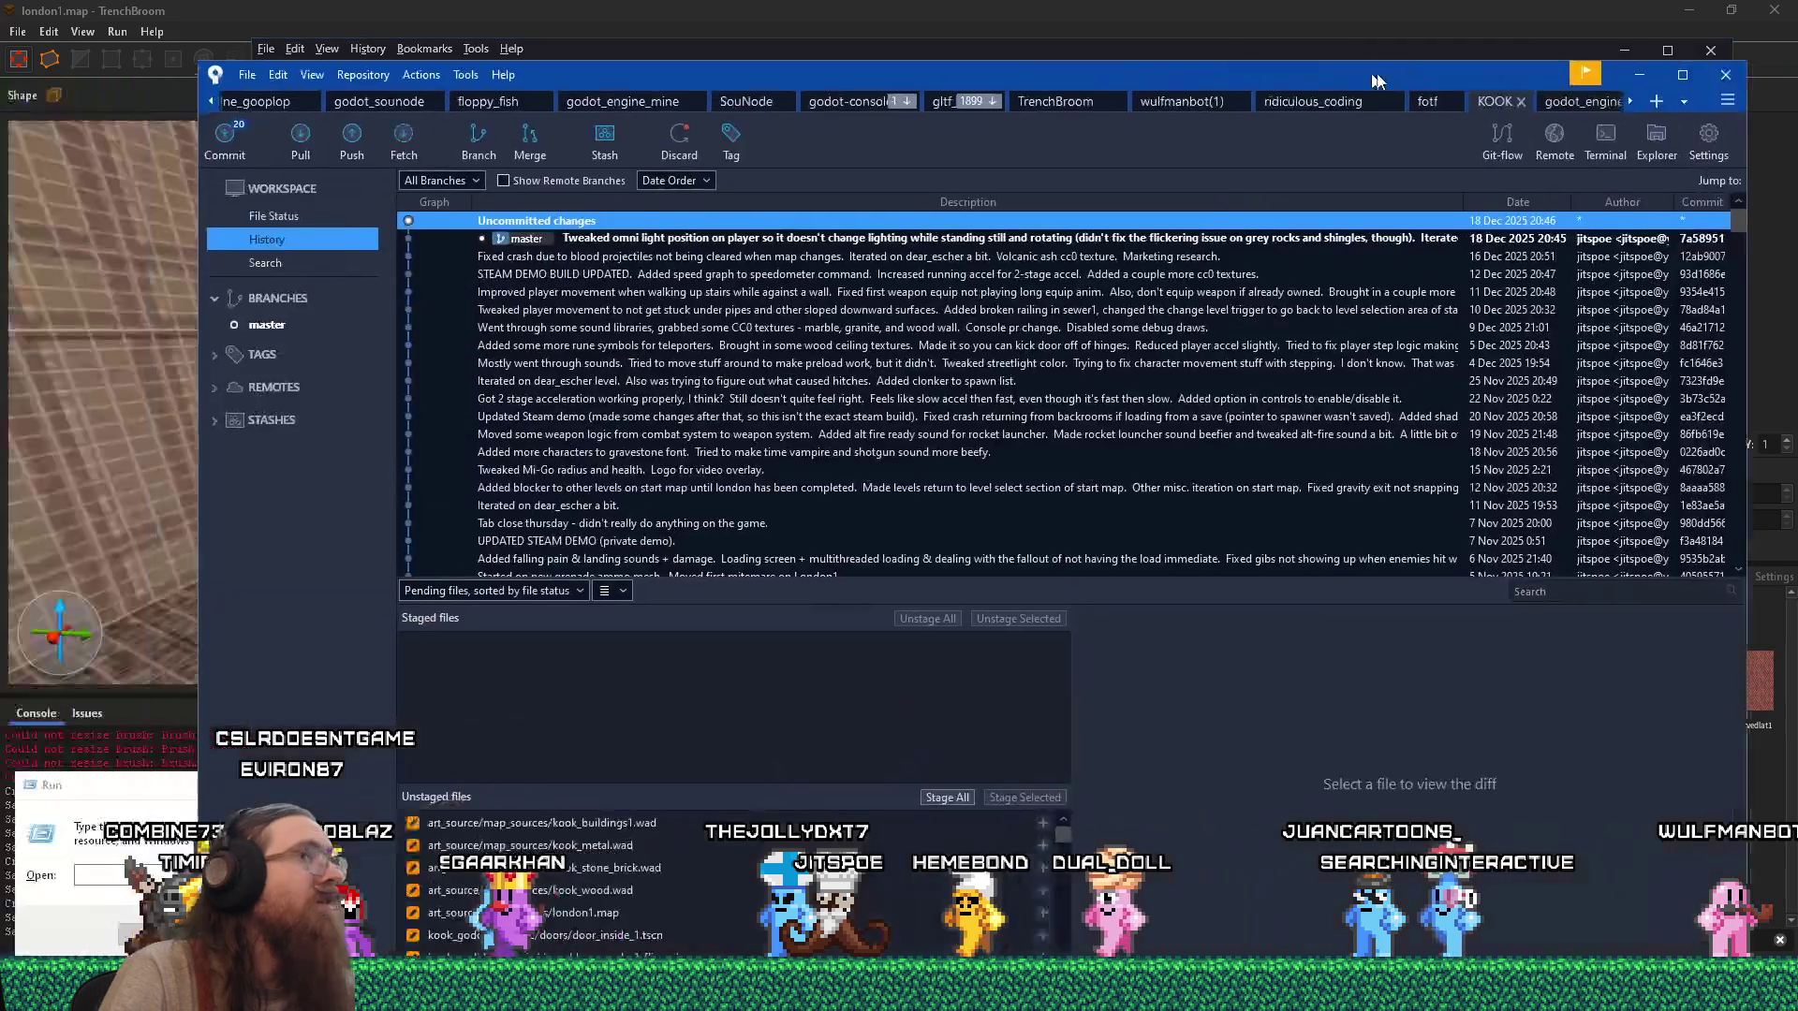
Show File Status and review the diffs of candles_1_cluster_1.tscn and inventory_system.gd.
left_click_drag(1351, 80, 1266, 57)
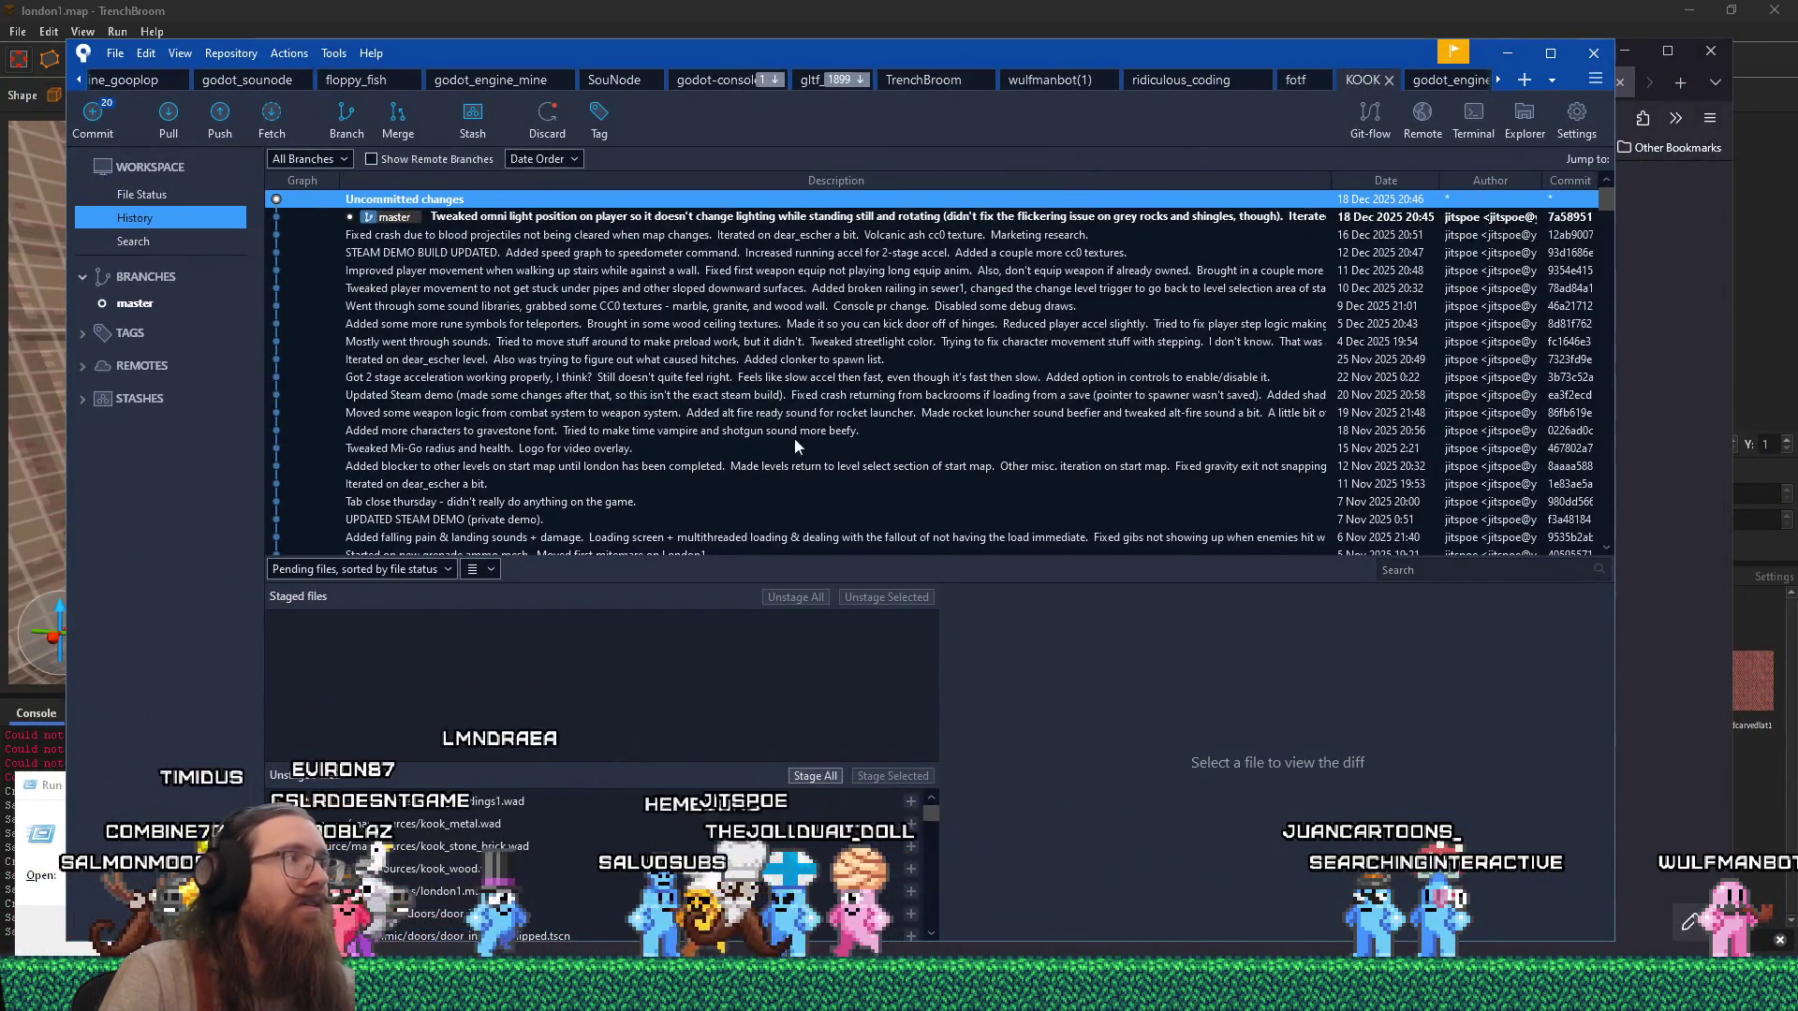
left_click(180, 202)
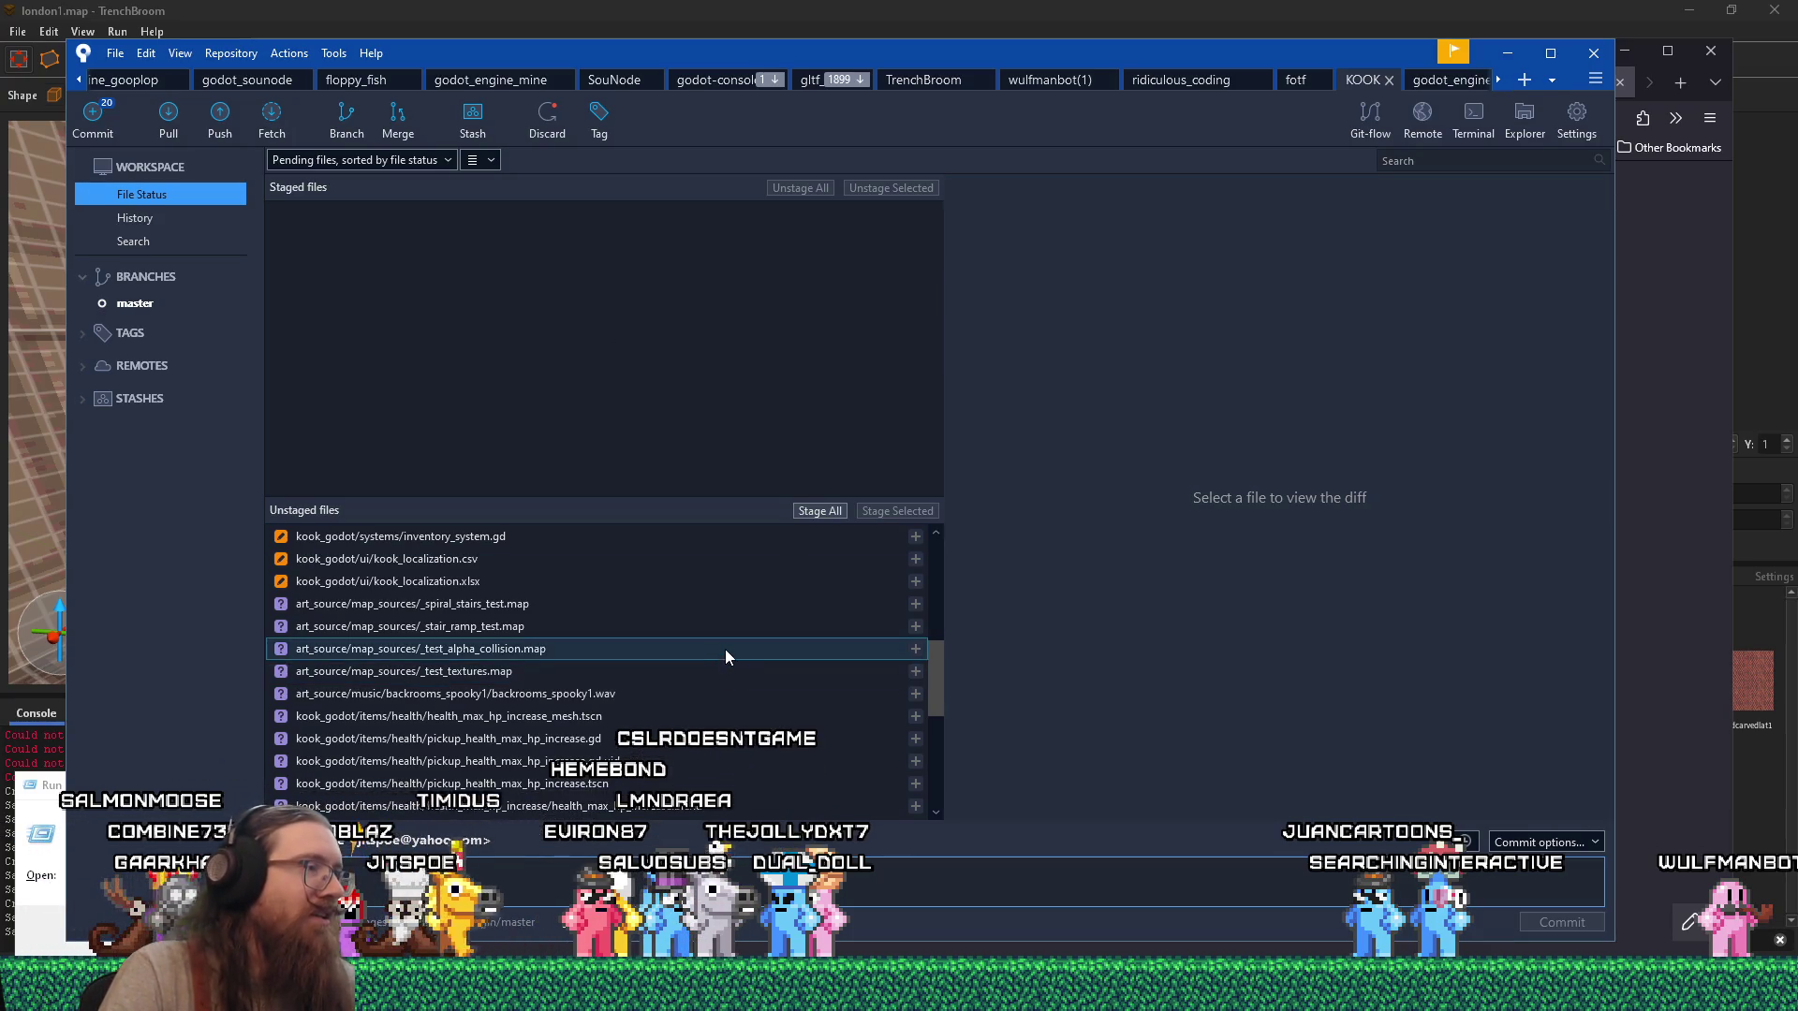
scroll(726, 648, "up", 5)
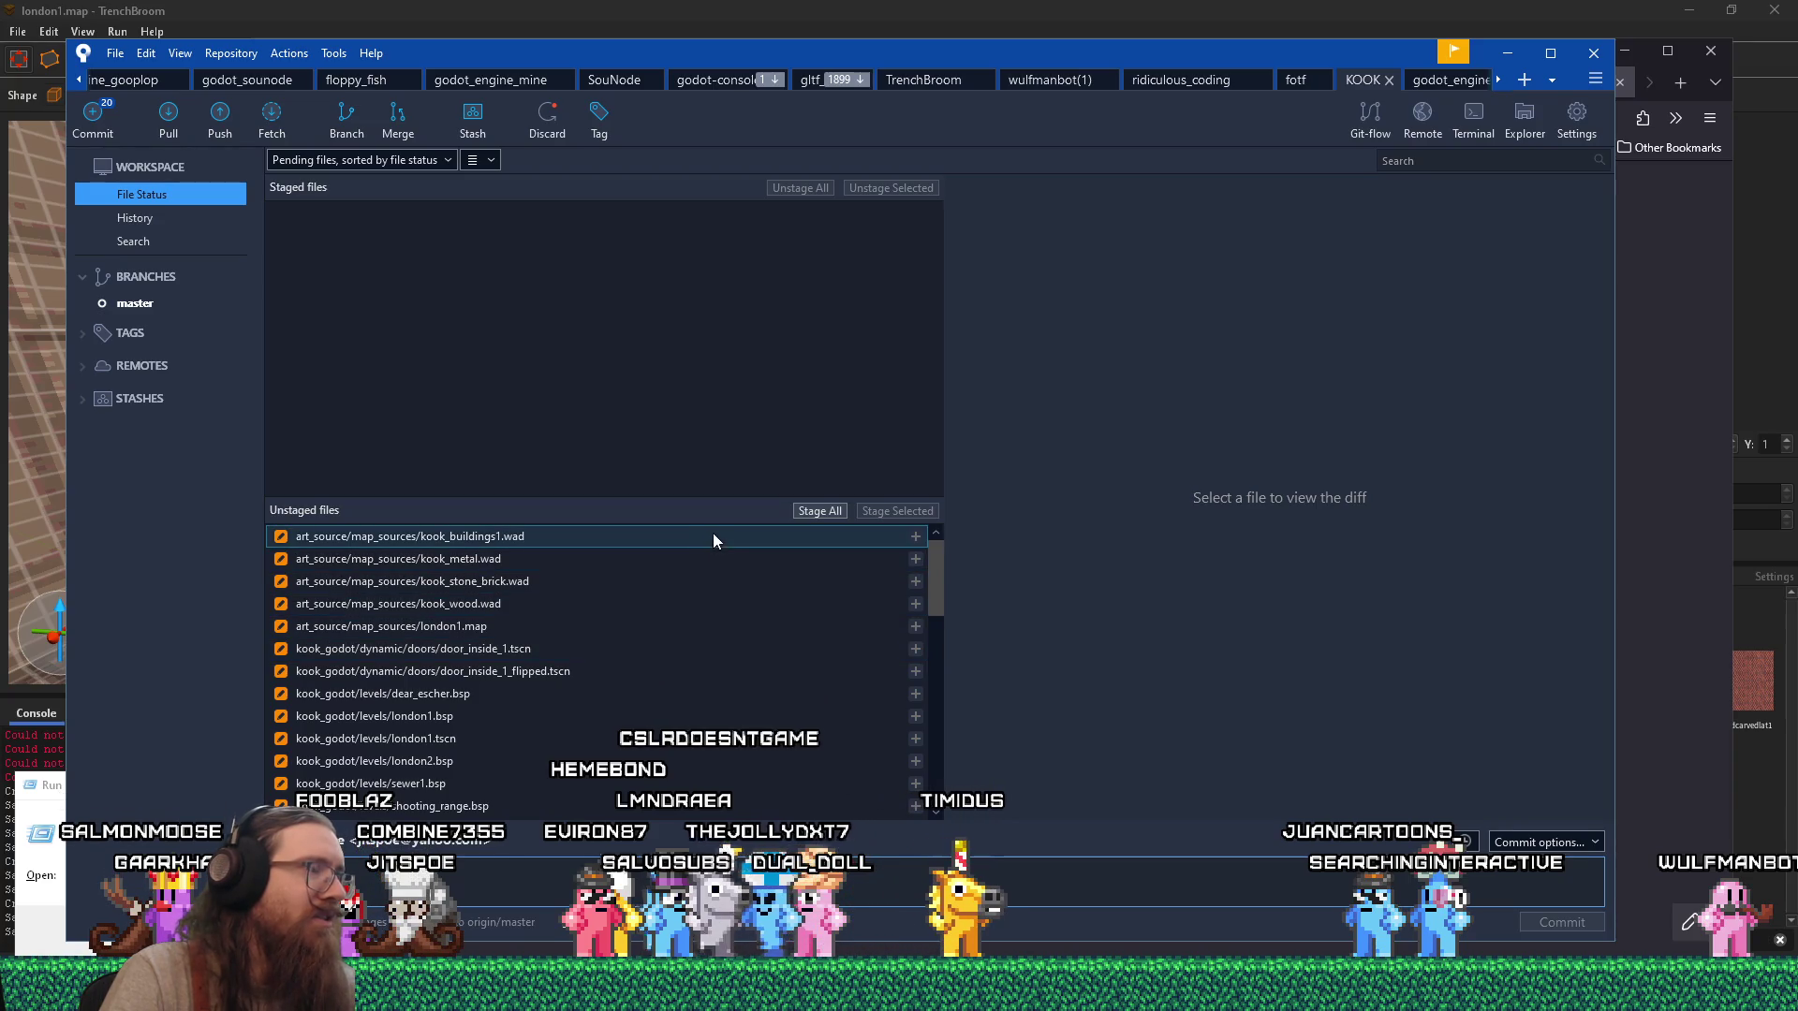
scroll(711, 562, "down", 1)
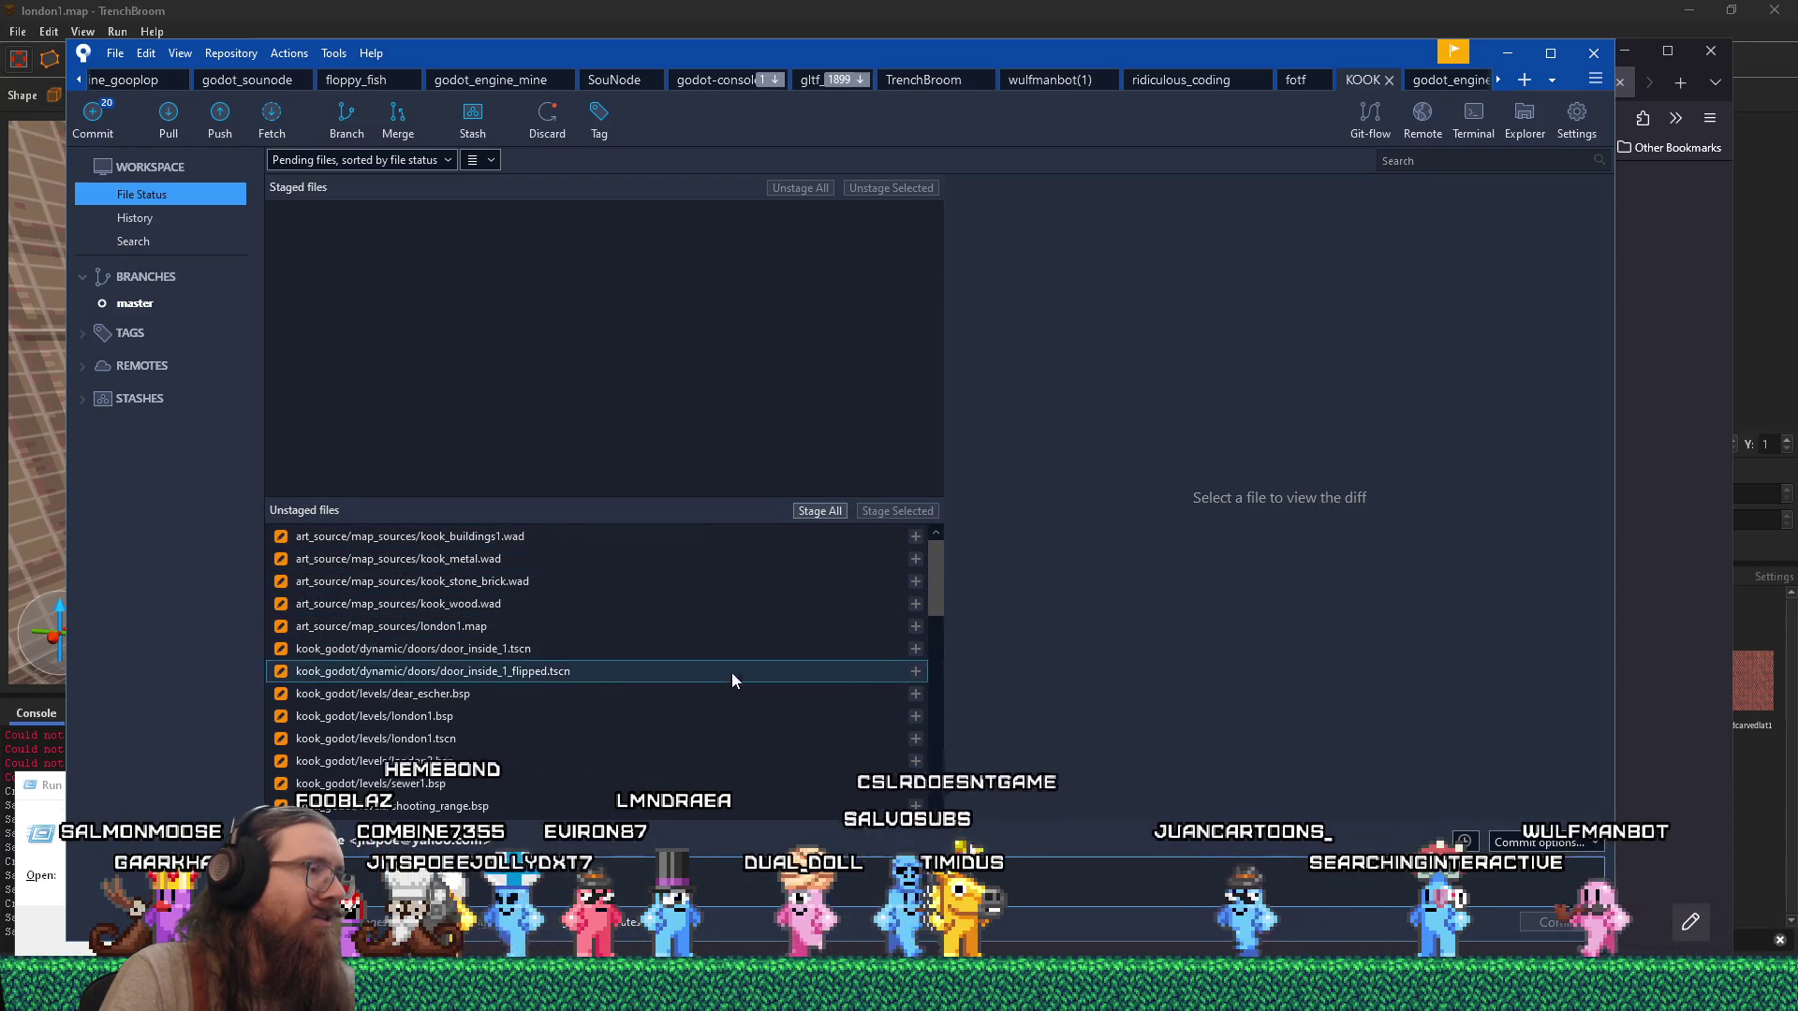
scroll(738, 748, "down", 2)
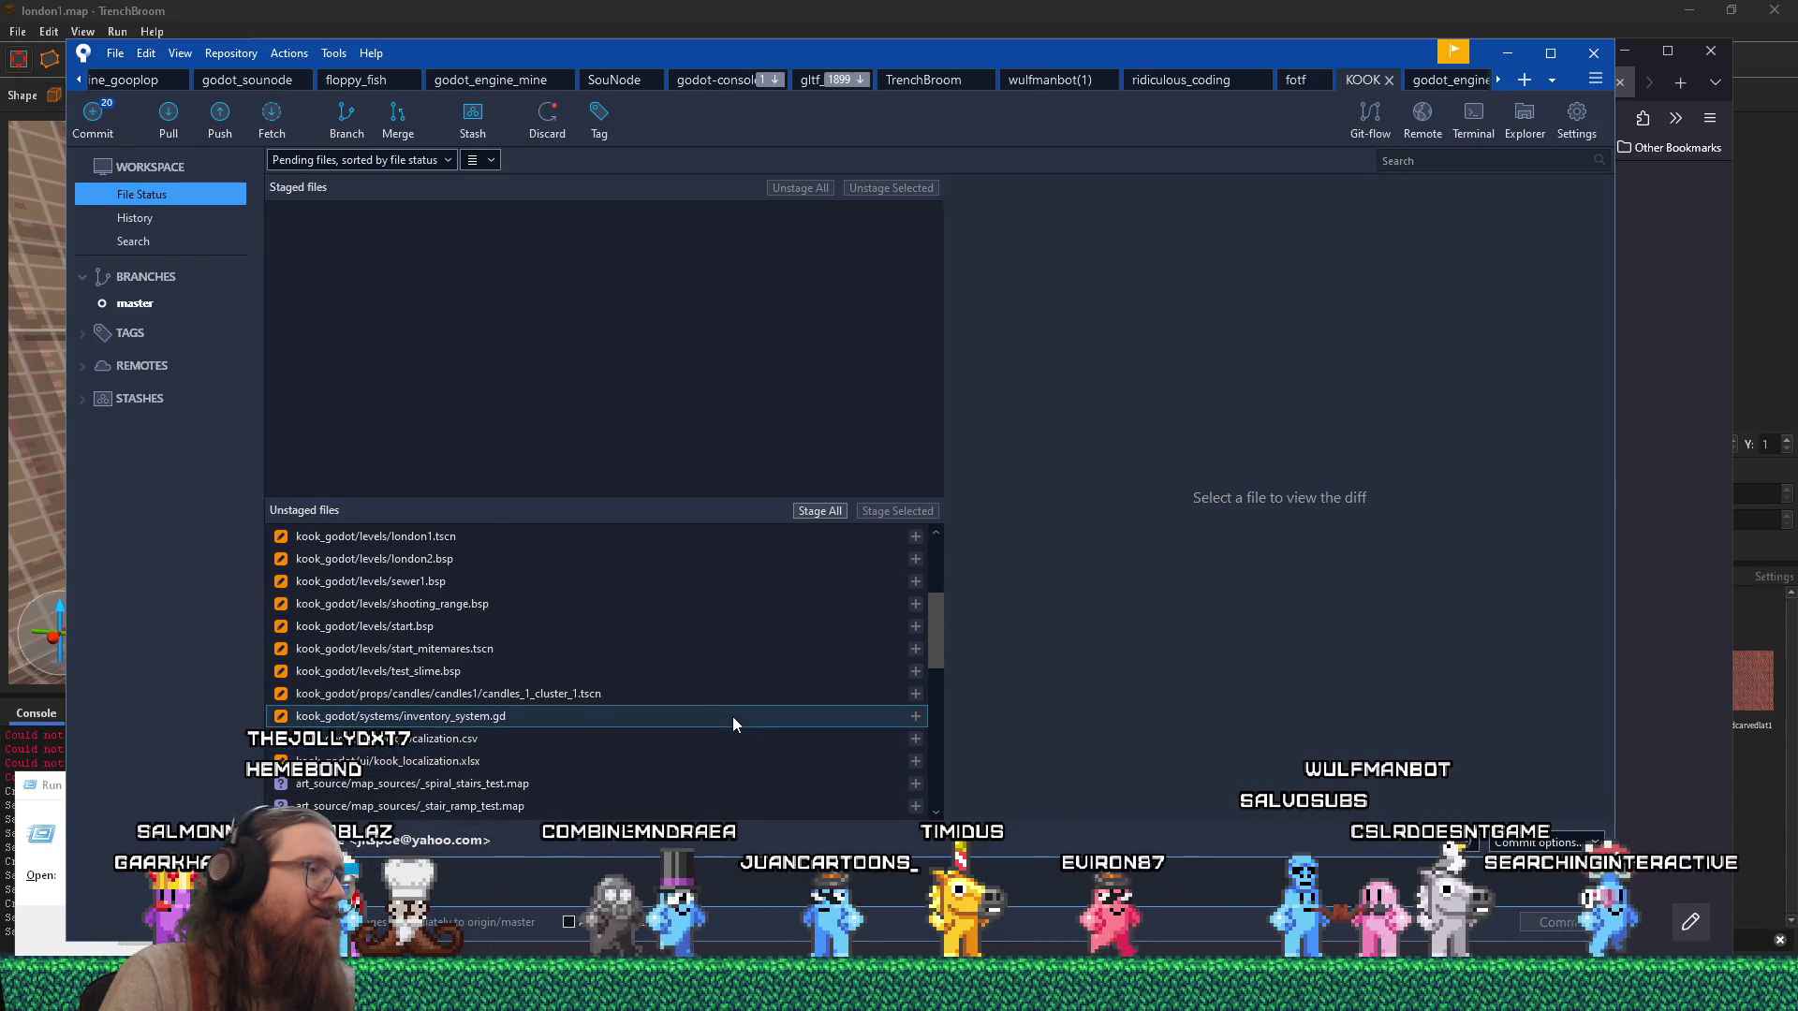
left_click(736, 704)
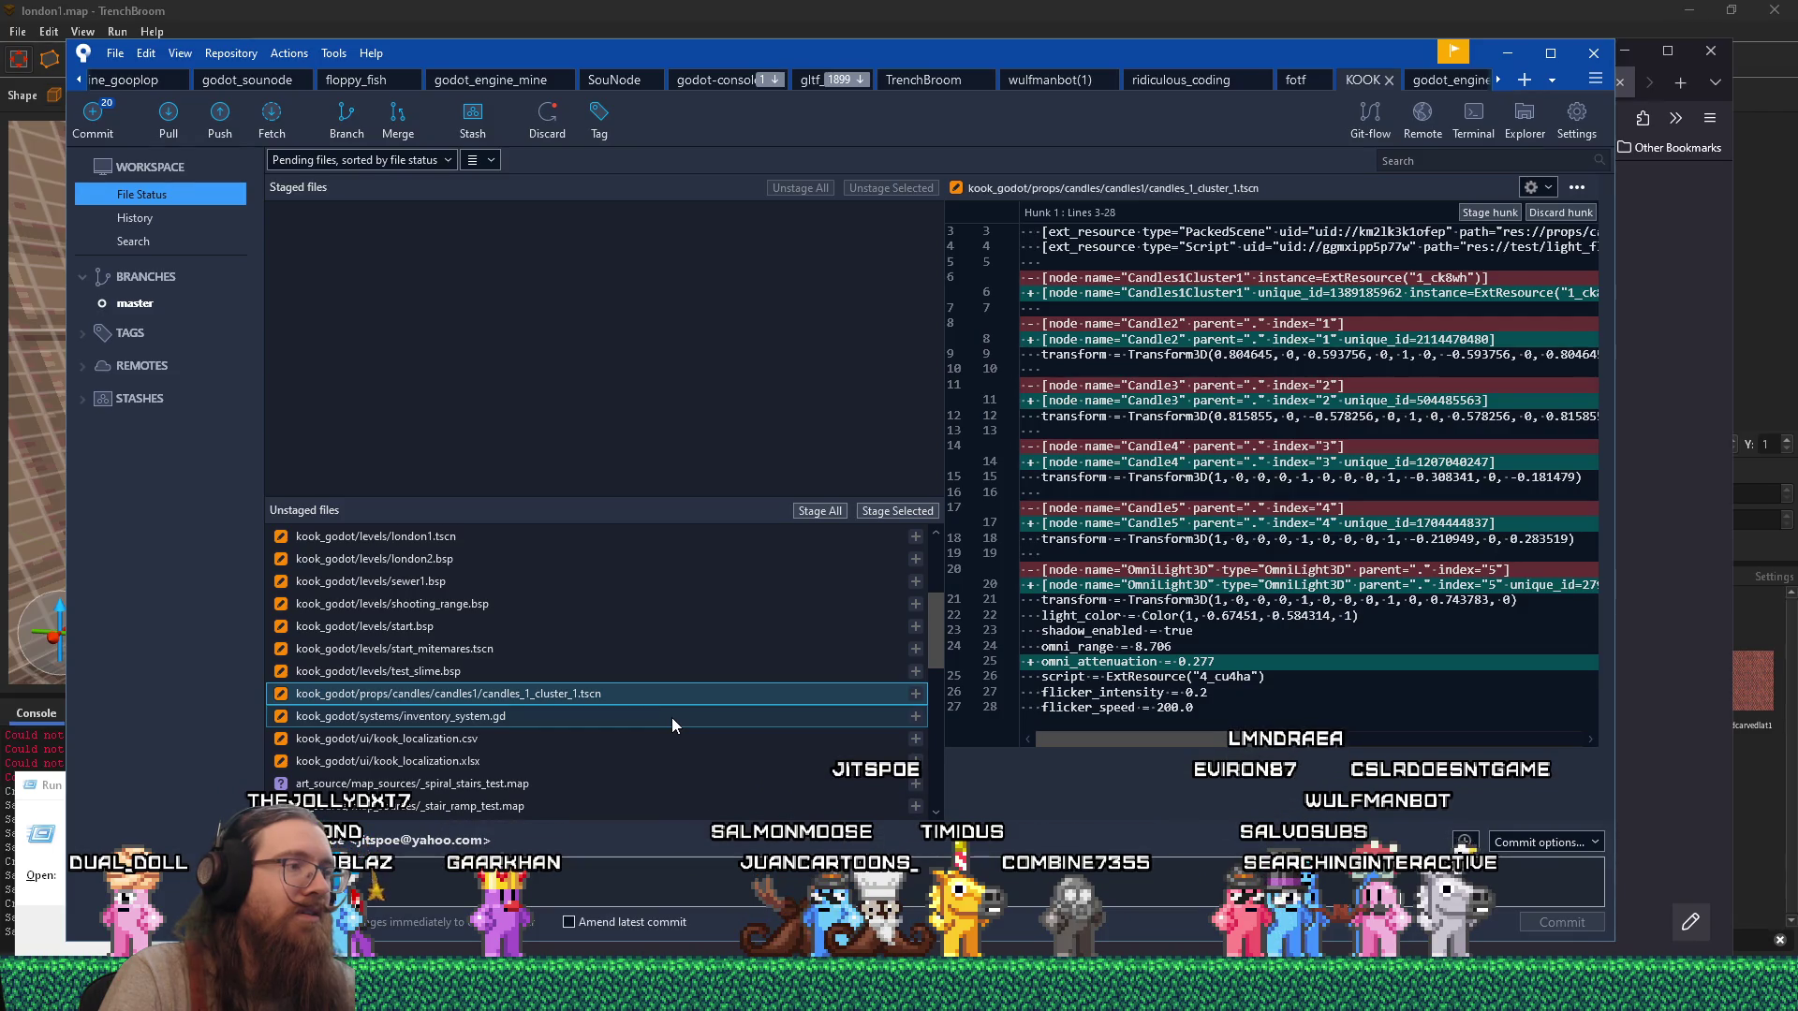
left_click(671, 717)
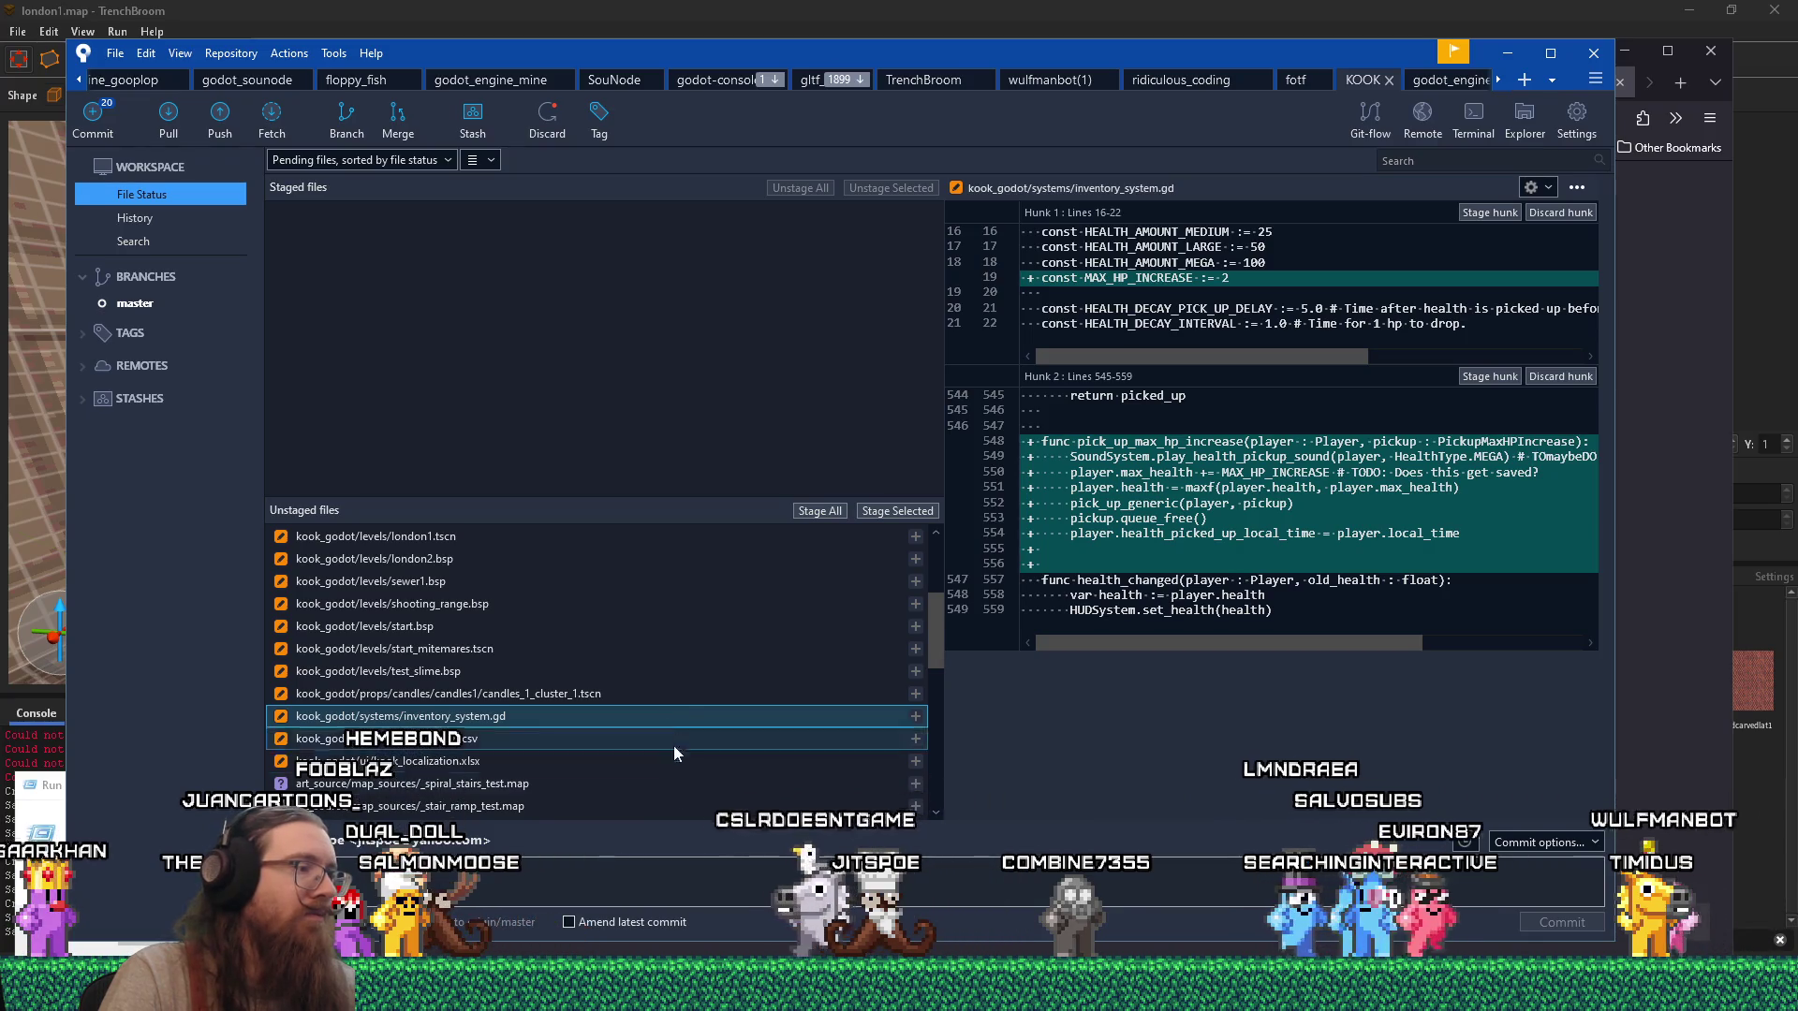
mouse_move(899, 994)
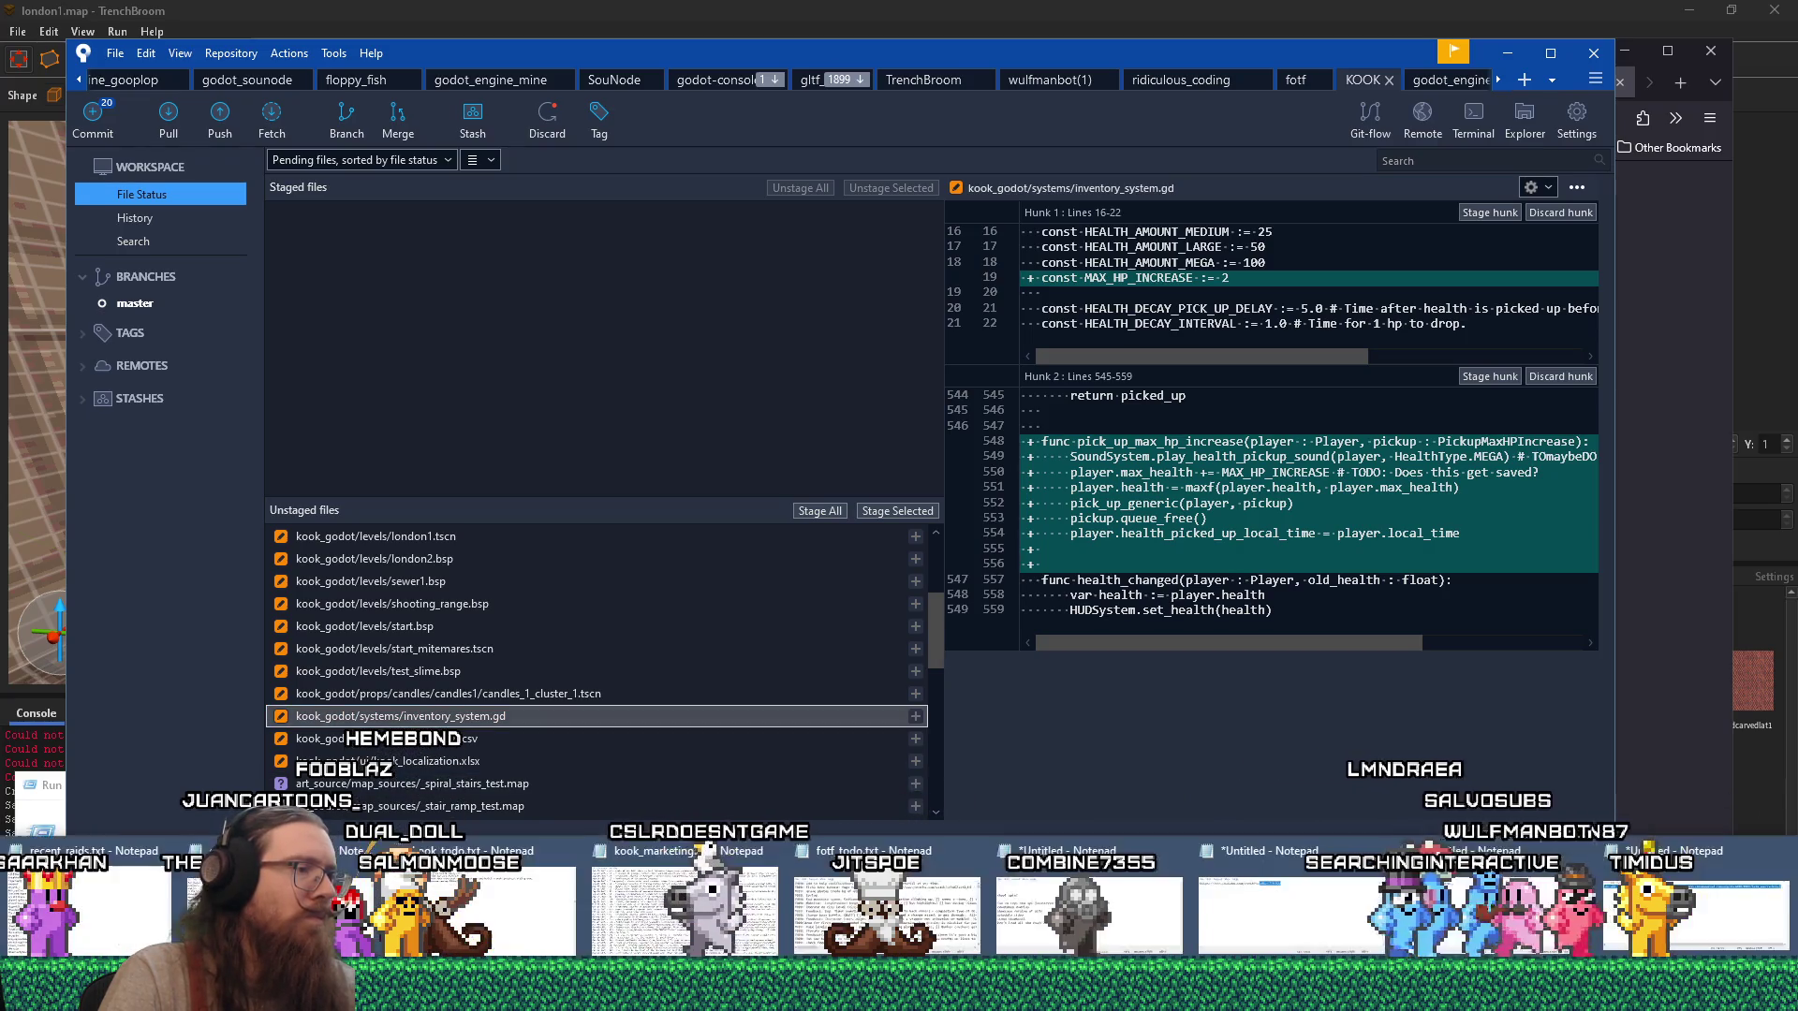
In kook_todo.txt, find the Pickups section and edit the Health pickups estimate to 1.7 days.
left_click(521, 932)
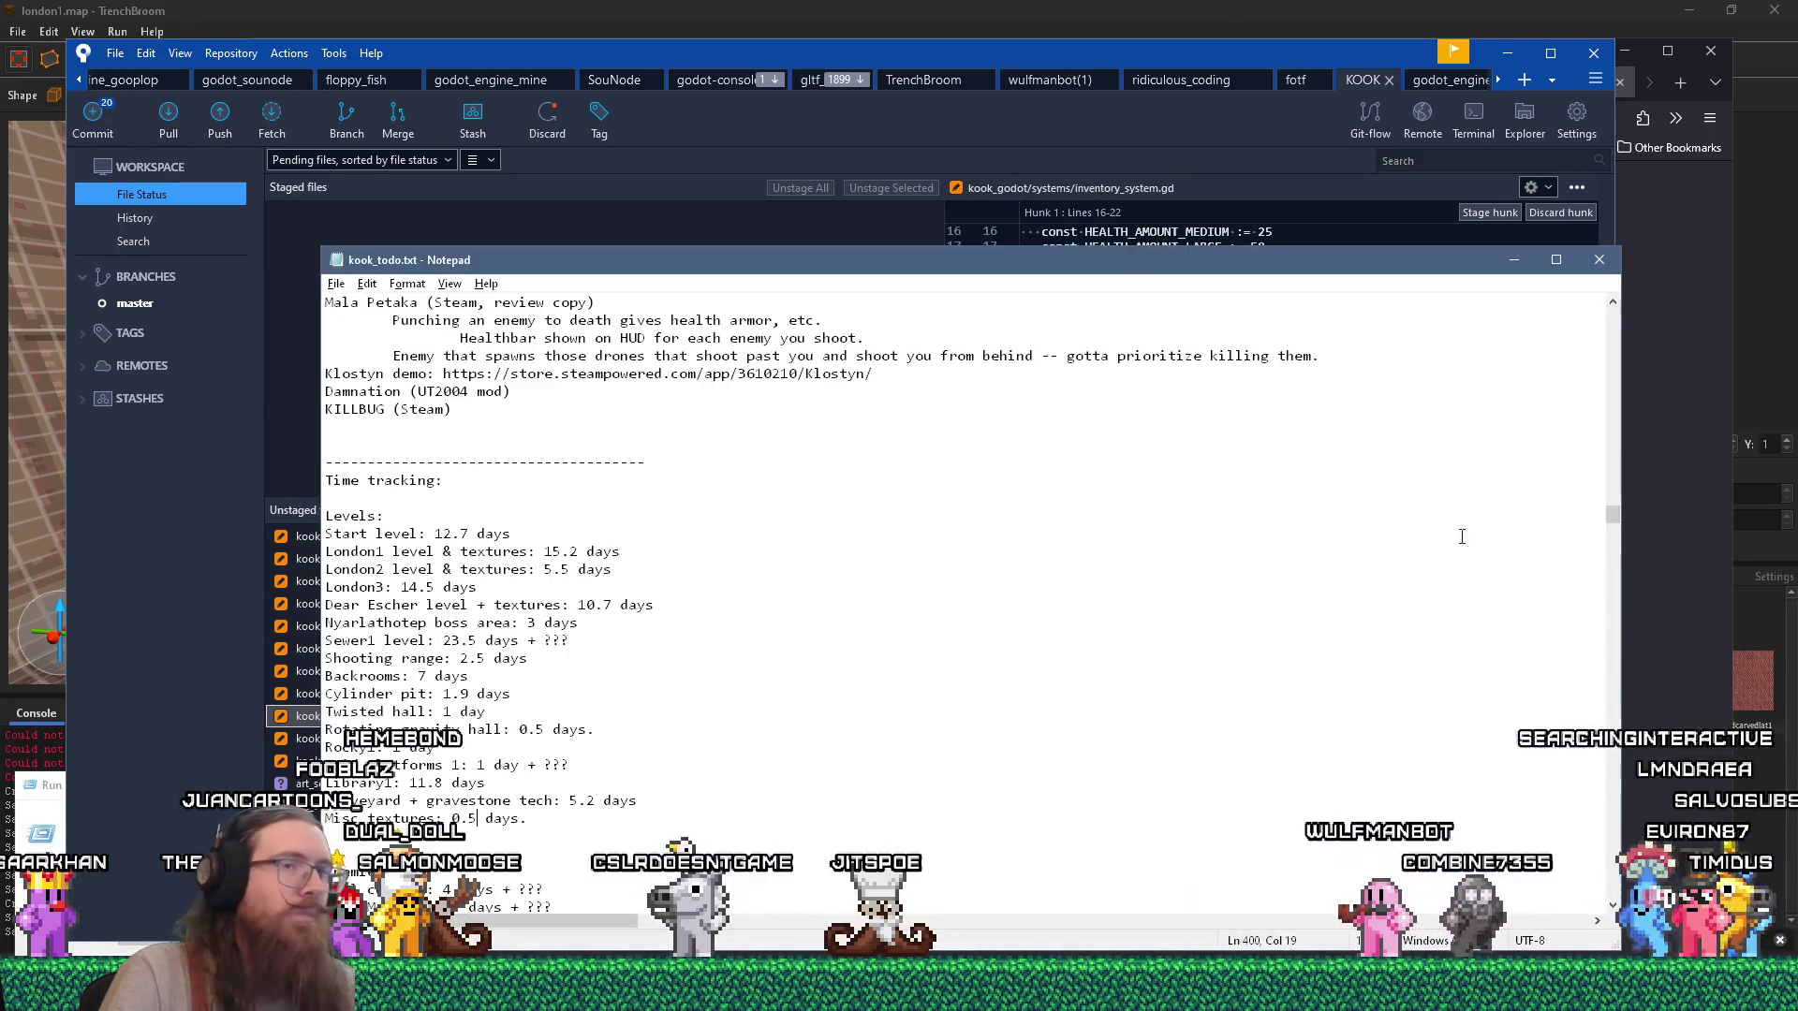
left_click_drag(1617, 515, 1617, 429)
left_click_drag(325, 427, 1367, 427)
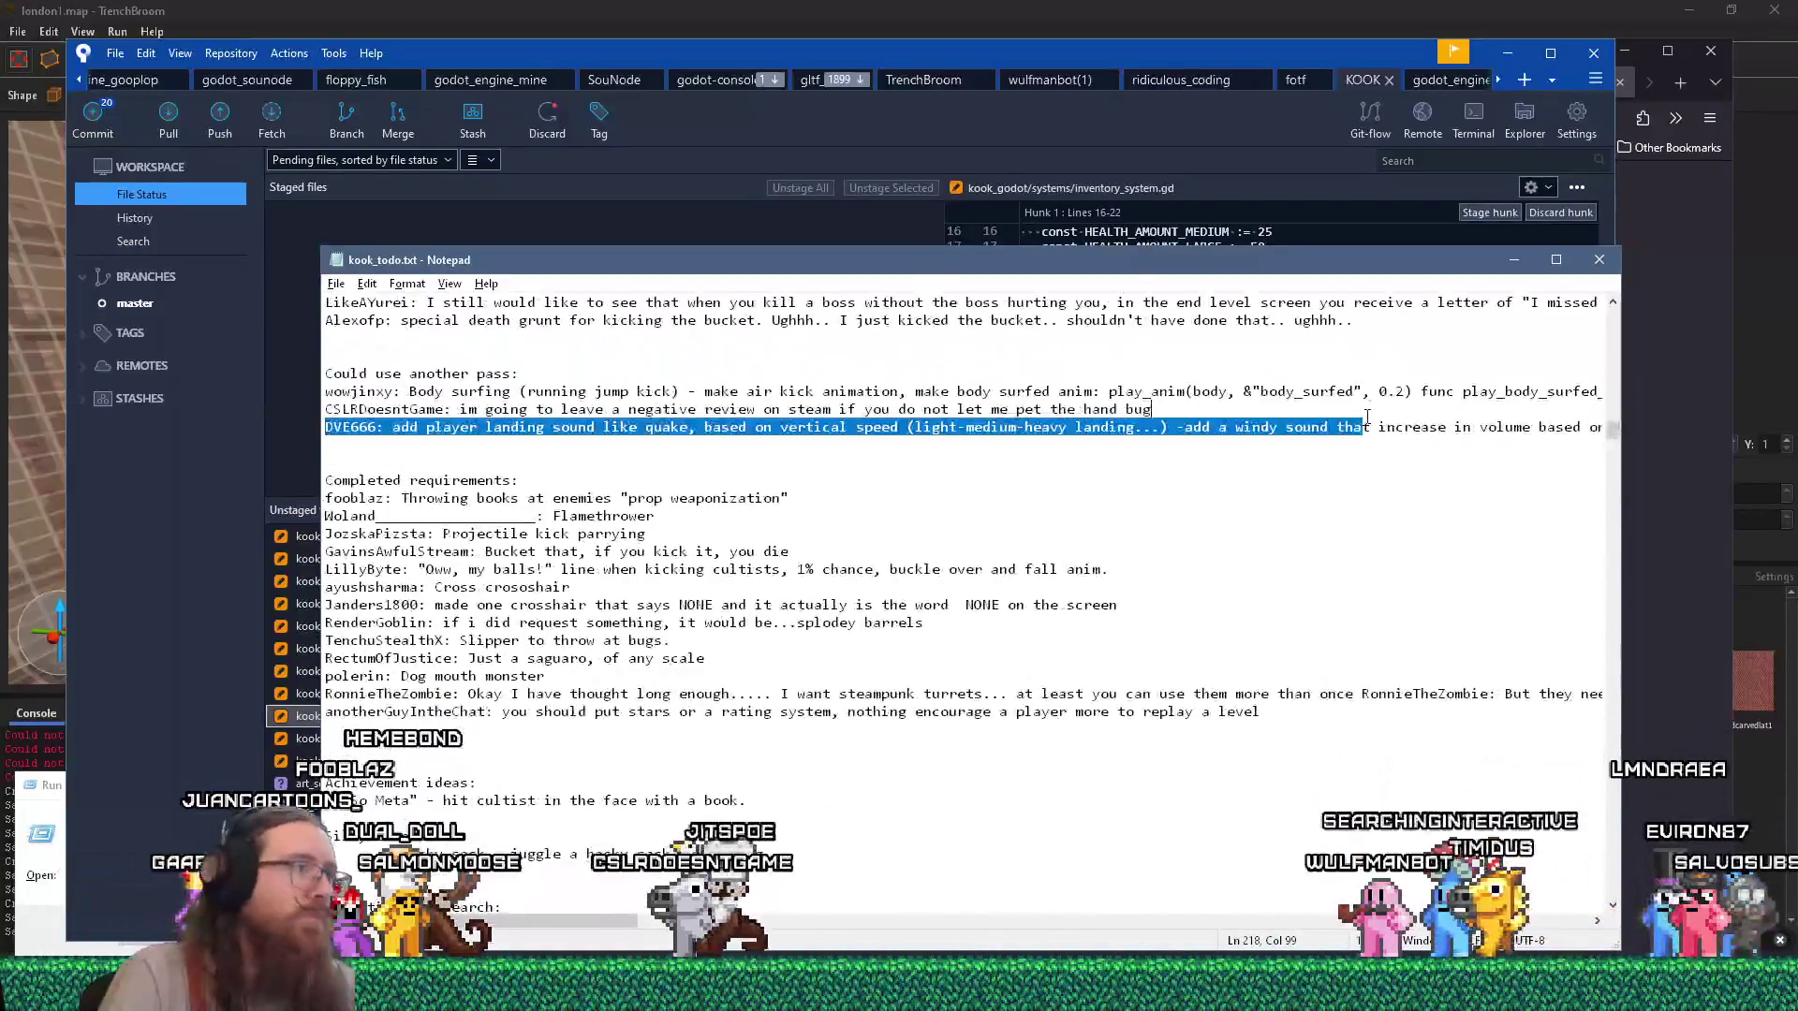
key("ctrl+f")
type("pick")
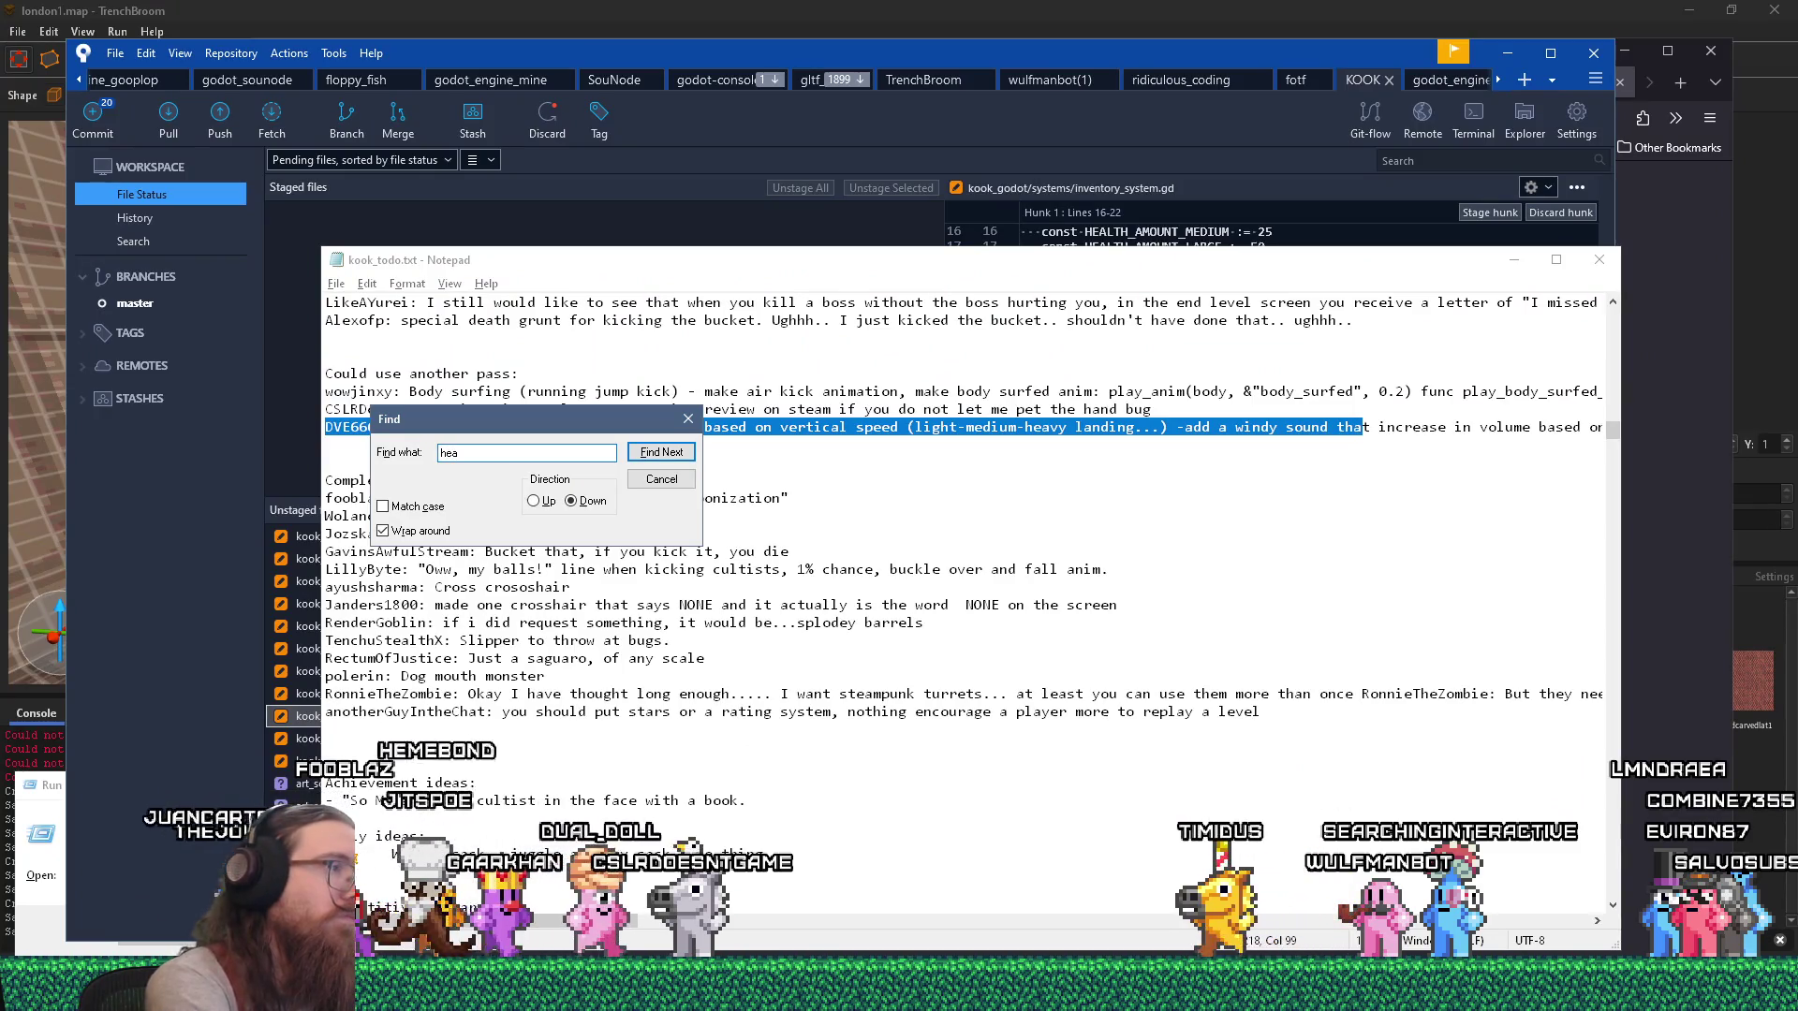
key("Return")
key("Escape")
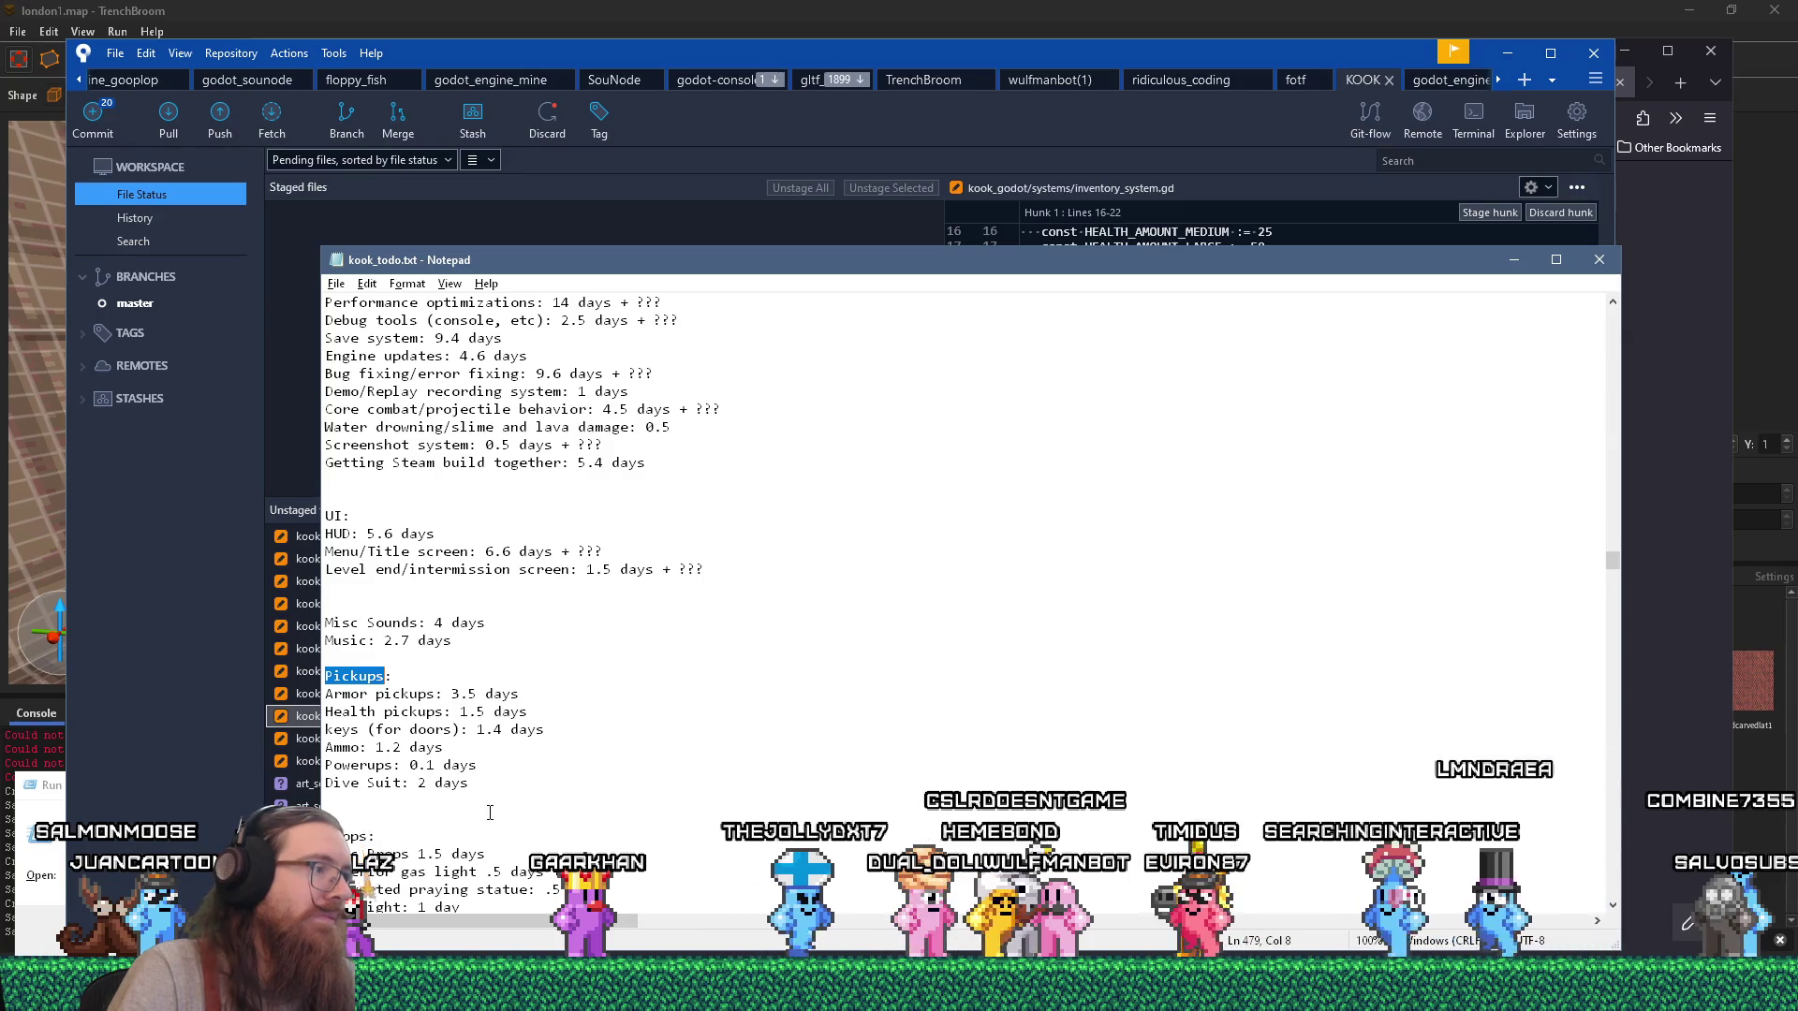
left_click(500, 785)
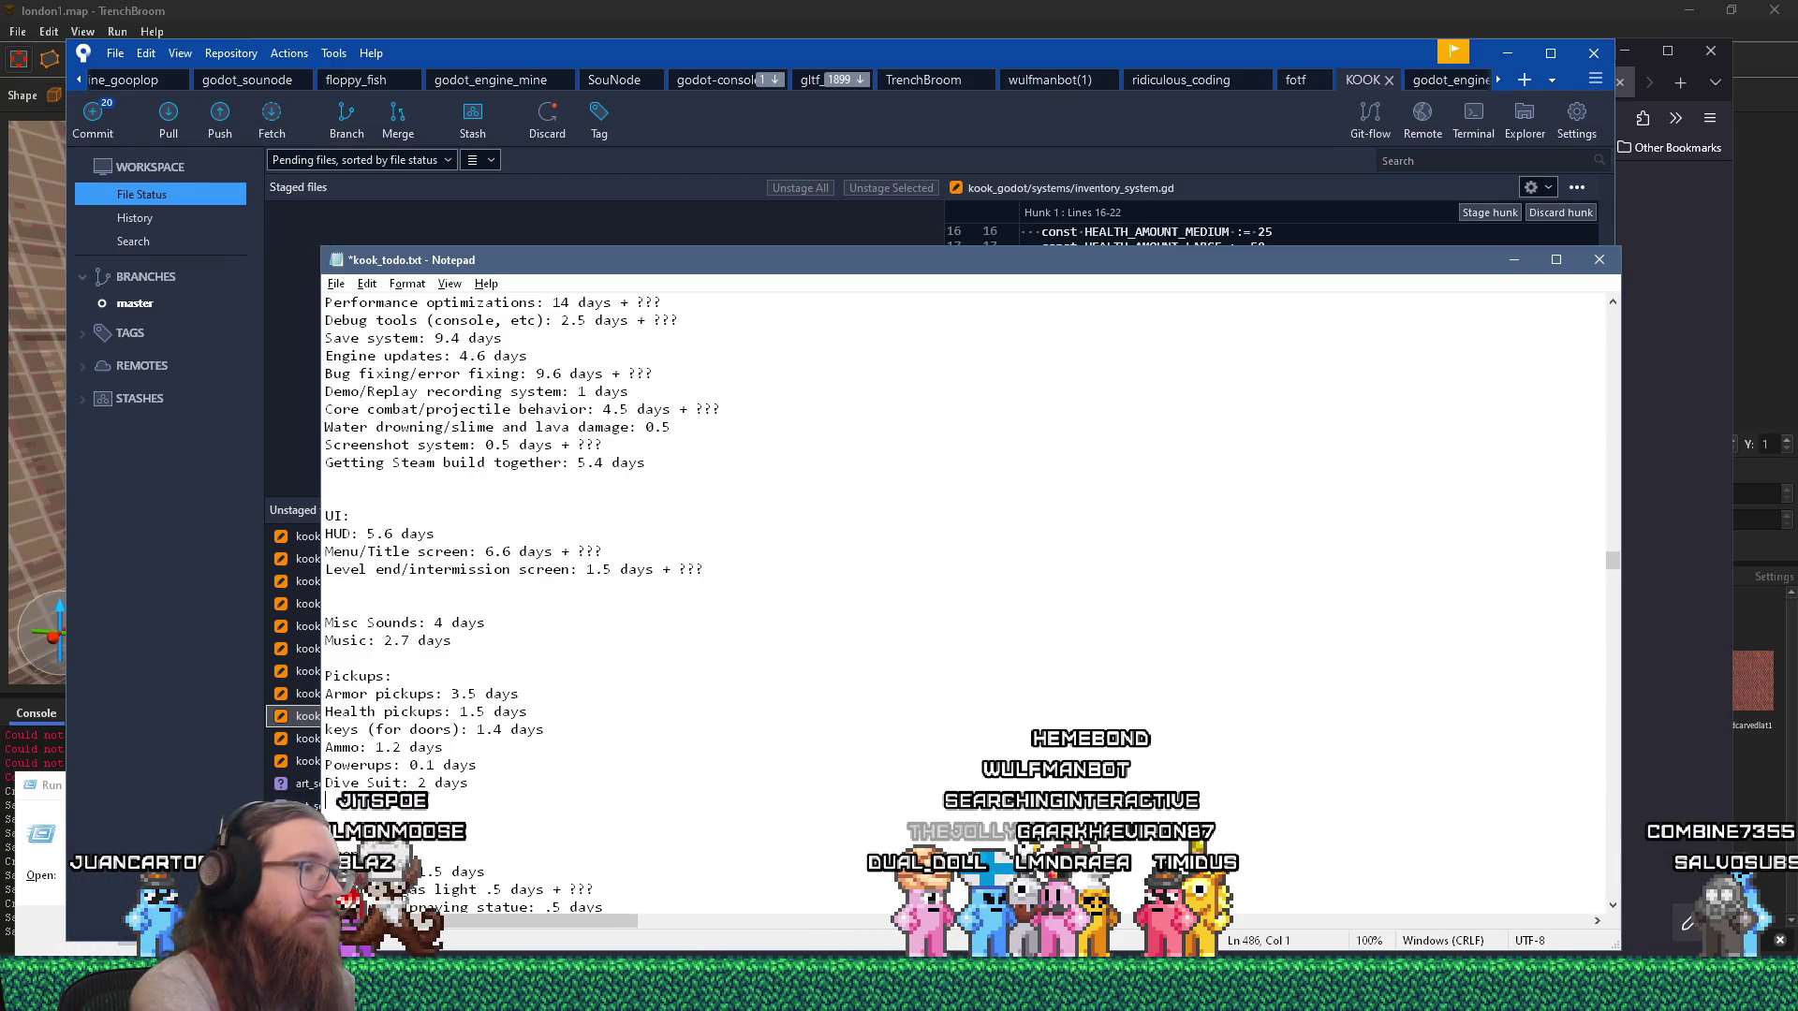
key("Up")
key("Up")
key("Up")
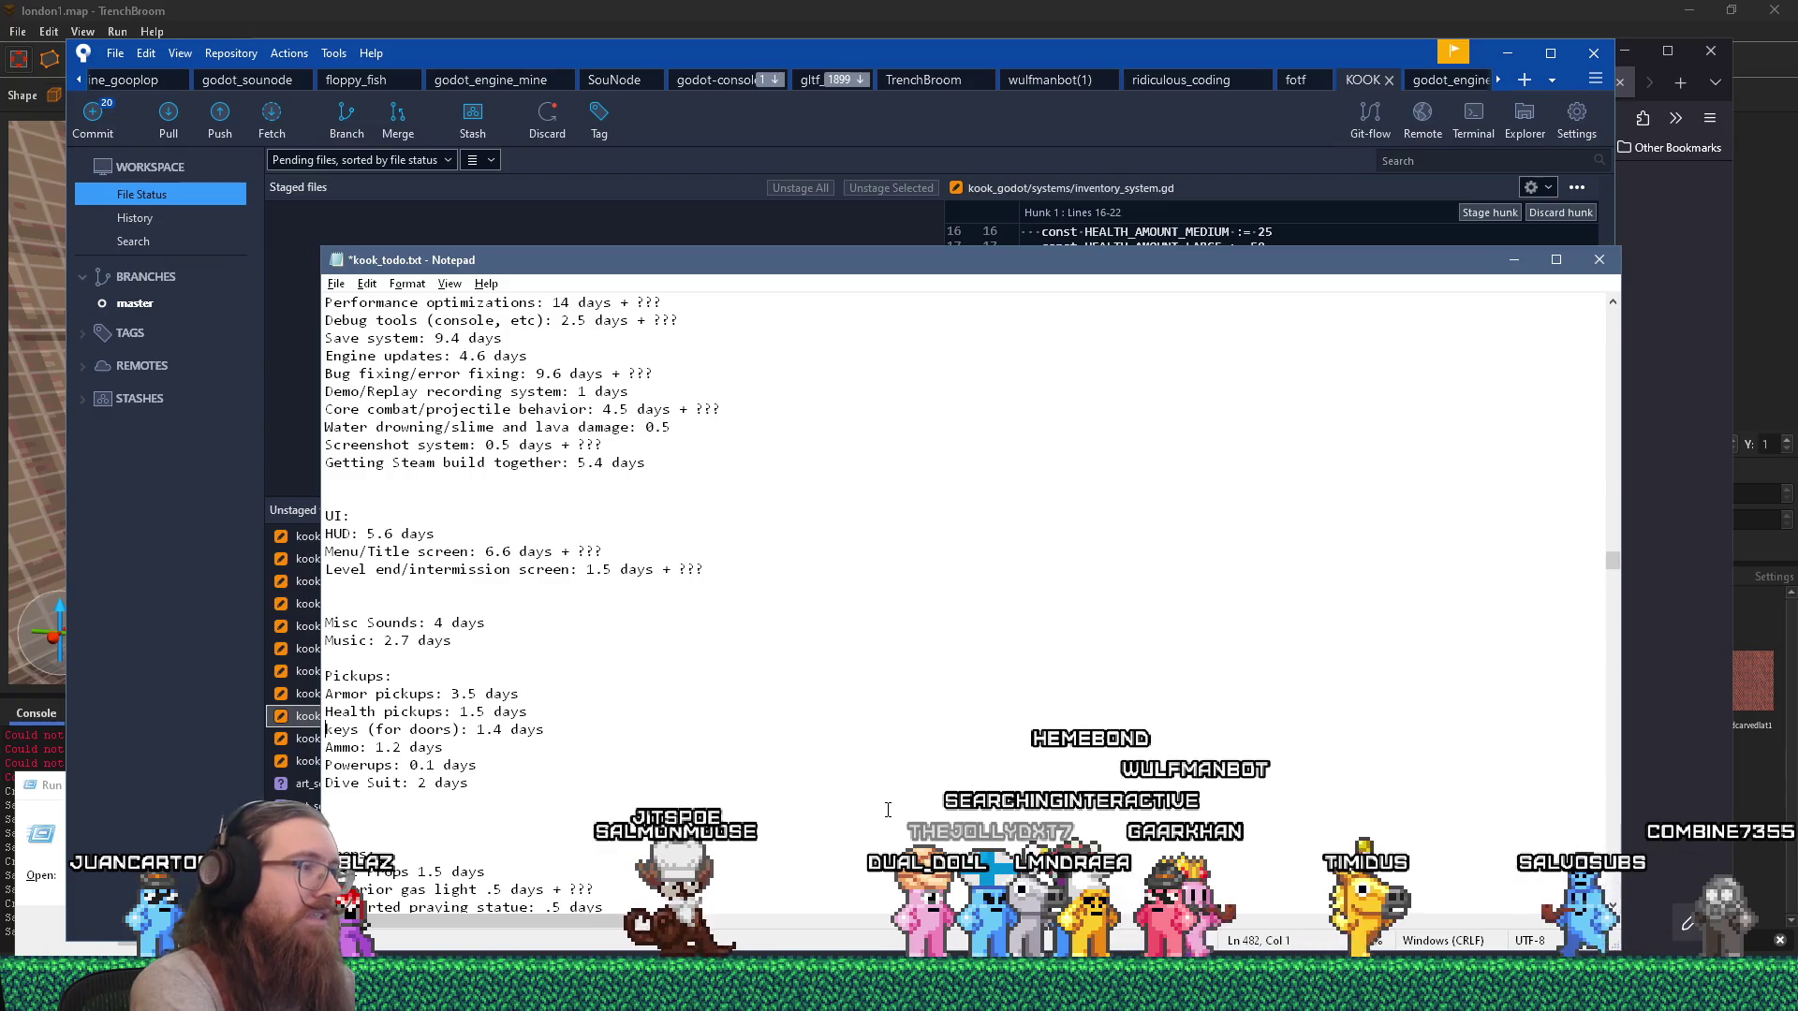
key("Left")
key("Left")
key("Left")
key("shift+Left")
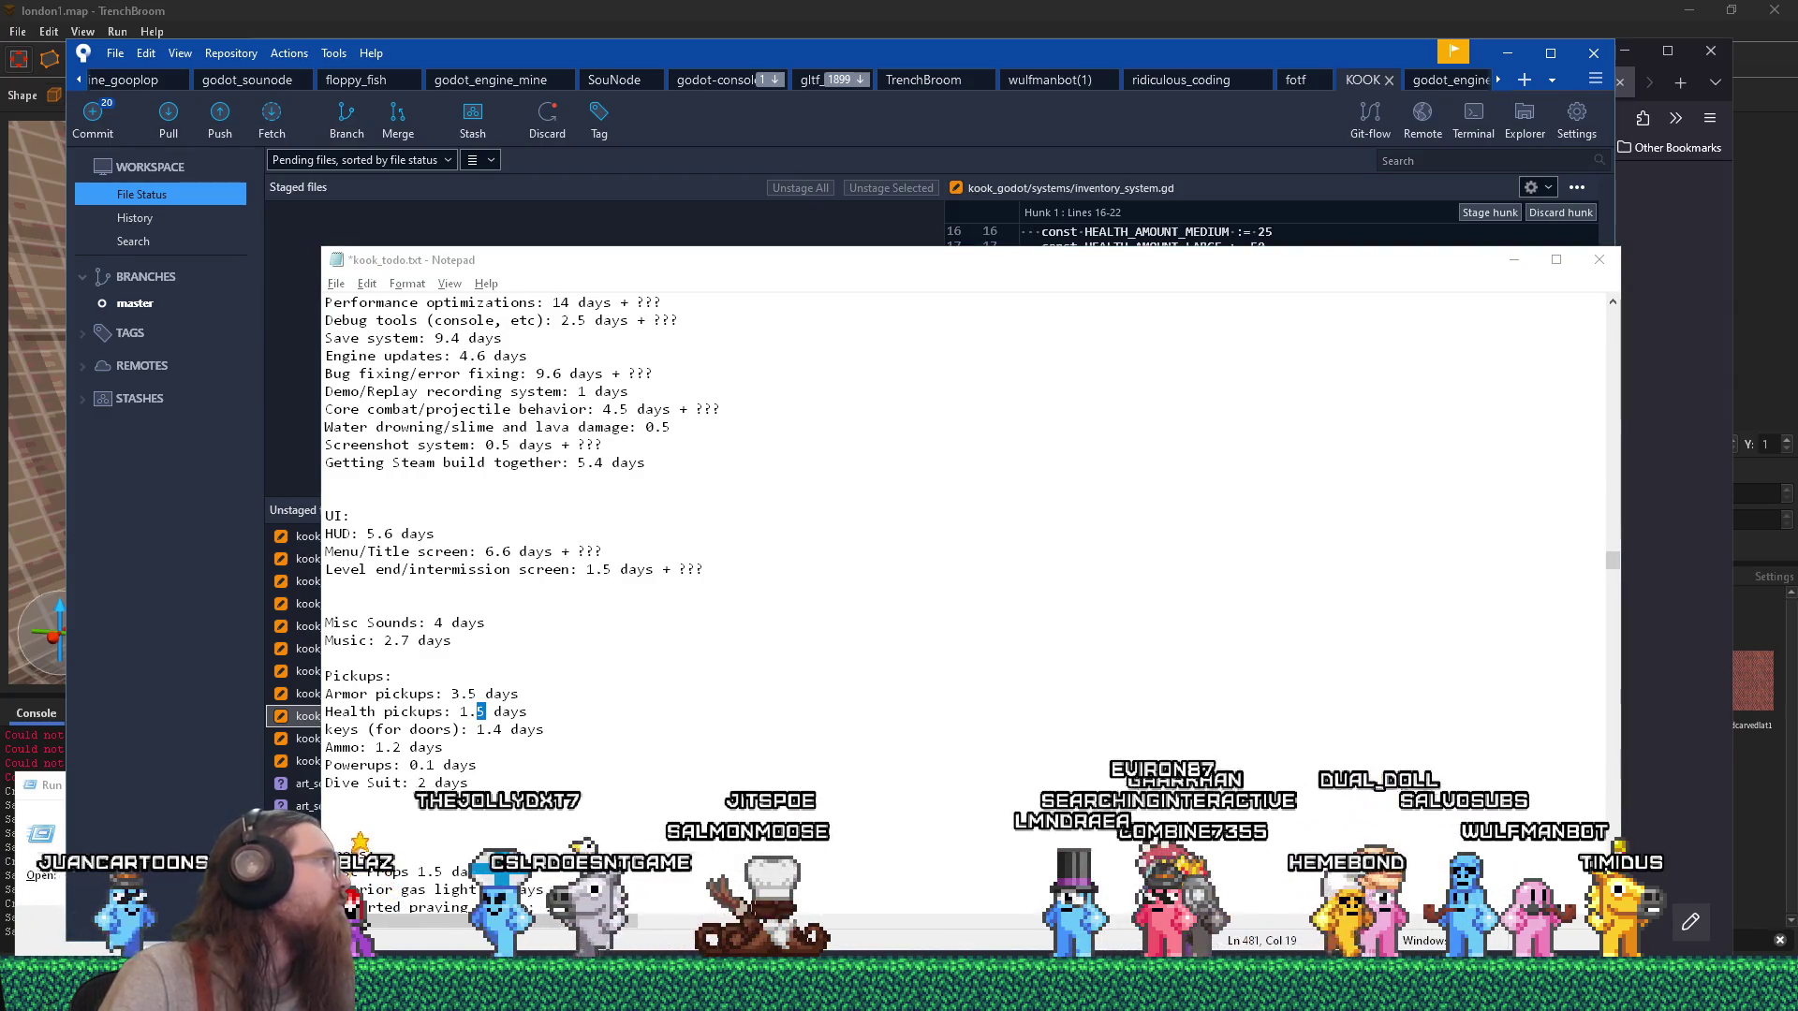
Find the London1 level & textures entry and update it to 15.4 days.
left_click_drag(892, 263, 888, 201)
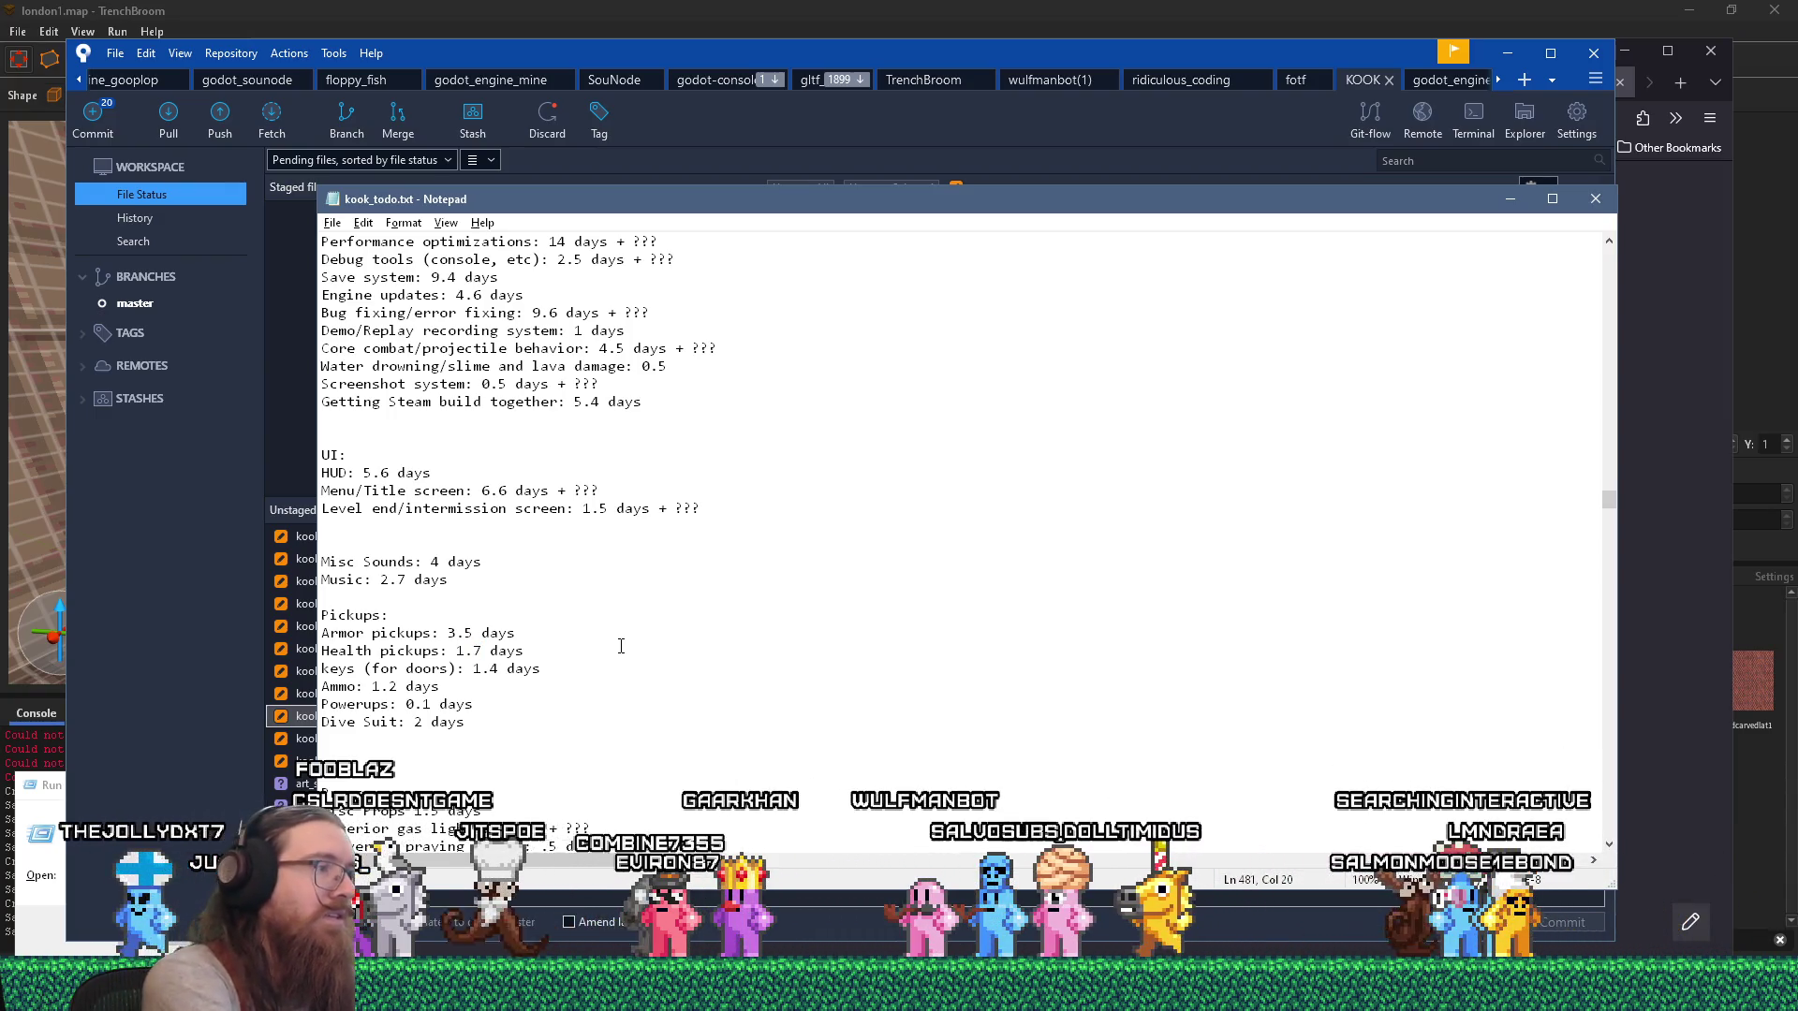
scroll(505, 732, "down", 5)
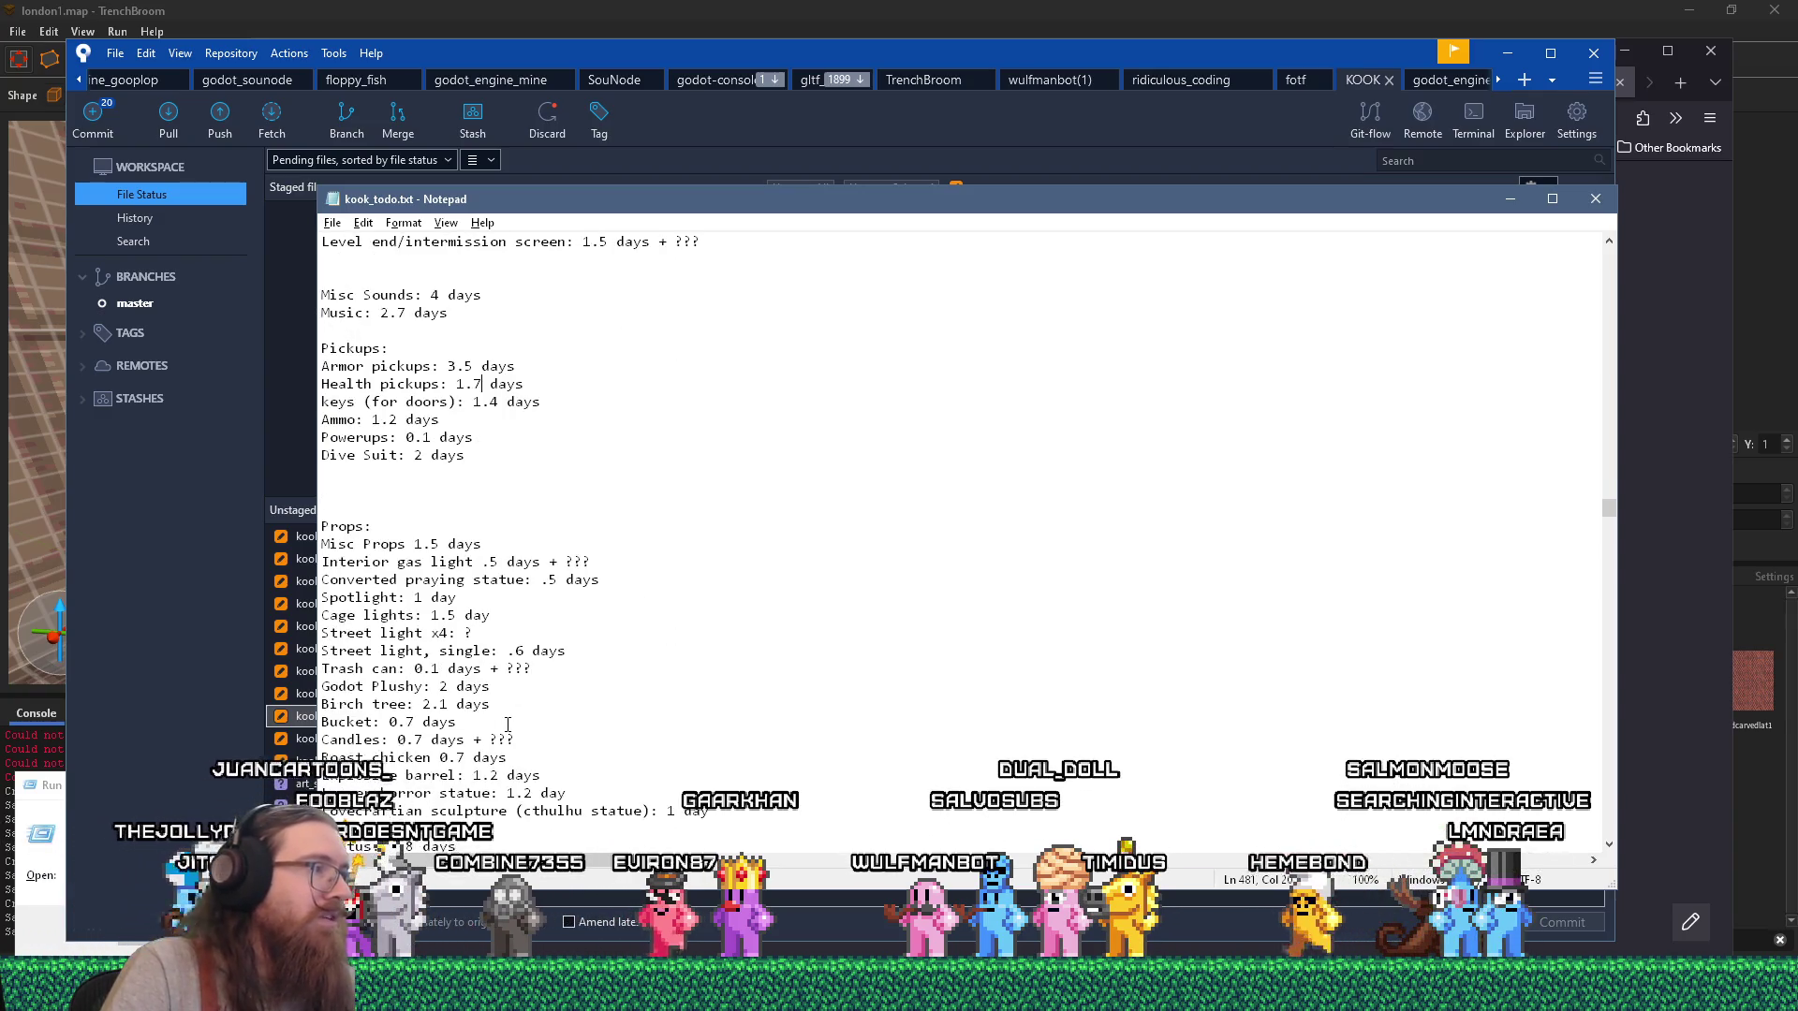
scroll(507, 724, "down", 5)
scroll(508, 721, "up", 15)
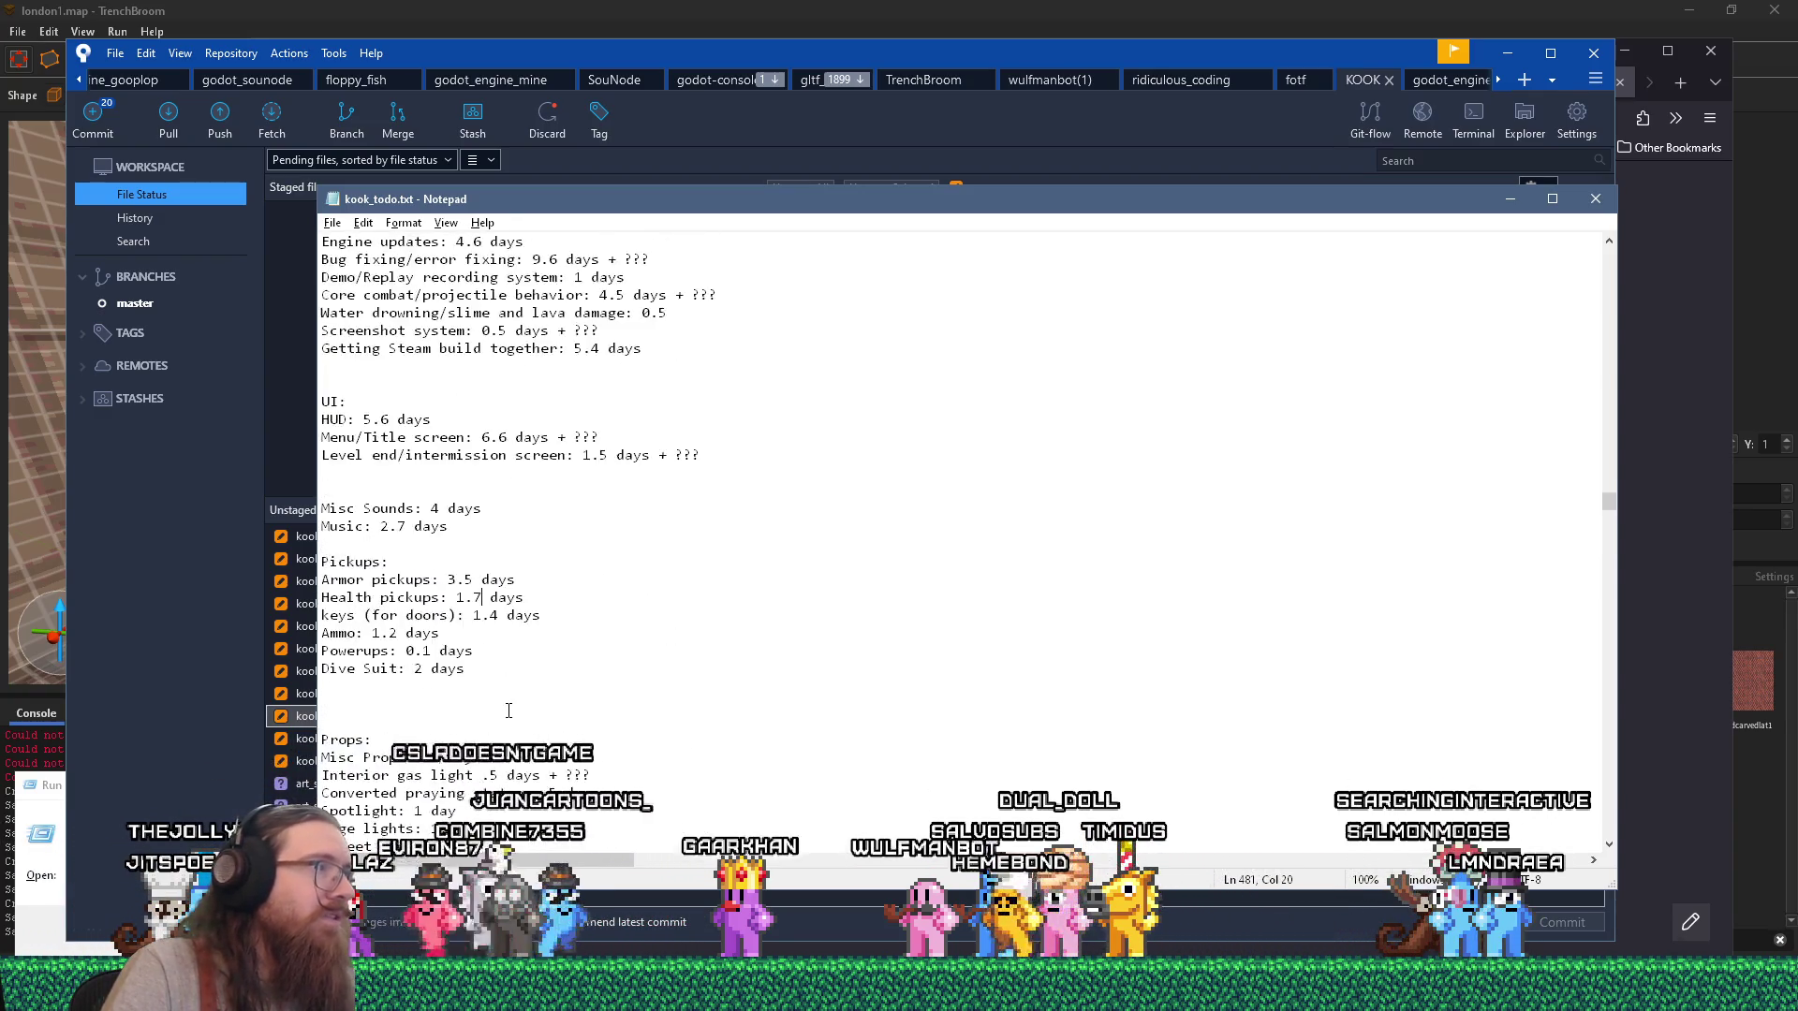
key("ctrl+f")
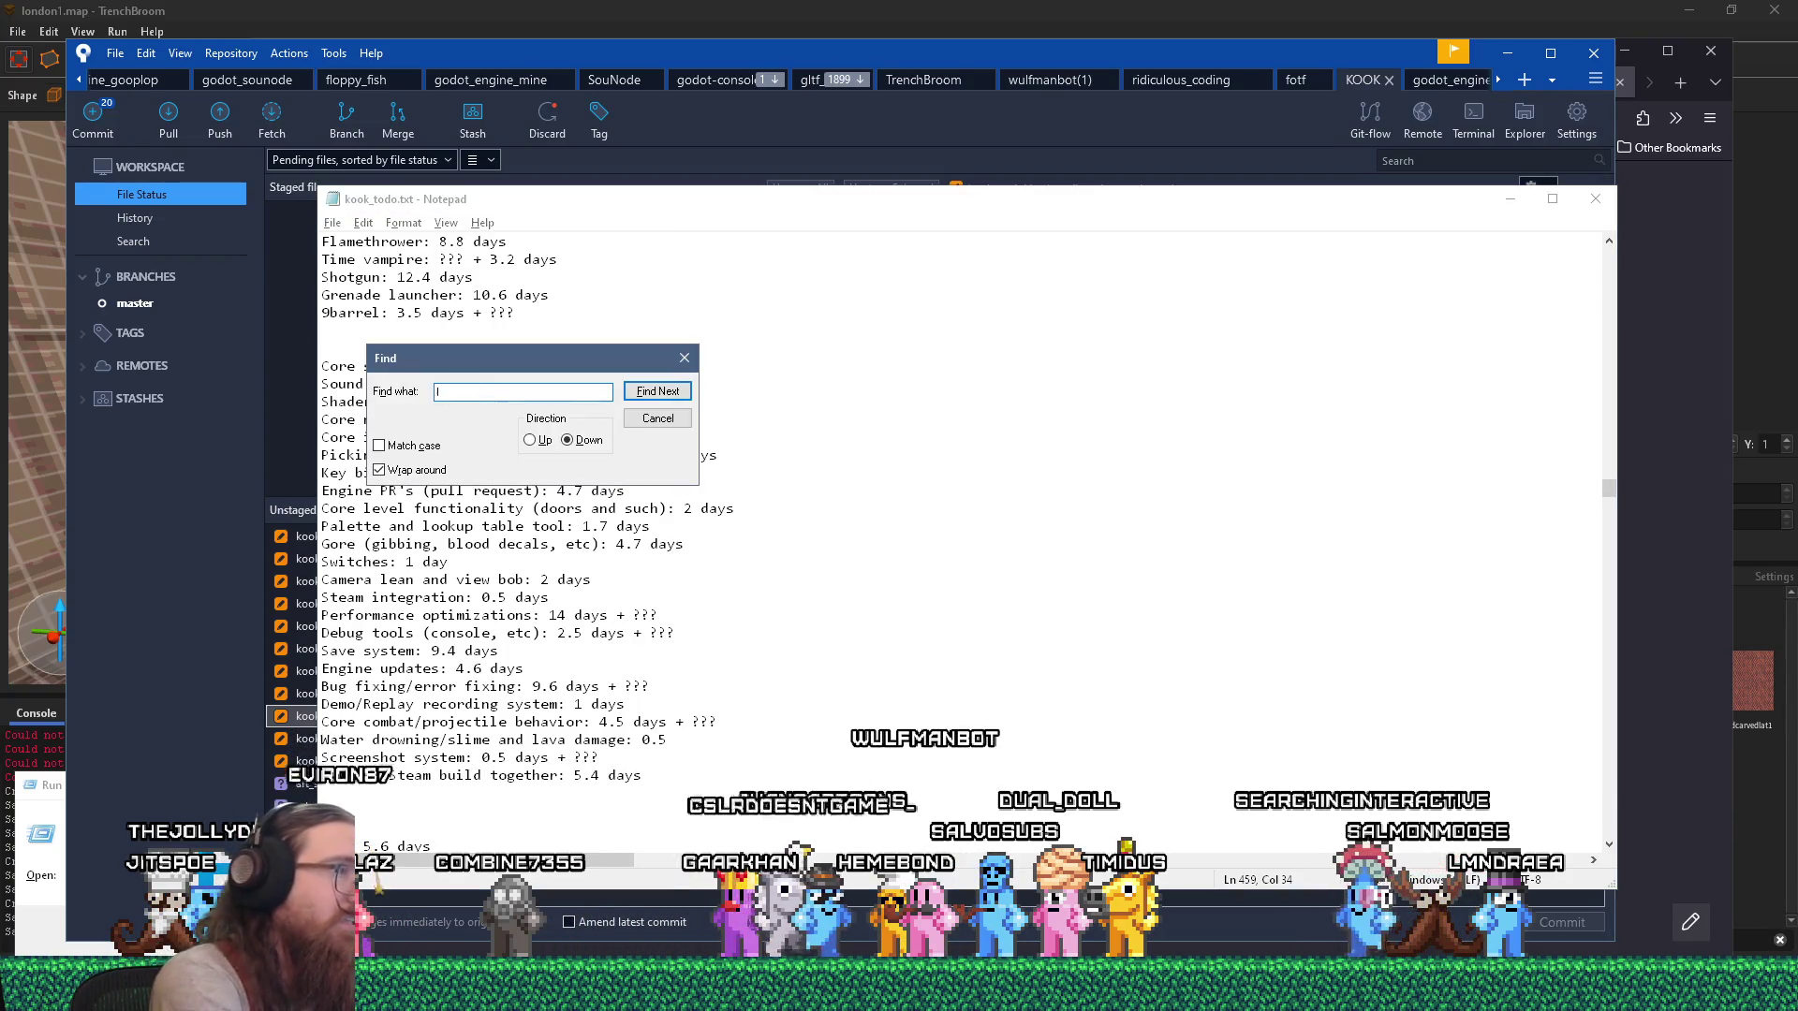
type("london1")
key("Return")
key("Escape")
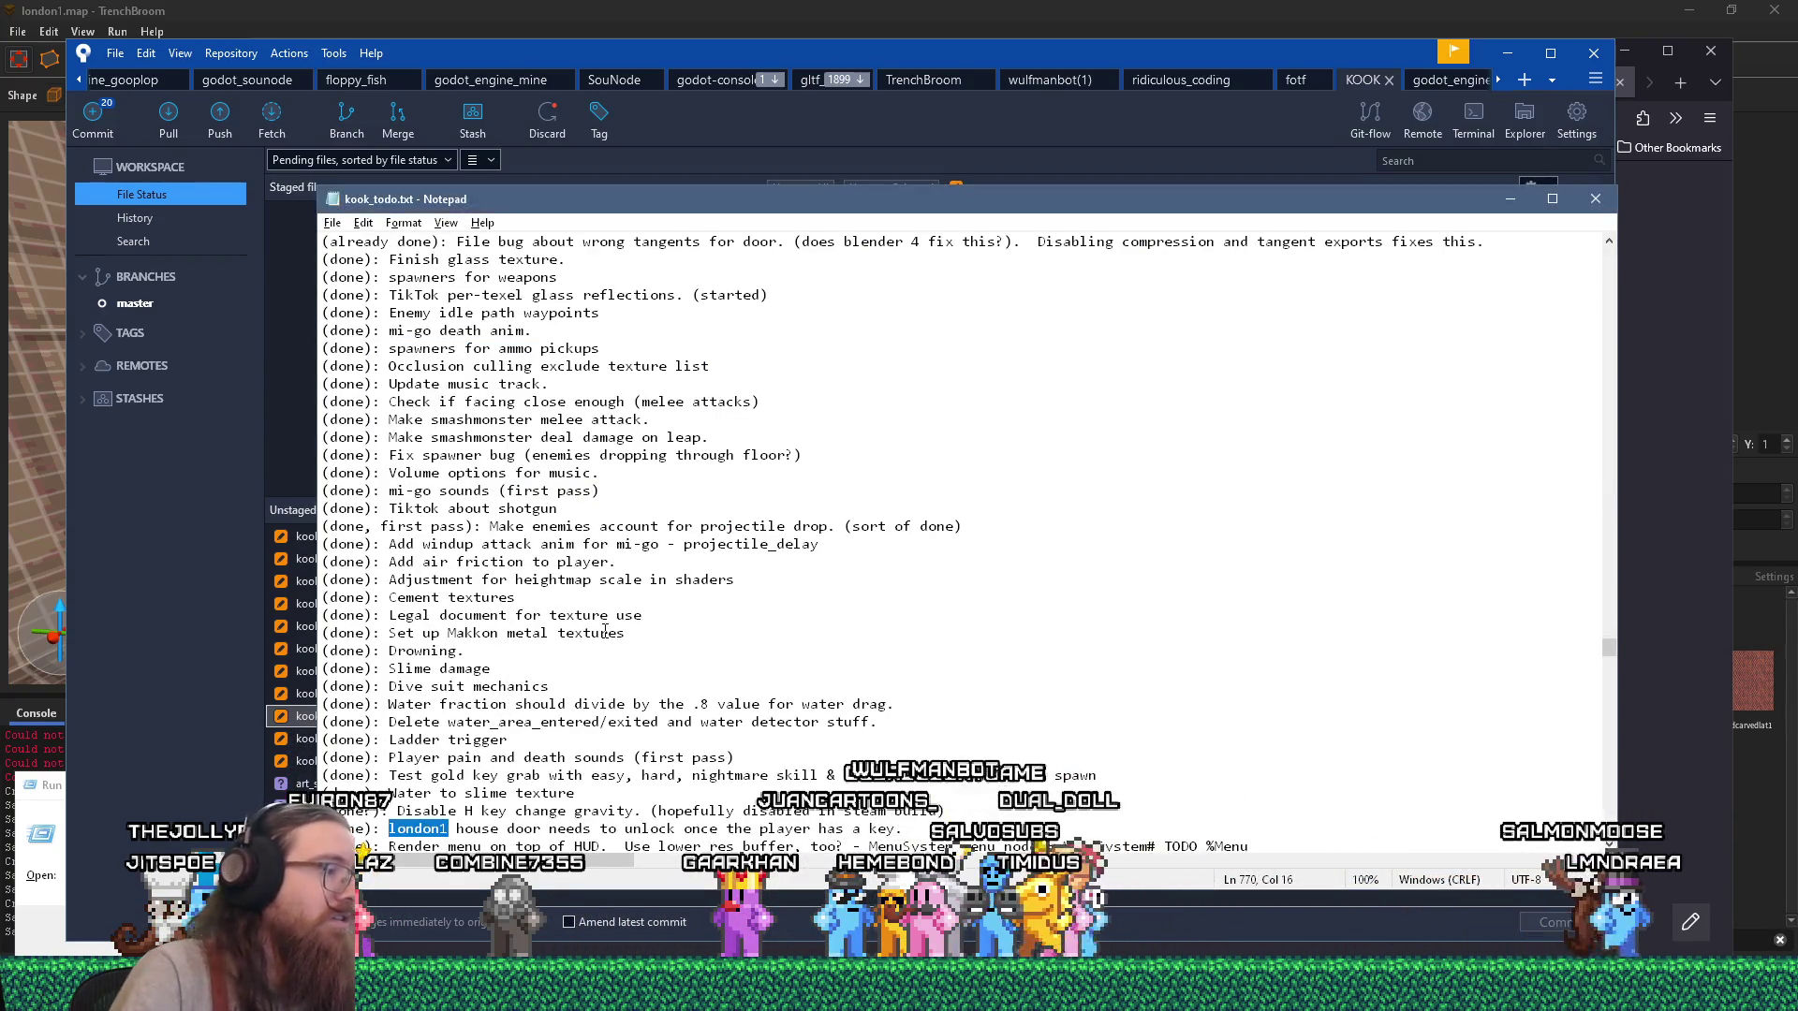
key("F3")
scroll(606, 632, "up", 3)
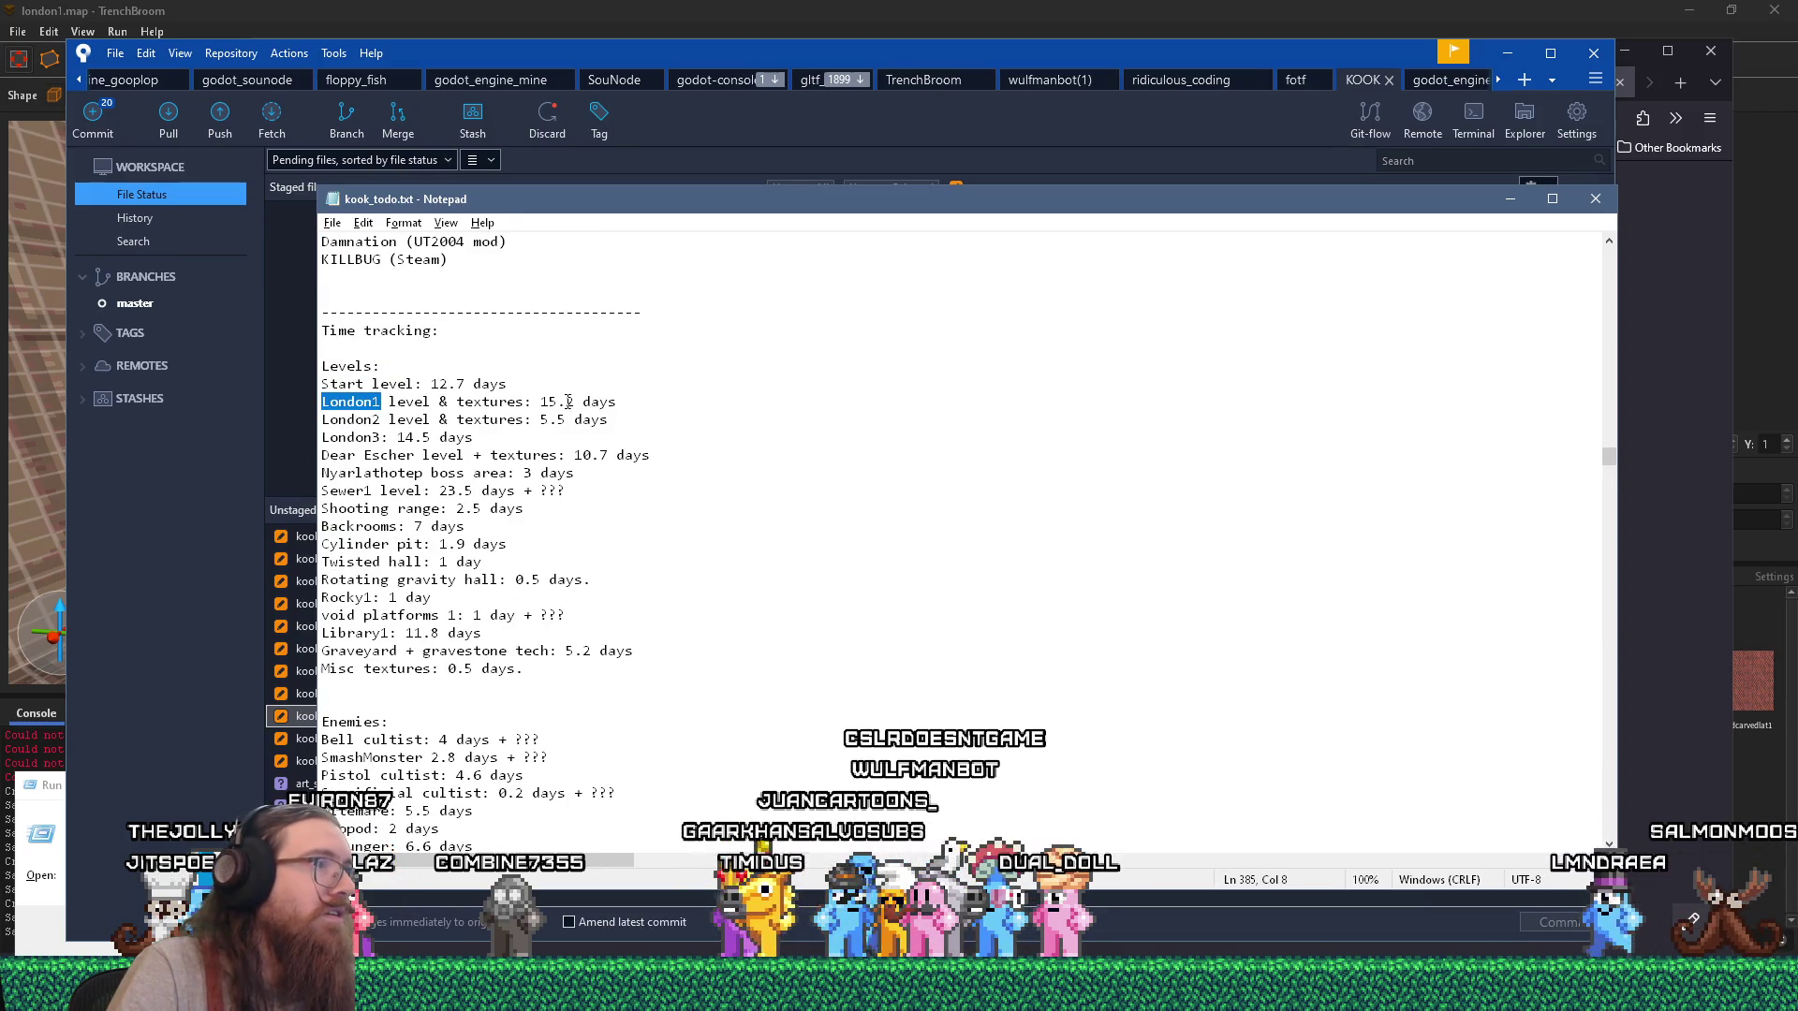
left_click_drag(565, 402, 575, 402)
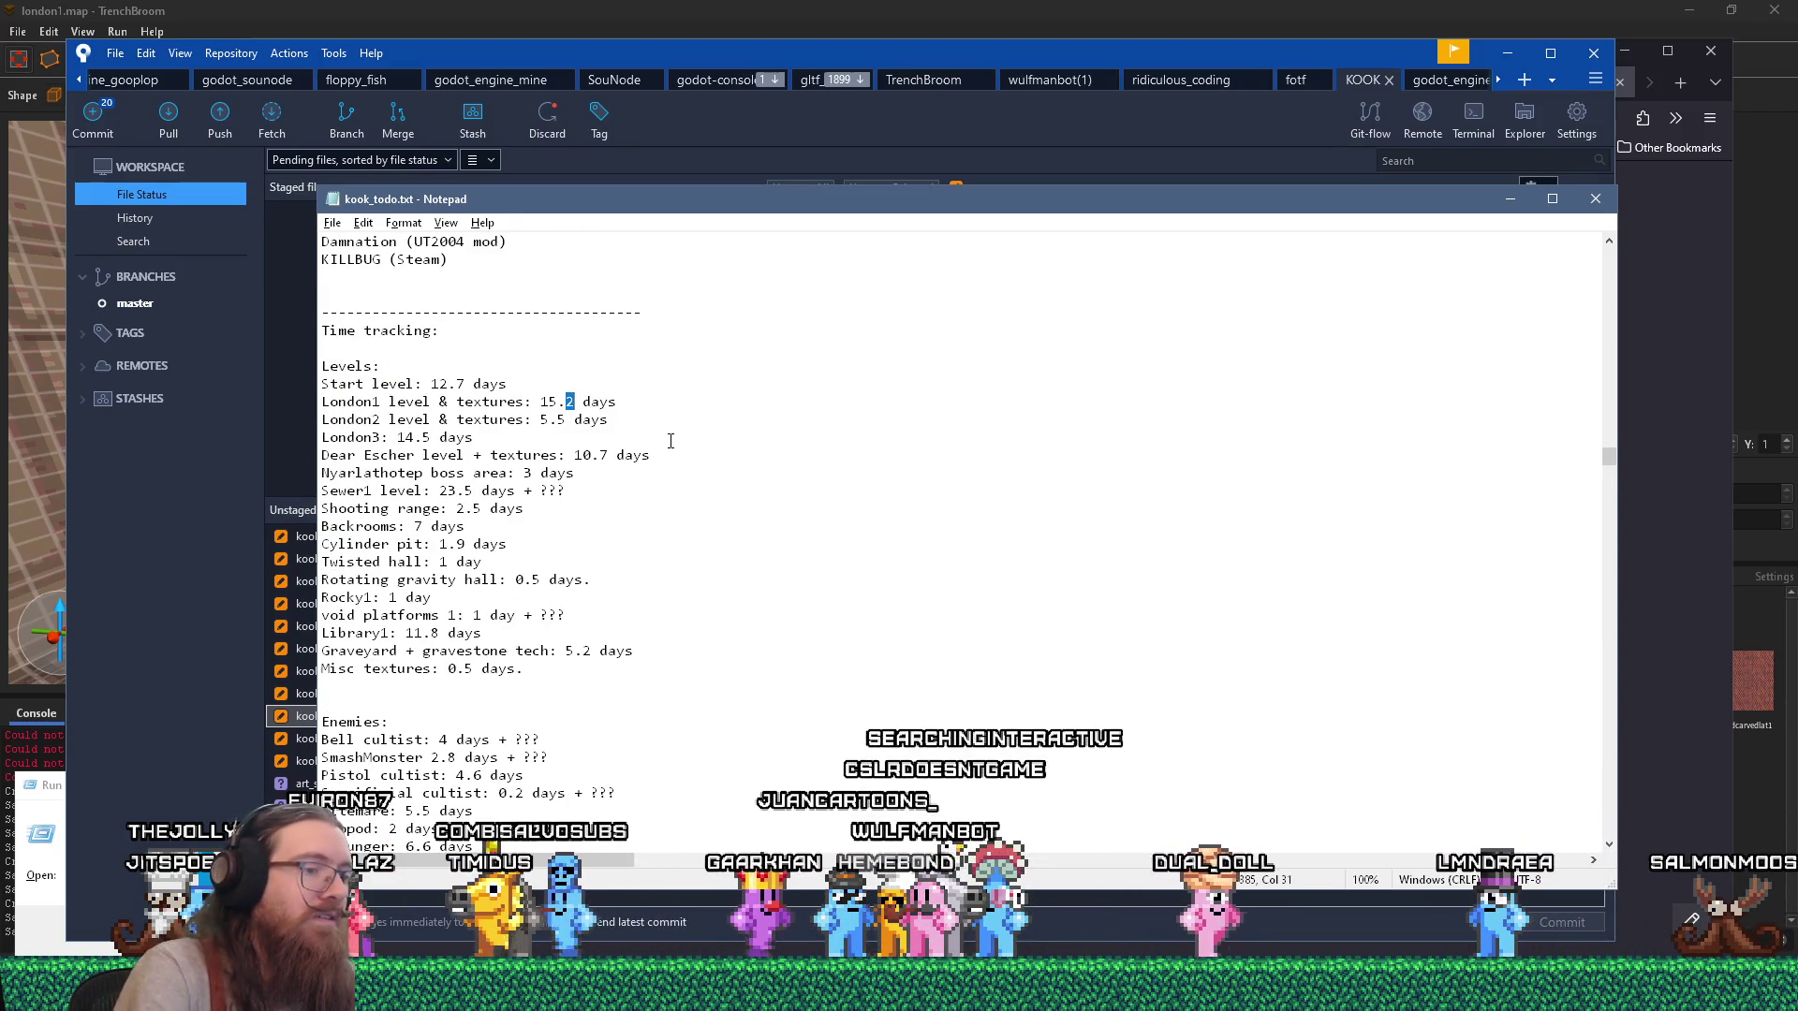
type("4")
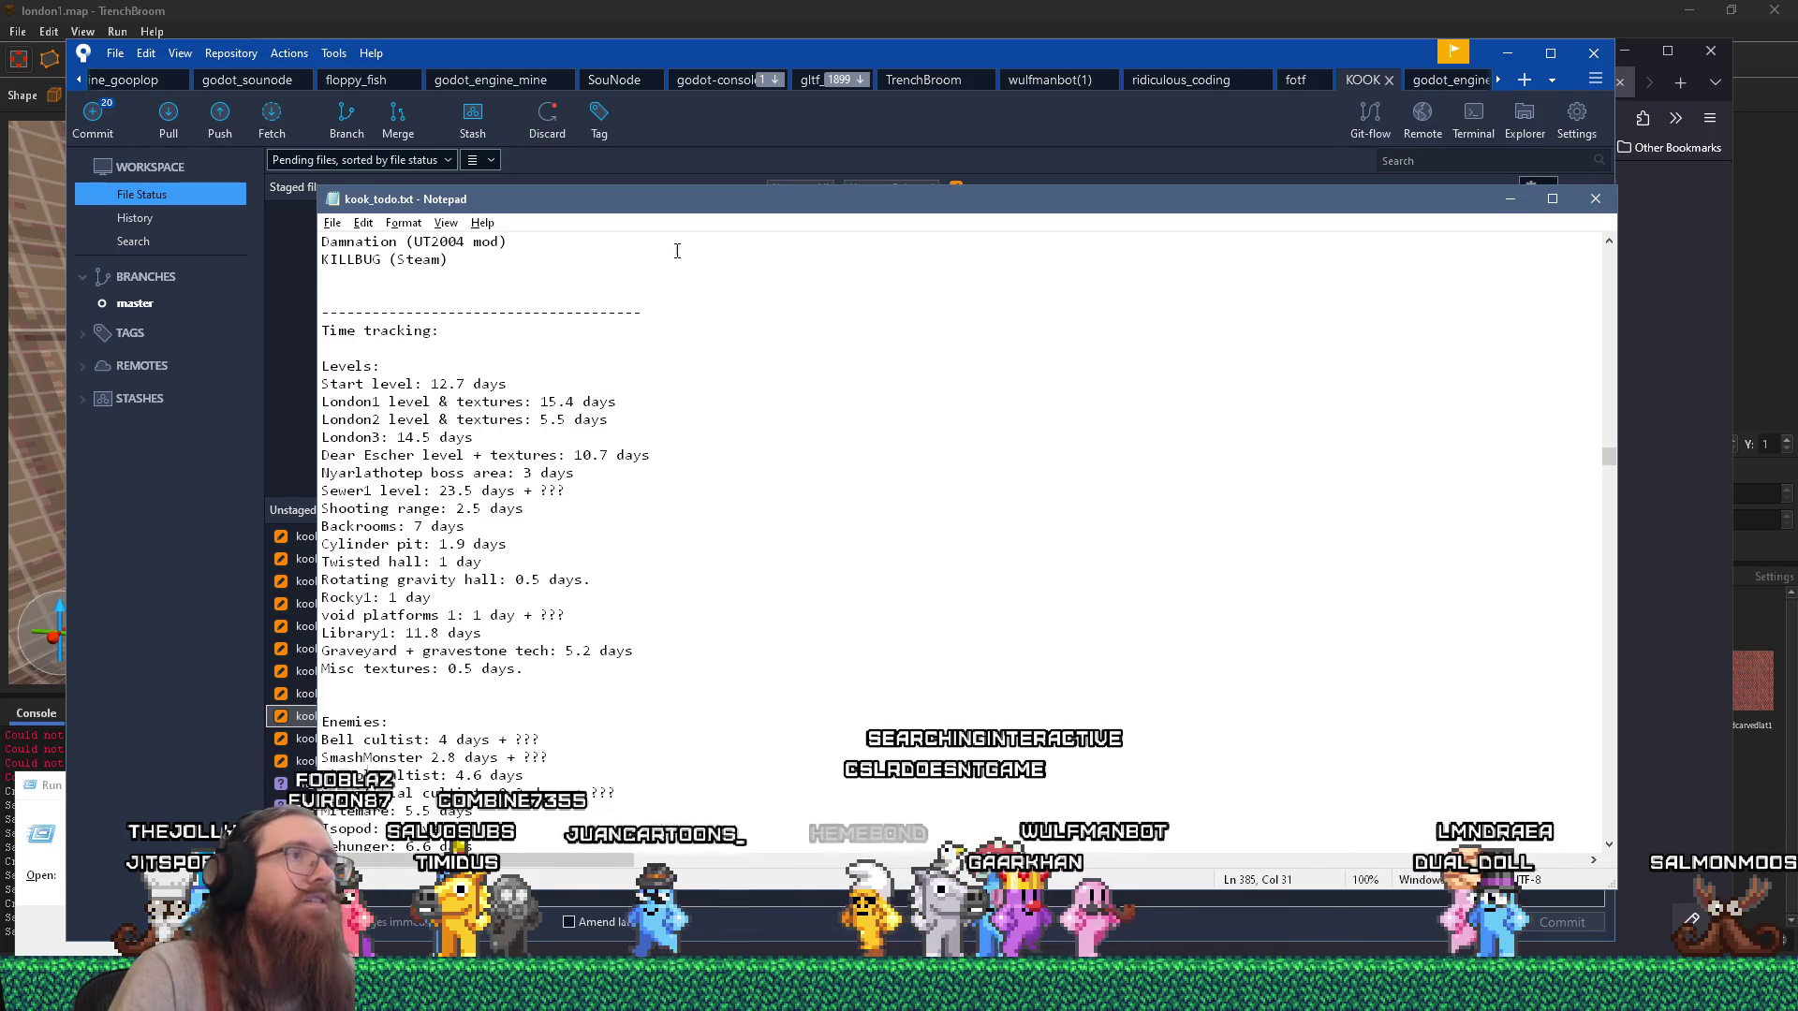
key("alt+Tab")
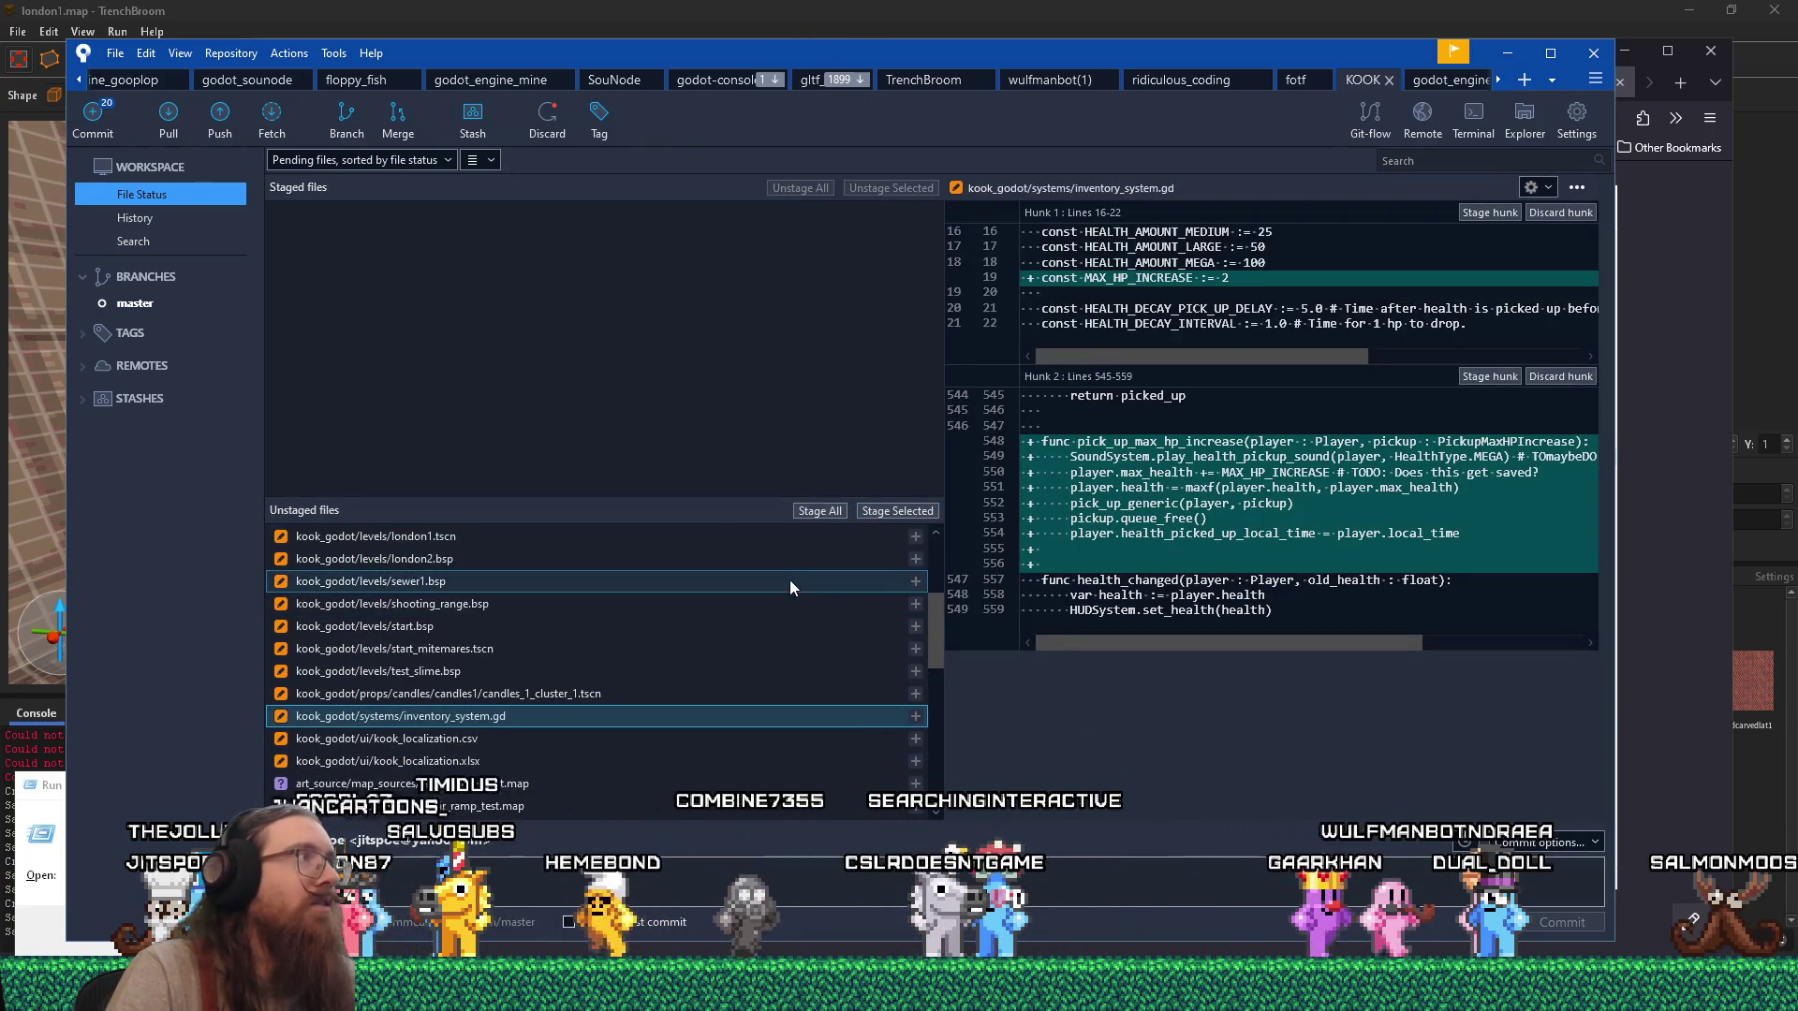
Stage inventory_system.gd, london1.tscn and start_mitemares.tscn after reviewing their diffs.
left_click(758, 883)
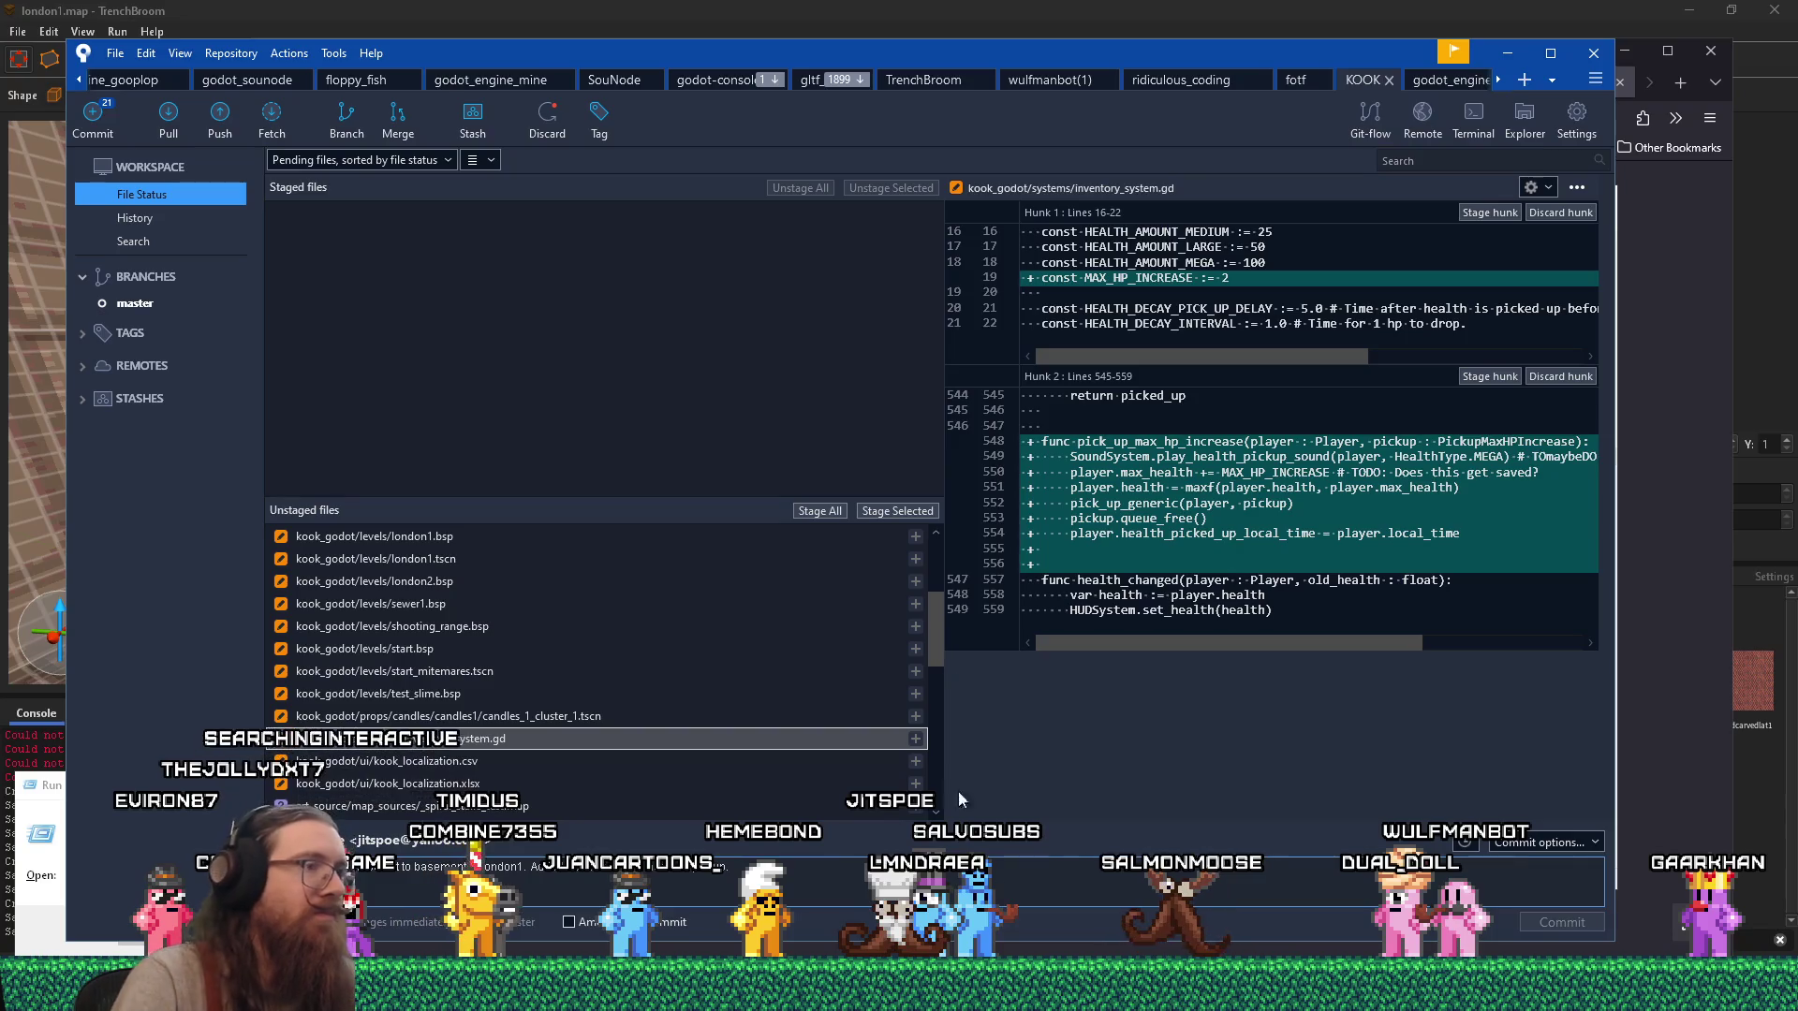
left_click(913, 510)
left_click(718, 557)
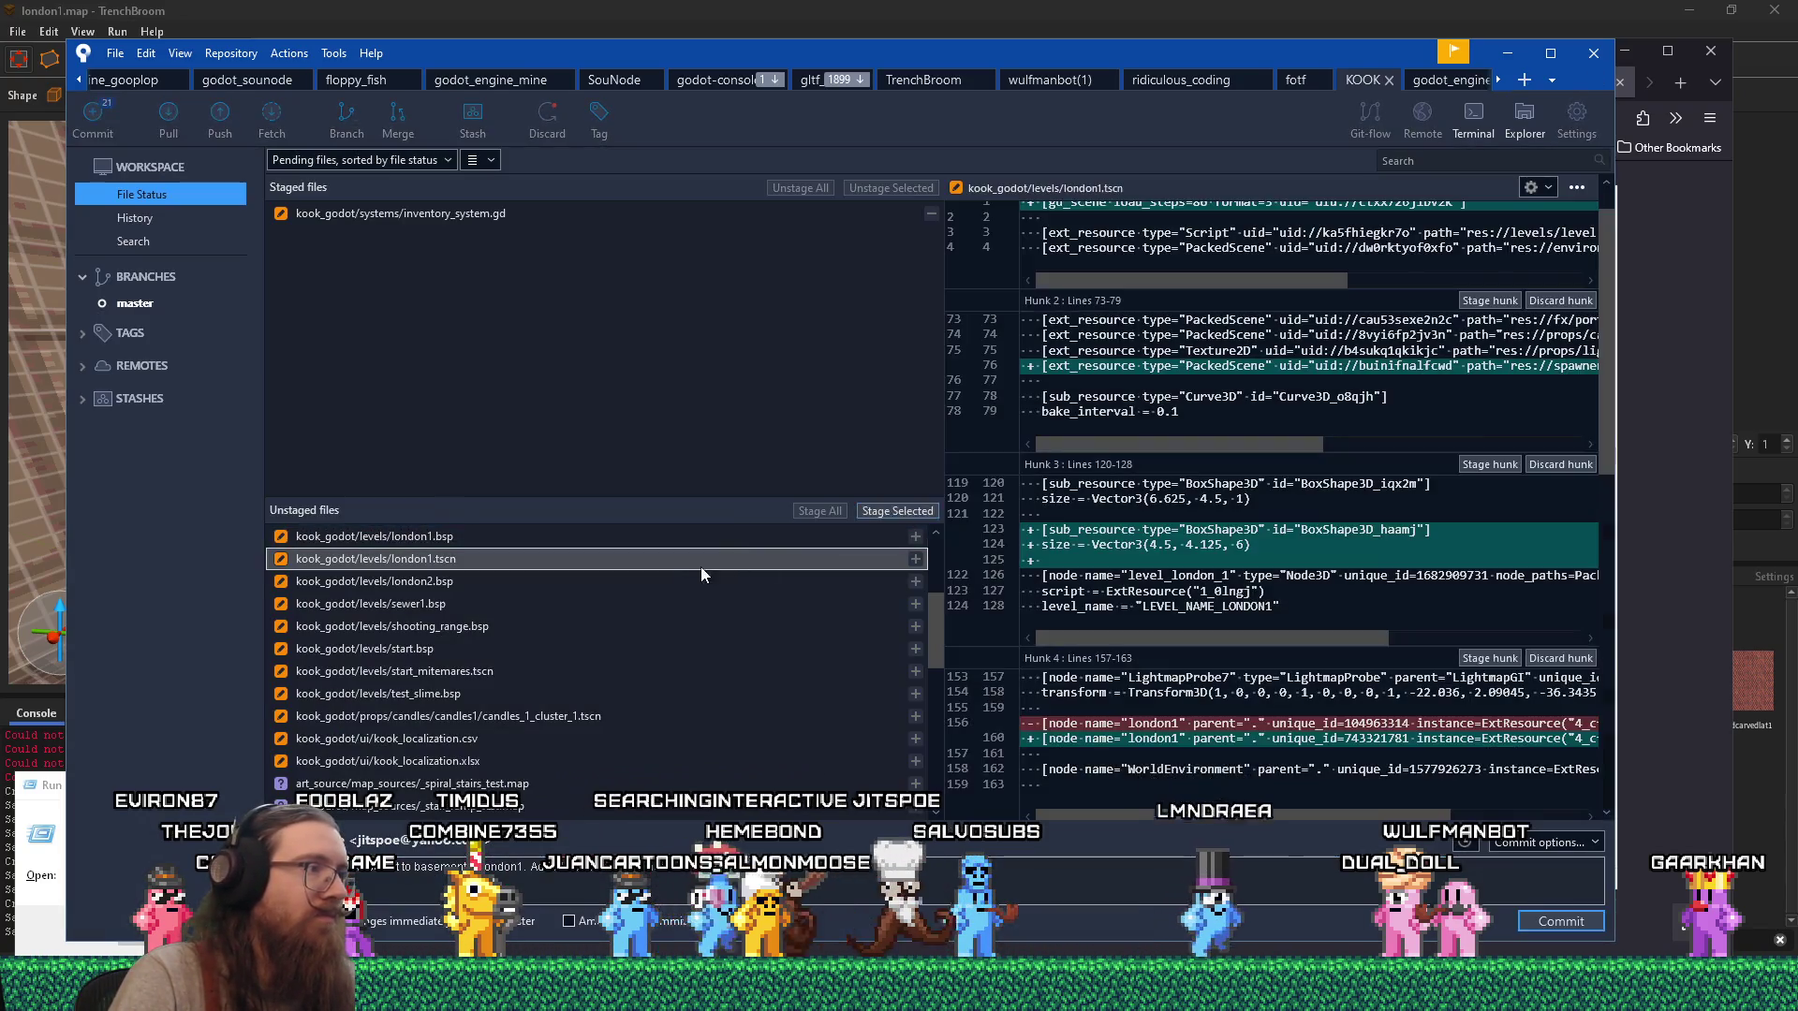
double_click(701, 562)
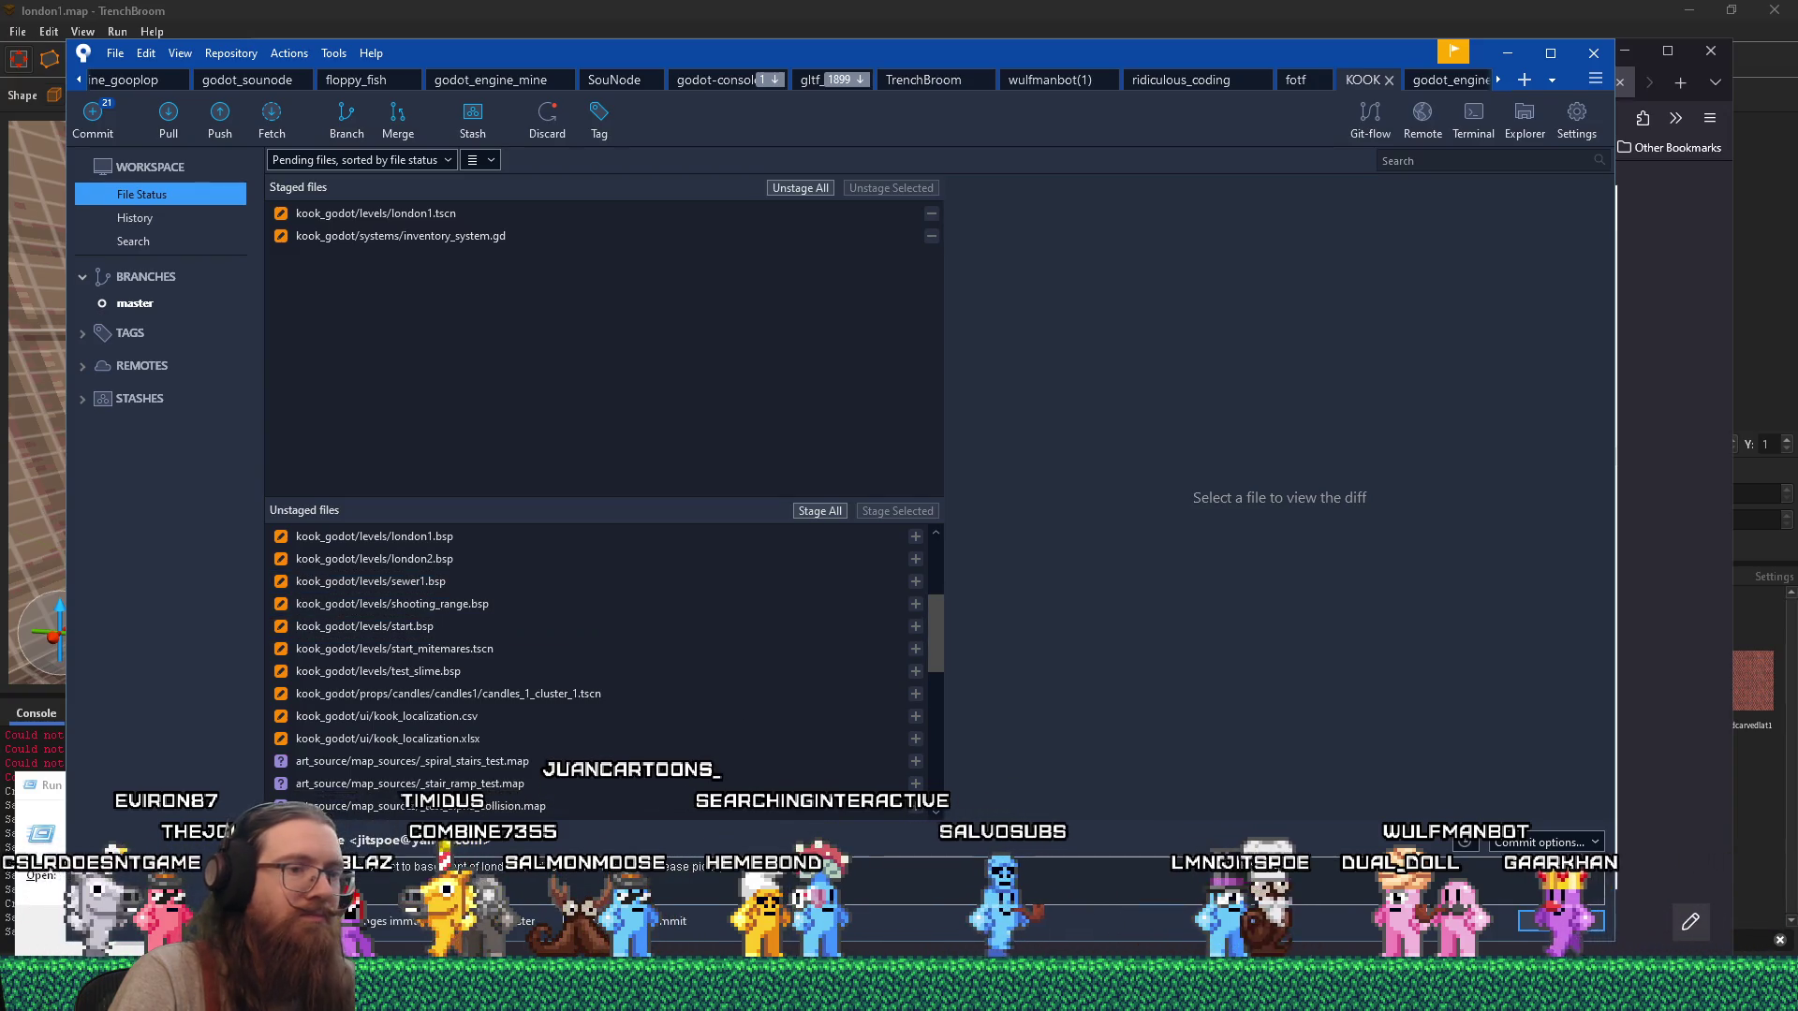
key("alt+Tab")
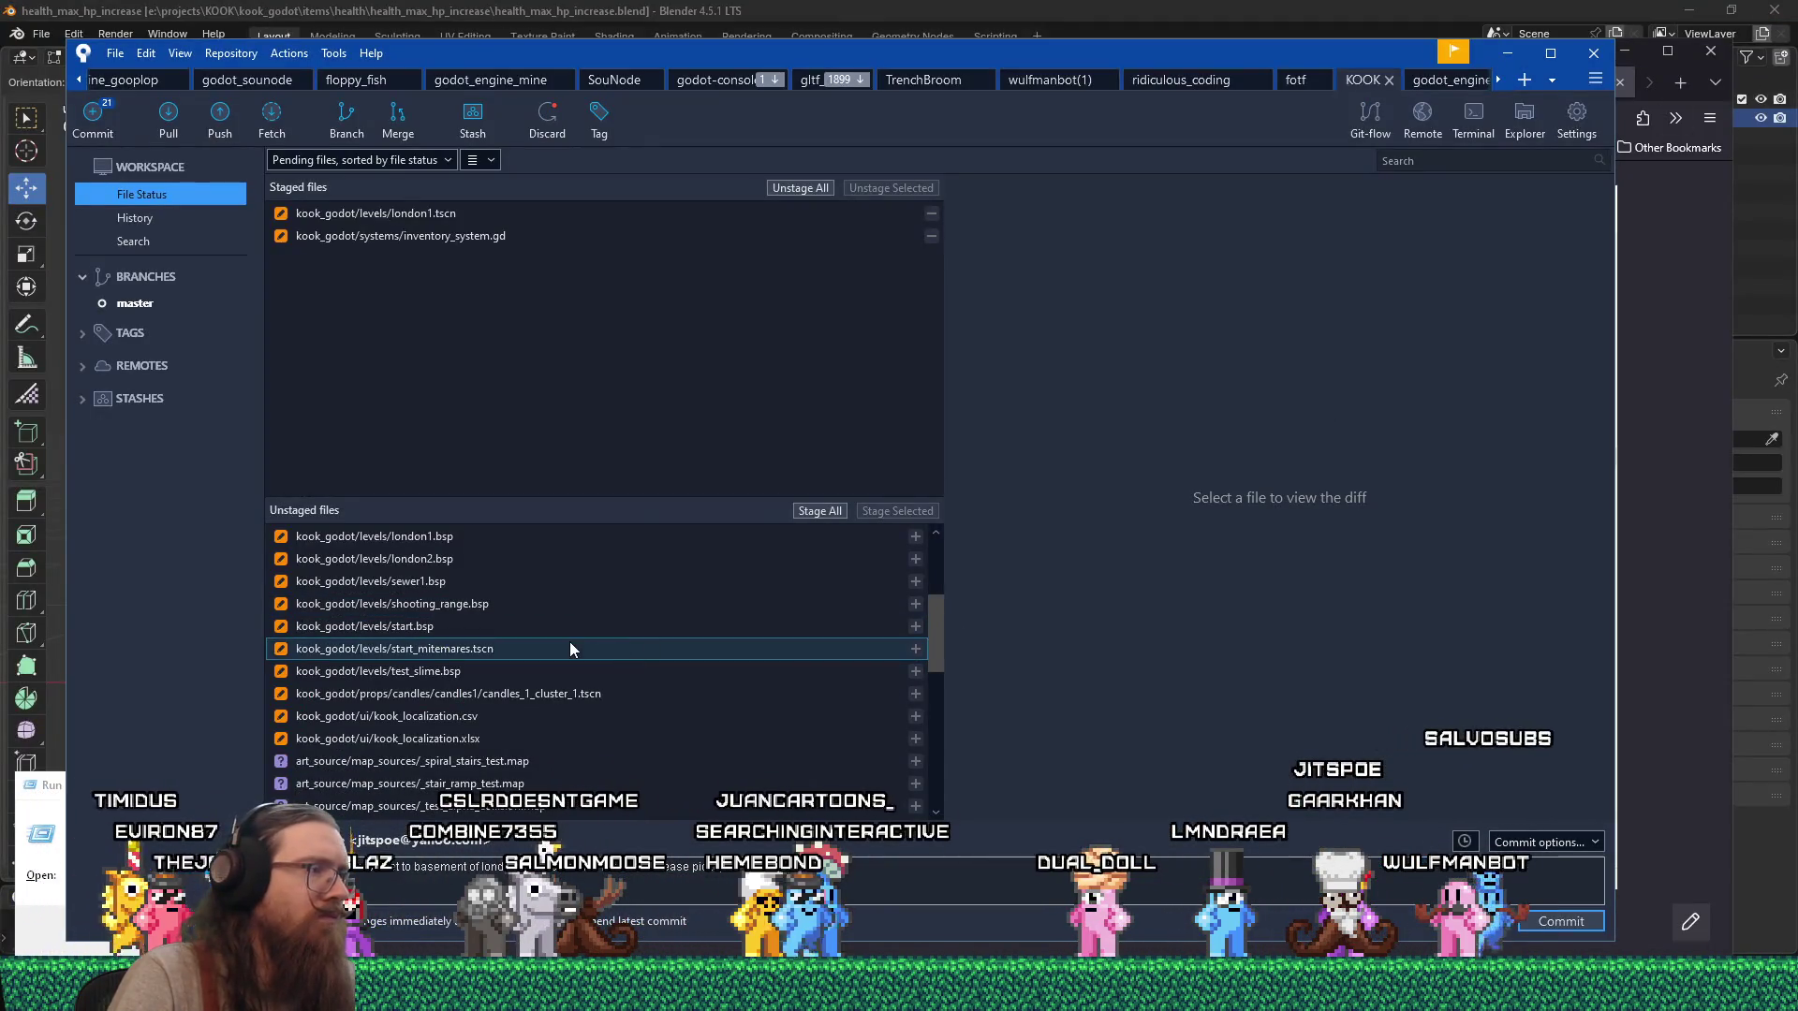
left_click(571, 646)
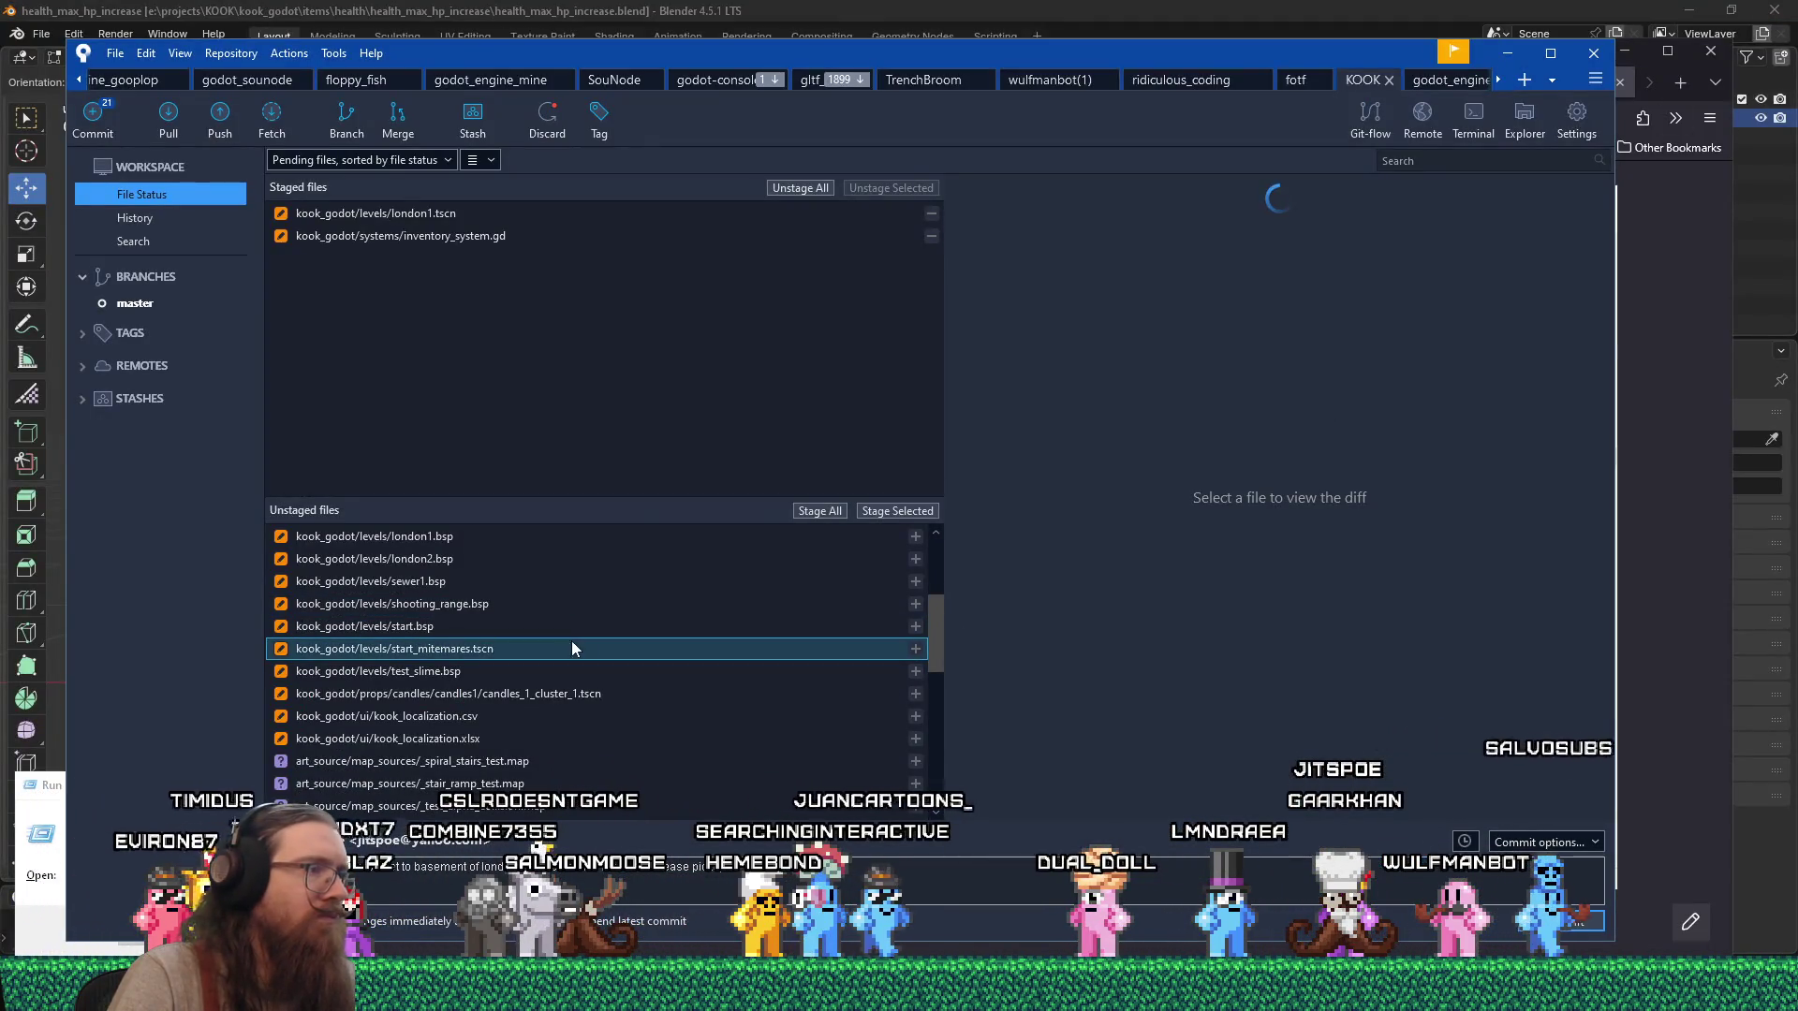
scroll(1186, 718, "down", 4)
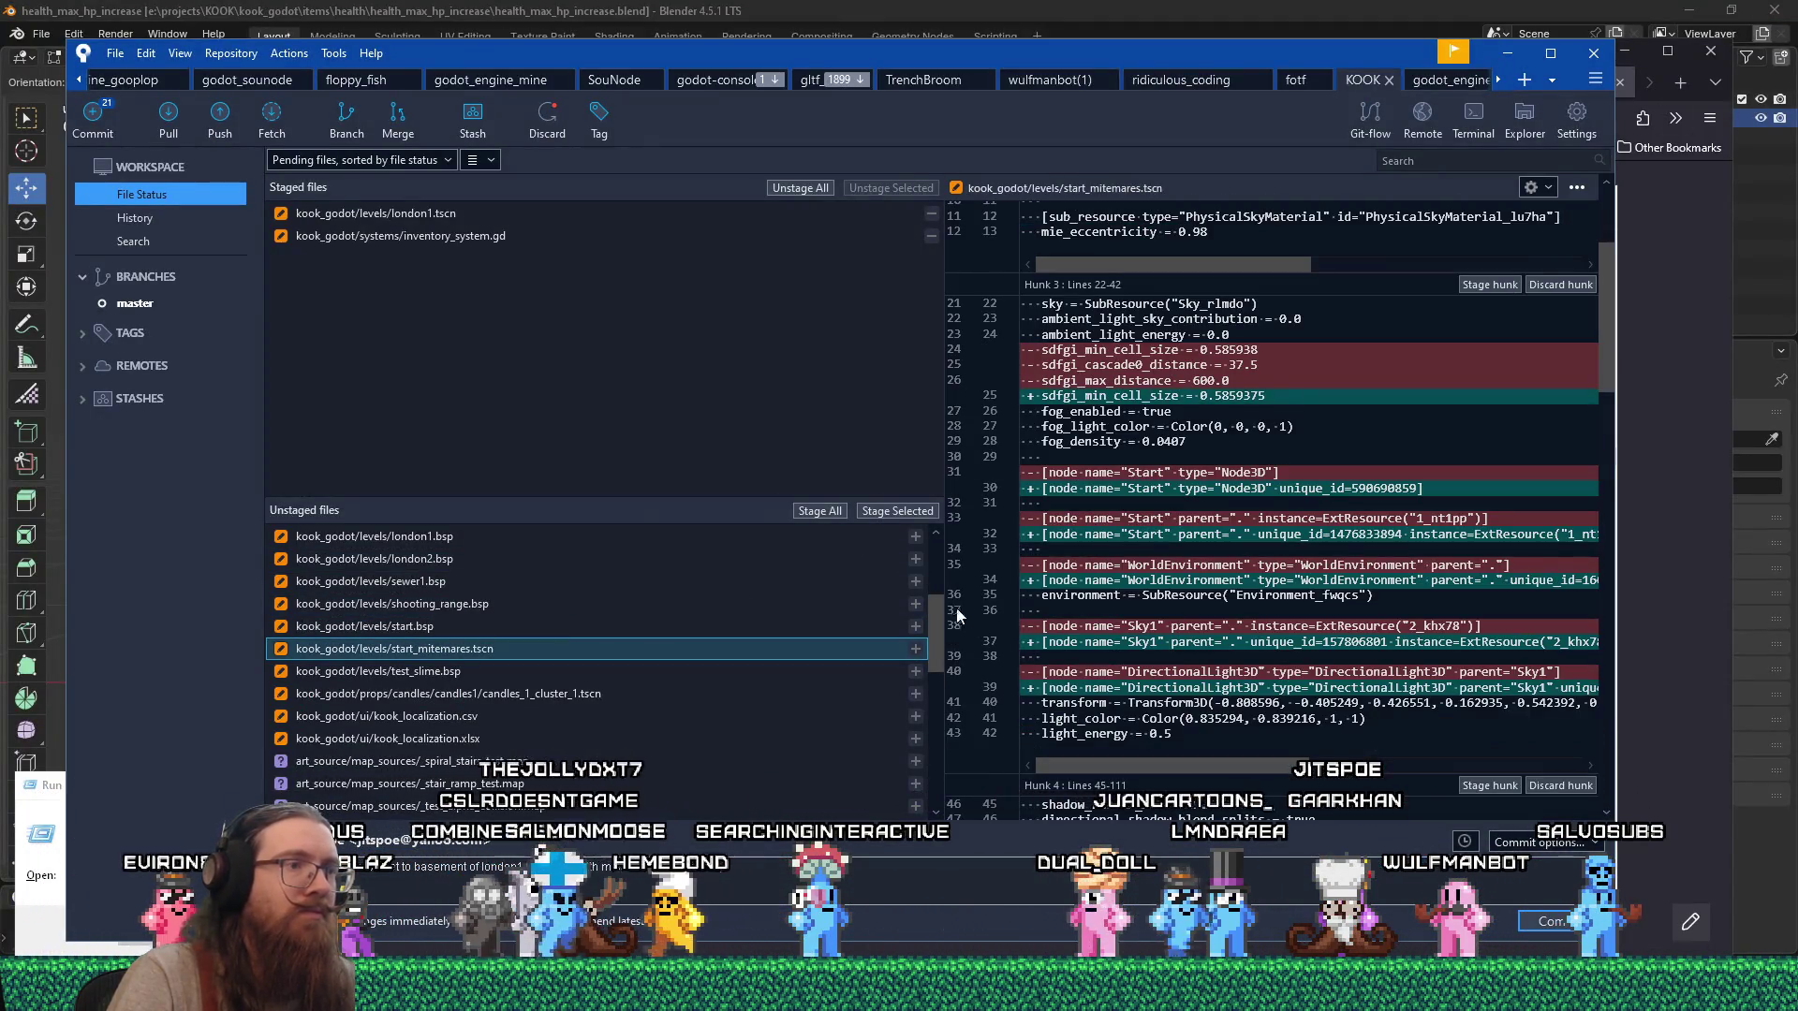
scroll(1268, 649, "down", 11)
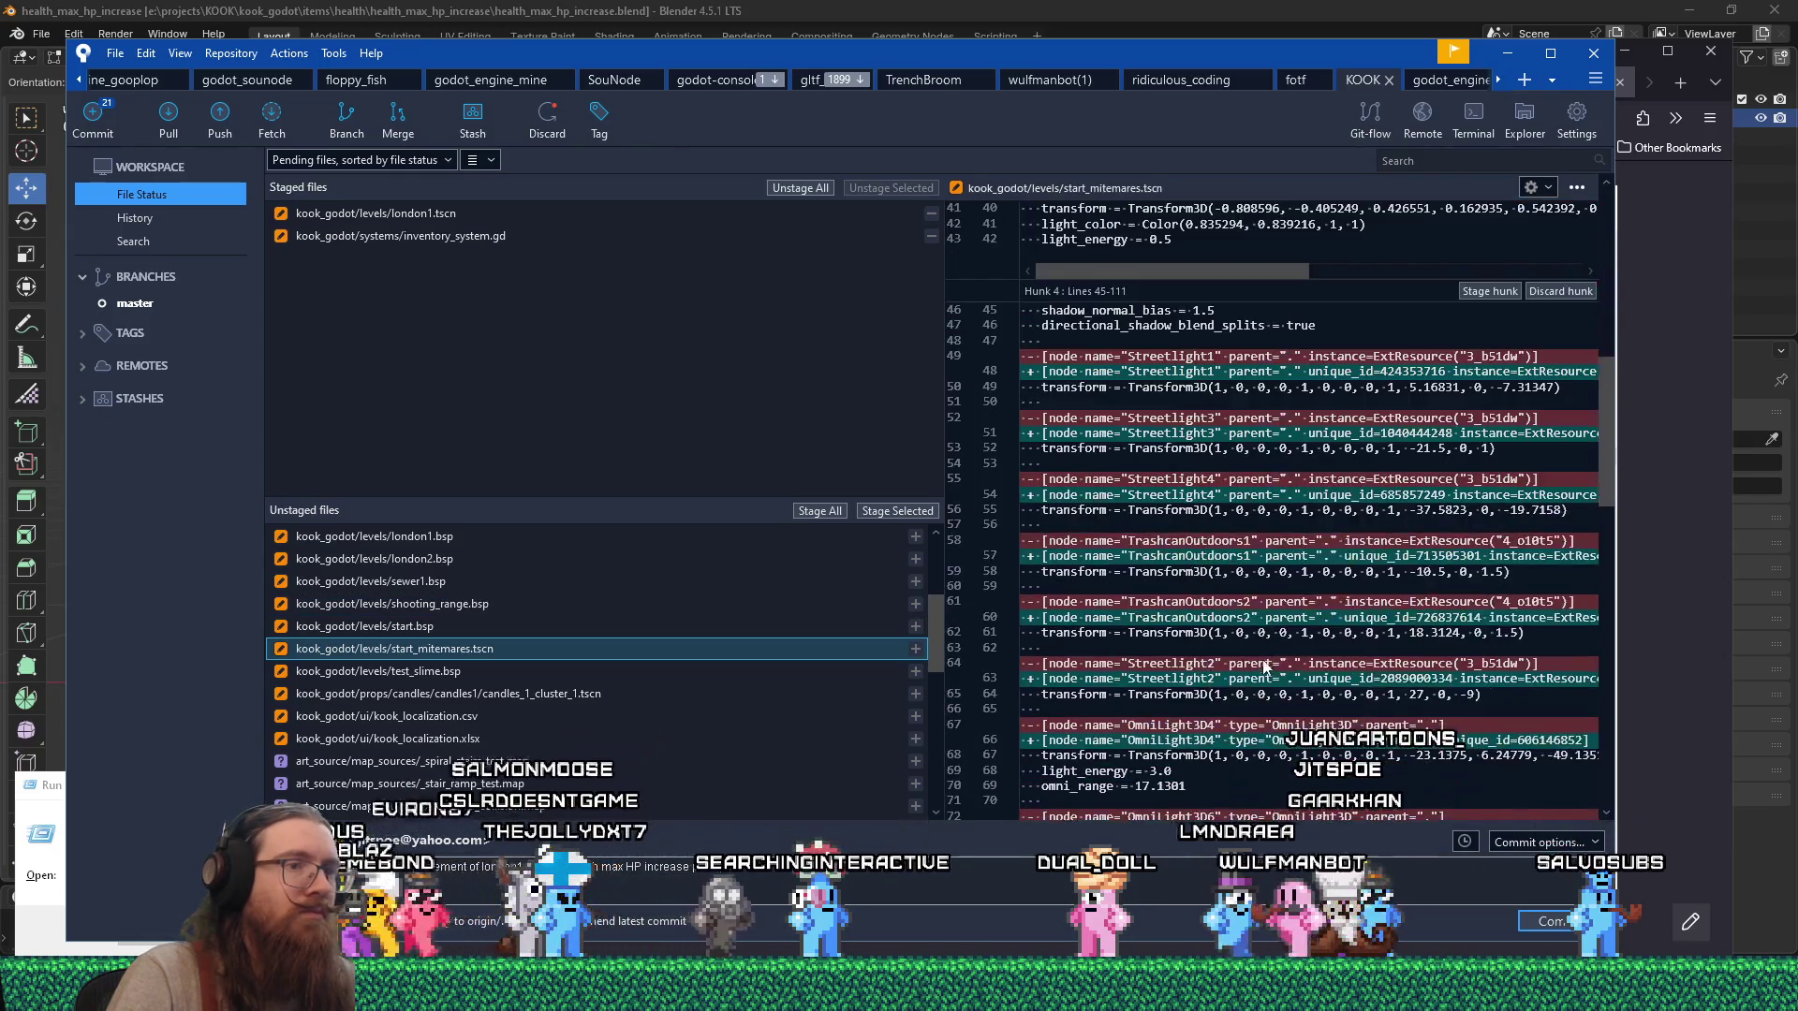
left_click(871, 511)
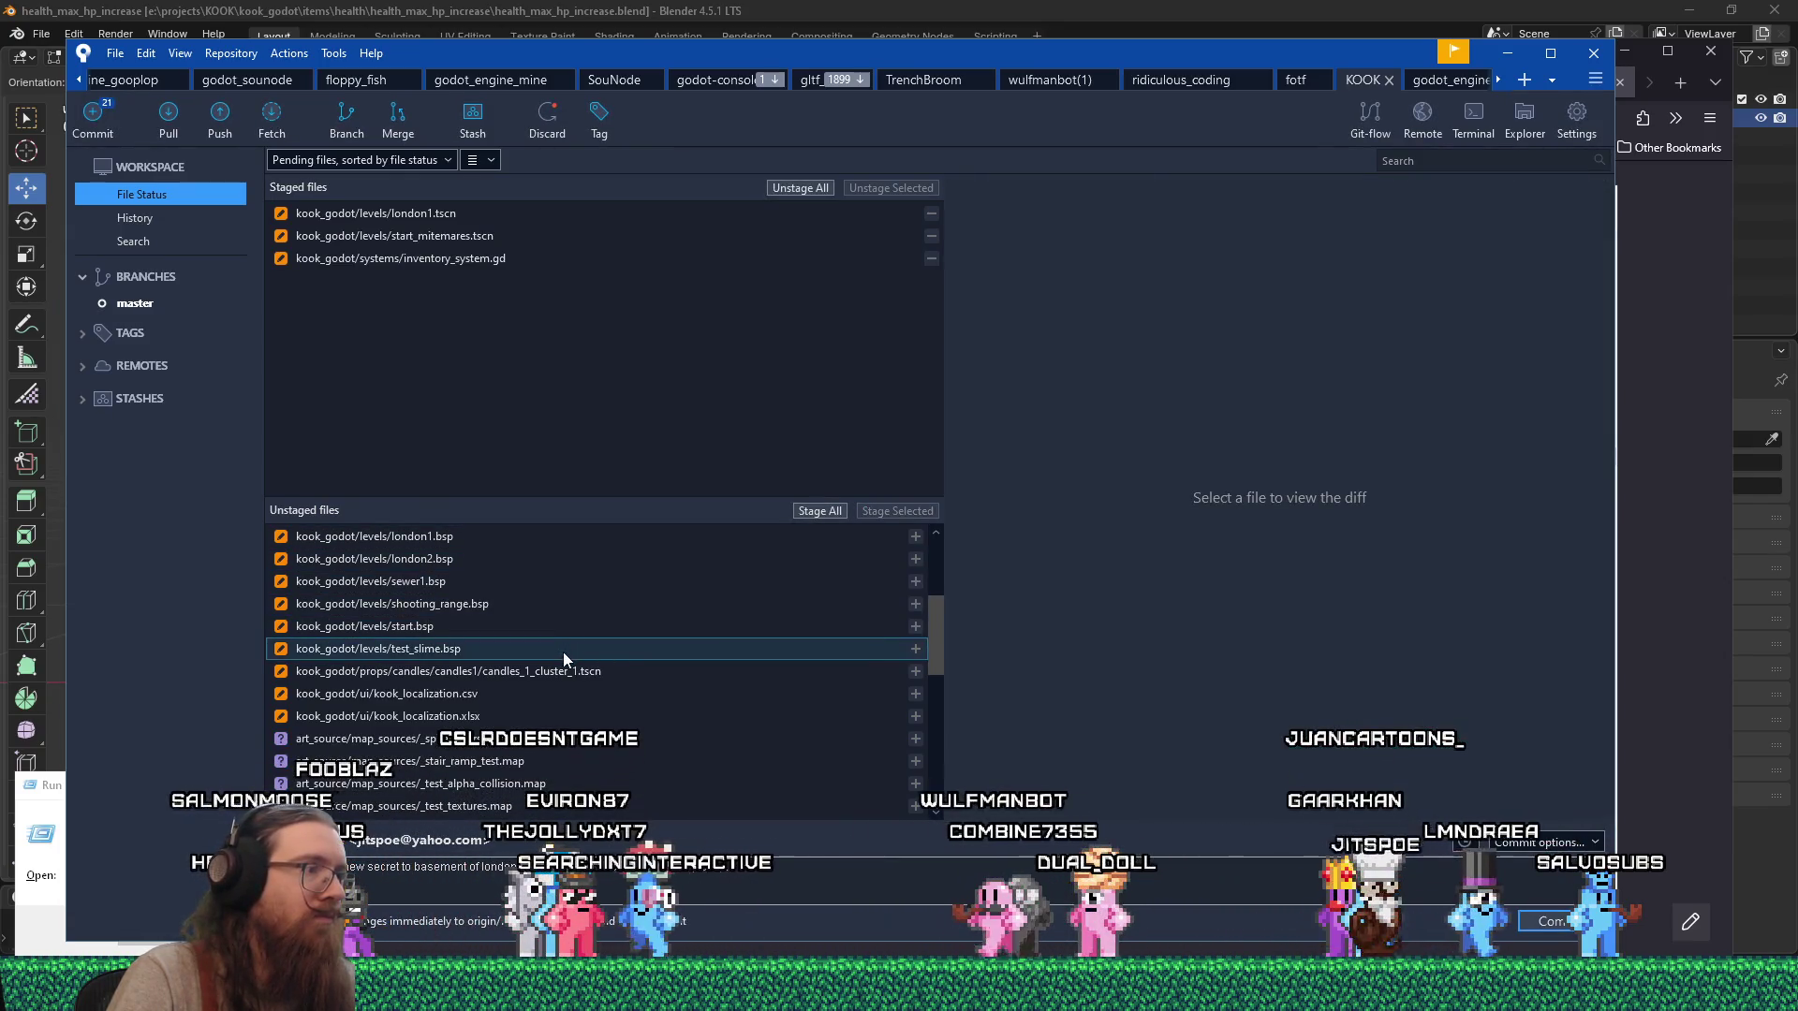
Note the candle cluster light attenuation in the message; stage candles_1_cluster_1.tscn and both kook_localization files.
left_click(576, 674)
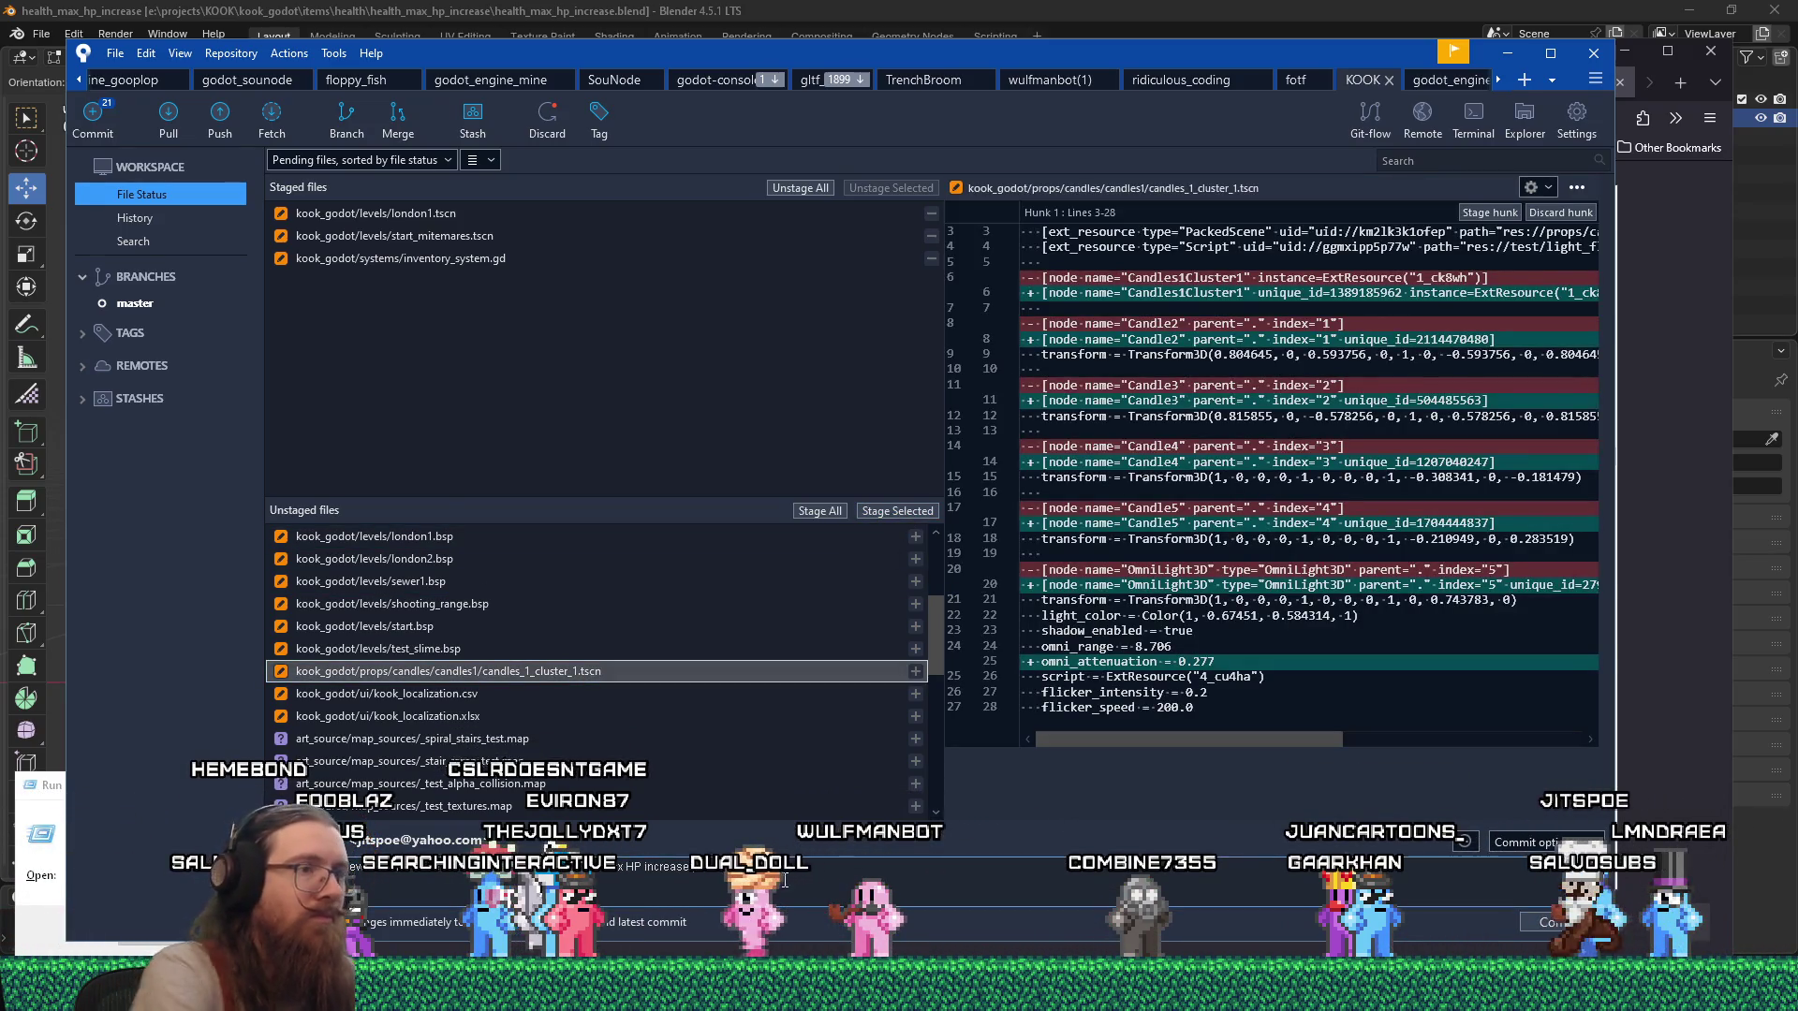
type("ed atte")
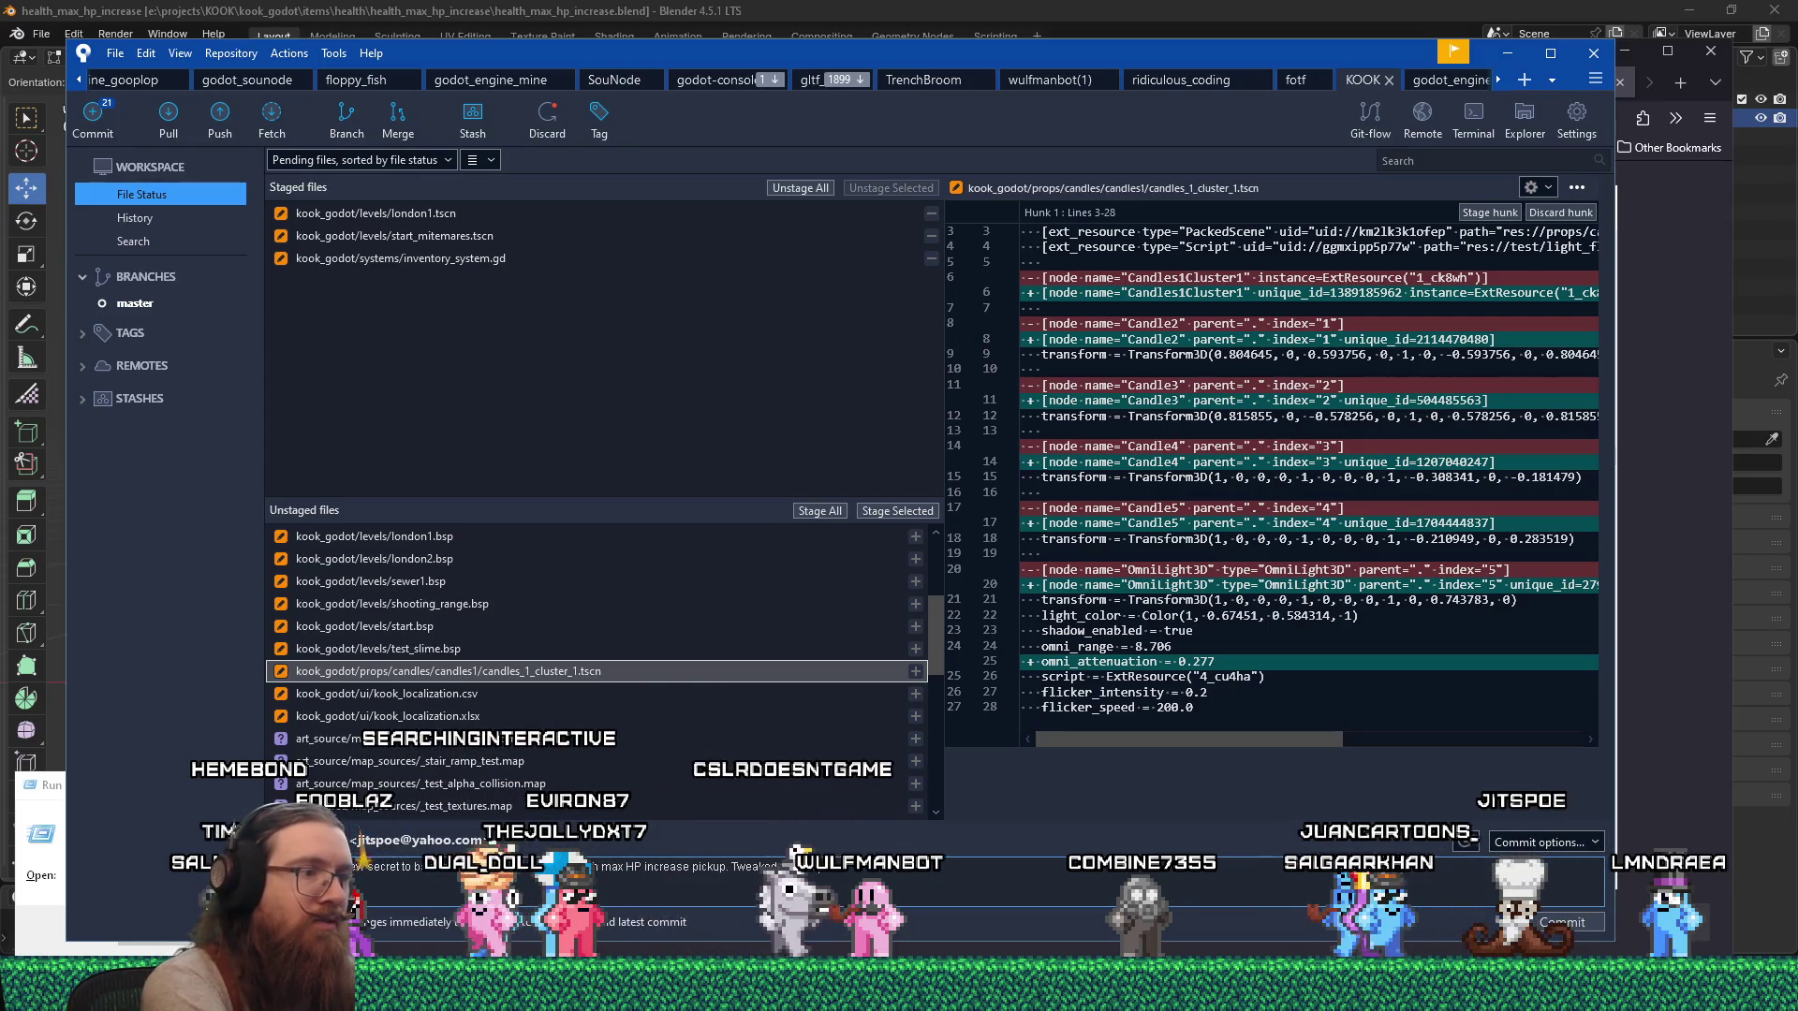
type("nuation of candle cluster light")
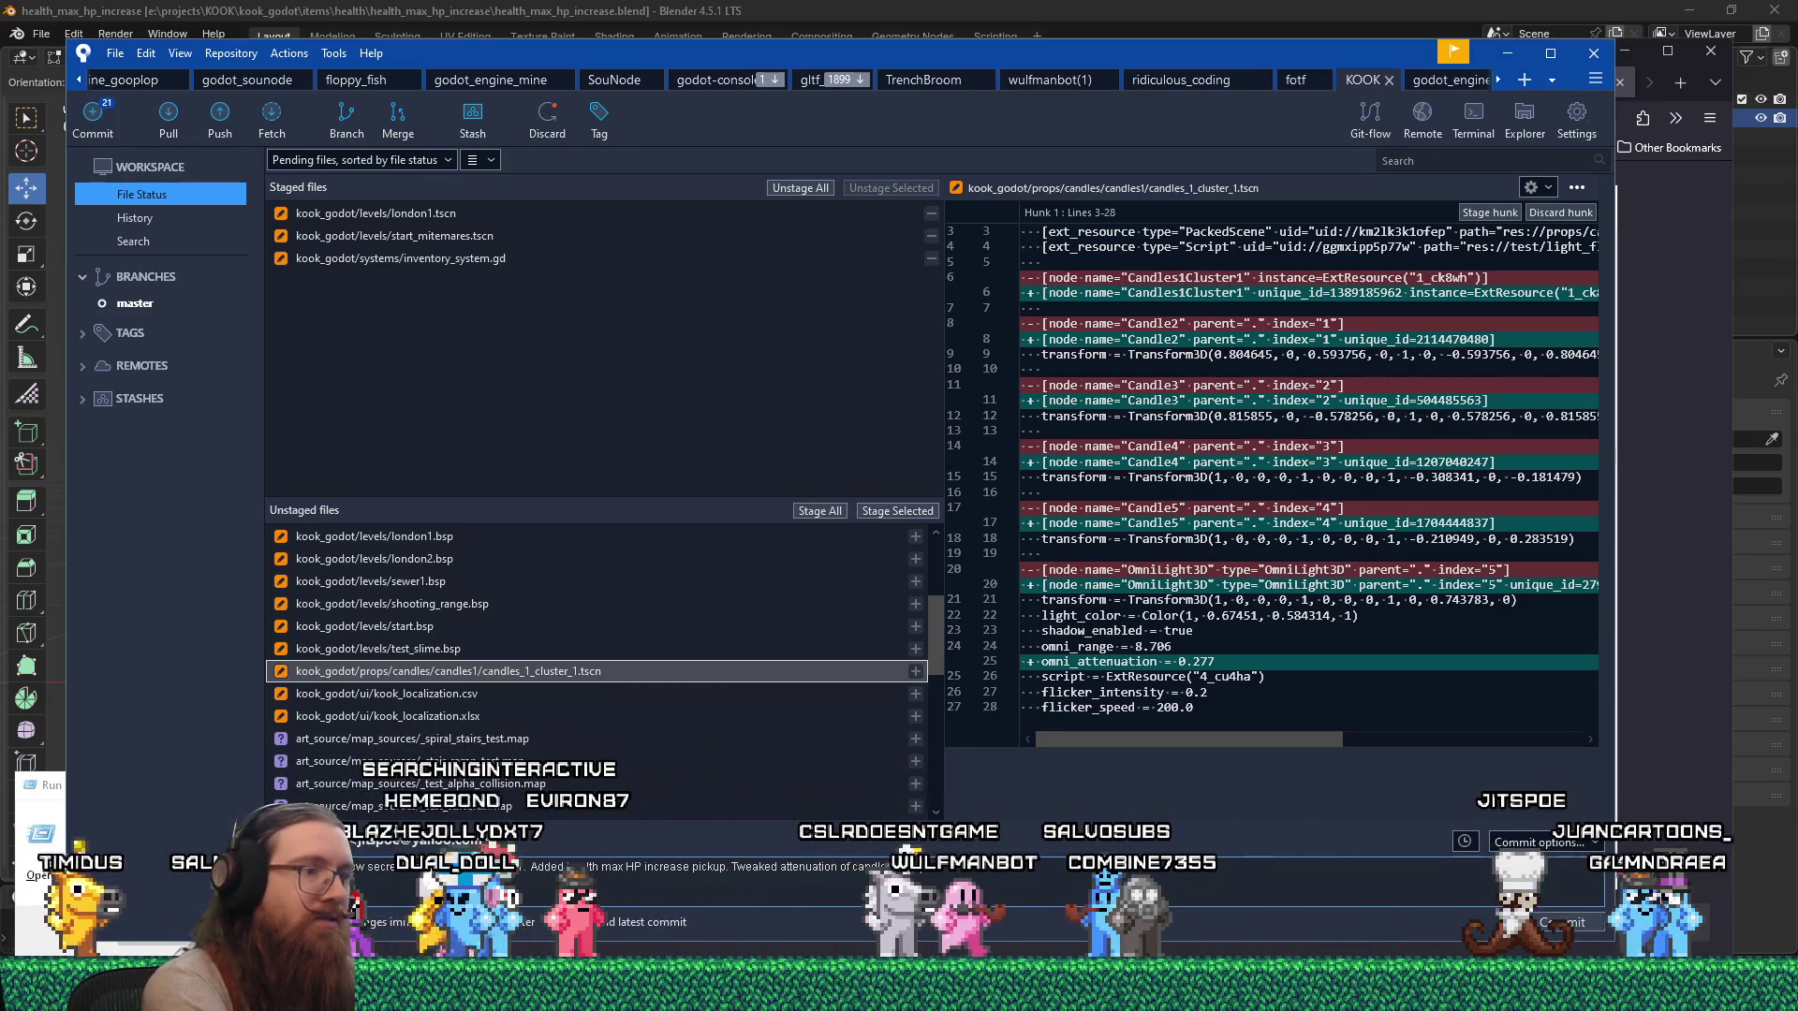
left_click(879, 513)
left_click(576, 677)
left_click(575, 688, "shift")
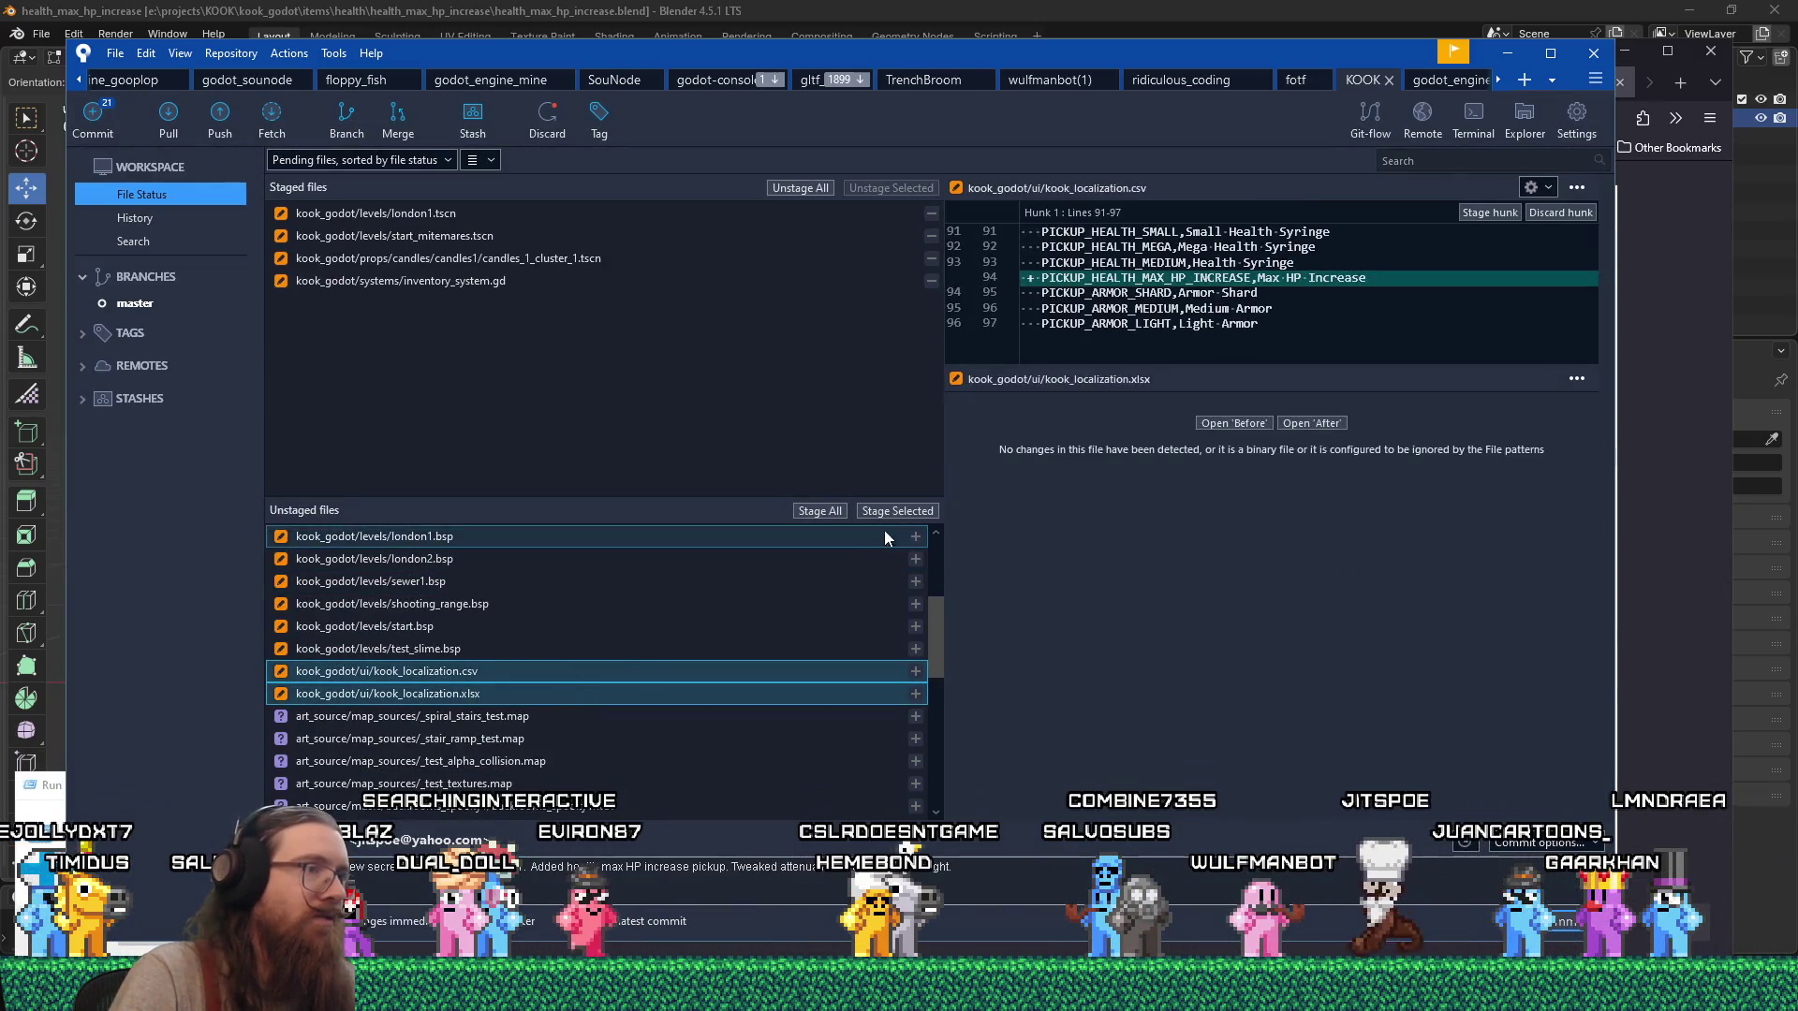
left_click(885, 513)
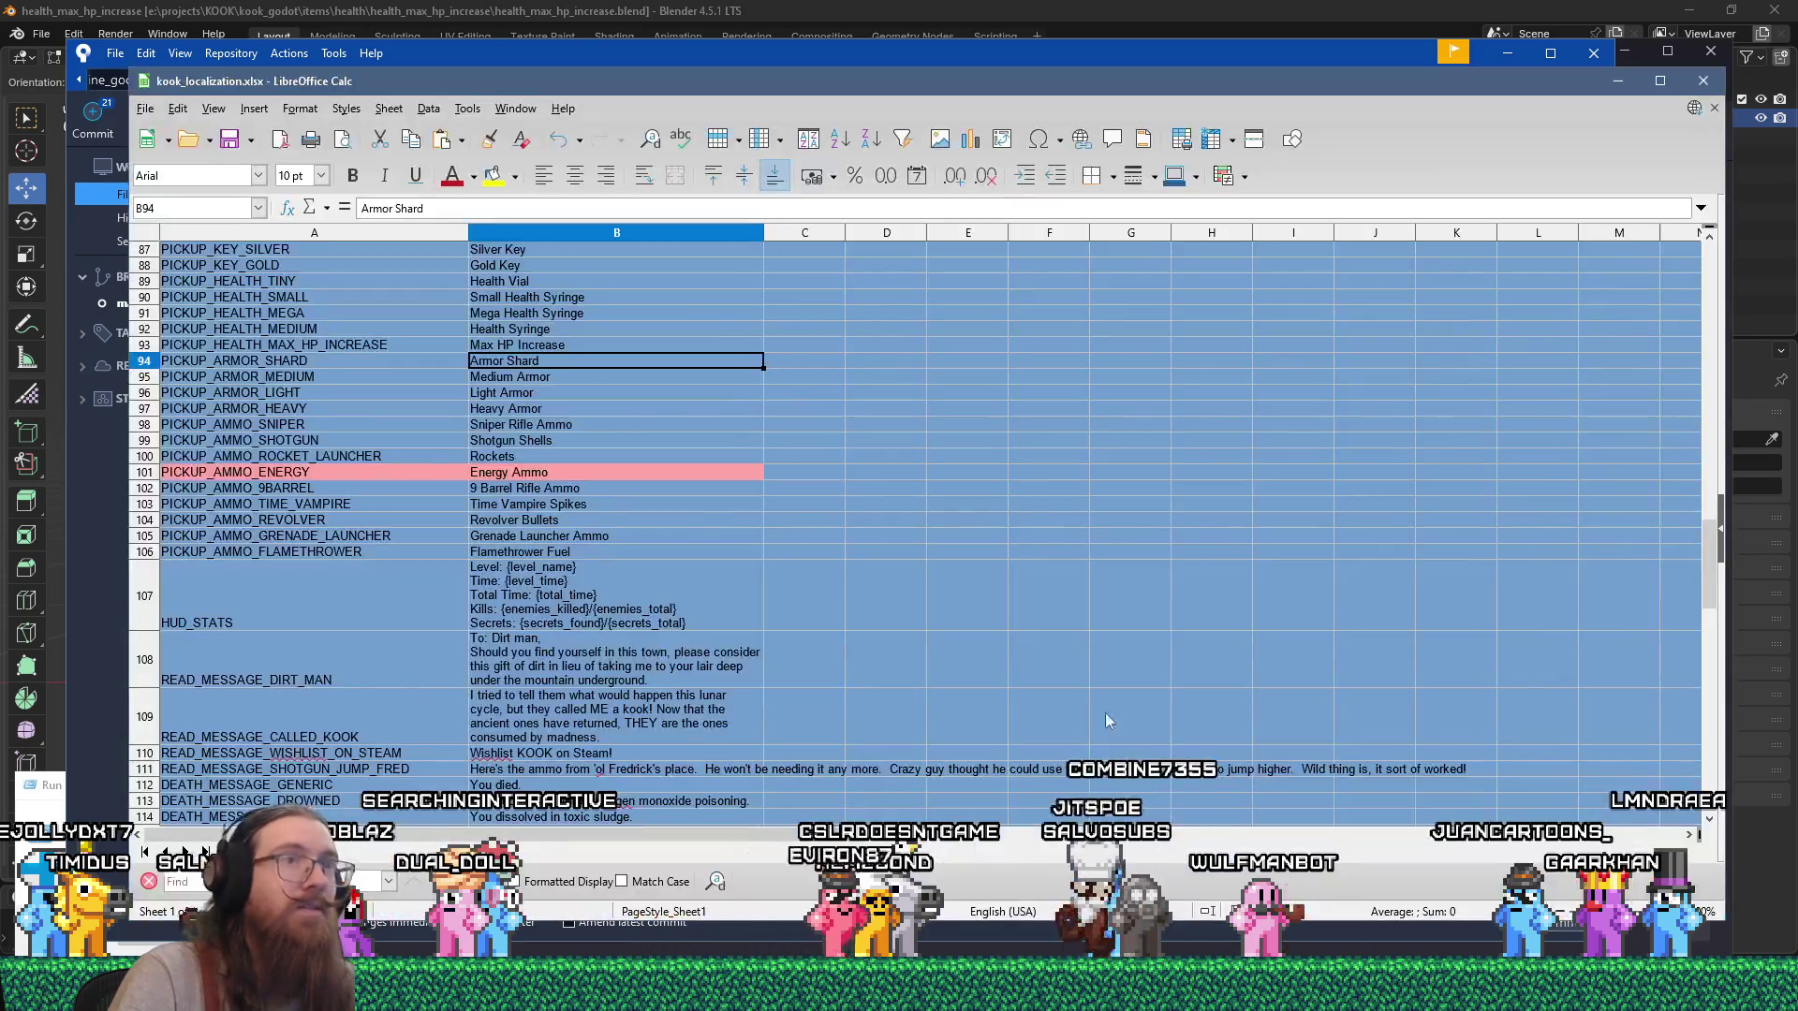
left_click(1703, 80)
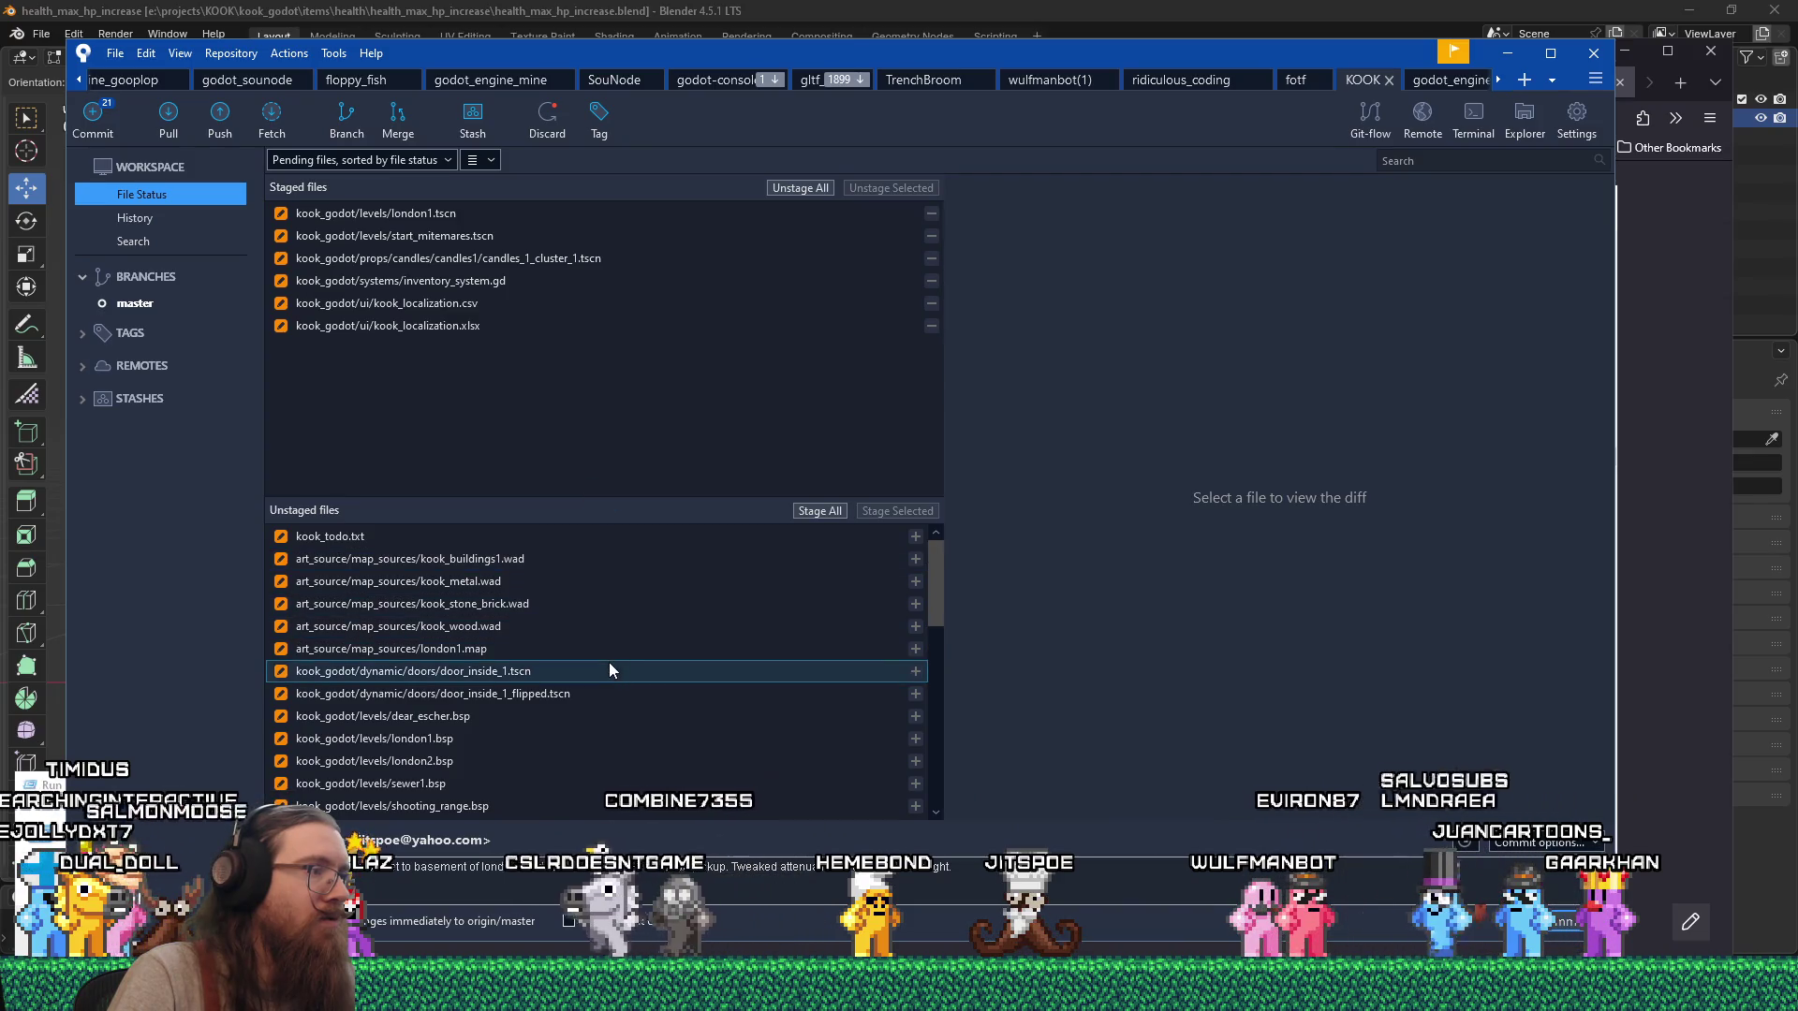
Stage london1.map and kook_todo.txt.
left_click(604, 650)
left_click(880, 511)
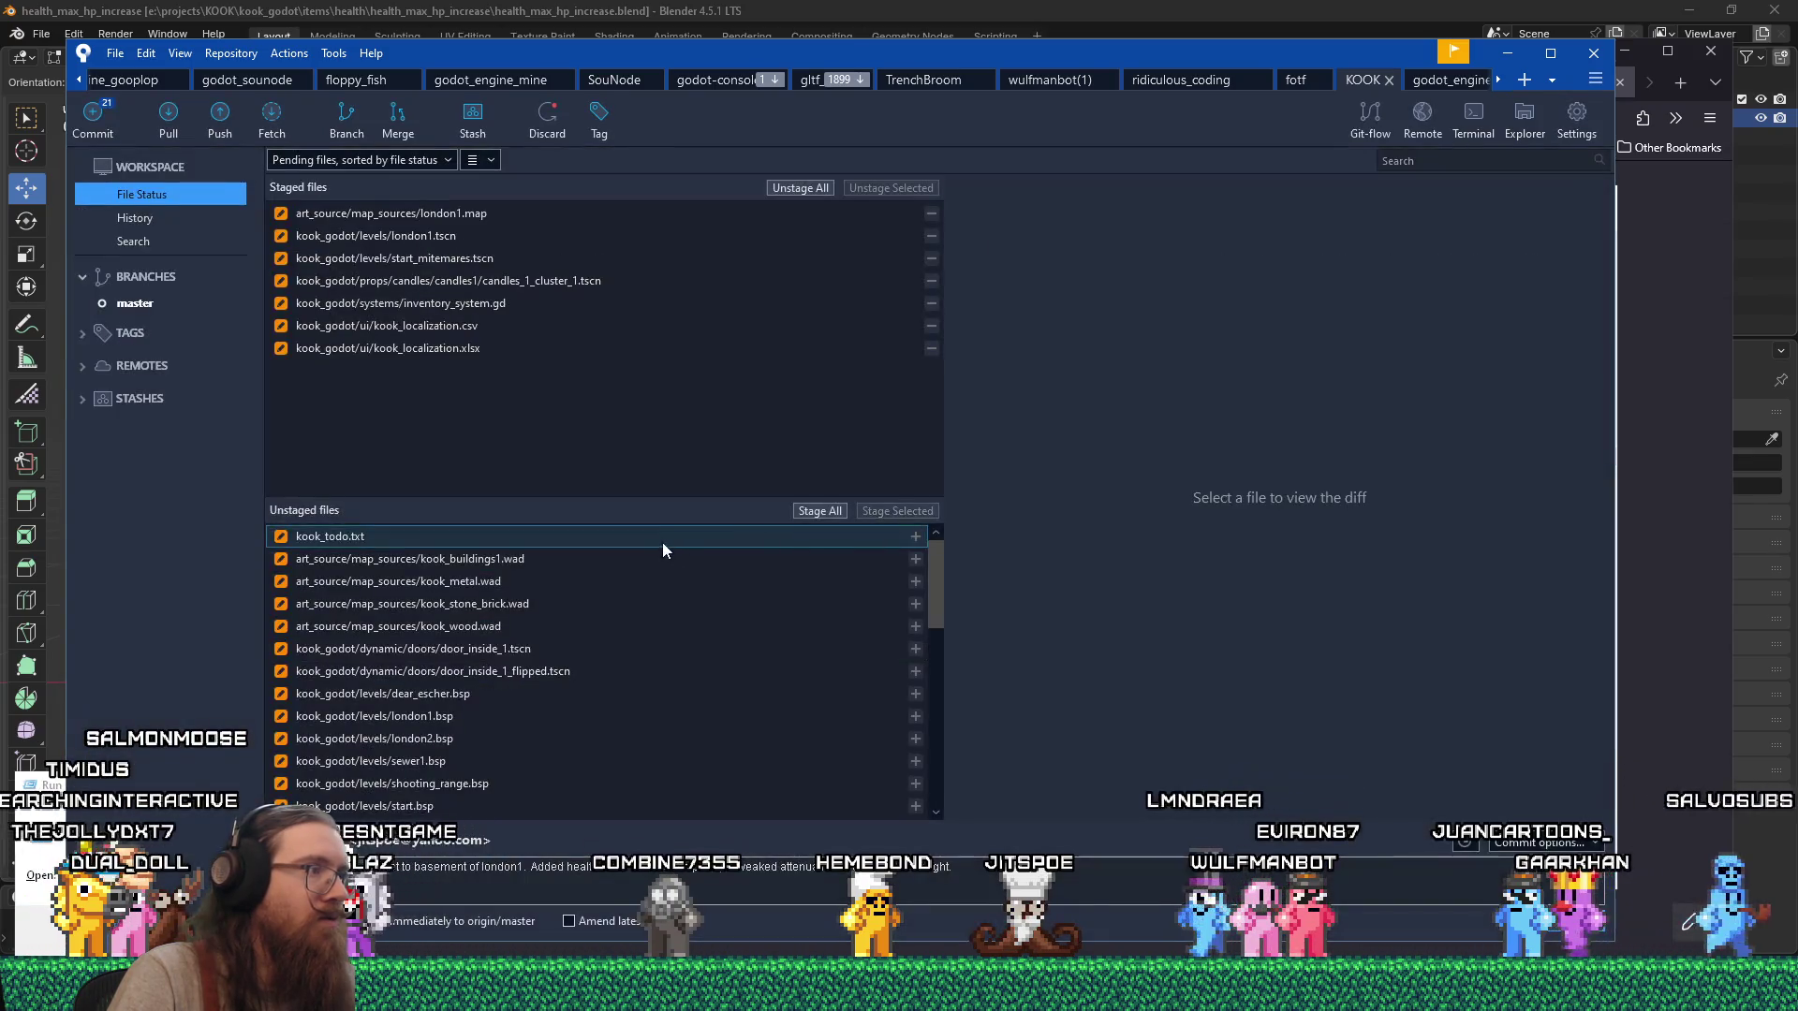
left_click(661, 536)
left_click(896, 511)
left_click(610, 624)
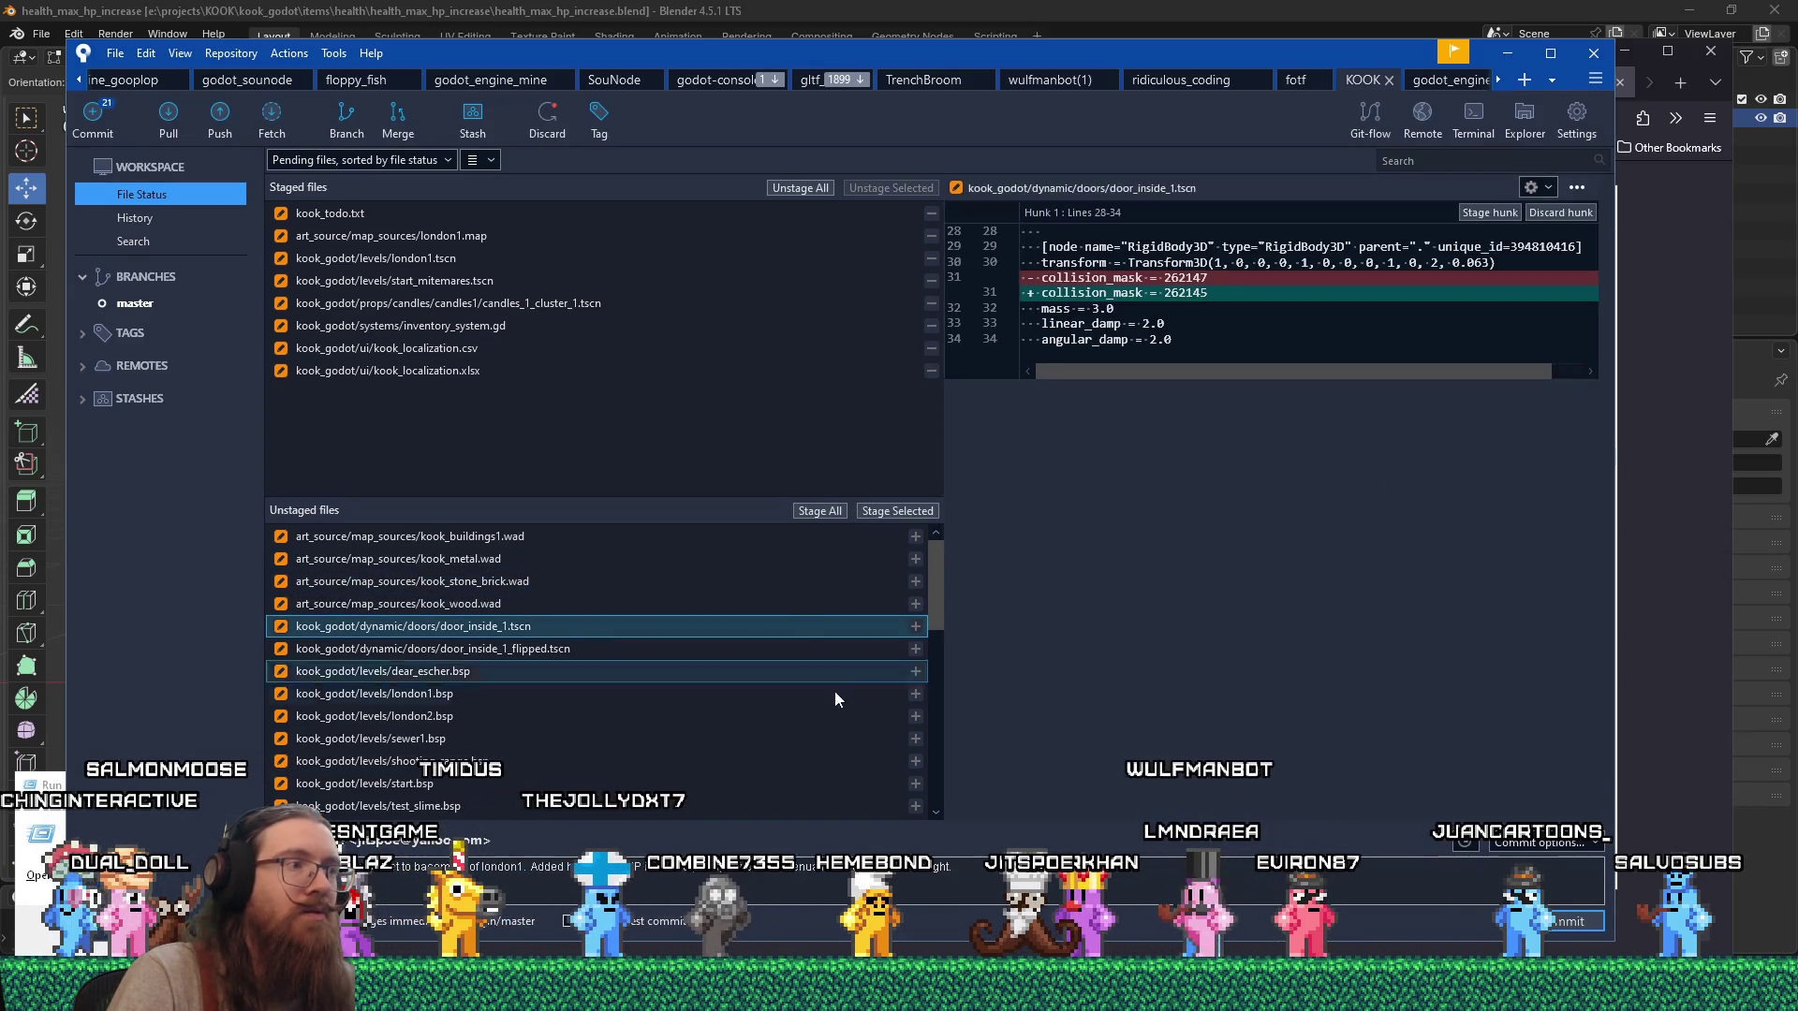
Add to the commit message that doors no longer collide with the player, and stage door_inside_1.tscn.
left_click(1026, 865)
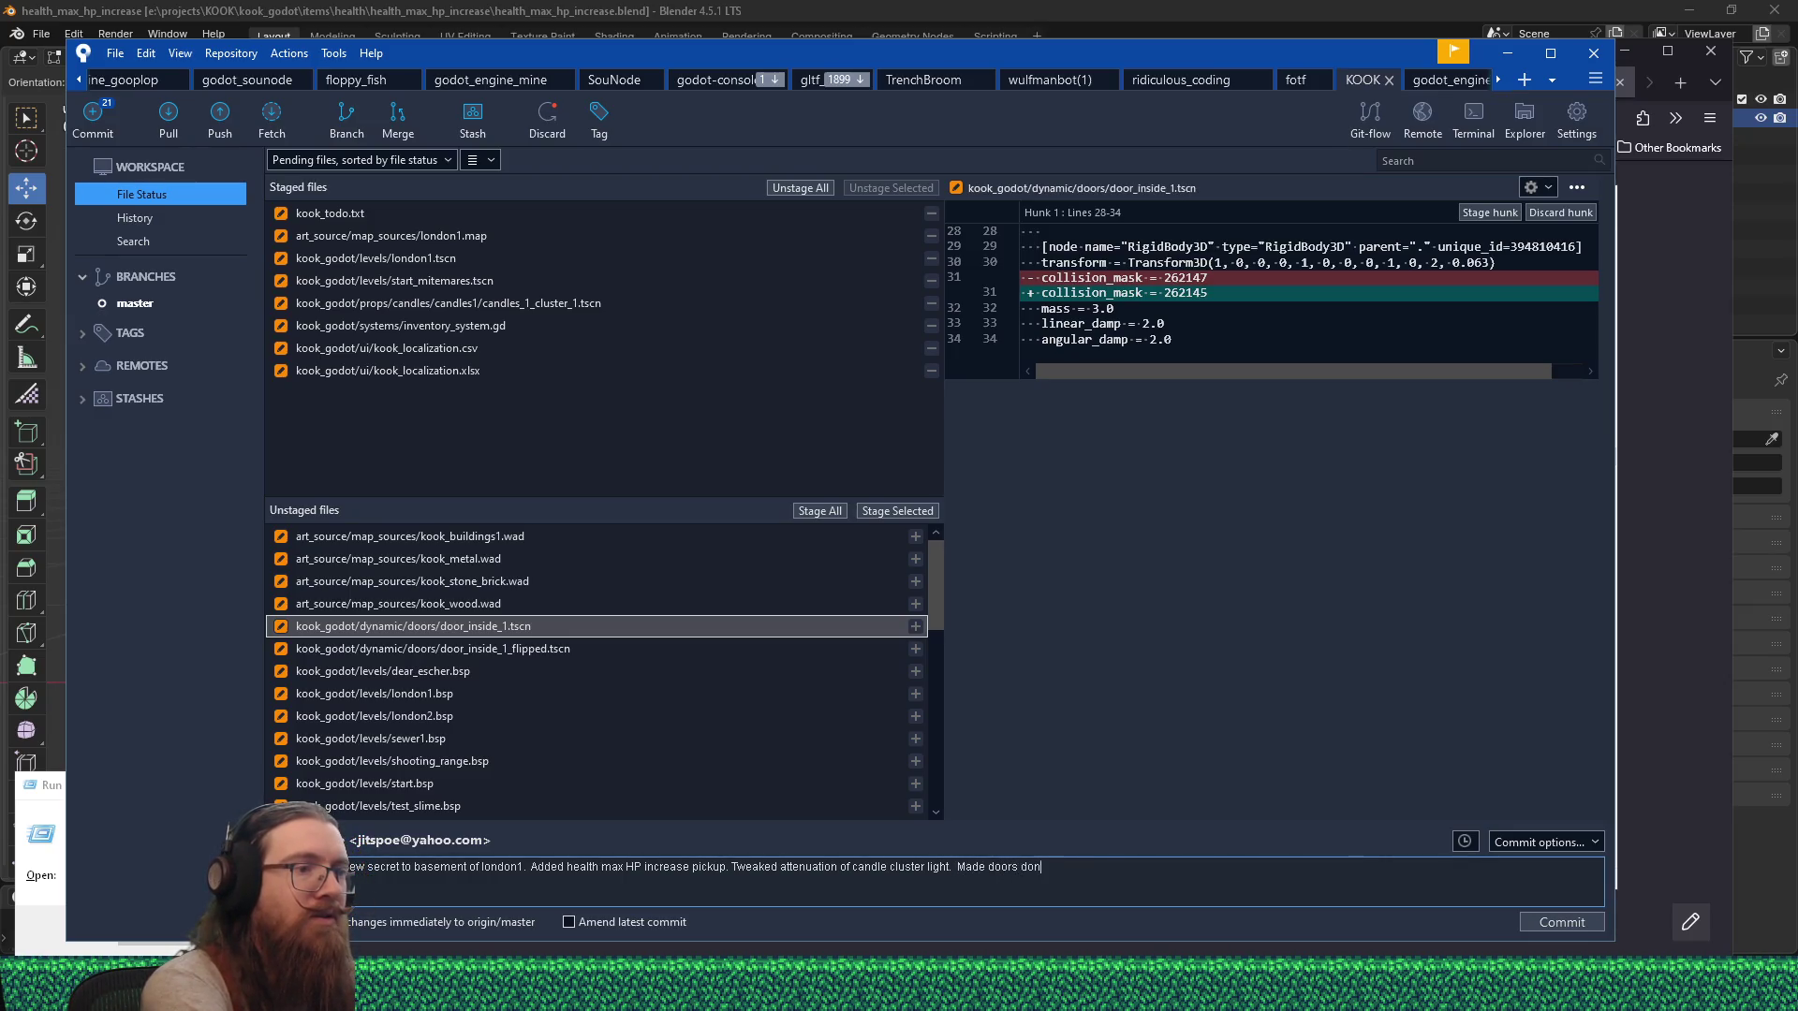
type("th player")
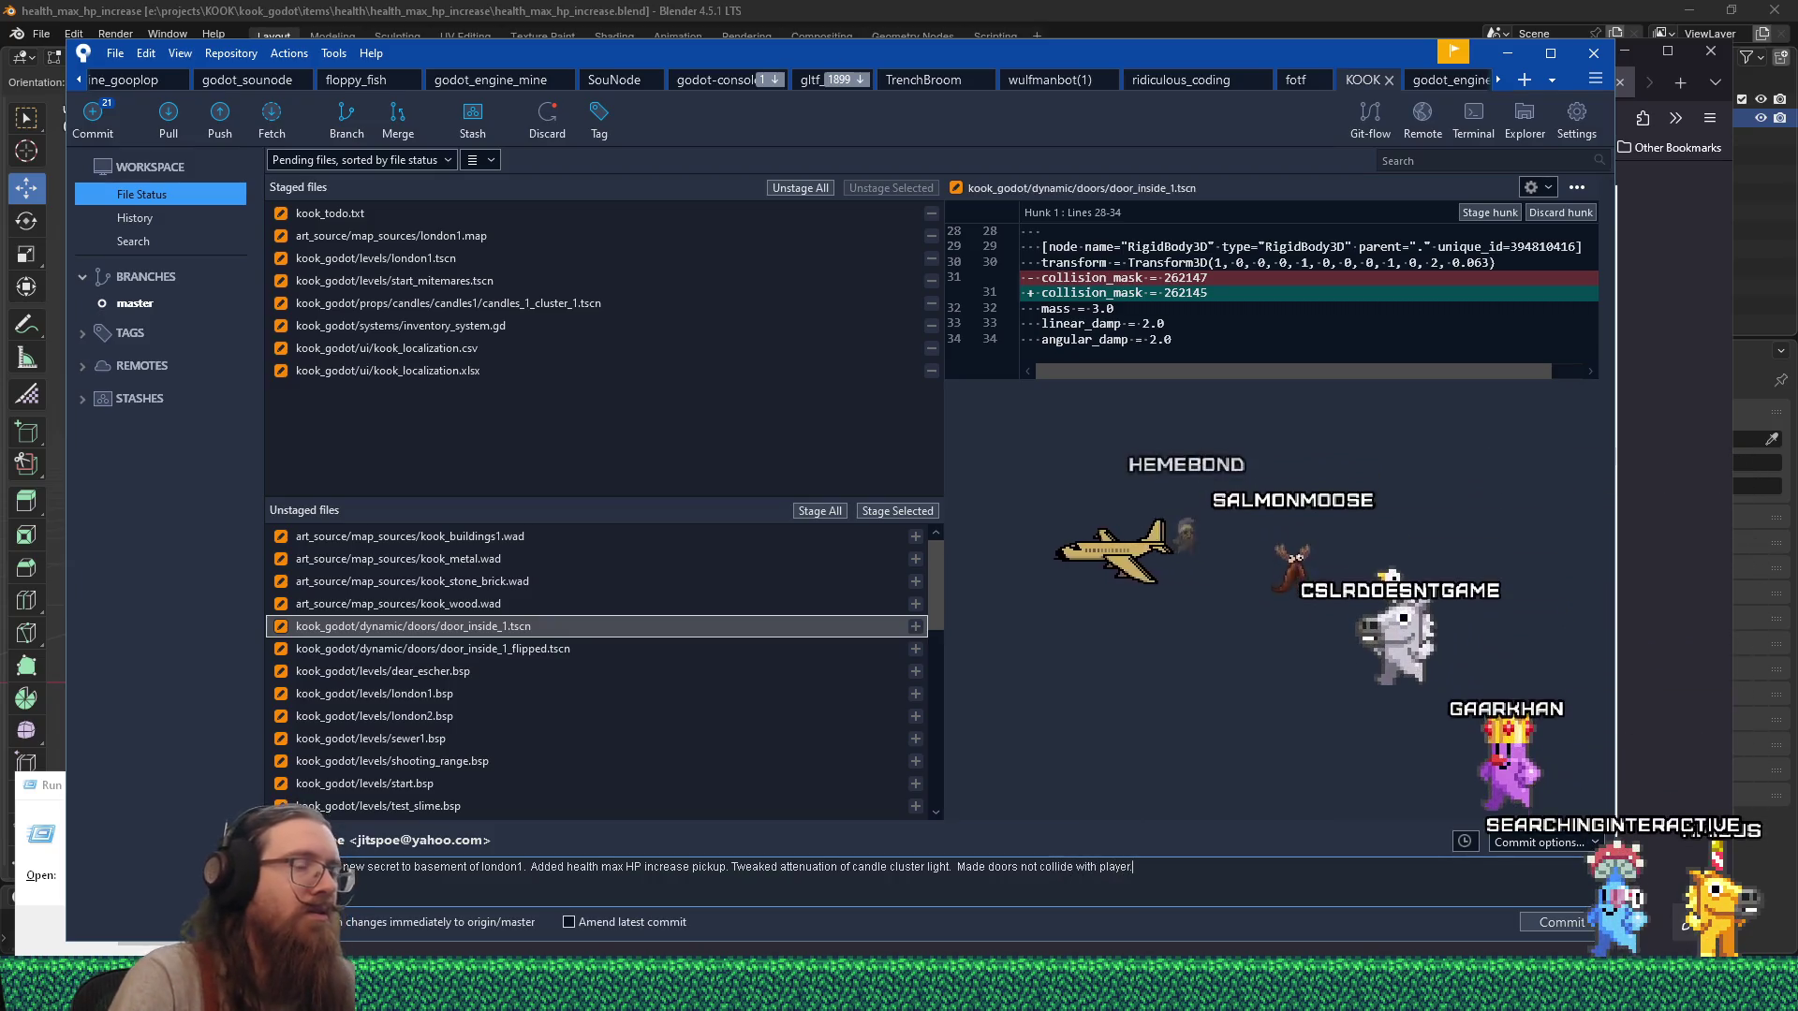
type(" so th")
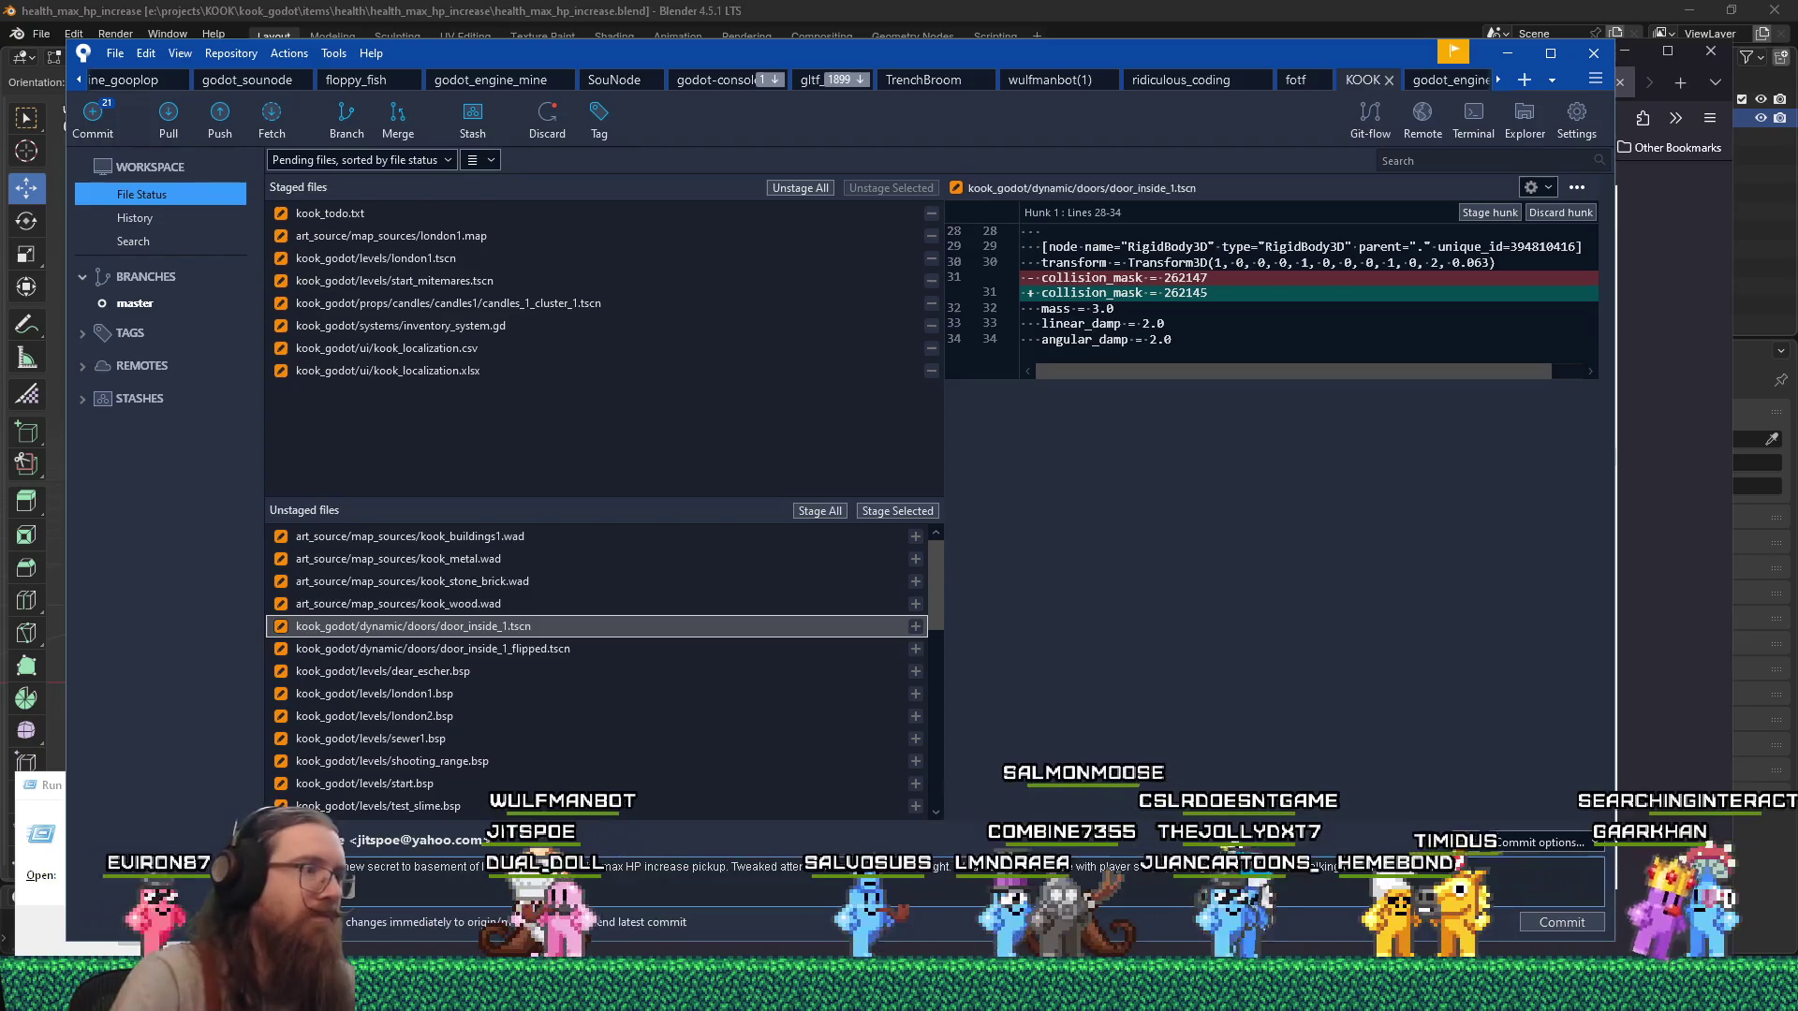
left_click(902, 513)
left_click(695, 631)
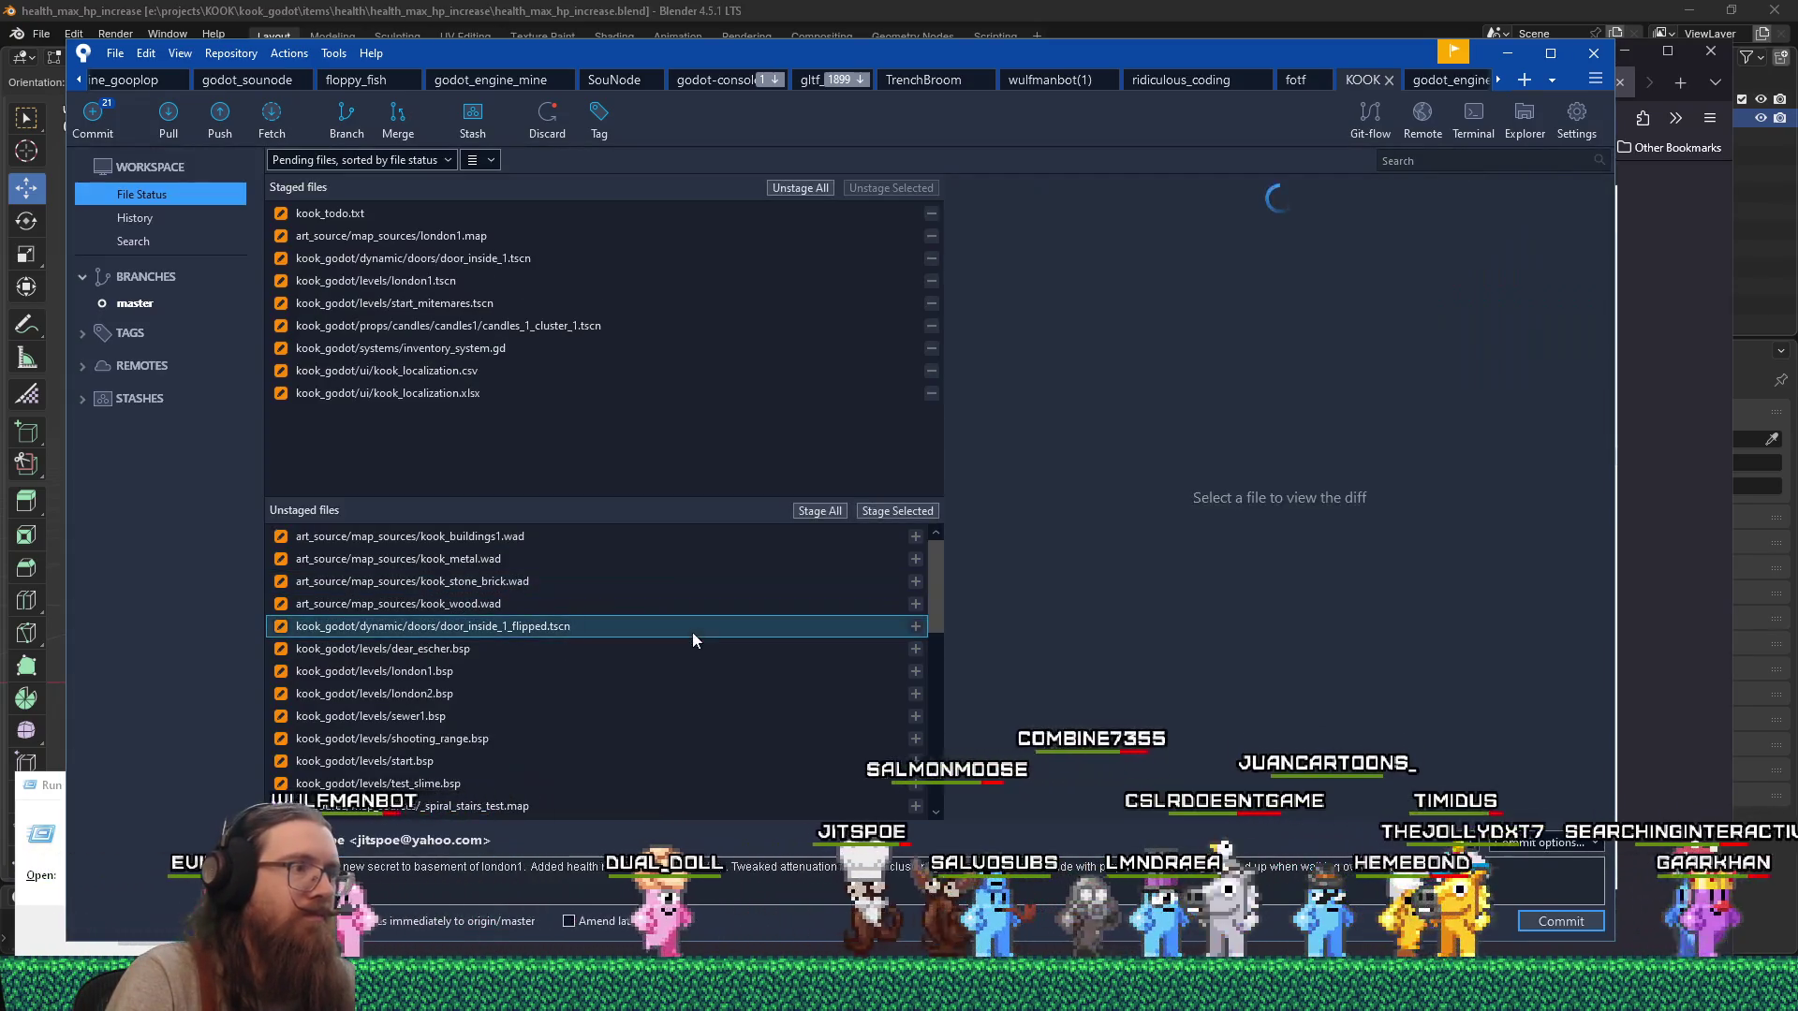
Stage door_inside_1_flipped.tscn and view the new health_max_hp_increase_mesh.tscn file.
left_click(886, 510)
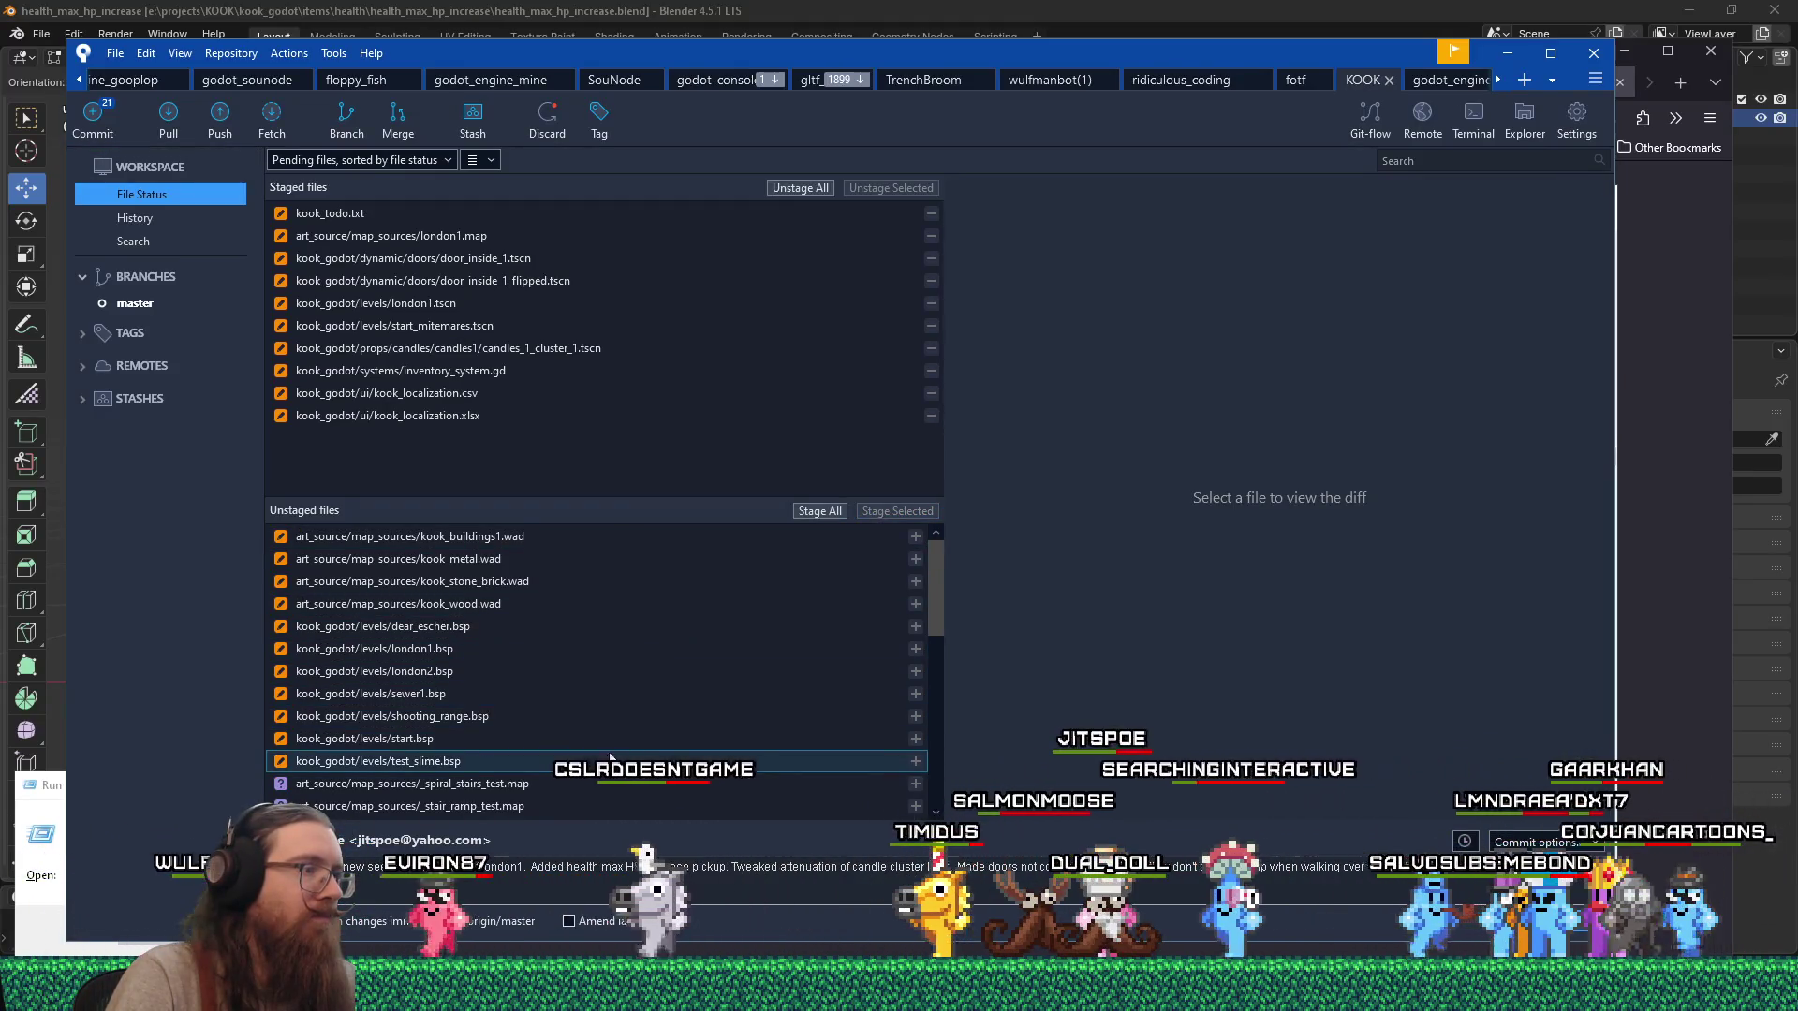
scroll(634, 731, "down", 2)
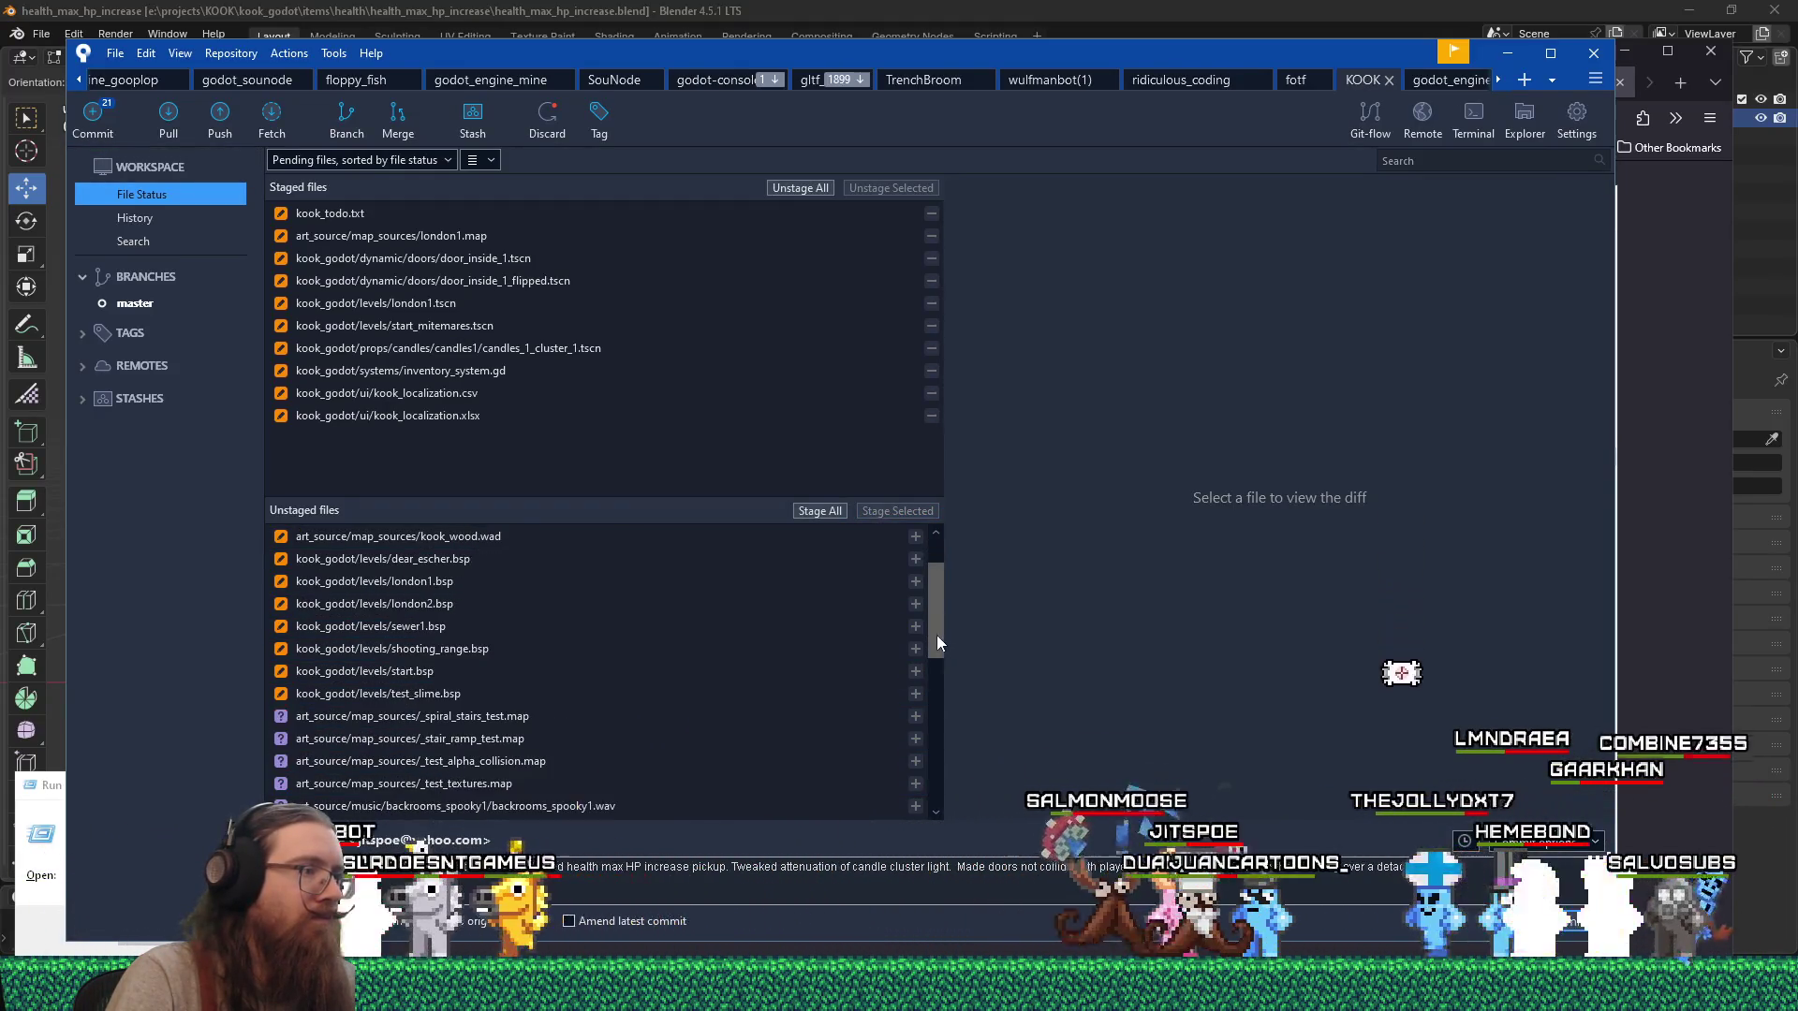
left_click_drag(935, 644, 934, 653)
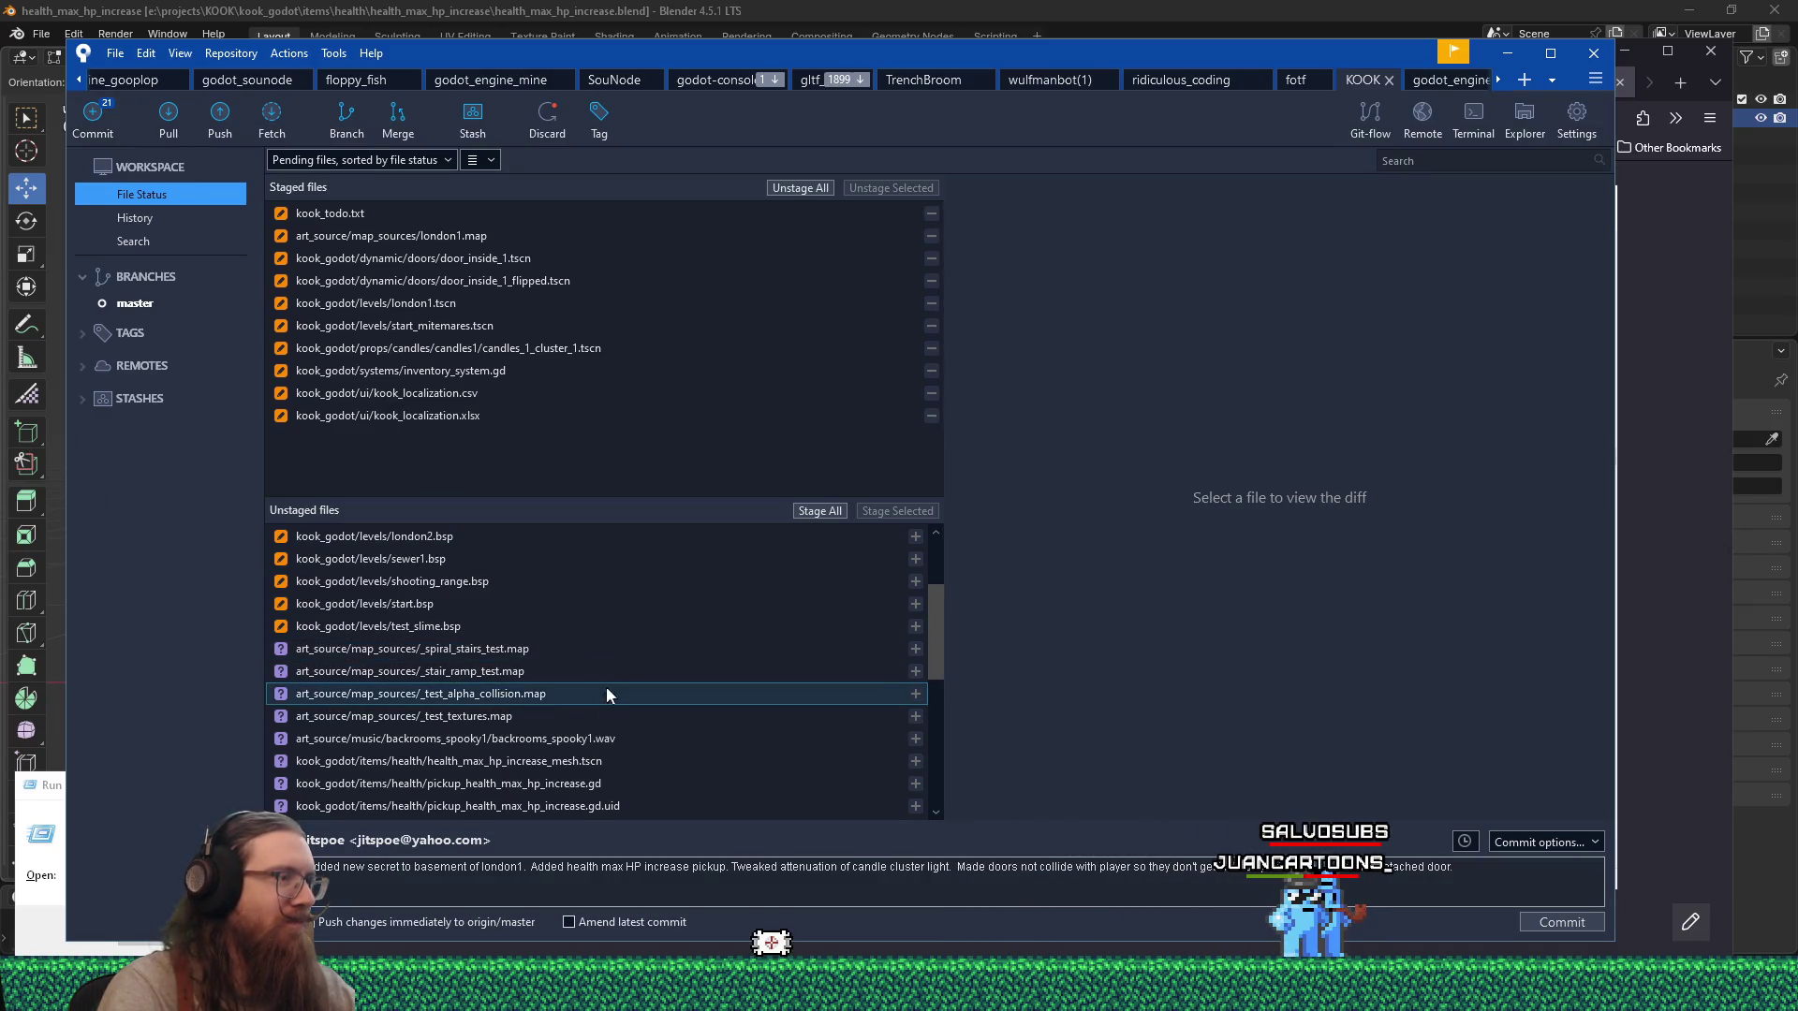
scroll(704, 723, "up", 2)
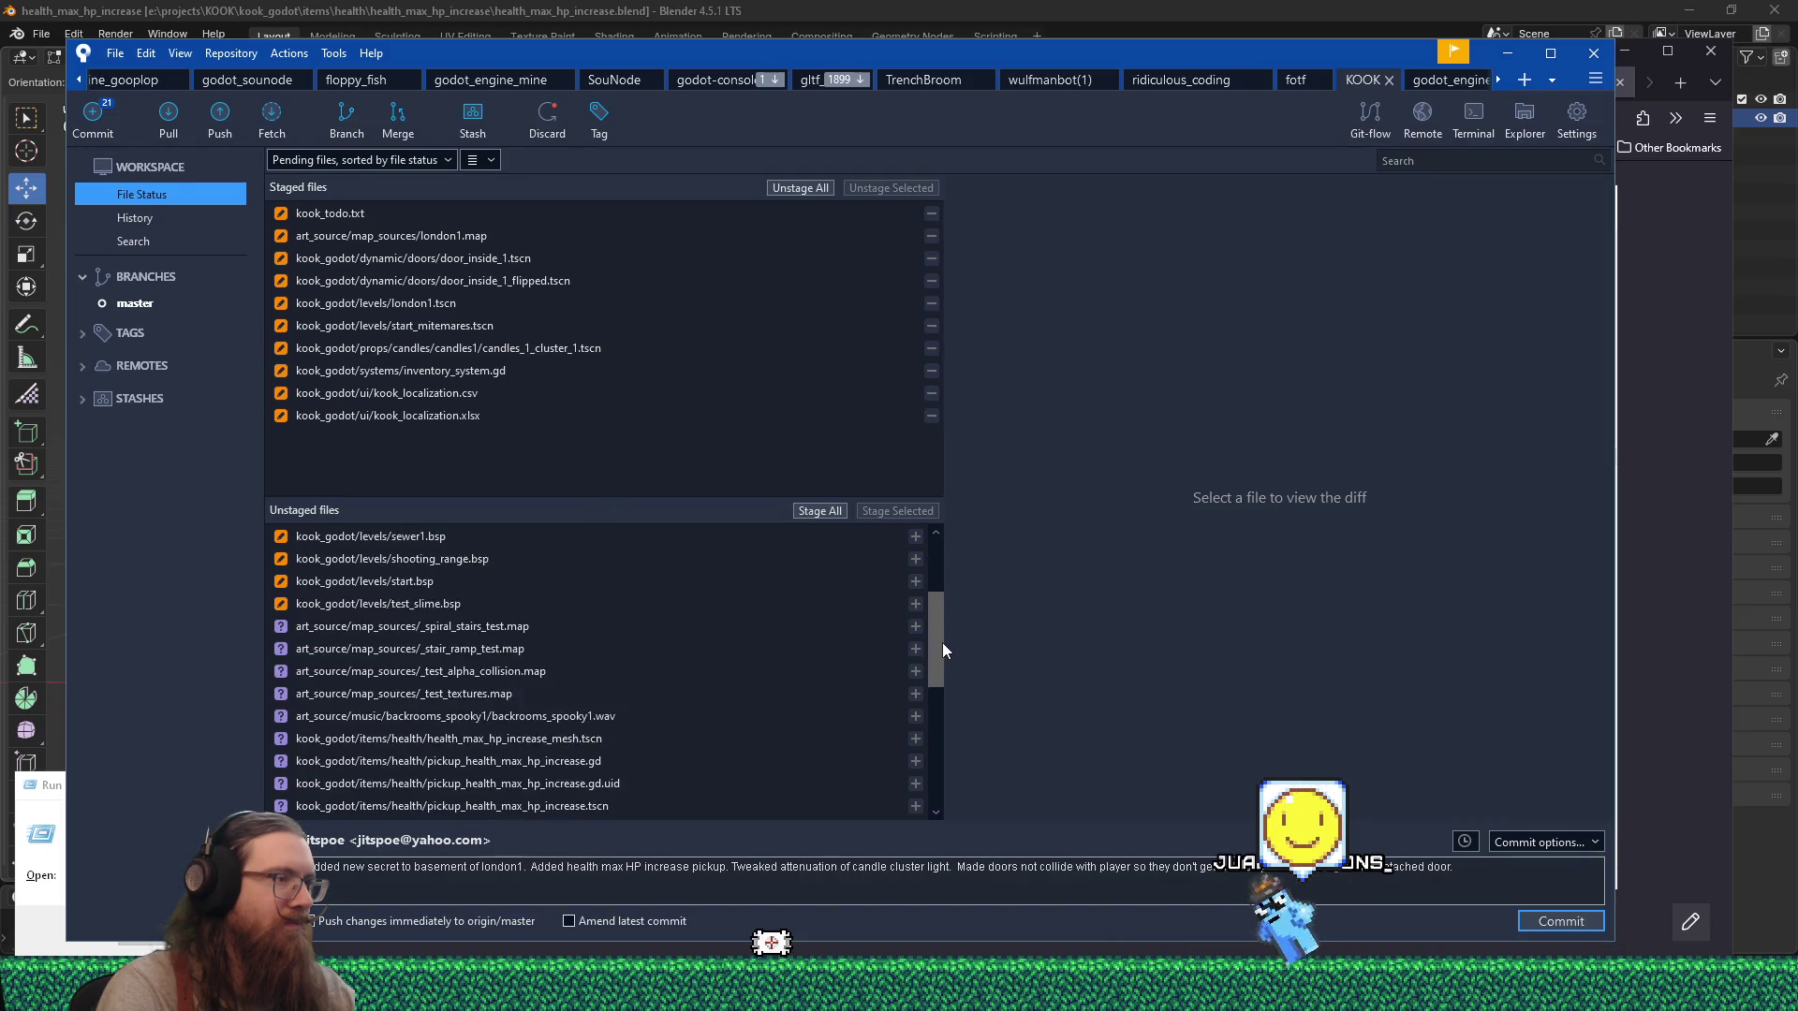
left_click(762, 715)
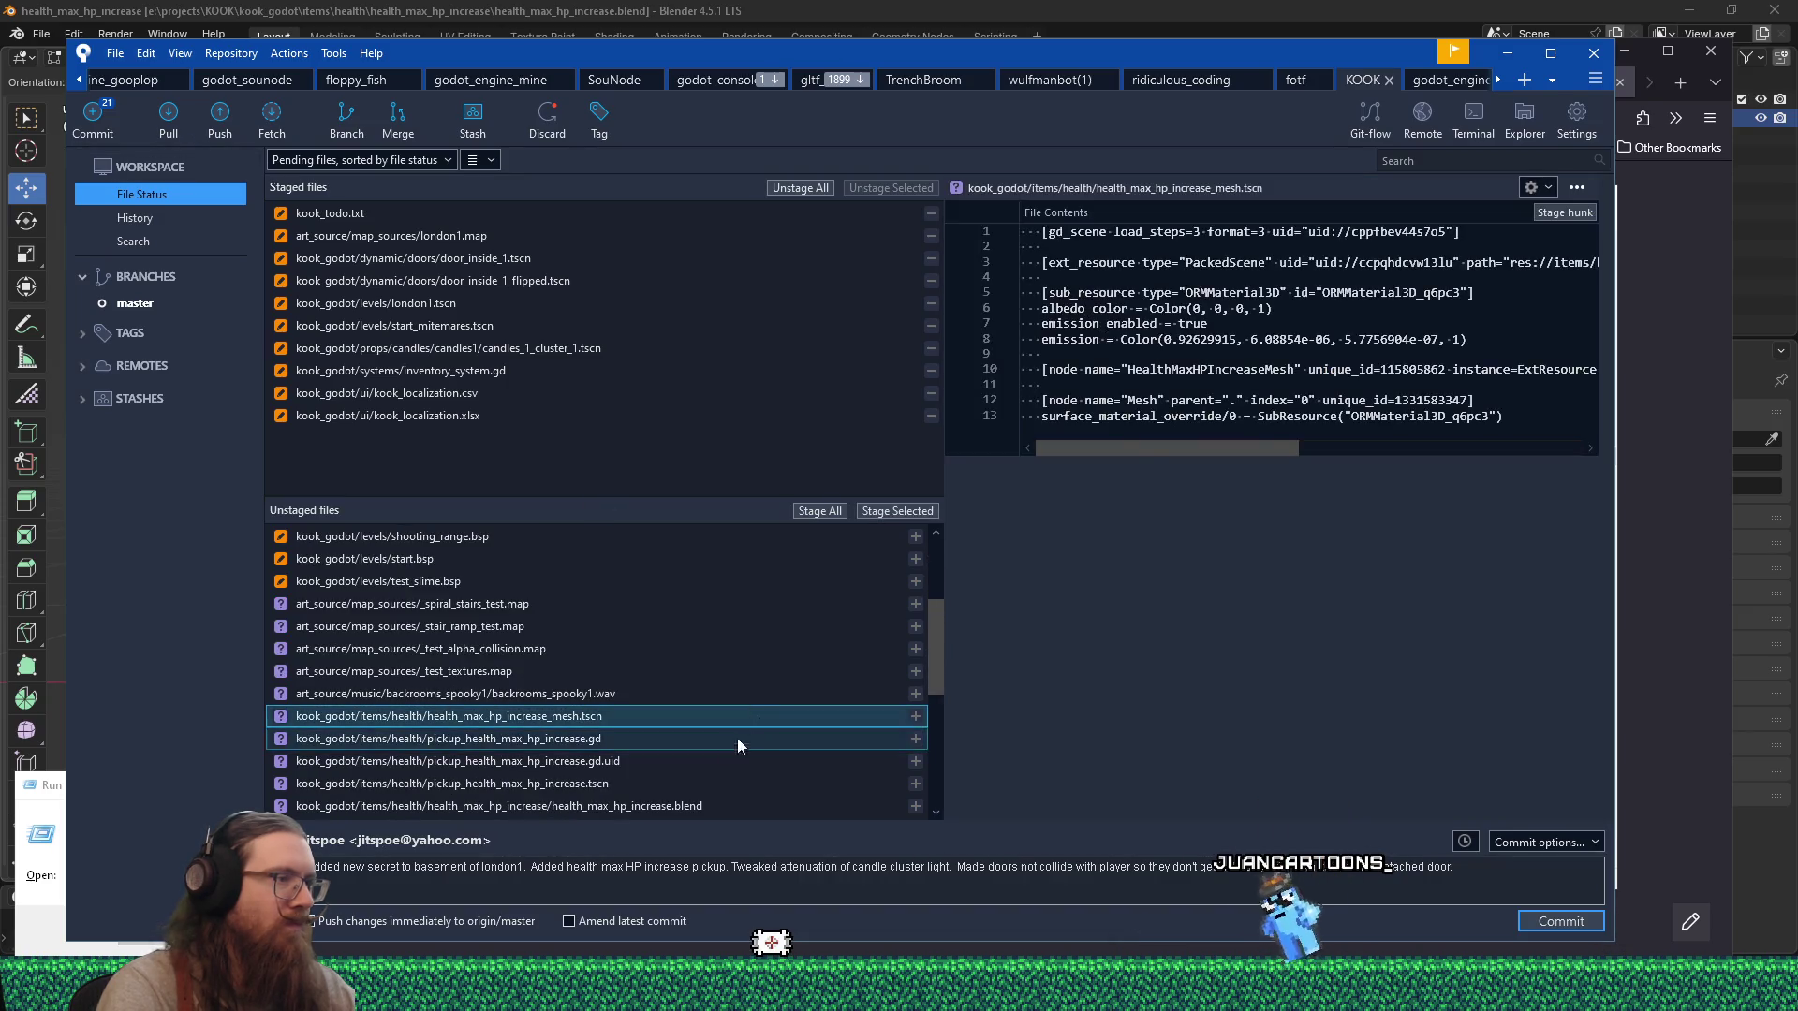
Stage the new health_max_hp_increase files plus the .blend and its .blend.import.
left_click(702, 777, "shift")
left_click(899, 511)
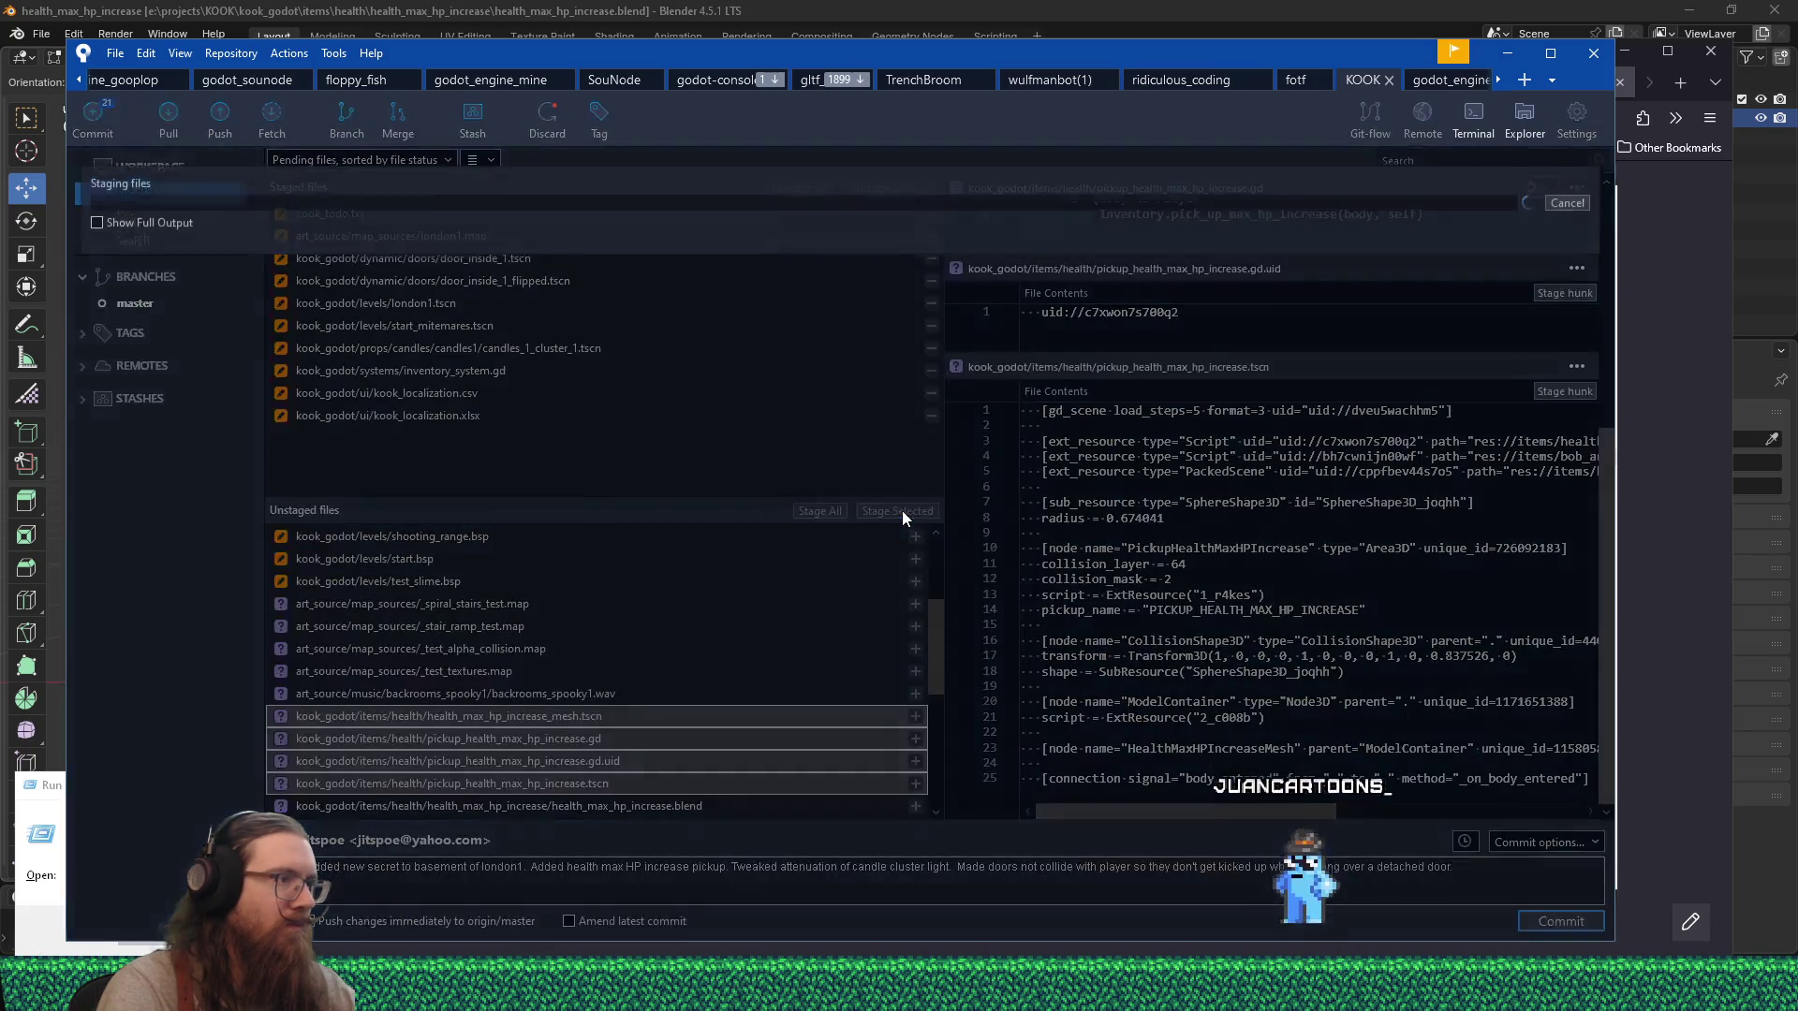
left_click(790, 716)
left_click(783, 739, "shift")
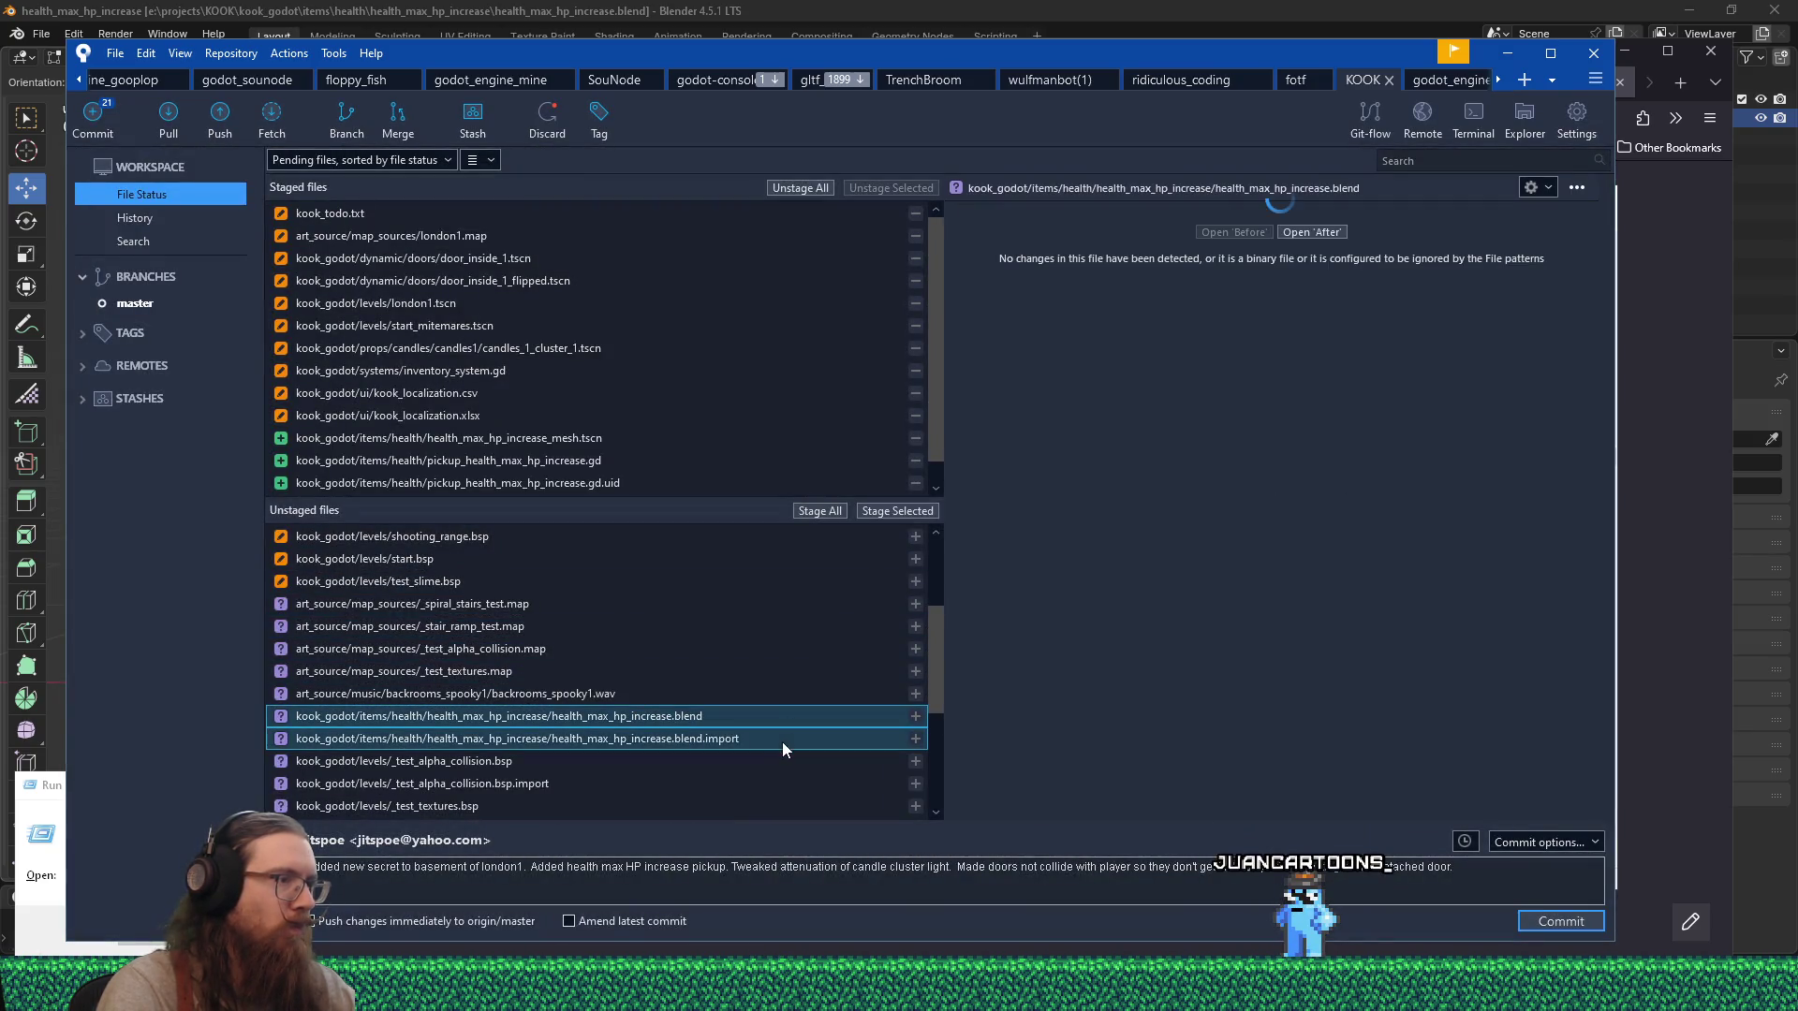
left_click(897, 510)
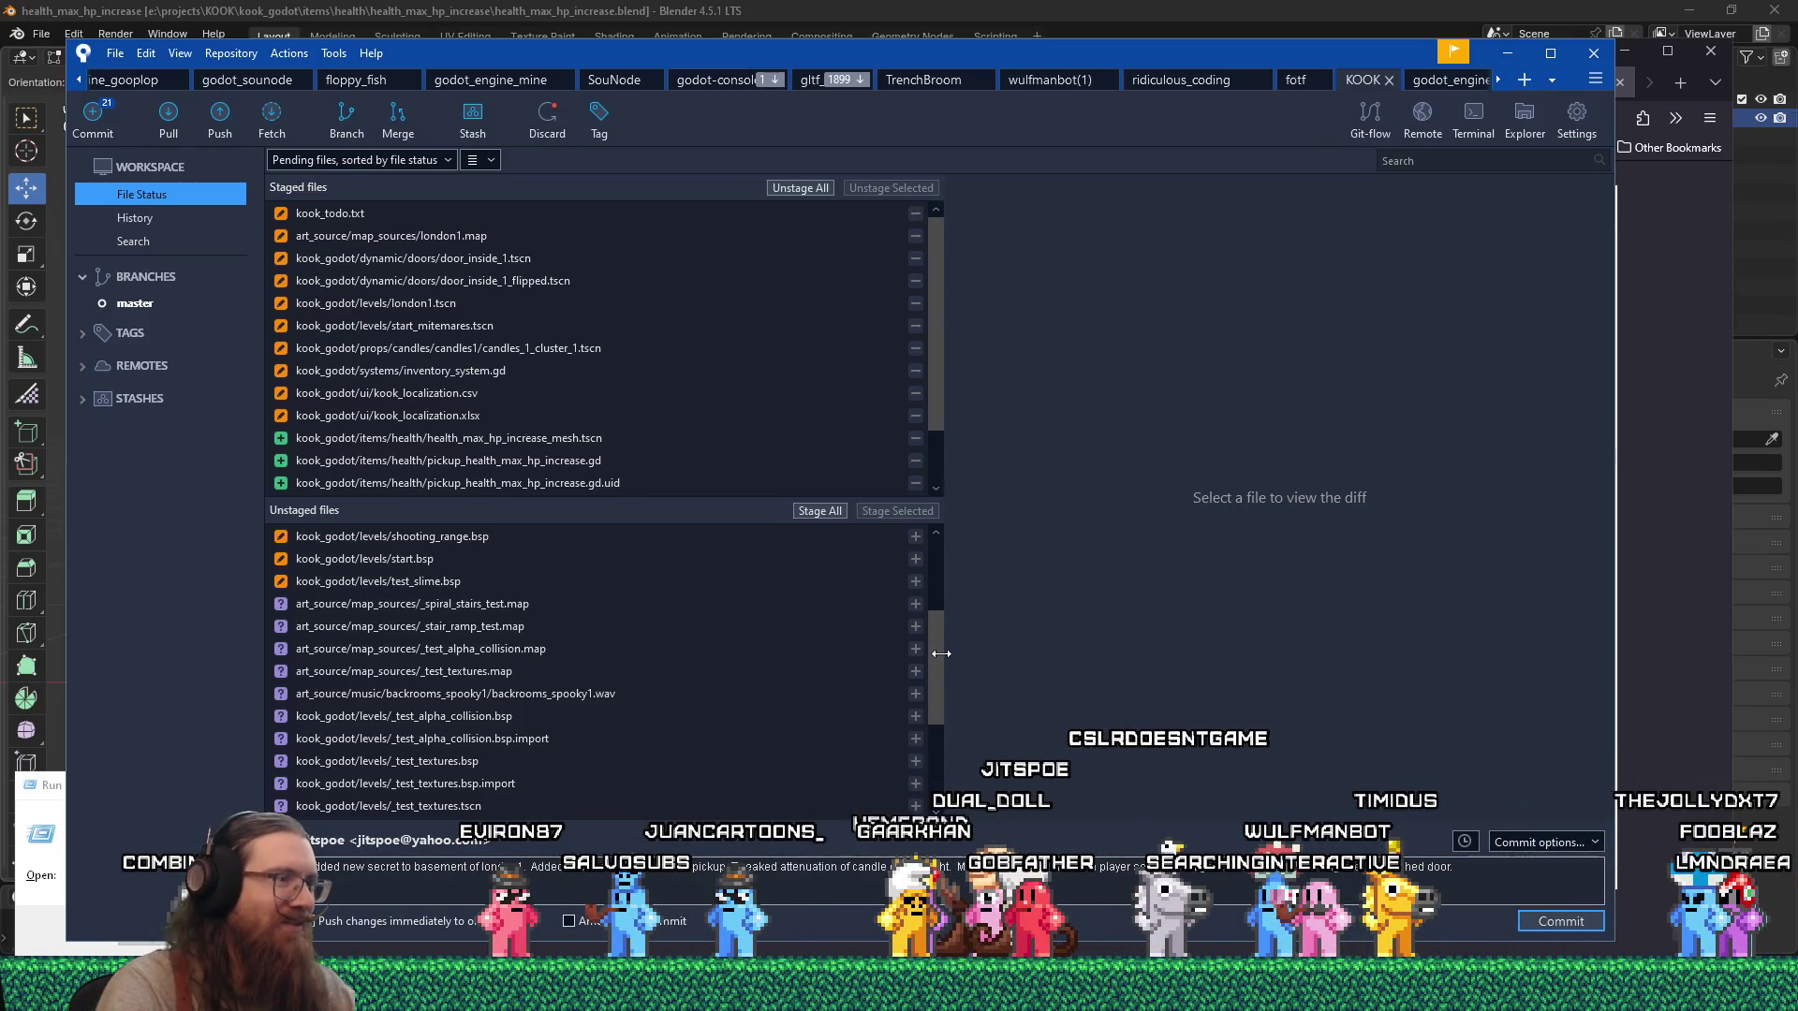
Stage the new max HP spawner scene.
left_click_drag(938, 653, 940, 709)
left_click(732, 763)
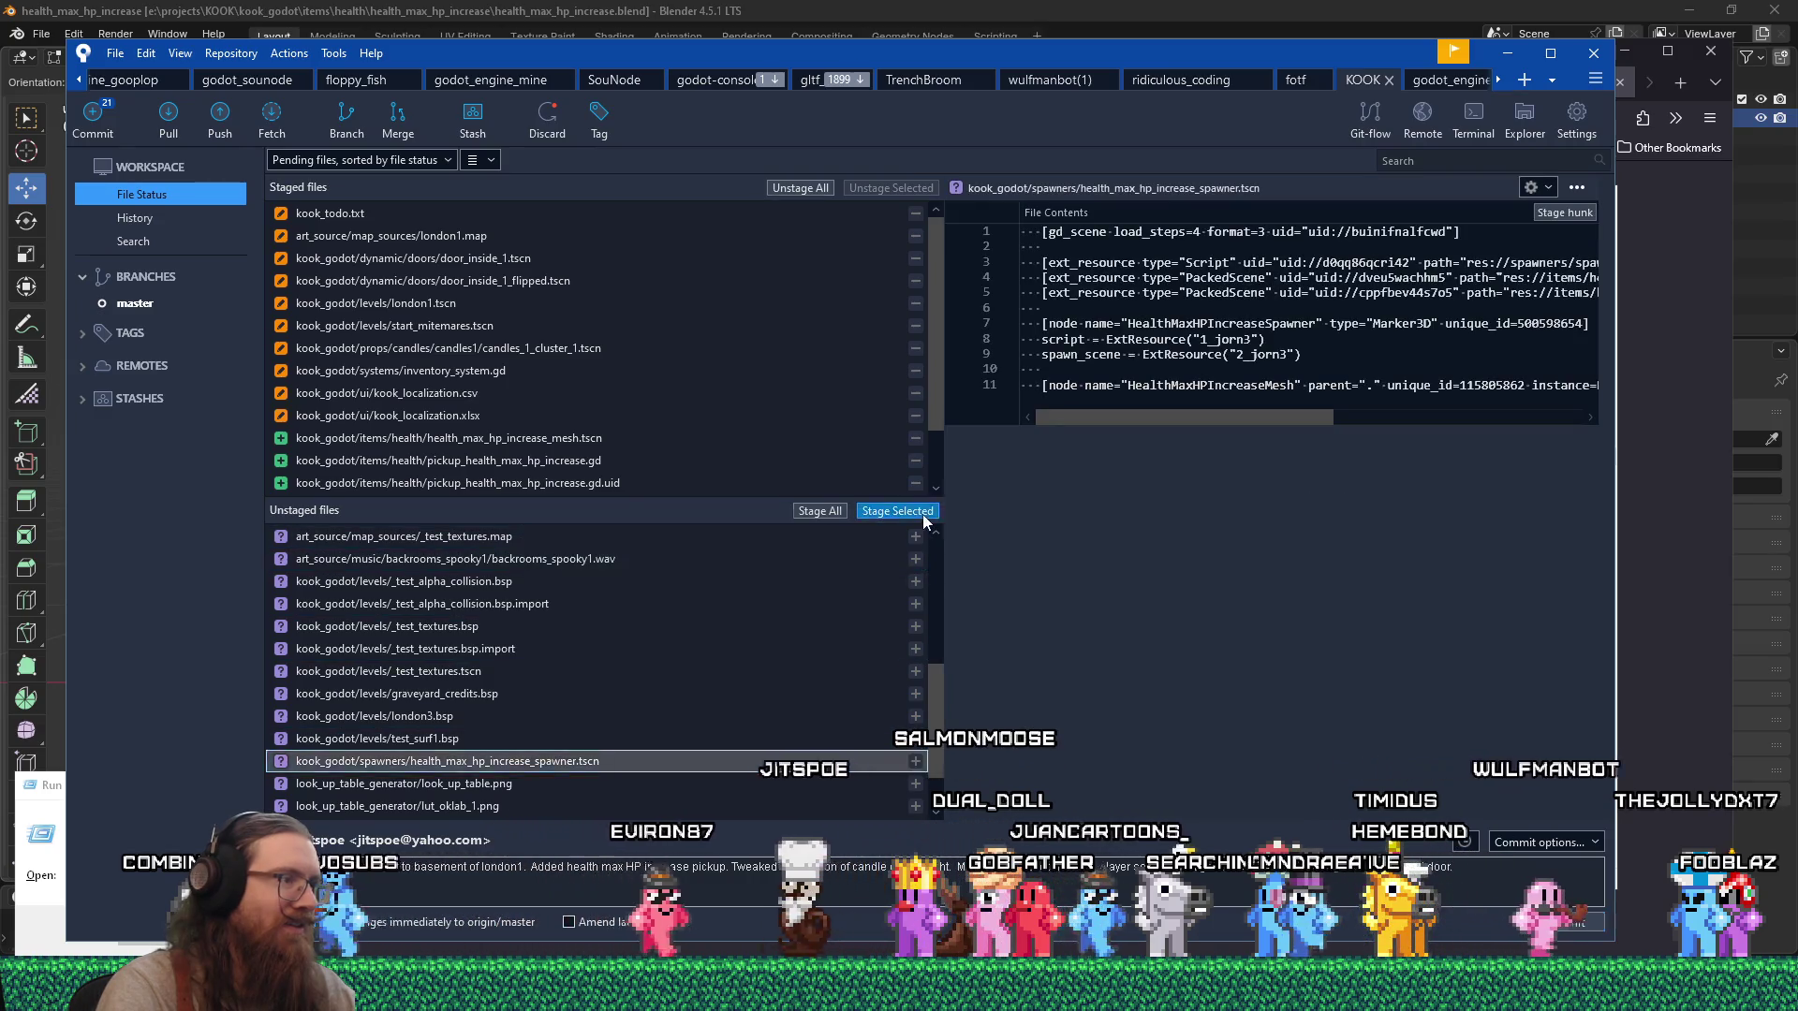
left_click(923, 512)
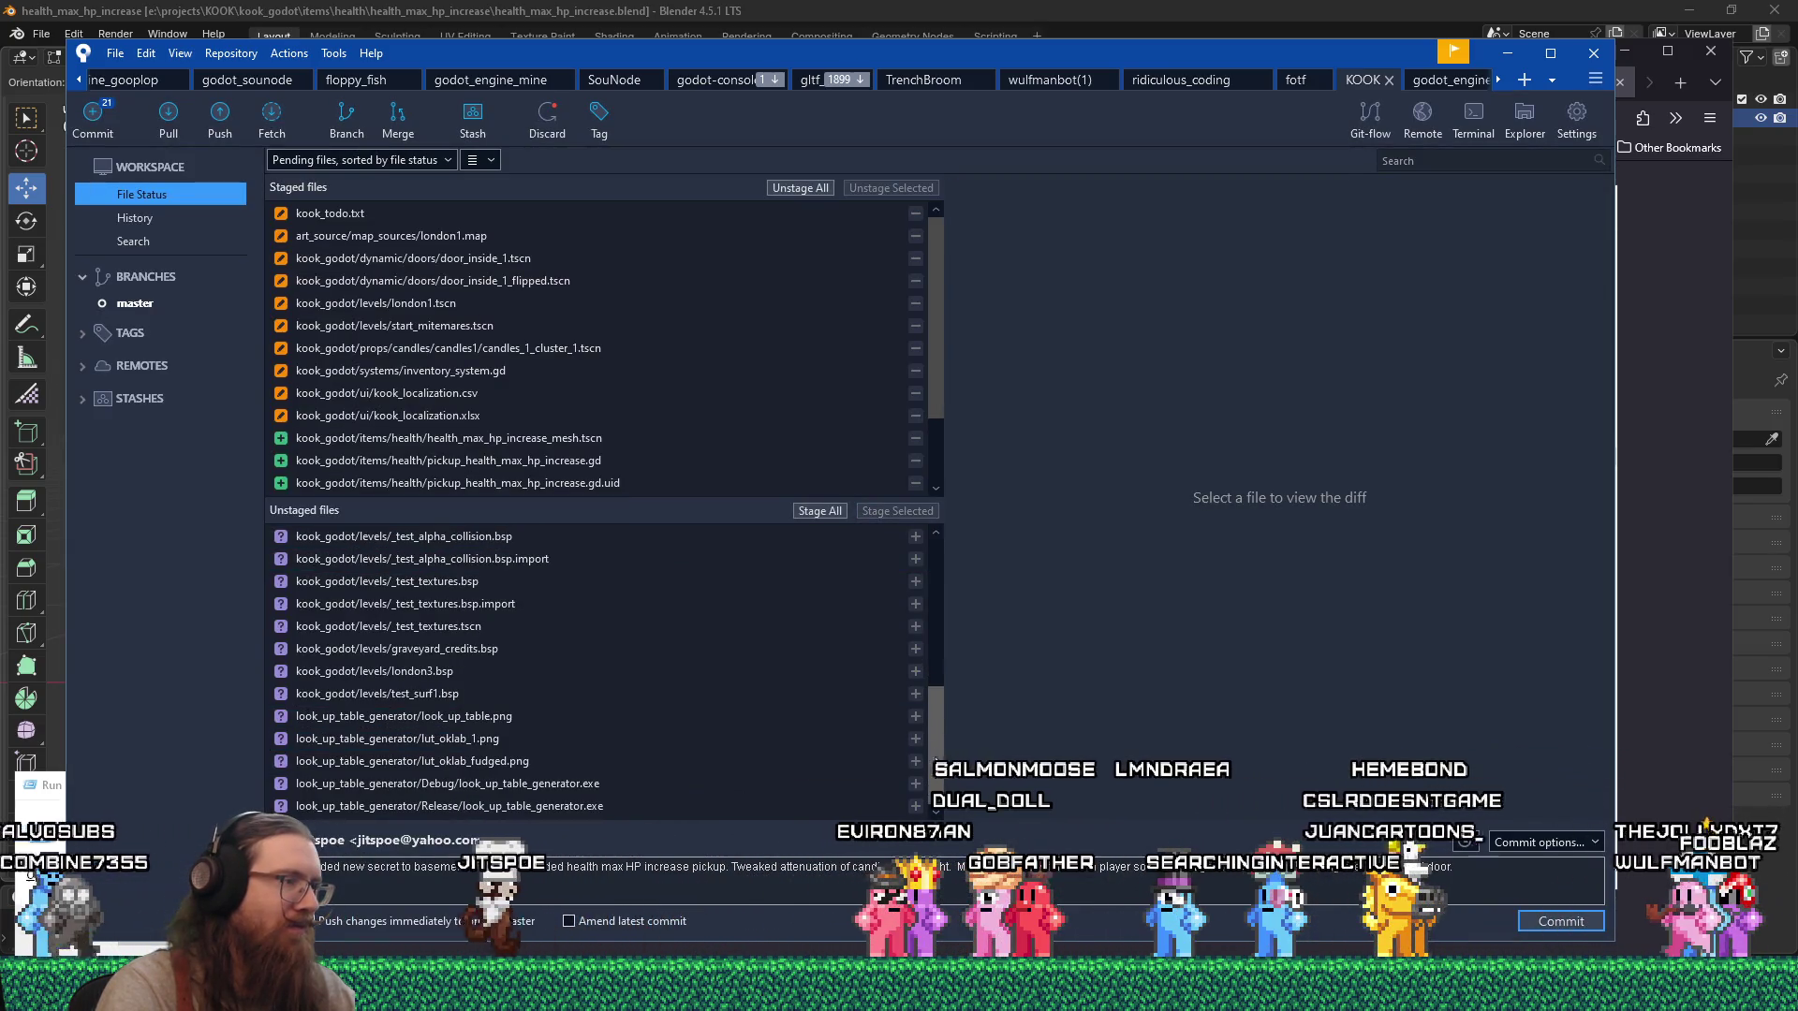
left_click_drag(934, 765, 952, 588)
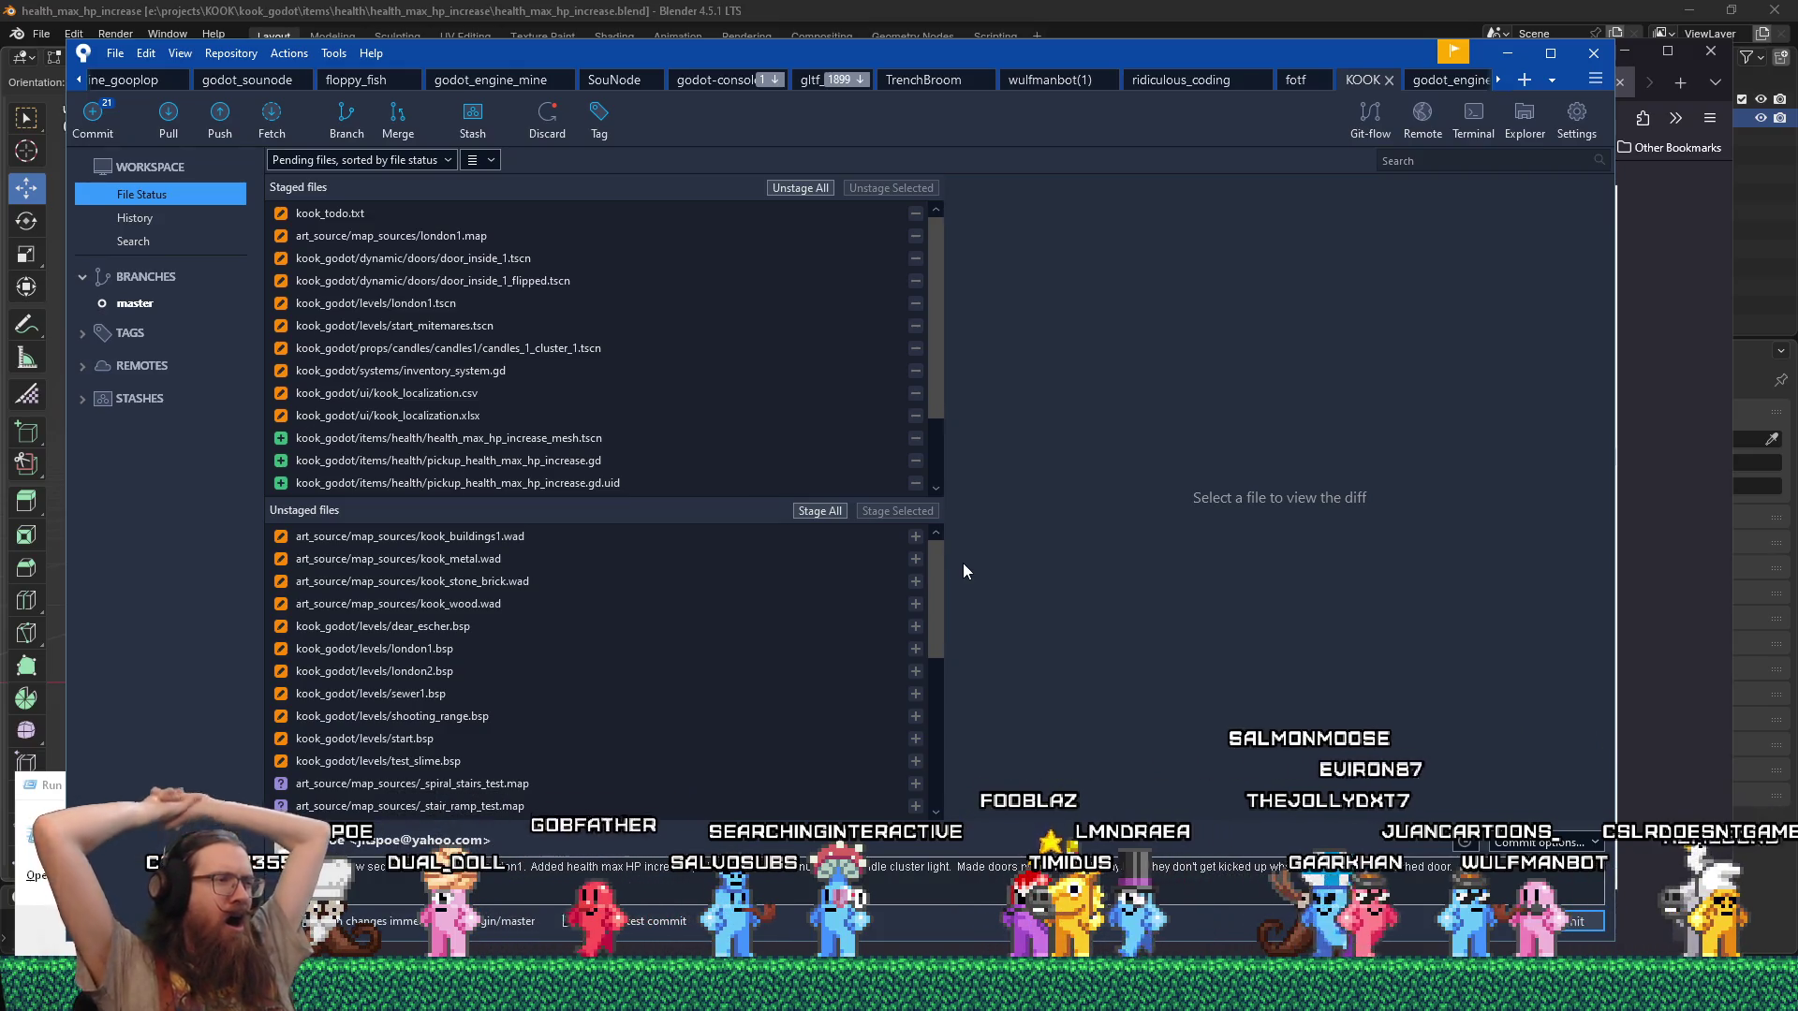
left_click_drag(940, 577, 944, 741)
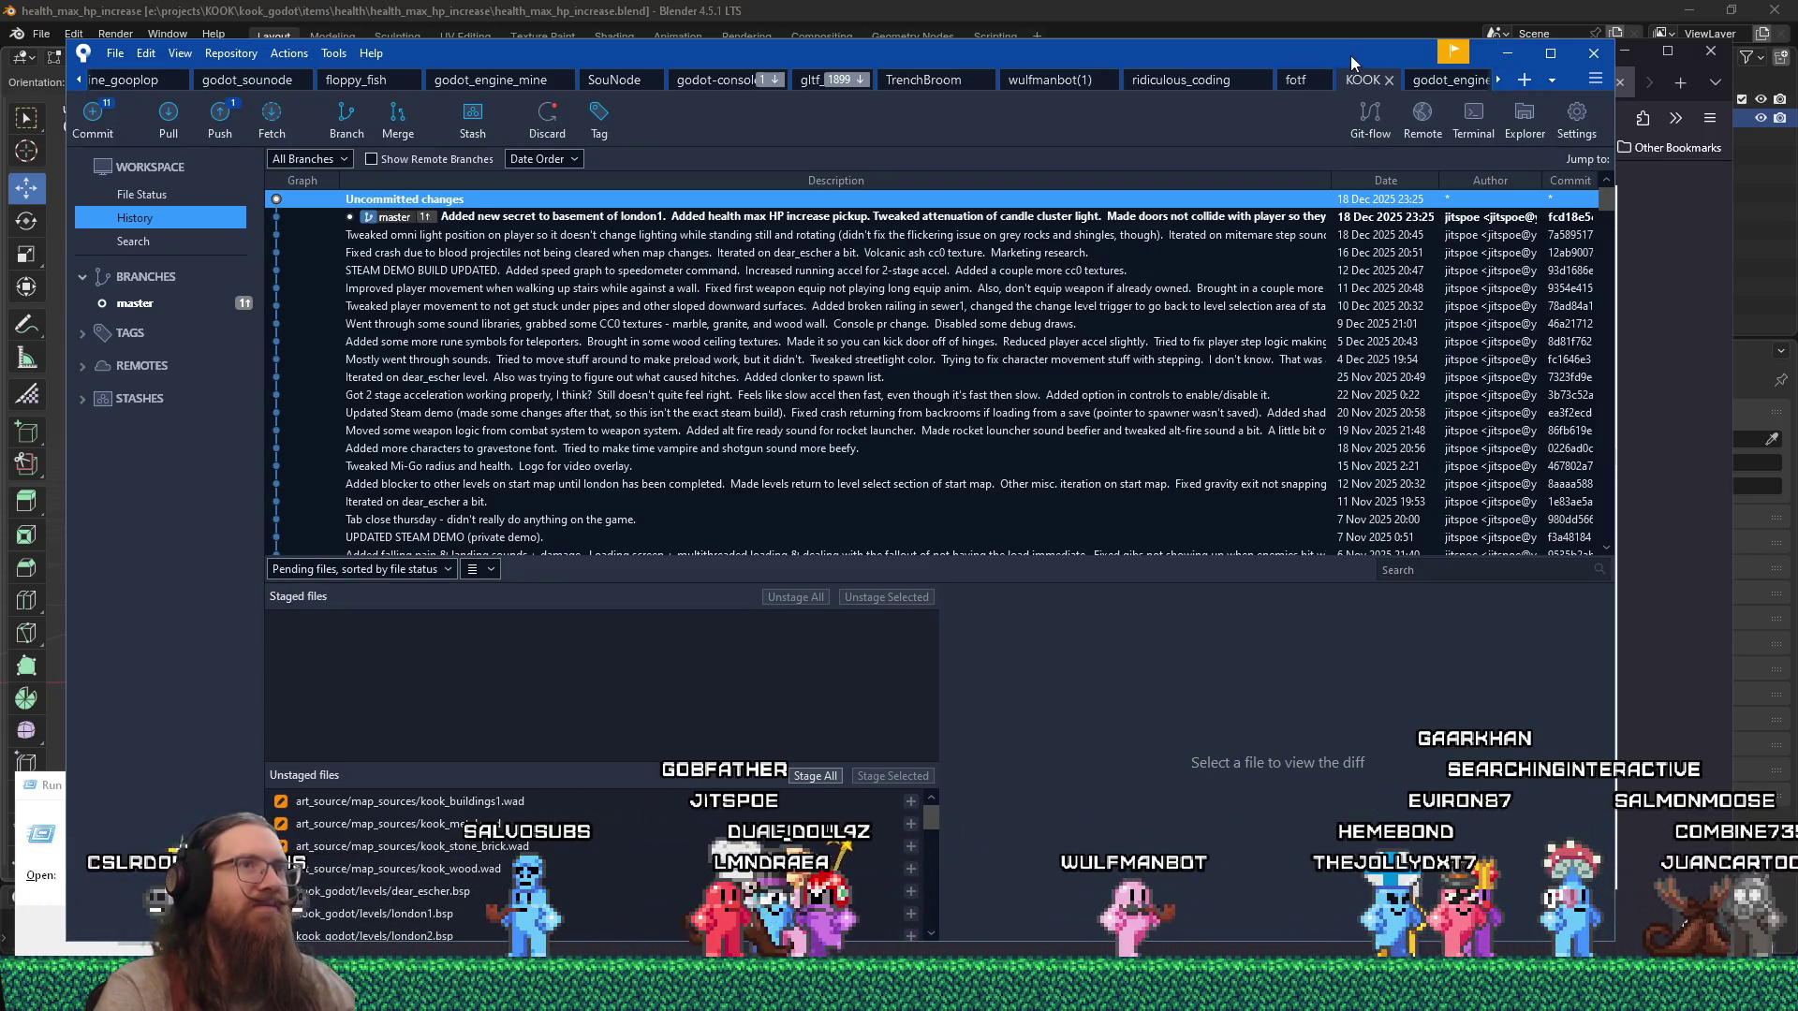
Switch from SourceTree to the Godot editor for the Wulfmanbot overlay project.
key("alt+Tab")
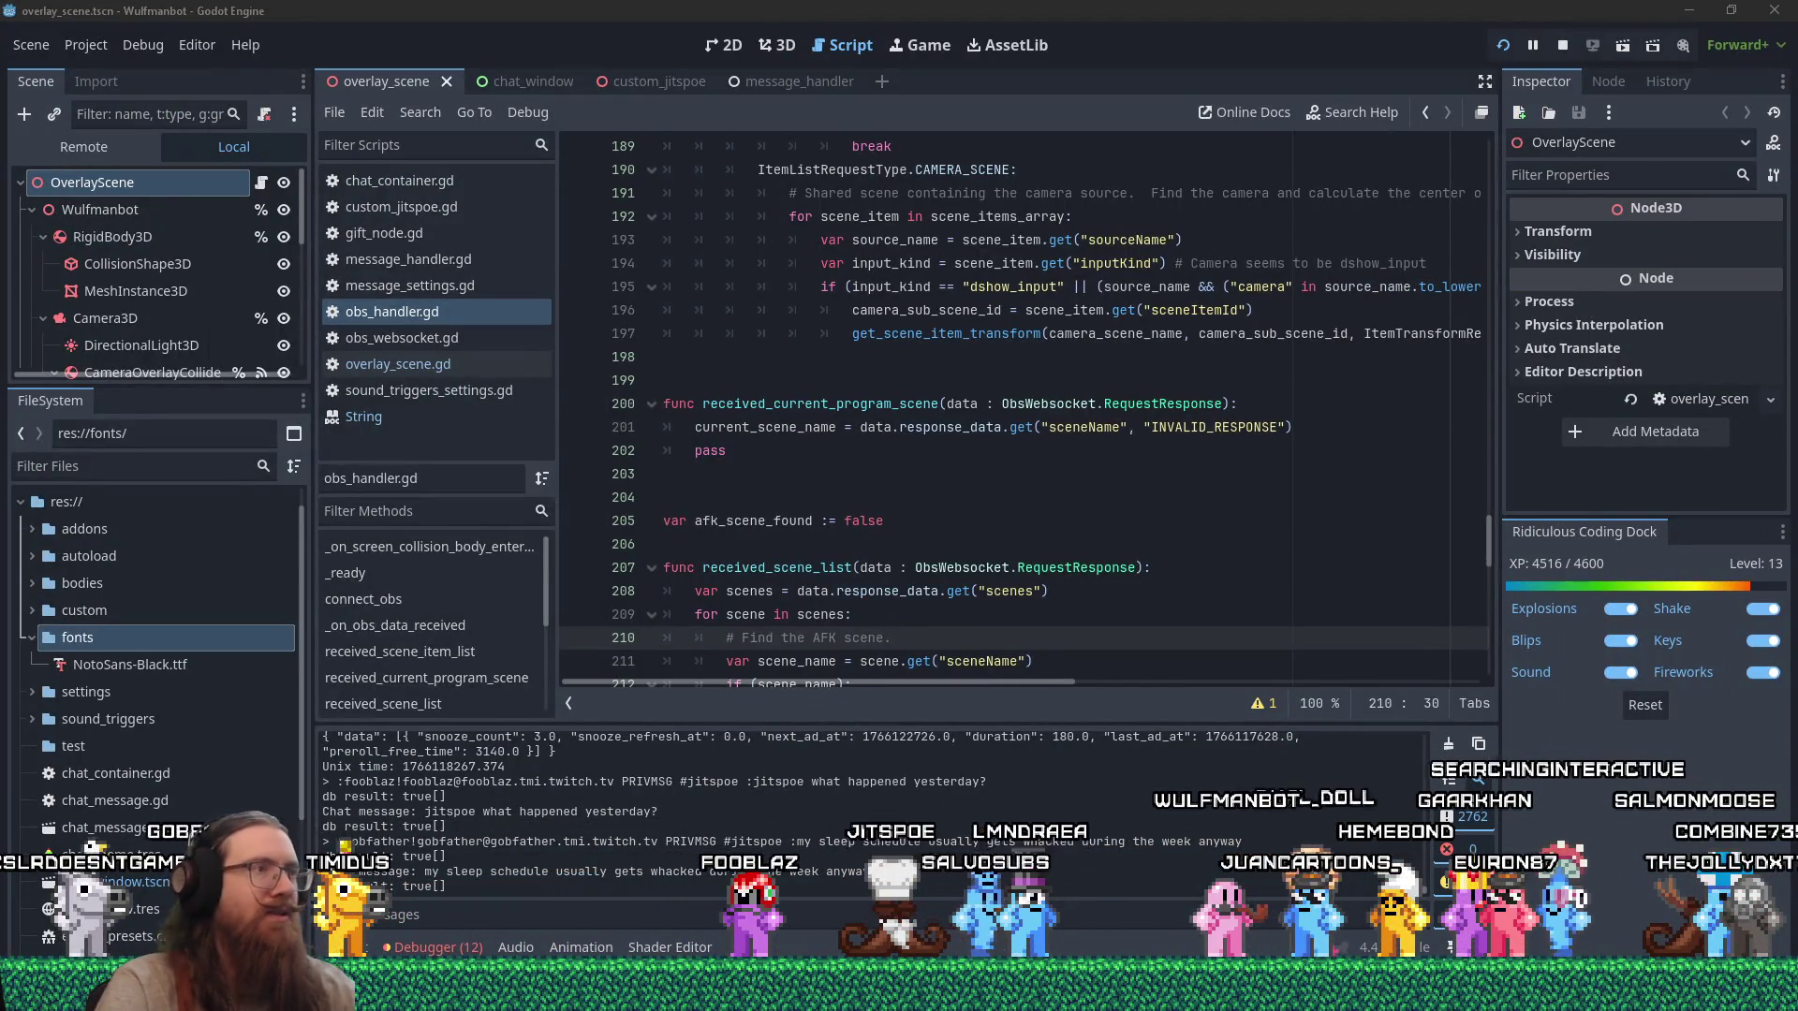
Return to SourceTree and open the godot_engine_tremble repository from the tab overflow list.
key("alt+Tab")
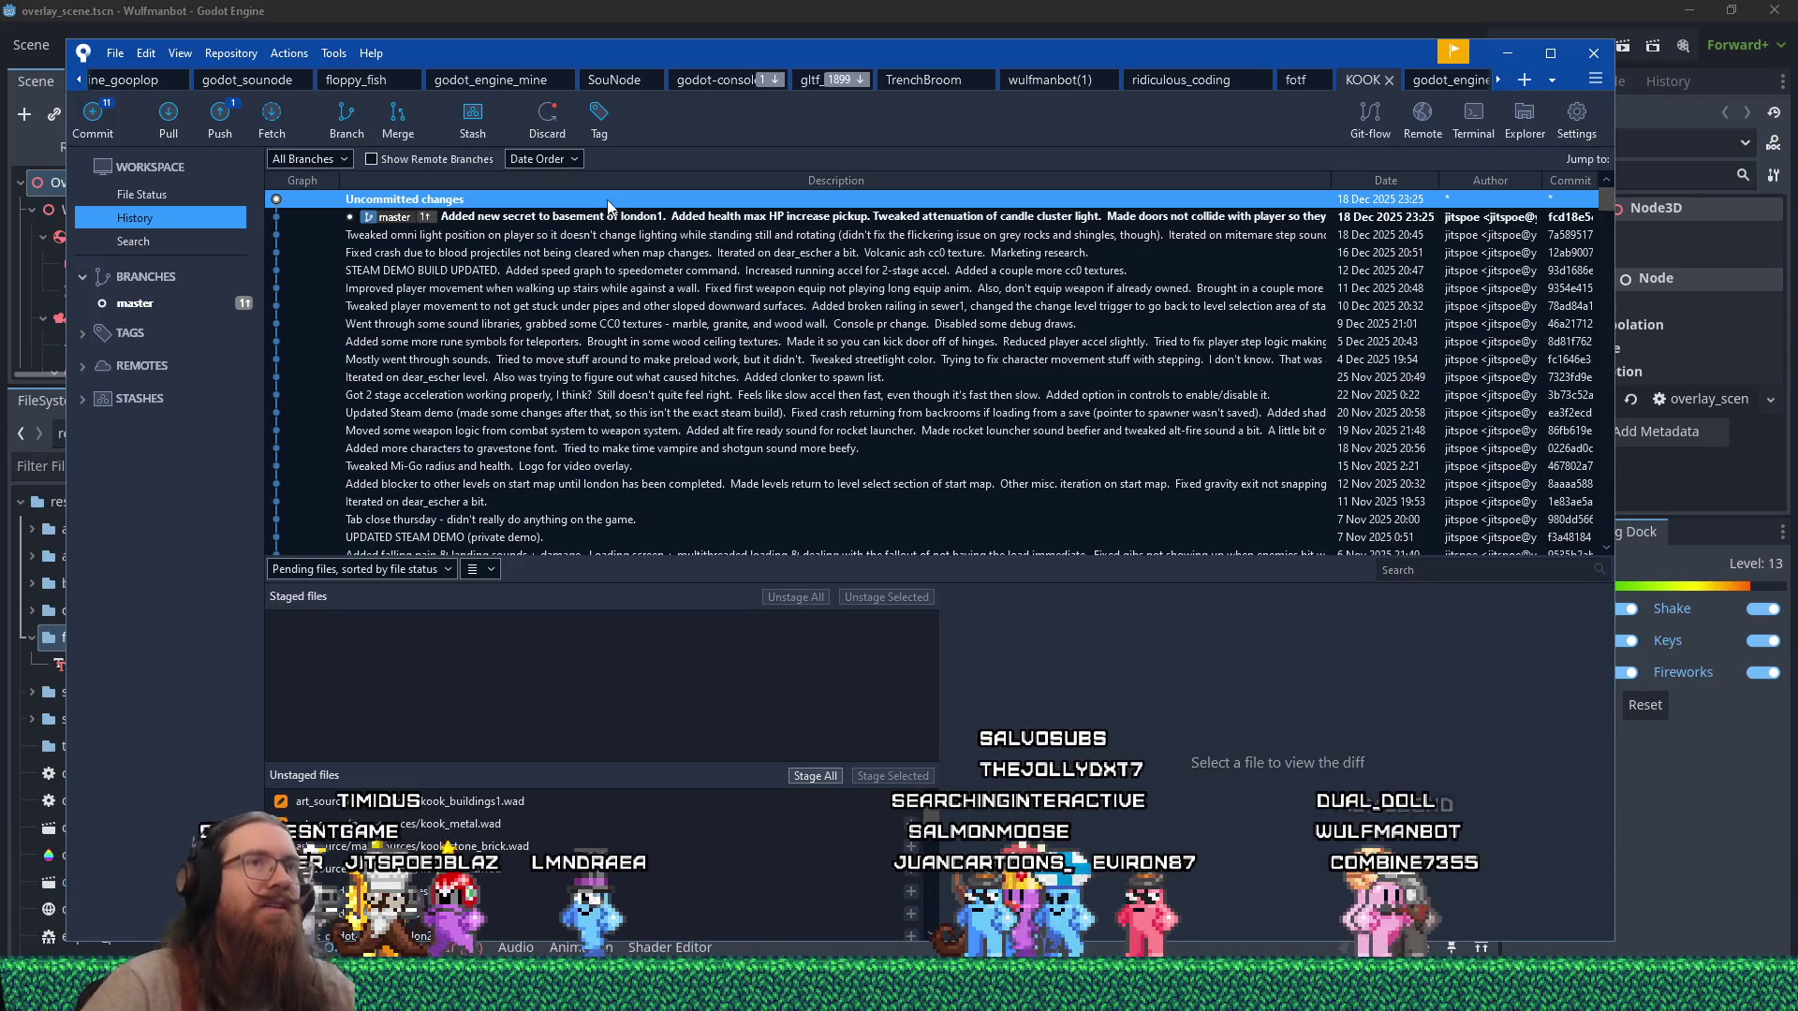
left_click(1551, 80)
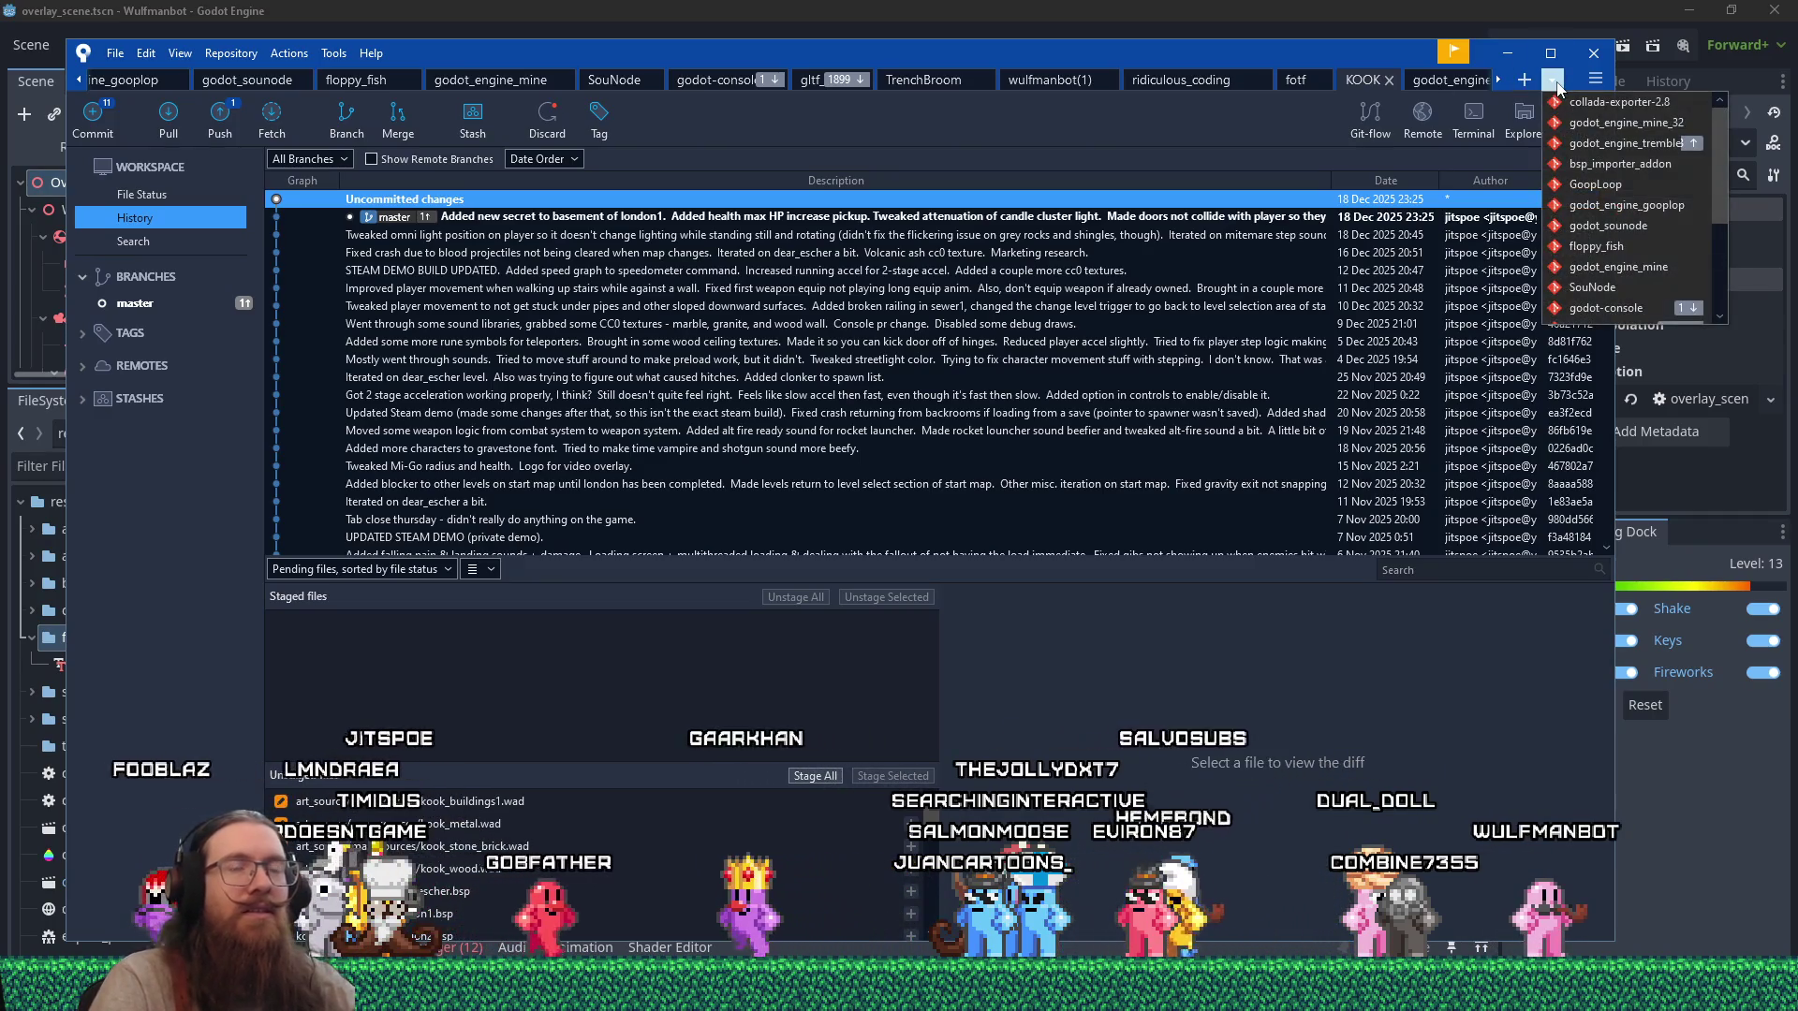
scroll(1622, 281, "down", 3)
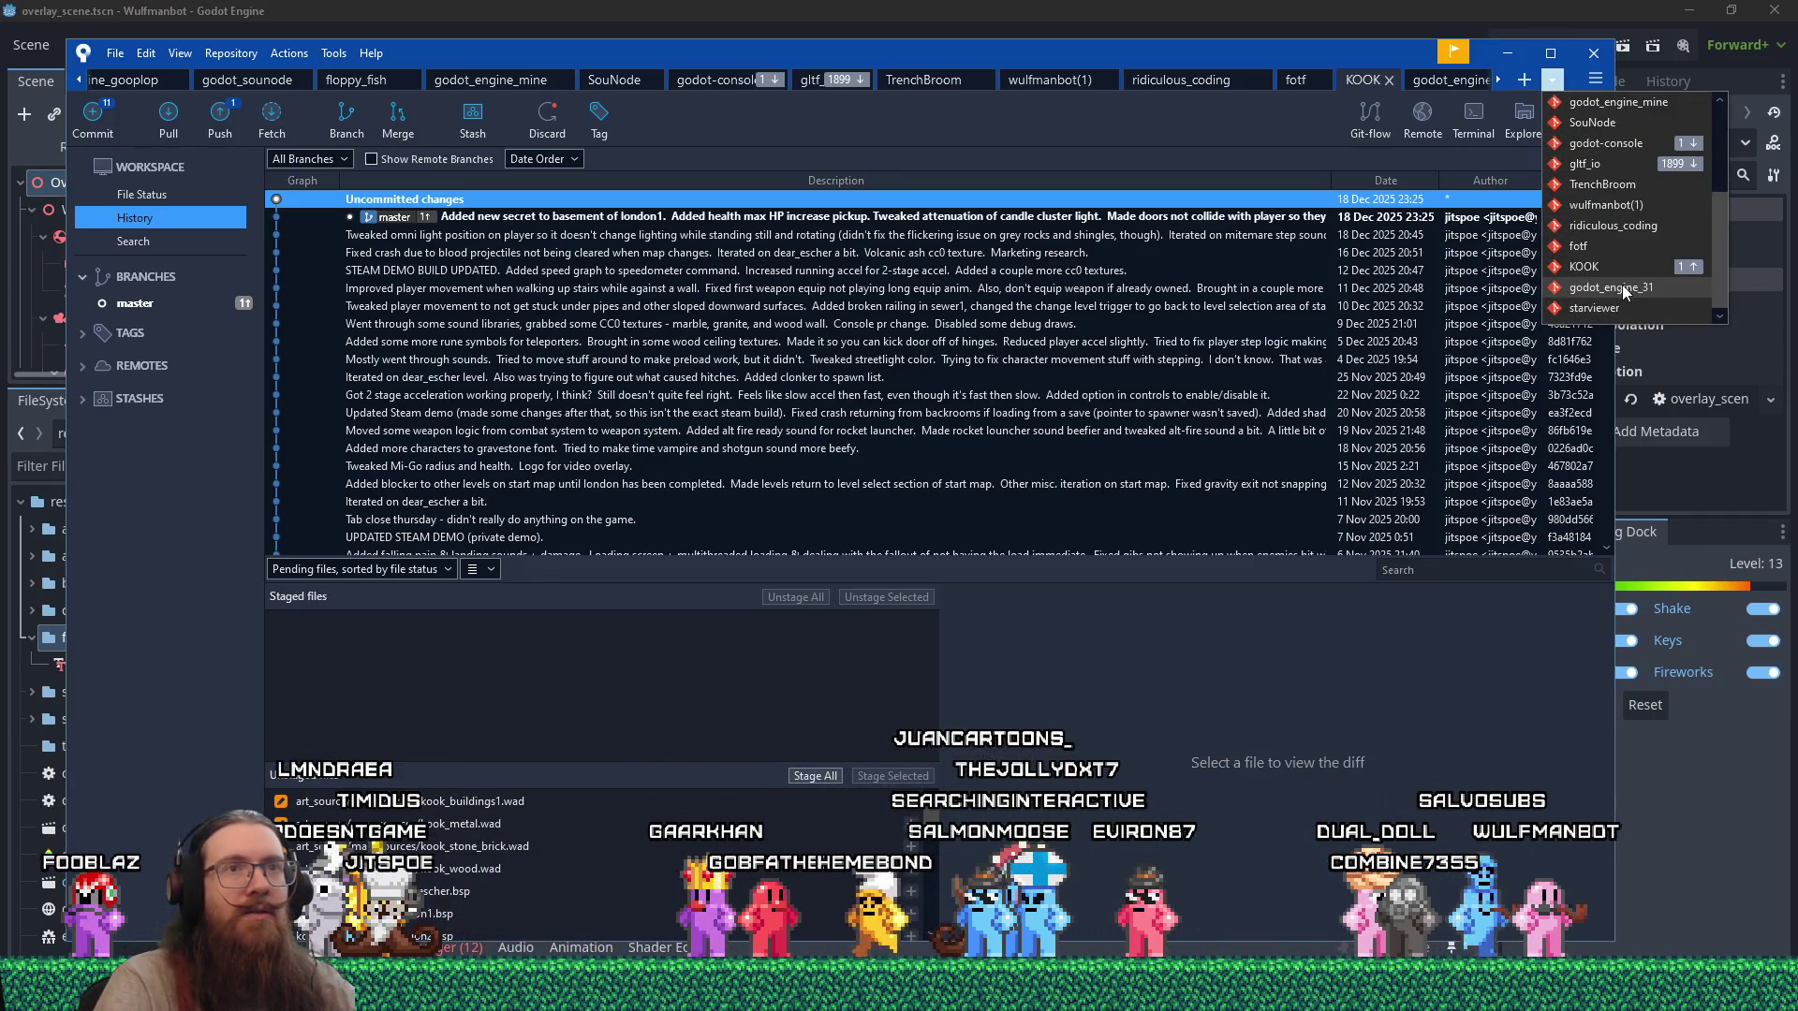
scroll(1623, 290, "up", 3)
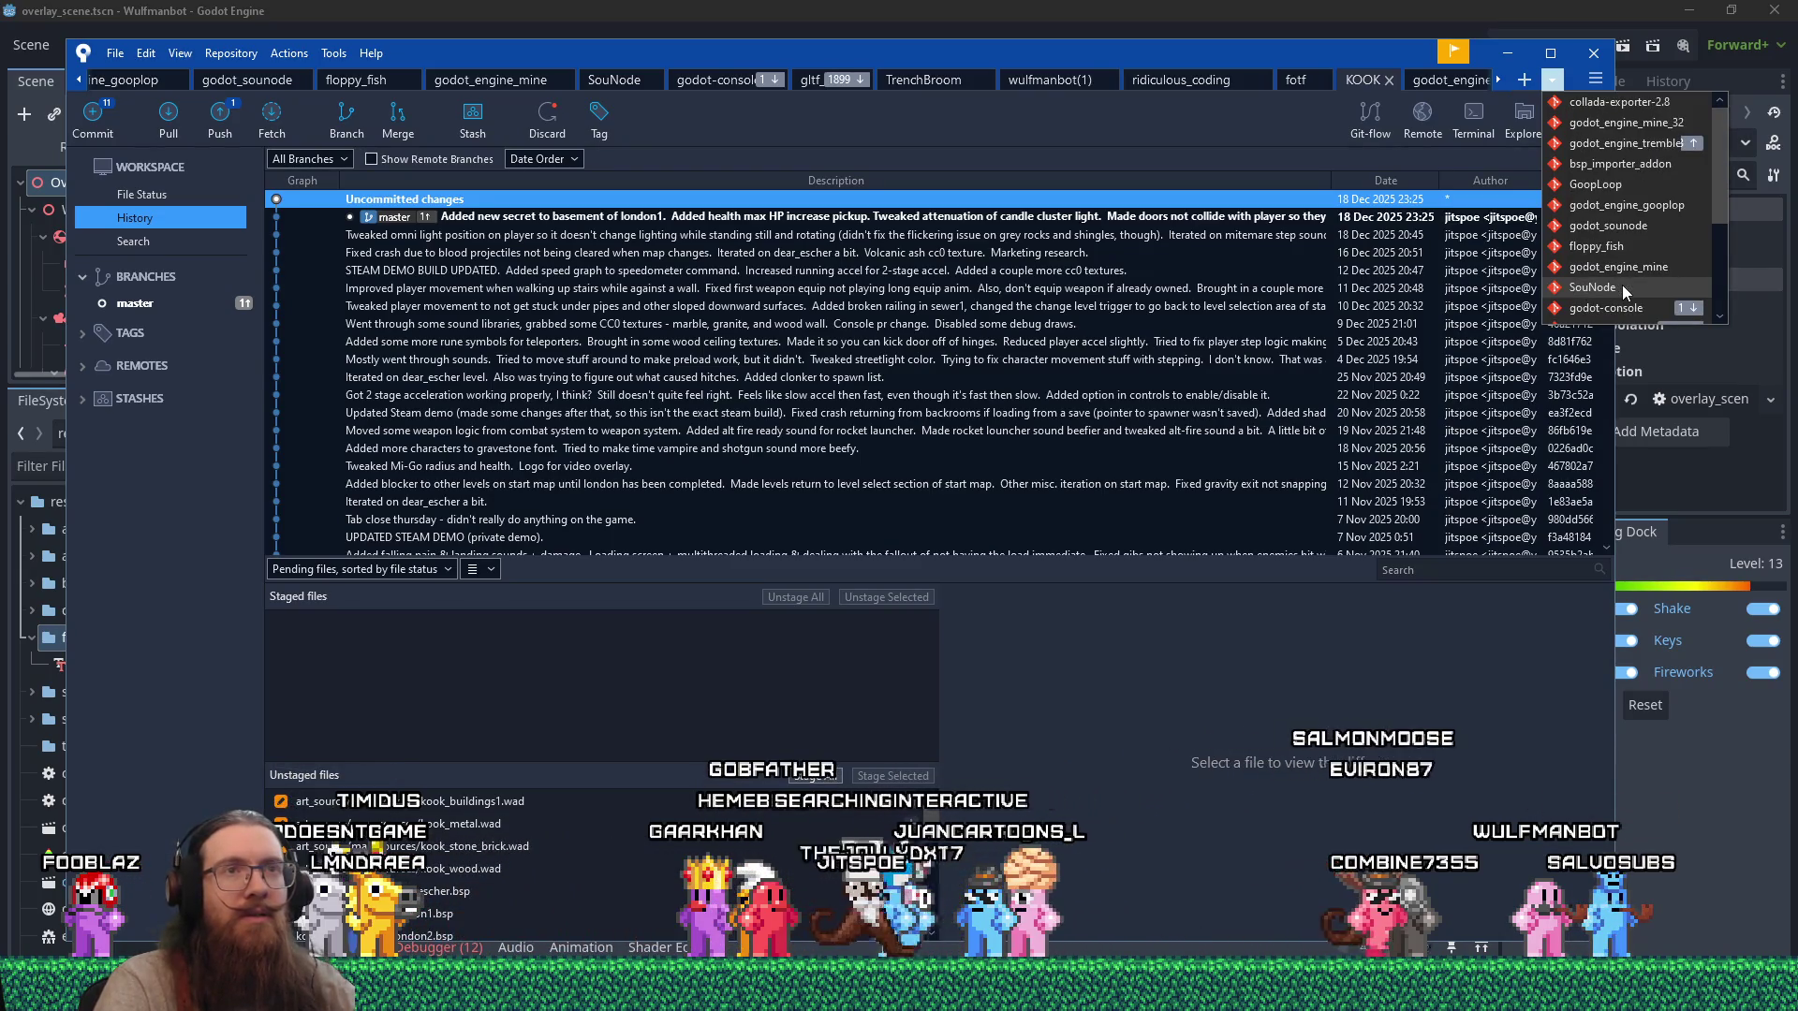
scroll(1621, 285, "down", 3)
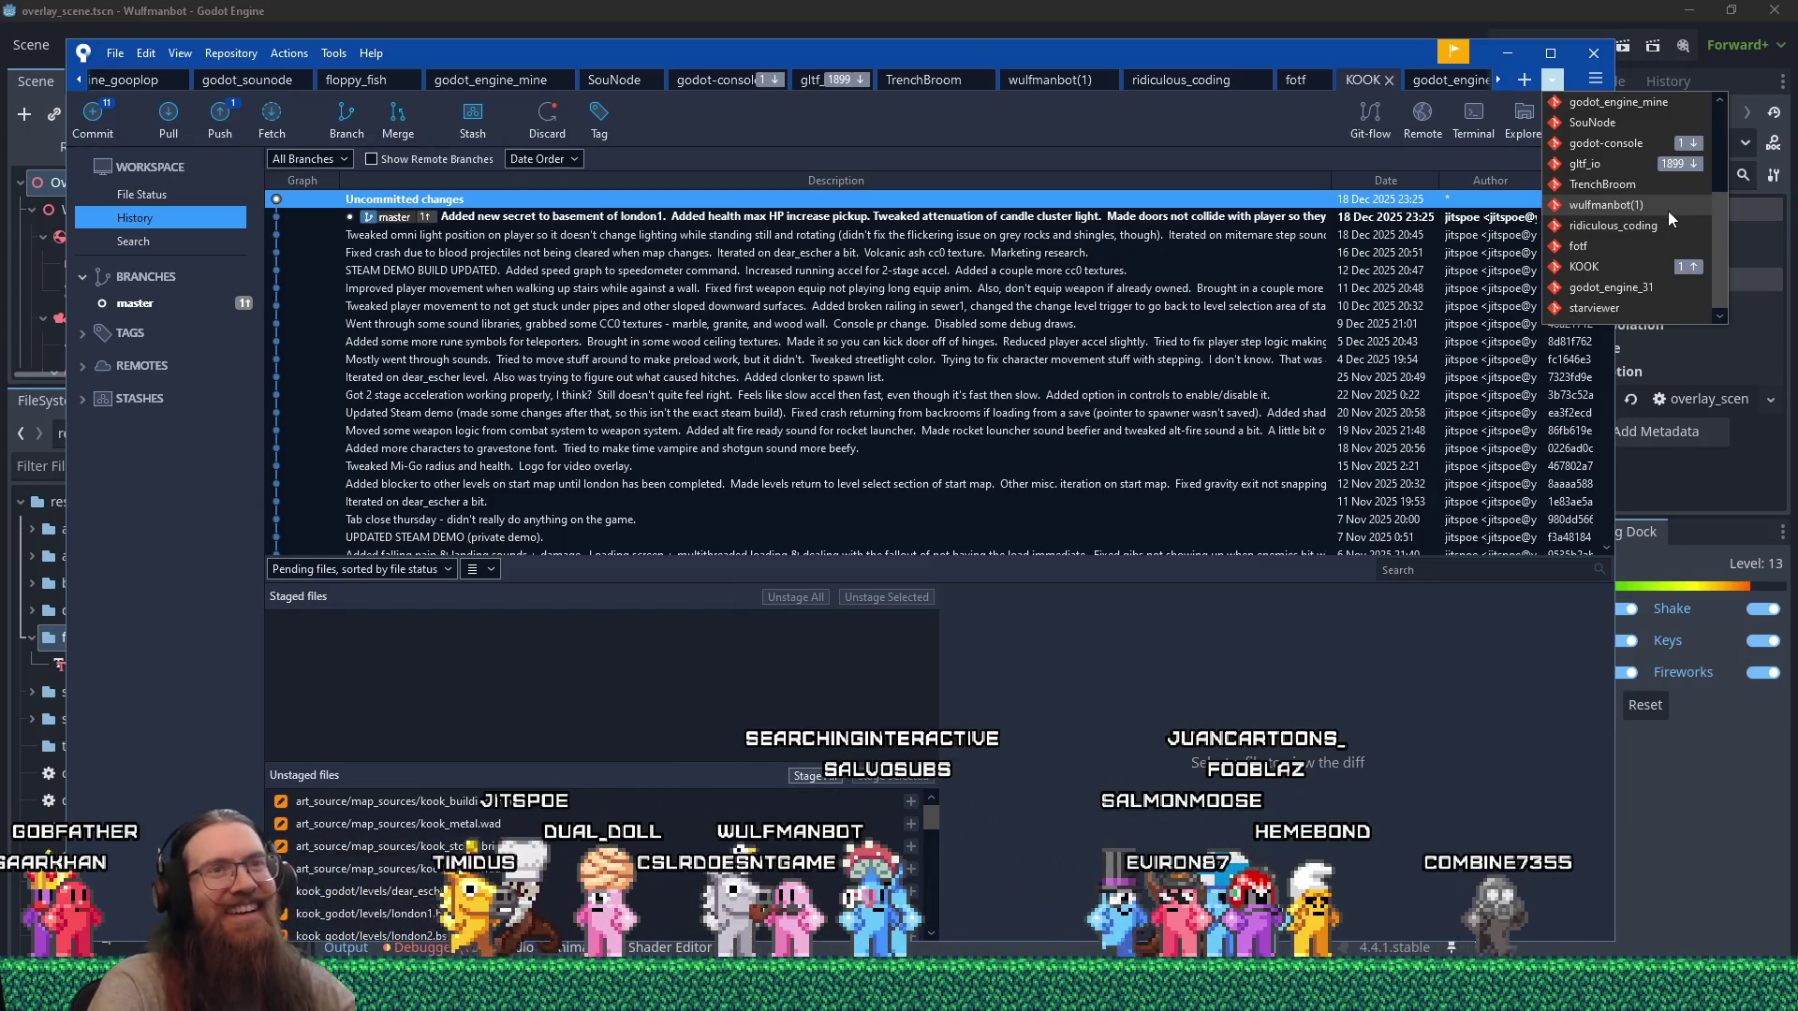
mouse_move(1717, 262)
left_mouse_down()
mouse_move(1720, 144)
mouse_move(1732, 252)
left_mouse_up()
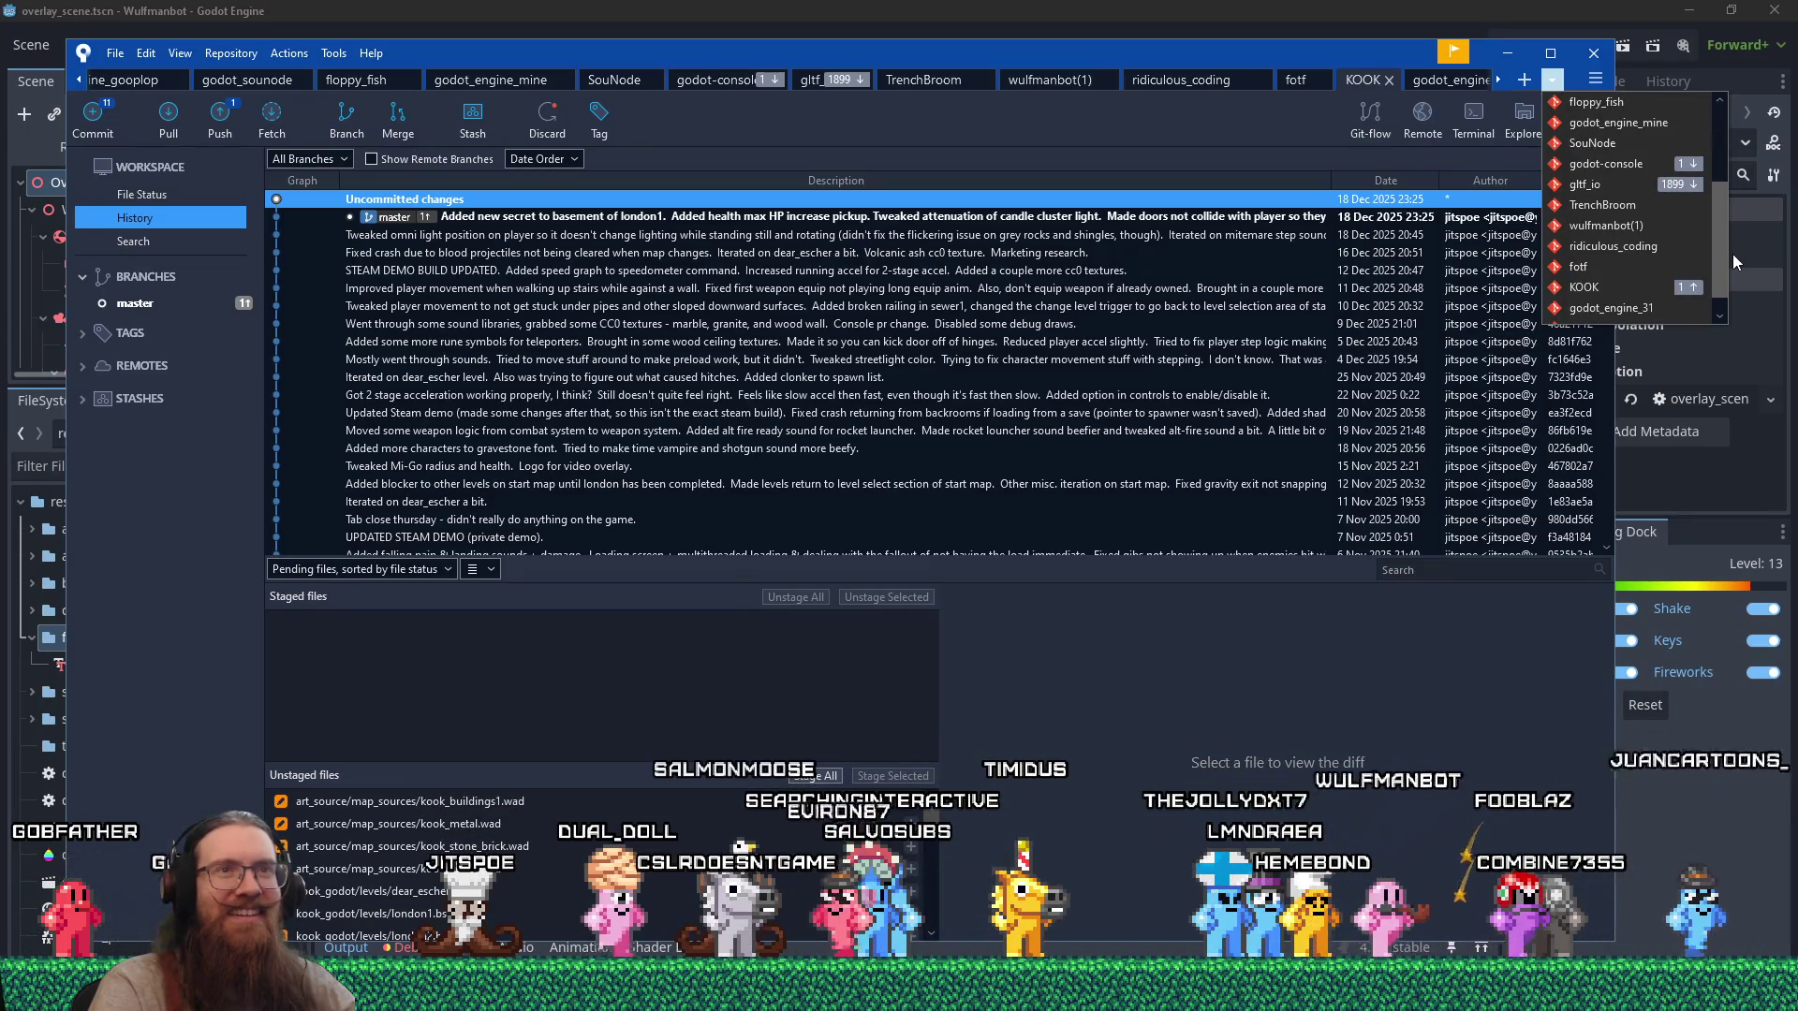
left_click_drag(1732, 255, 1729, 279)
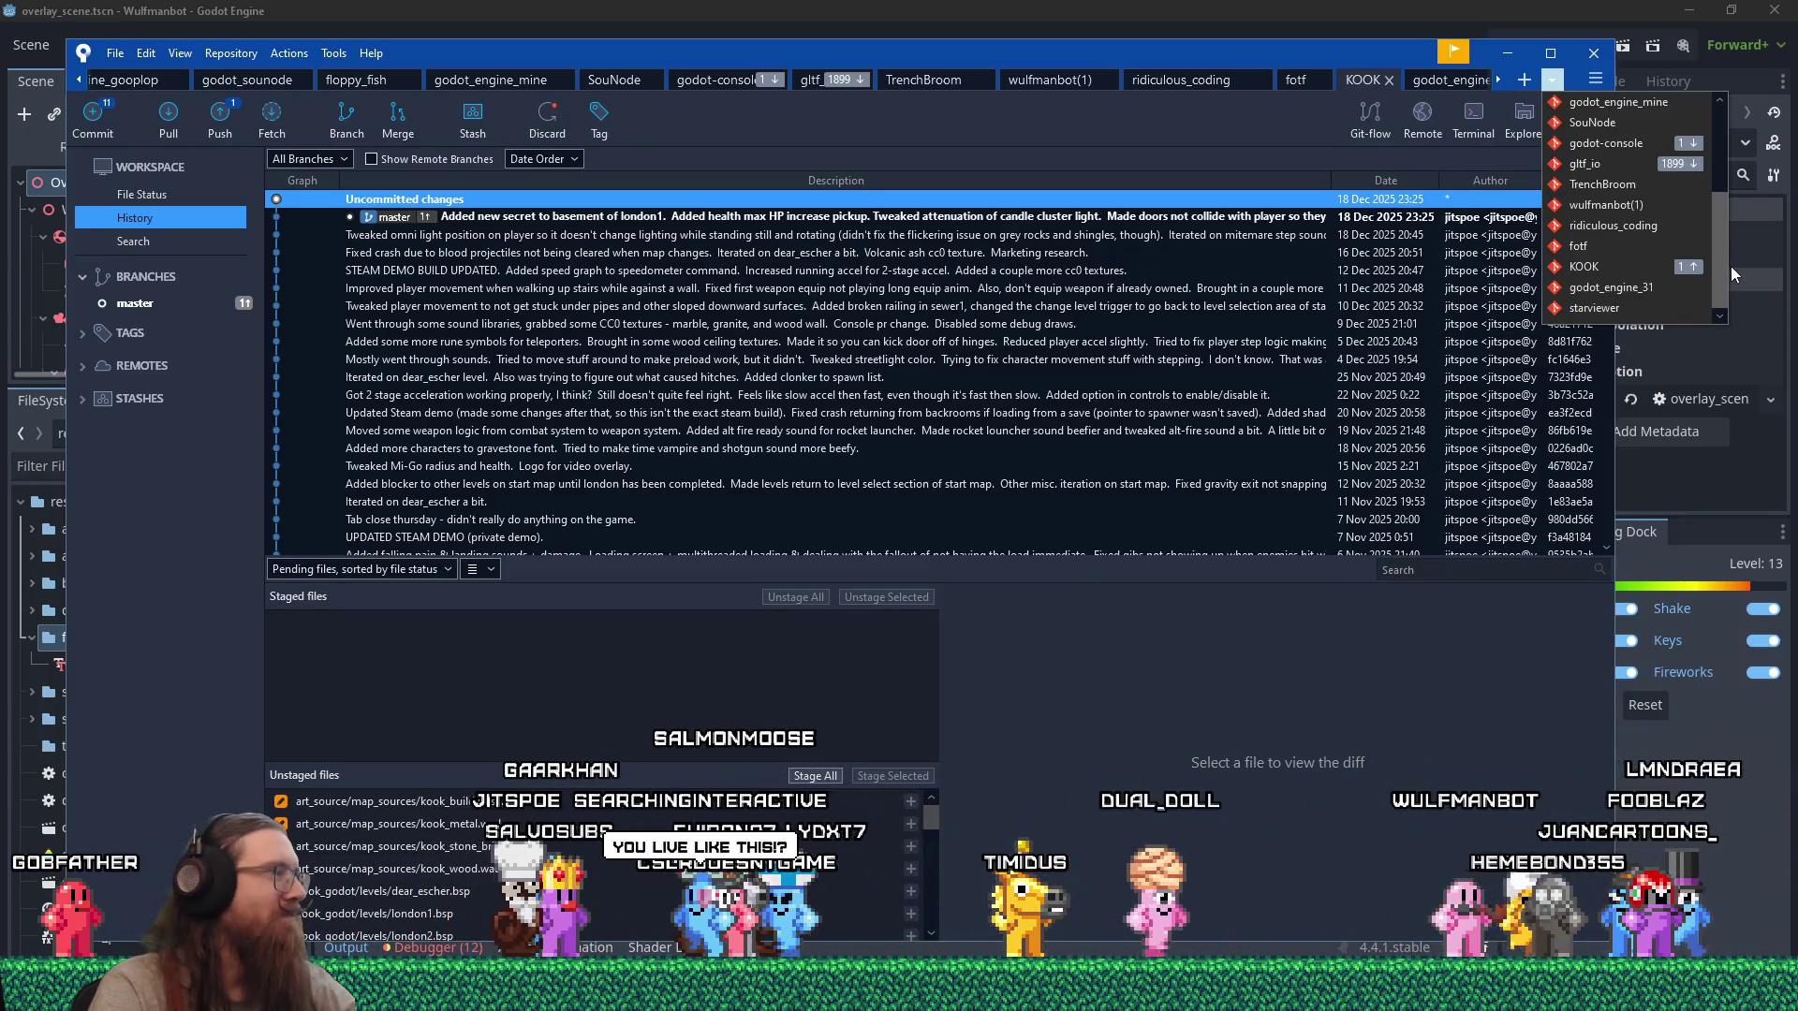
left_click_drag(1730, 262, 1723, 143)
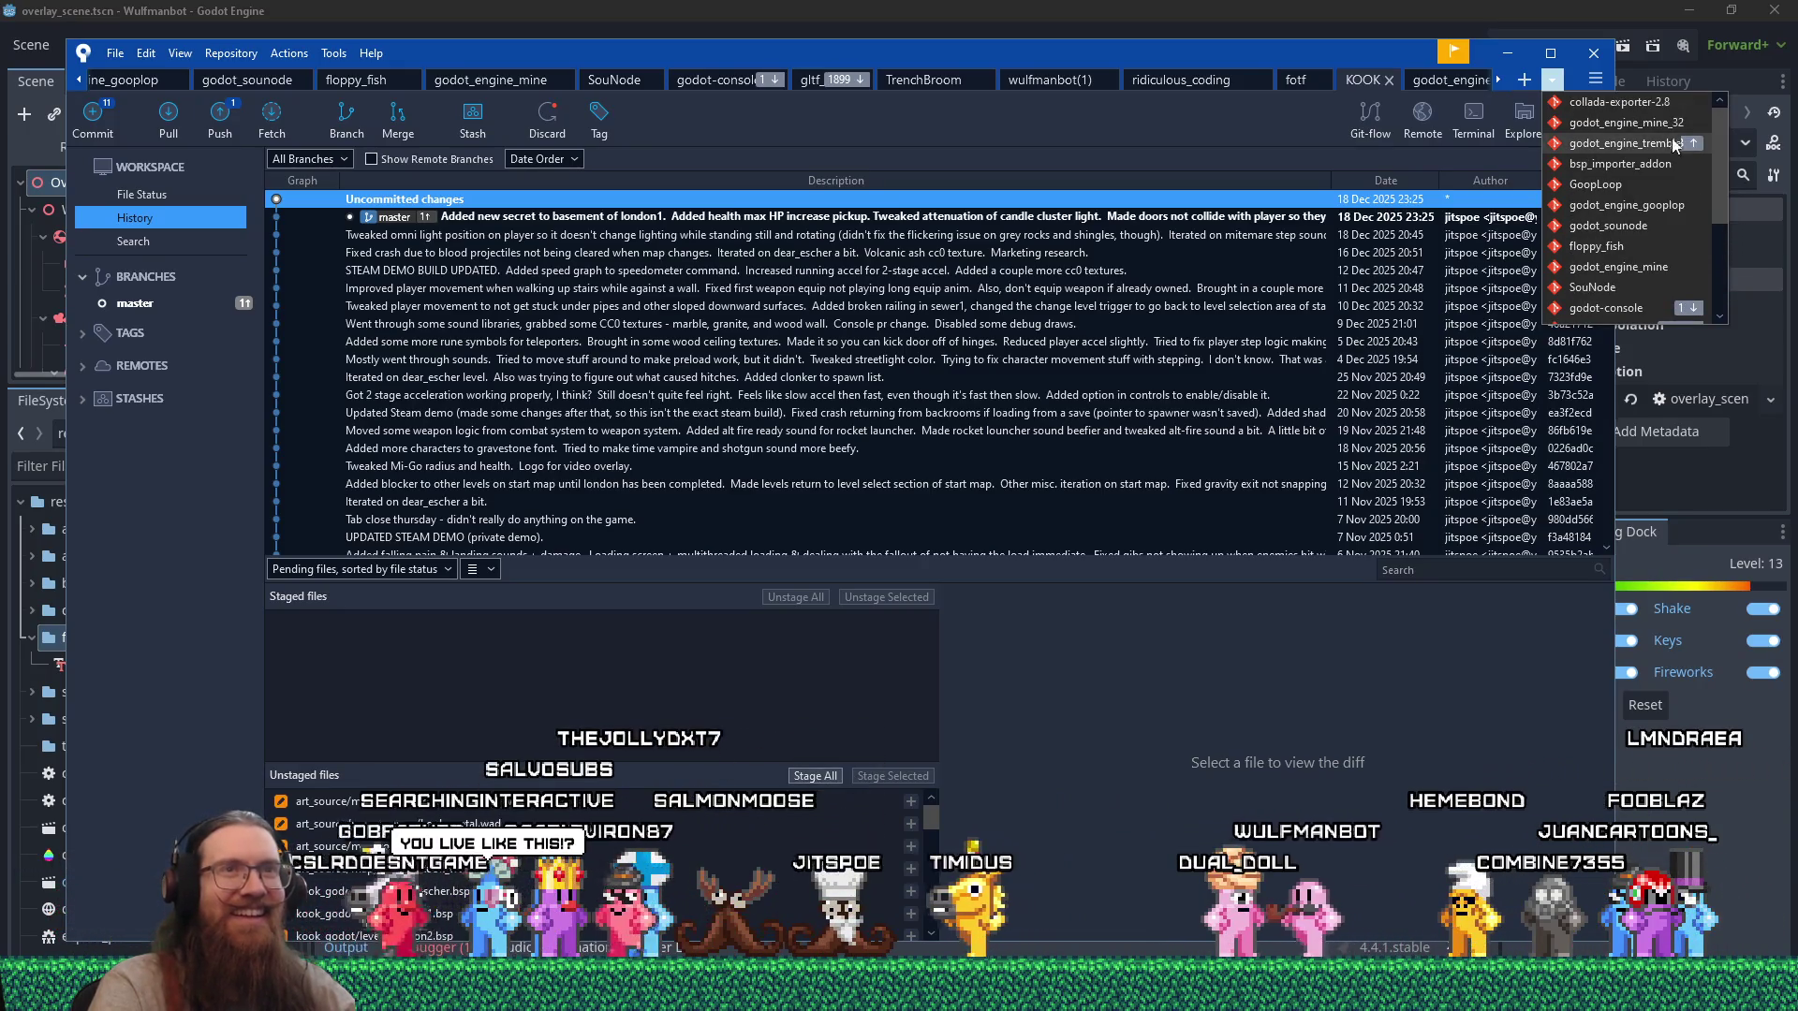
left_click(1634, 141)
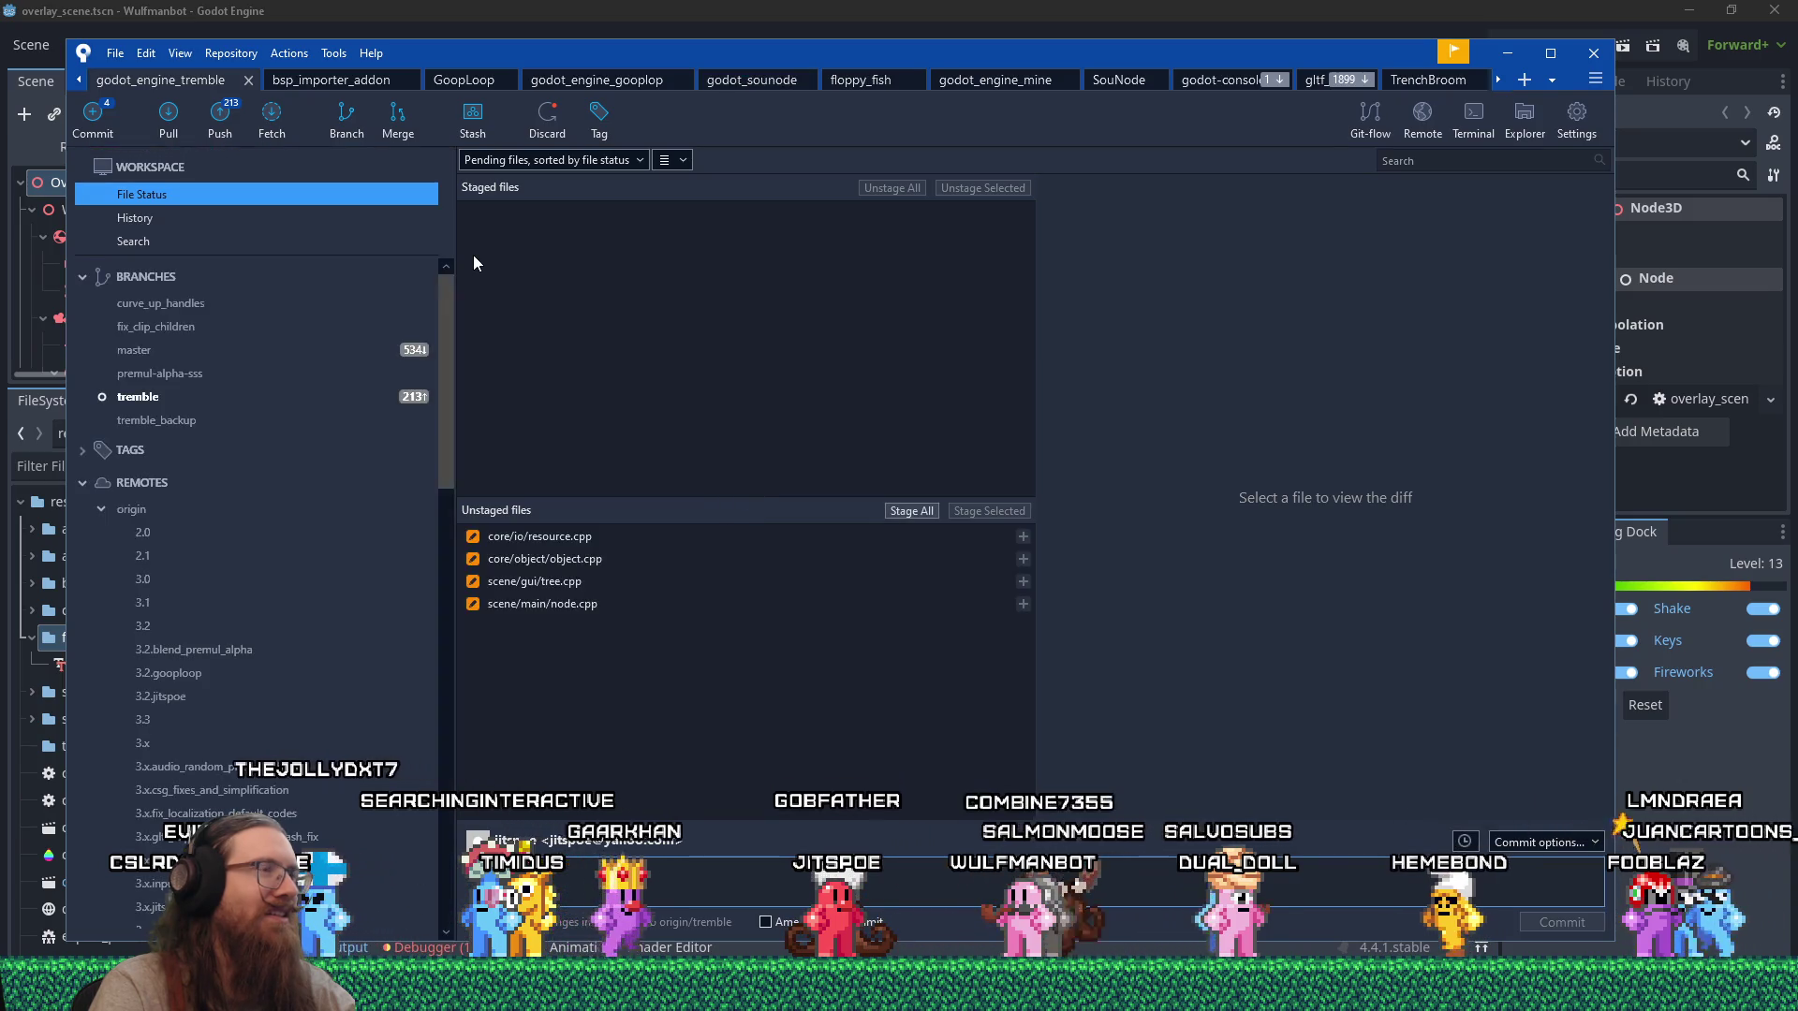
Review the diffs of resource.cpp, object.cpp, tree.cpp and node.cpp.
left_click(579, 536)
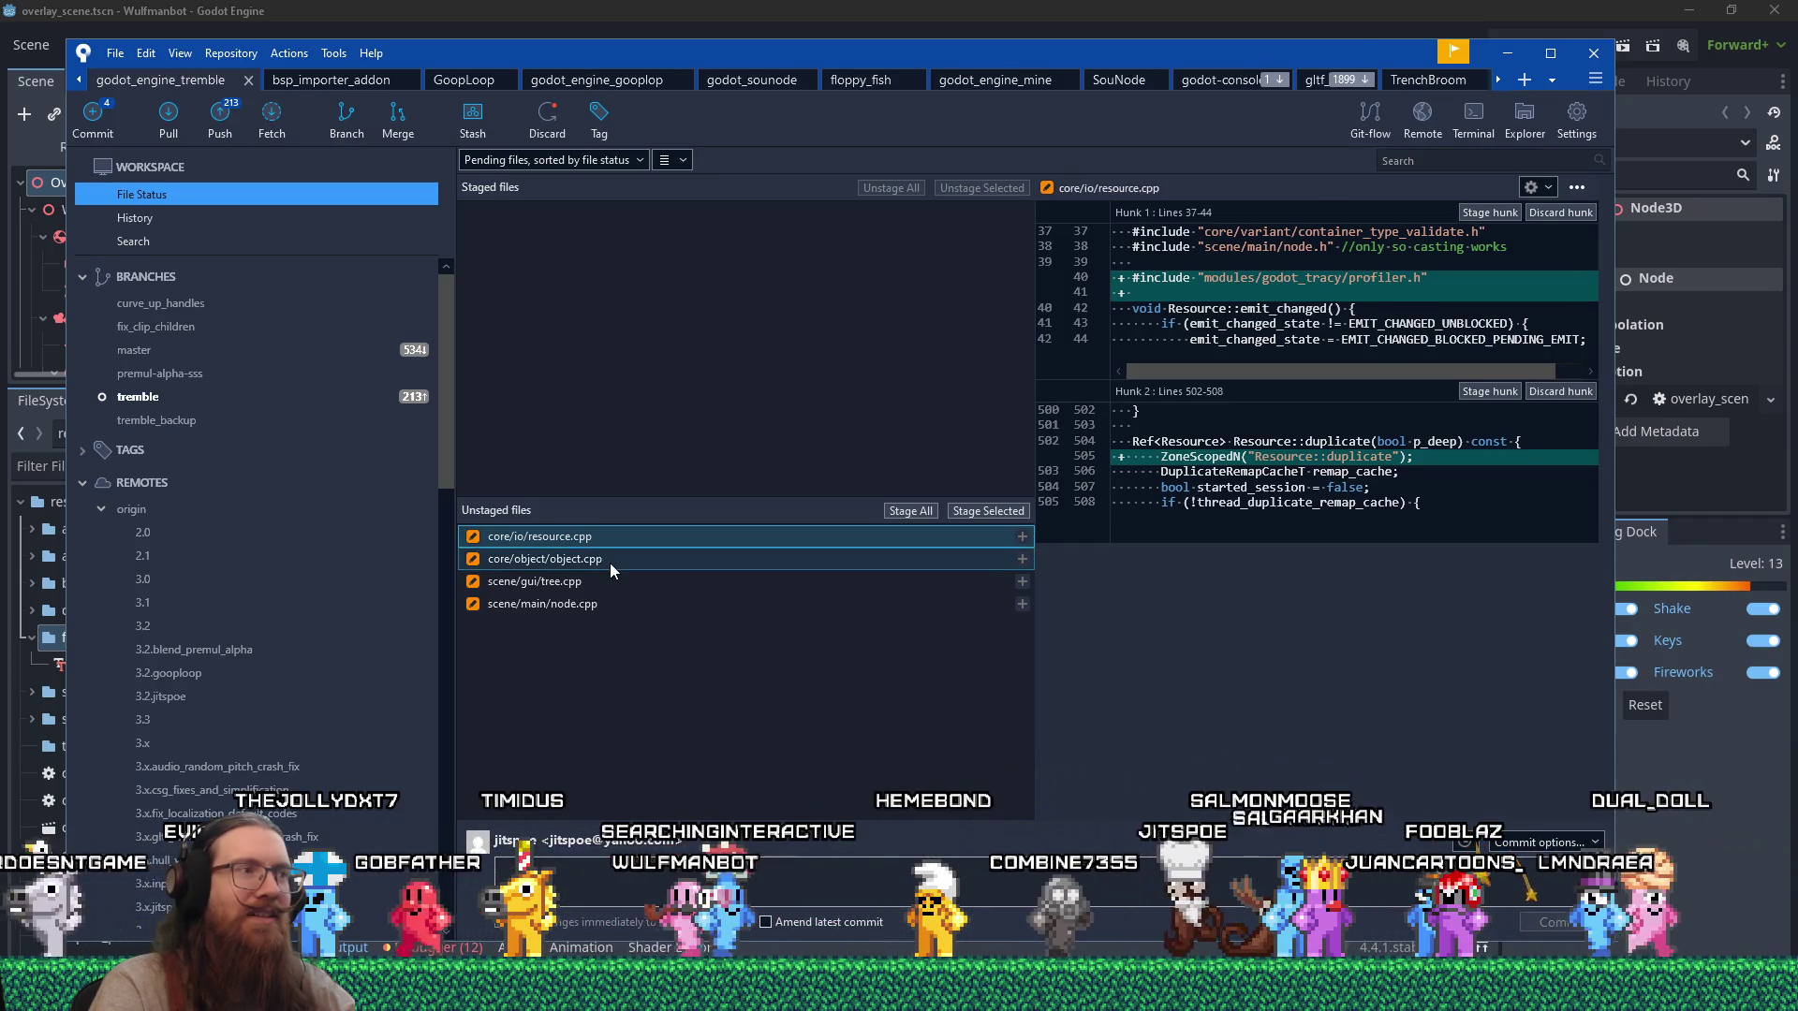
left_click(610, 561)
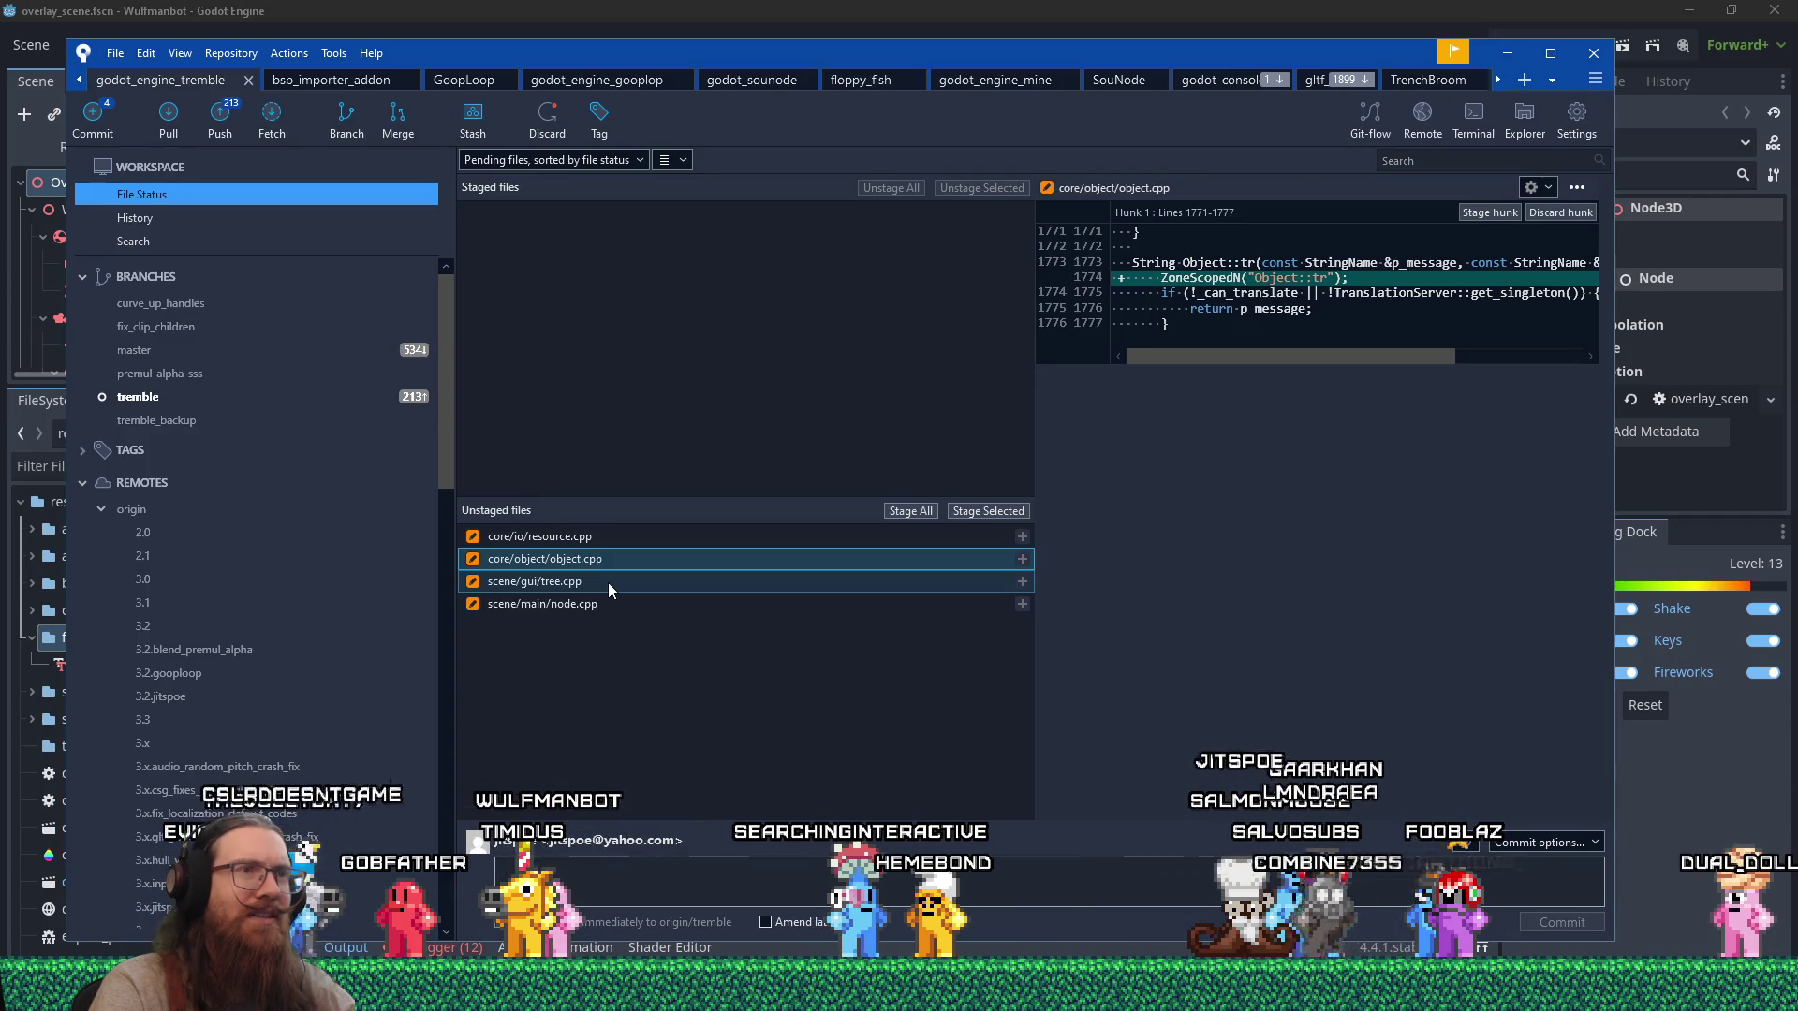
left_click(609, 585)
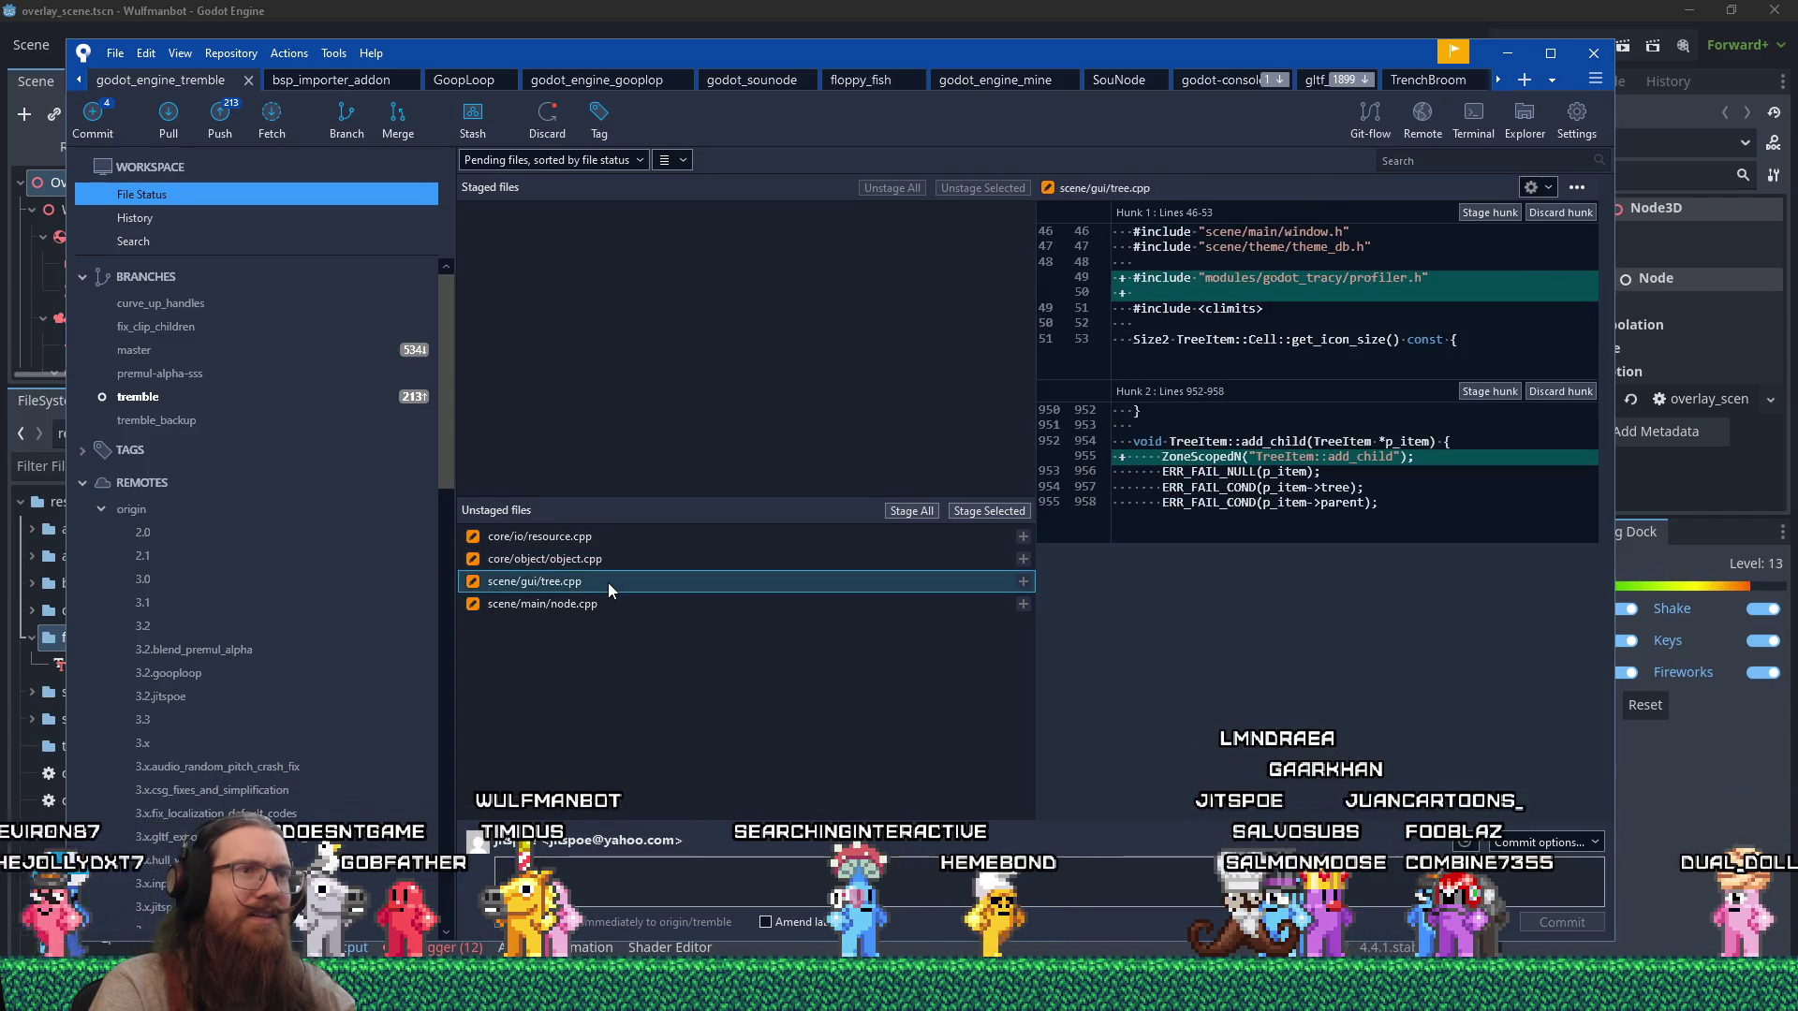
left_click(615, 600)
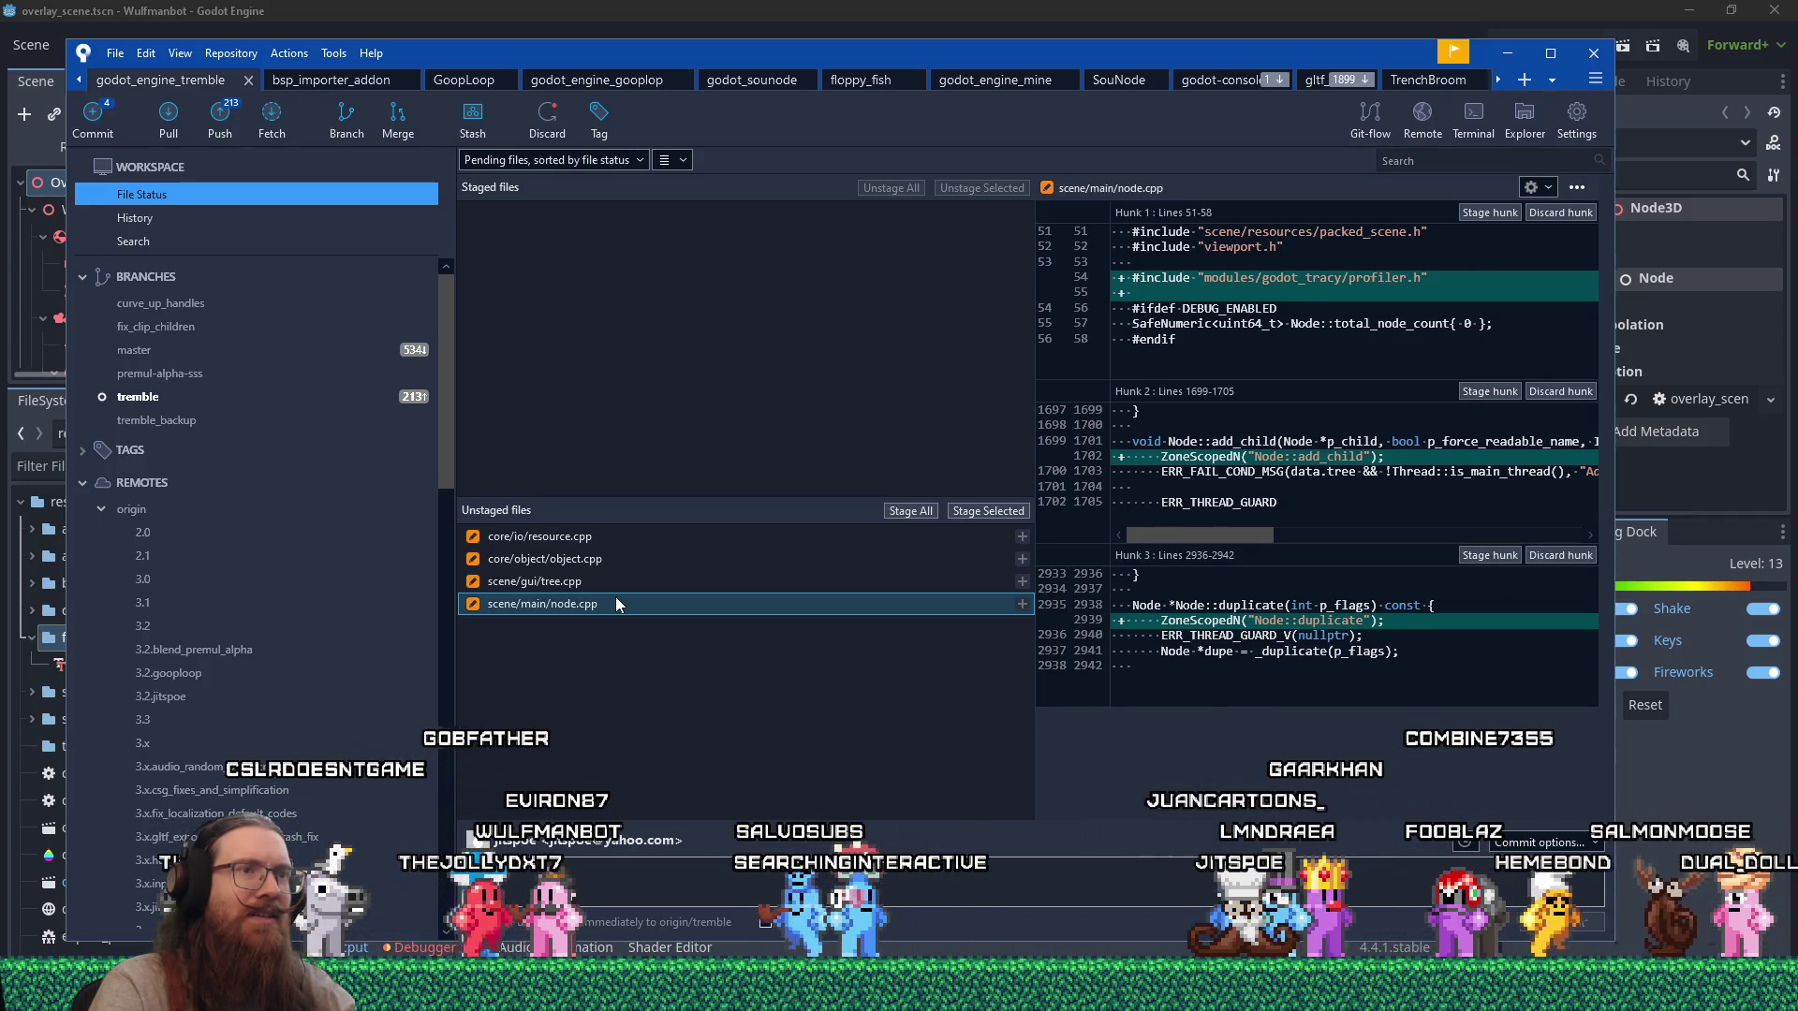
Stage all four files and commit them as 'More tracy profile points.'.
left_click(616, 537, "shift")
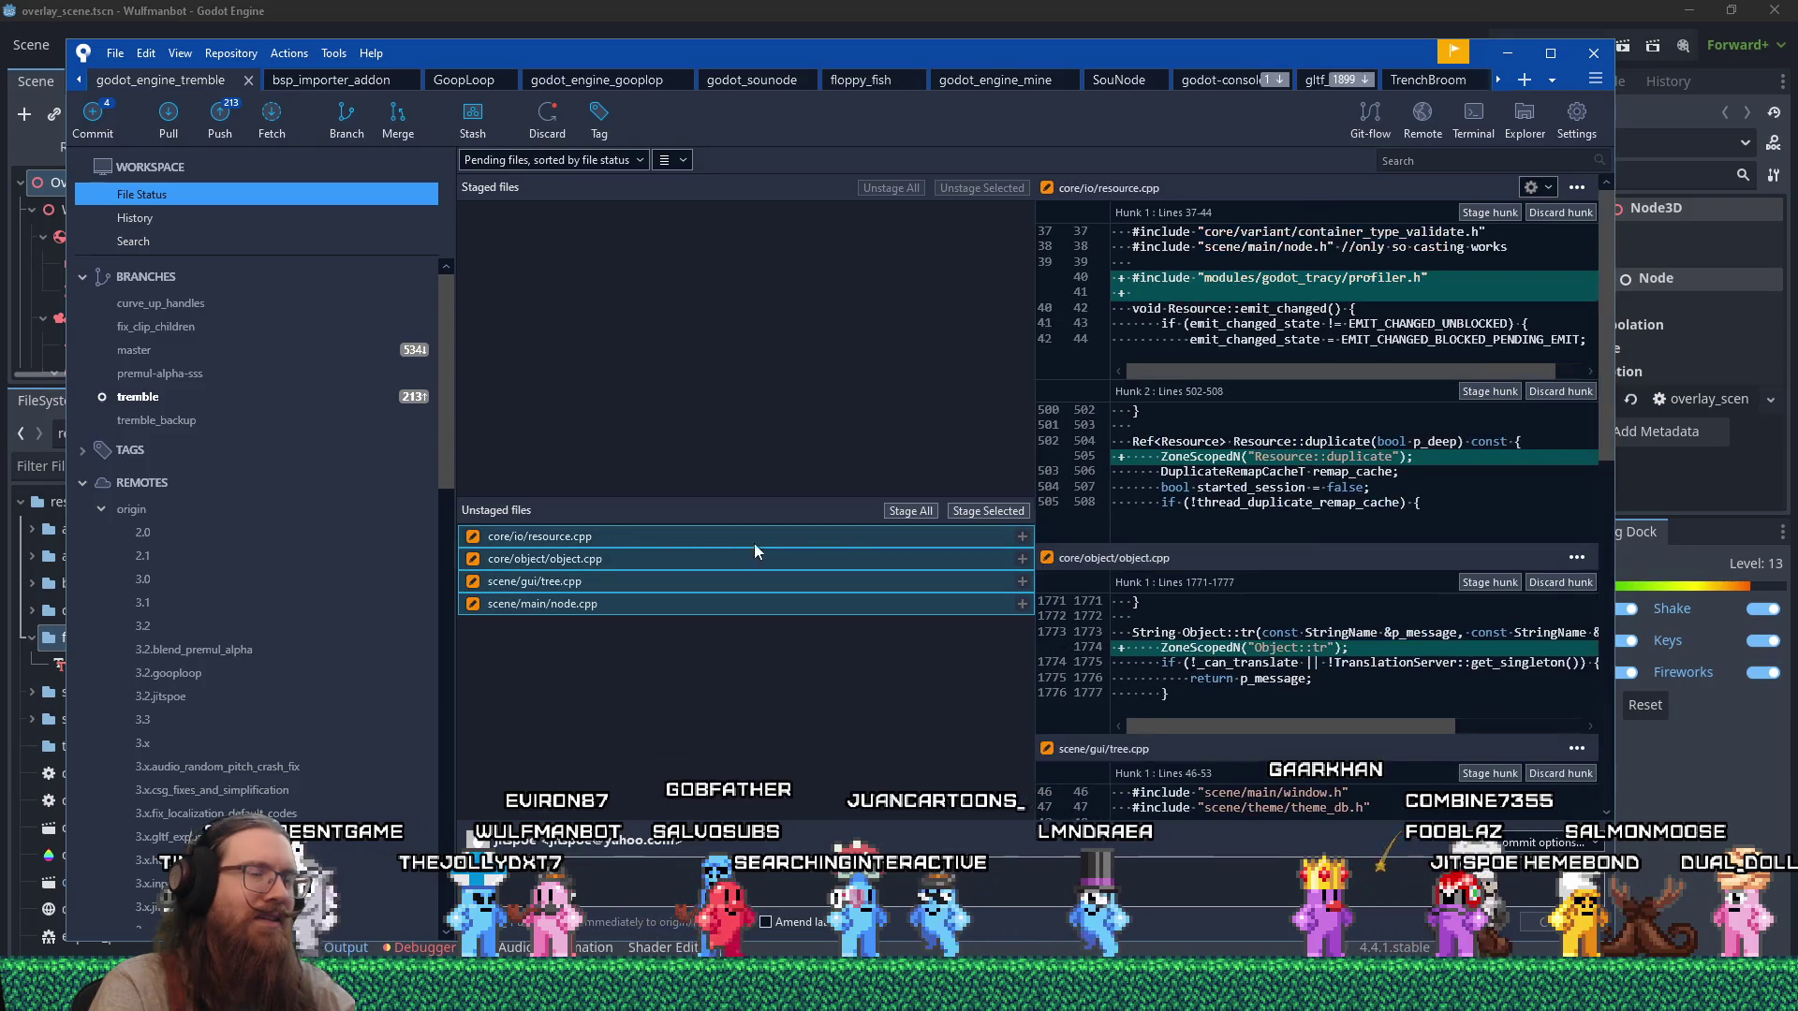
left_click(749, 875)
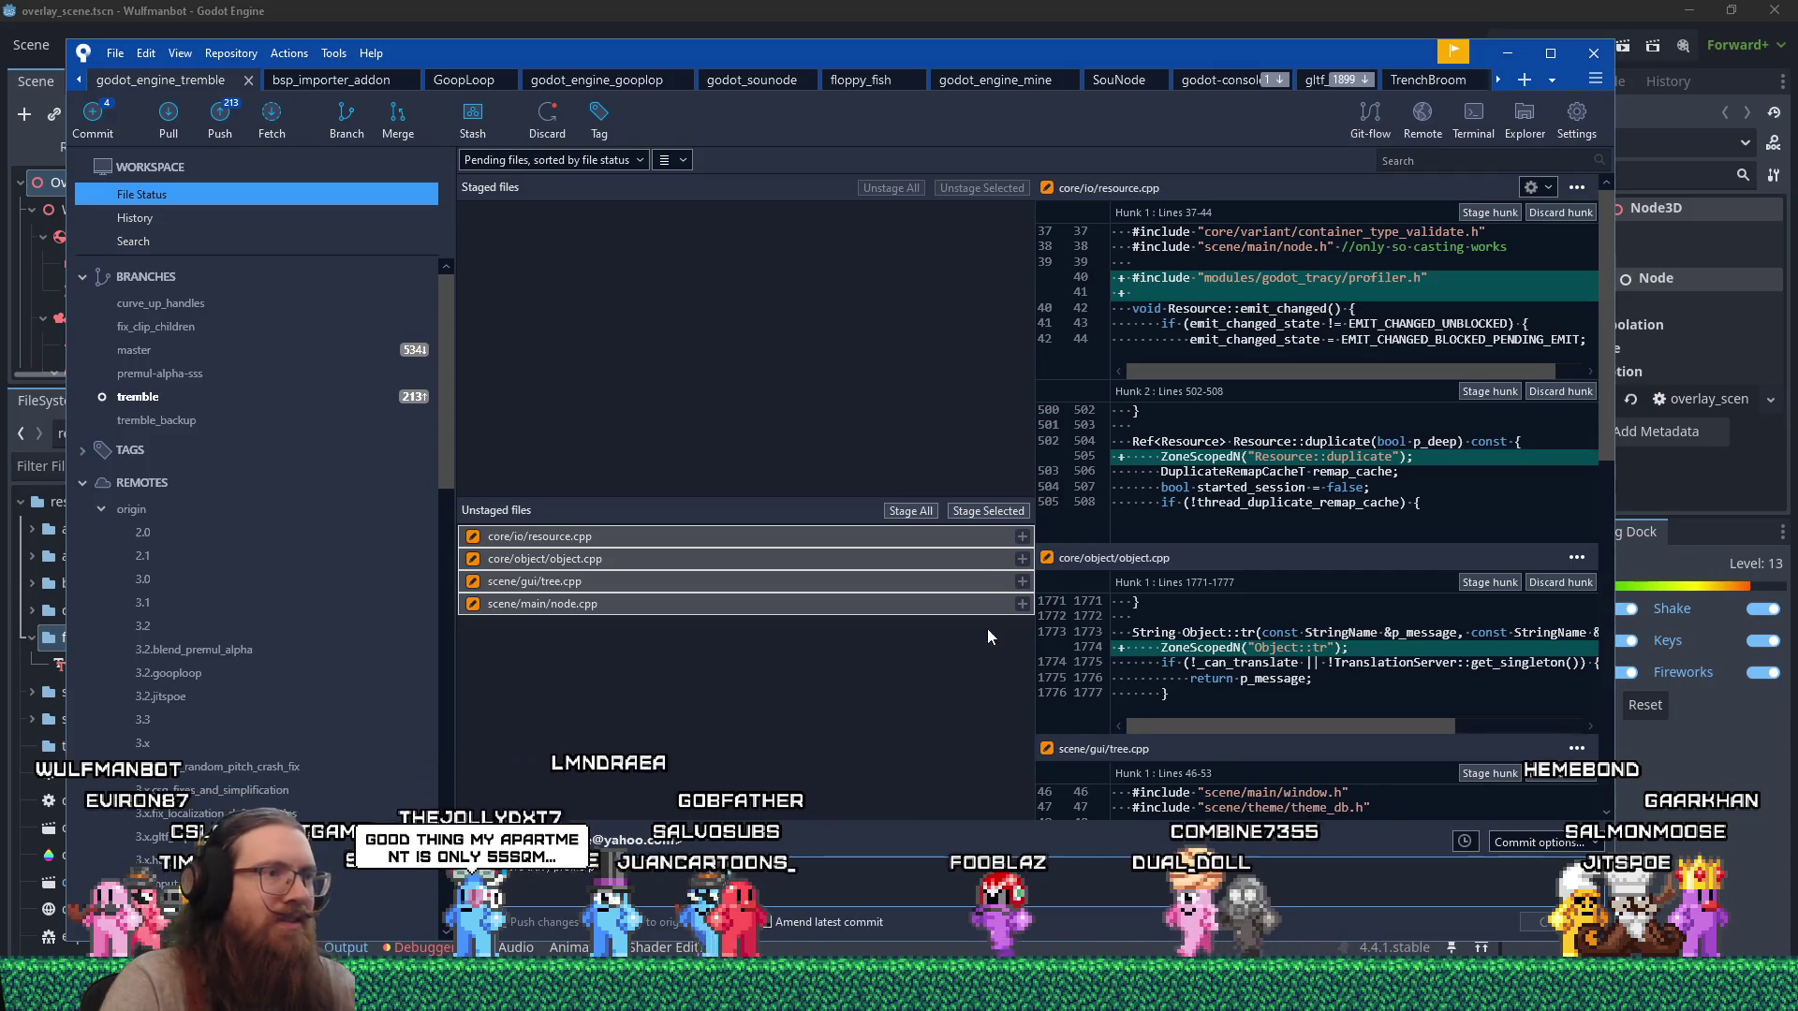
left_click(974, 512)
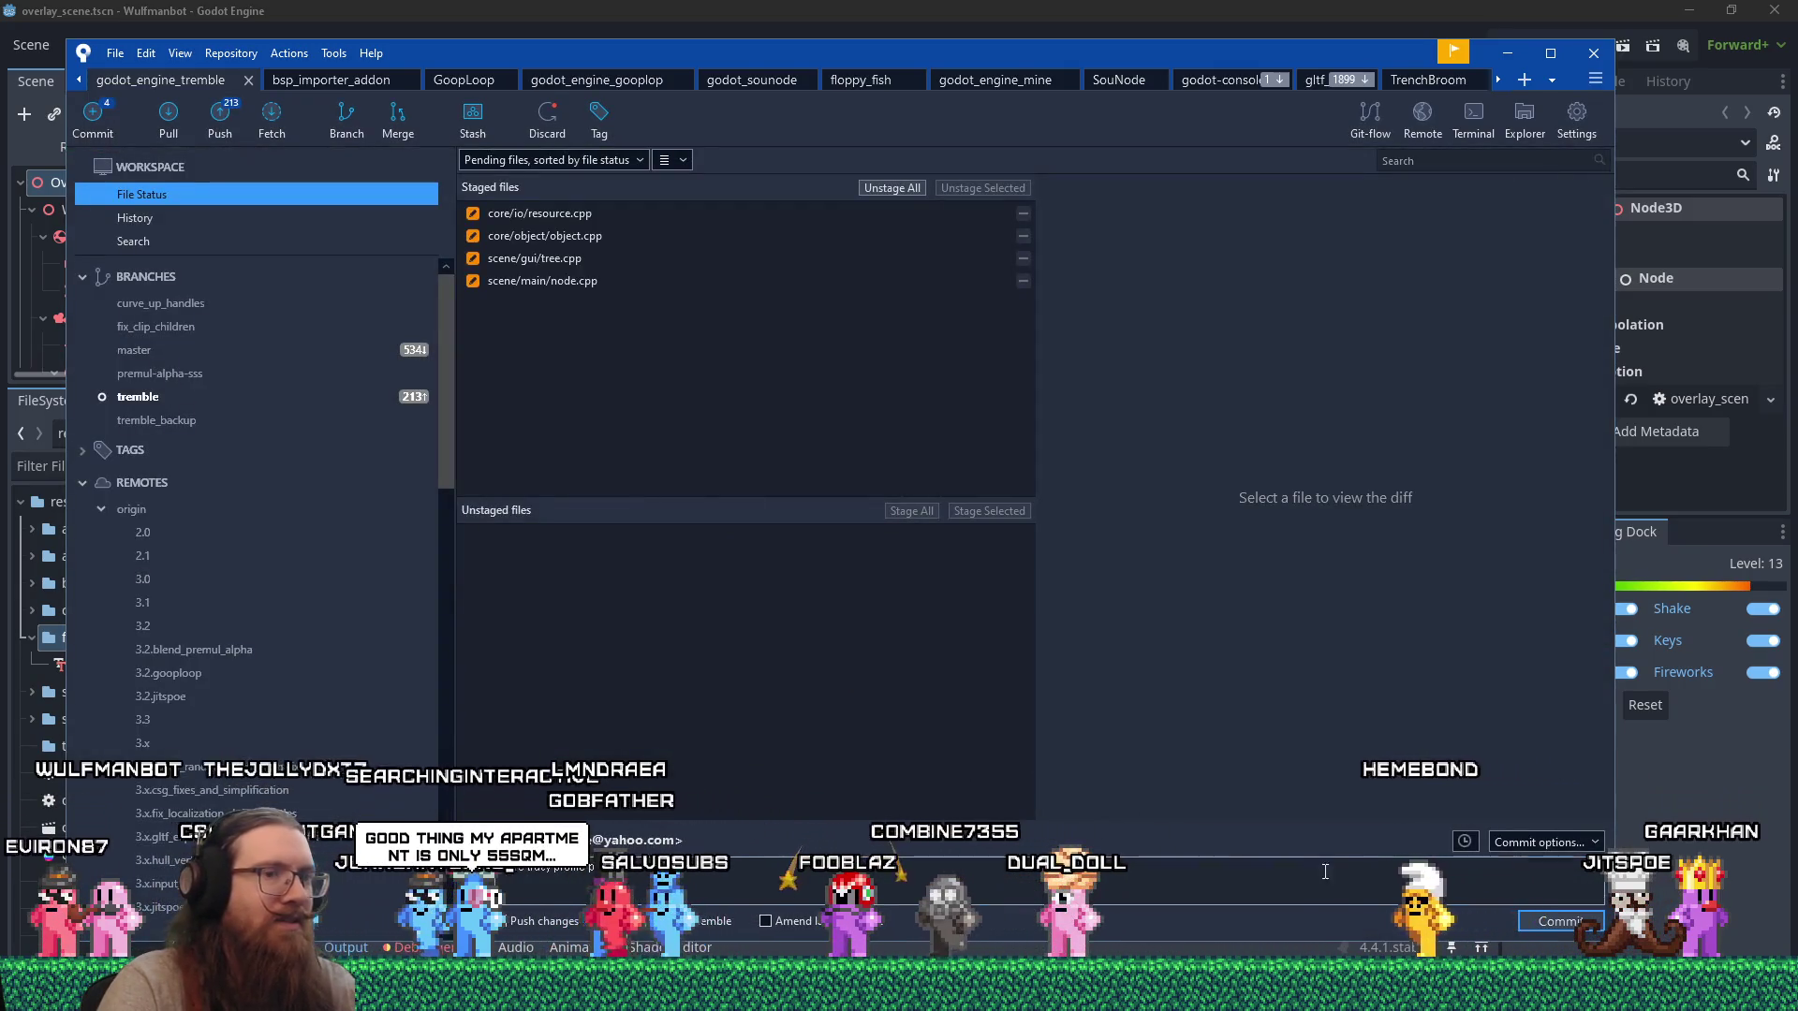
left_click(1549, 922)
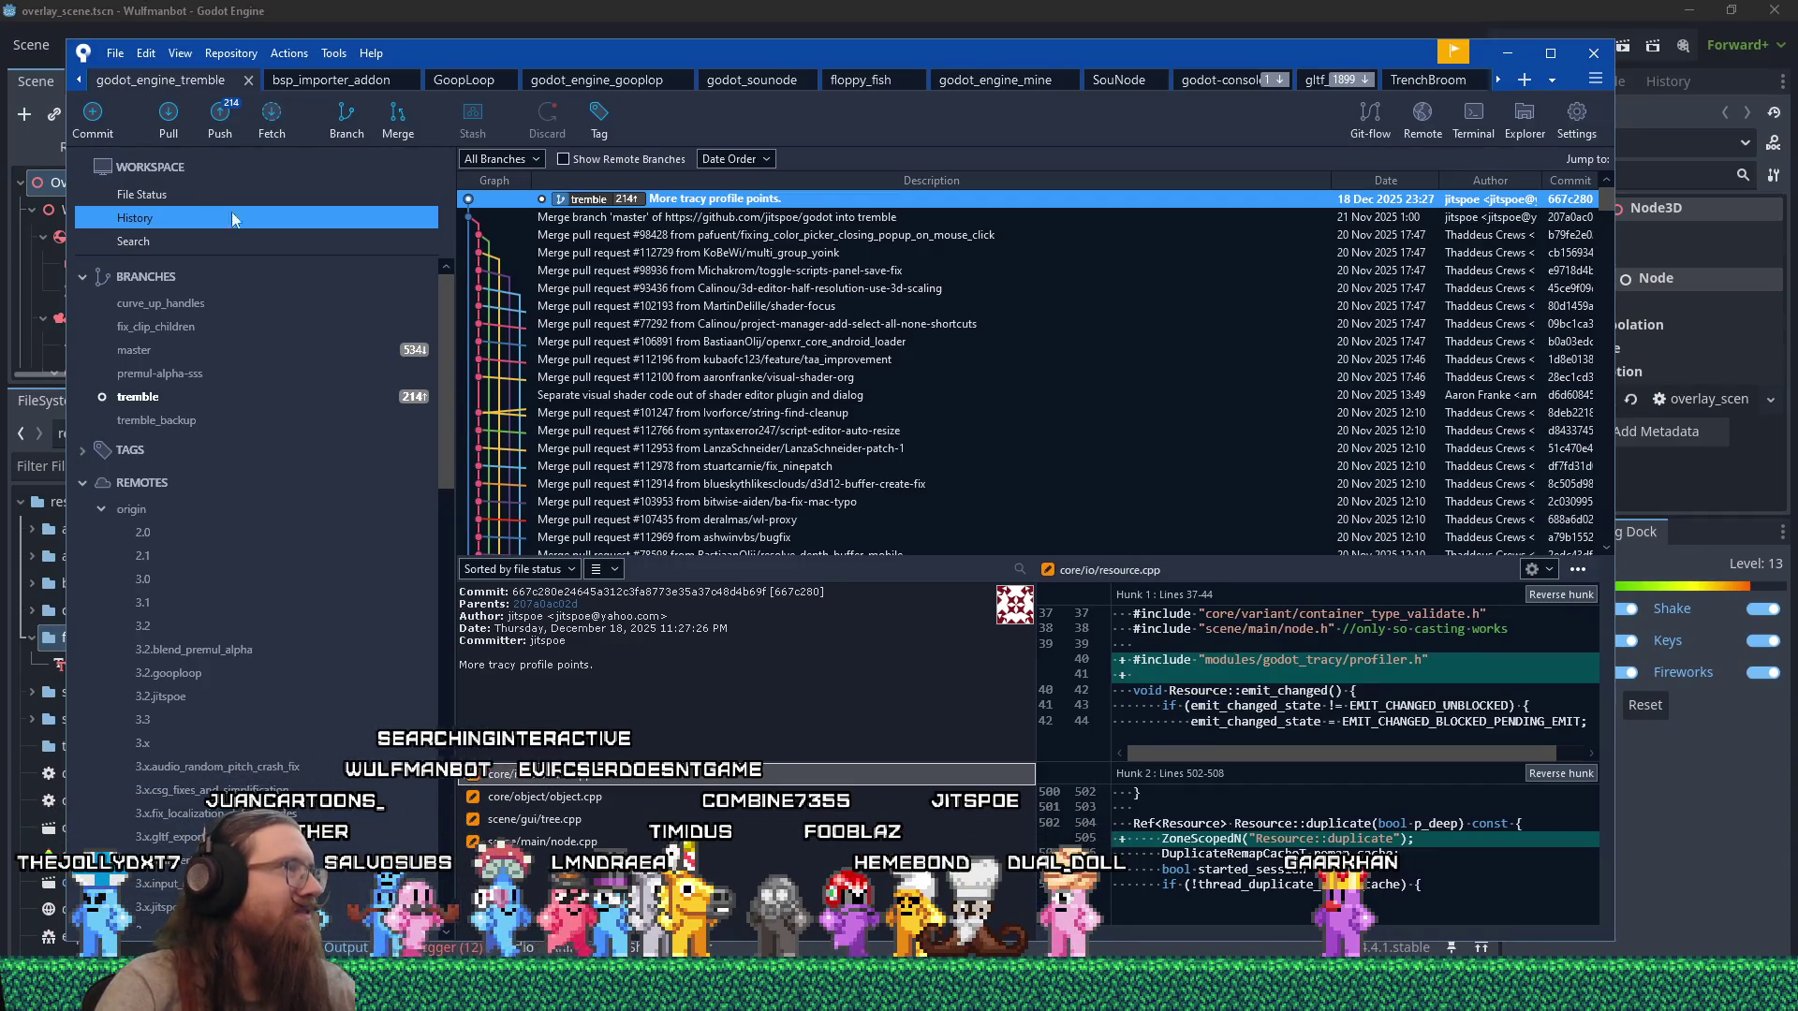
Push the tremble branch with its new commit to origin.
left_click(217, 127)
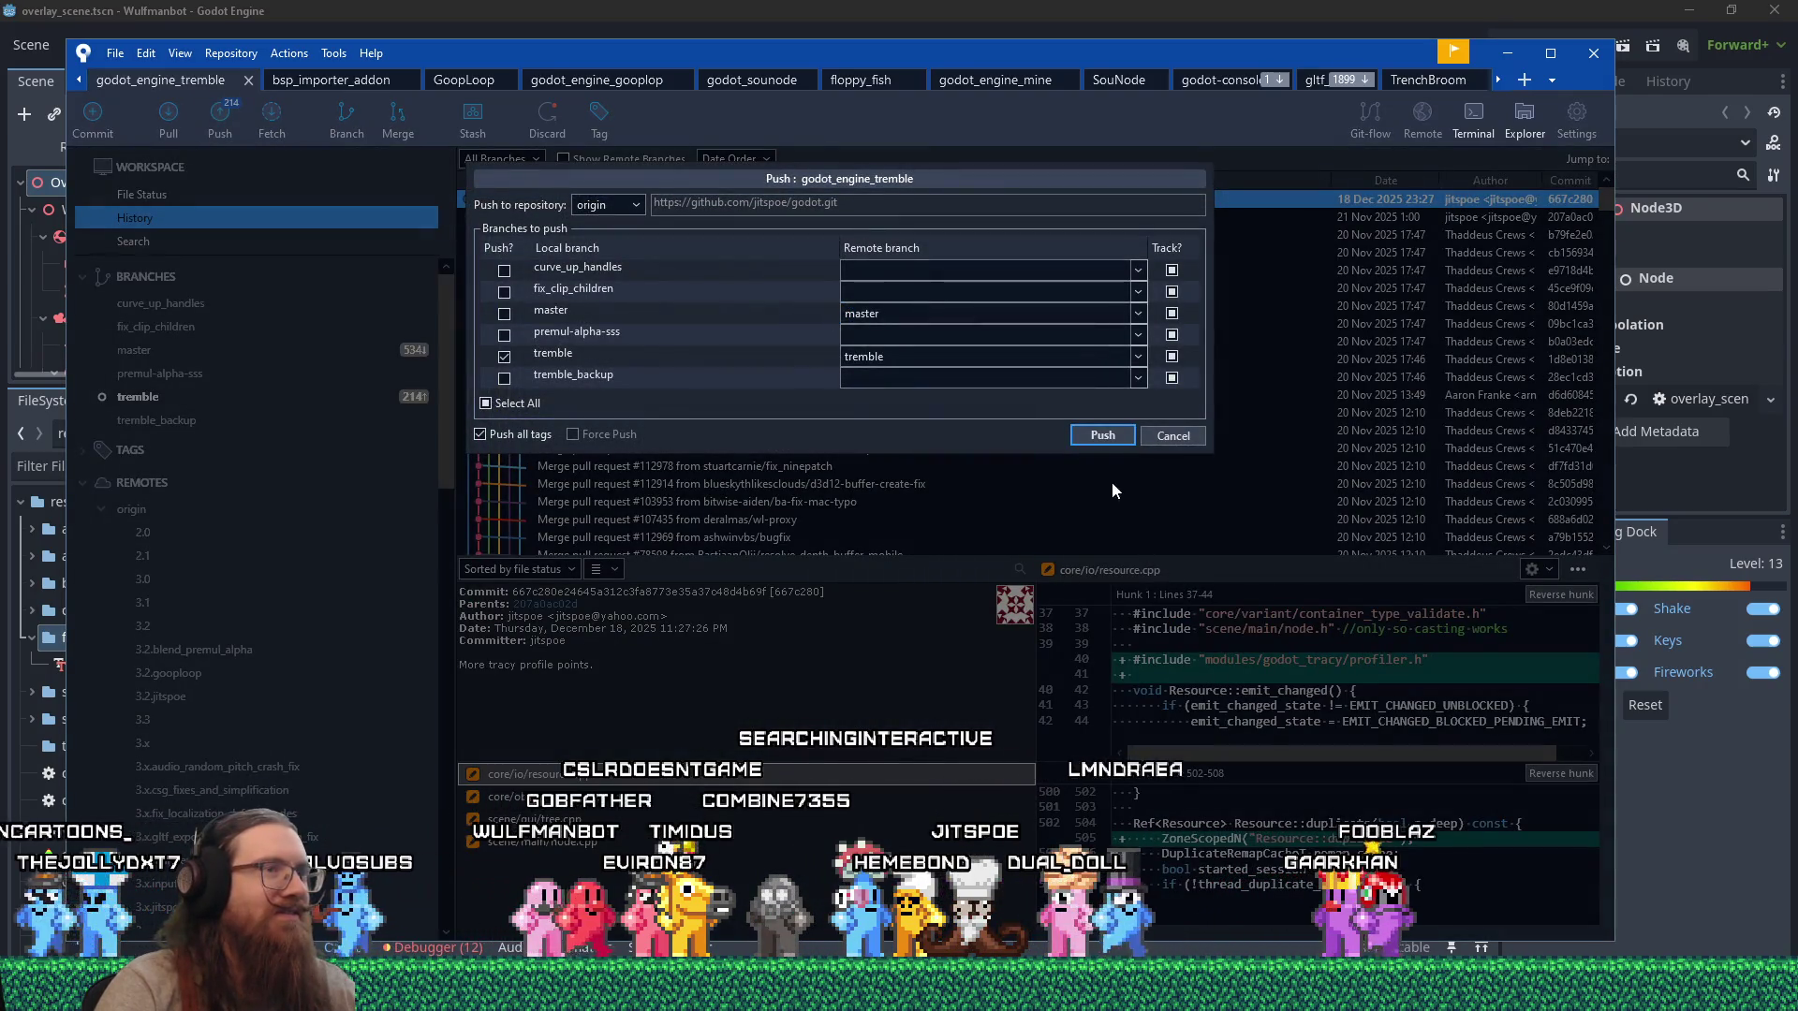
left_click(1099, 436)
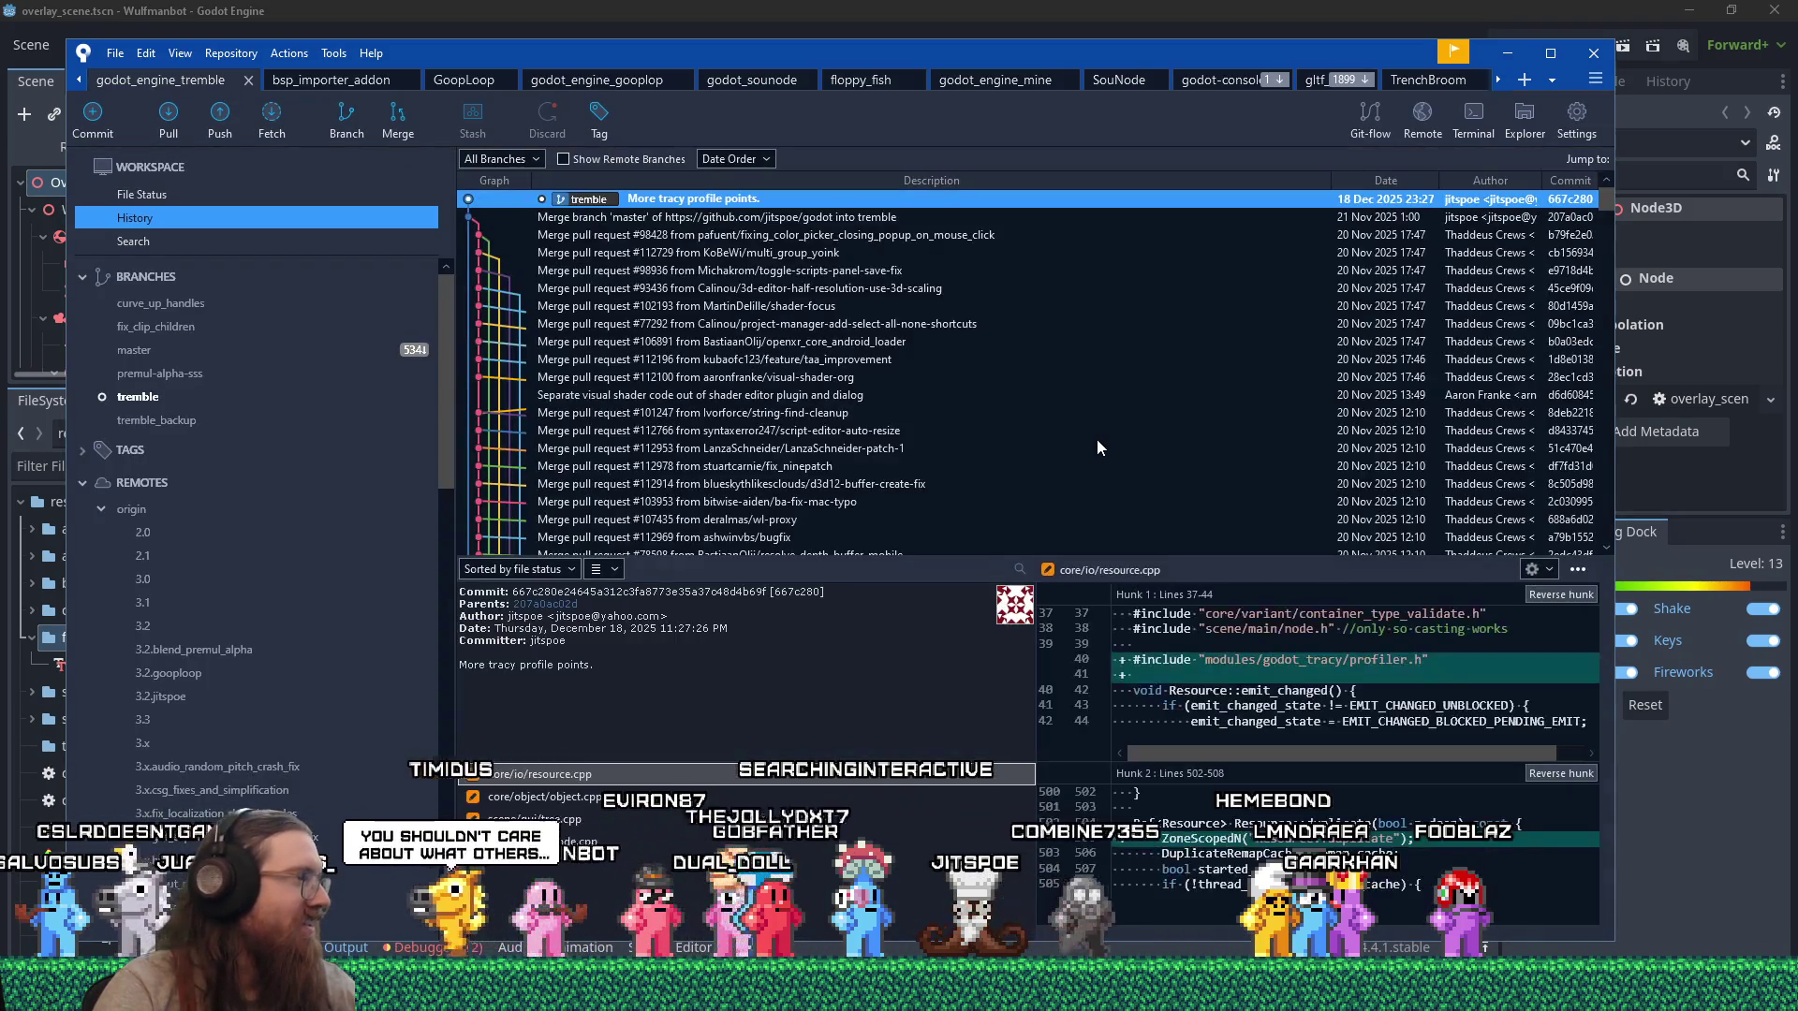
left_click_drag(1041, 58, 1147, 49)
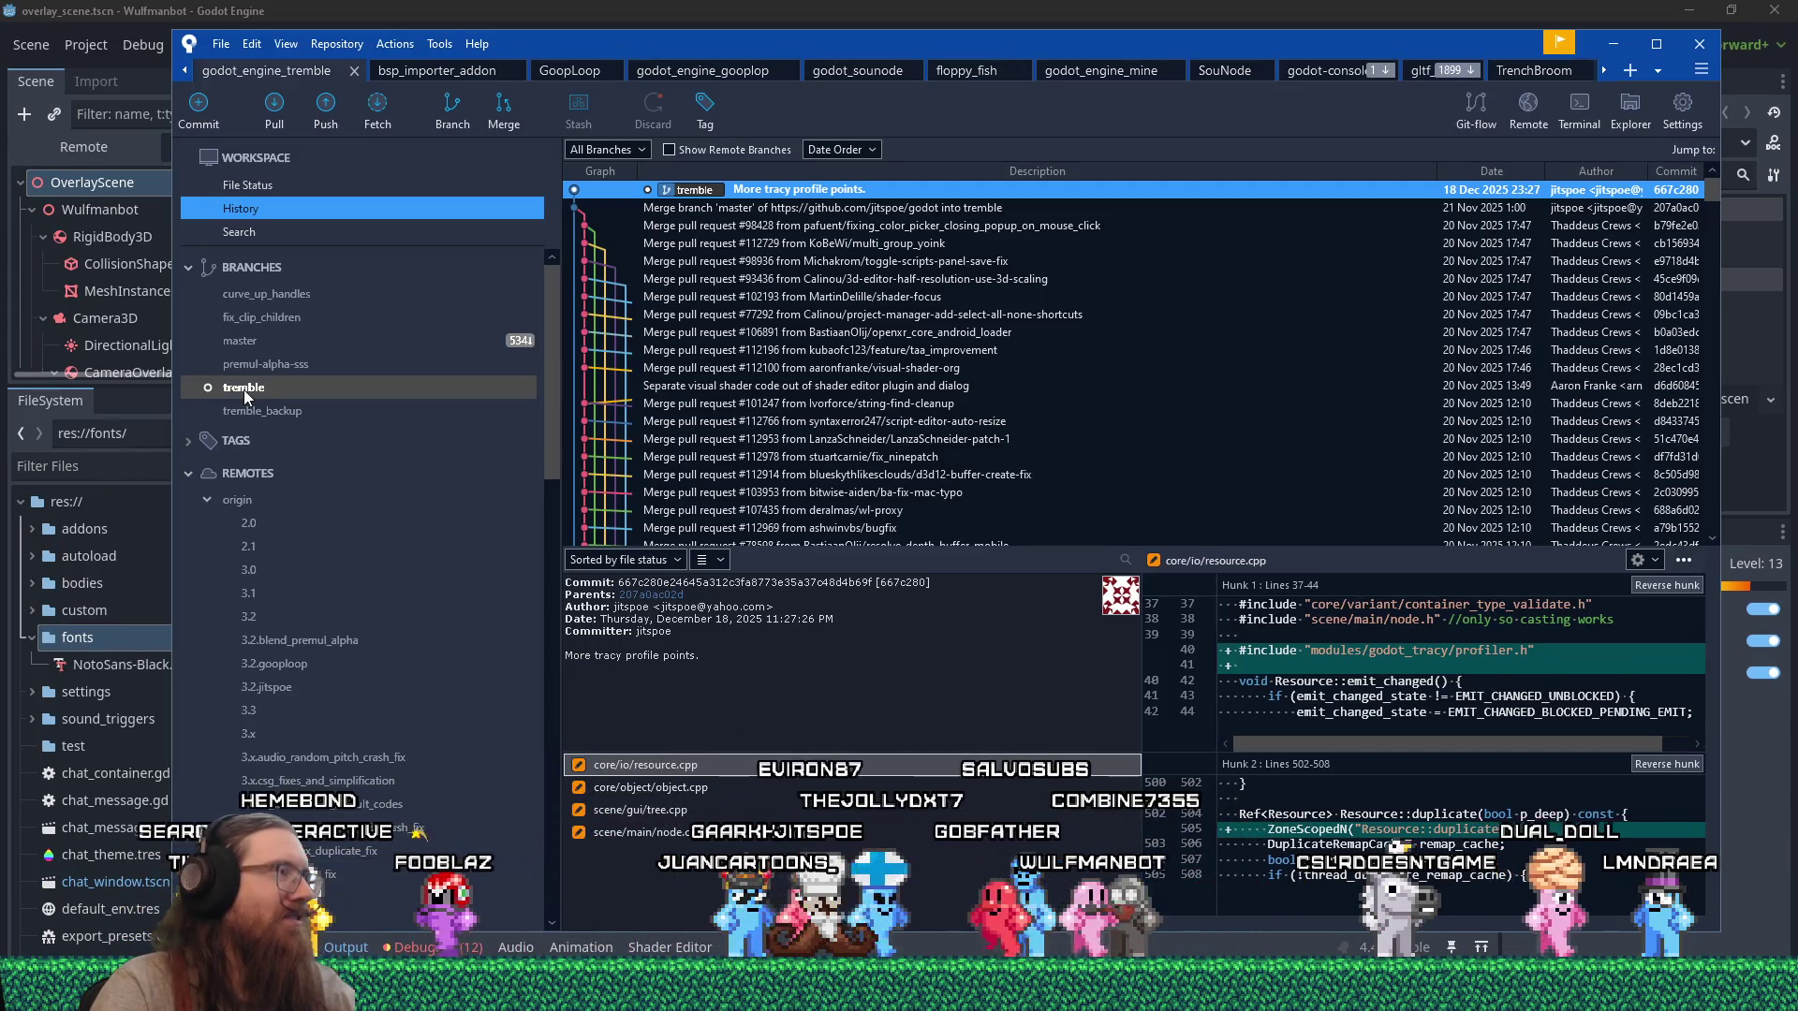
Scroll the sidebar to the upstream remote's branches and bring up upstream/master's actions.
scroll(437, 555, "down", 4)
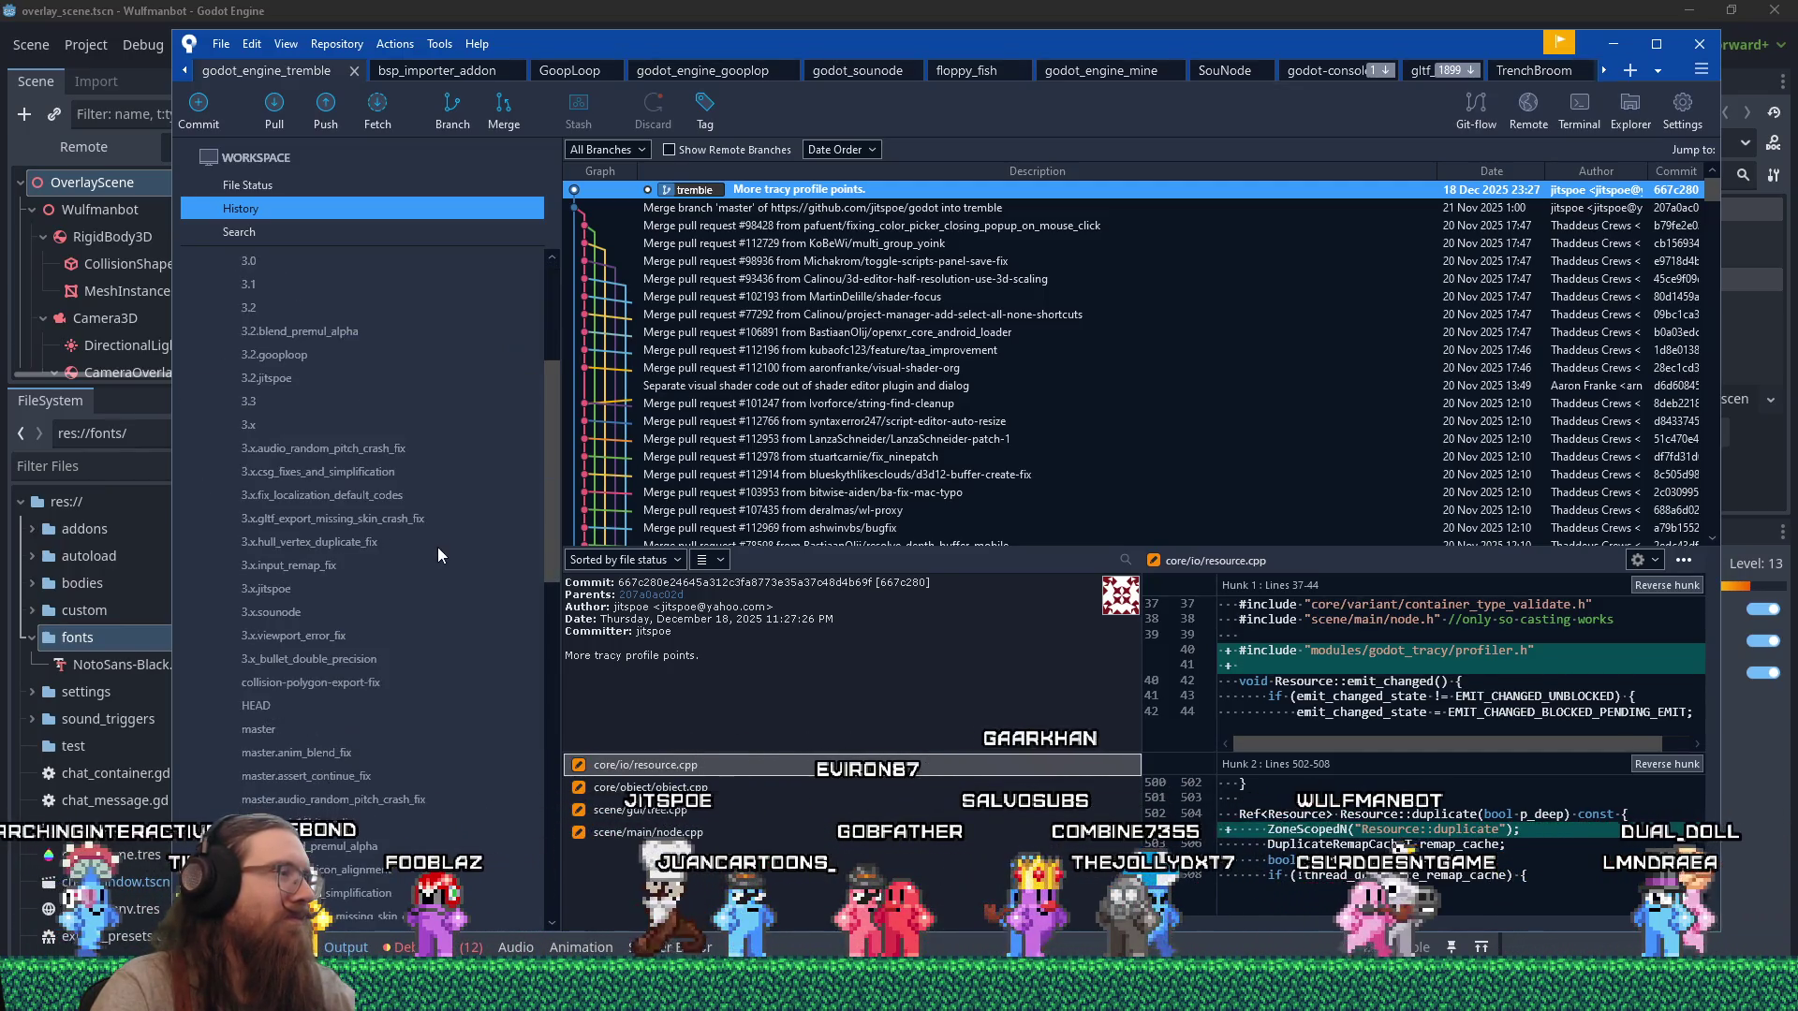
scroll(438, 554, "down", 10)
scroll(436, 552, "down", 8)
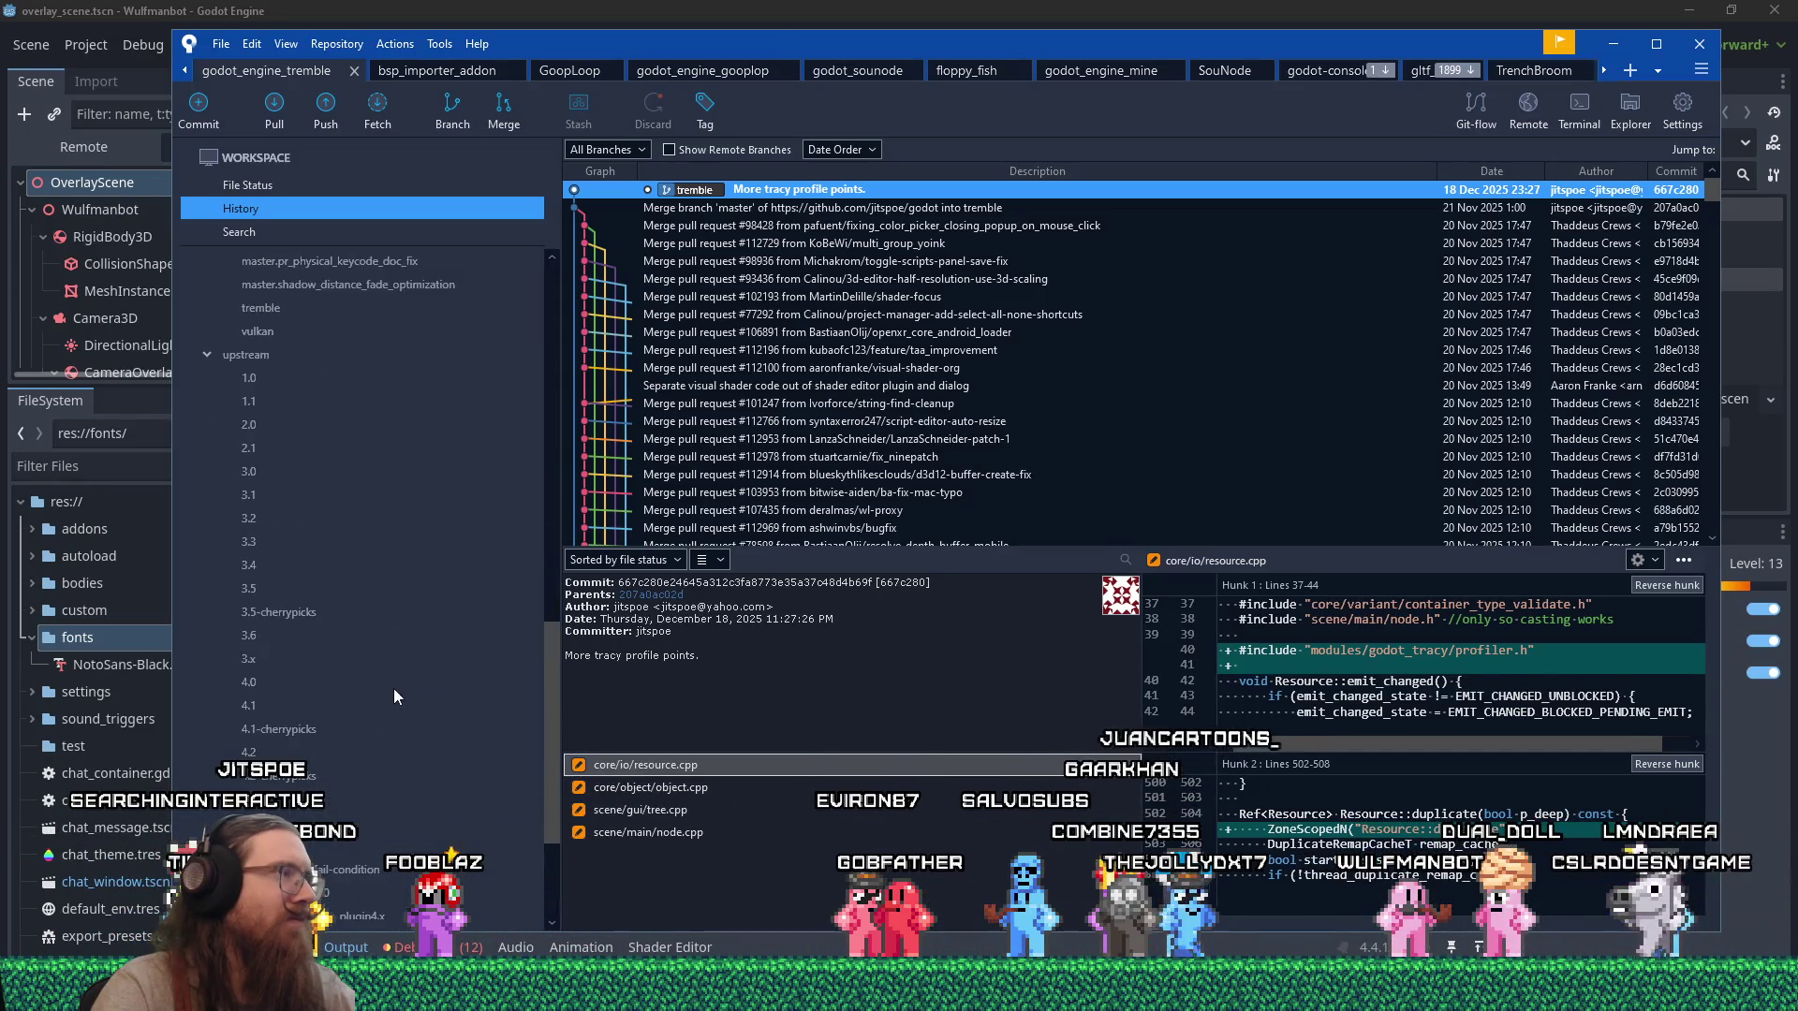
scroll(341, 605, "down", 3)
right_click(261, 729)
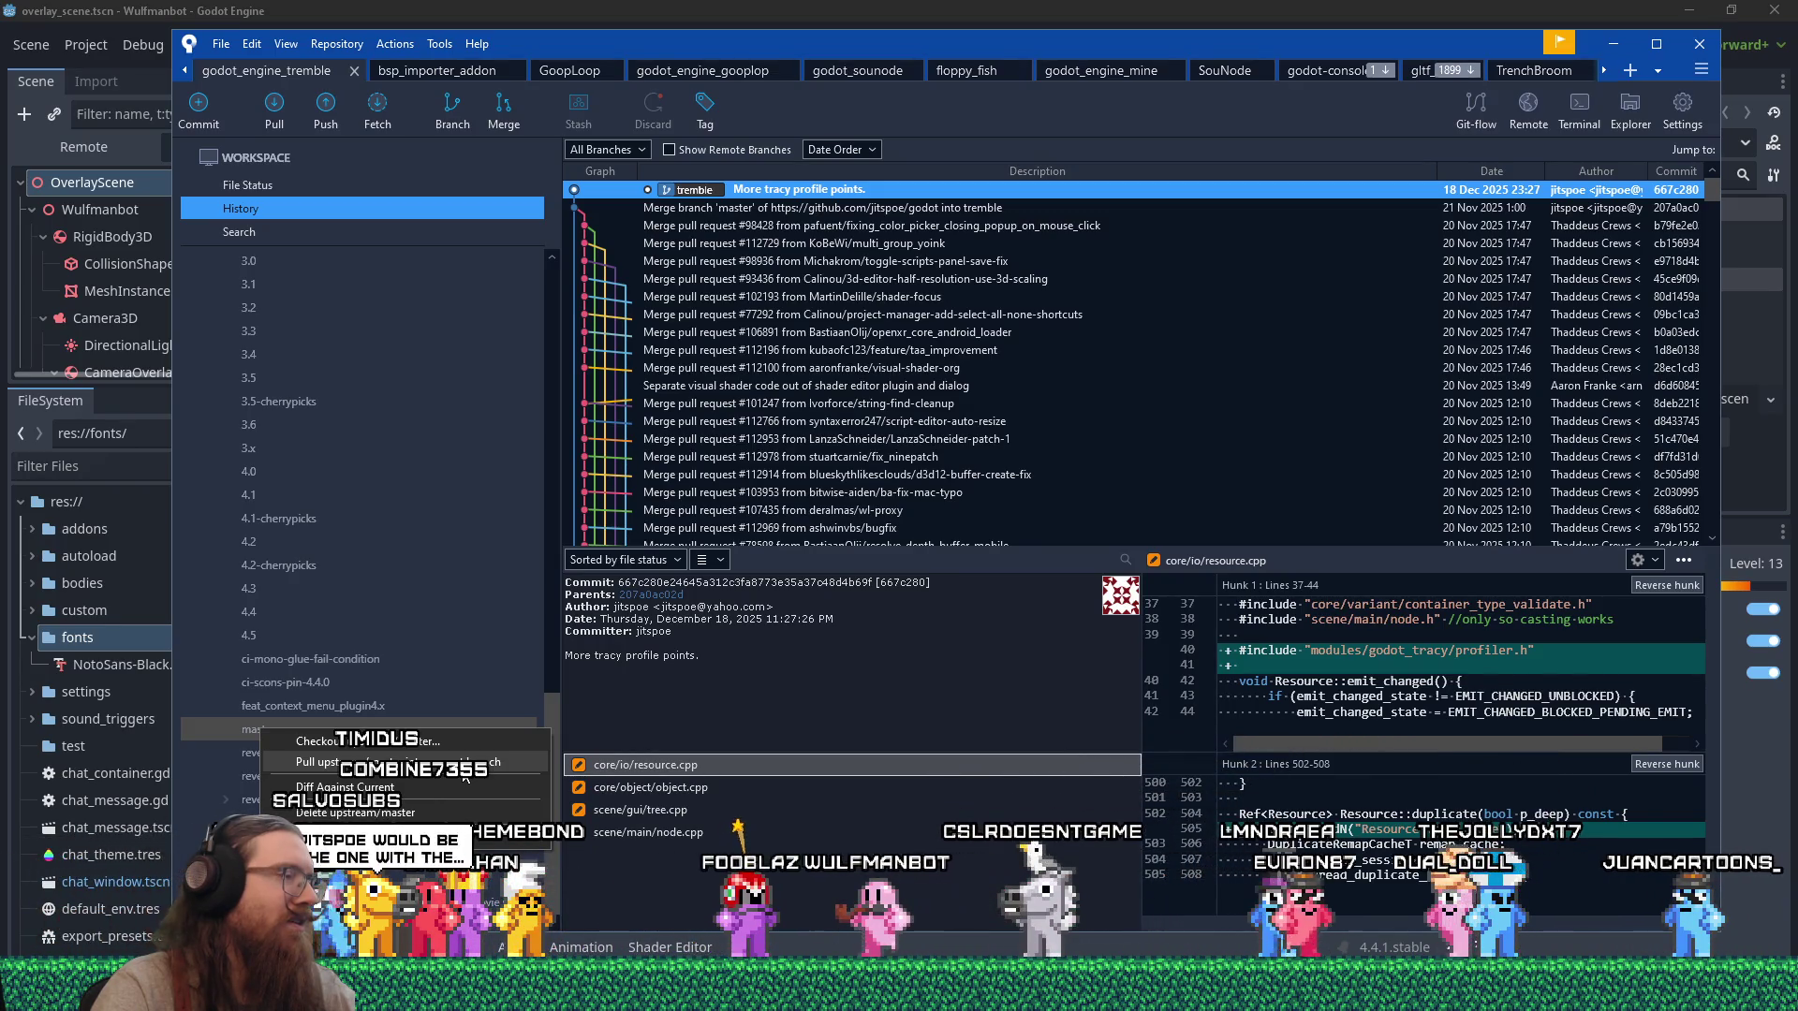
Pull upstream/master into tremble and dismiss the resulting merge-conflicts warning.
left_click(464, 766)
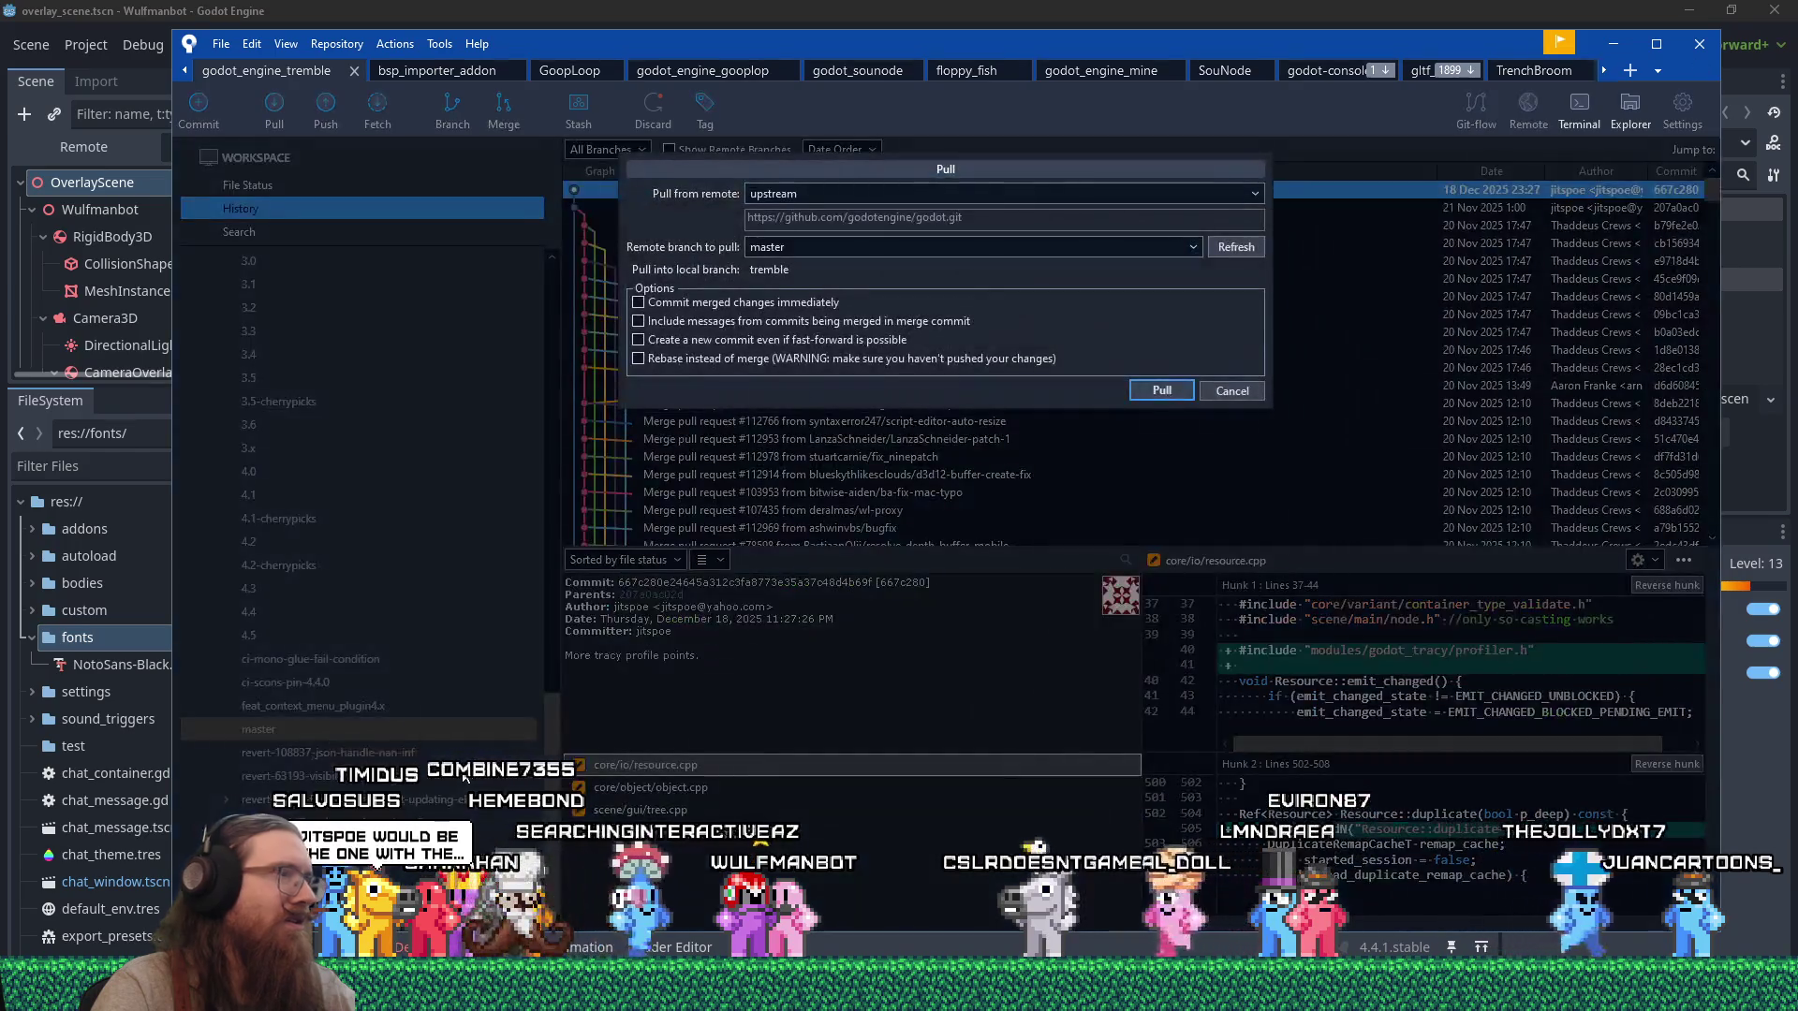
left_click(1144, 390)
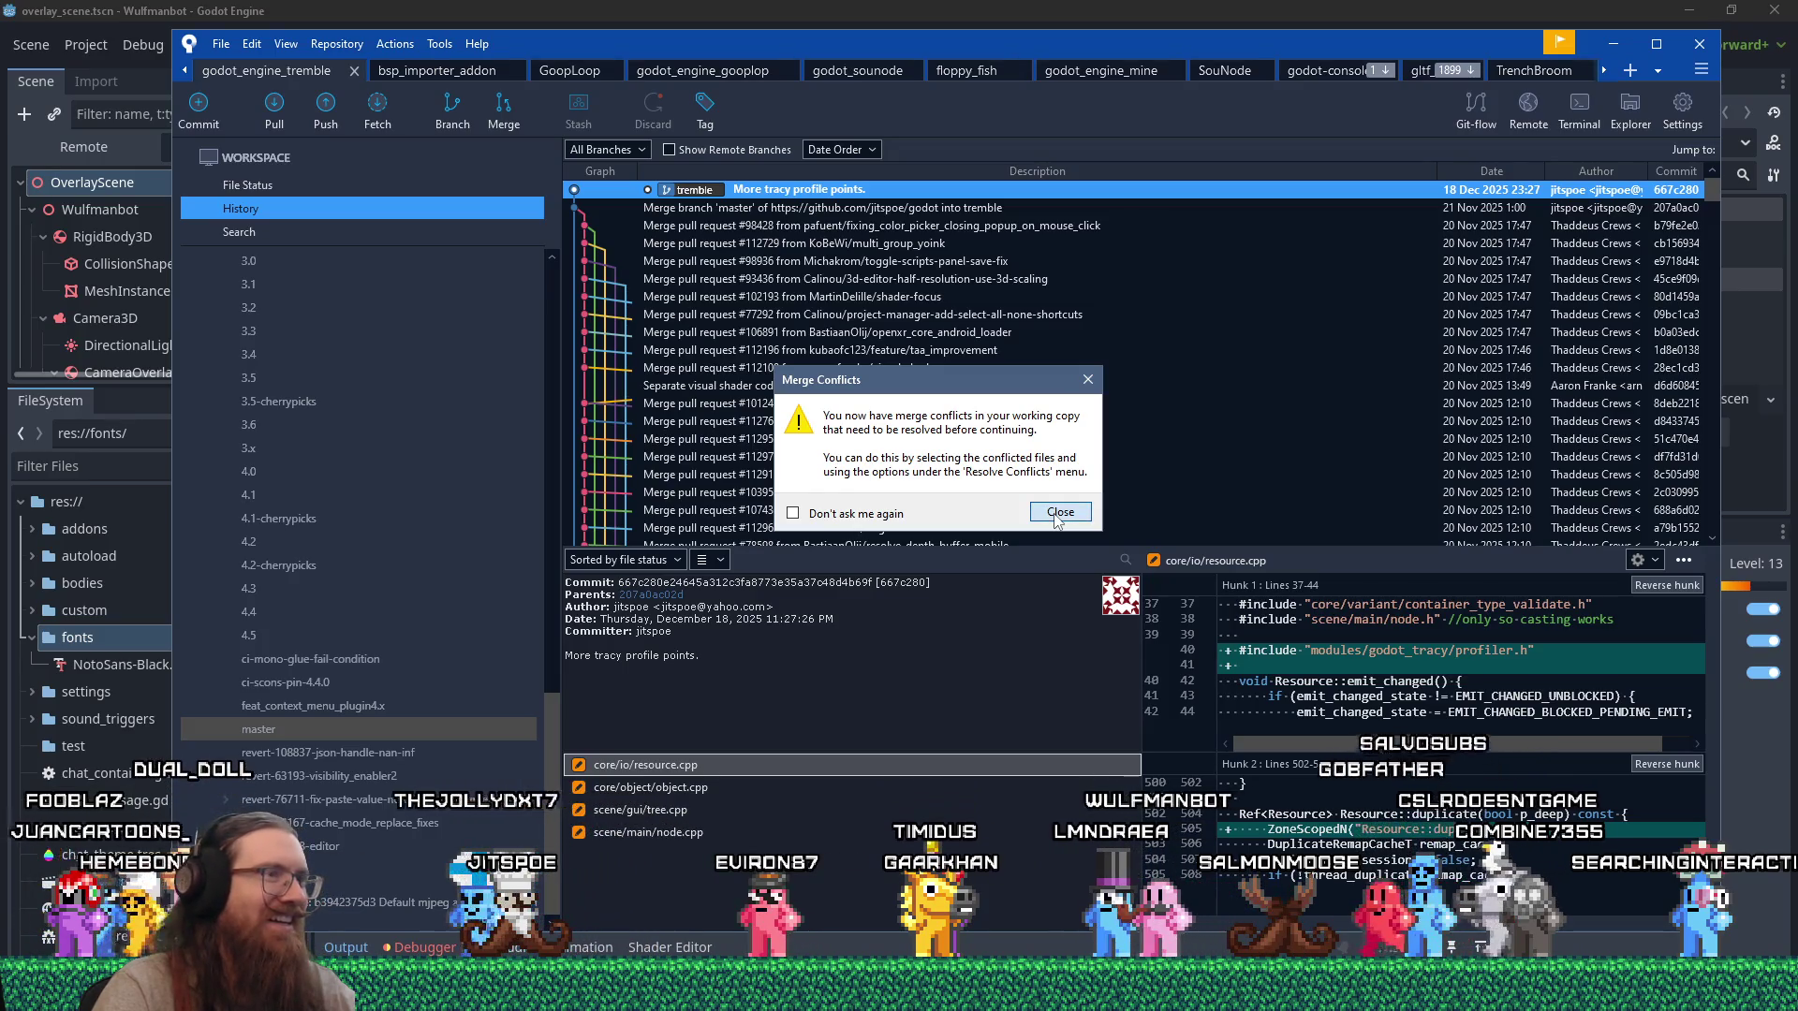
left_click(1057, 513)
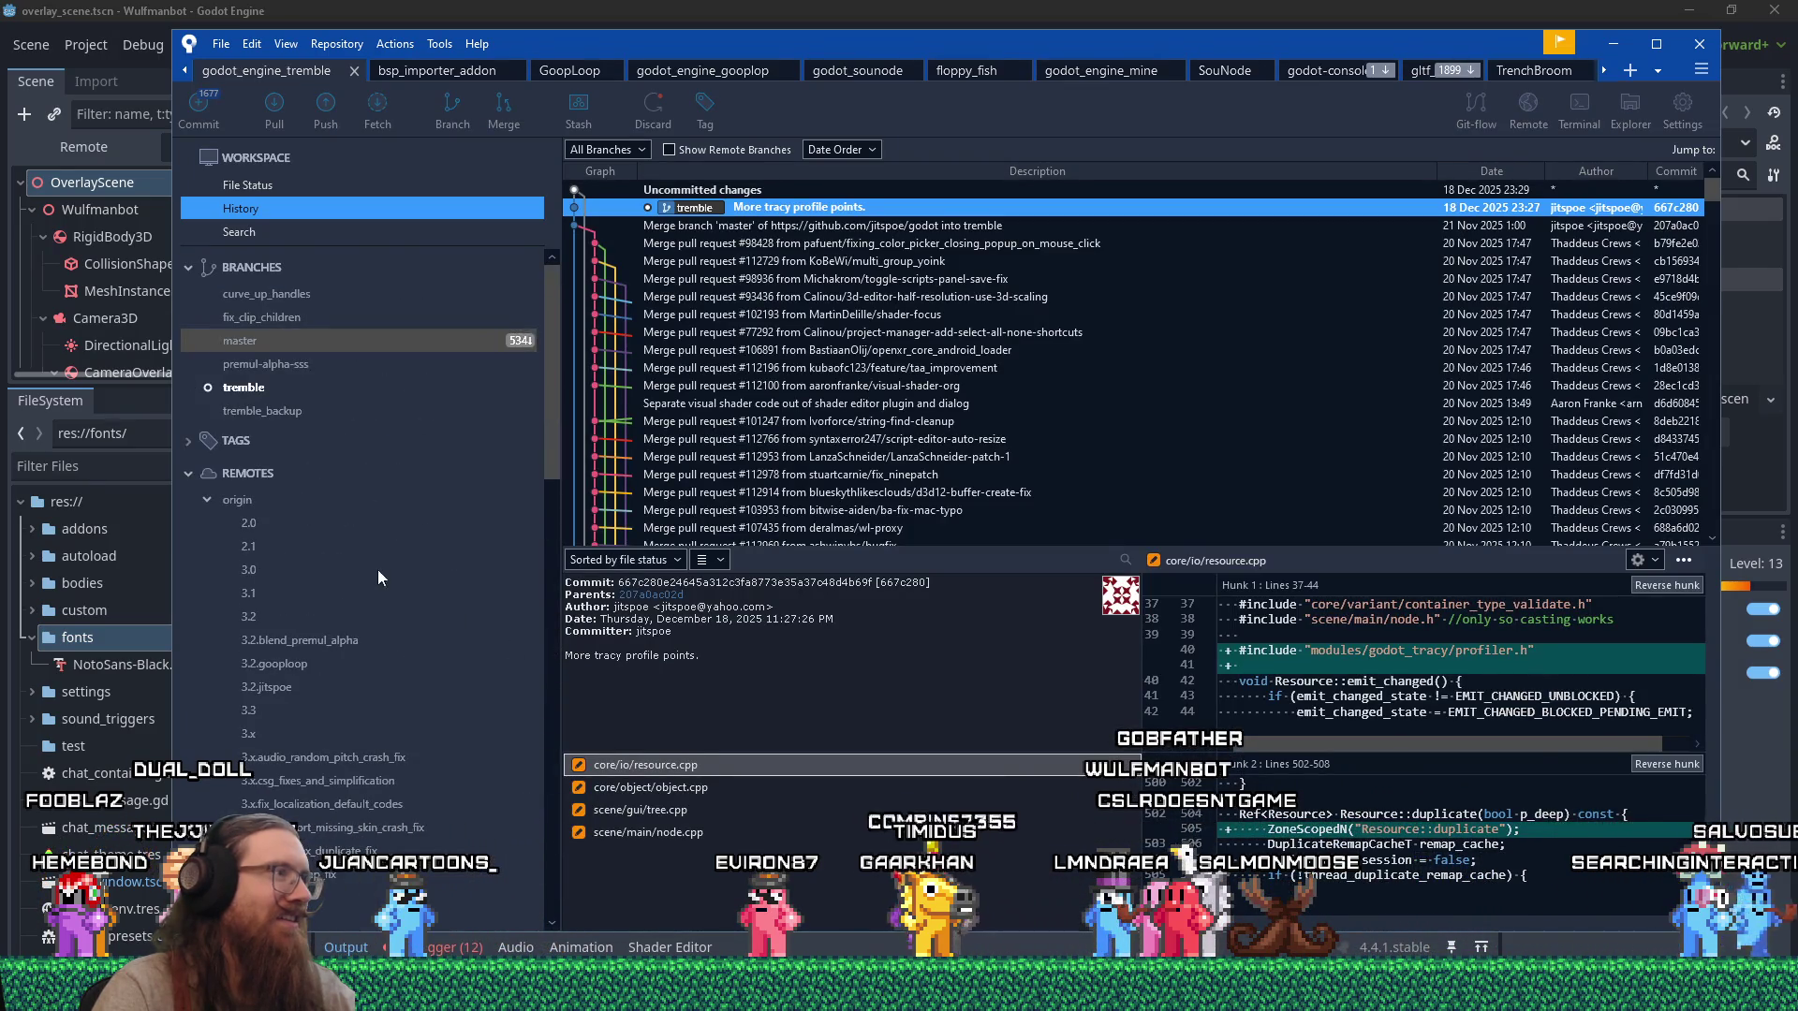
Launch the external merge tool on the conflicted animation_player.cpp from File Status.
left_click(271, 187)
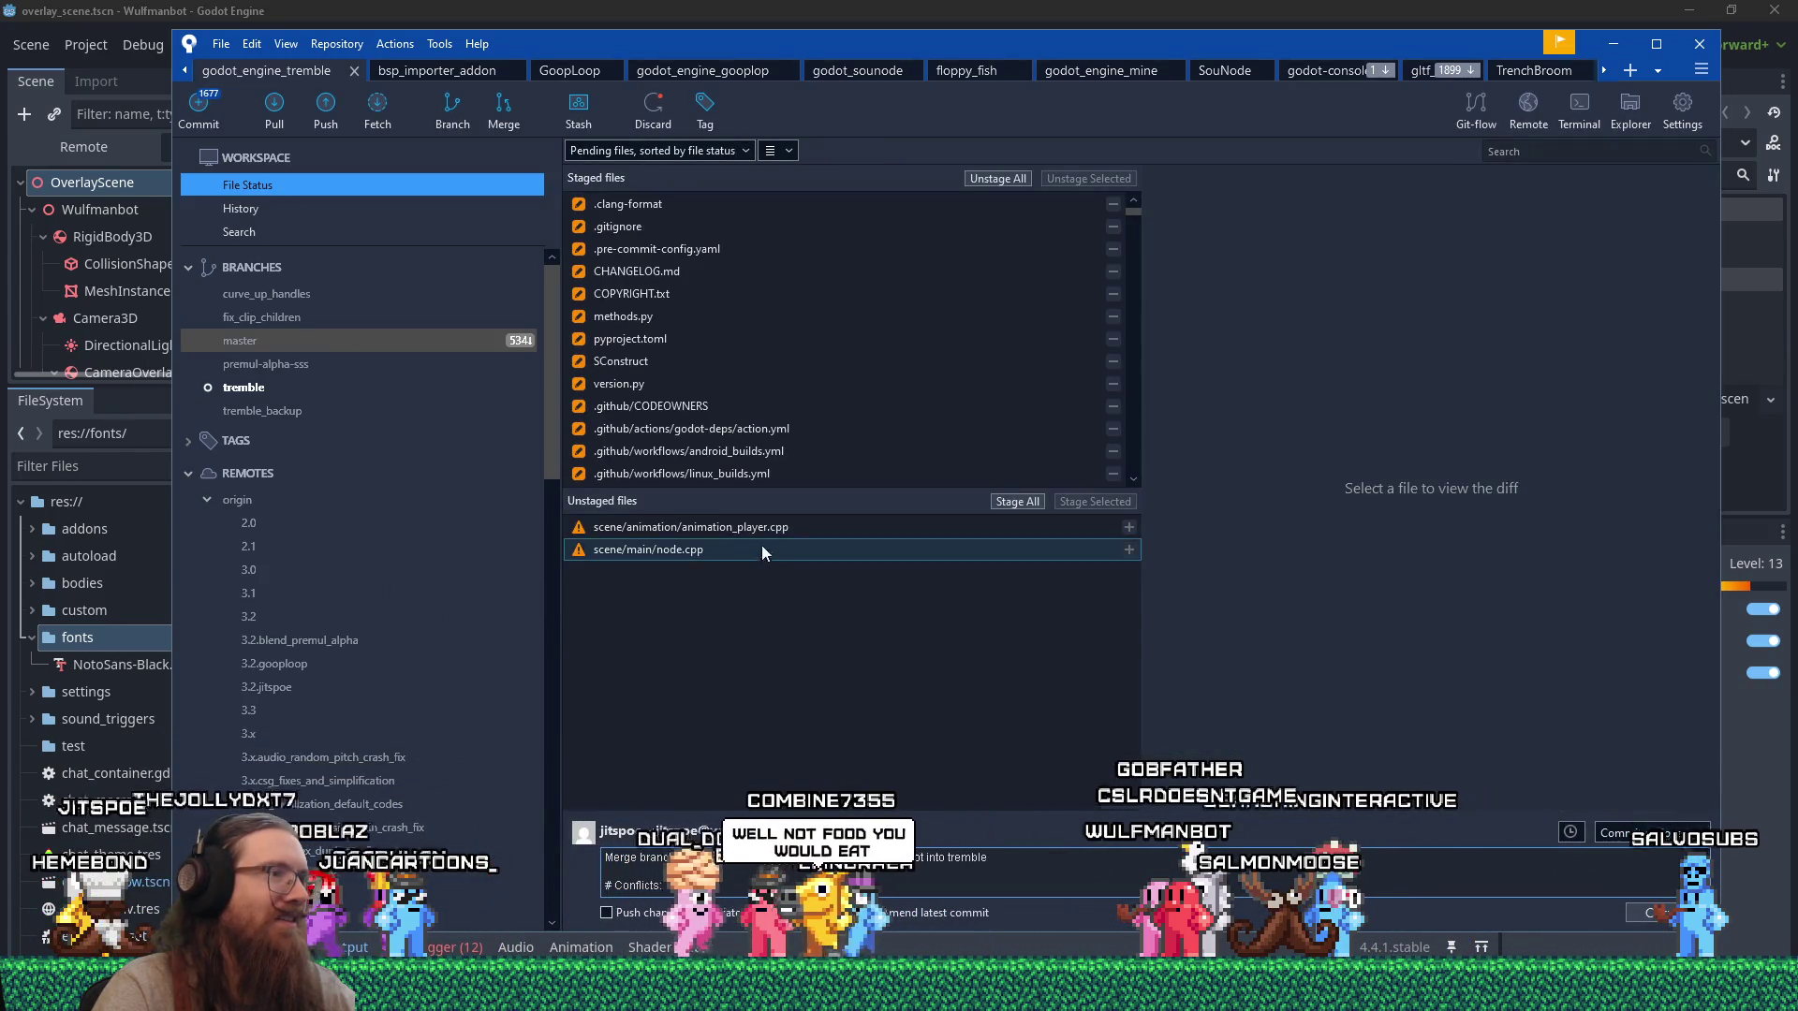
left_click(777, 529)
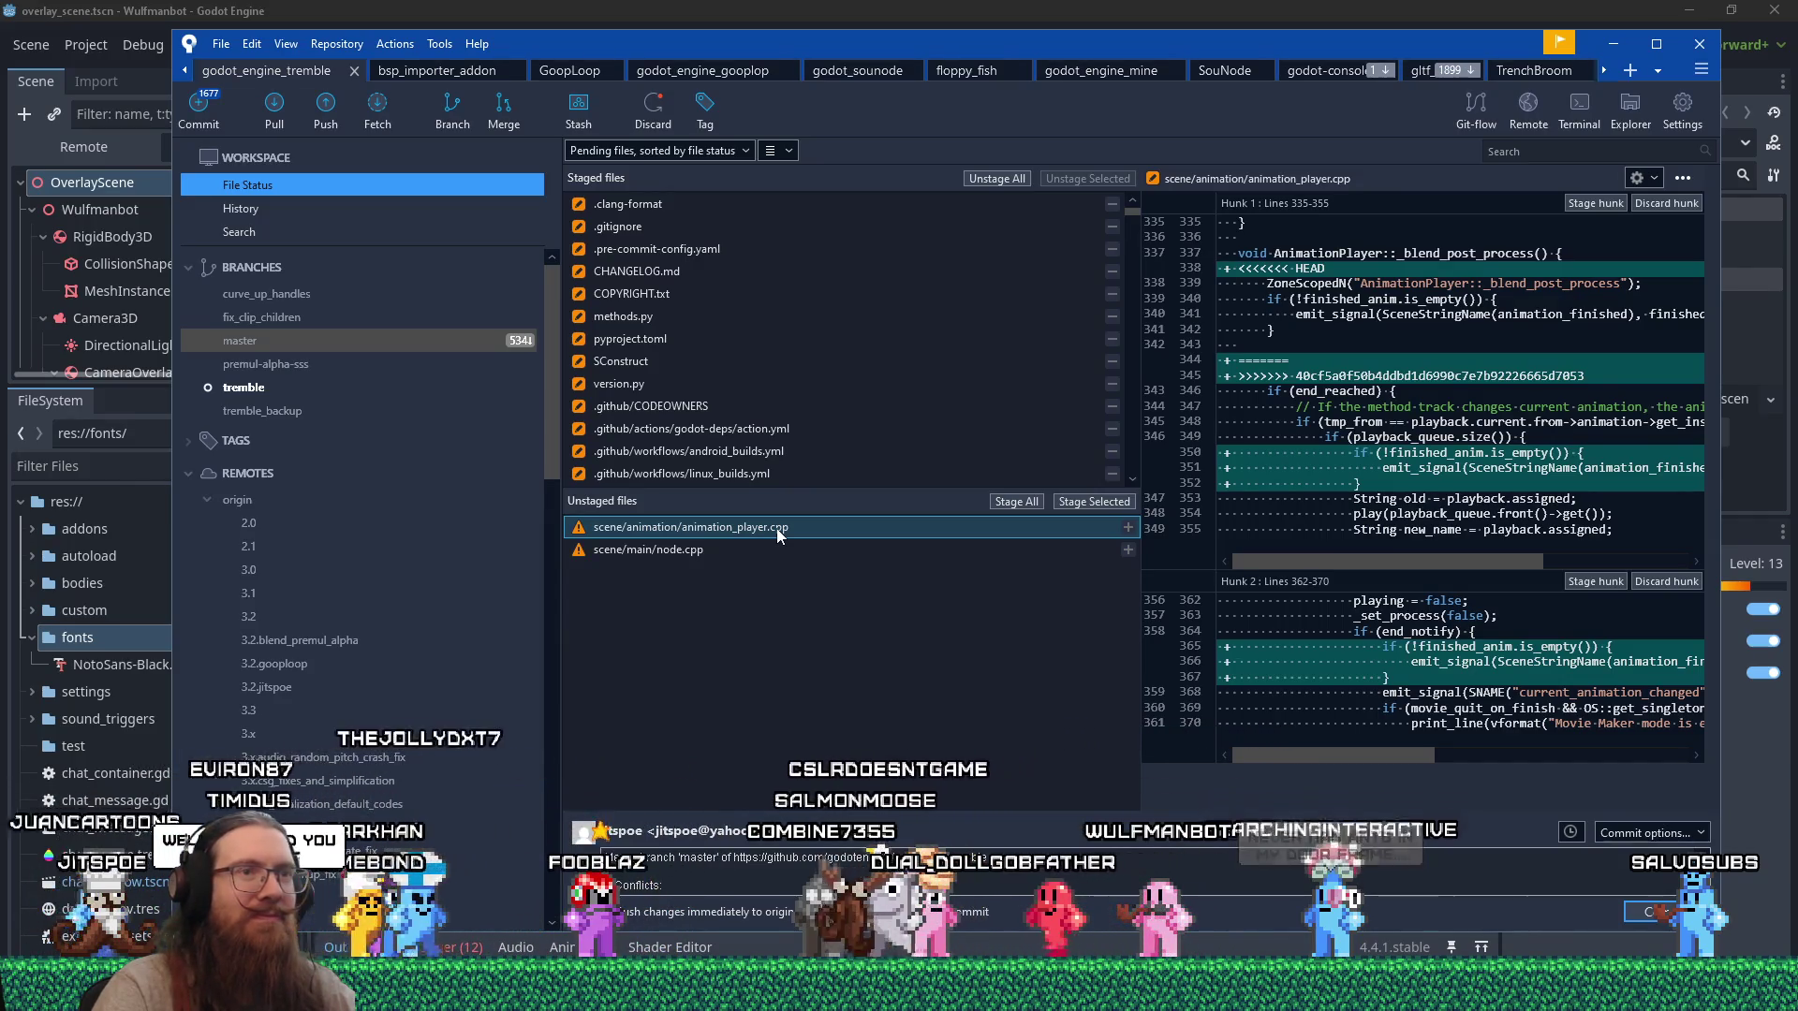
right_click(750, 527)
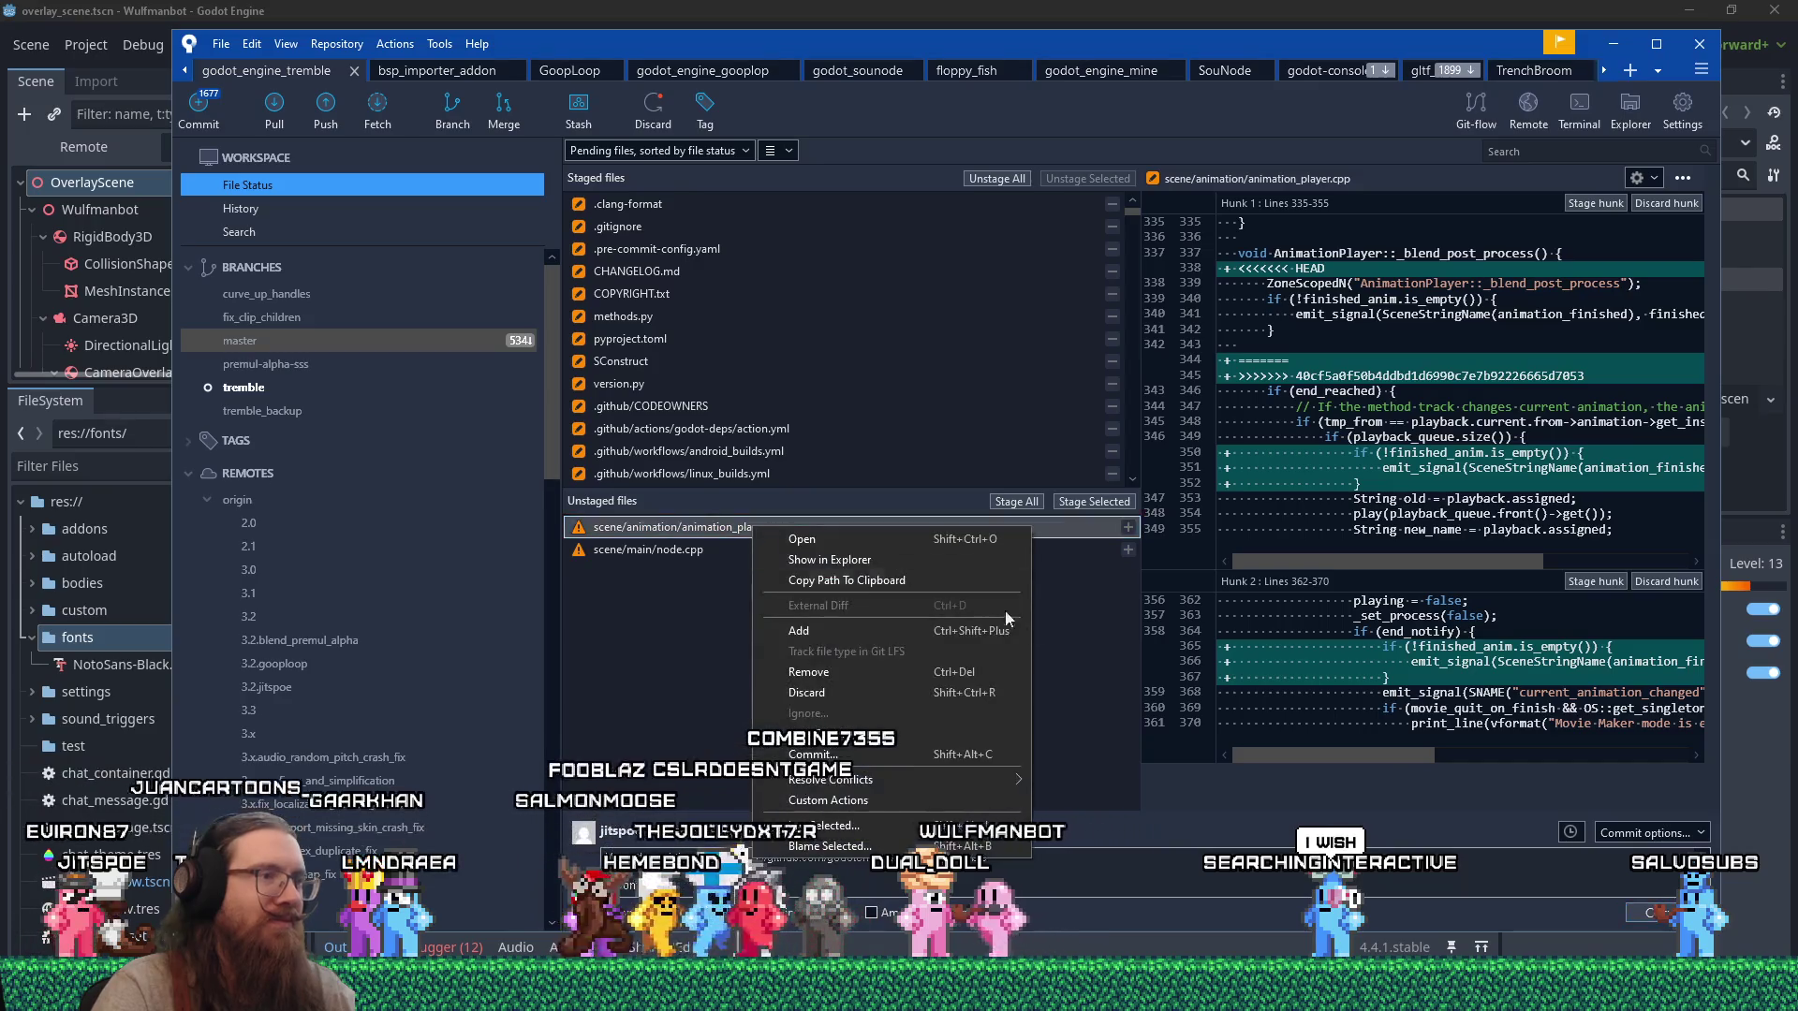
mouse_move(898, 785)
left_click(1160, 782)
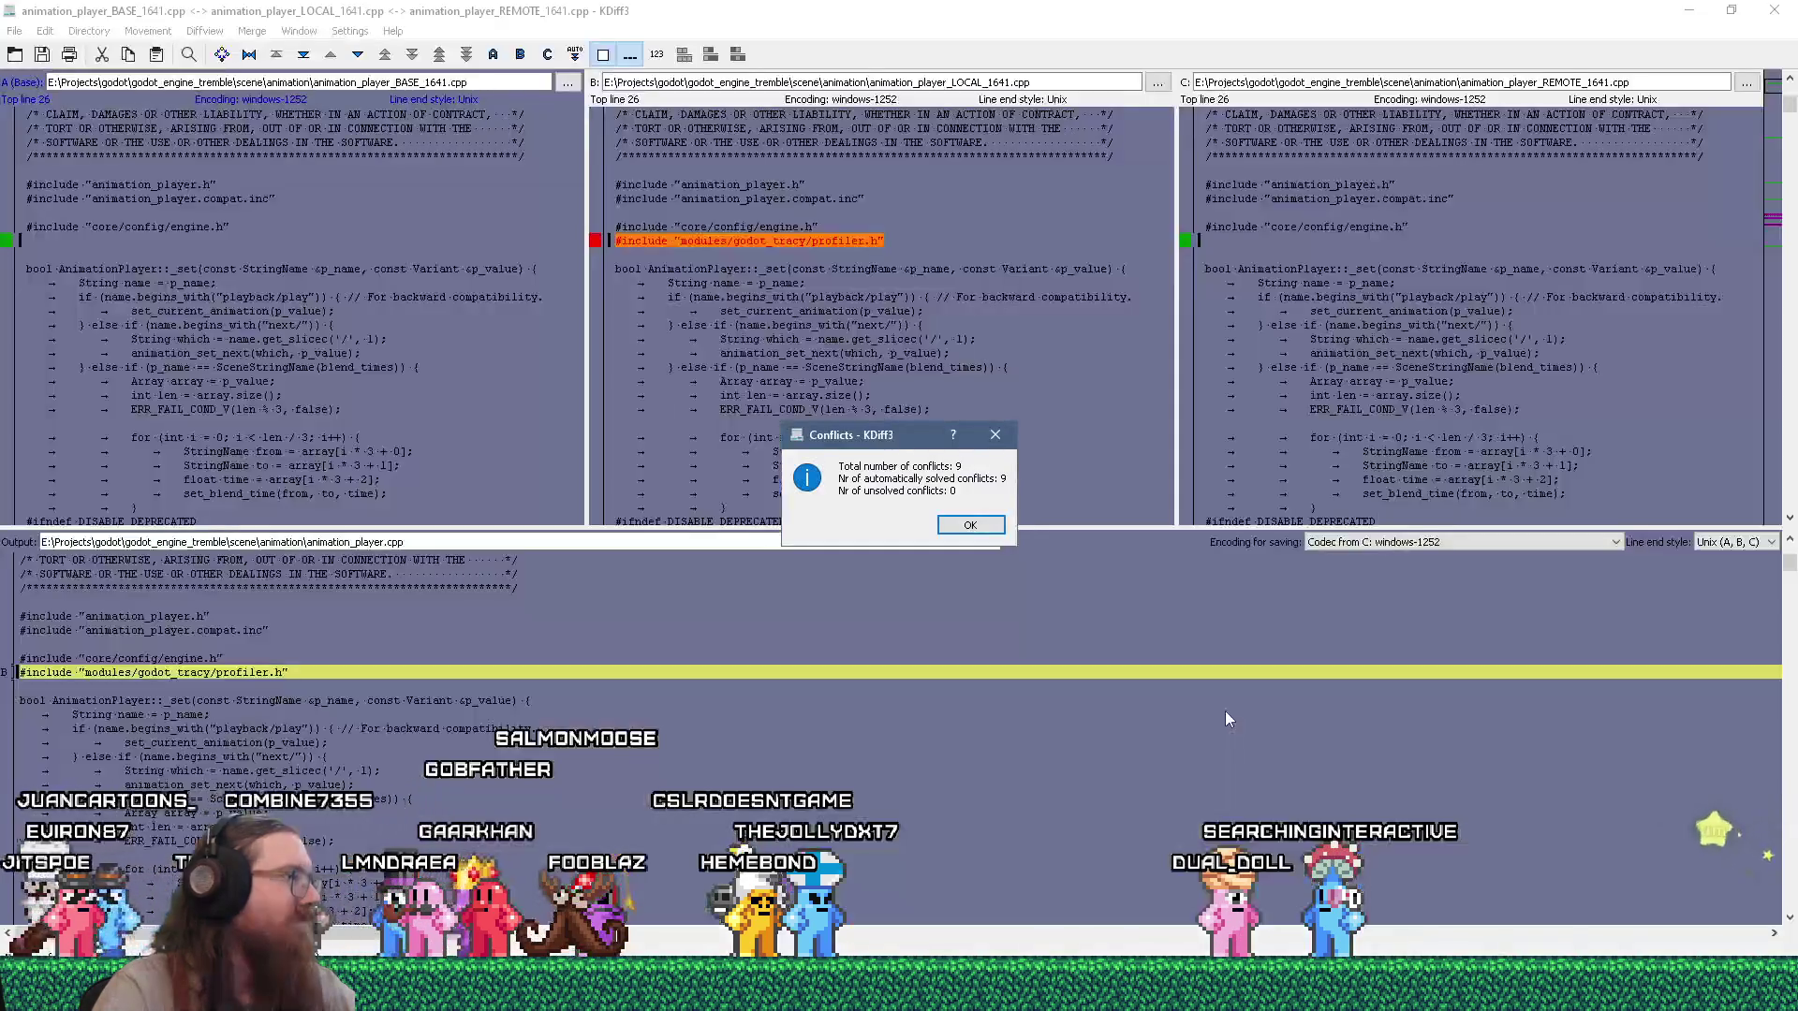
Accept KDiff3's nine auto-solved conflicts, review the ZoneScopedN differences, then close KDiff3.
left_click(985, 530)
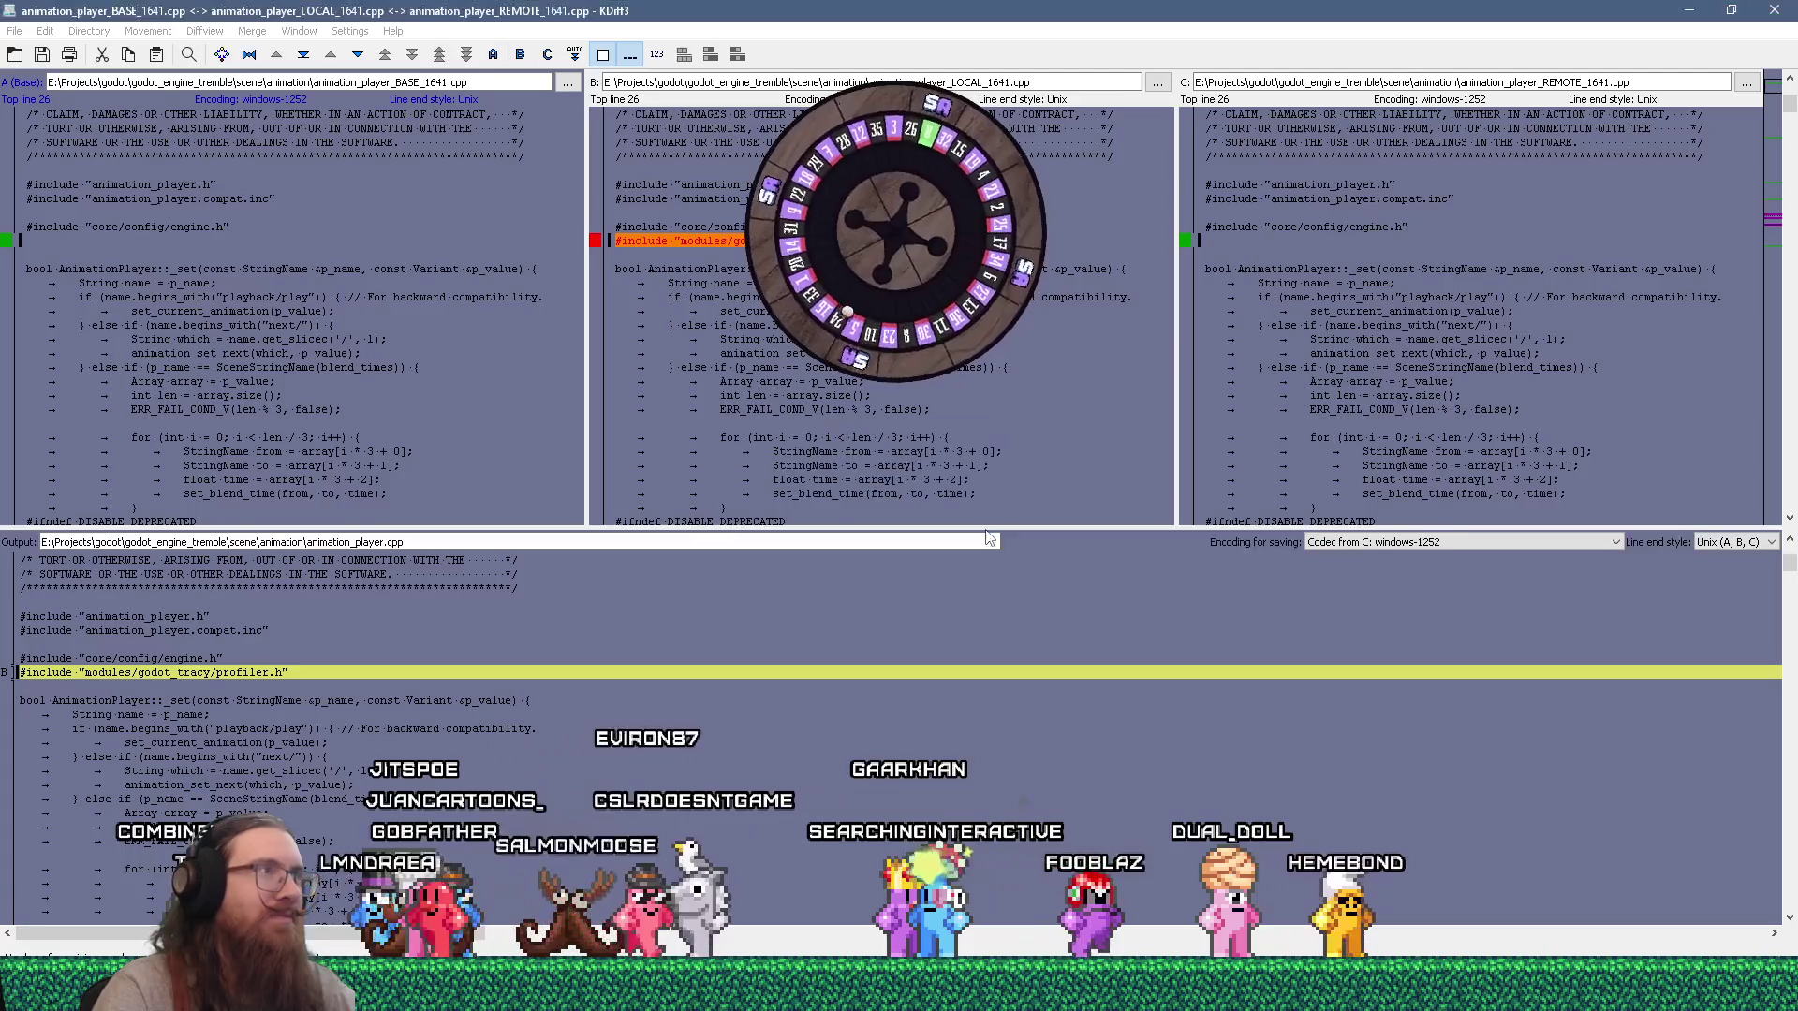
left_click(359, 58)
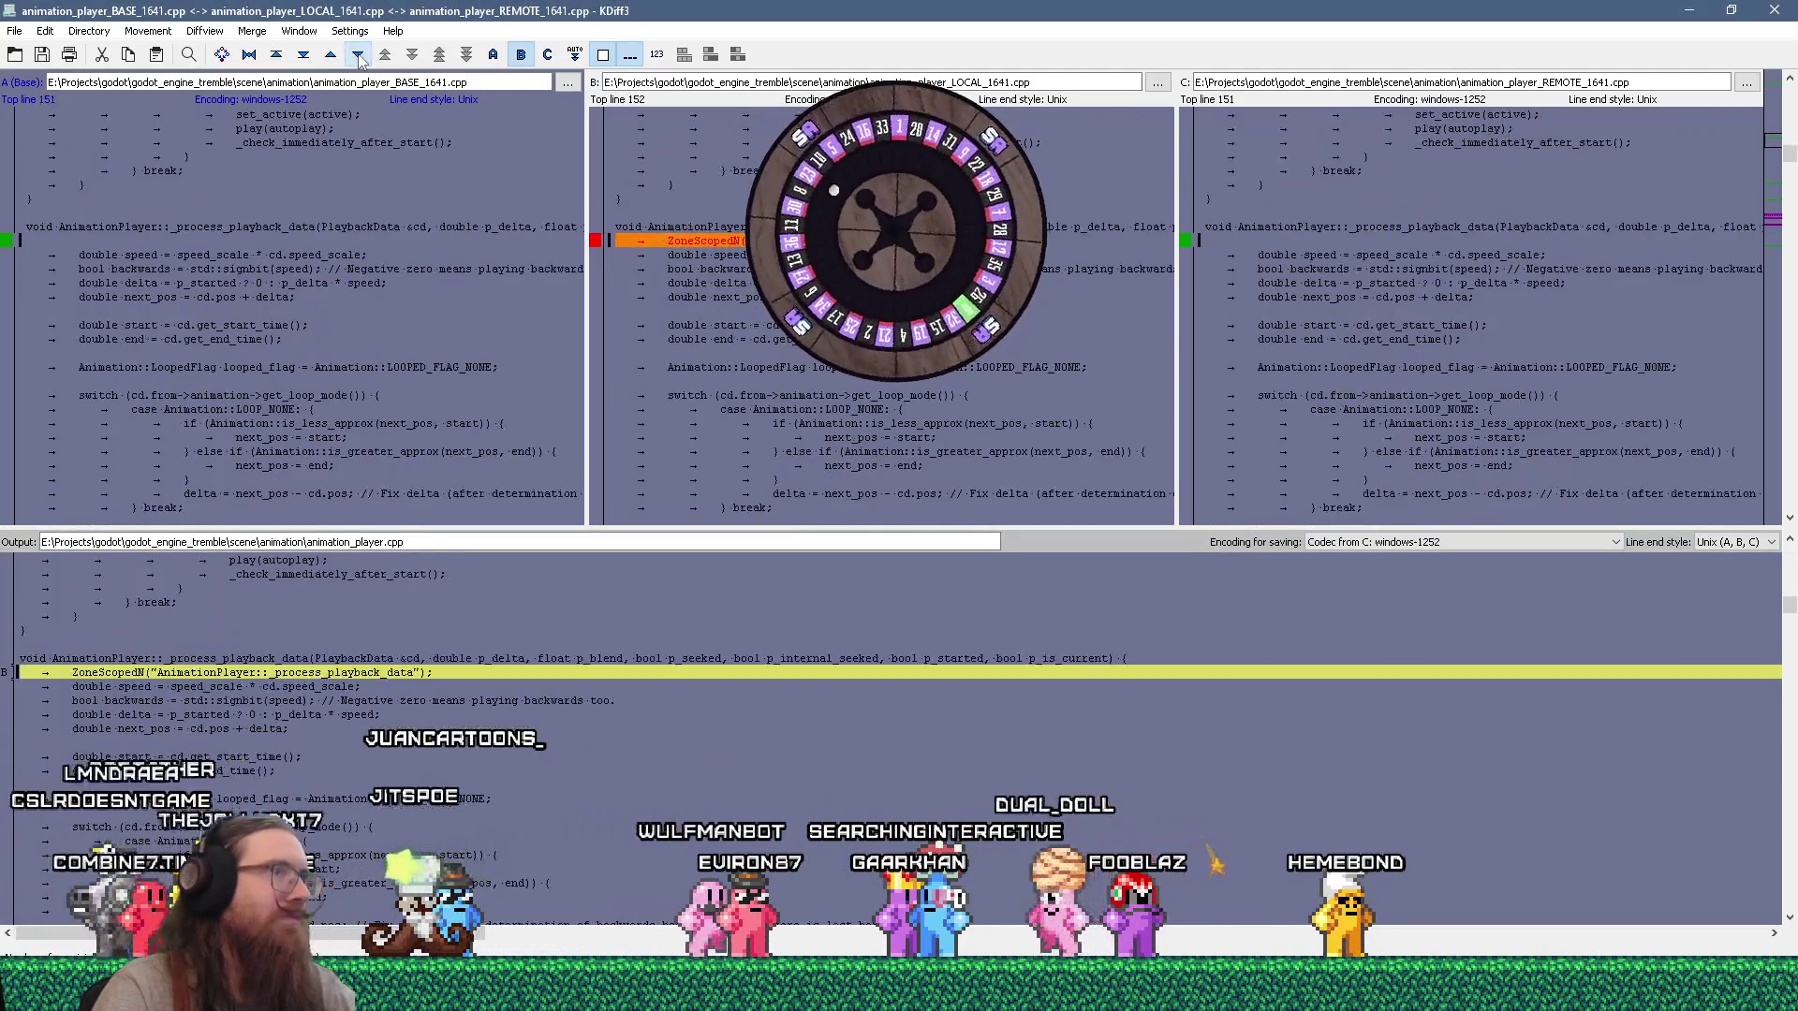
left_click(359, 58)
left_click(359, 58)
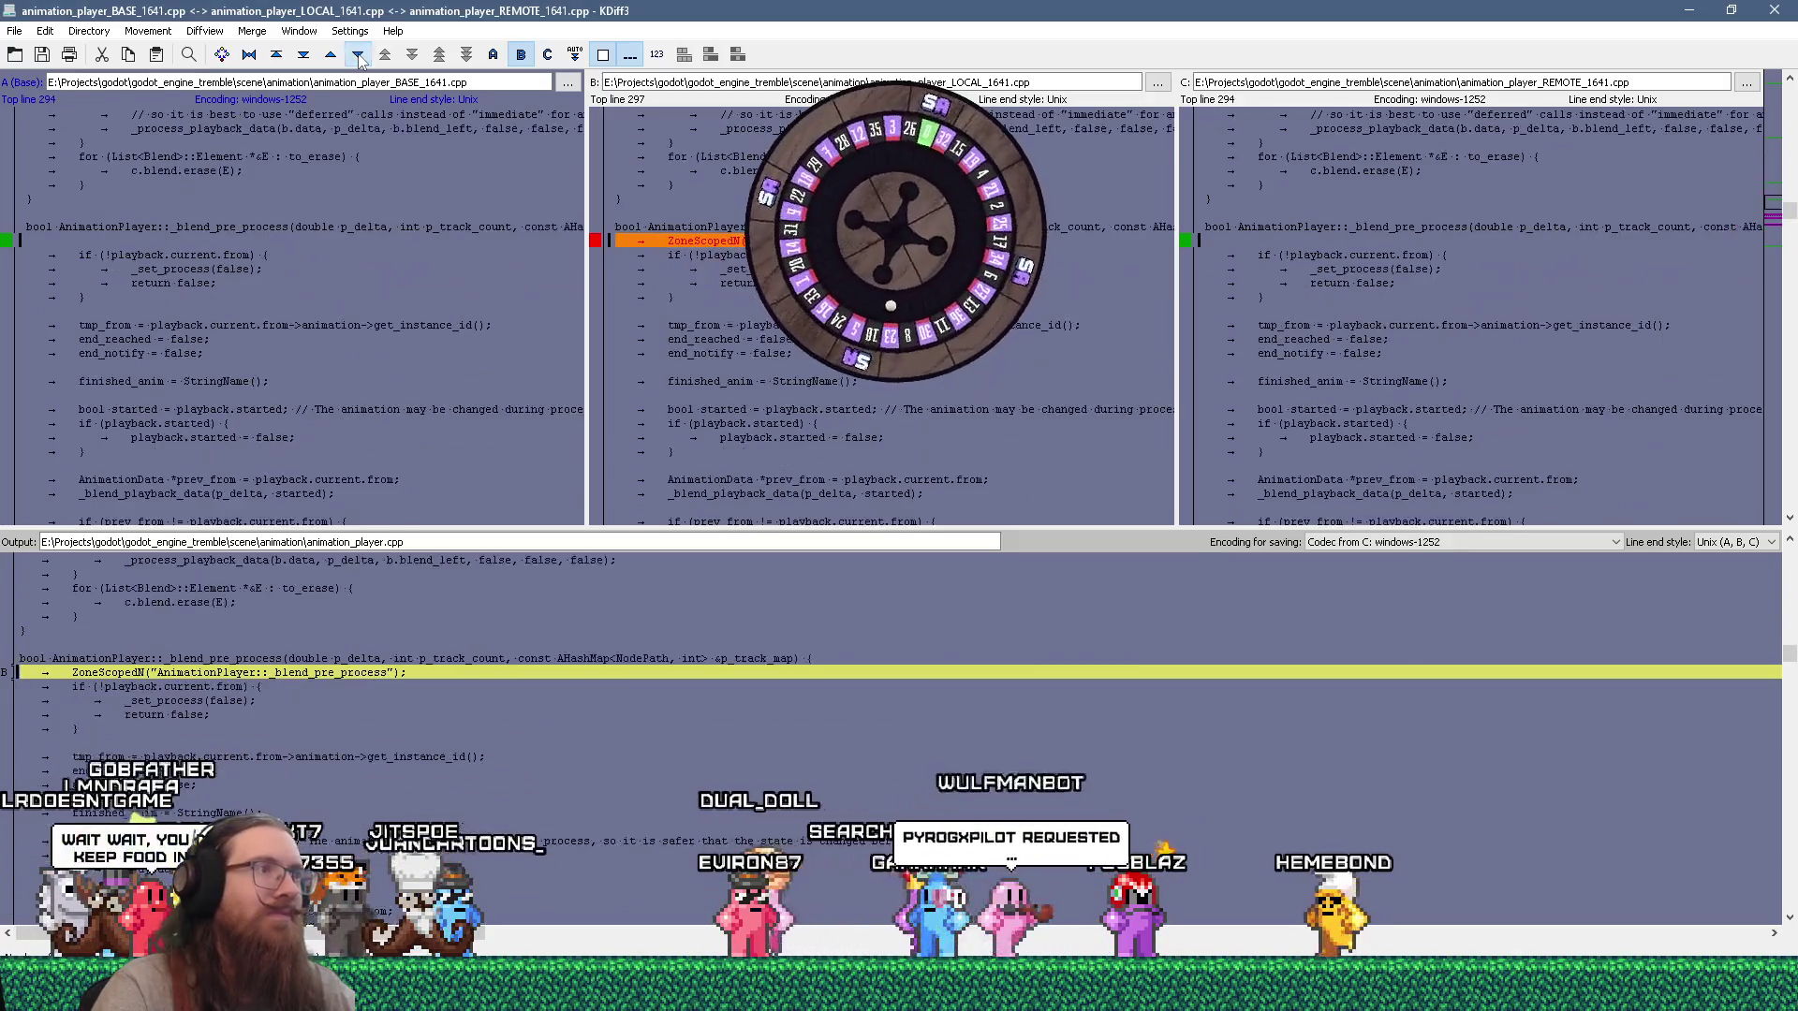
left_click(359, 58)
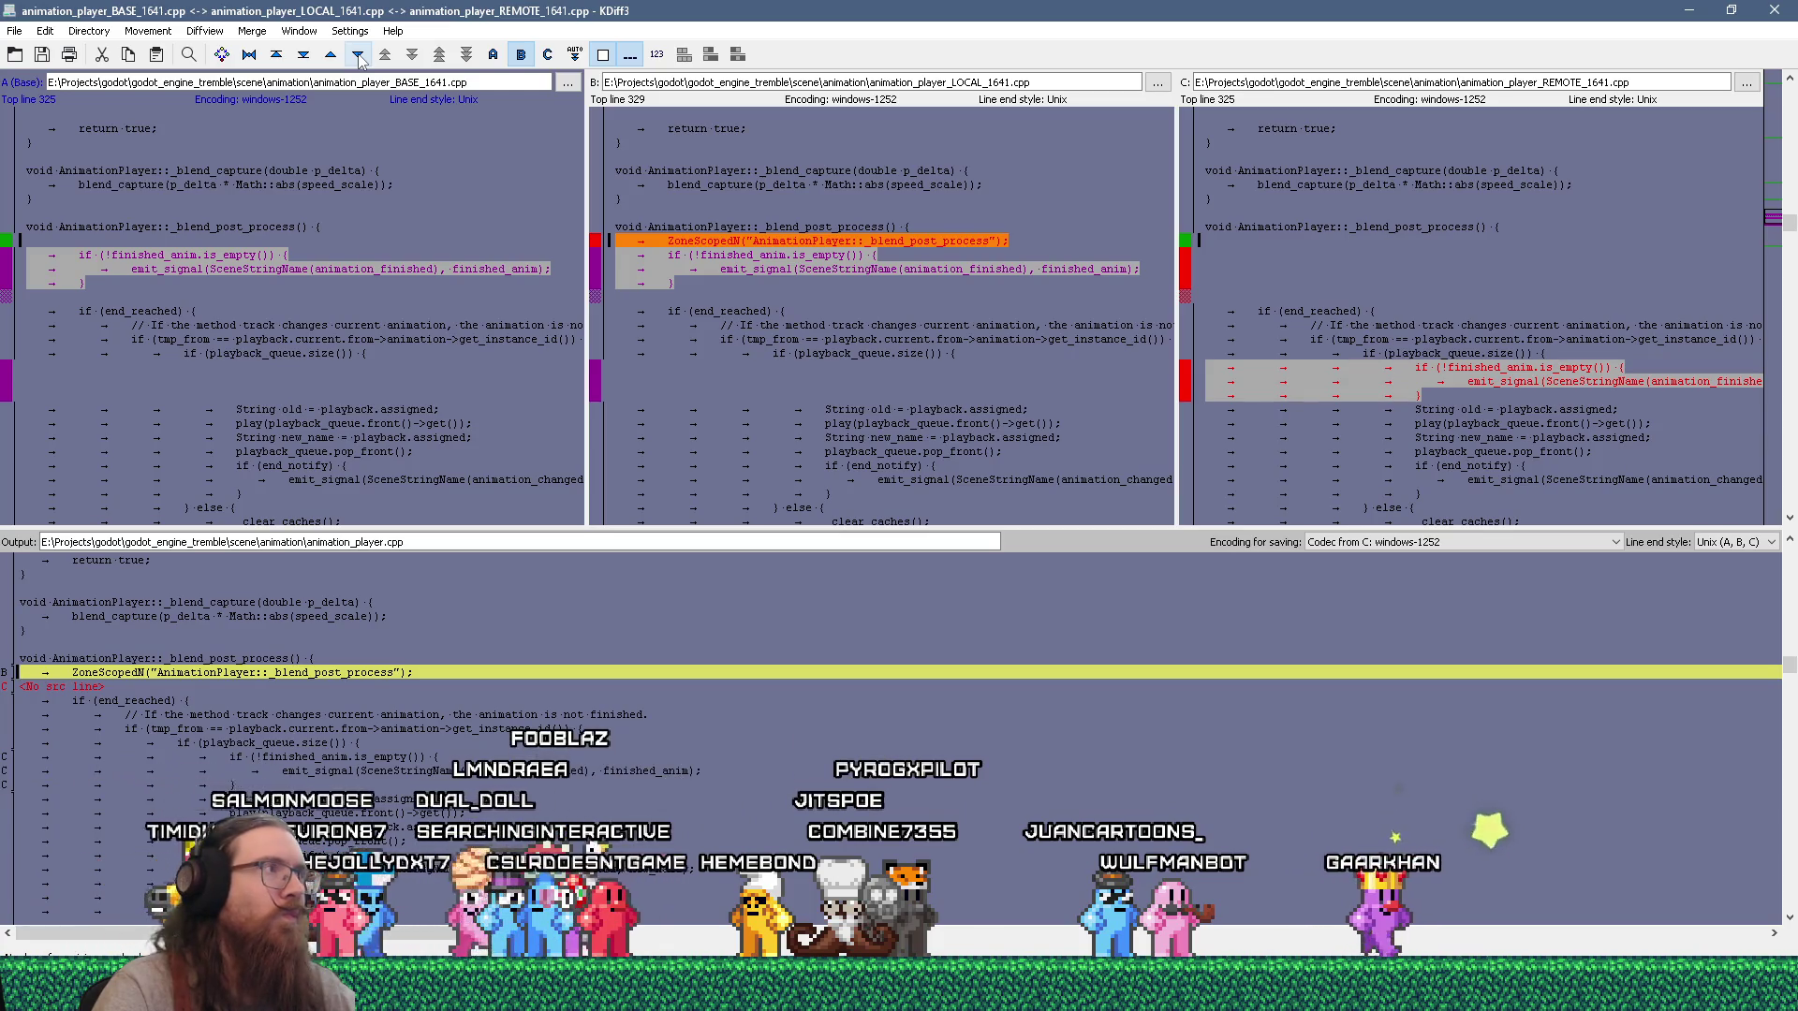
left_click(359, 58)
left_click(359, 58)
left_click(358, 59)
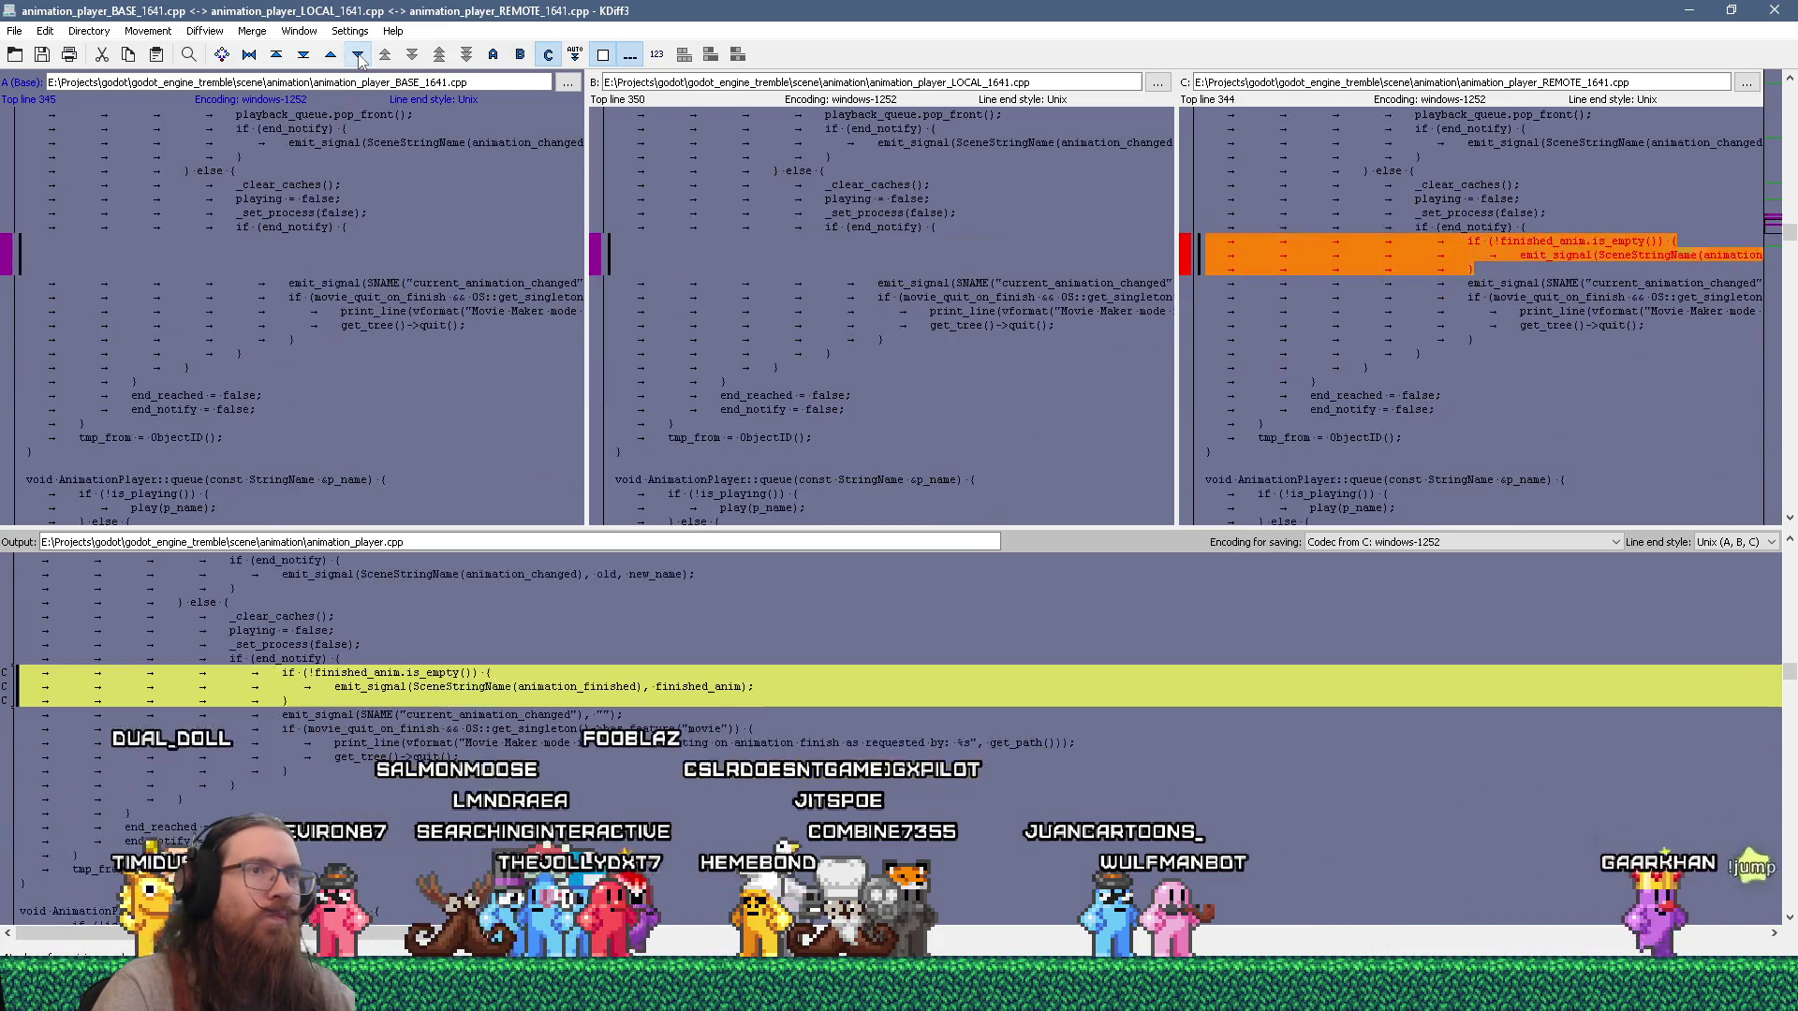
left_click(359, 56)
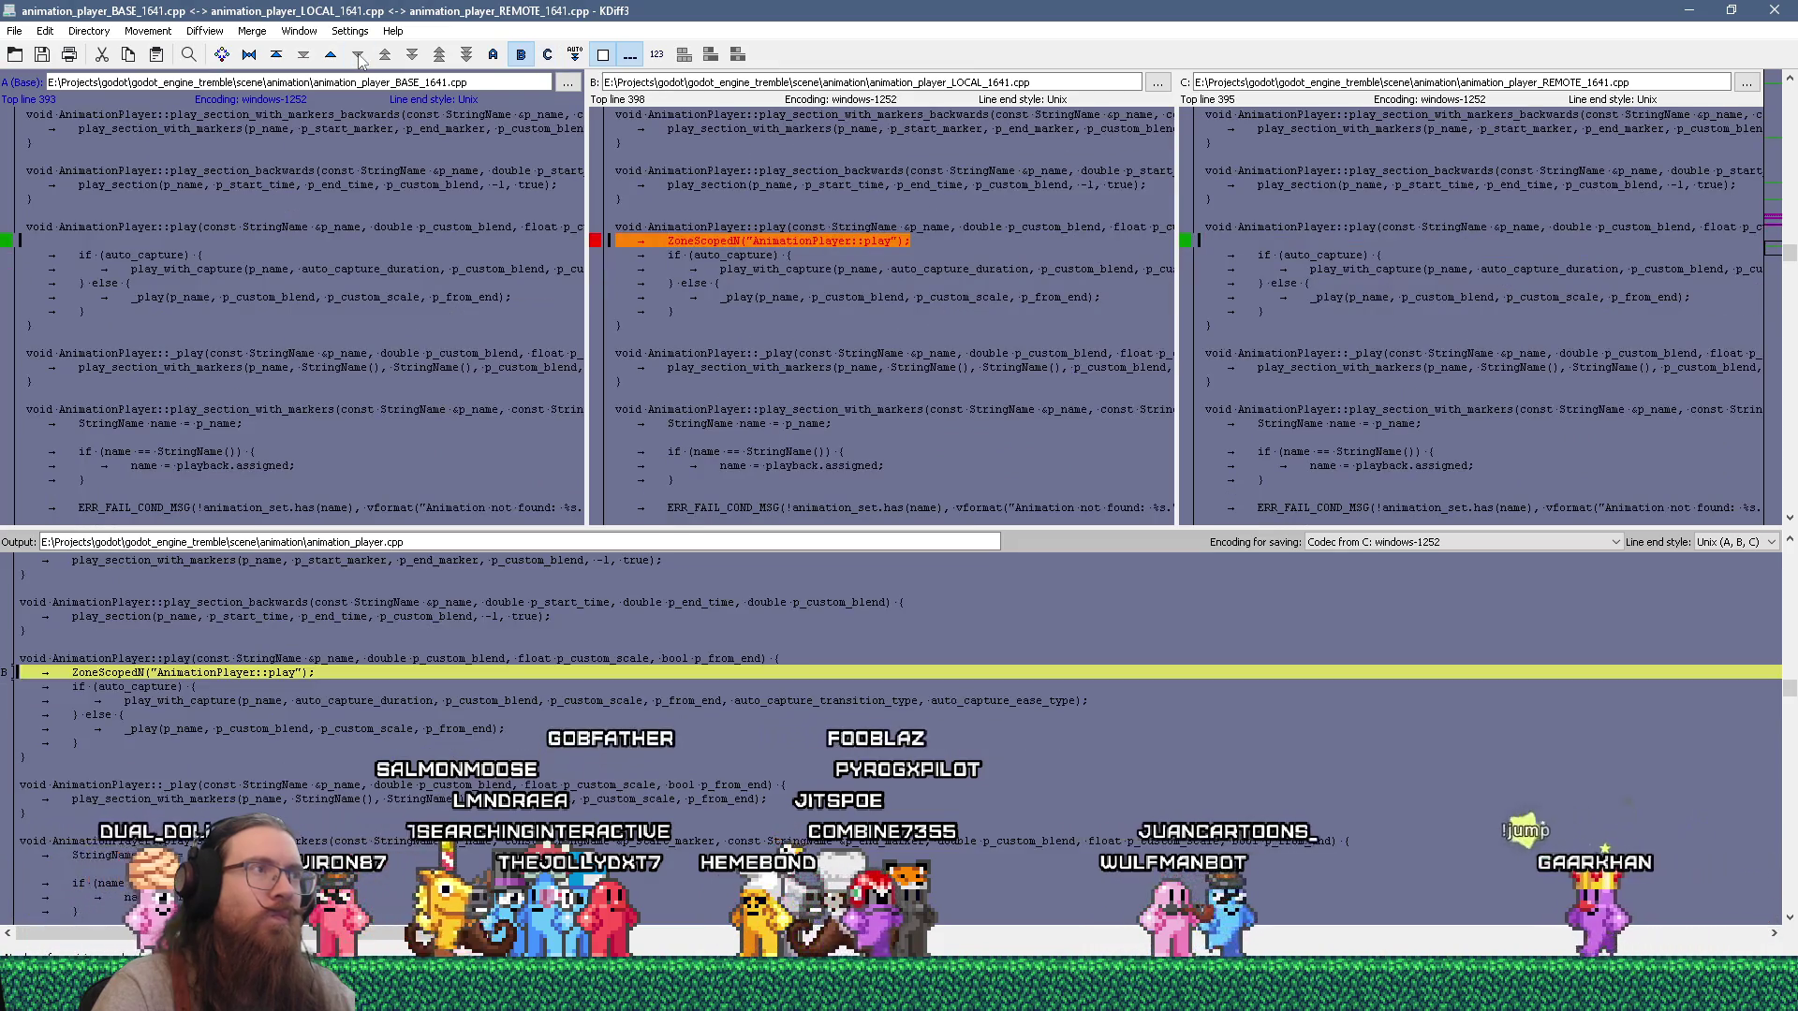
left_click(339, 56)
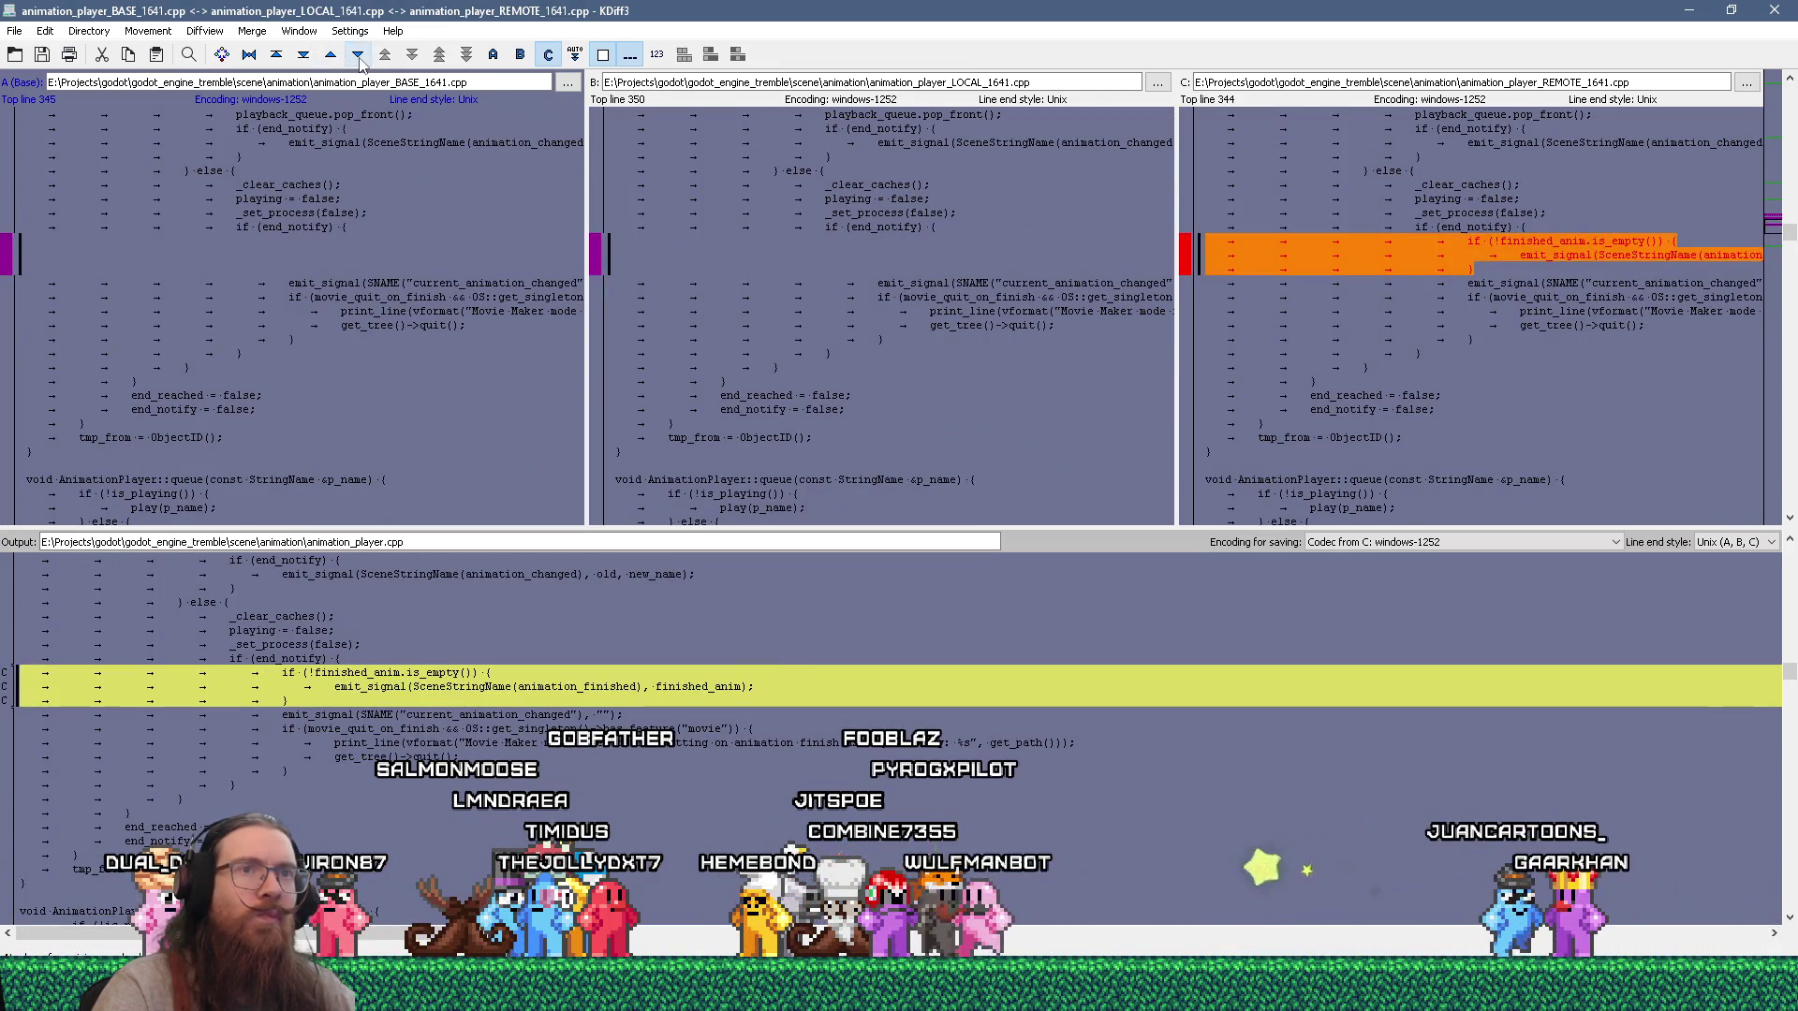
left_click(359, 58)
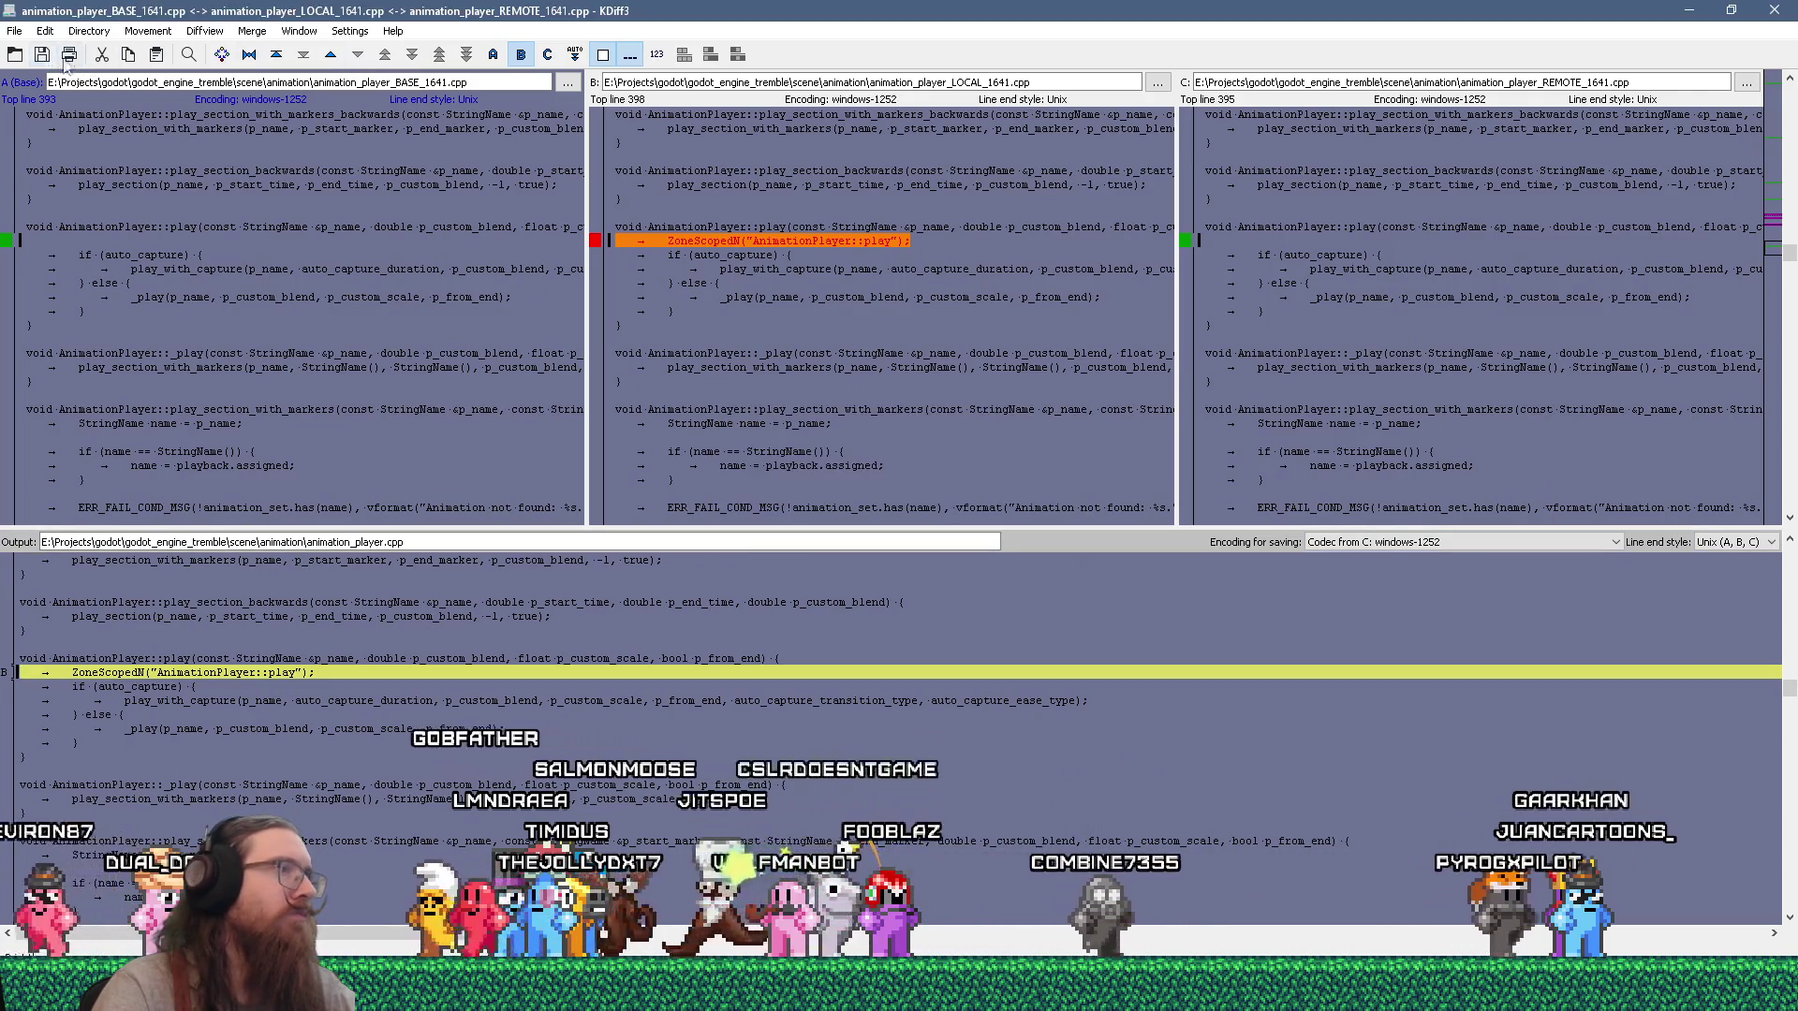
left_click(1776, 9)
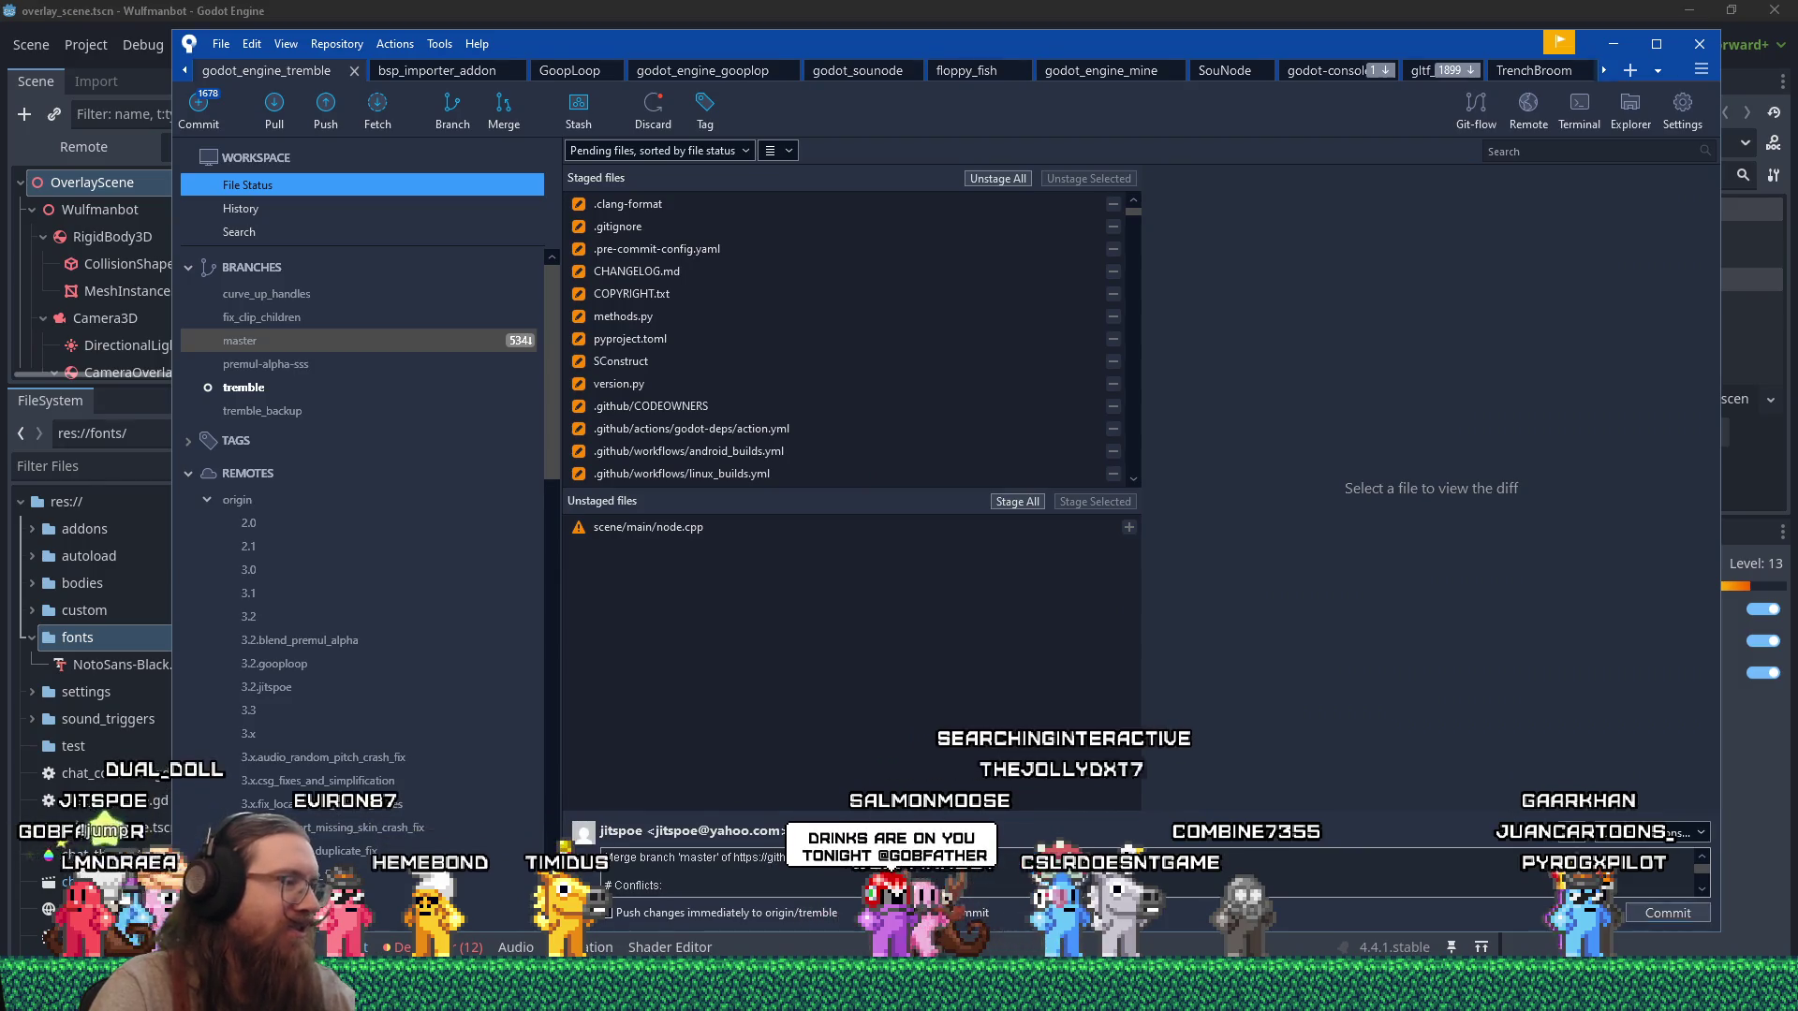
Bring Firefox forward and view the Cosmic Race post on Bluesky.
mouse_move(899, 1010)
left_click(1641, 869)
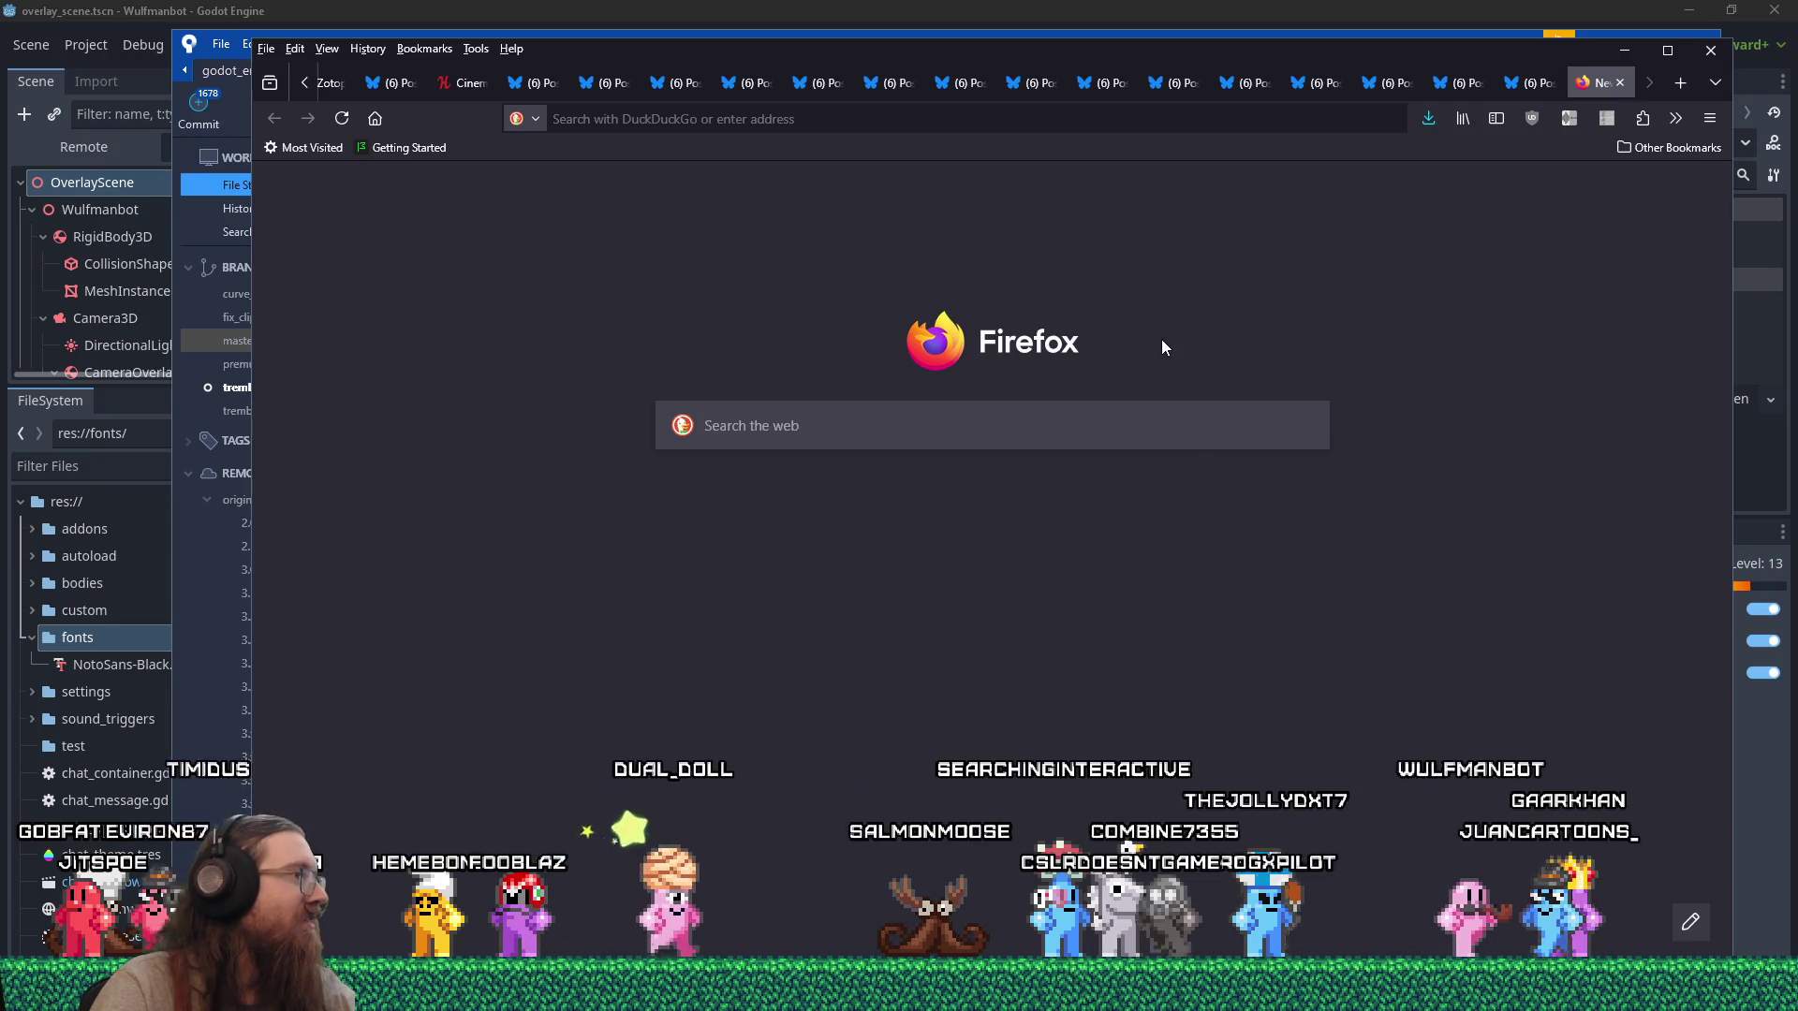
mouse_move(1439, 84)
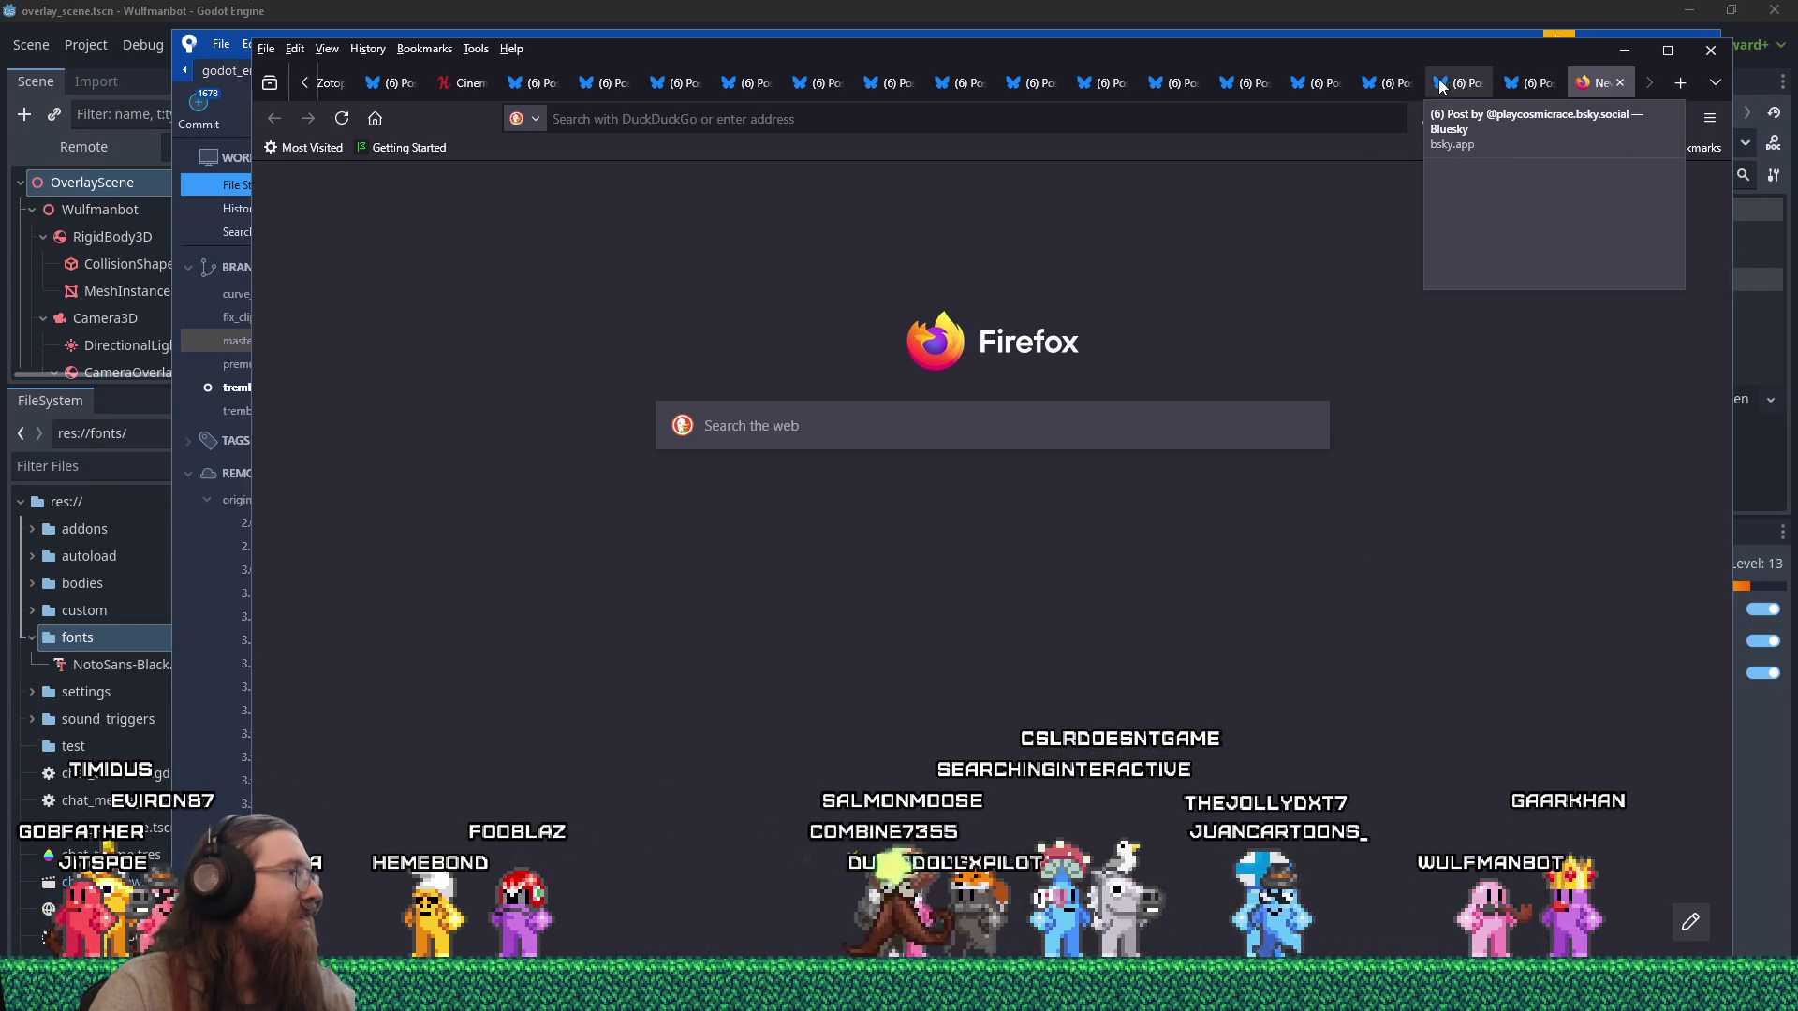
left_click(1440, 84)
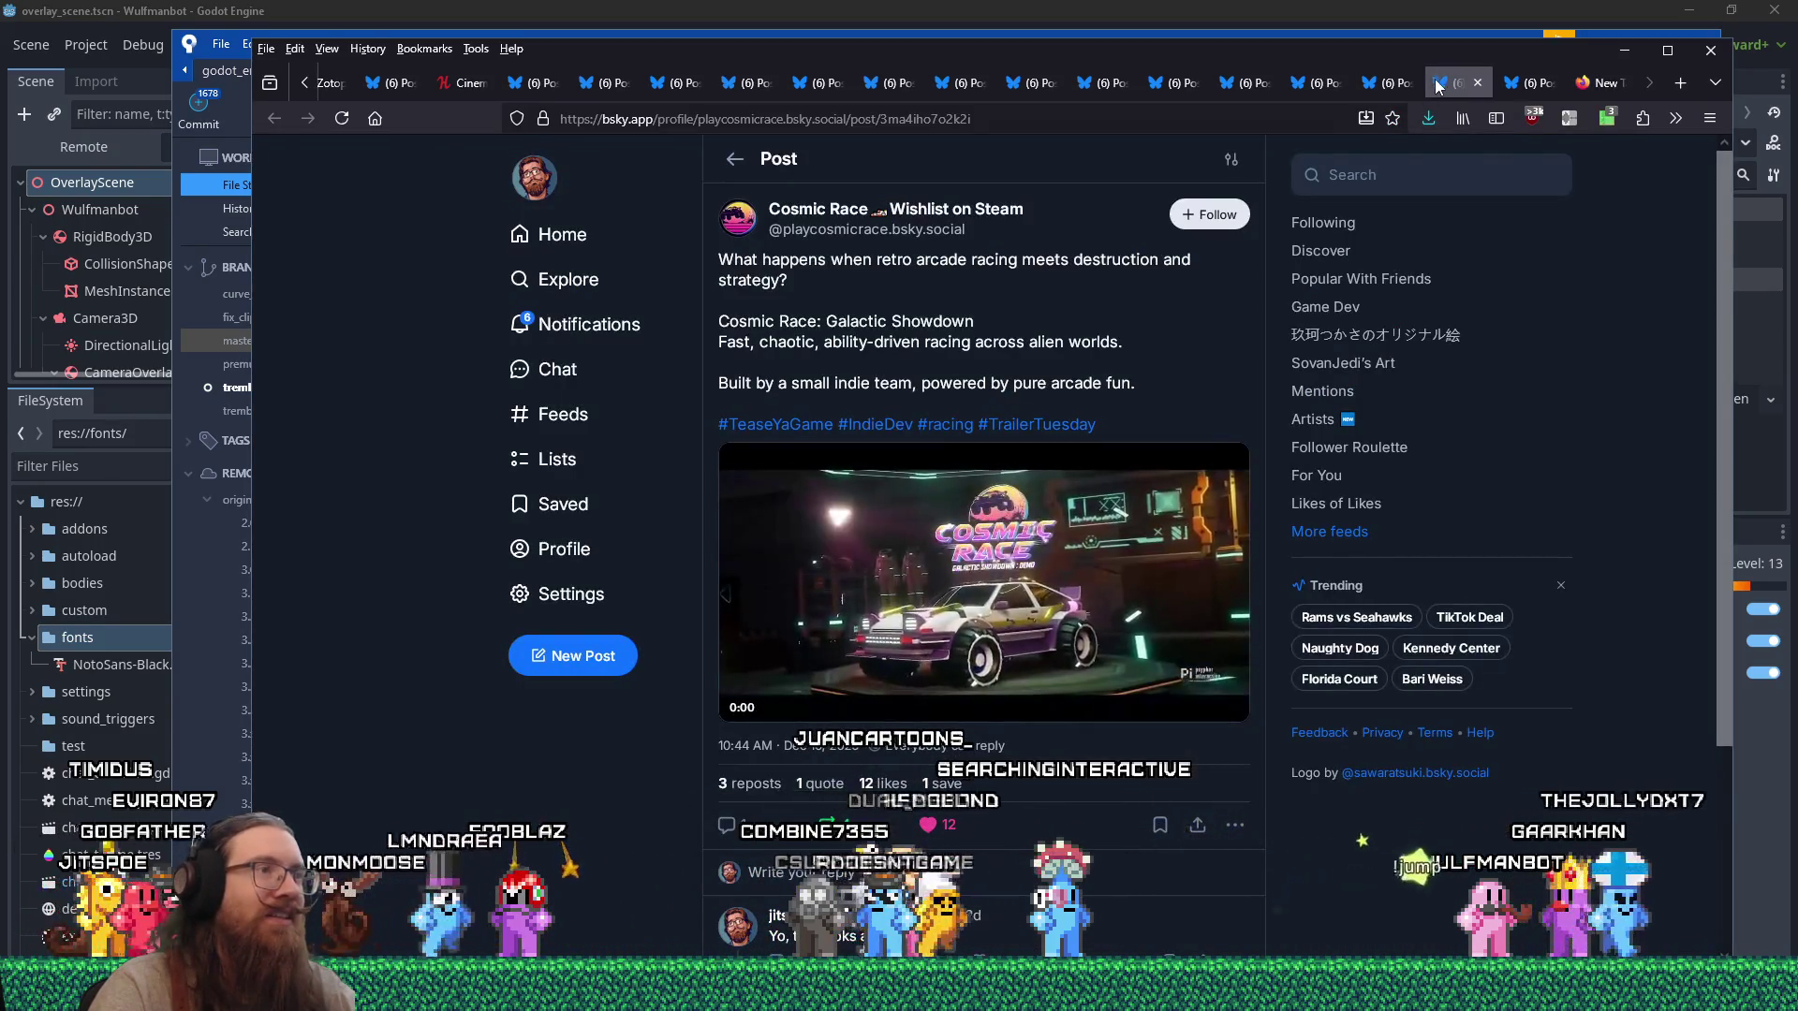
scroll(1182, 365, "down", 3)
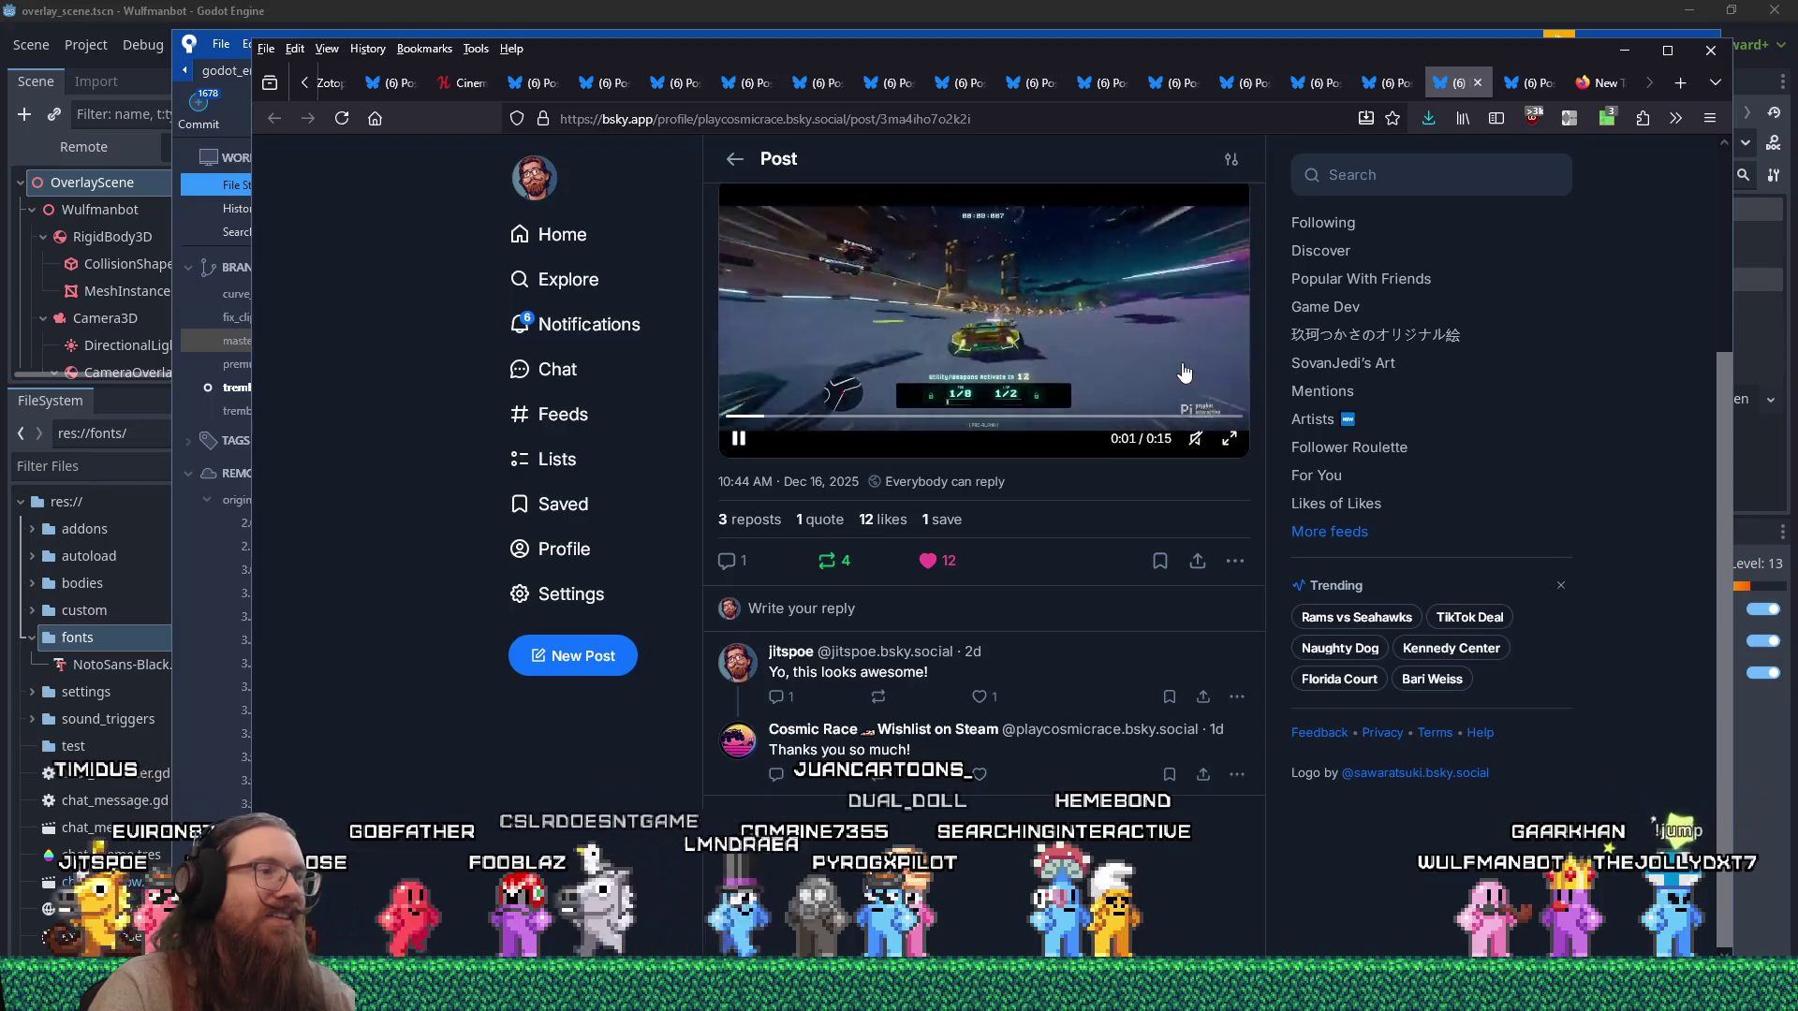
scroll(1182, 372, "up", 3)
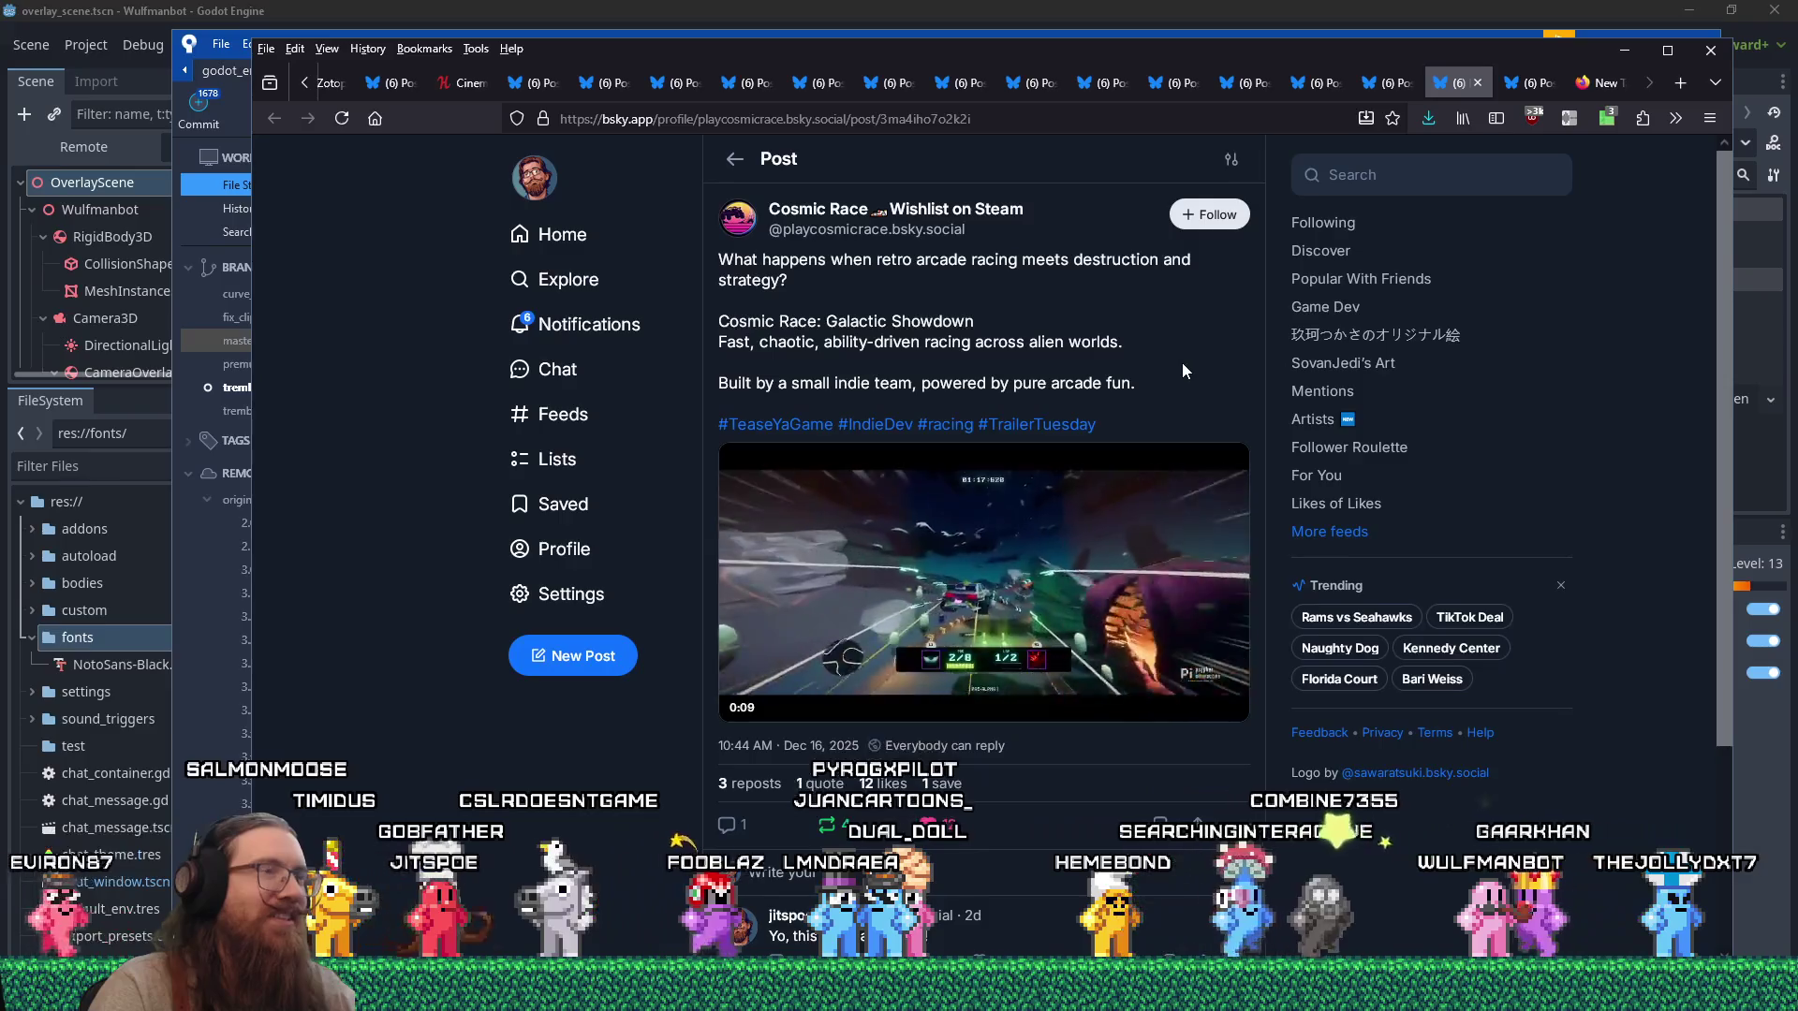
Start a web search for 'cosmic race st'.
left_click(1118, 129)
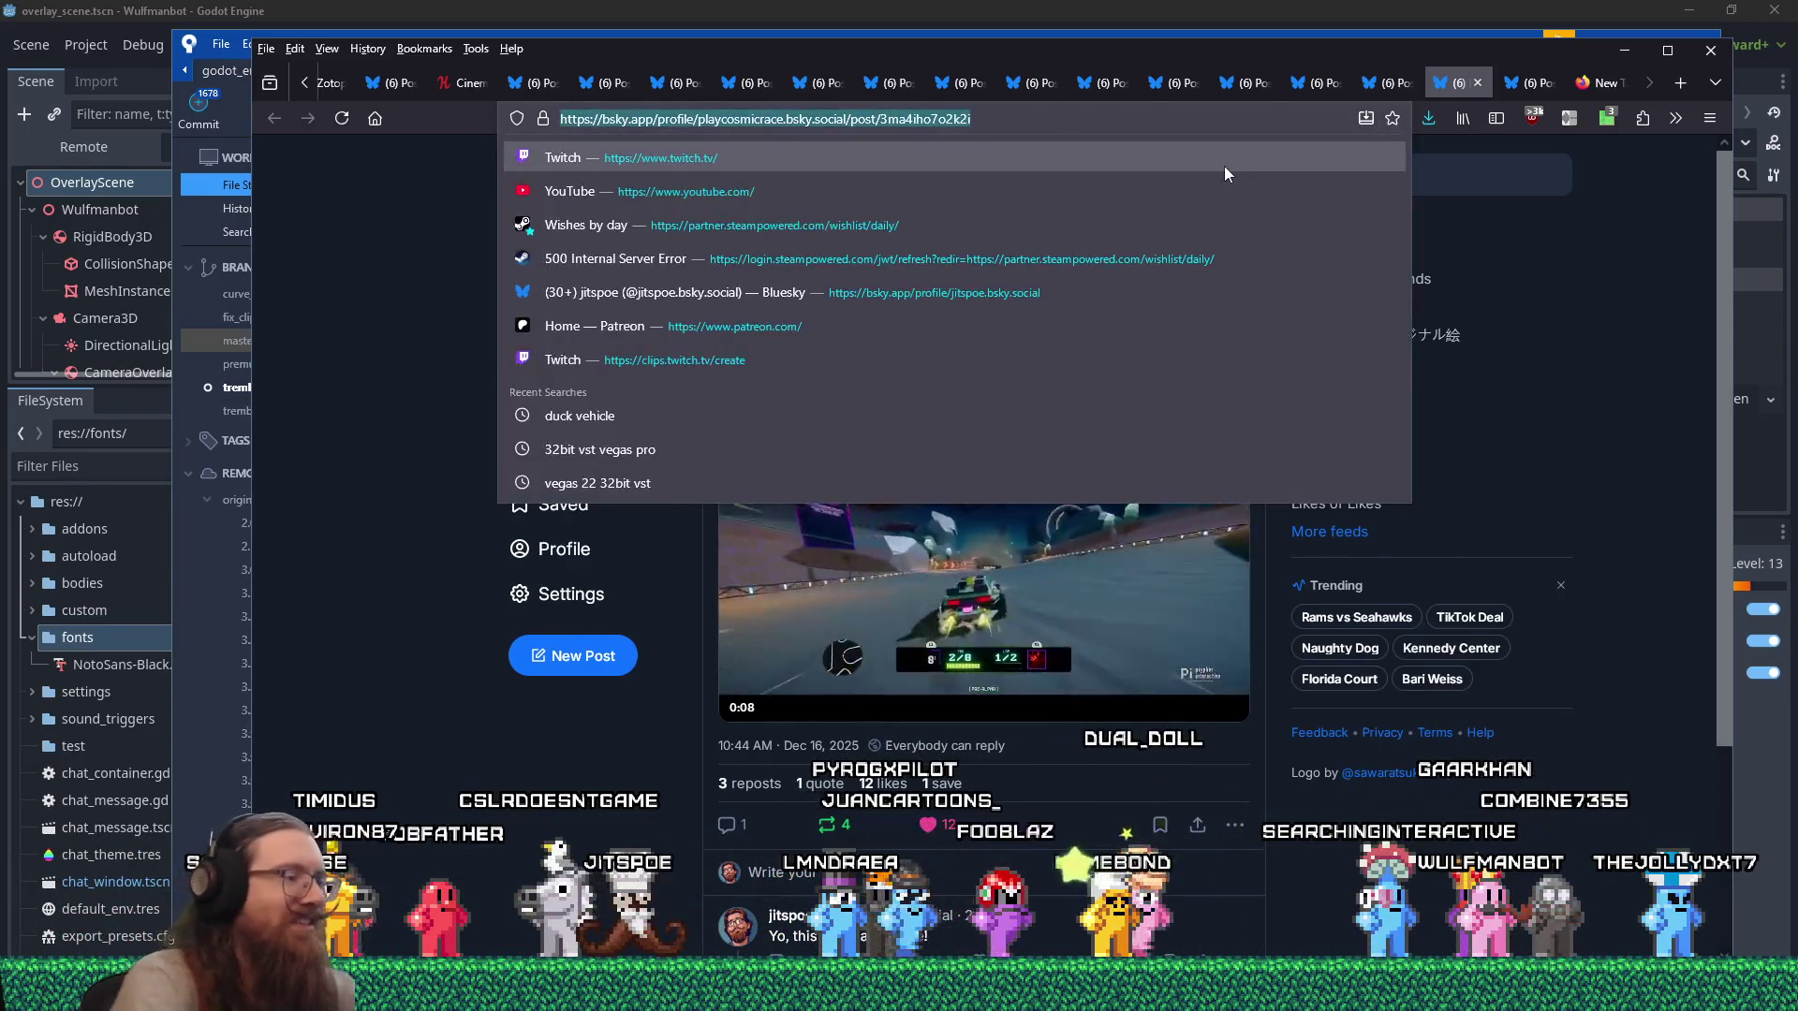
type("cosmisc")
key("BackSpace")
key("BackSpace")
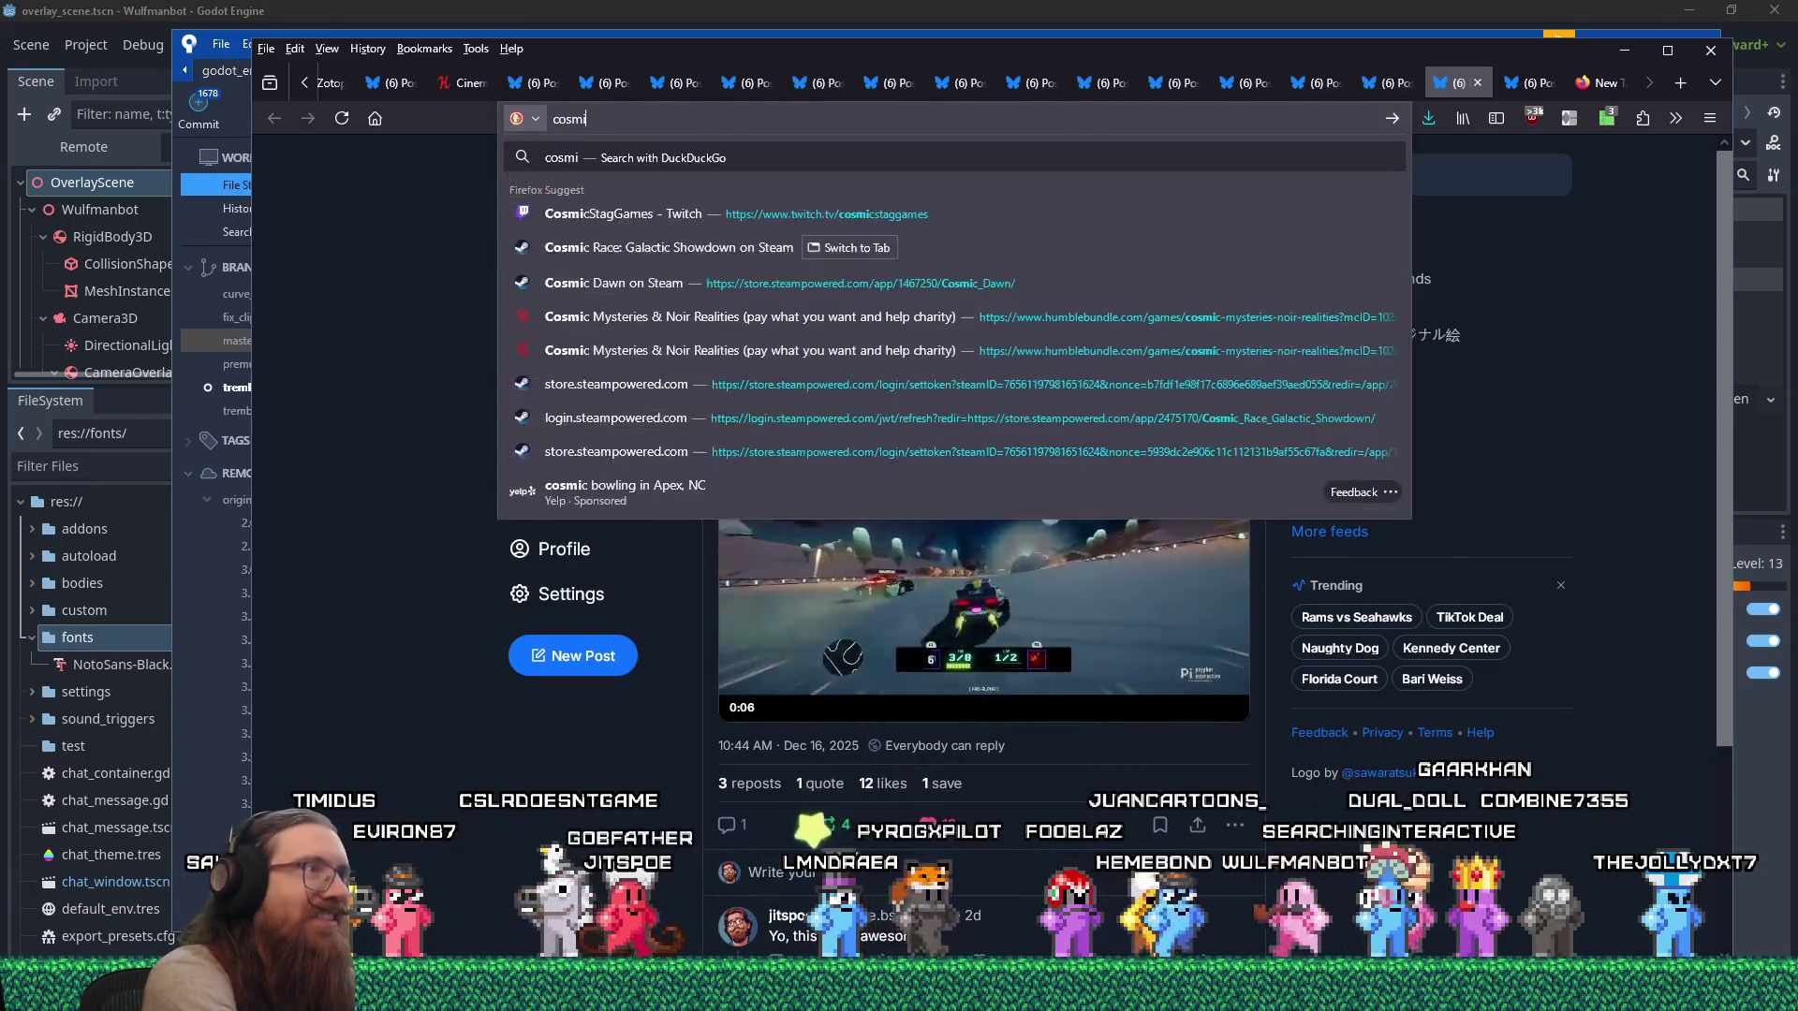
type("c race steam")
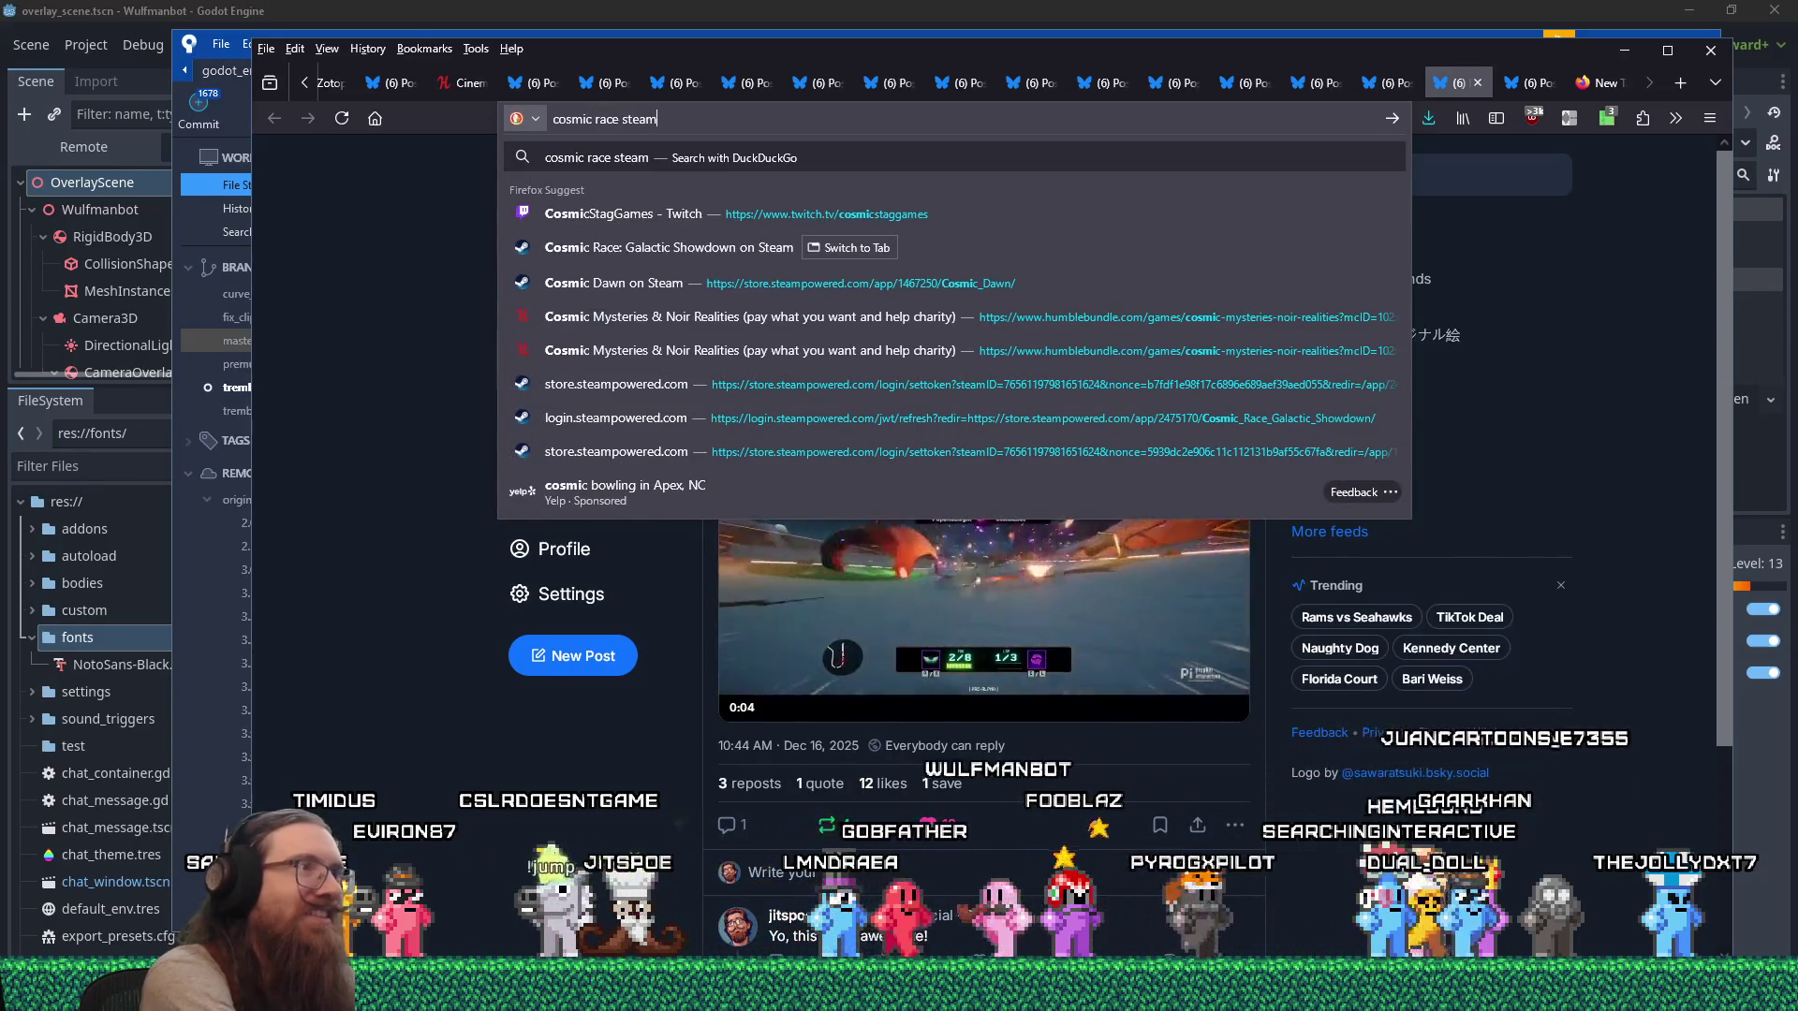
Install the Cosmic Race demo from Steam to the G-7TB drive, then return to SourceTree.
left_click(739, 214)
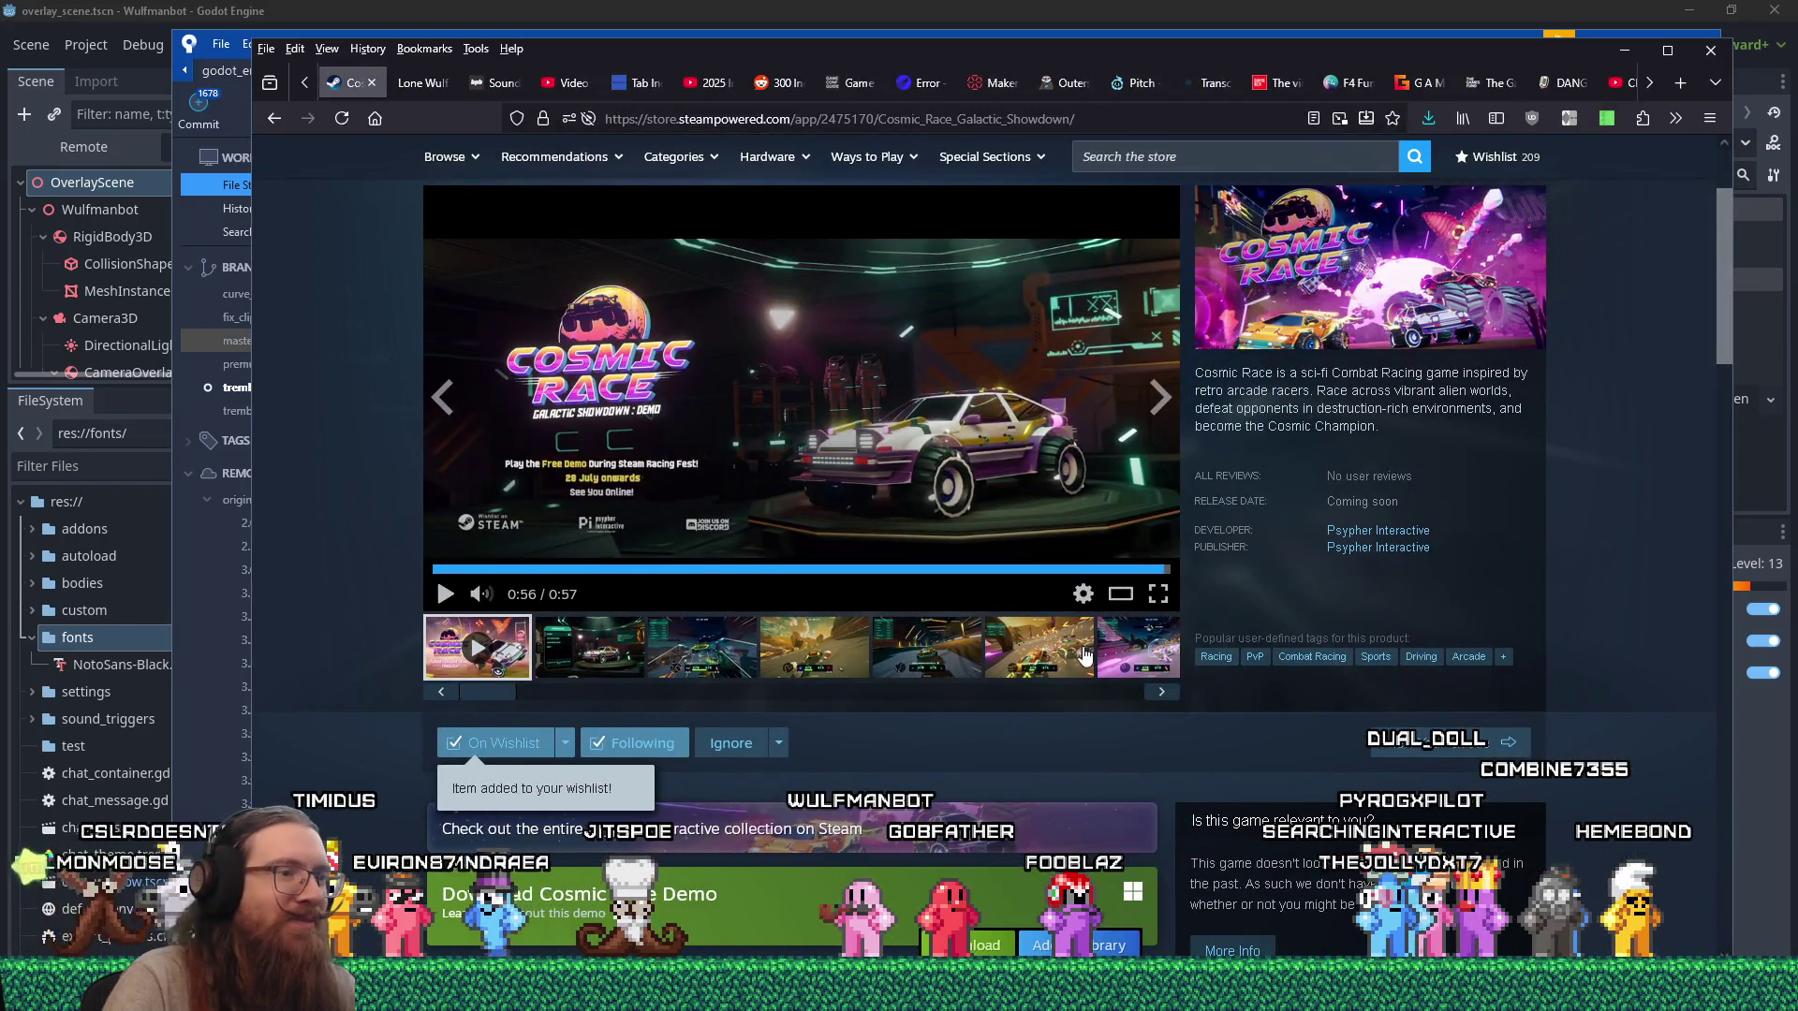
scroll(1084, 655, "down", 3)
left_click(936, 649)
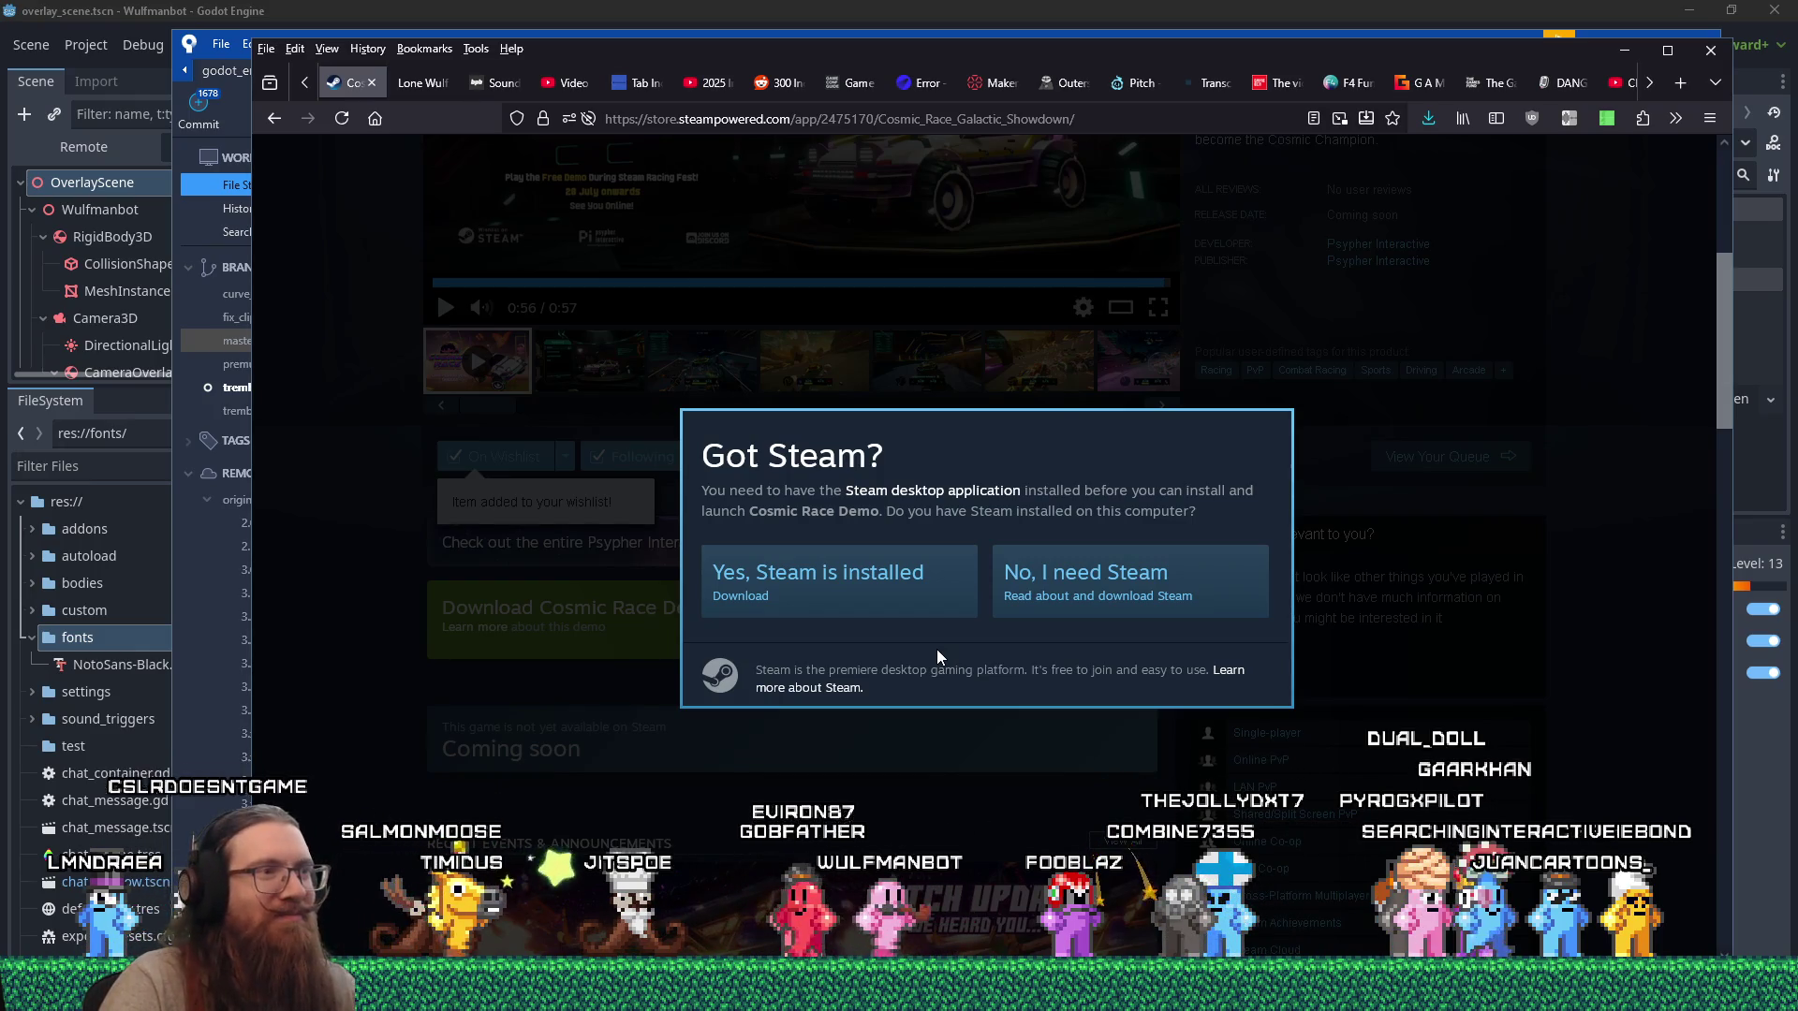
left_click(873, 596)
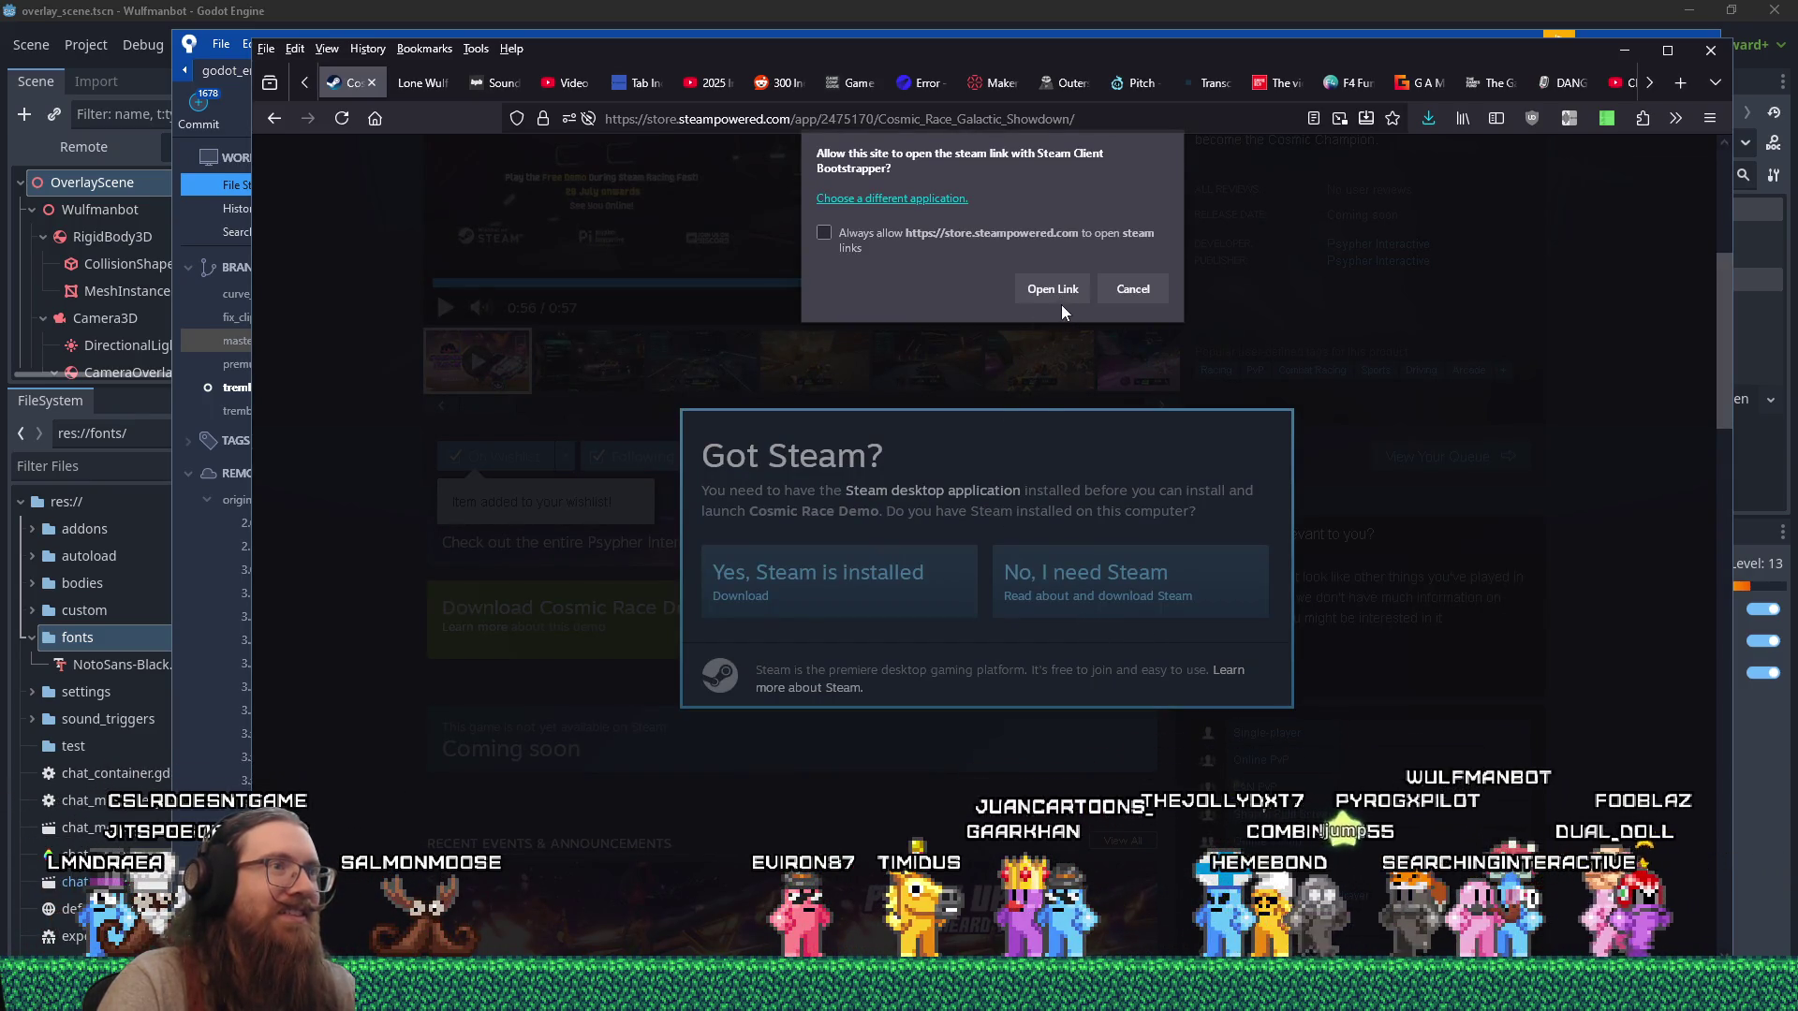
left_click(1056, 292)
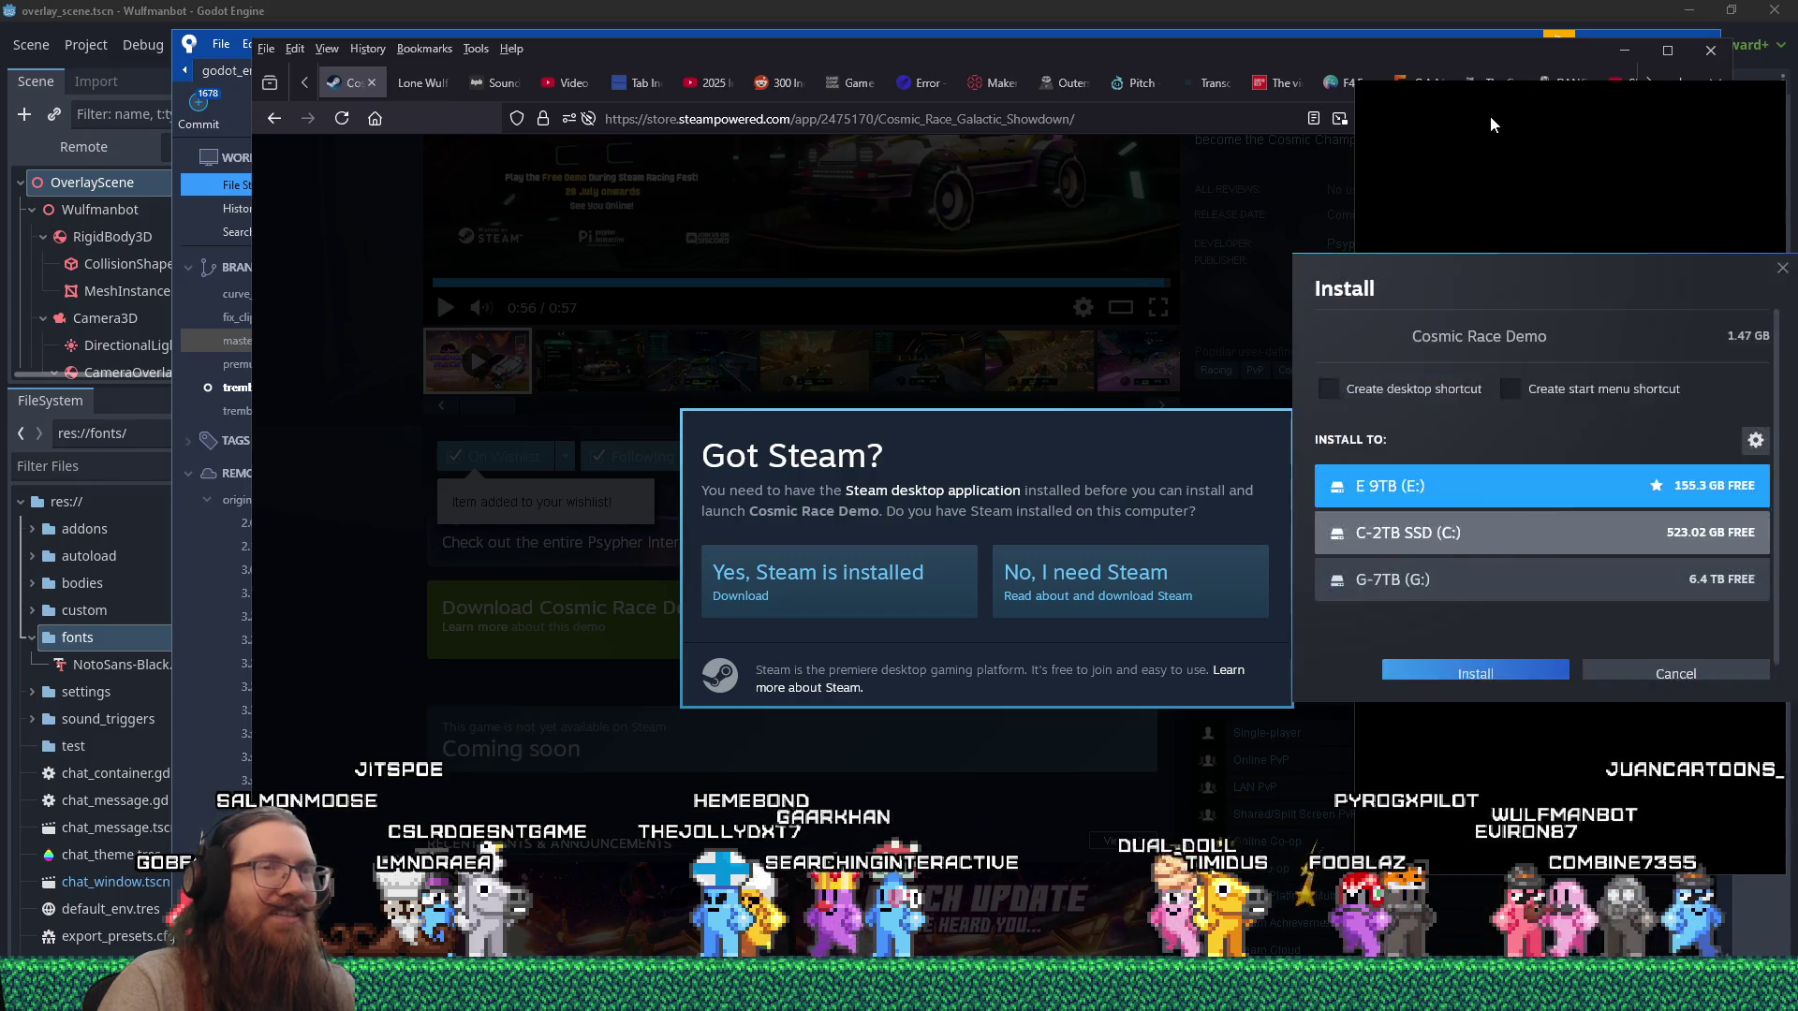
left_click(1476, 579)
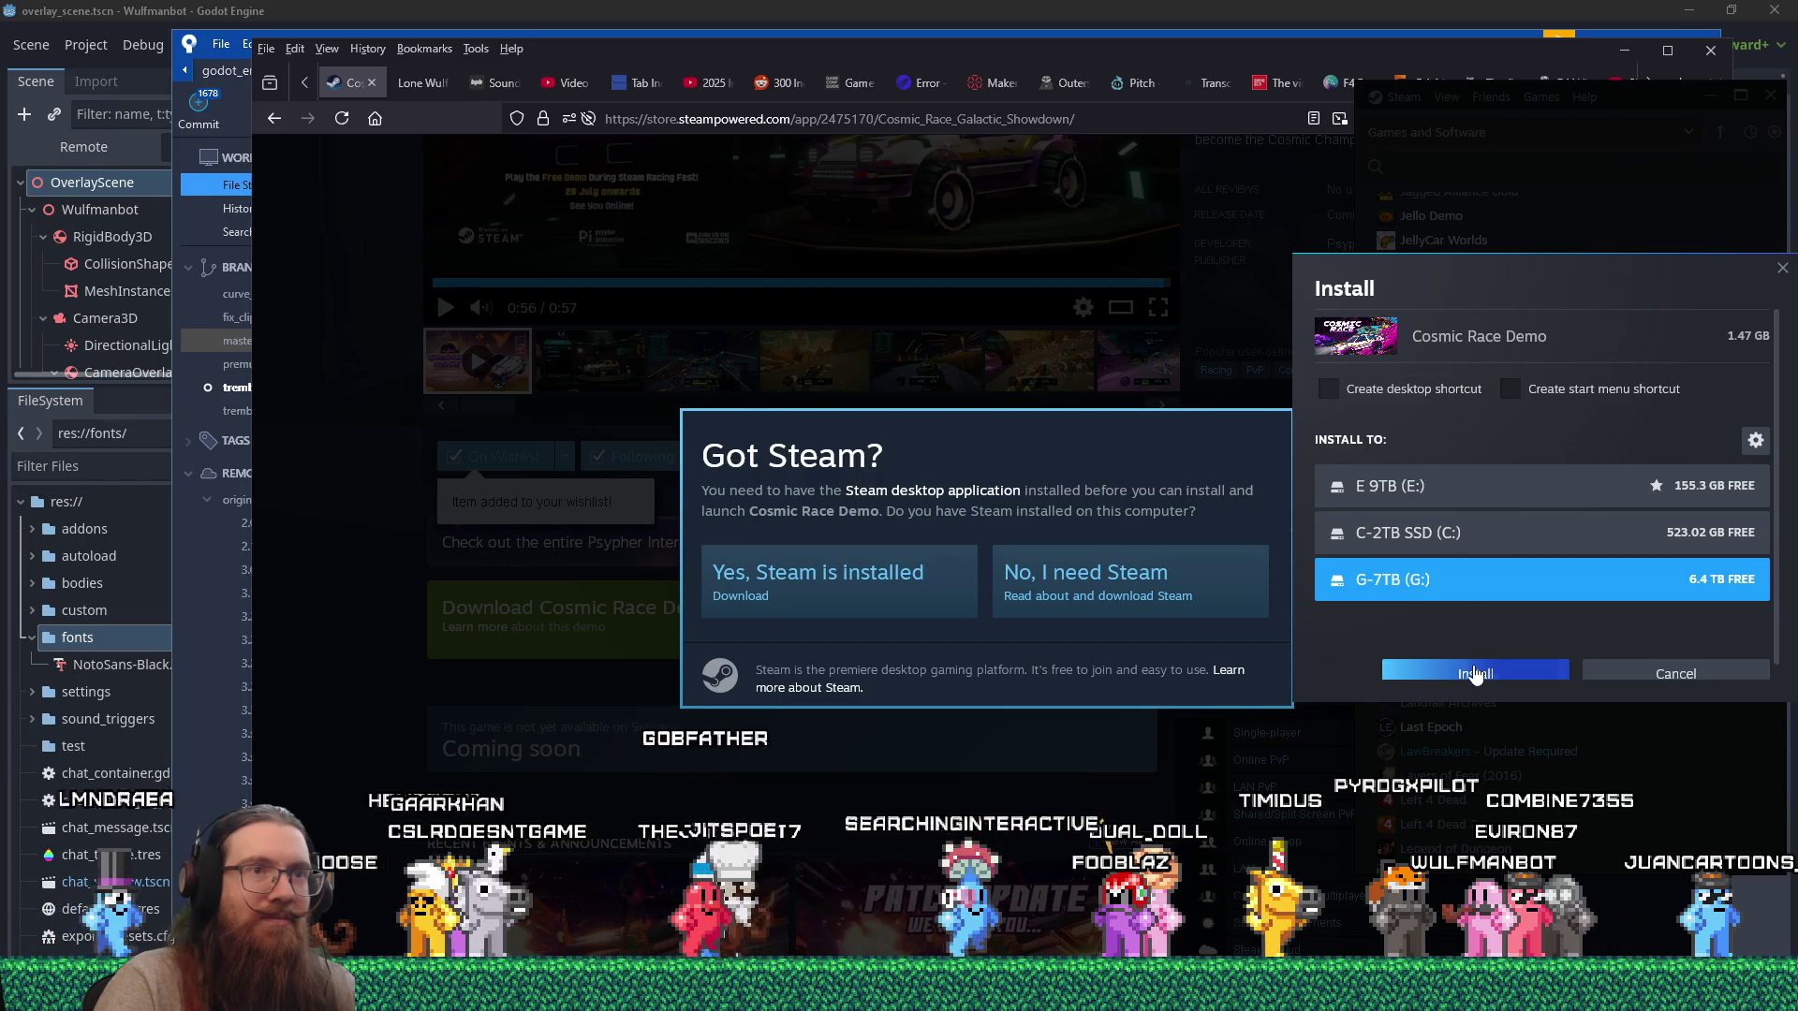
left_click(1473, 674)
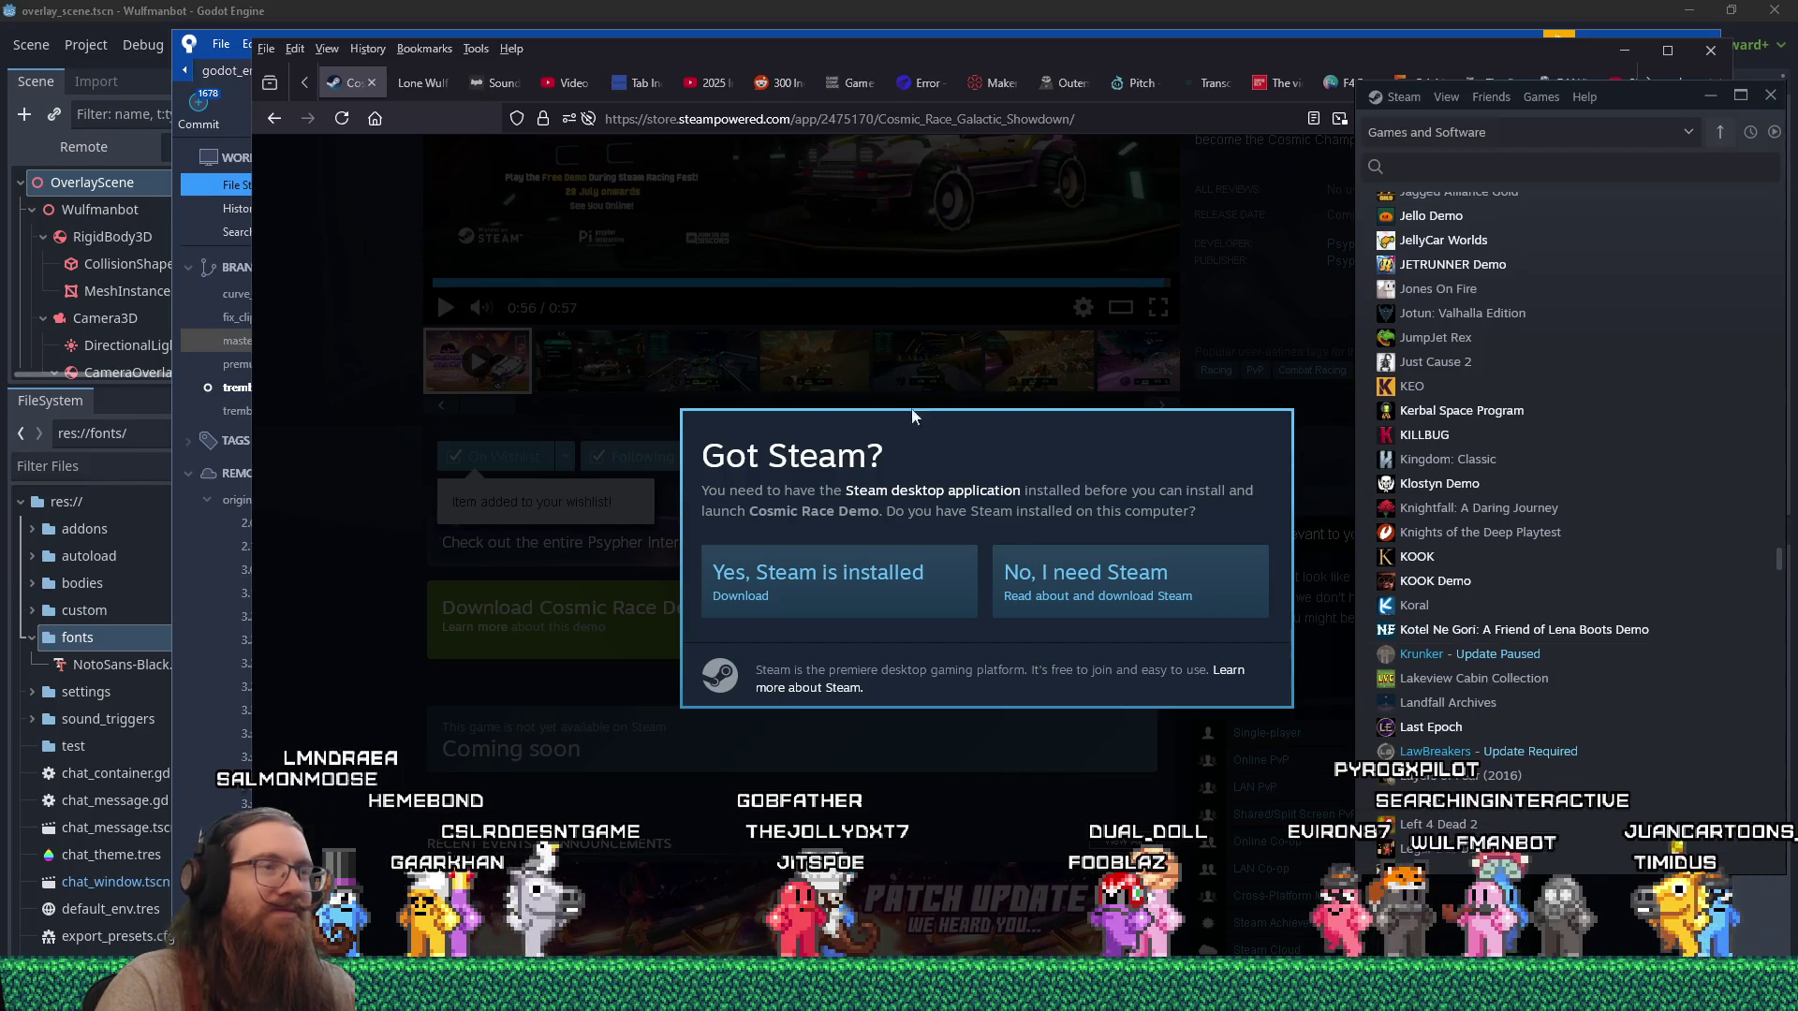
key("alt+Tab")
key("alt+Tab")
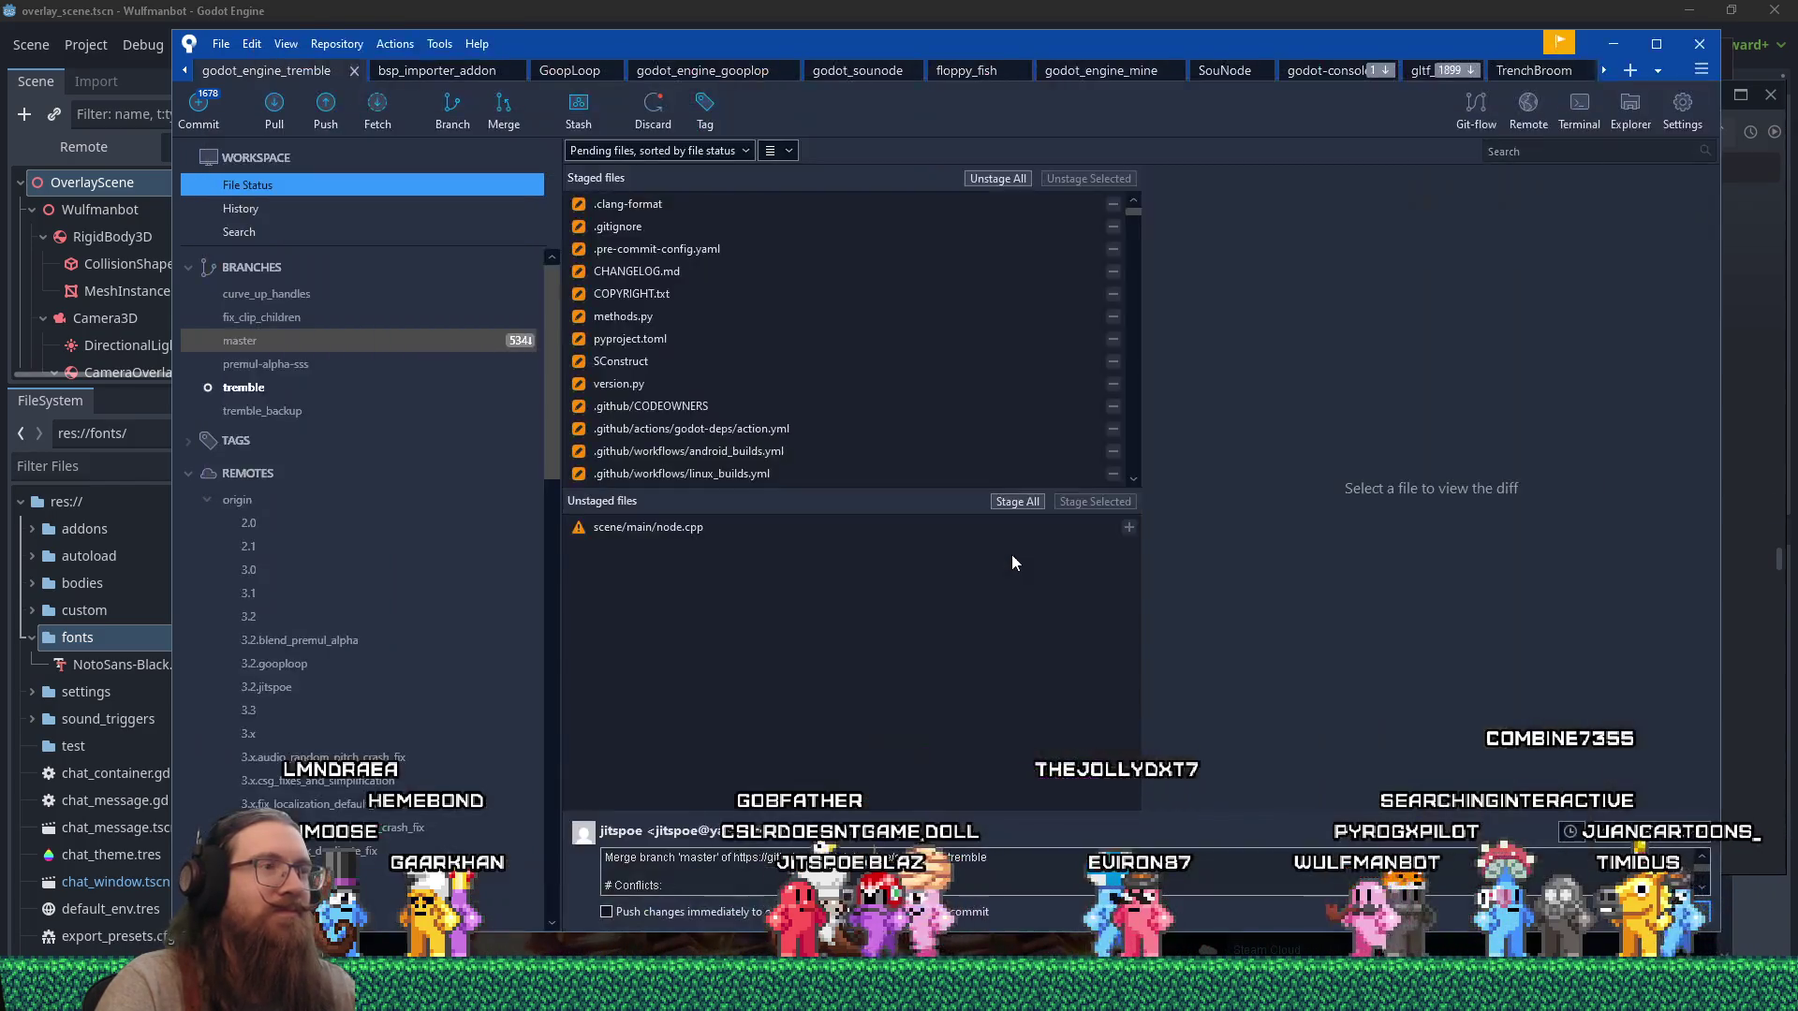
Open the conflicted scene/main/node.cpp in the external merge tool.
left_click(772, 530)
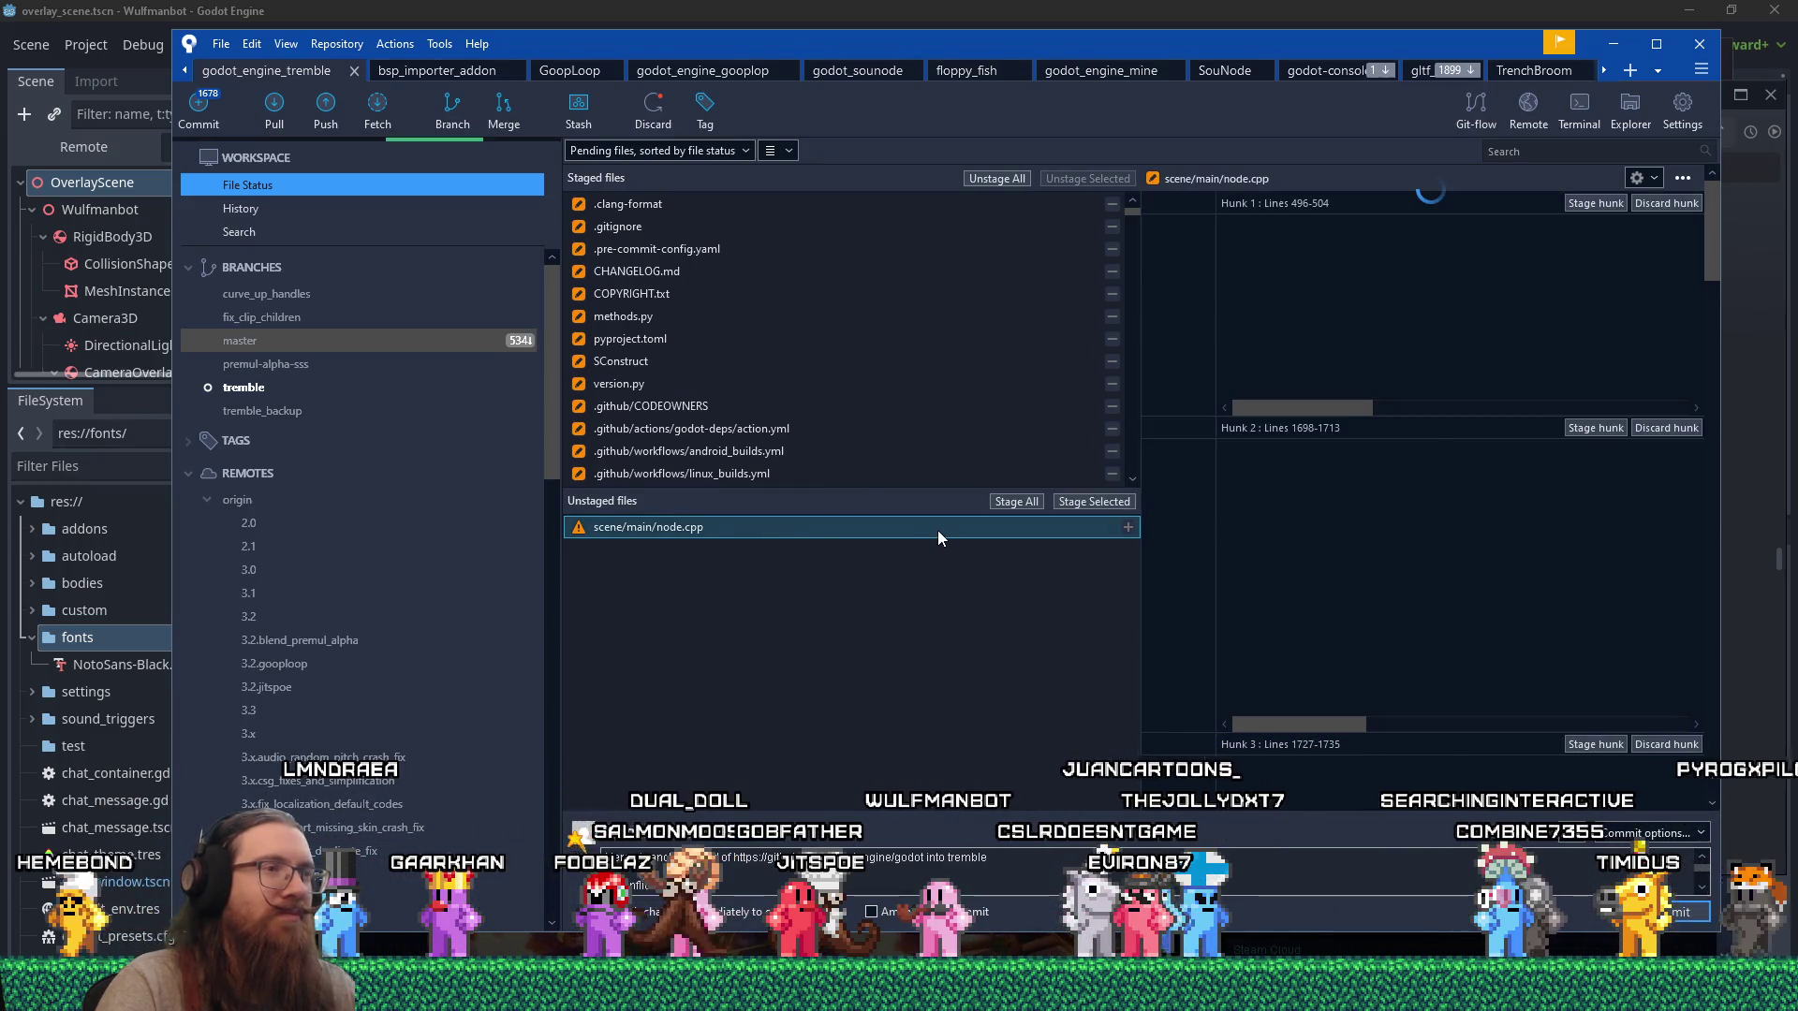
right_click(937, 530)
mouse_move(1091, 783)
left_click(1250, 788)
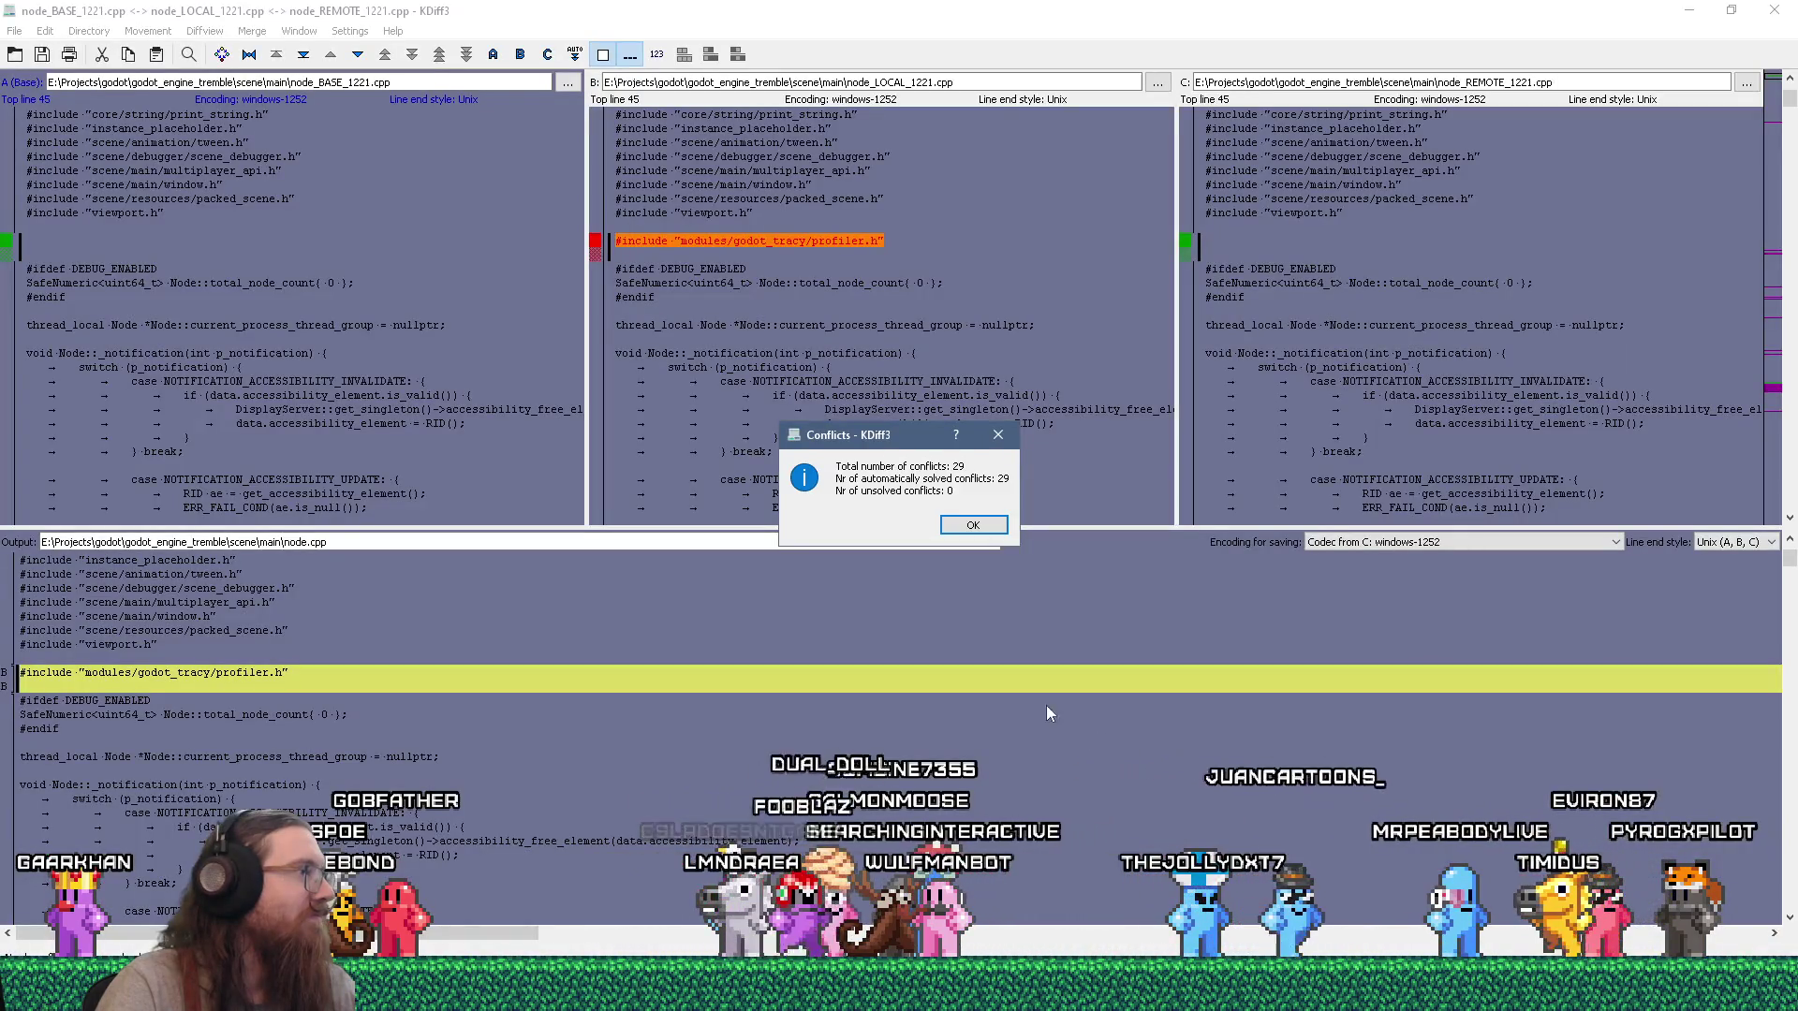
Dismiss the conflicts summary and step through the move_child, add_child, add_sibling, remove_child and reparent conflicts.
left_click(974, 527)
left_click(357, 56)
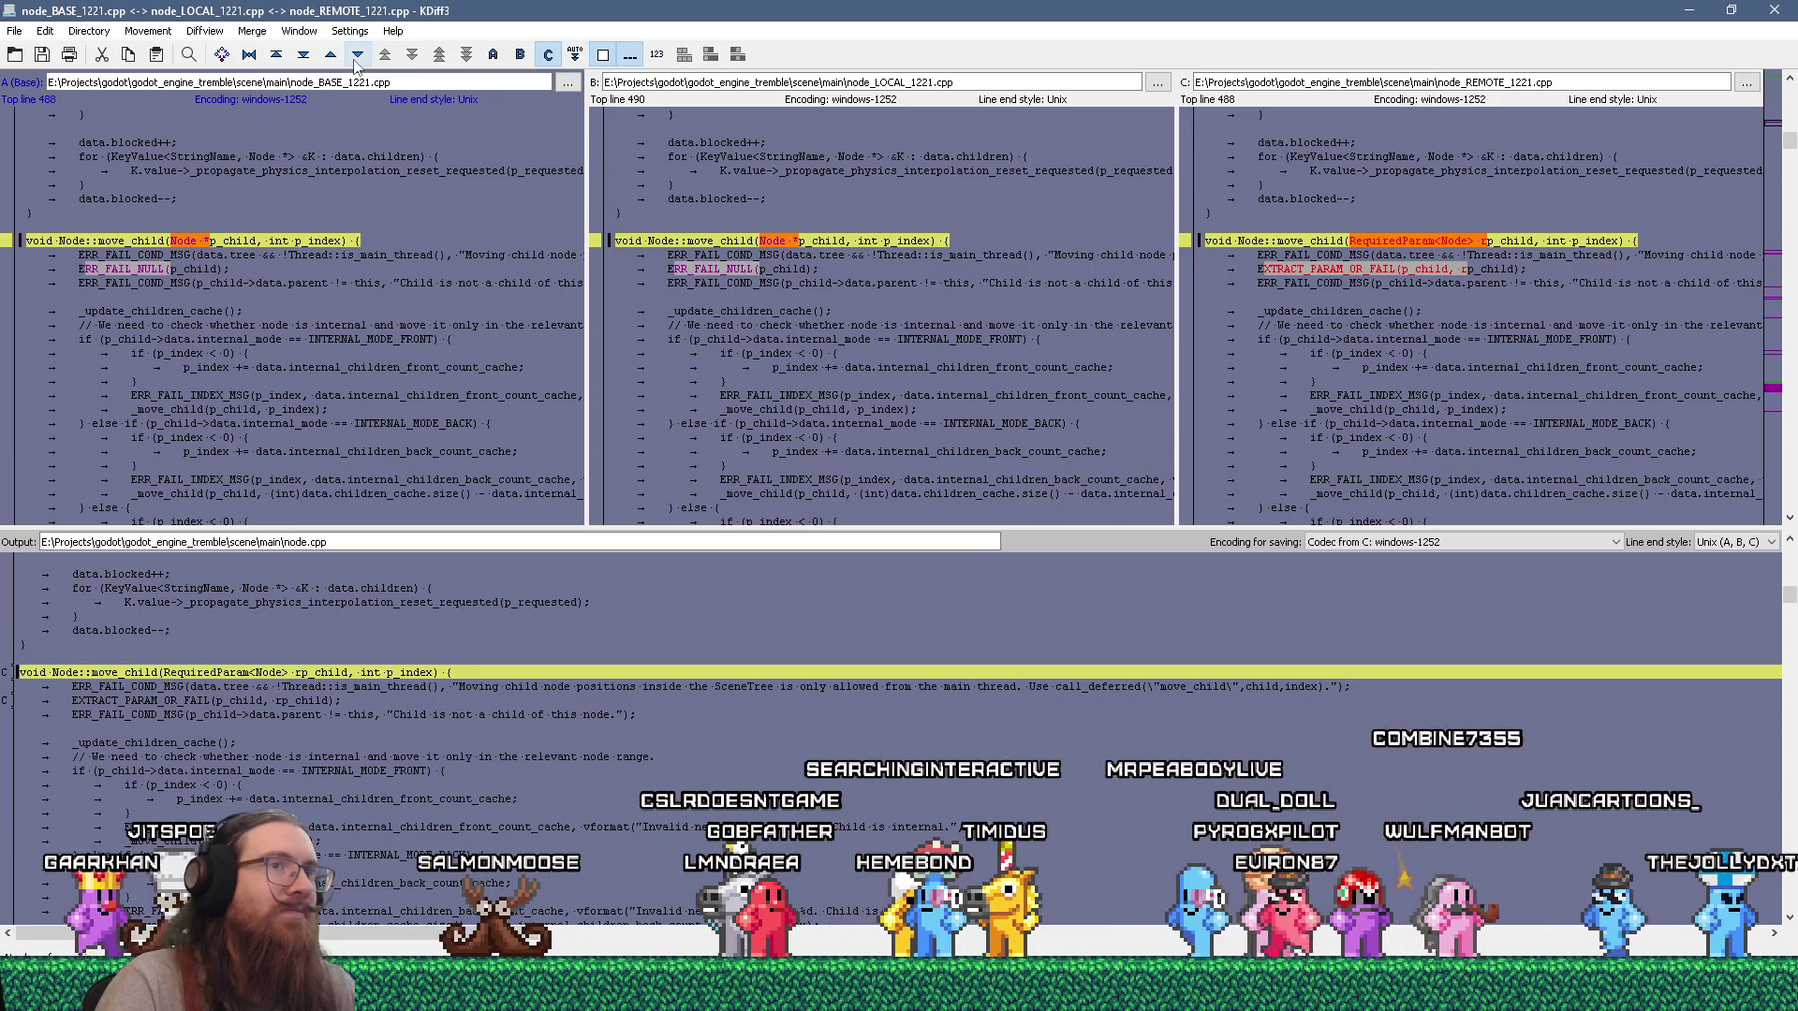
left_click(357, 57)
left_click(356, 56)
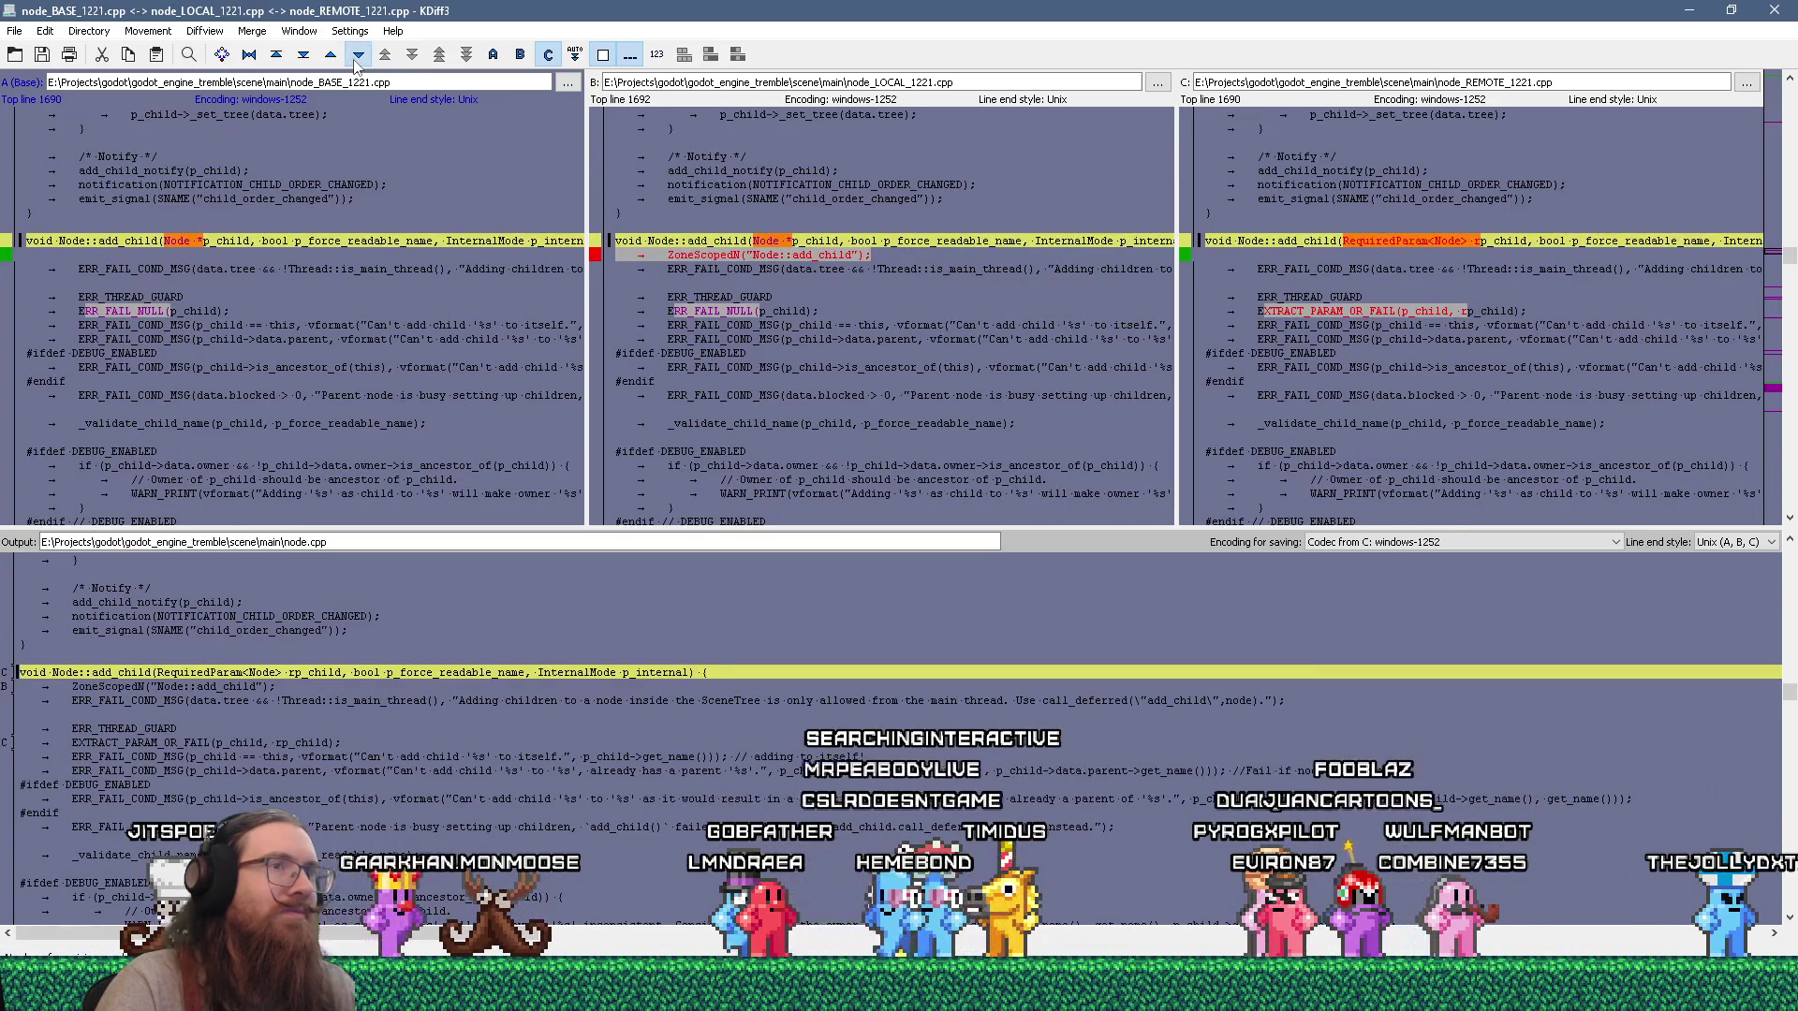
left_click(357, 56)
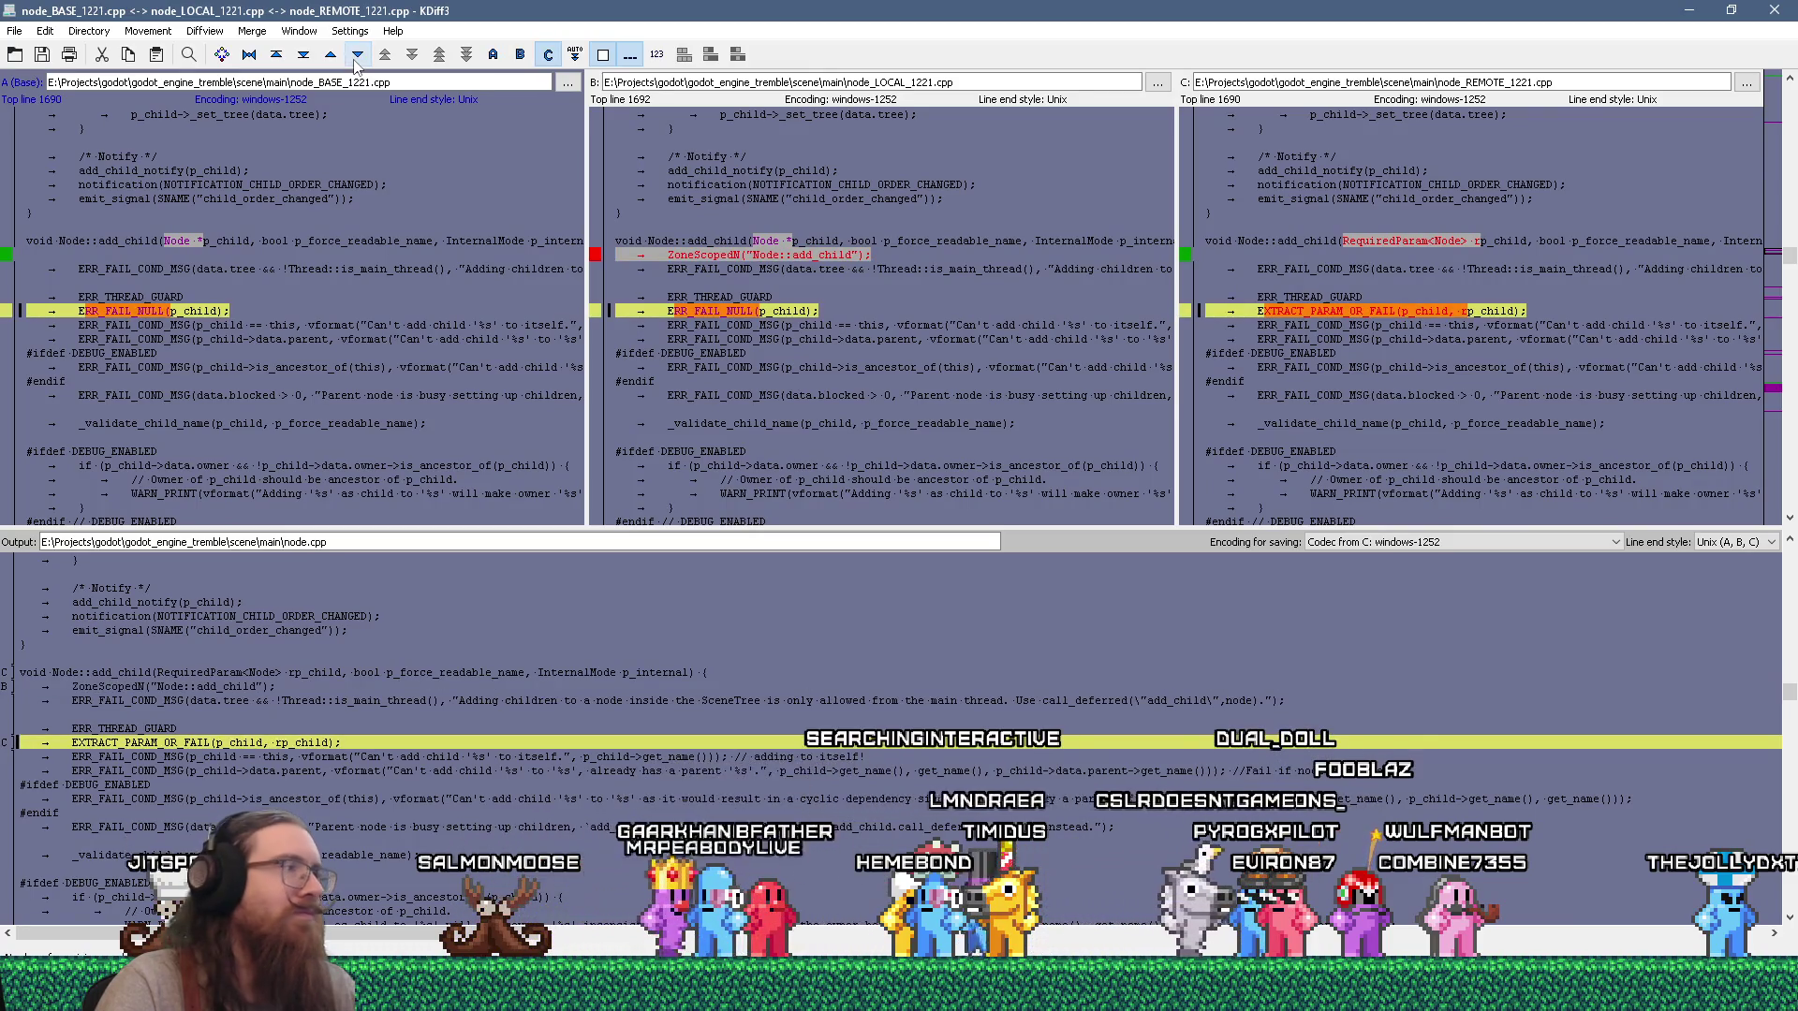
left_click(356, 56)
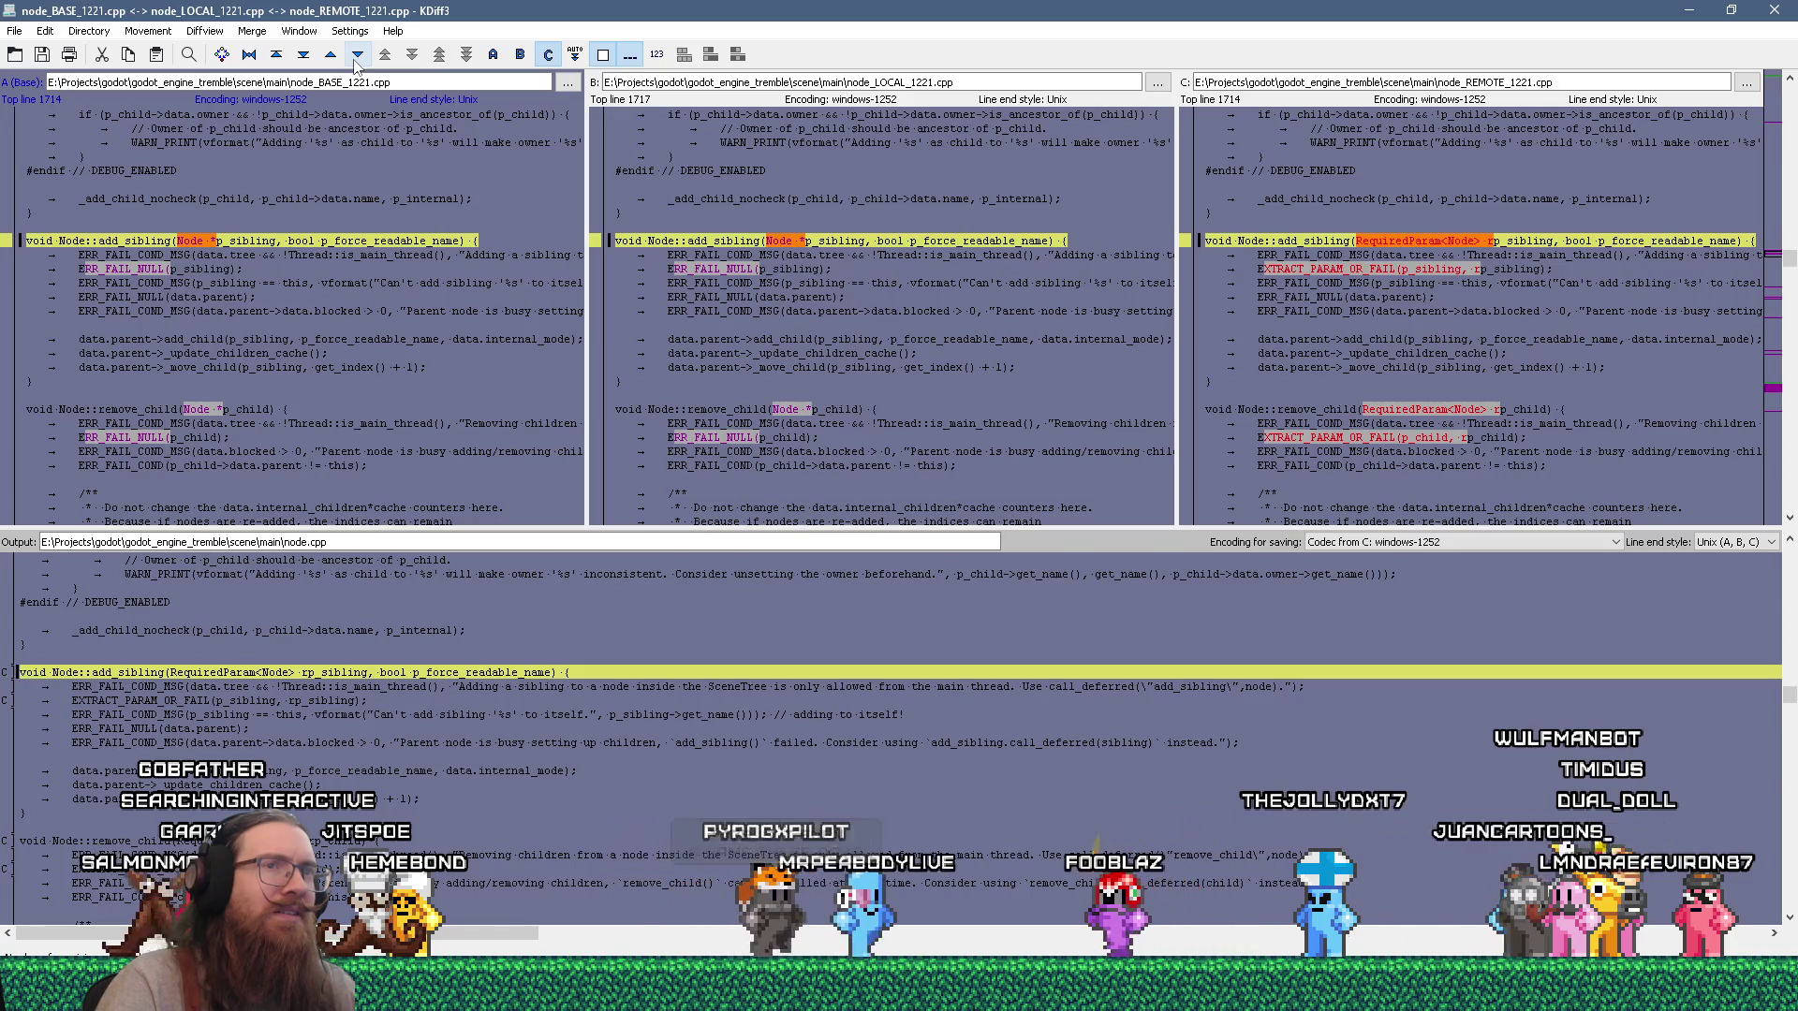
left_click(355, 60)
left_click(356, 59)
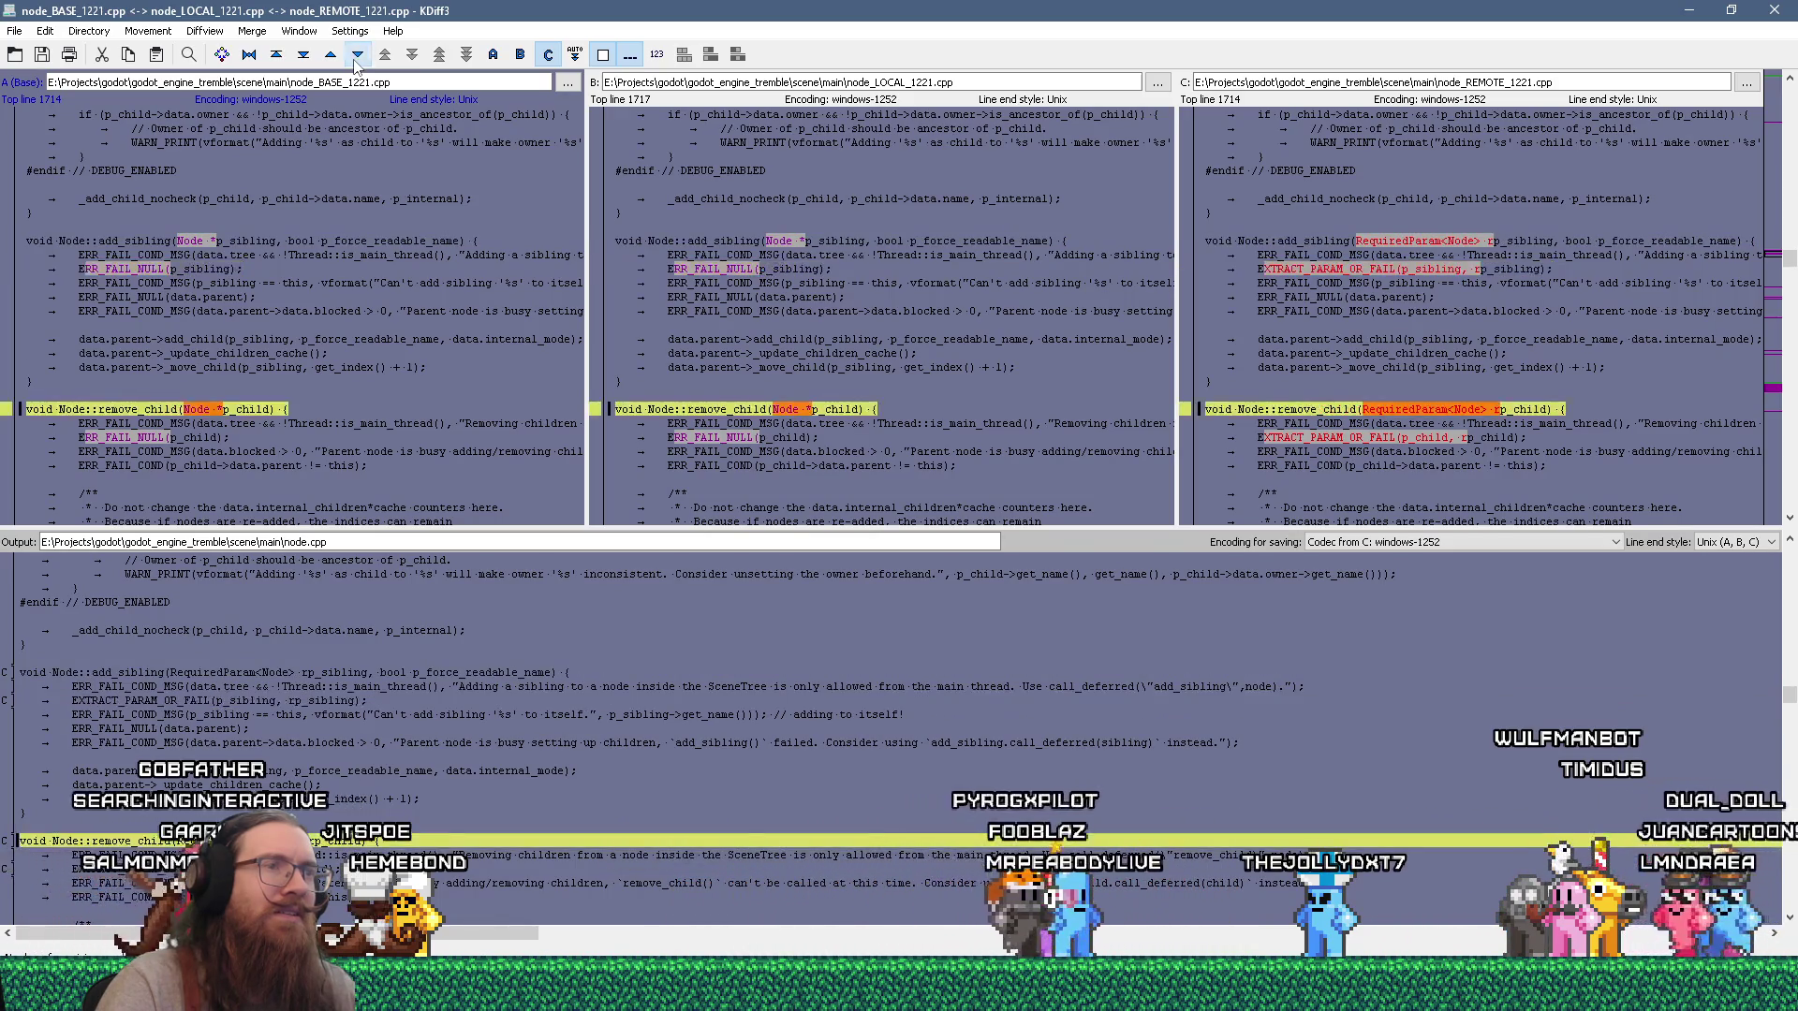
left_click(356, 60)
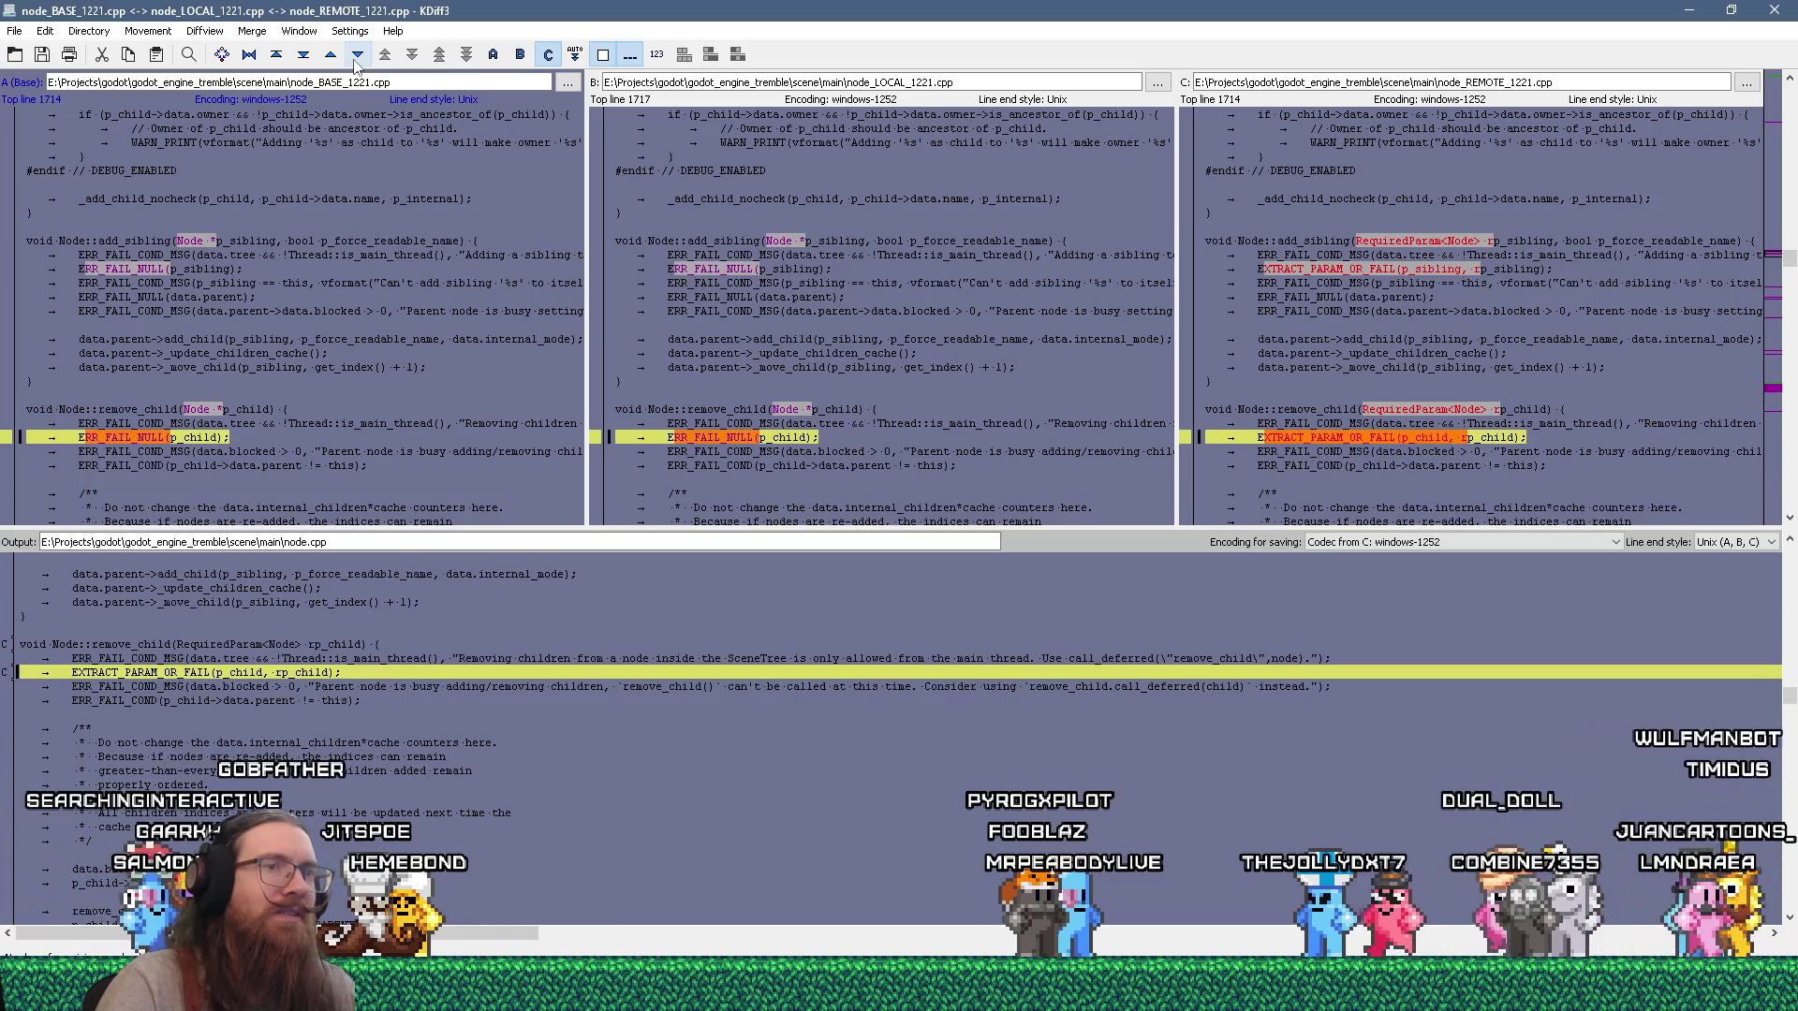
left_click(355, 59)
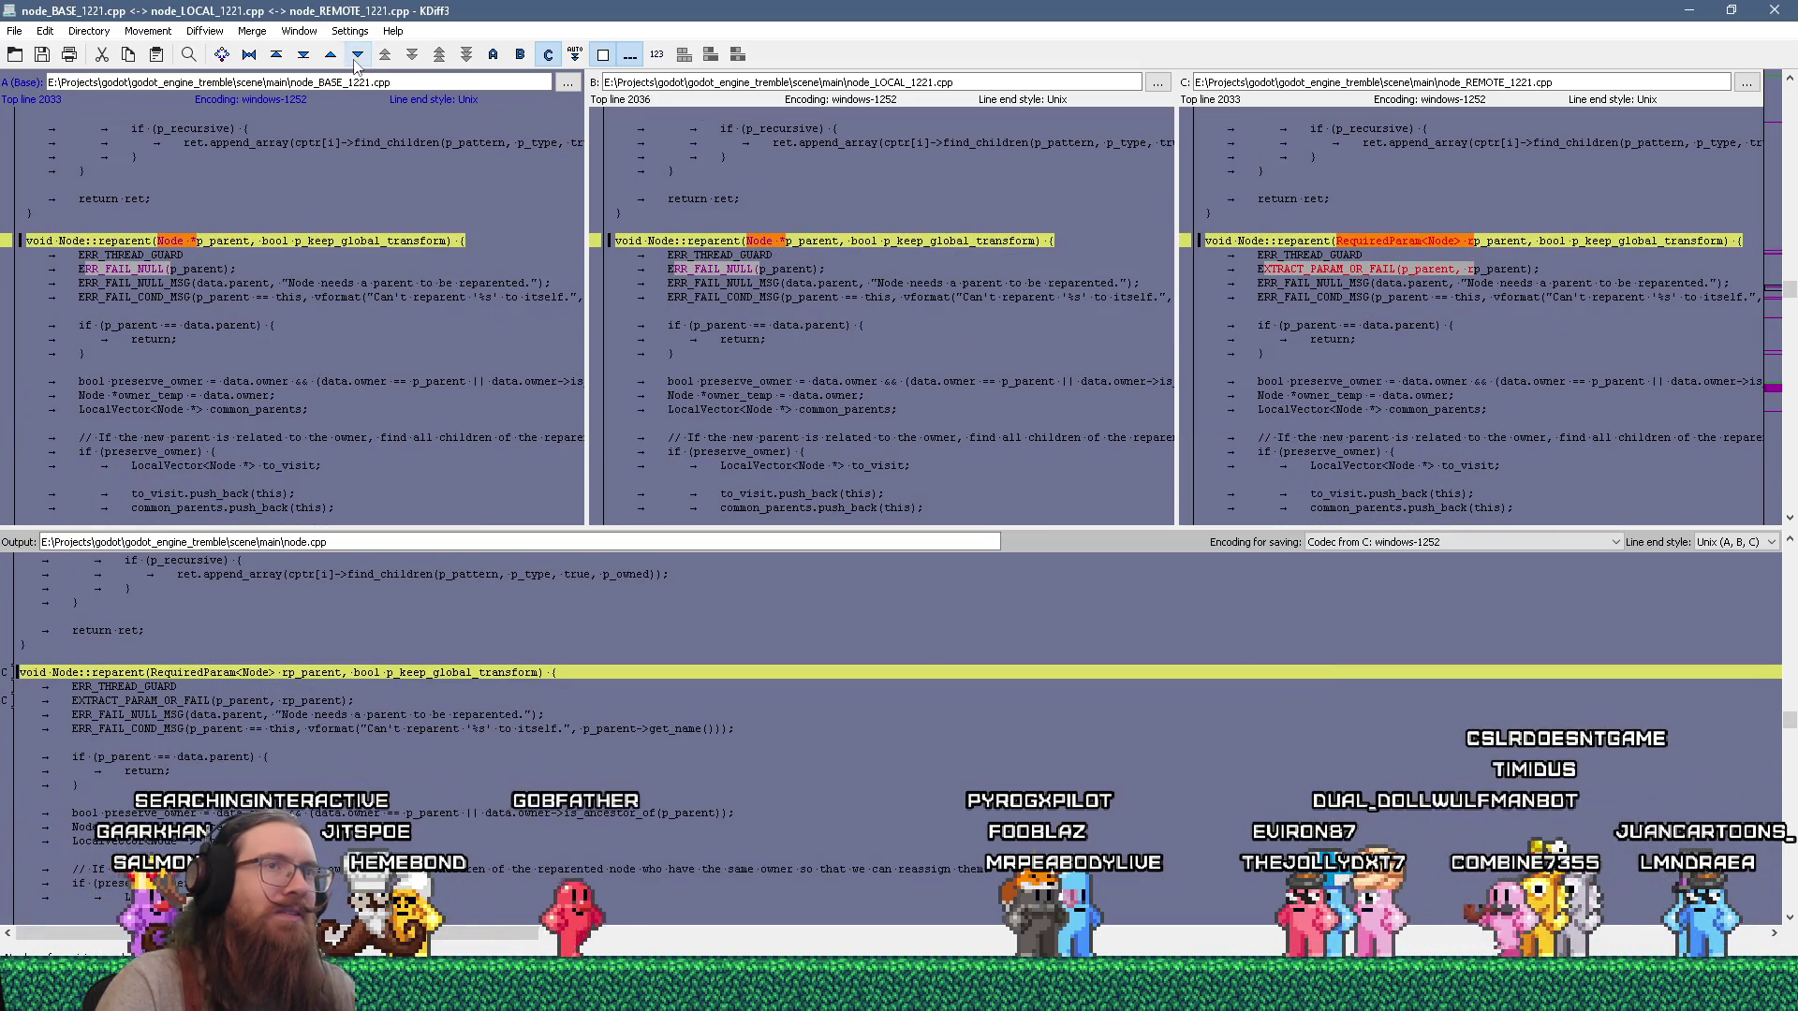
left_click(356, 60)
Advance past is_ancestor_of, keeping version B's ZoneScopedN line and version C for duplicate_from_editor.
left_click(355, 60)
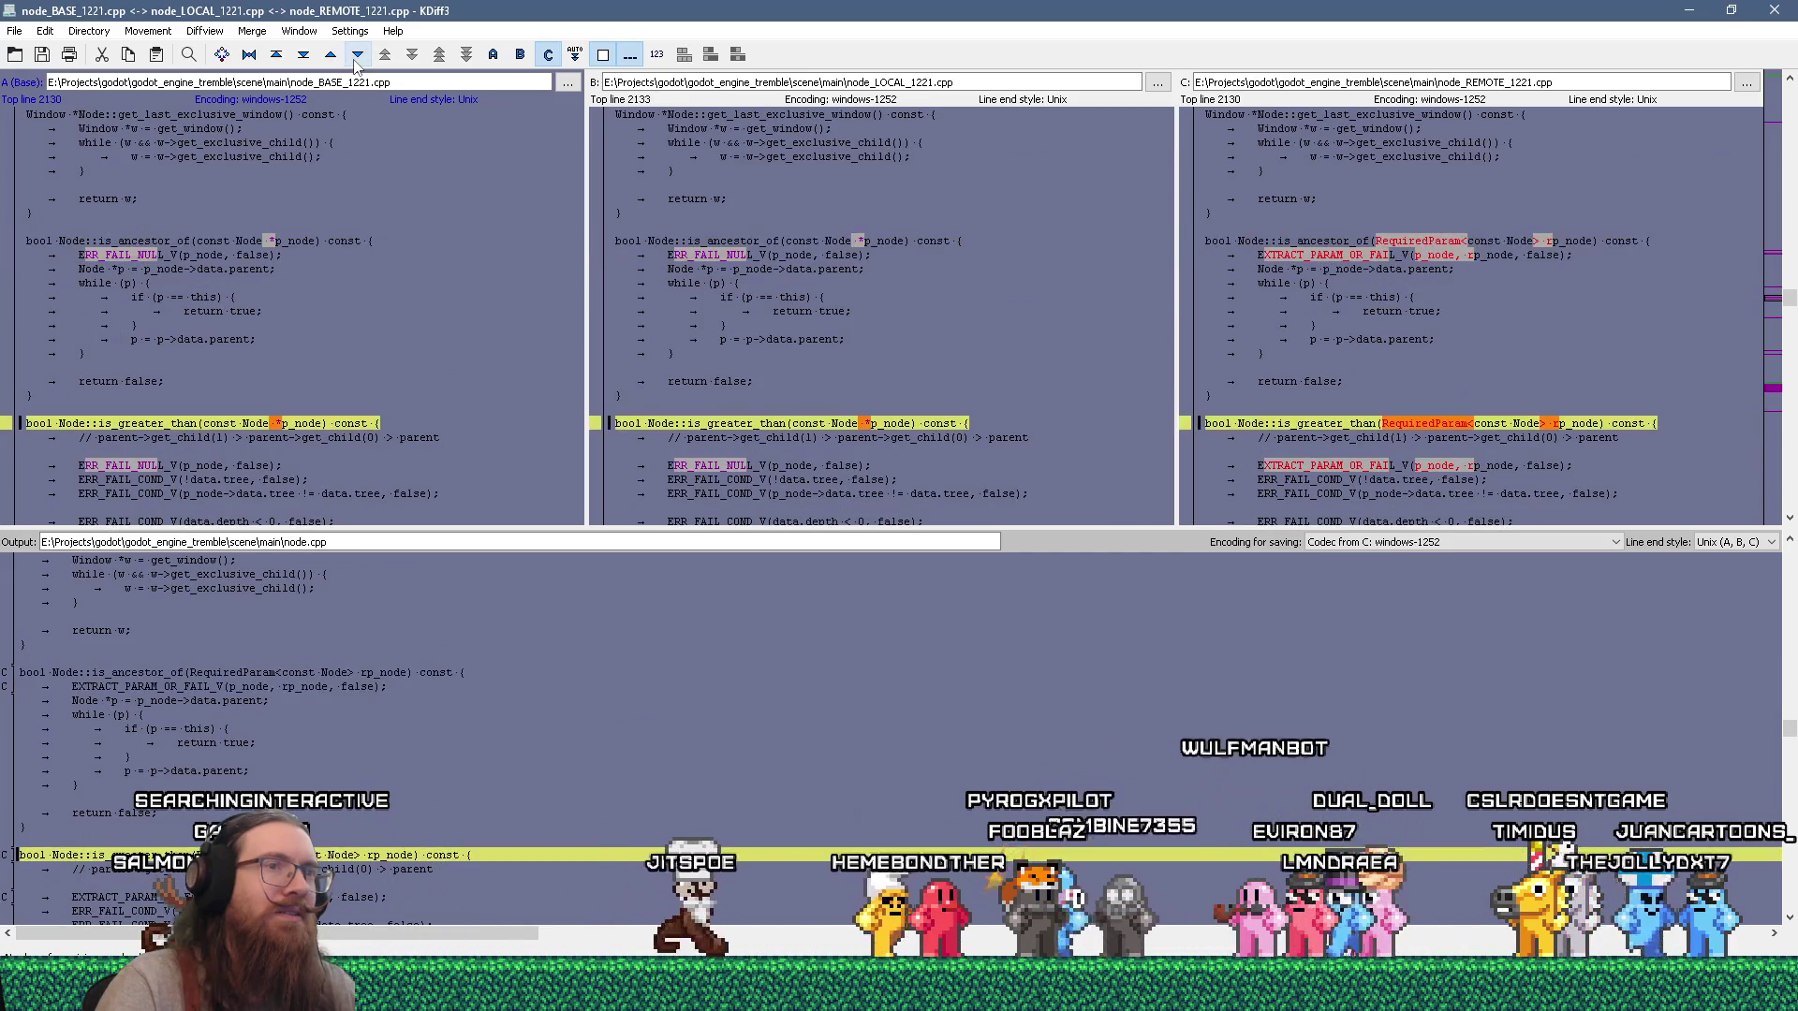
left_click(356, 60)
left_click(355, 60)
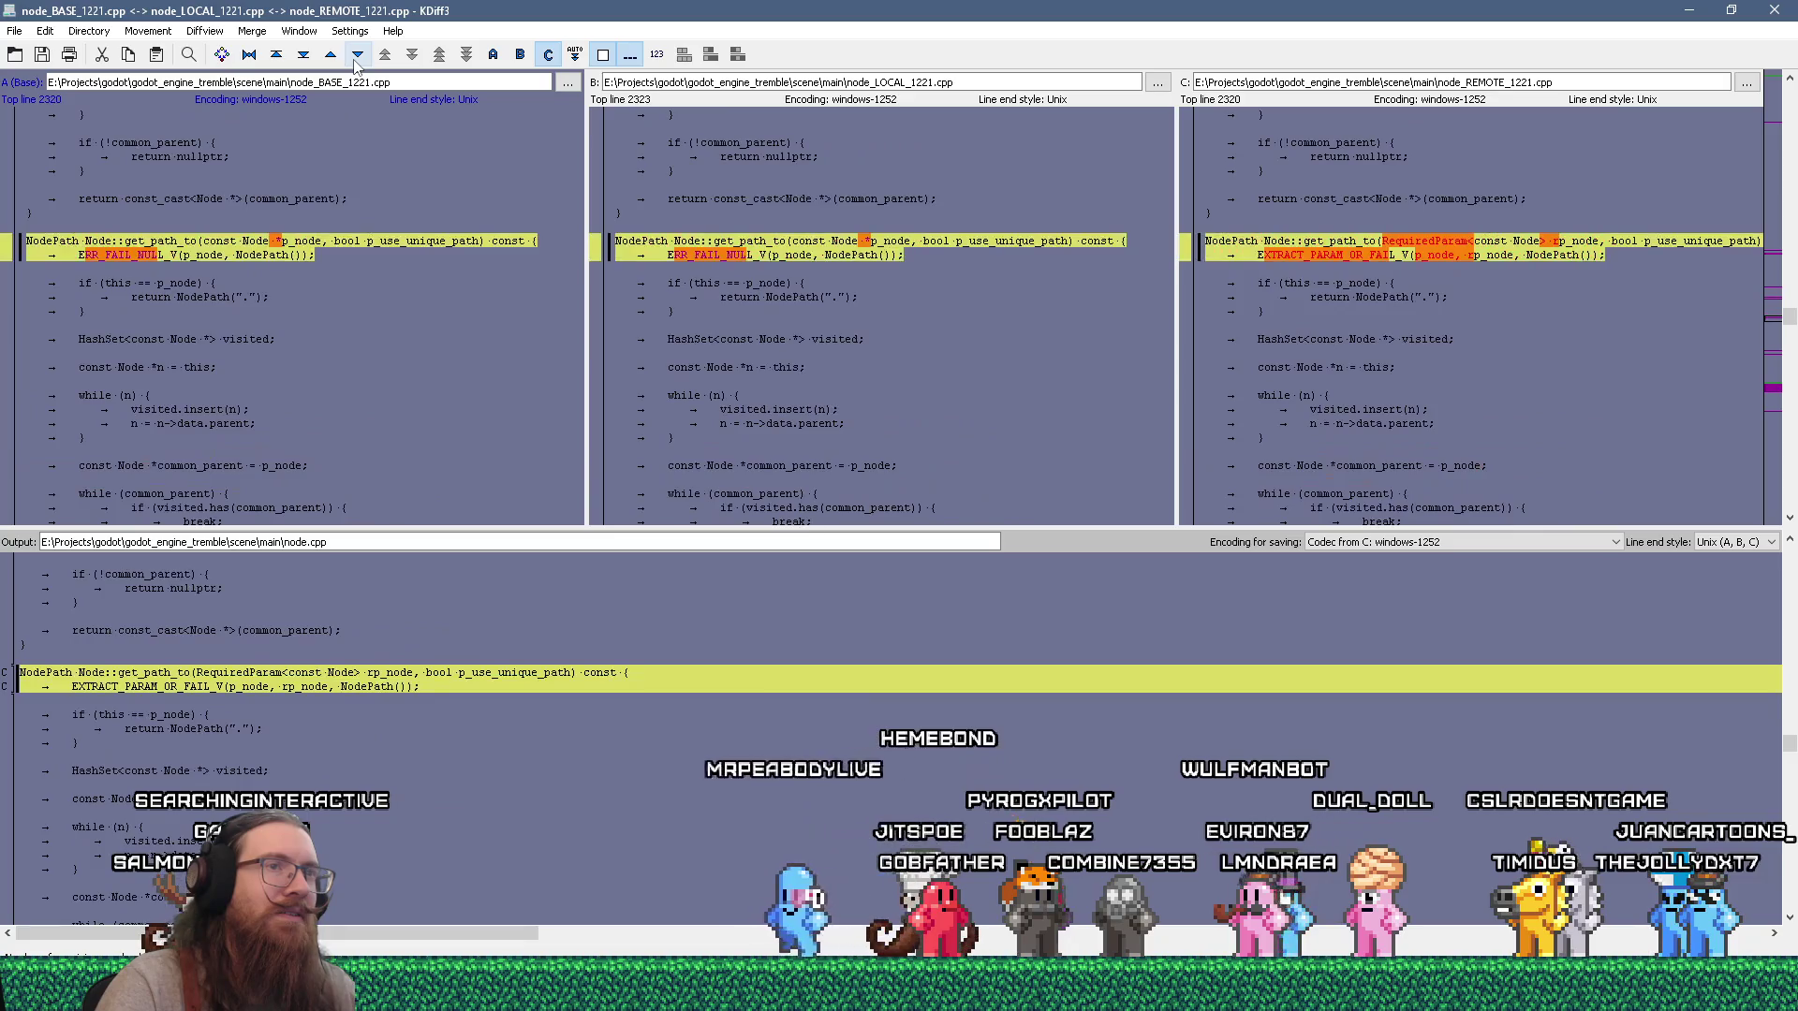
left_click(356, 59)
left_click(356, 60)
left_click(356, 60)
key("ctrl+2")
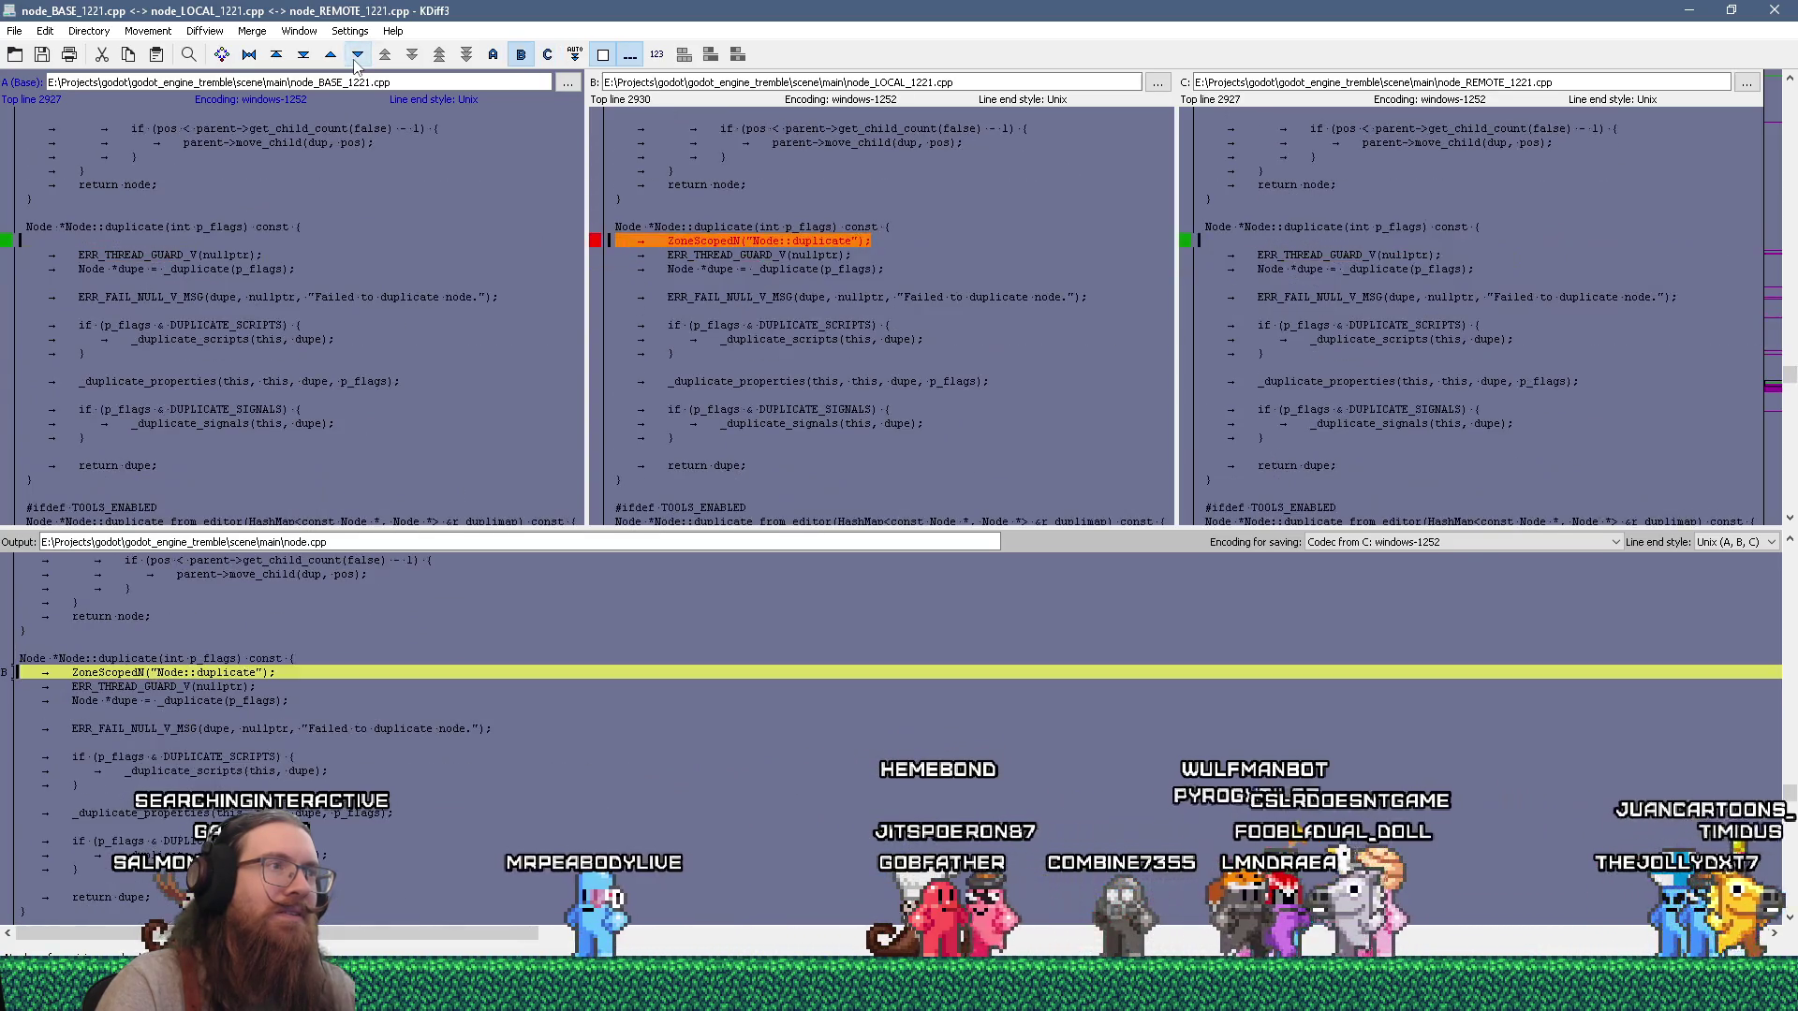
left_click(356, 59)
key("ctrl+3")
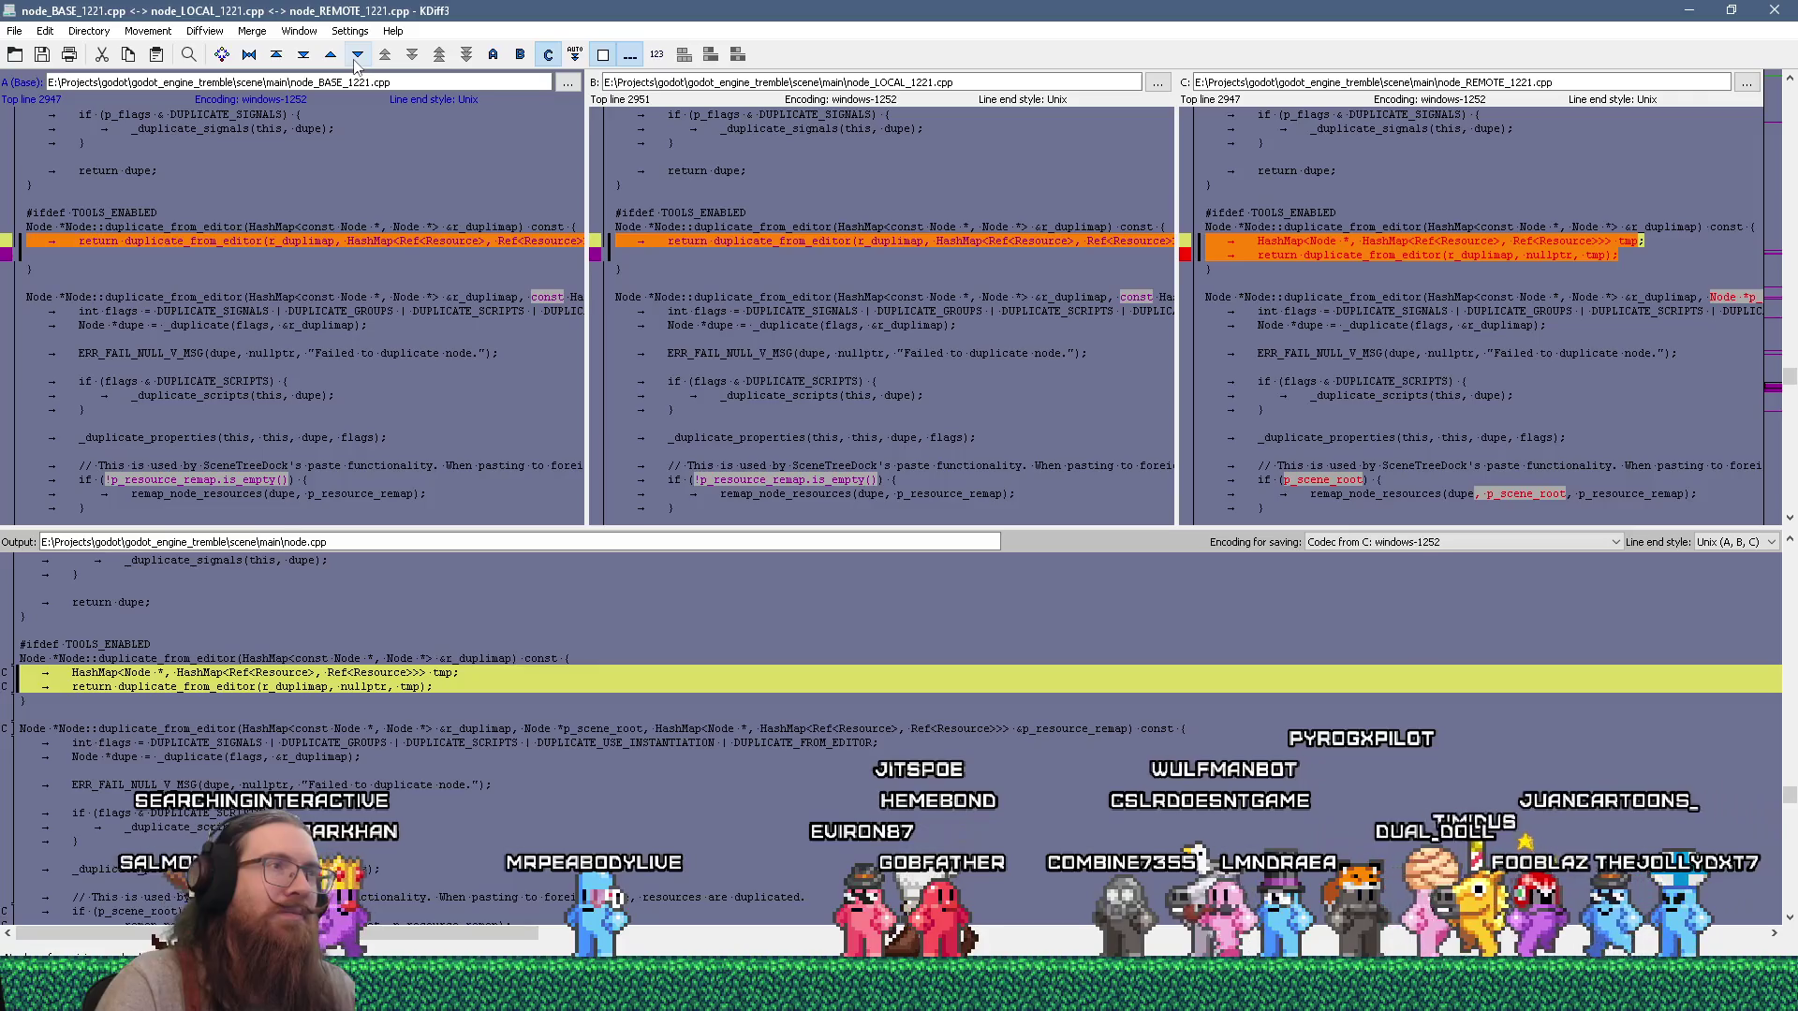
Step through the p_scene_root and remap_node_resources conflicts to replace_by, then close KDiff3.
left_click(355, 60)
left_click(355, 60)
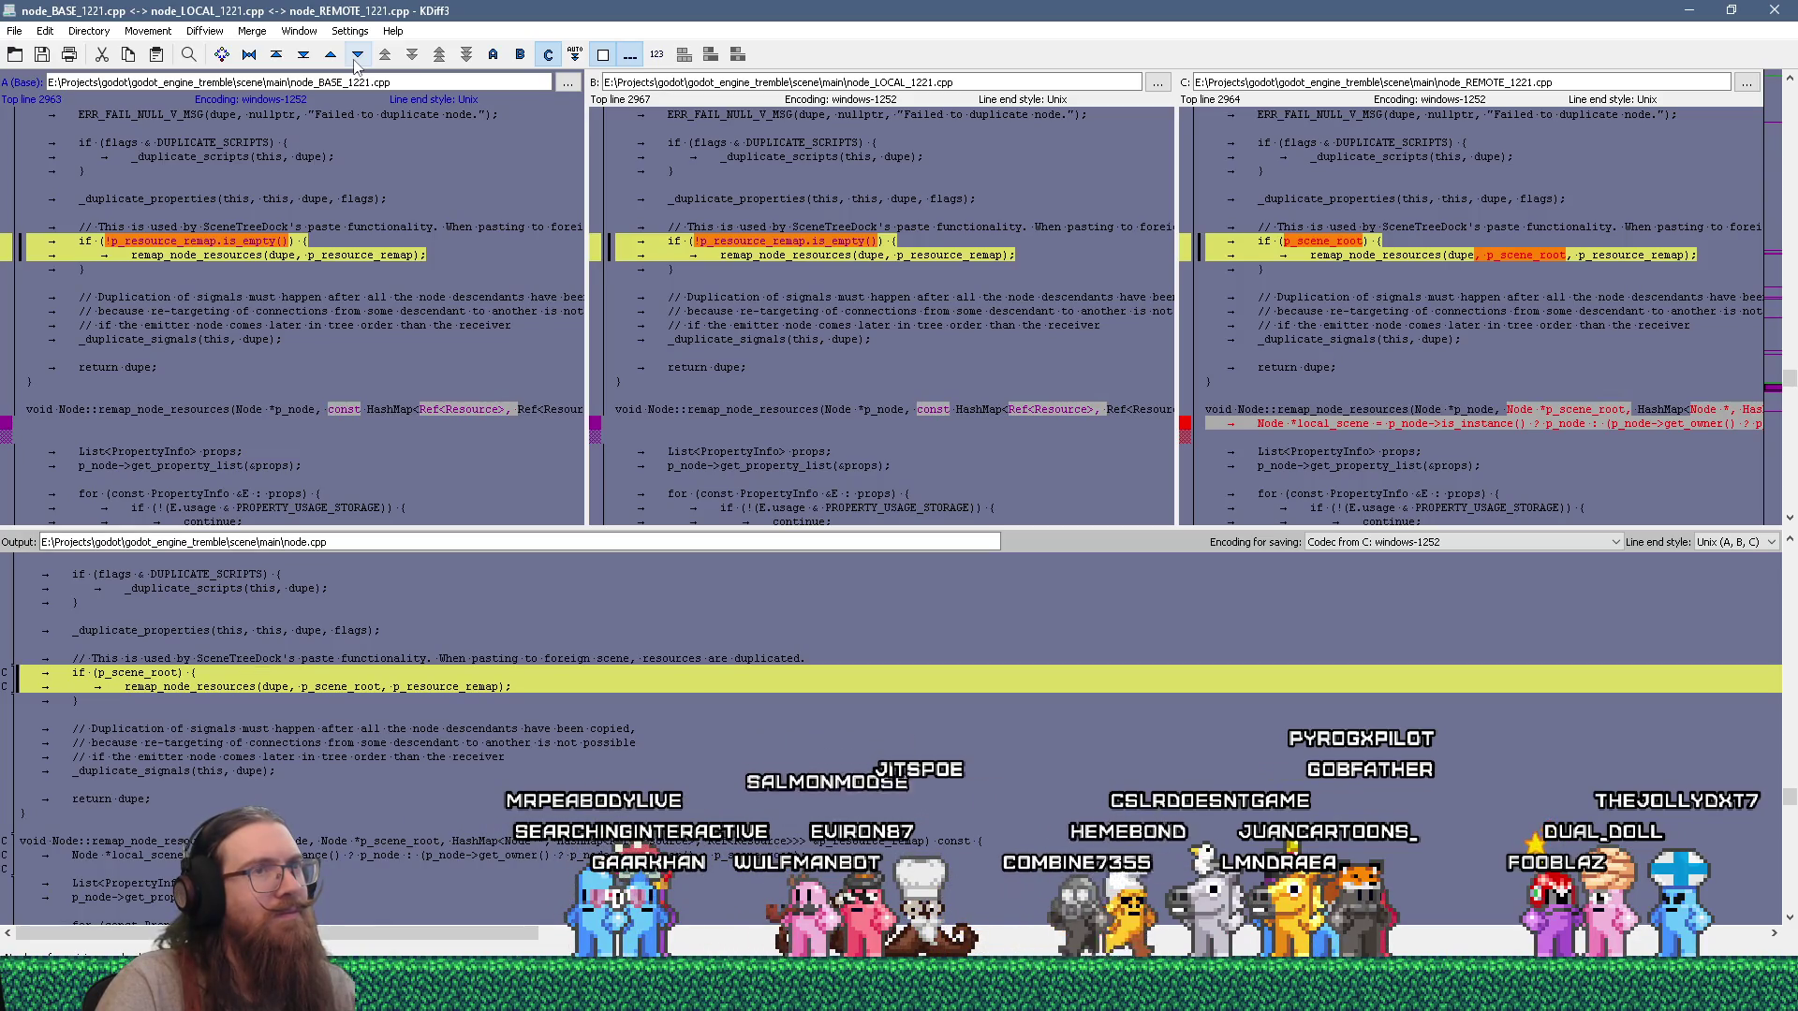
left_click(355, 60)
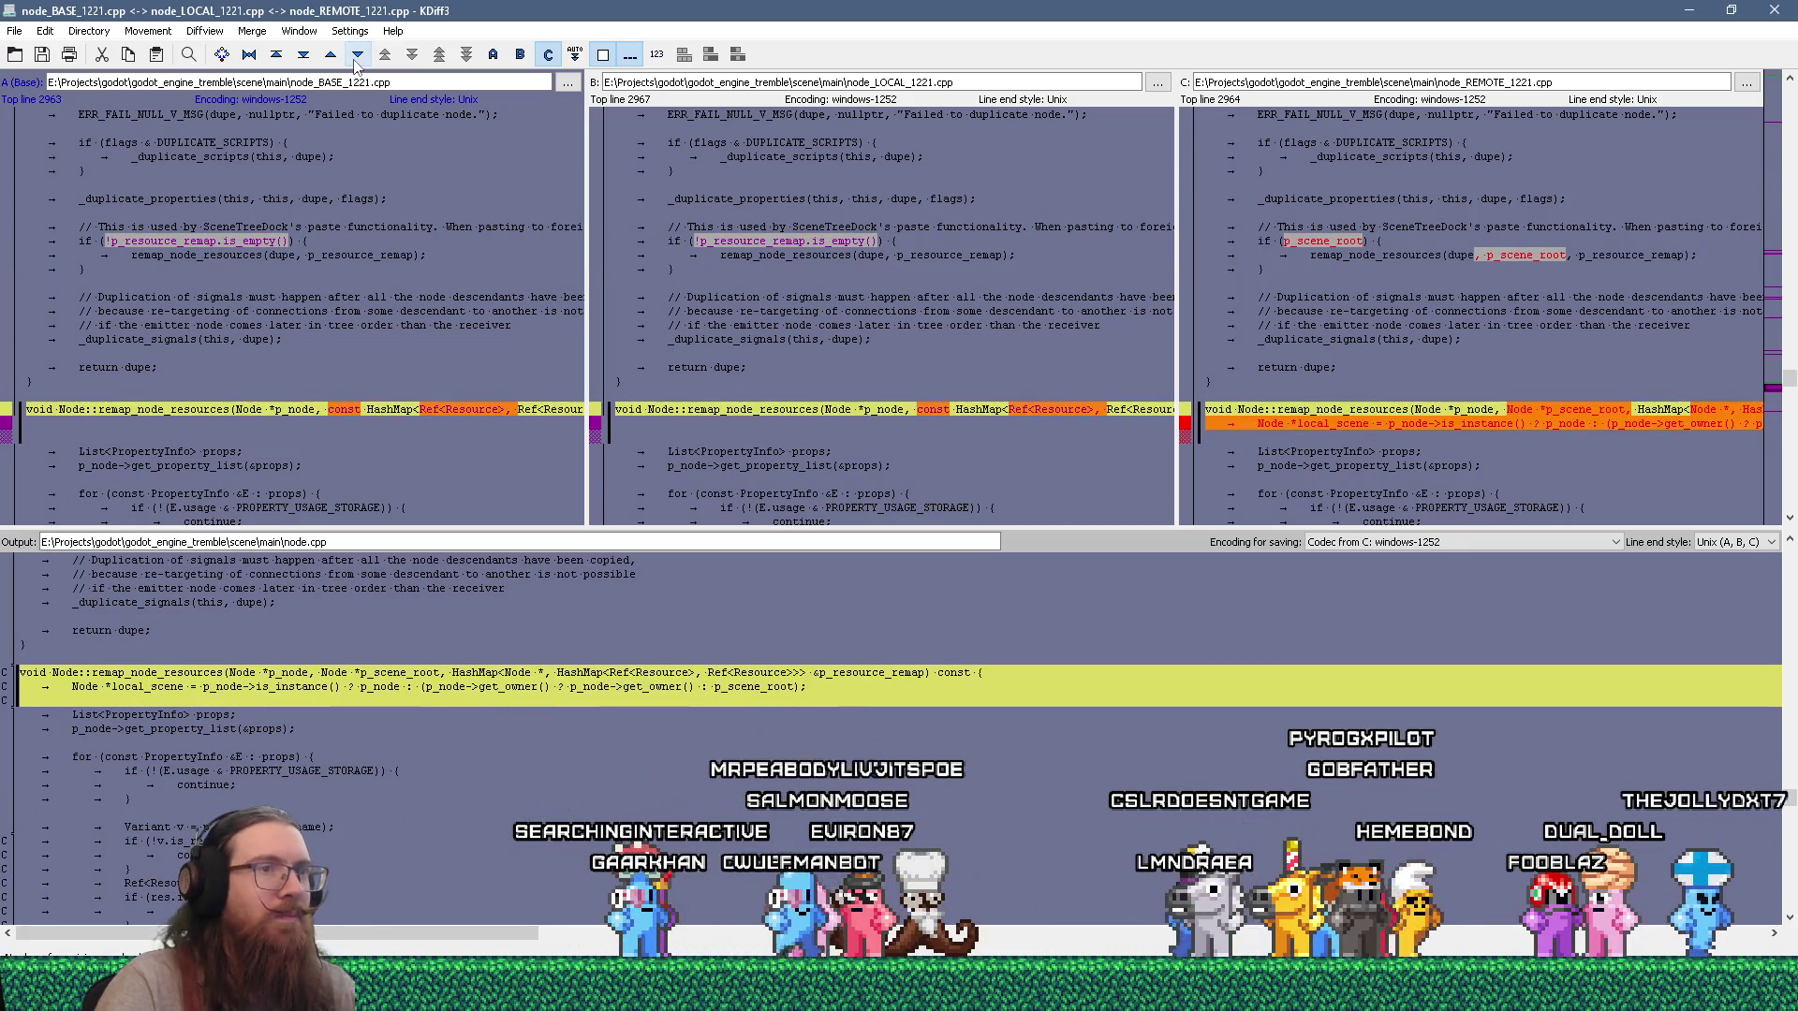
left_click(356, 60)
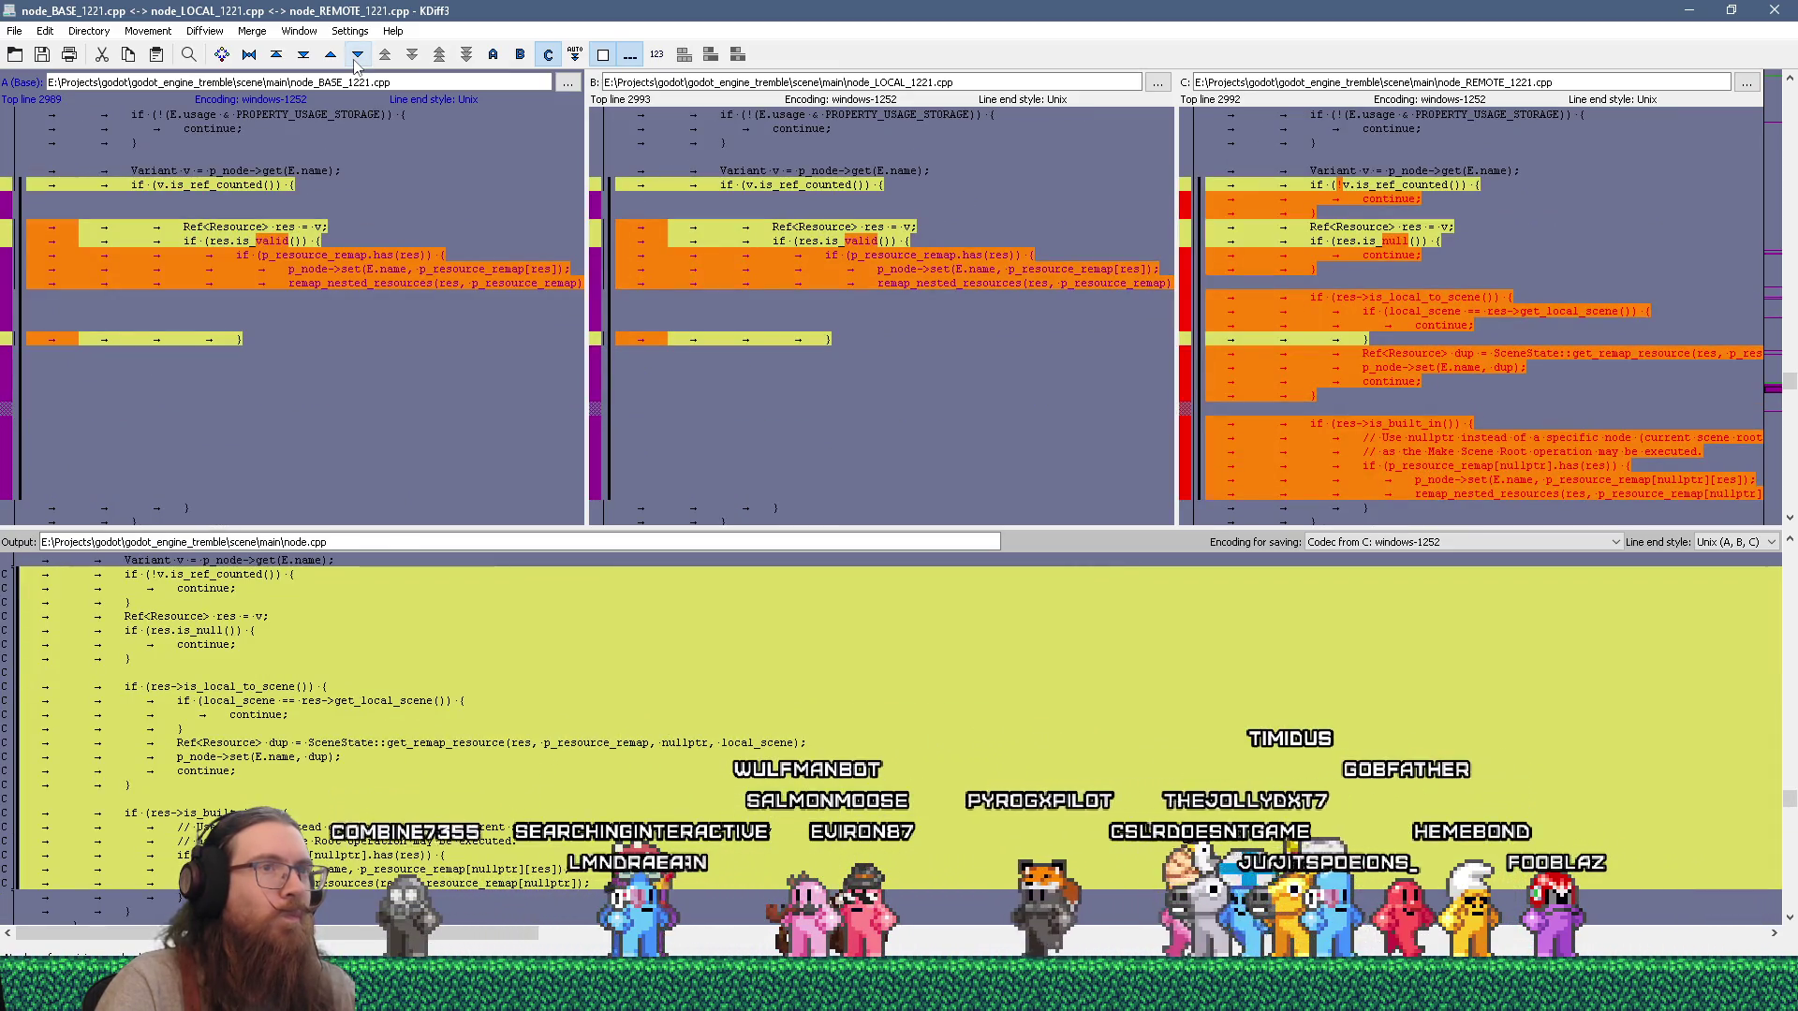
left_click(356, 60)
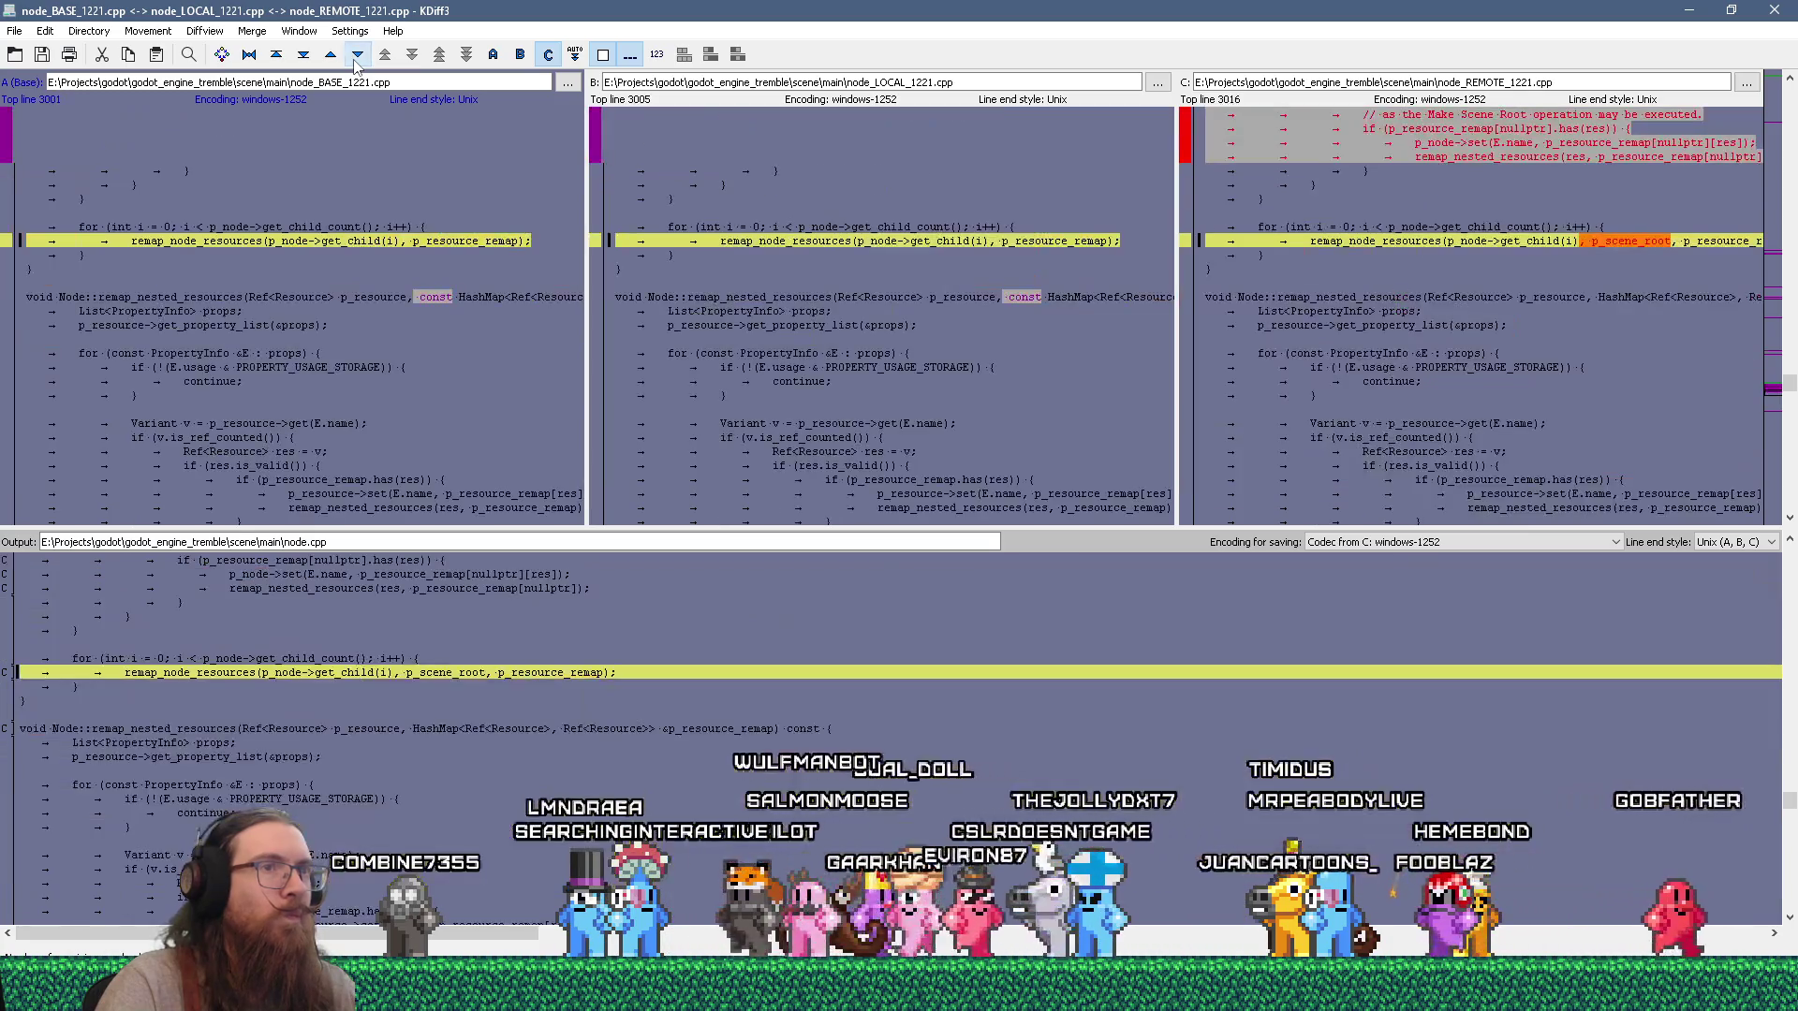
left_click(356, 60)
left_click(356, 60)
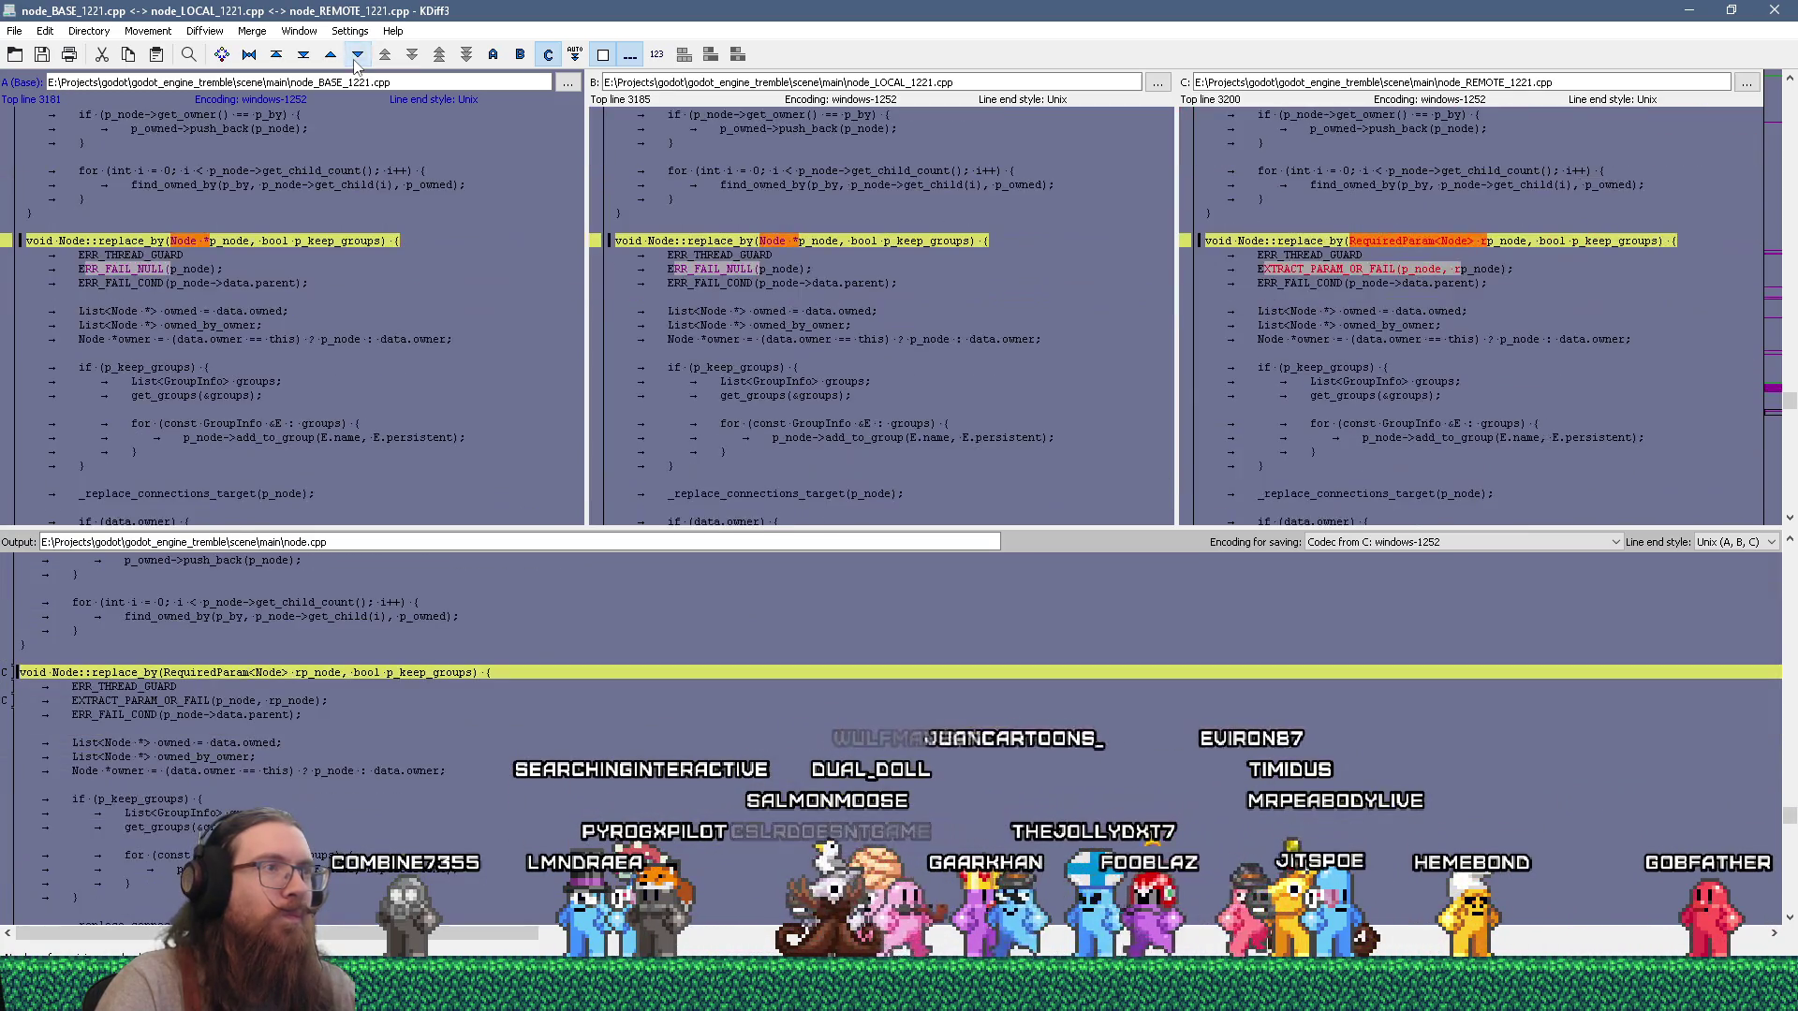
left_click(356, 60)
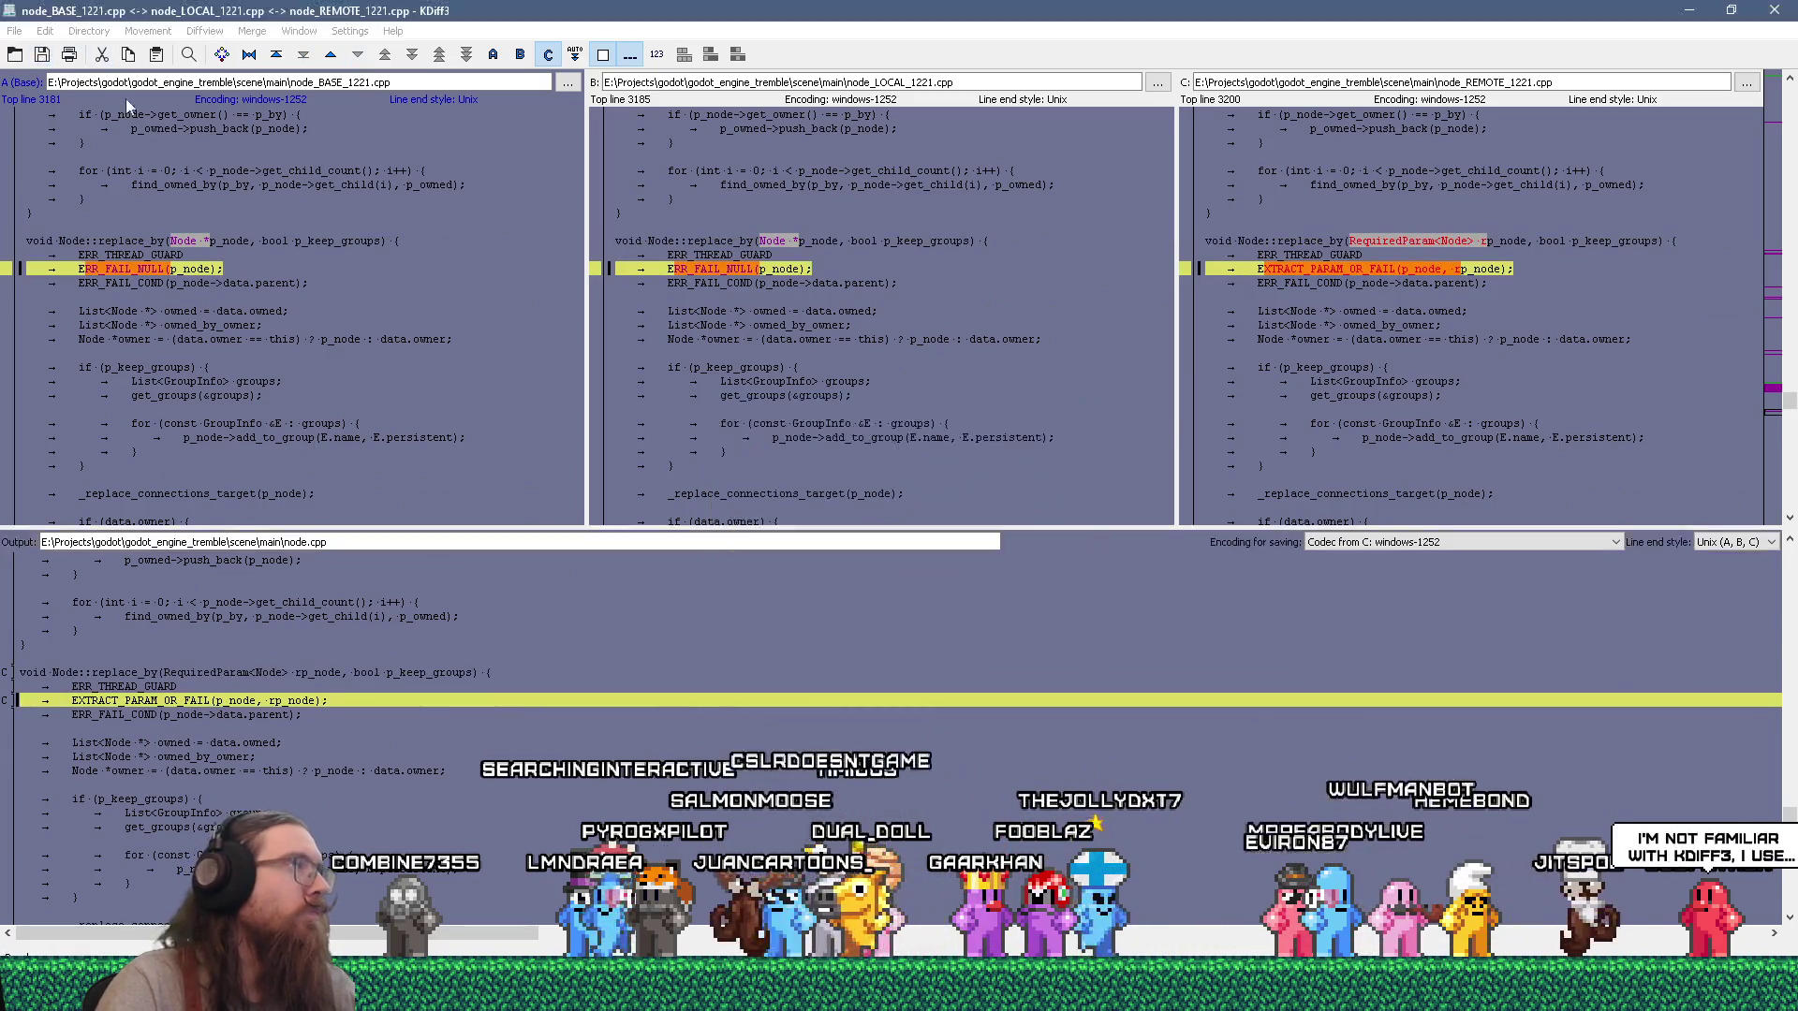
left_click(1775, 9)
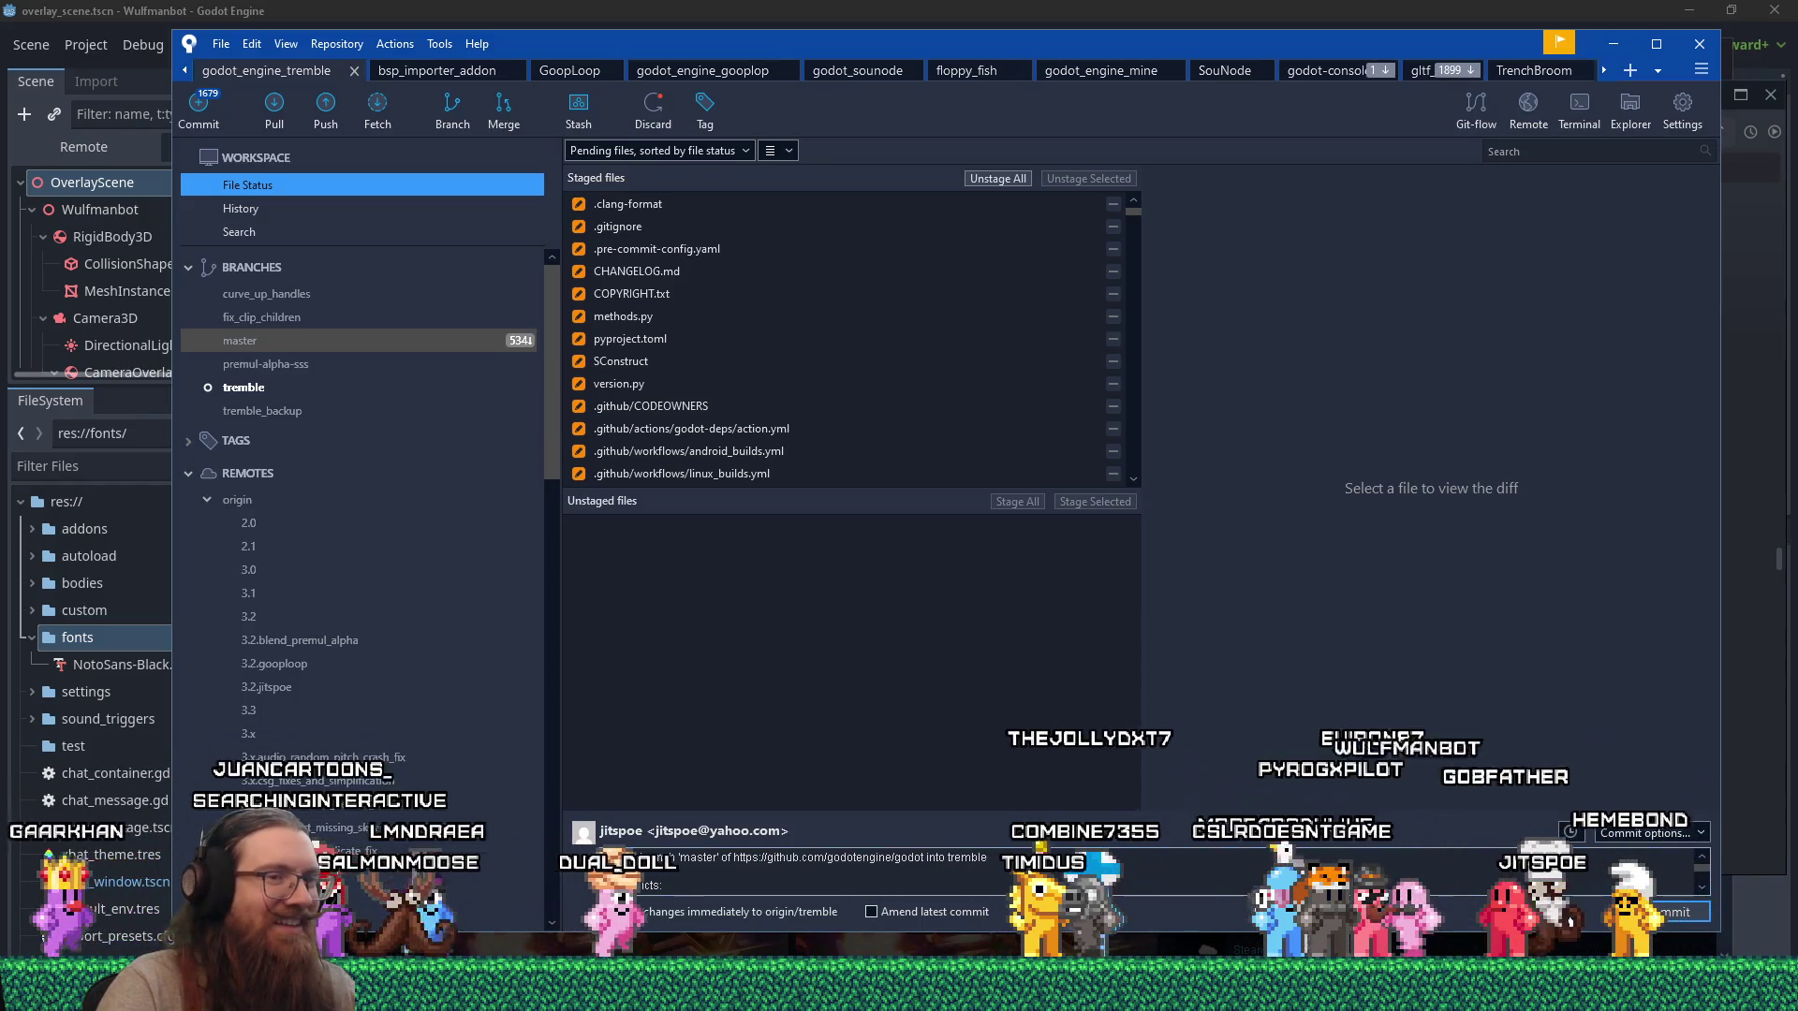
Bring the Godot editor window to the front over SourceTree.
left_click(1269, 7)
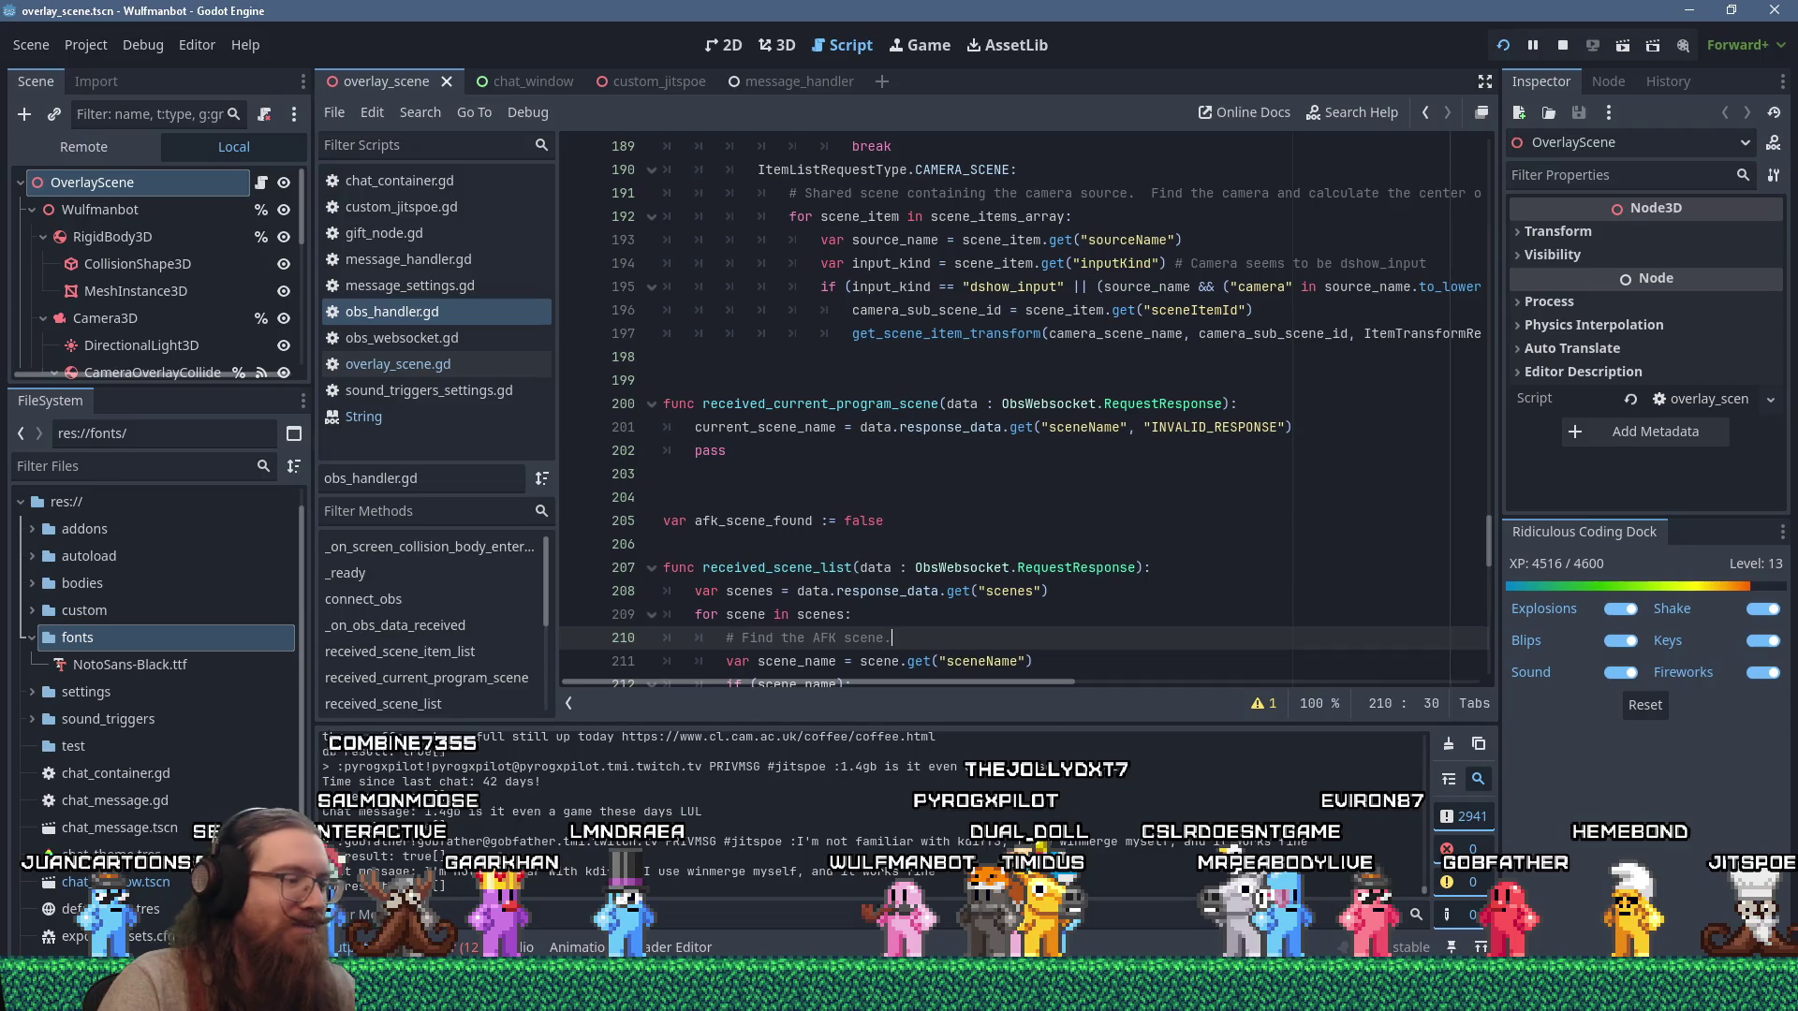
Open the Run dialog, switch windows with Alt+Tab, and end back on the Godot editor.
key("super+r")
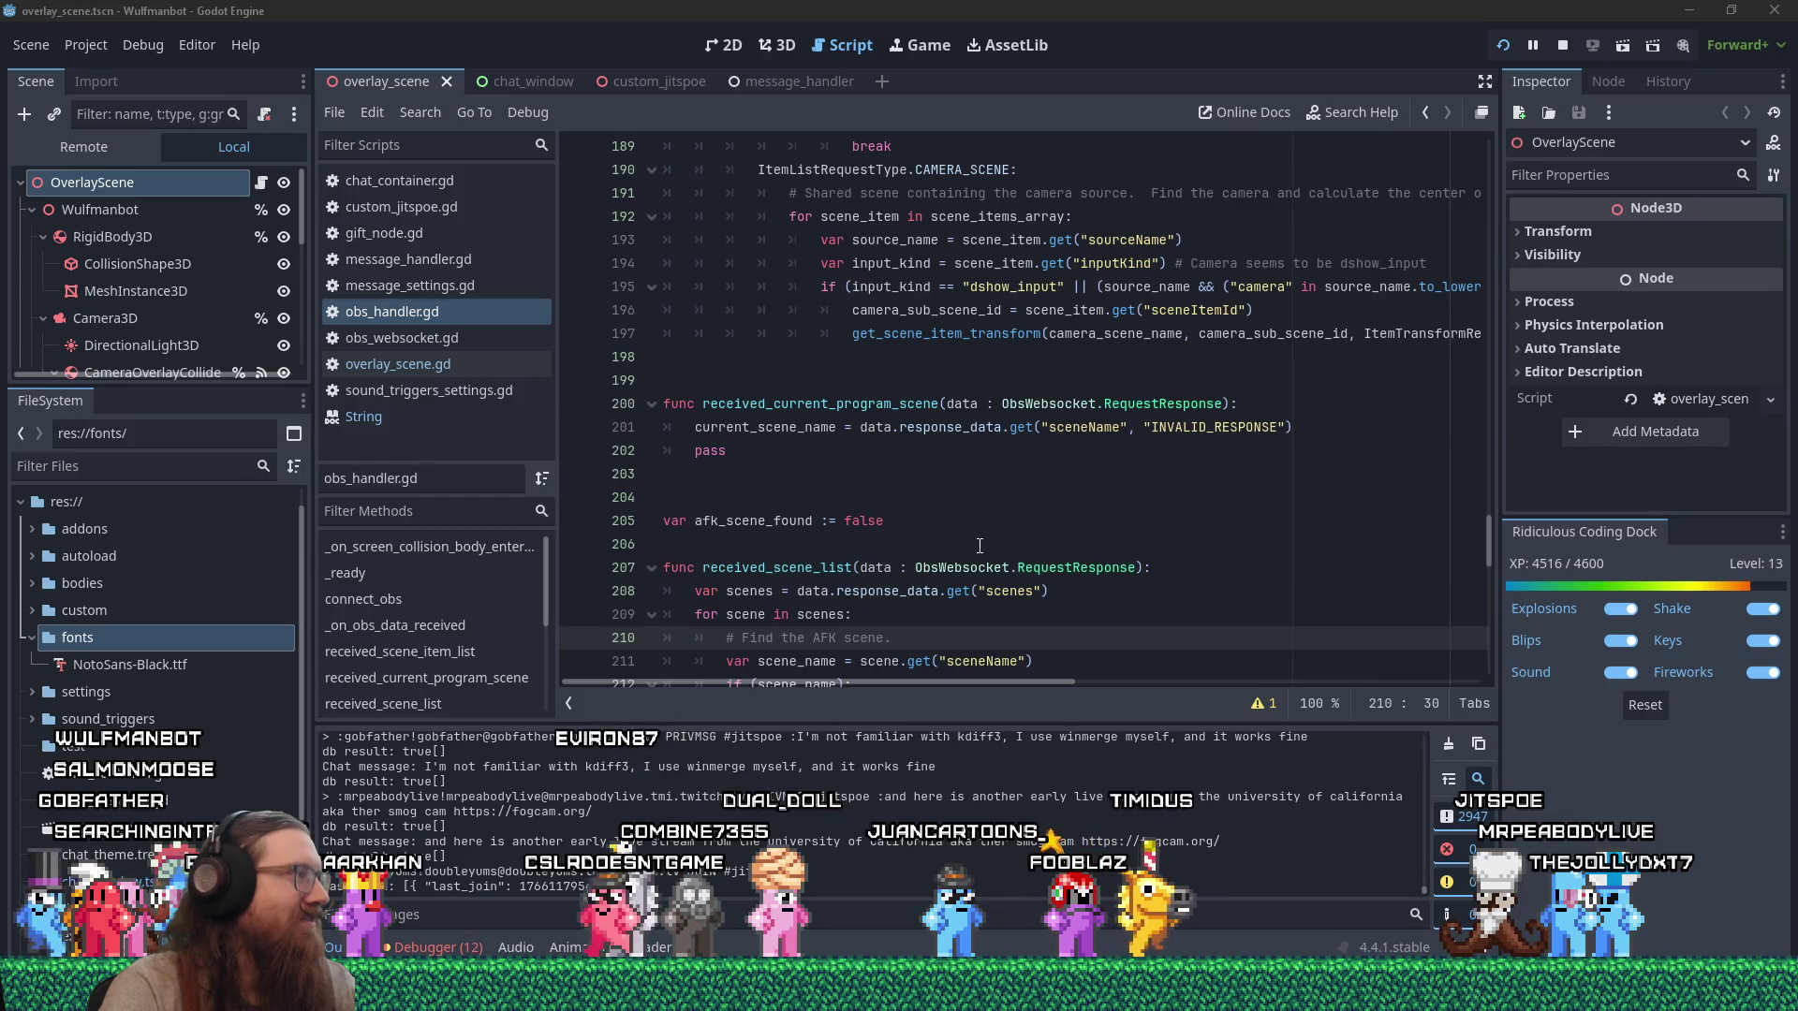
key("alt+Tab")
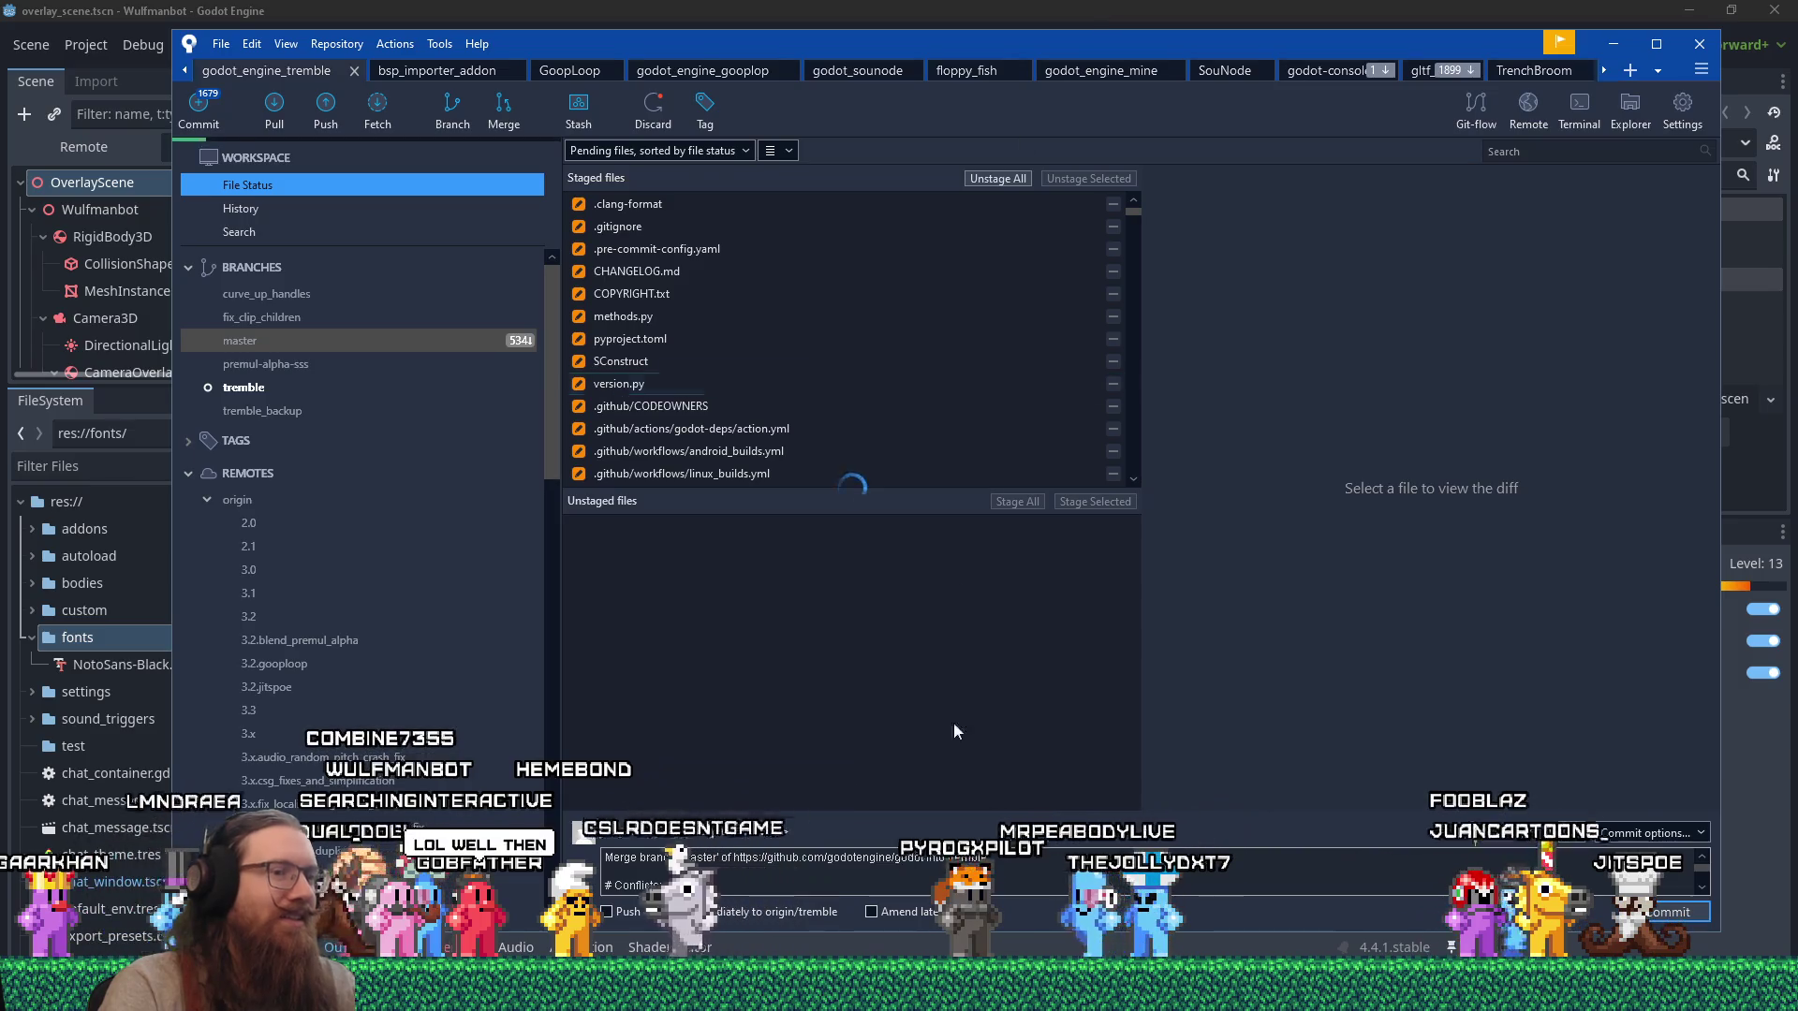
left_click(982, 8)
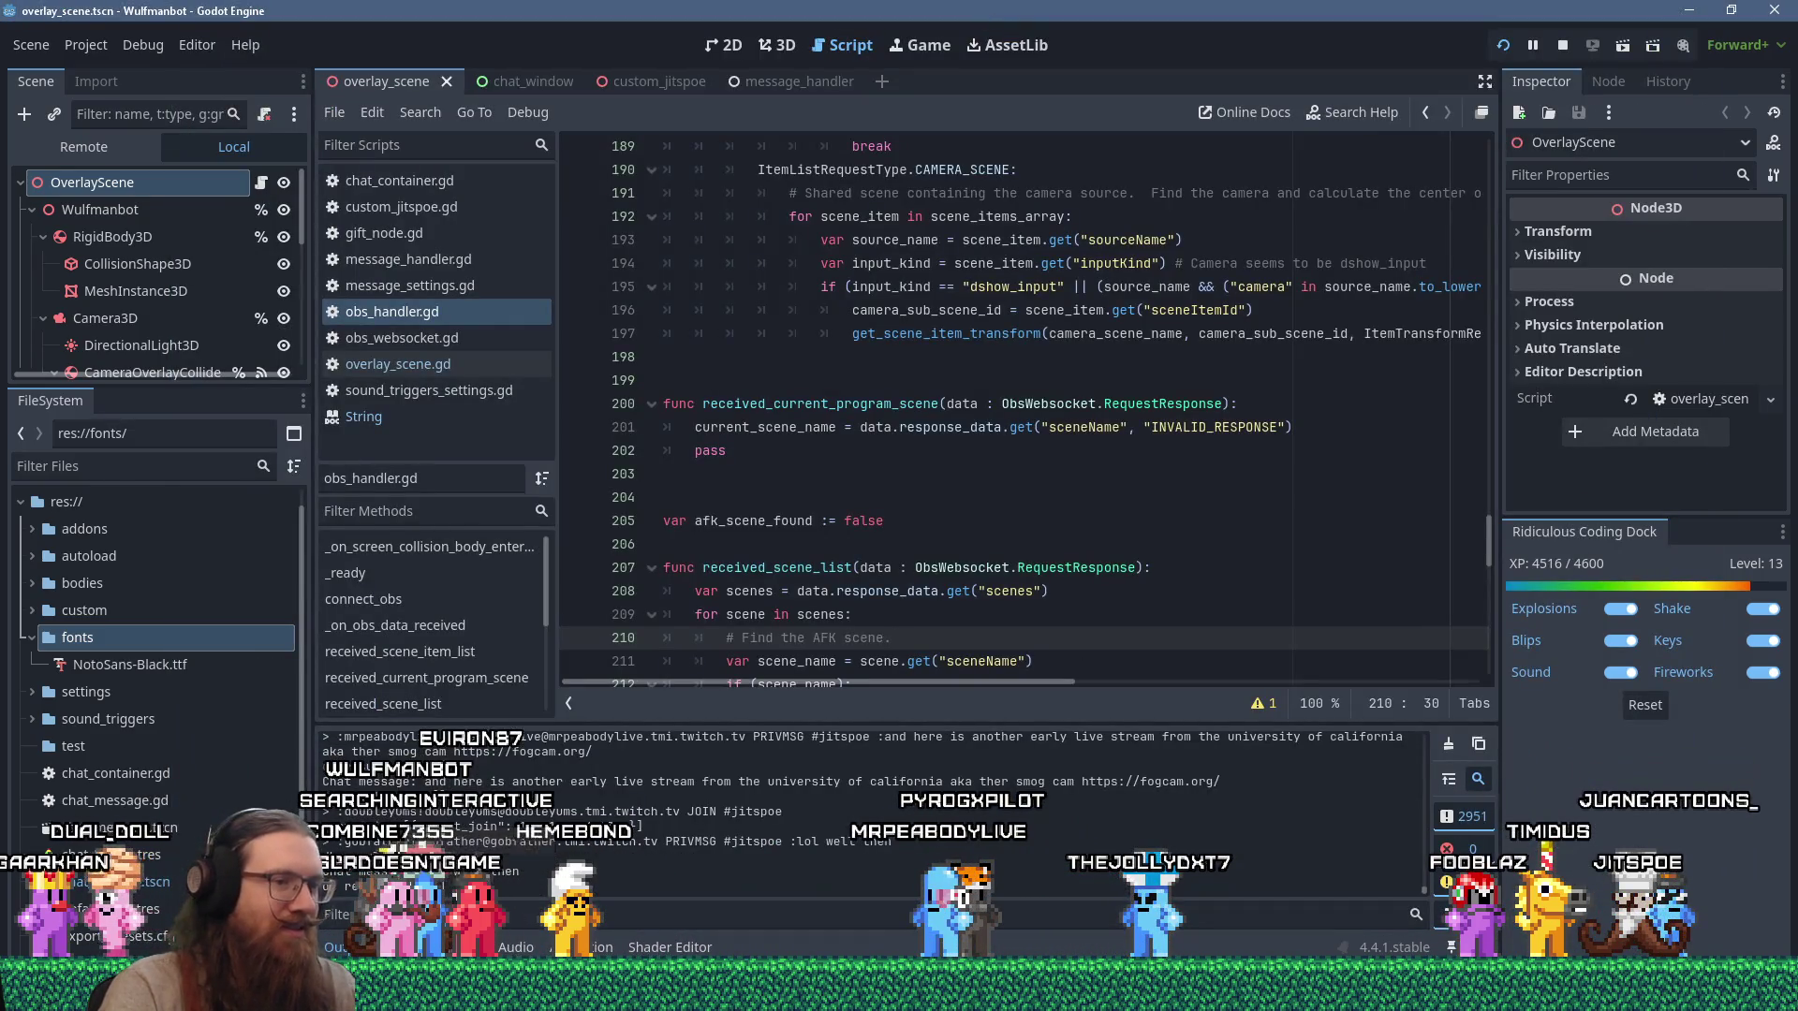
Use the Run dialog to open the projects folder and launch godot.sln in Visual Studio 2019.
key("super+r")
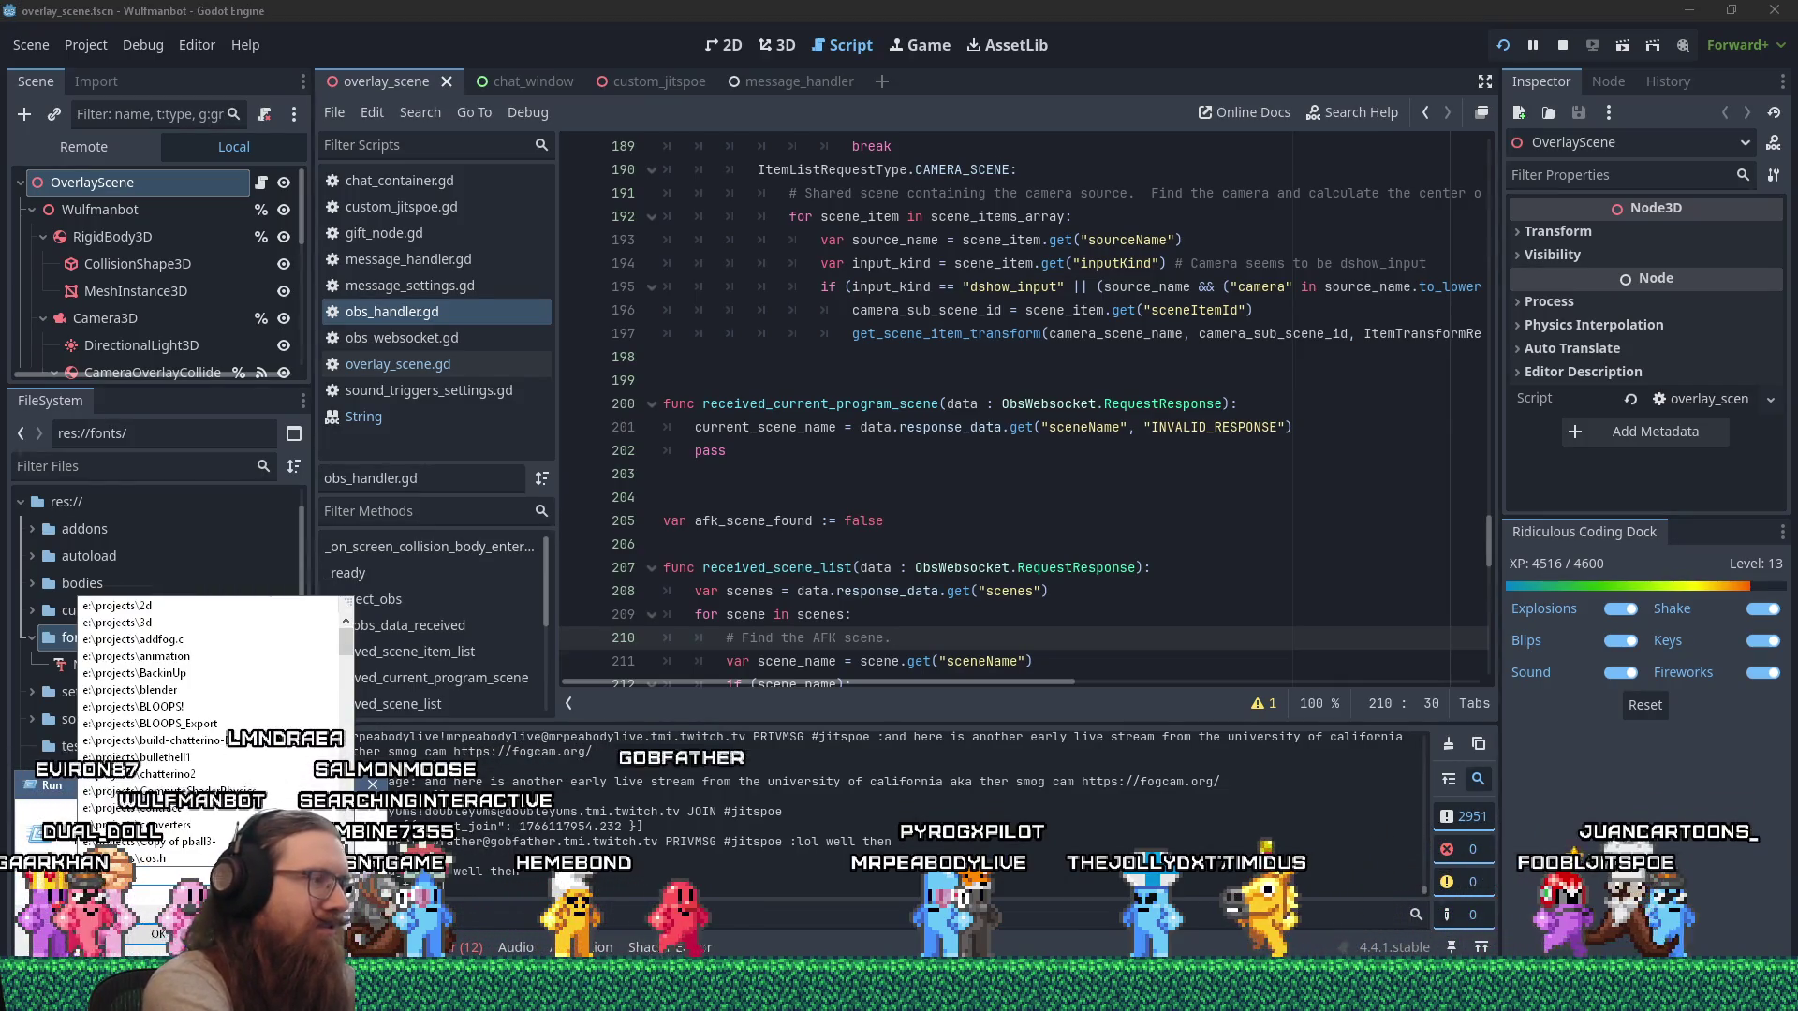
key("Return")
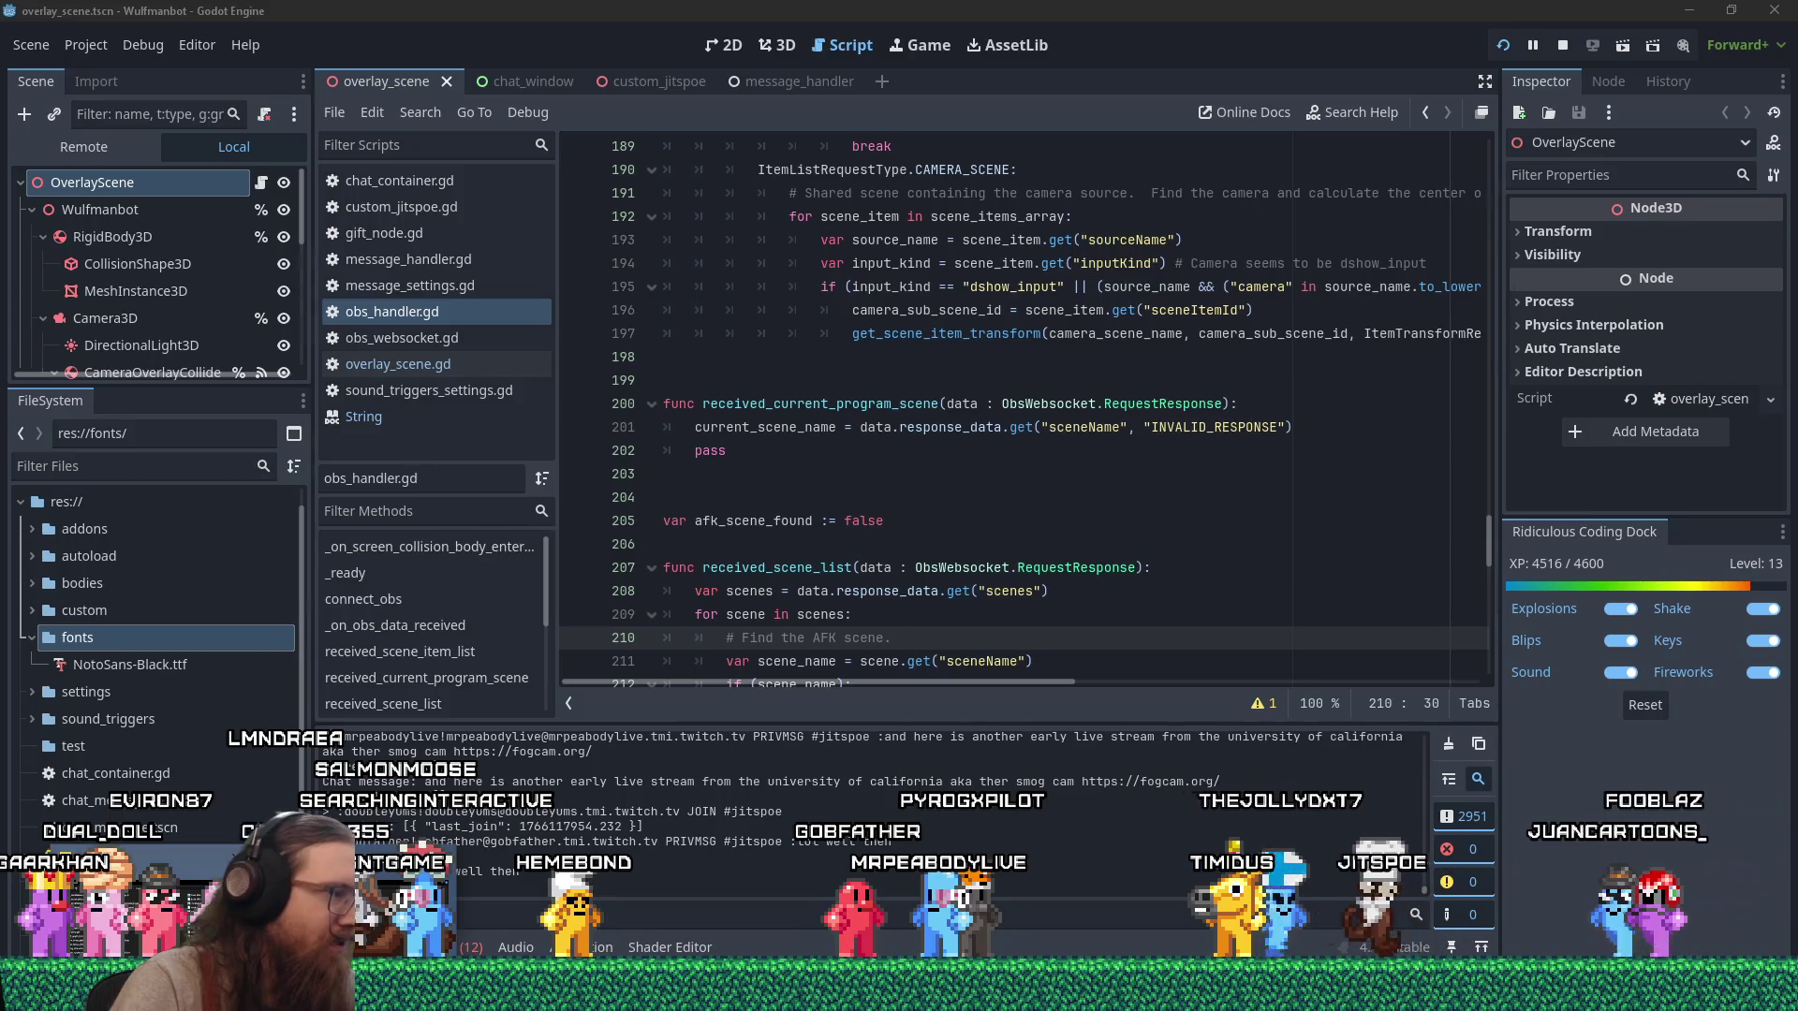
double_click(875, 468)
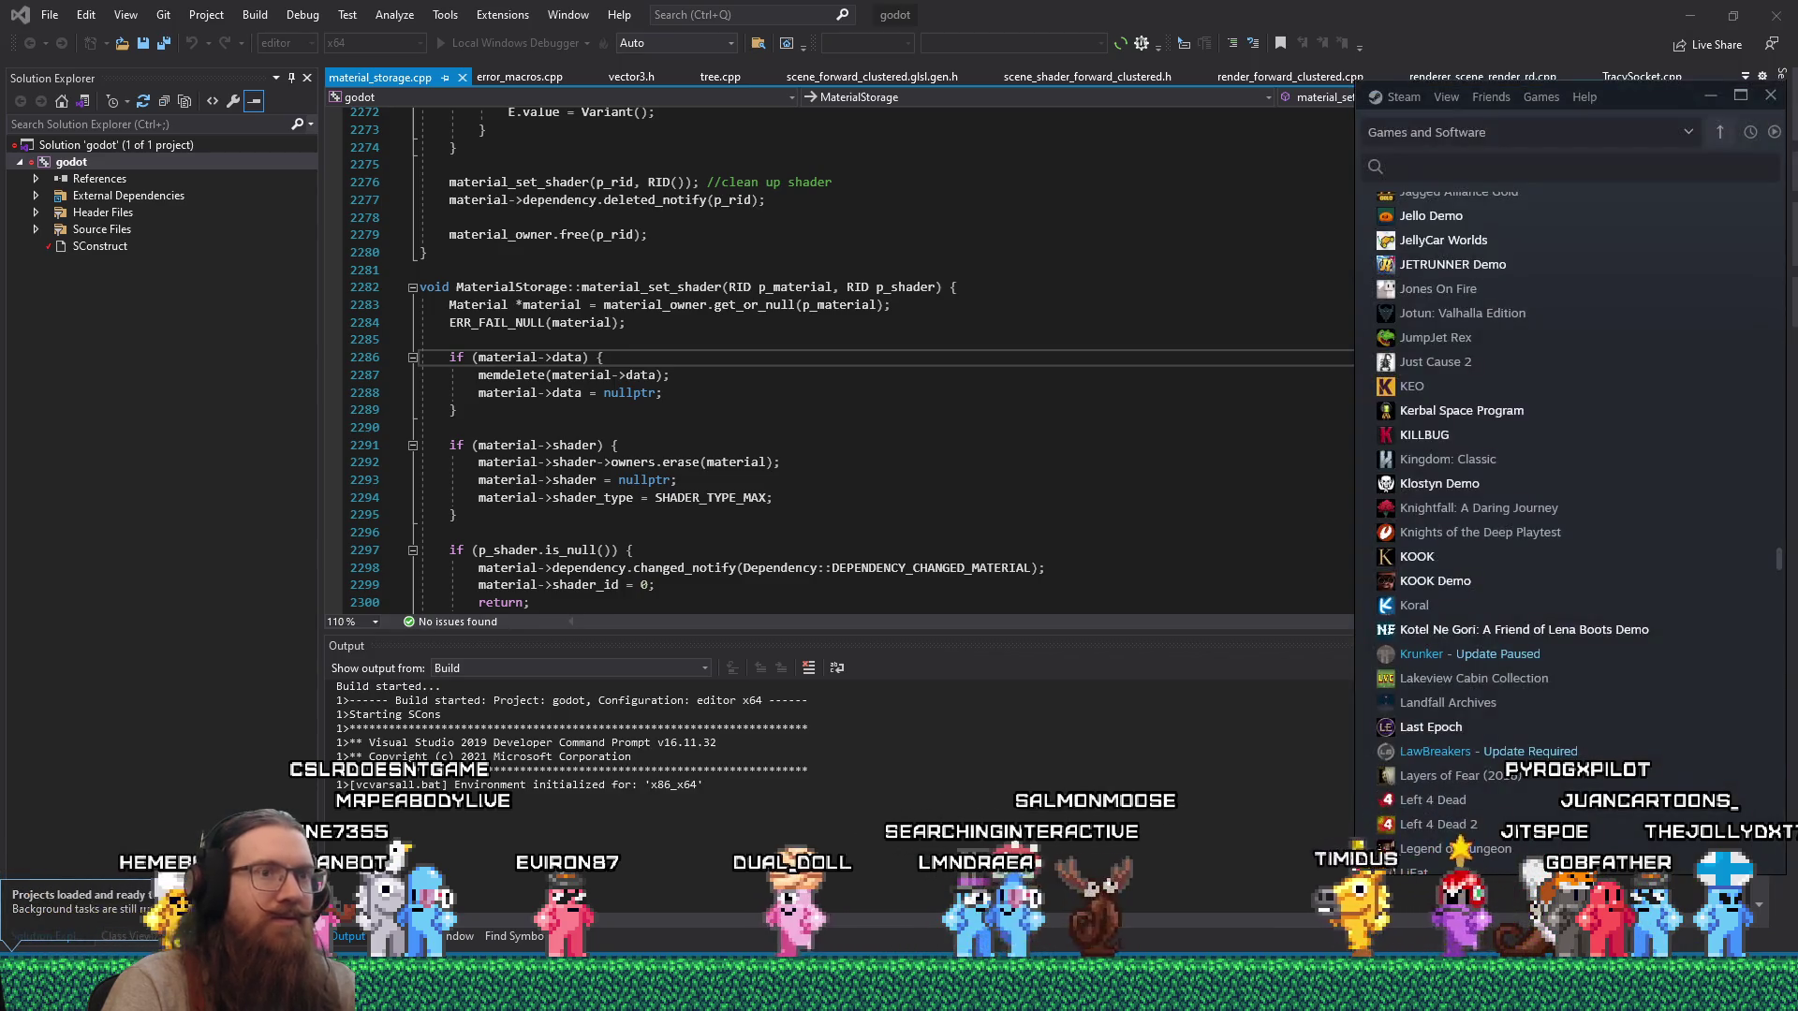
Dismiss the Got Steam? prompt, close the Cosmic Race Steam store tab, and scroll the tab strip right.
mouse_move(898, 998)
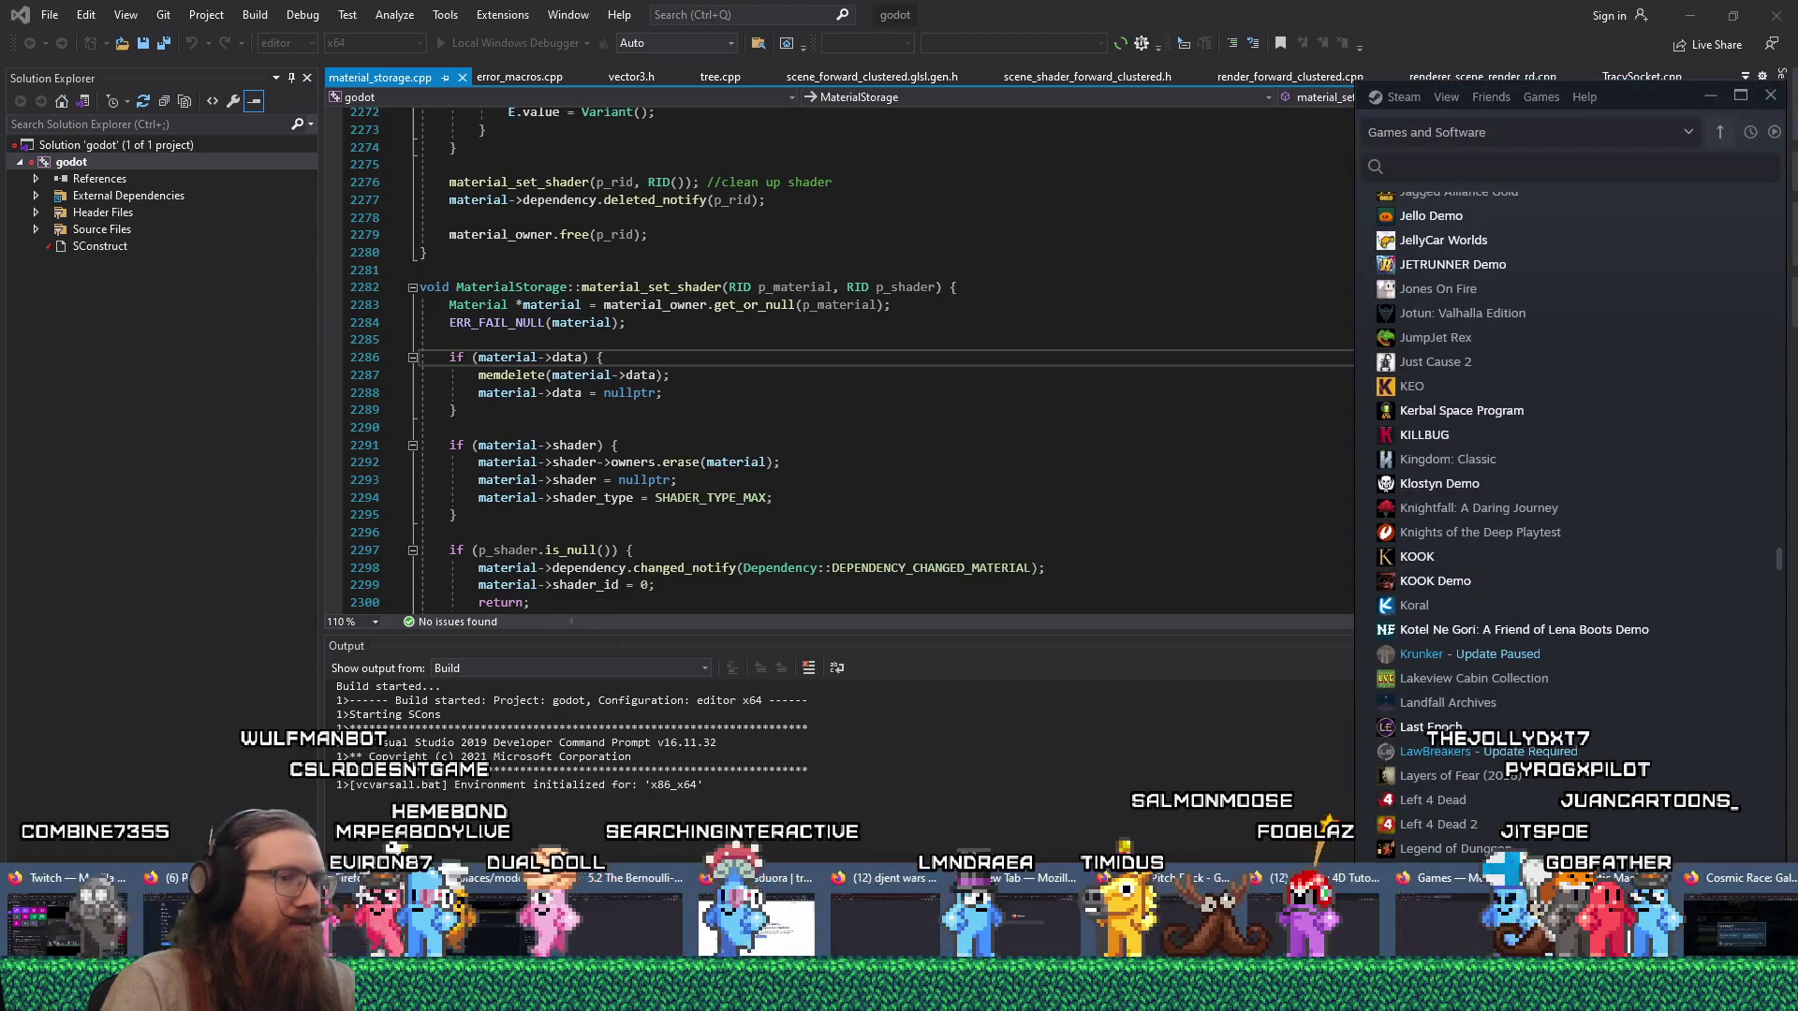
left_click(1769, 947)
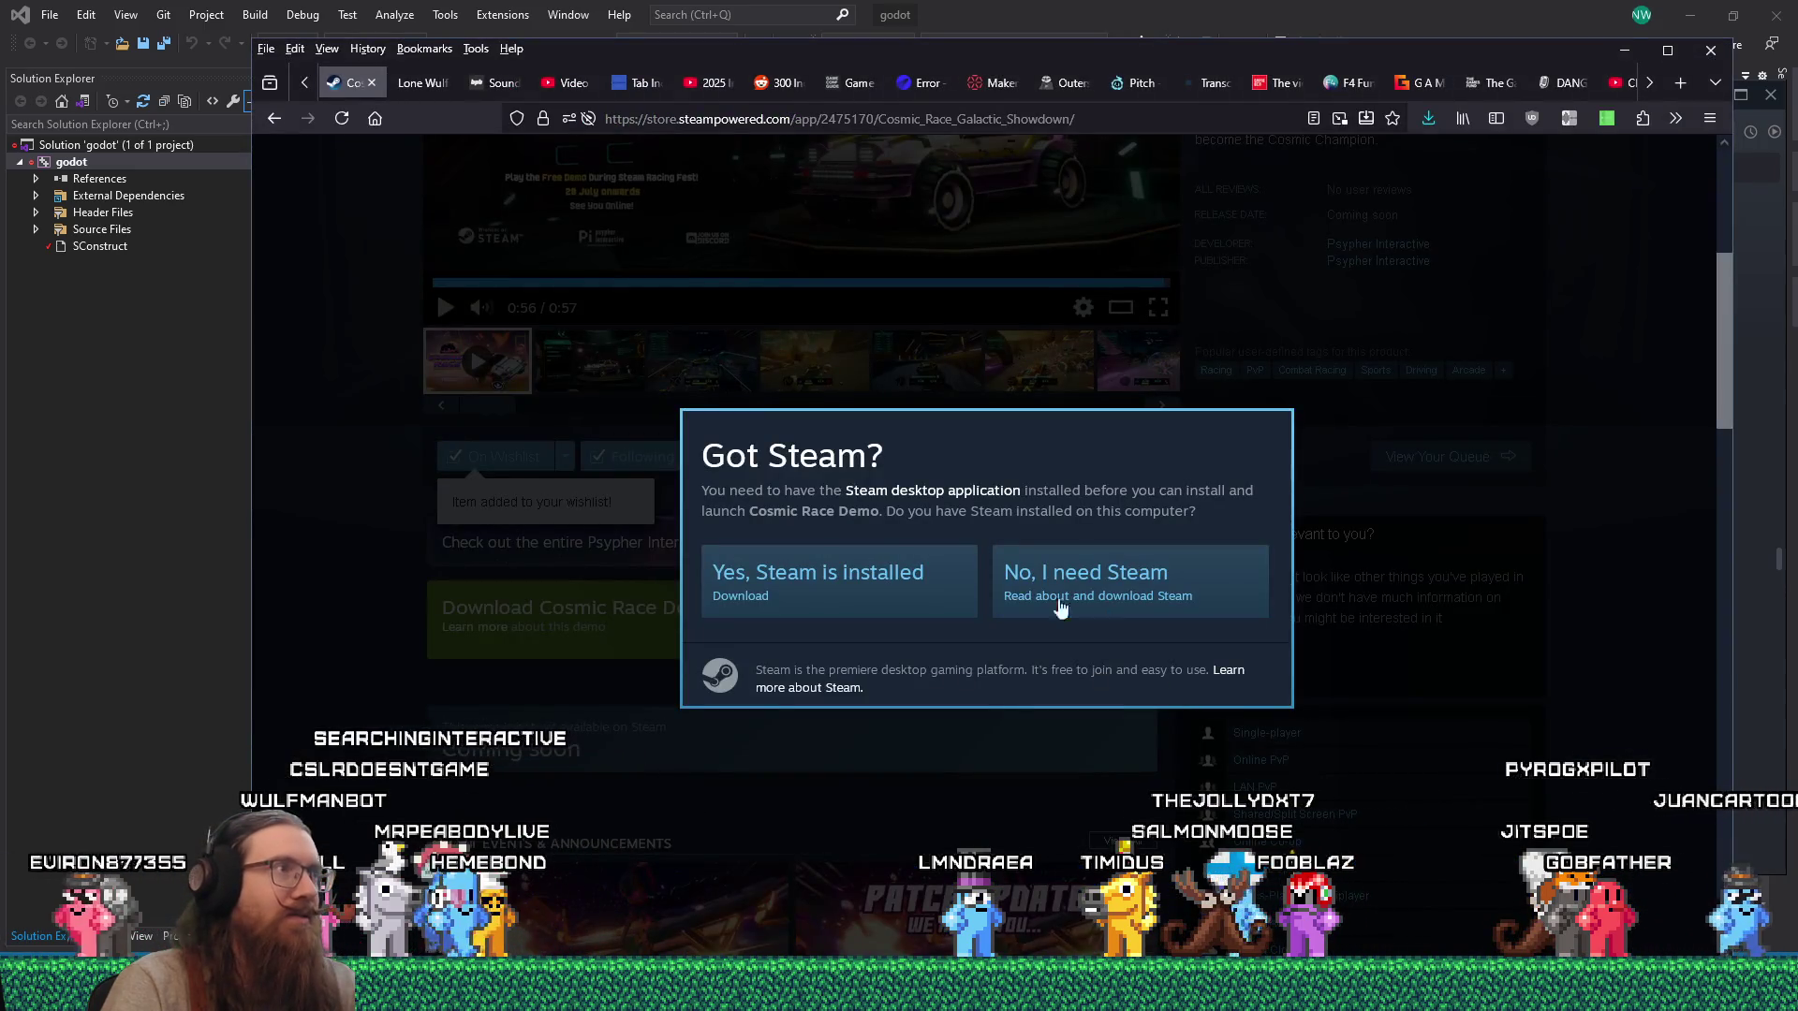
left_click(381, 459)
scroll(301, 513, "up", 5)
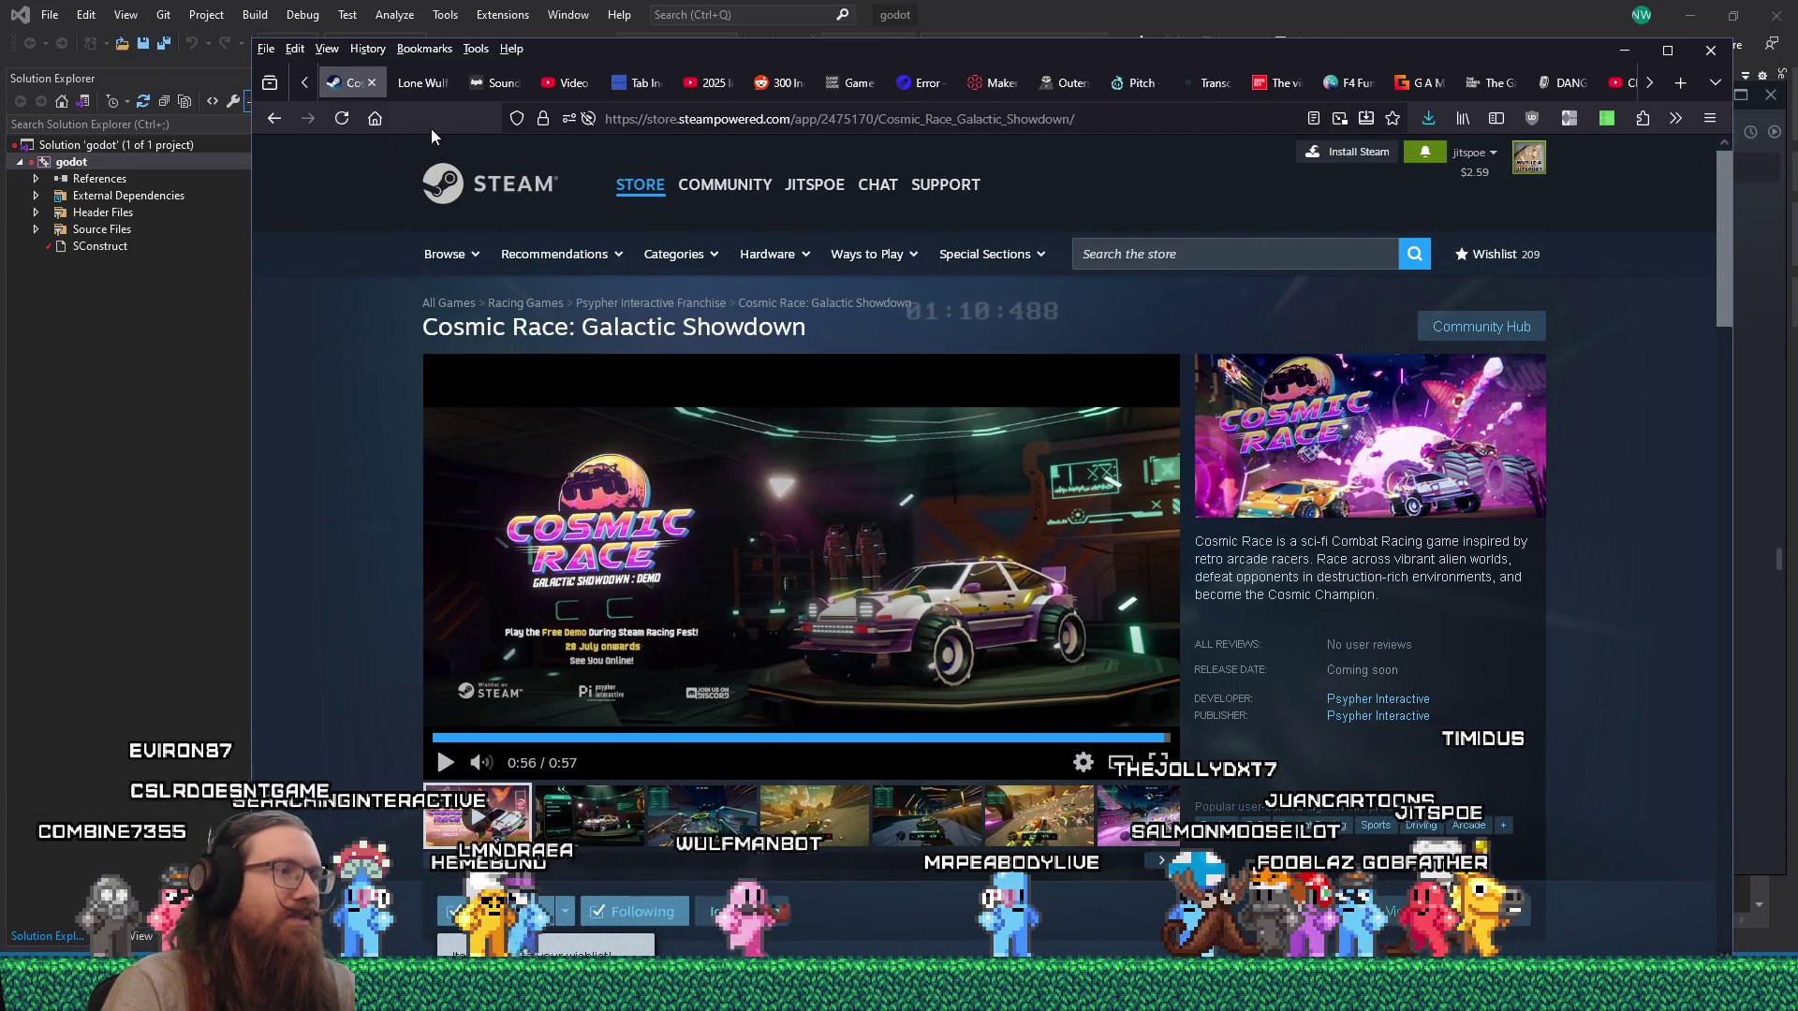
left_click(371, 84)
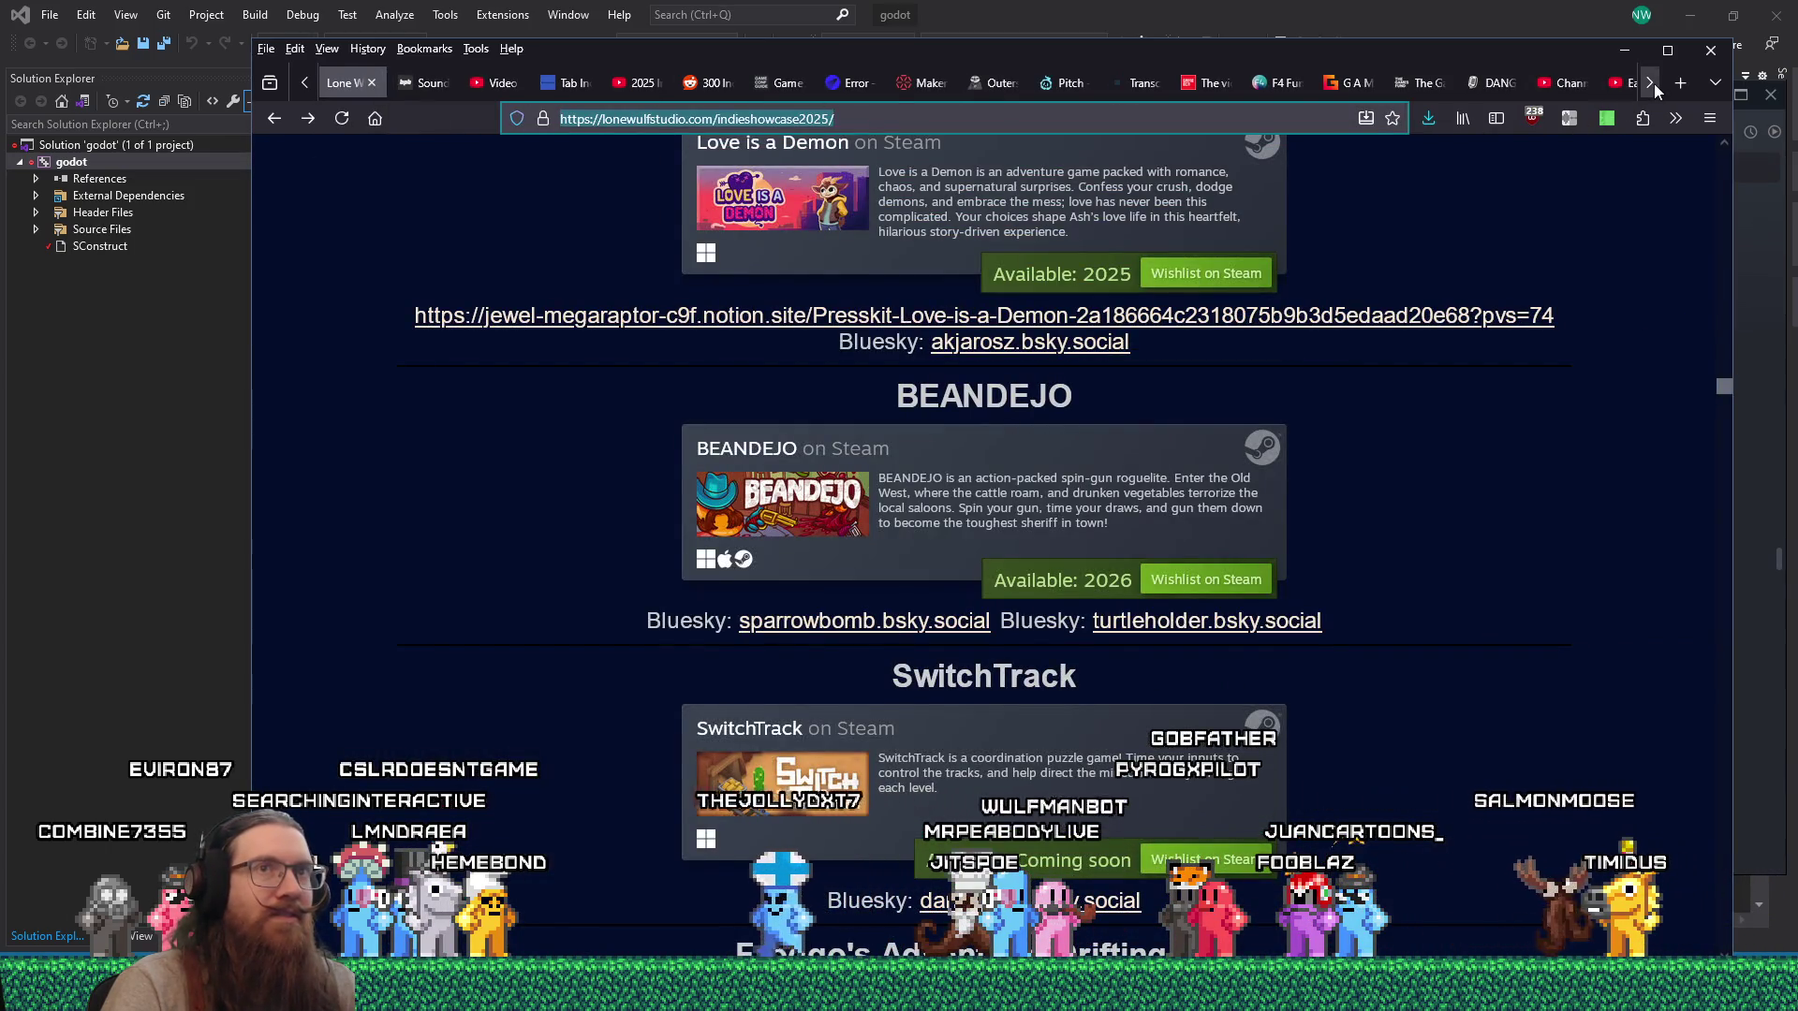
left_click(1652, 83)
Close the Cosmic Race Bluesky tab, play the Everdeep Studios video, and launch Cosmic Race Demo from Steam.
left_click(1451, 83)
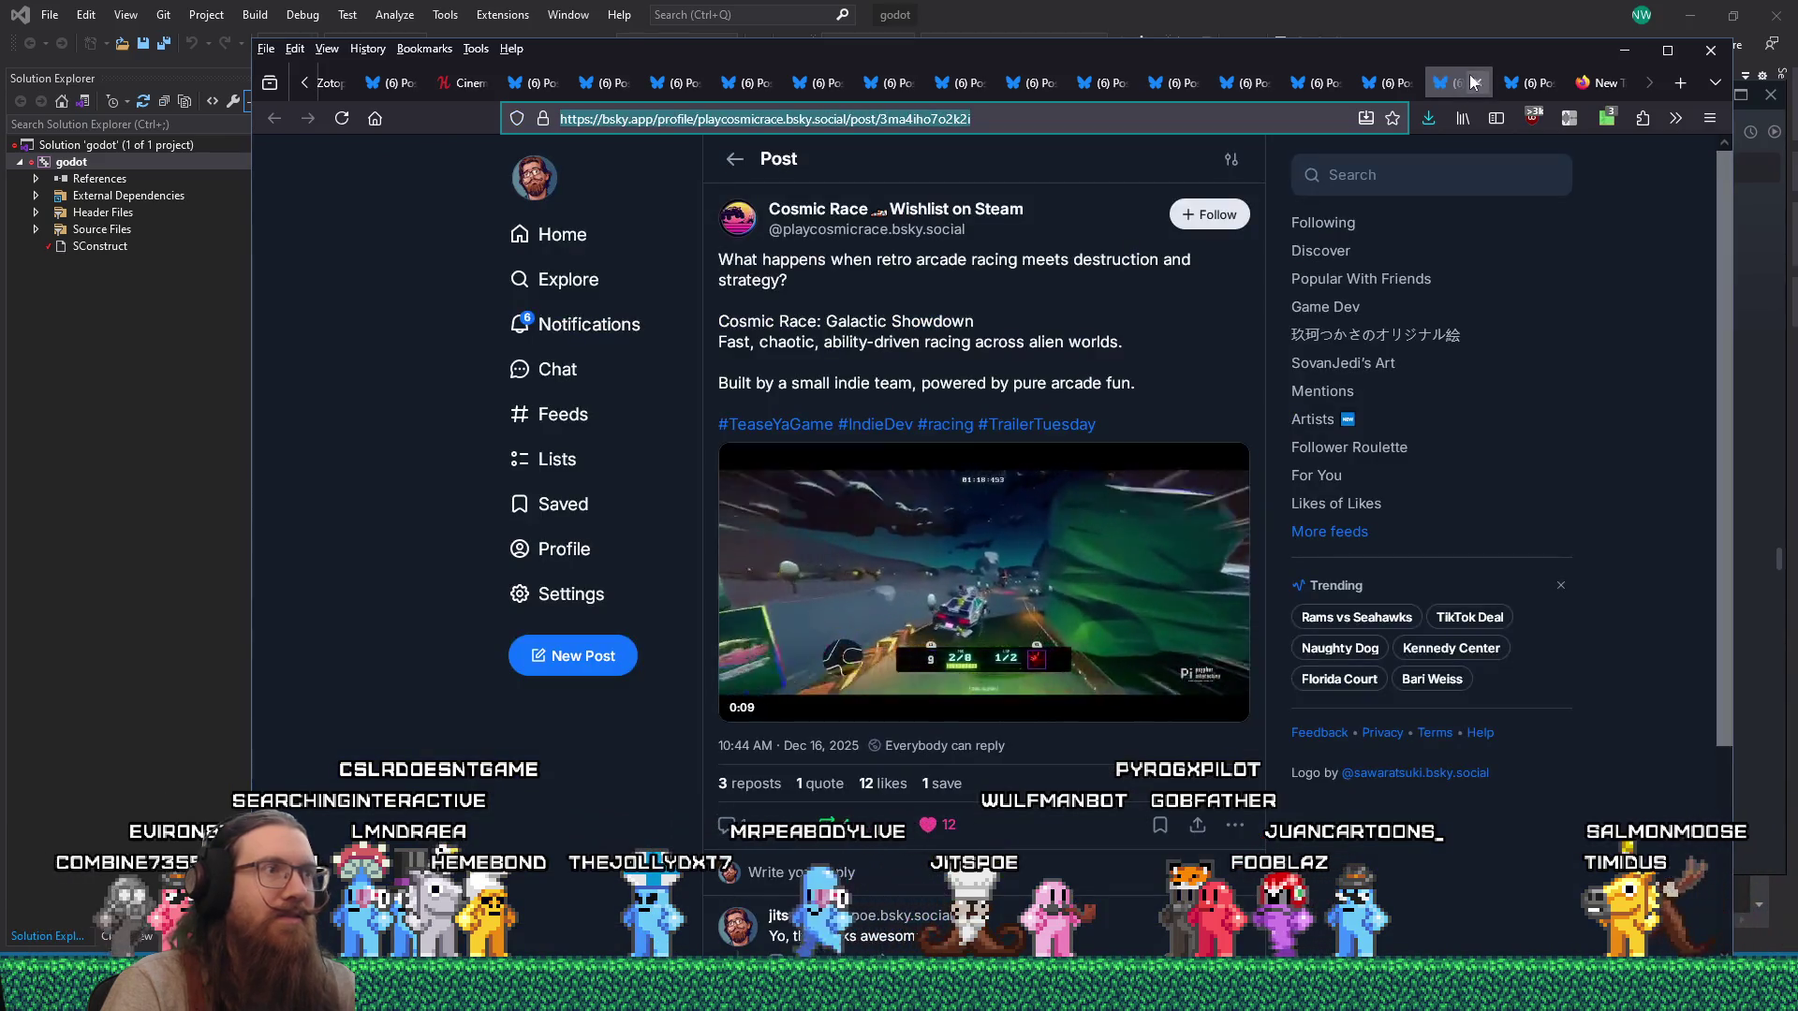
mouse_move(1083, 590)
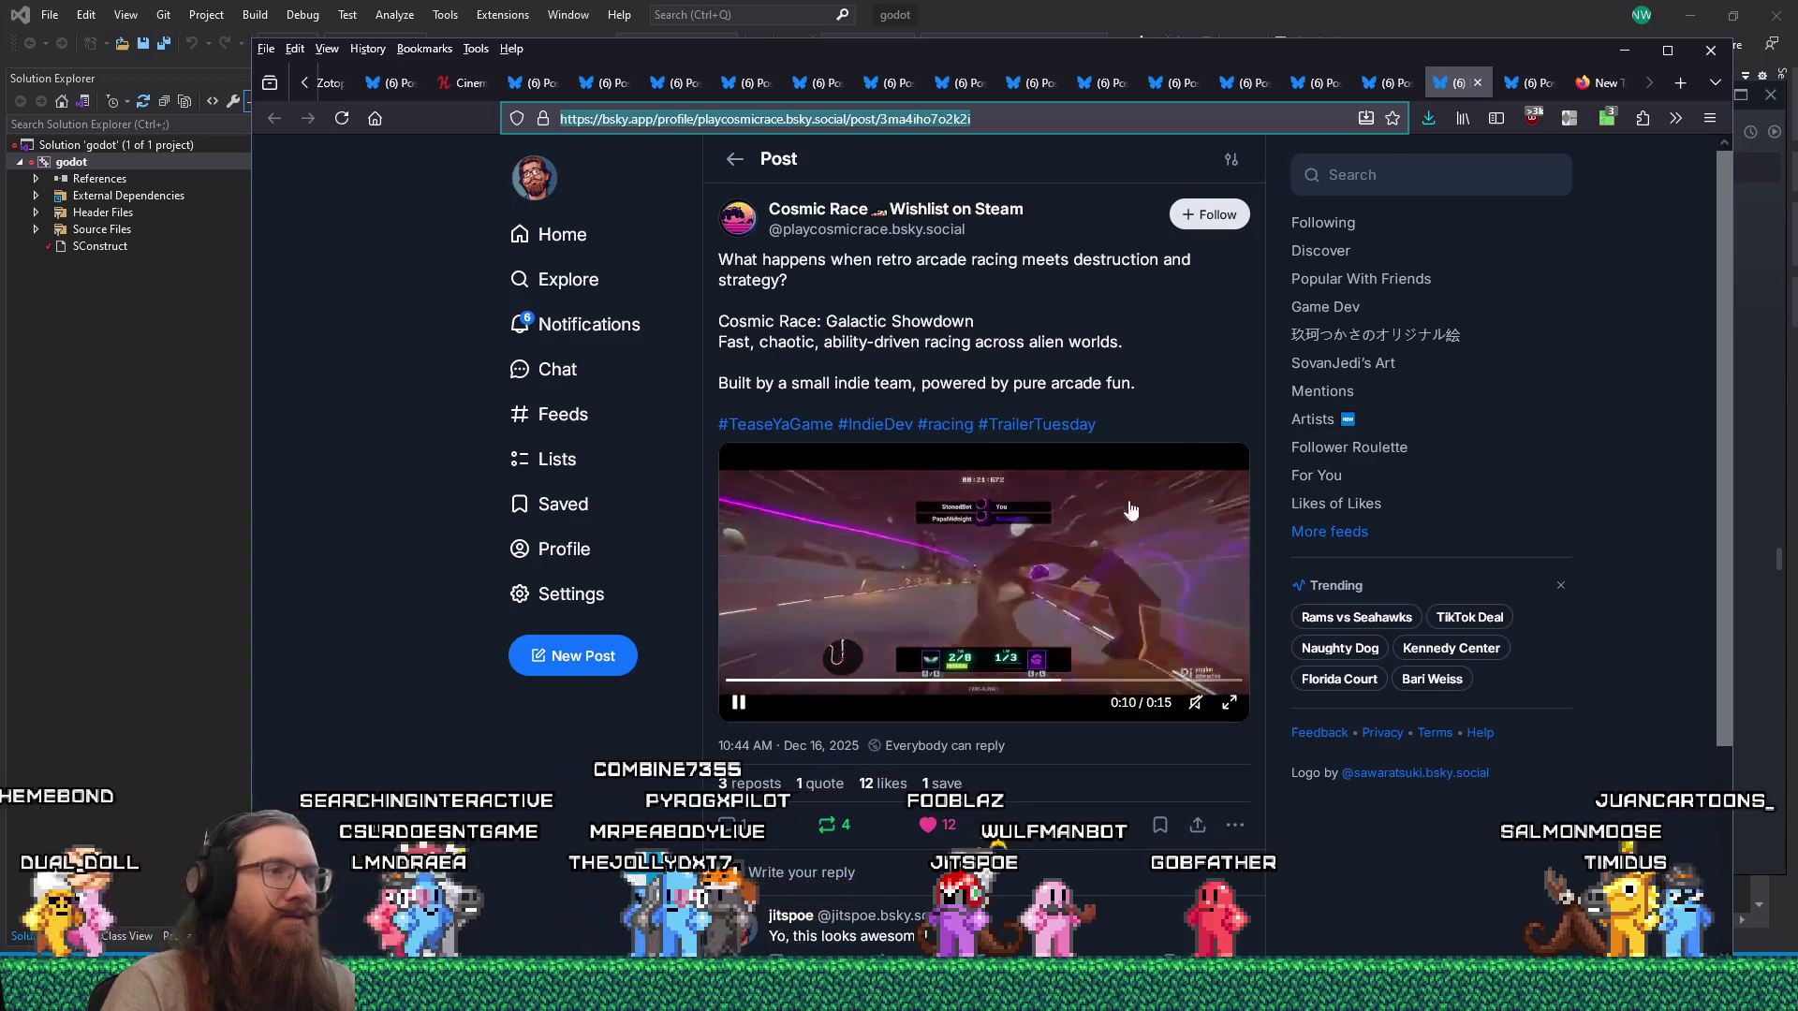
left_click(1477, 85)
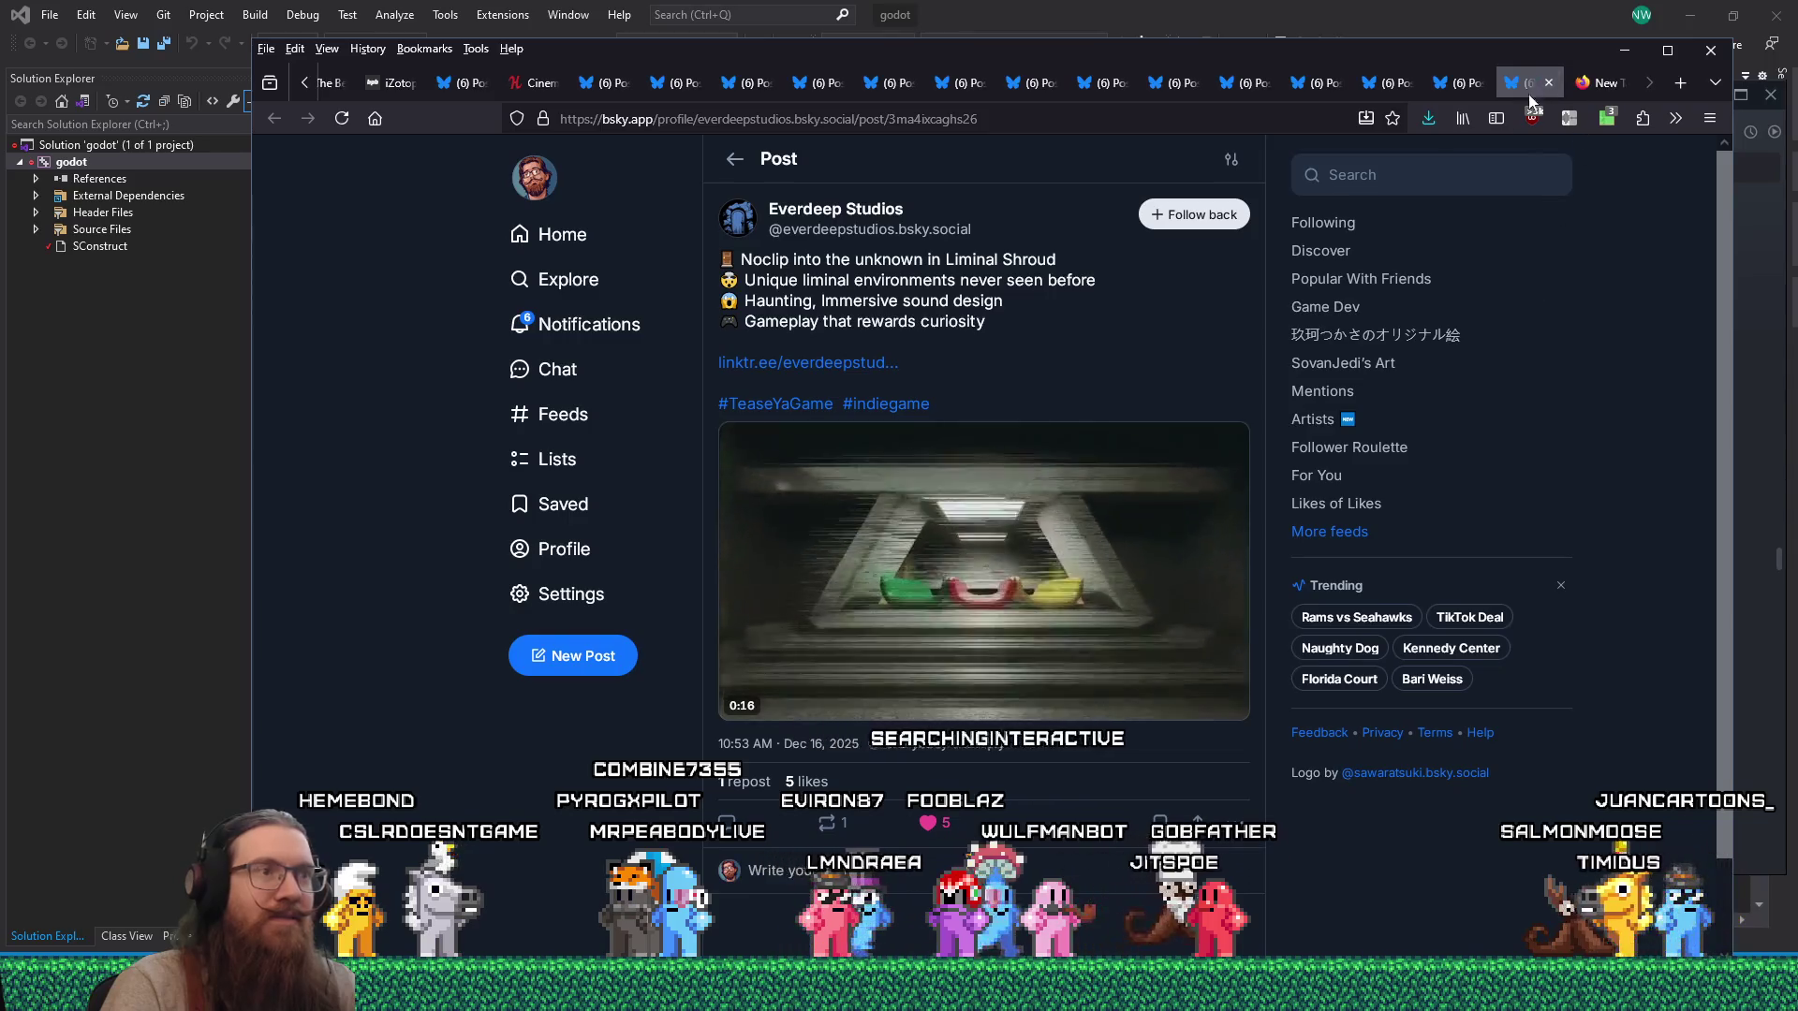
left_click(983, 562)
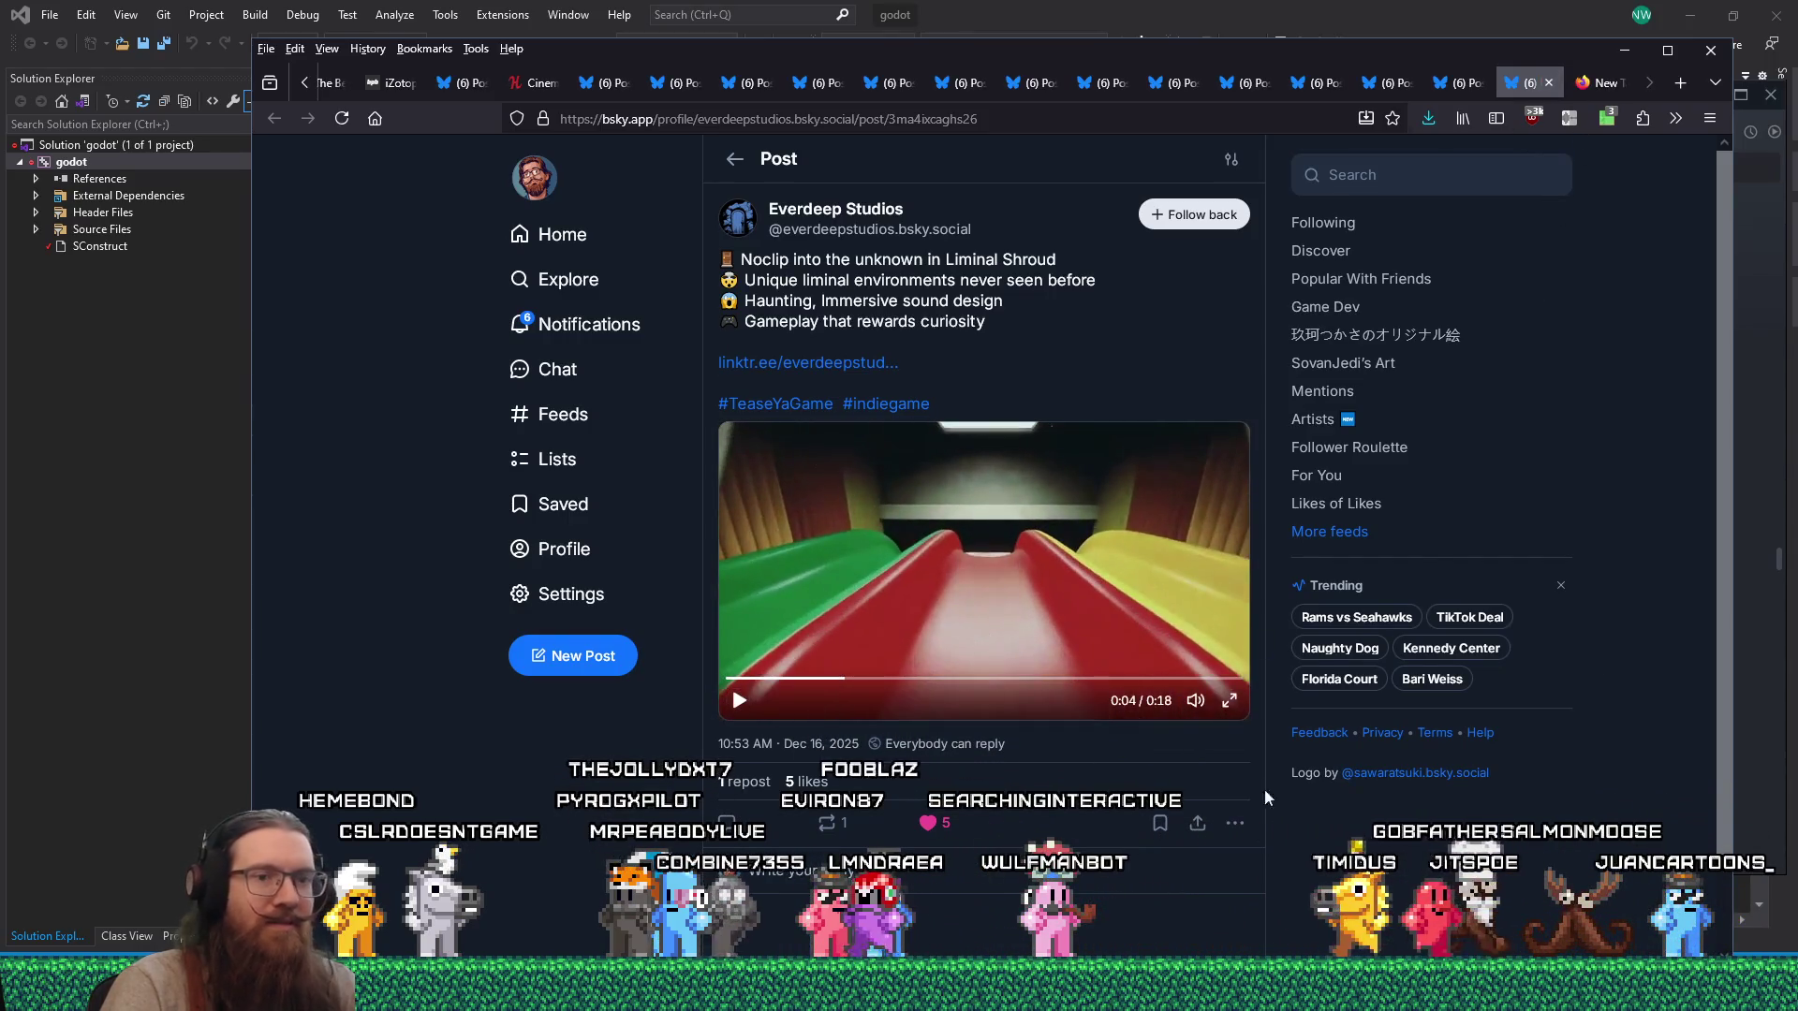
right_click(1573, 974)
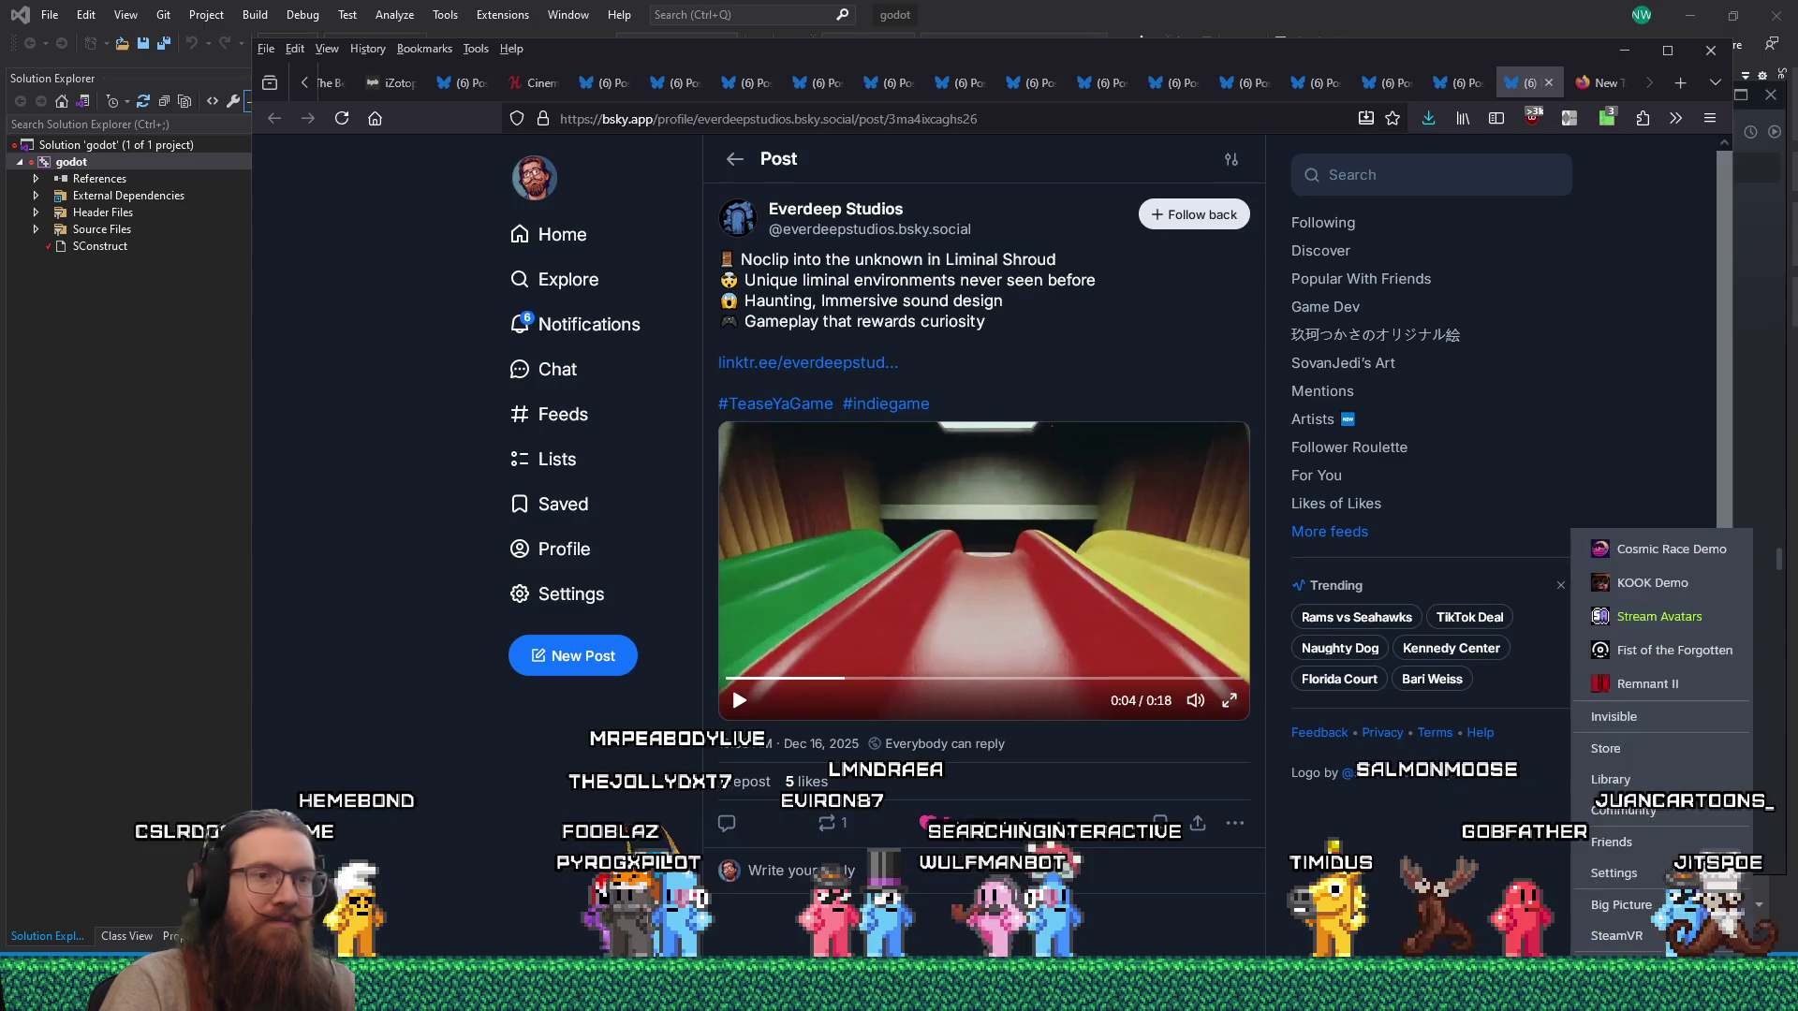
left_click(1643, 556)
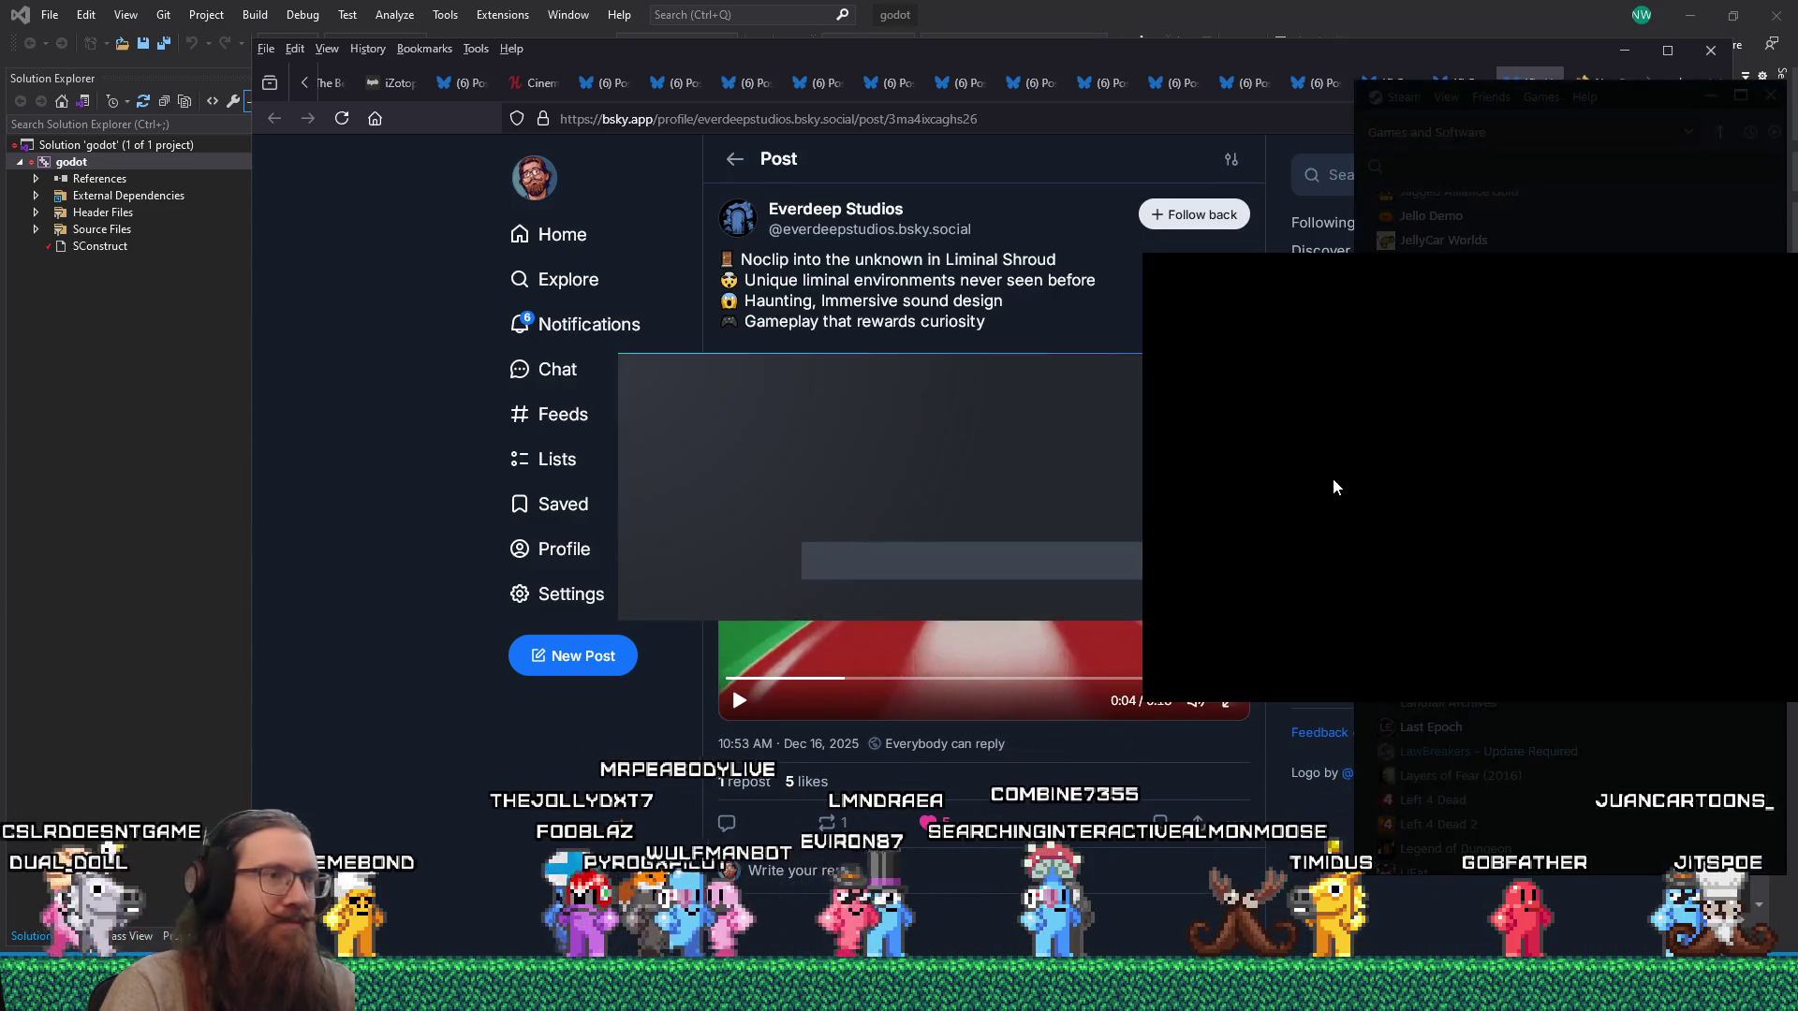
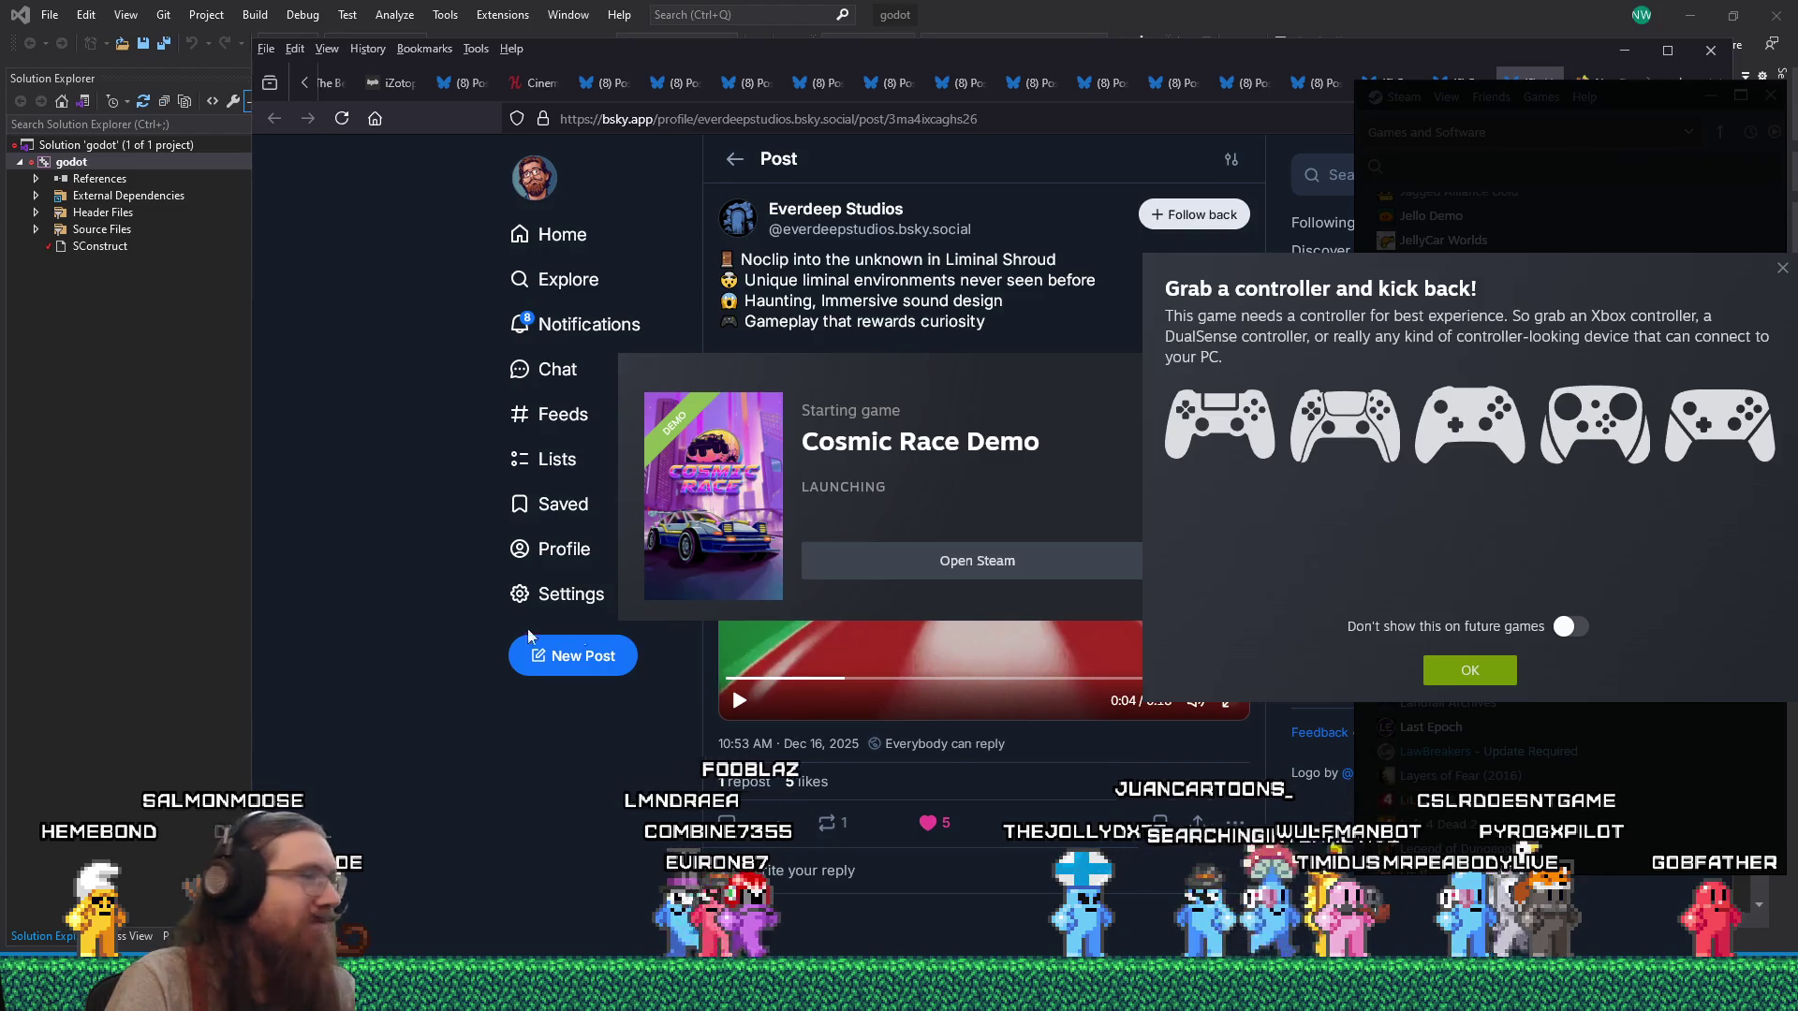
Dismiss the 'Grab a controller' prompt so Cosmic Race Demo launches from Steam.
left_click(1069, 412)
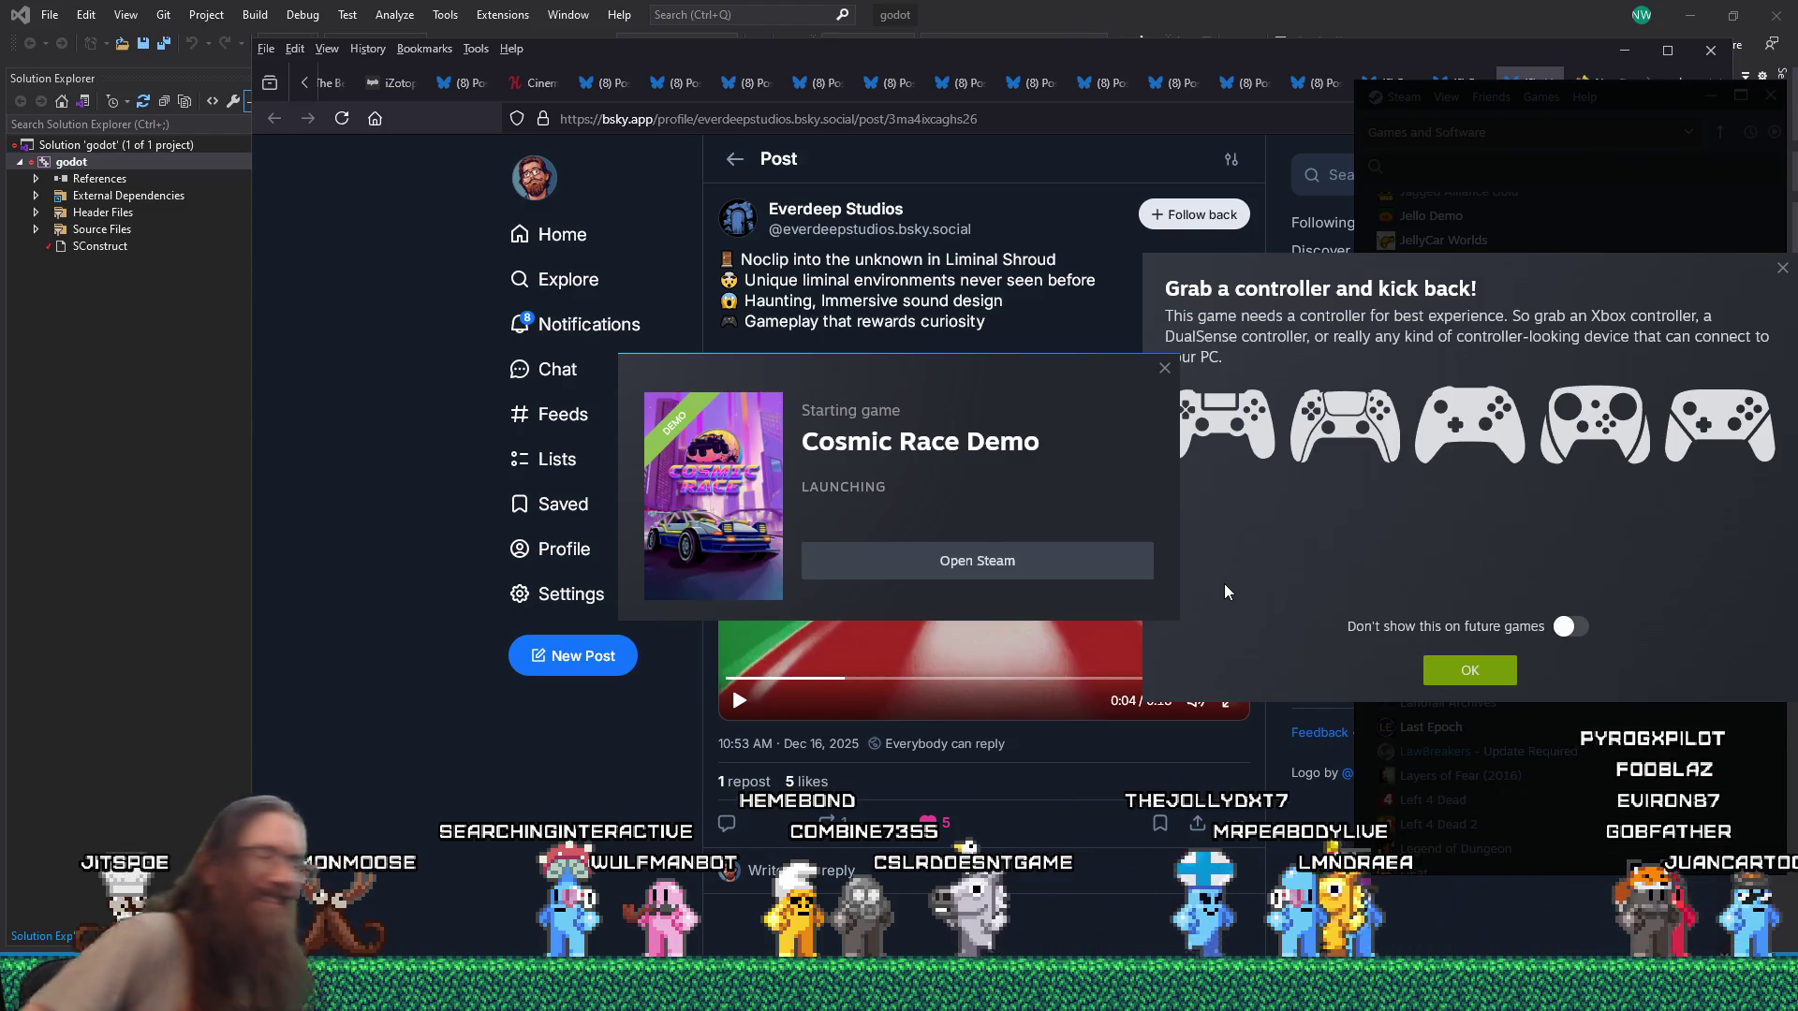
left_click(1499, 679)
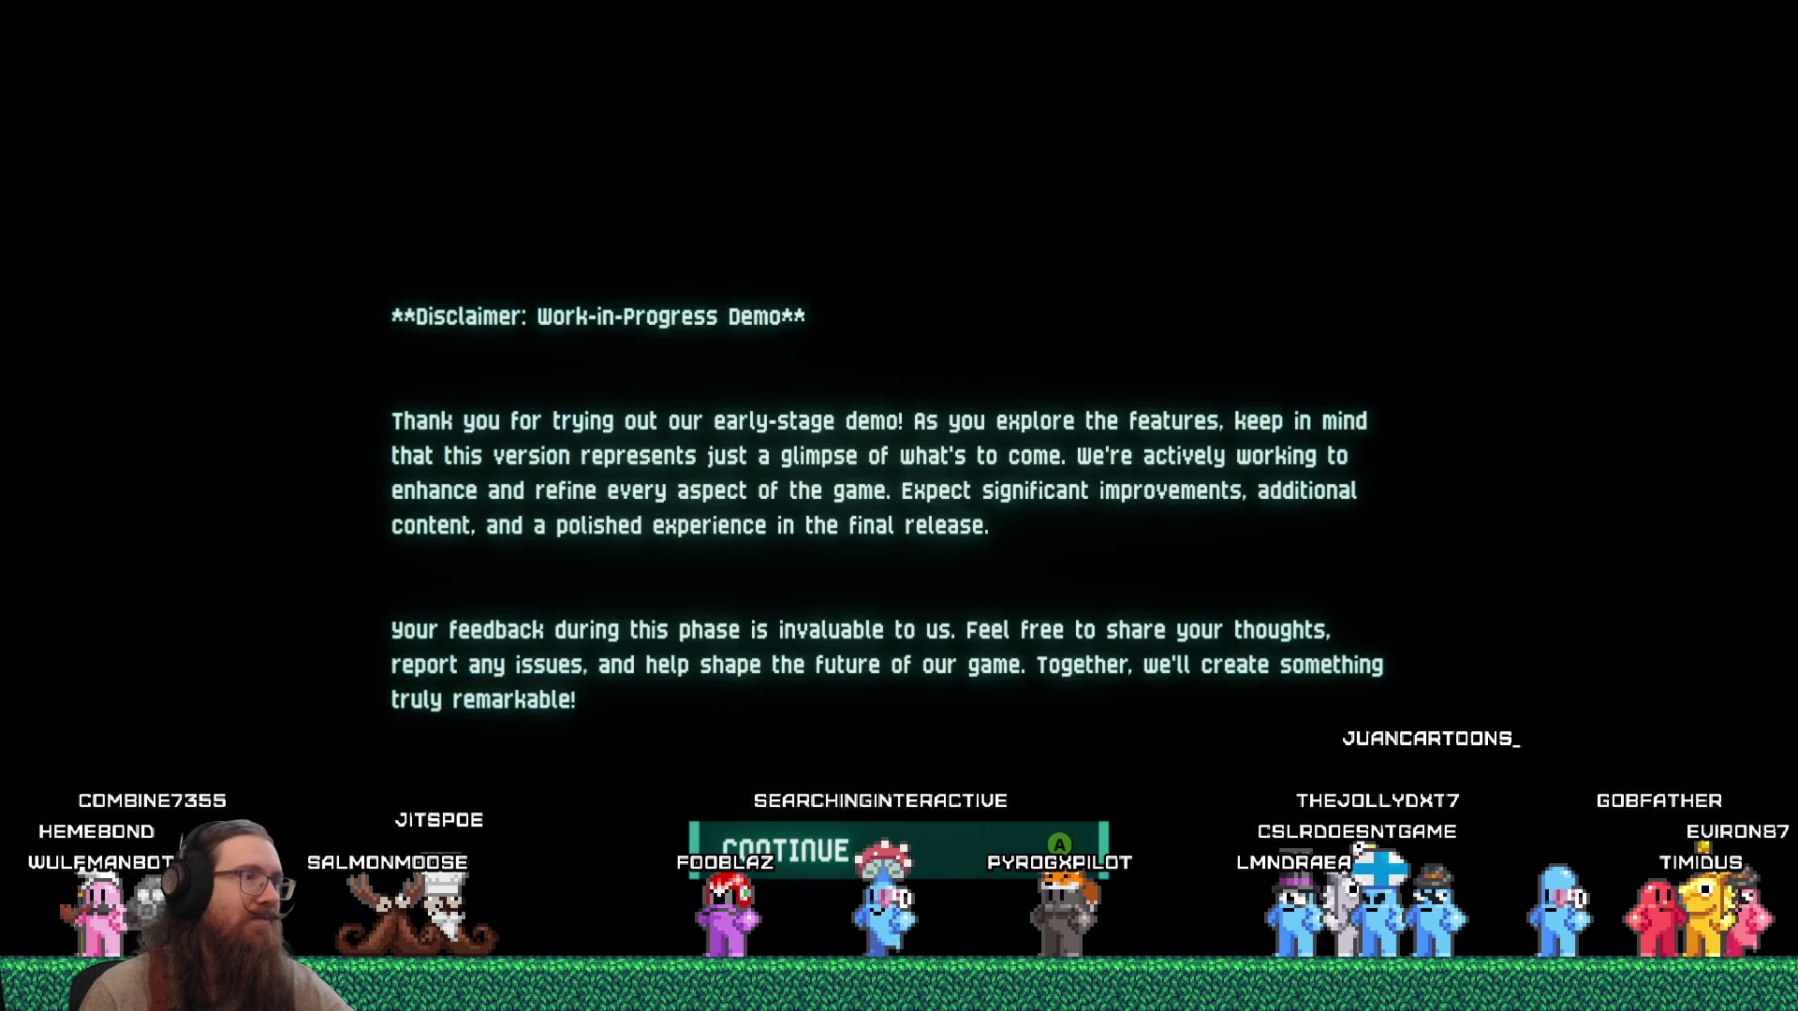
Continue past the work-in-progress demo disclaimer into the tutorial race.
left_click(1135, 853)
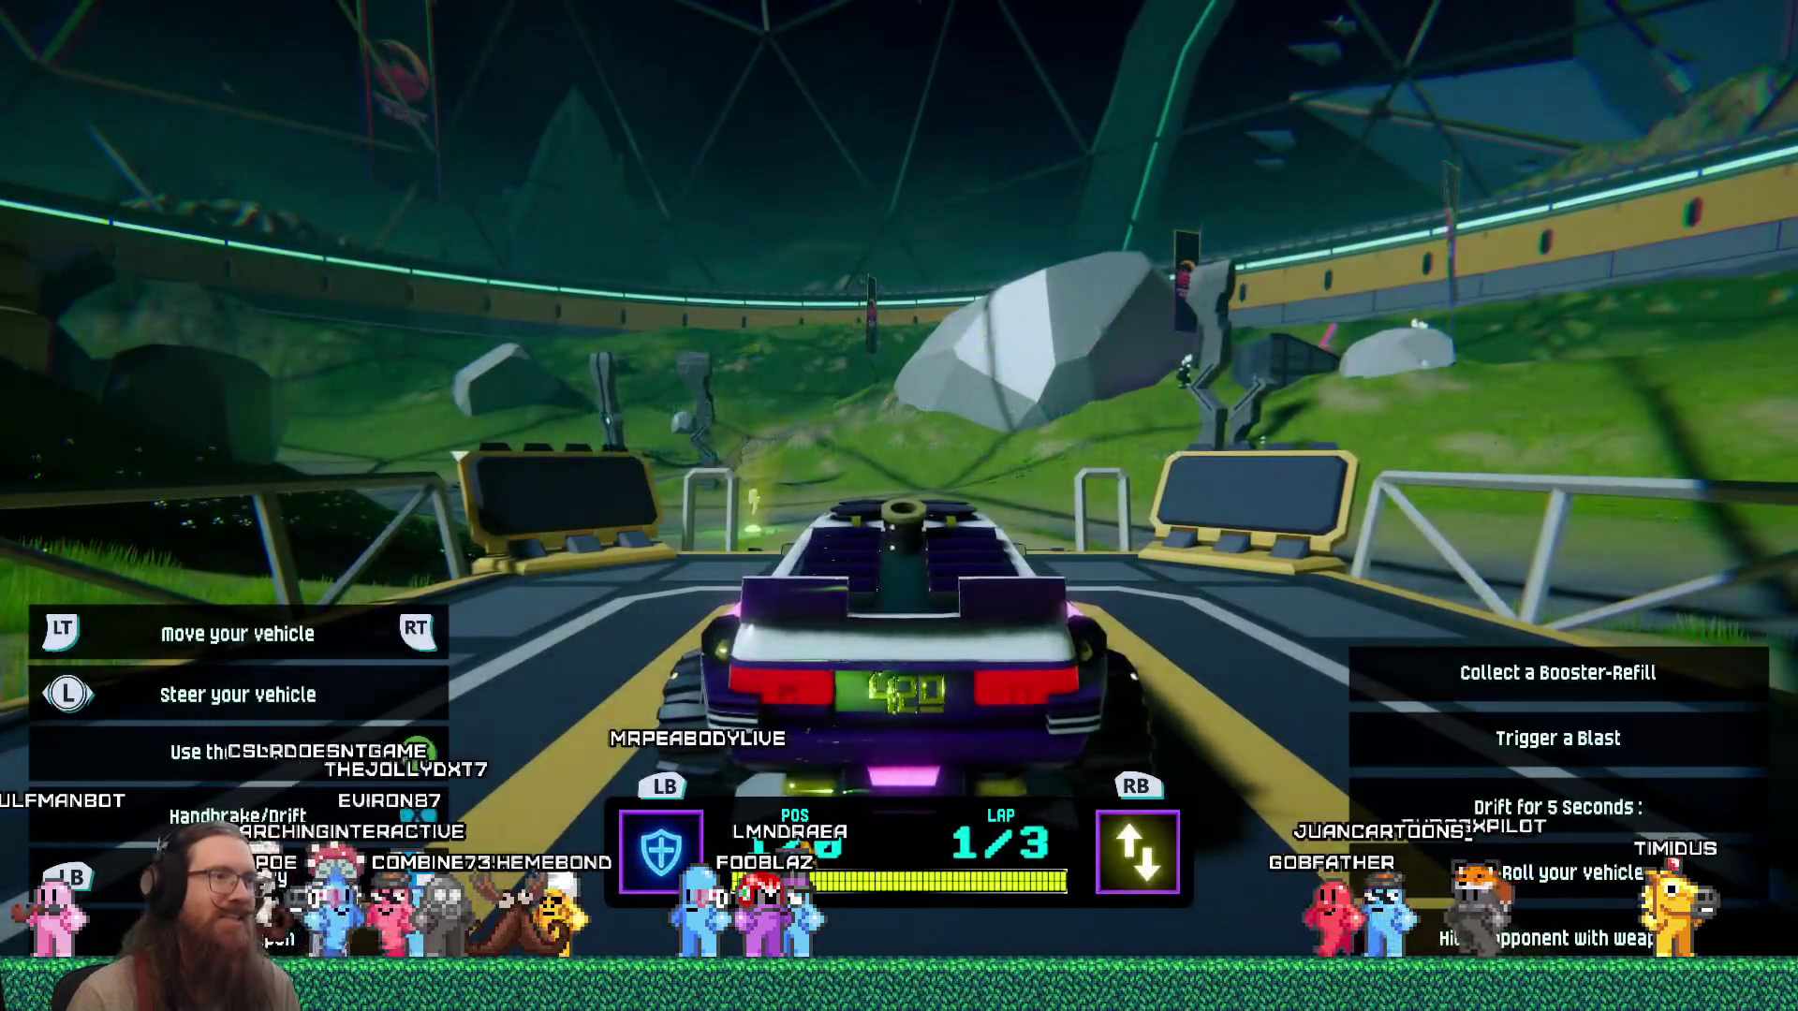
Steer and accelerate the car off the start pad to complete the move and steer objectives.
key("Right")
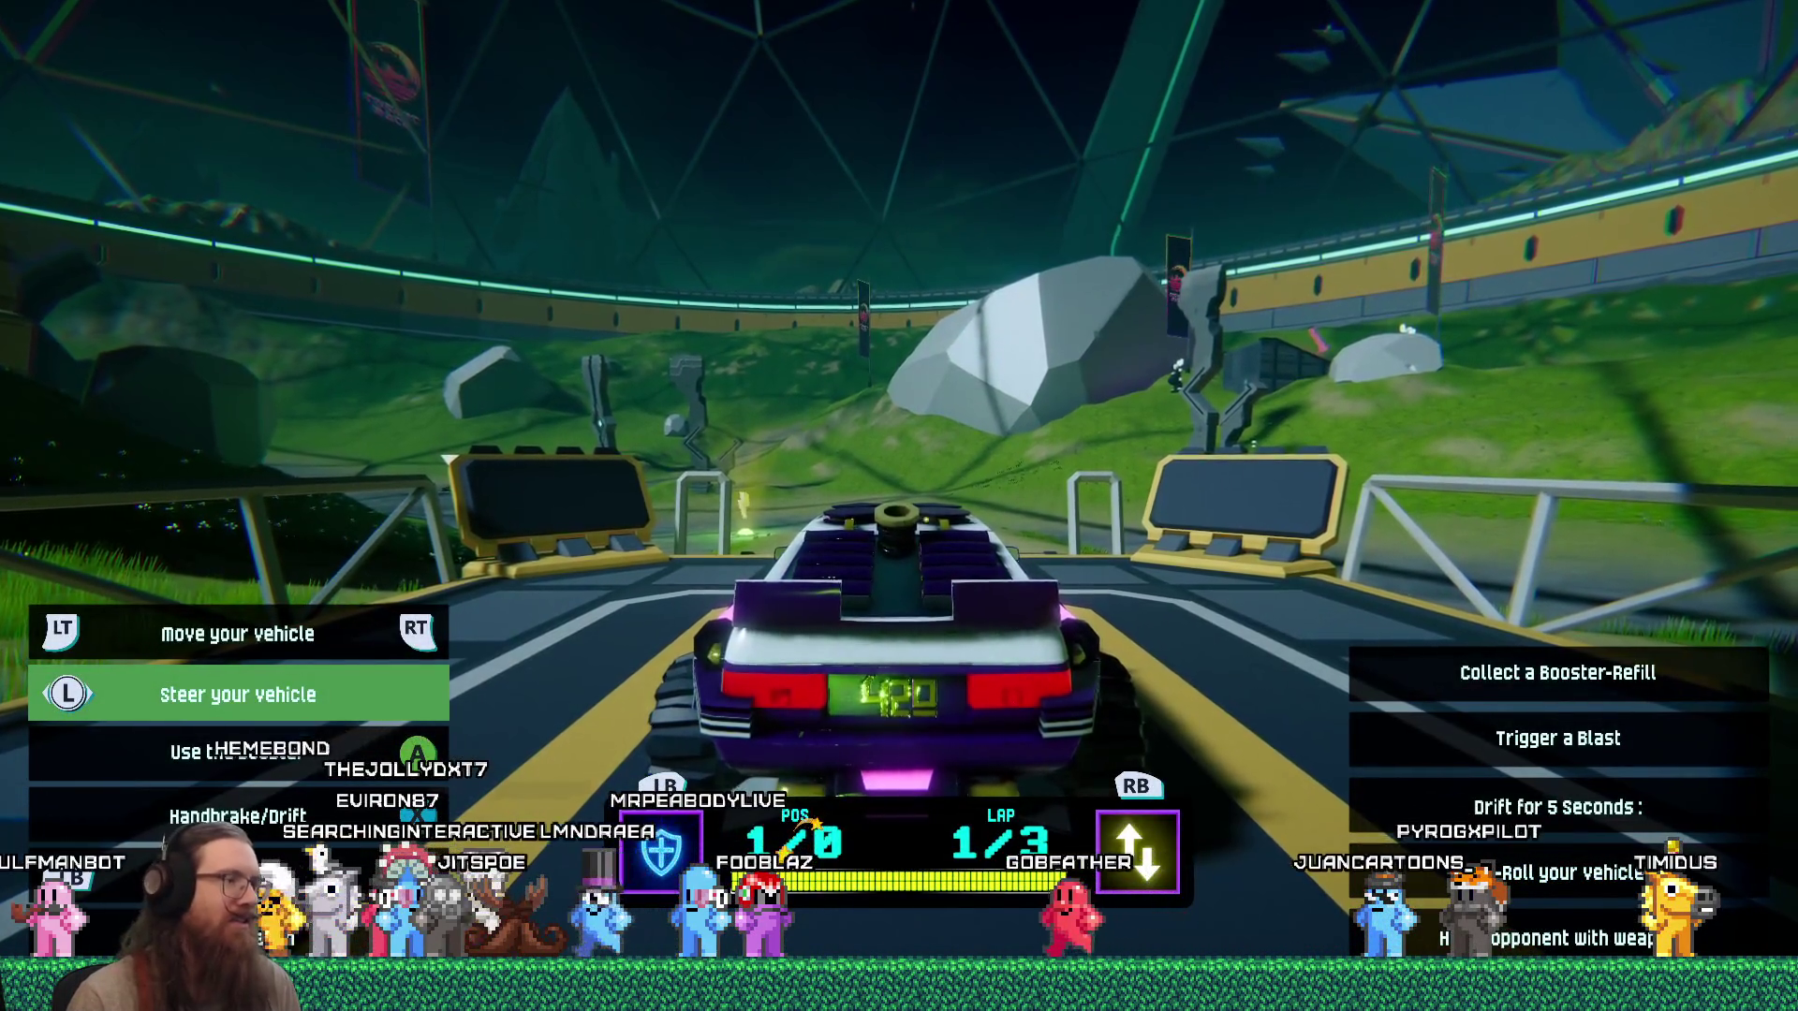
key("Up")
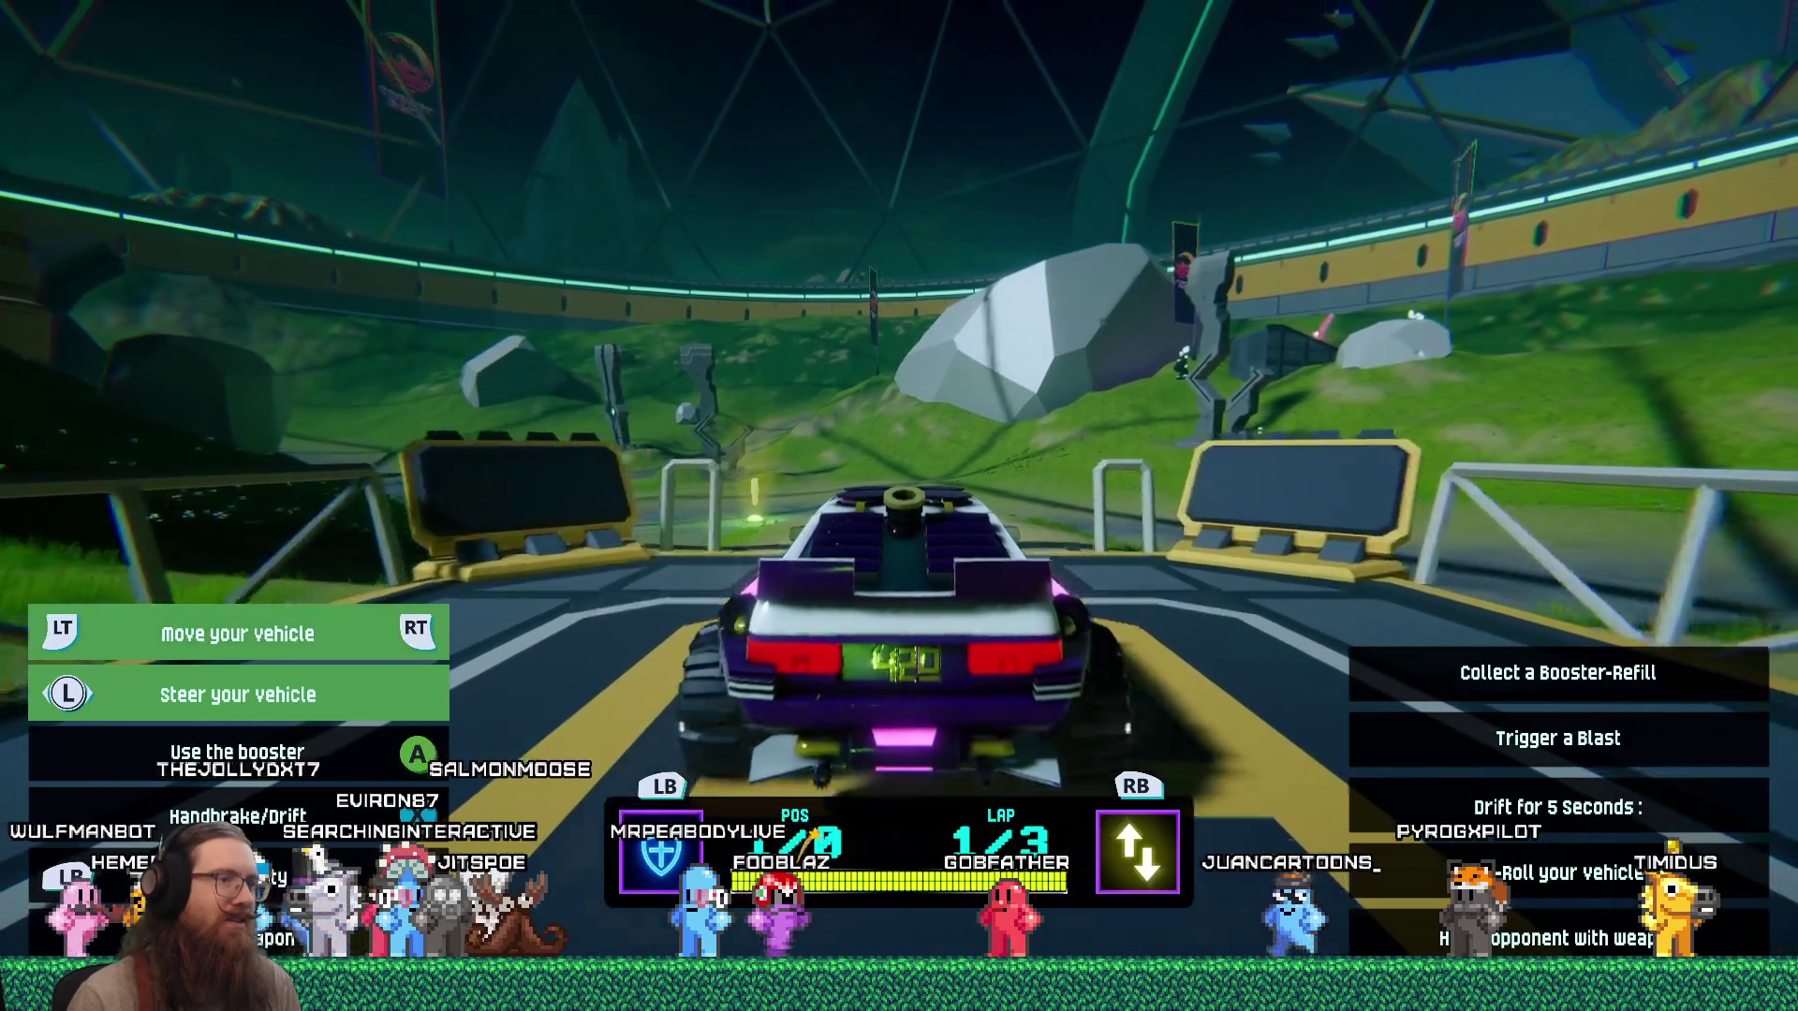
key("Left")
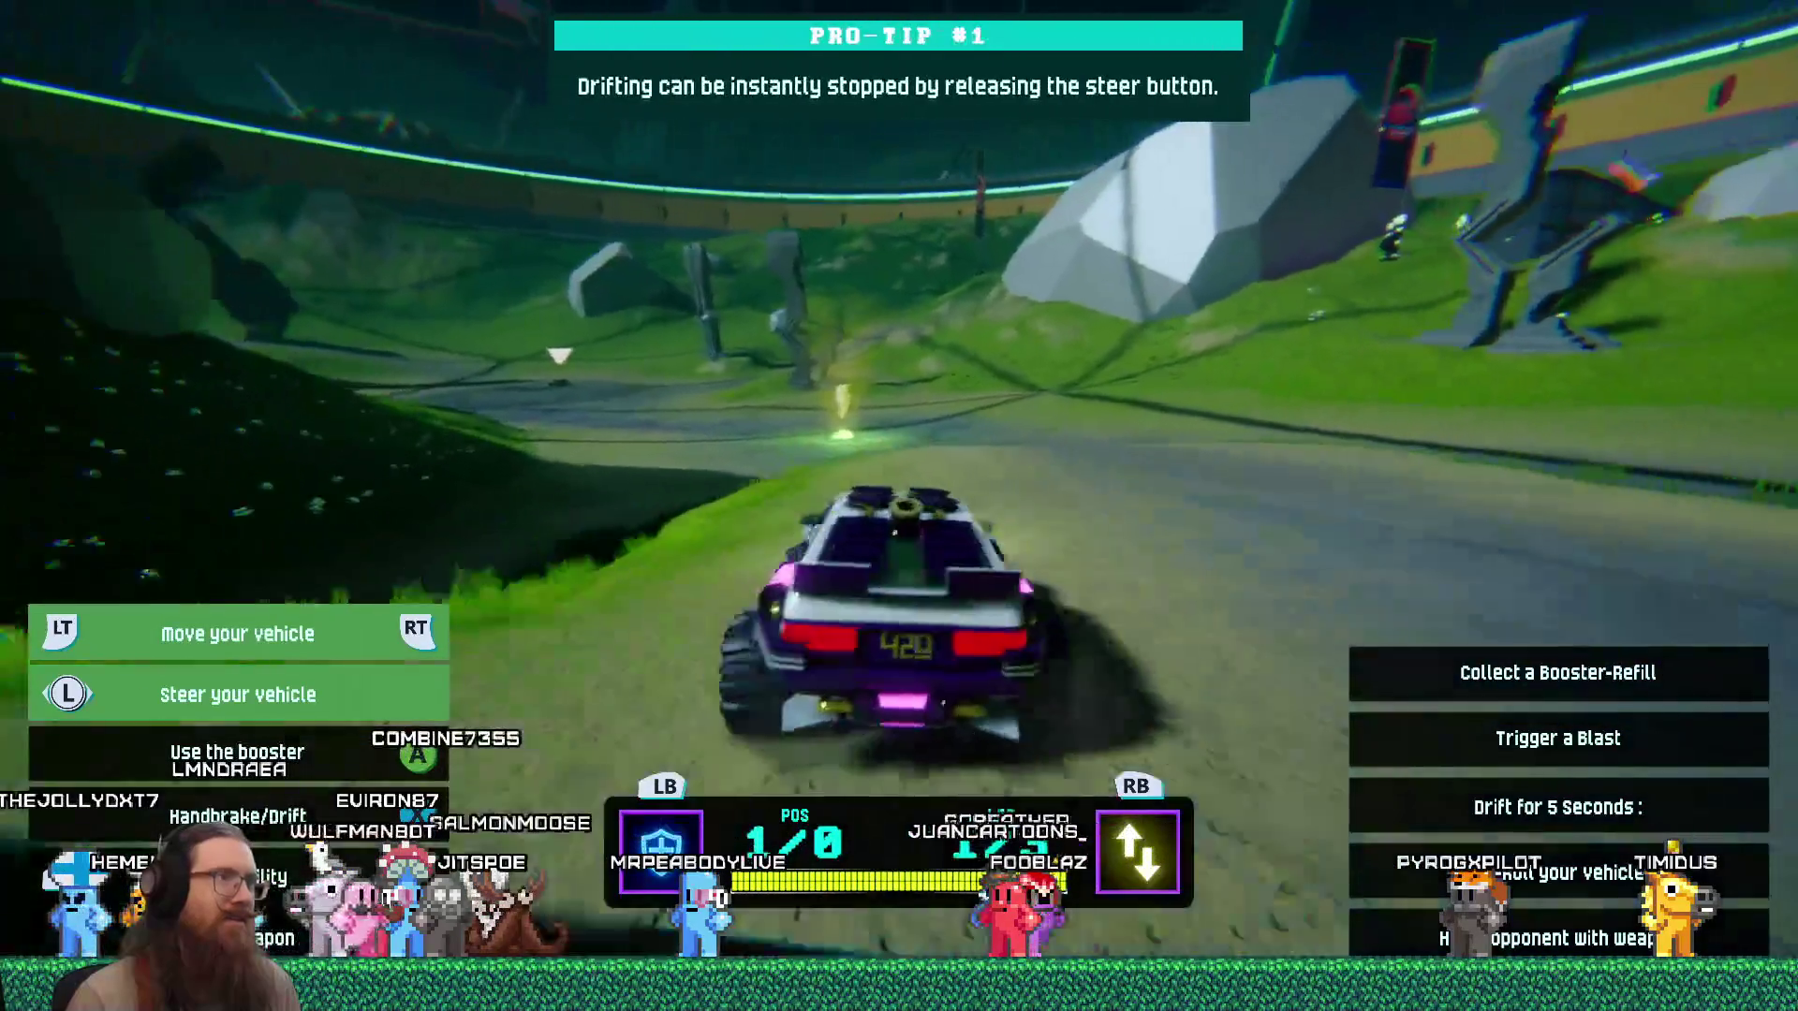
Pause the game and move down to Settings in the Options menu.
key("Escape")
key("Down")
key("Down")
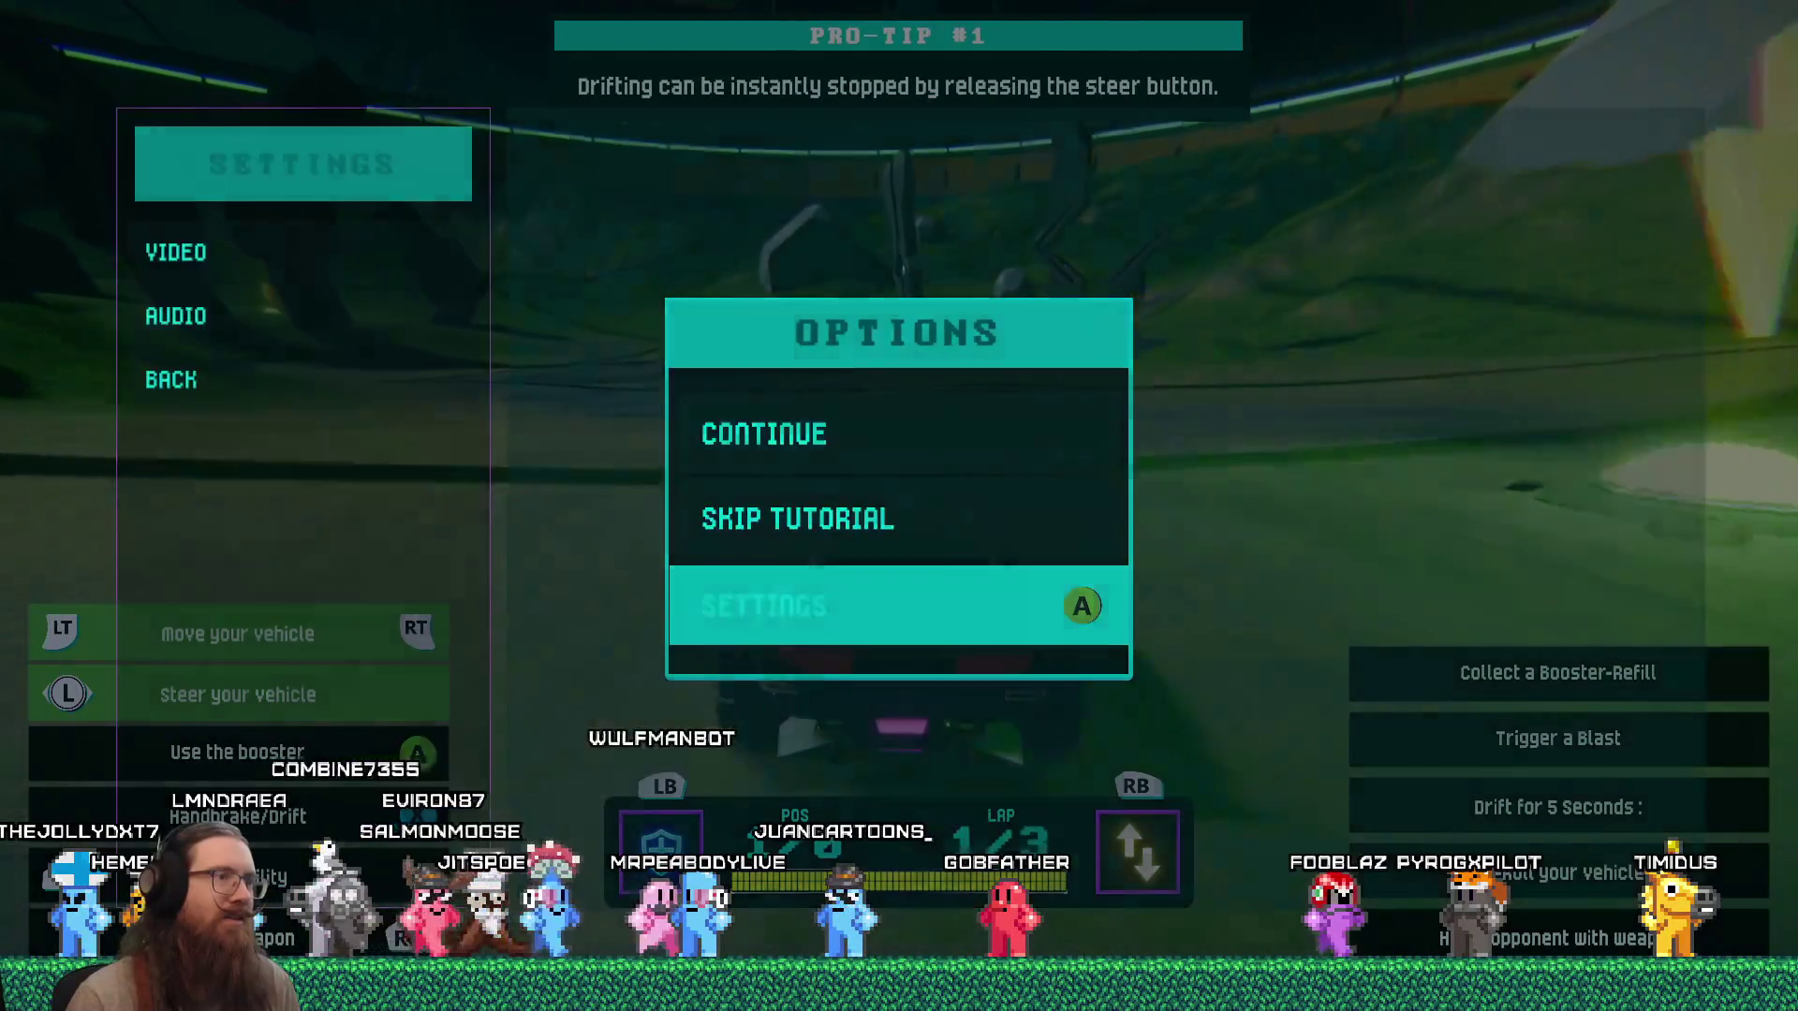
Set Master Volume to 67 and Music Volume to 41 in Audio, then back out to Options.
key("Return")
key("Down")
key("Return")
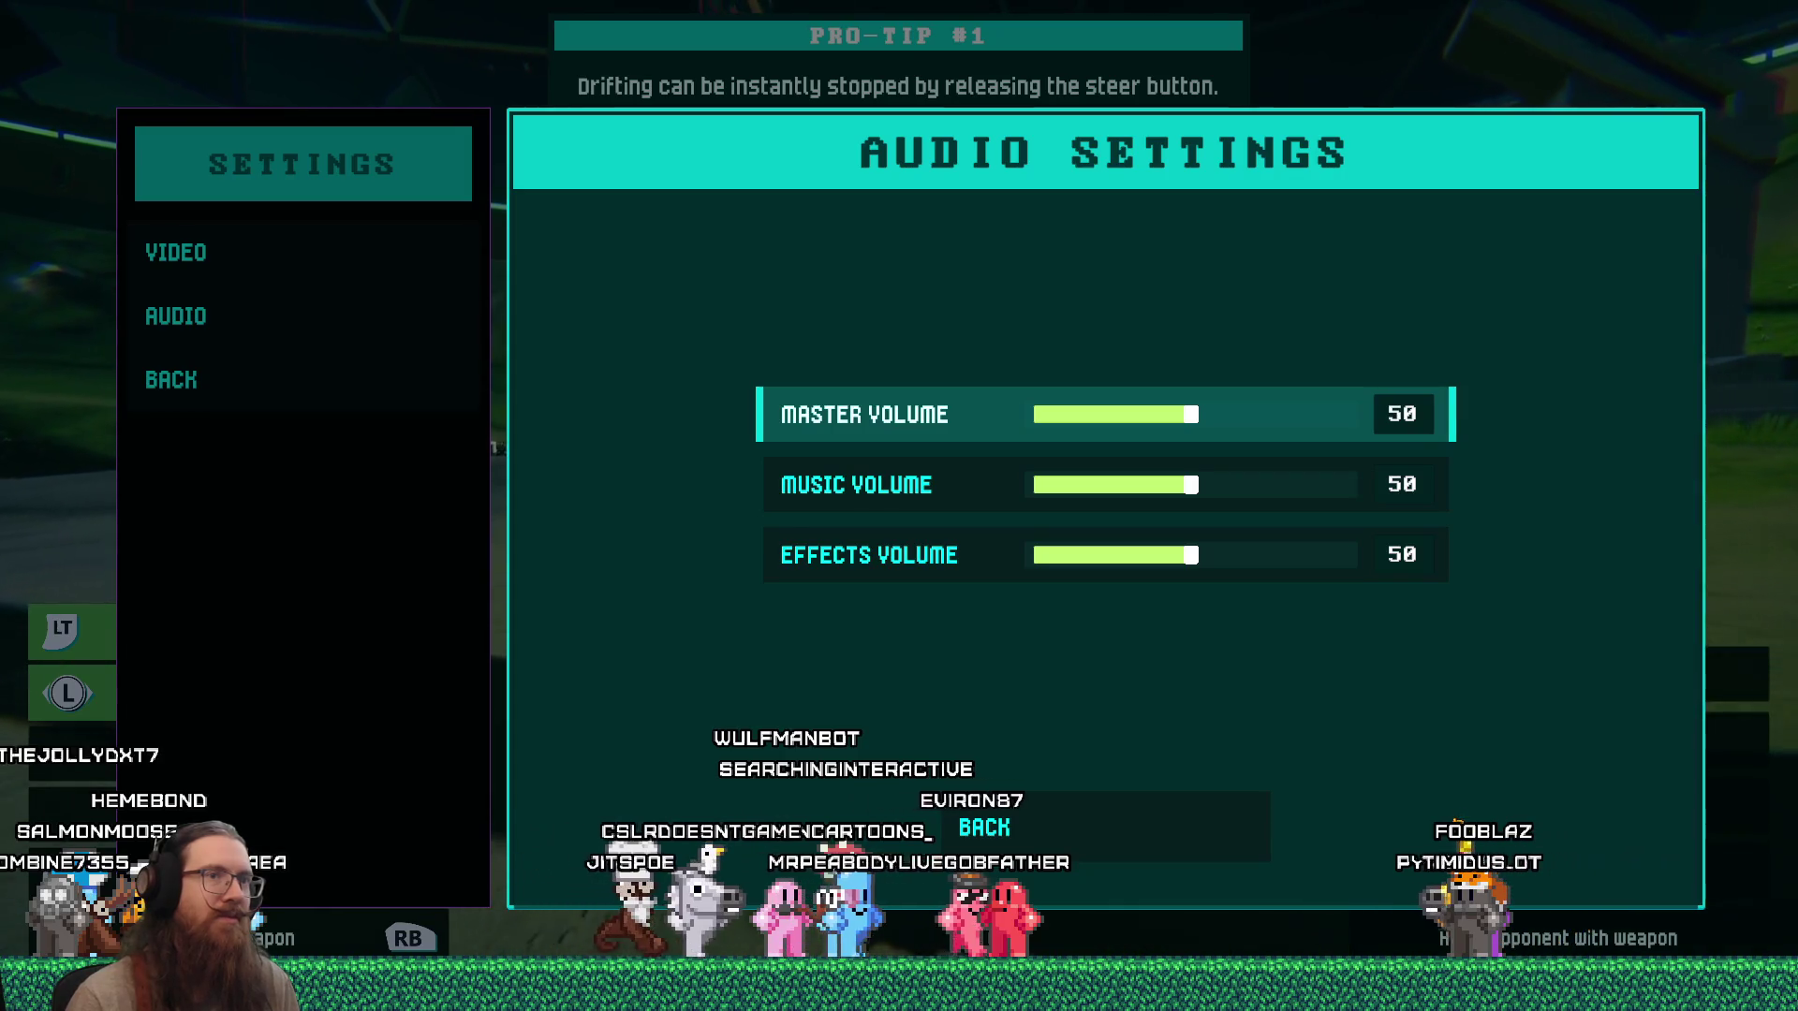
left_click_drag(1249, 418, 1233, 424)
left_click_drag(1192, 496, 1160, 490)
left_click_drag(1239, 414, 1246, 422)
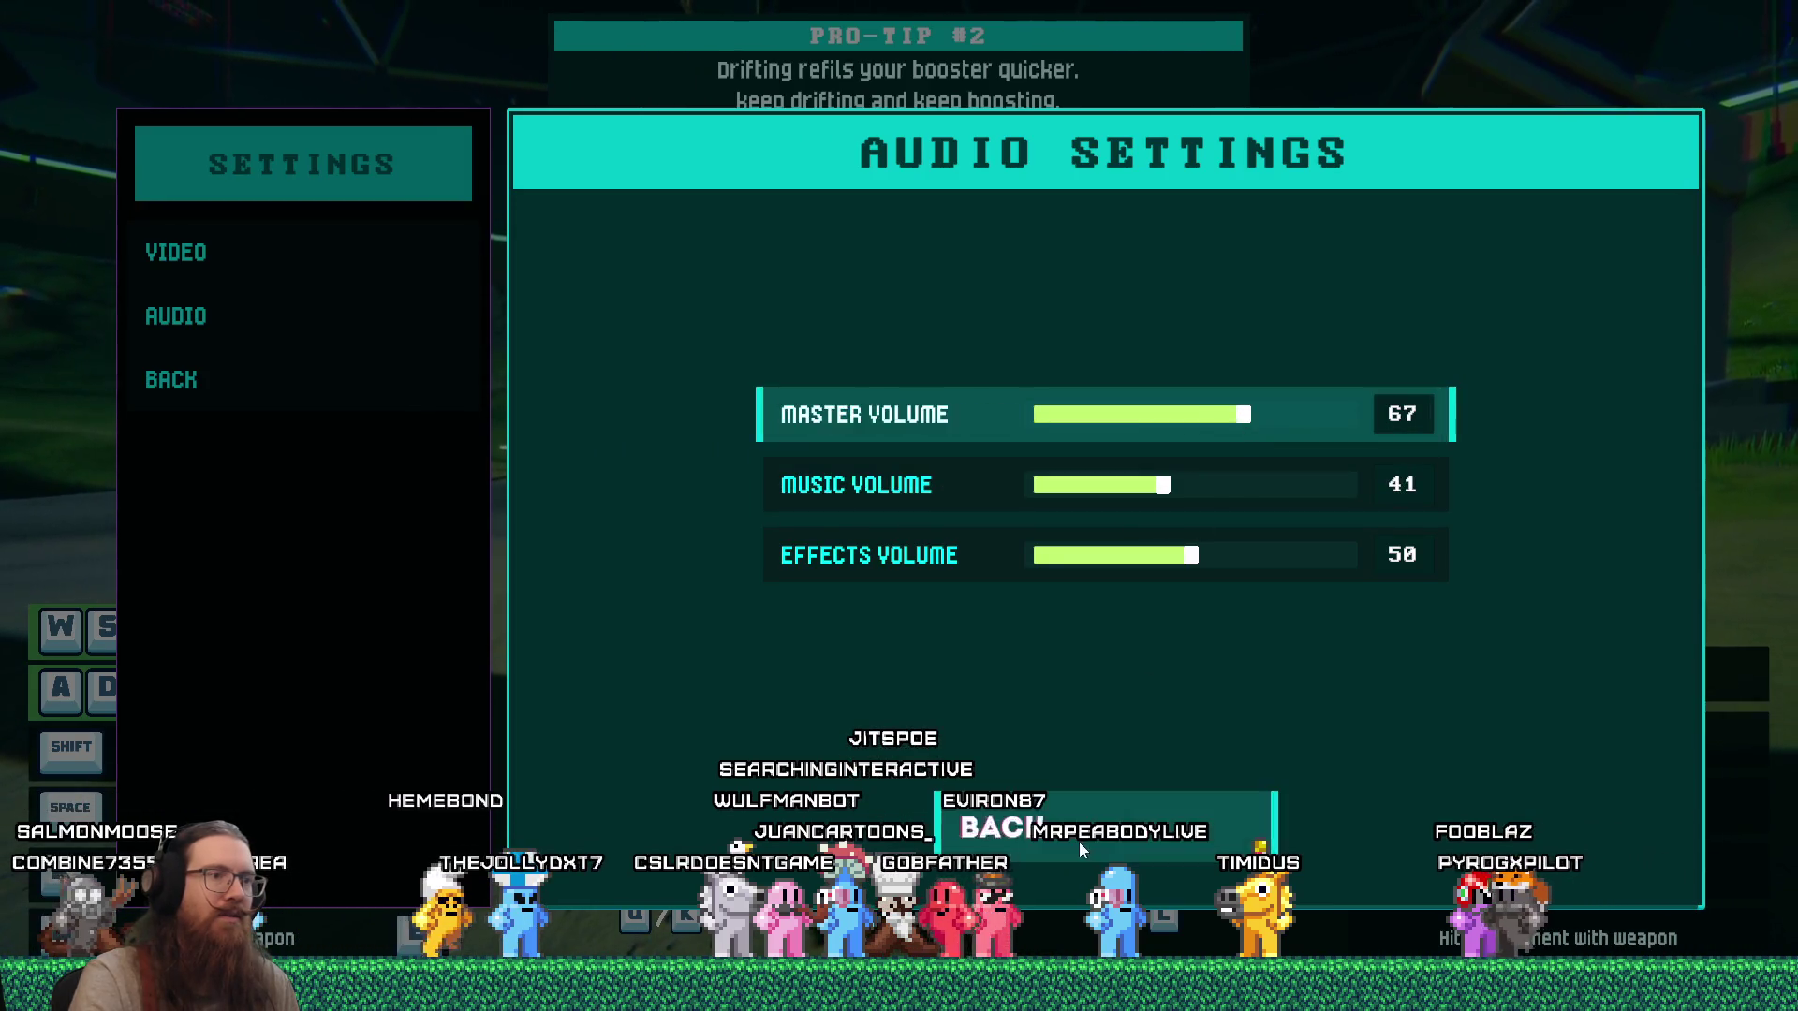
key("Escape")
key("Escape")
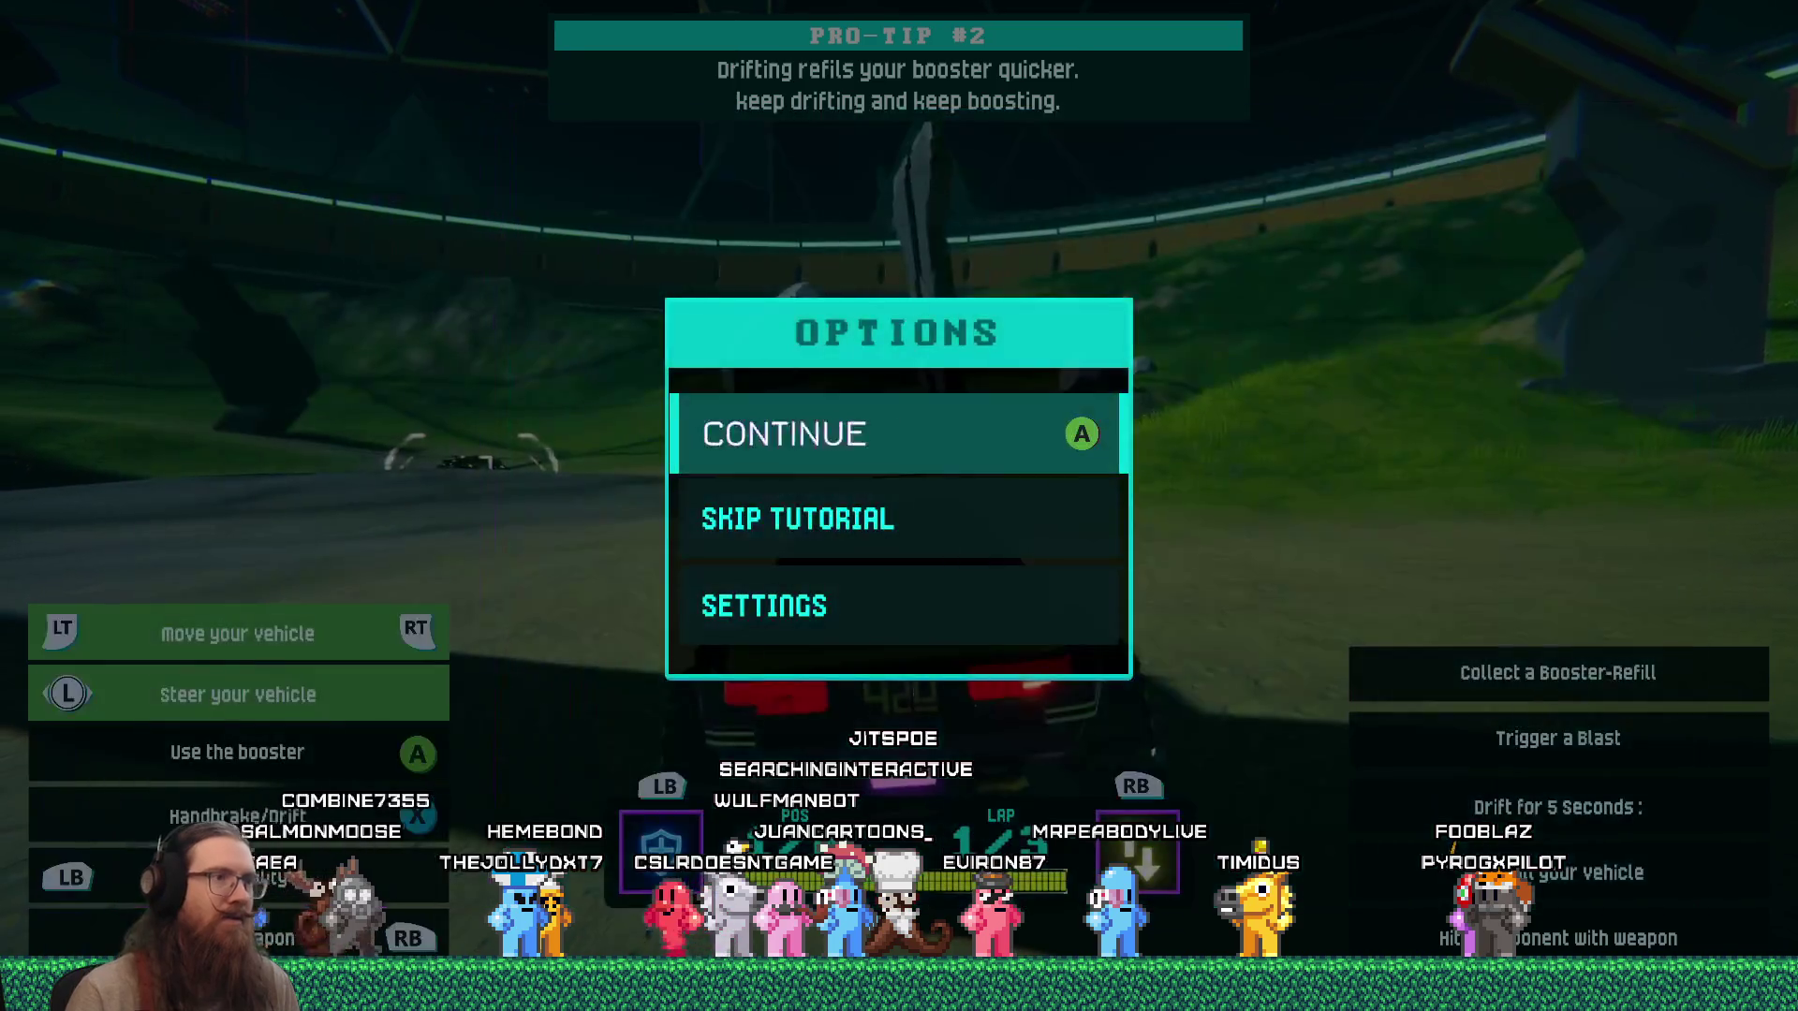
key("Escape")
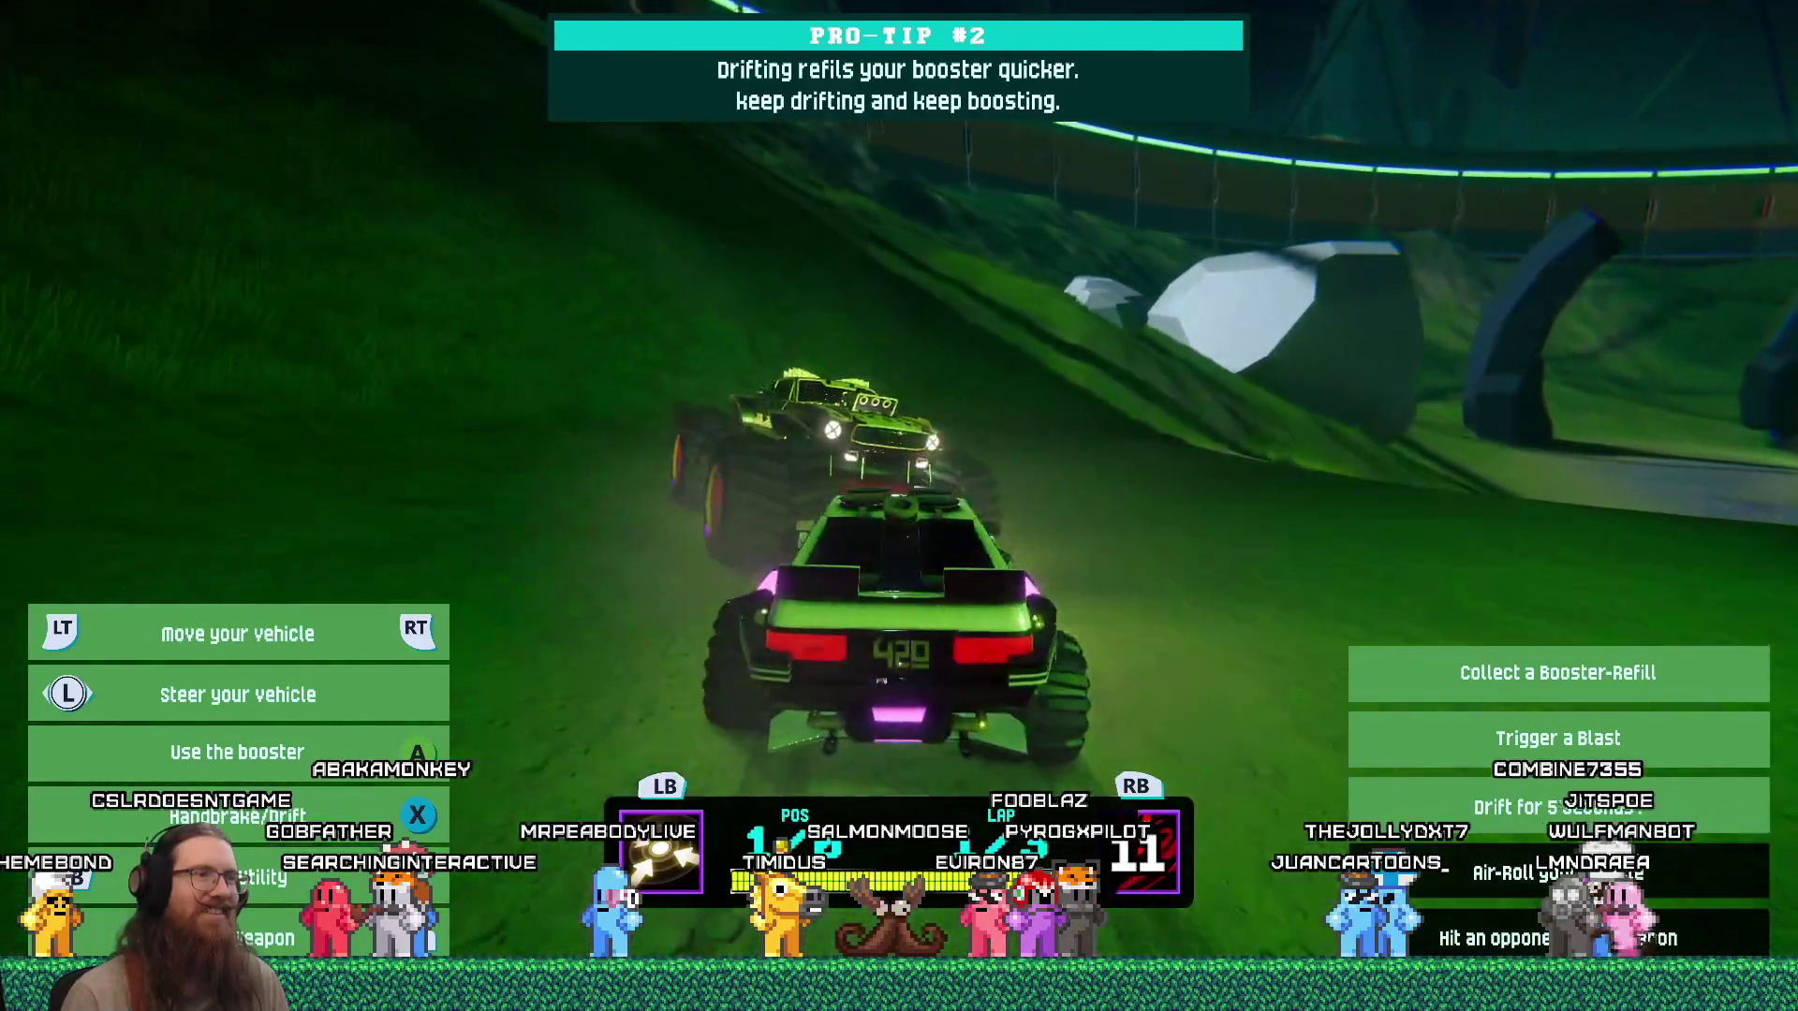
Drive through the tutorial to Pro-Tip #3 on air-rolls, then pause it.
key("Escape")
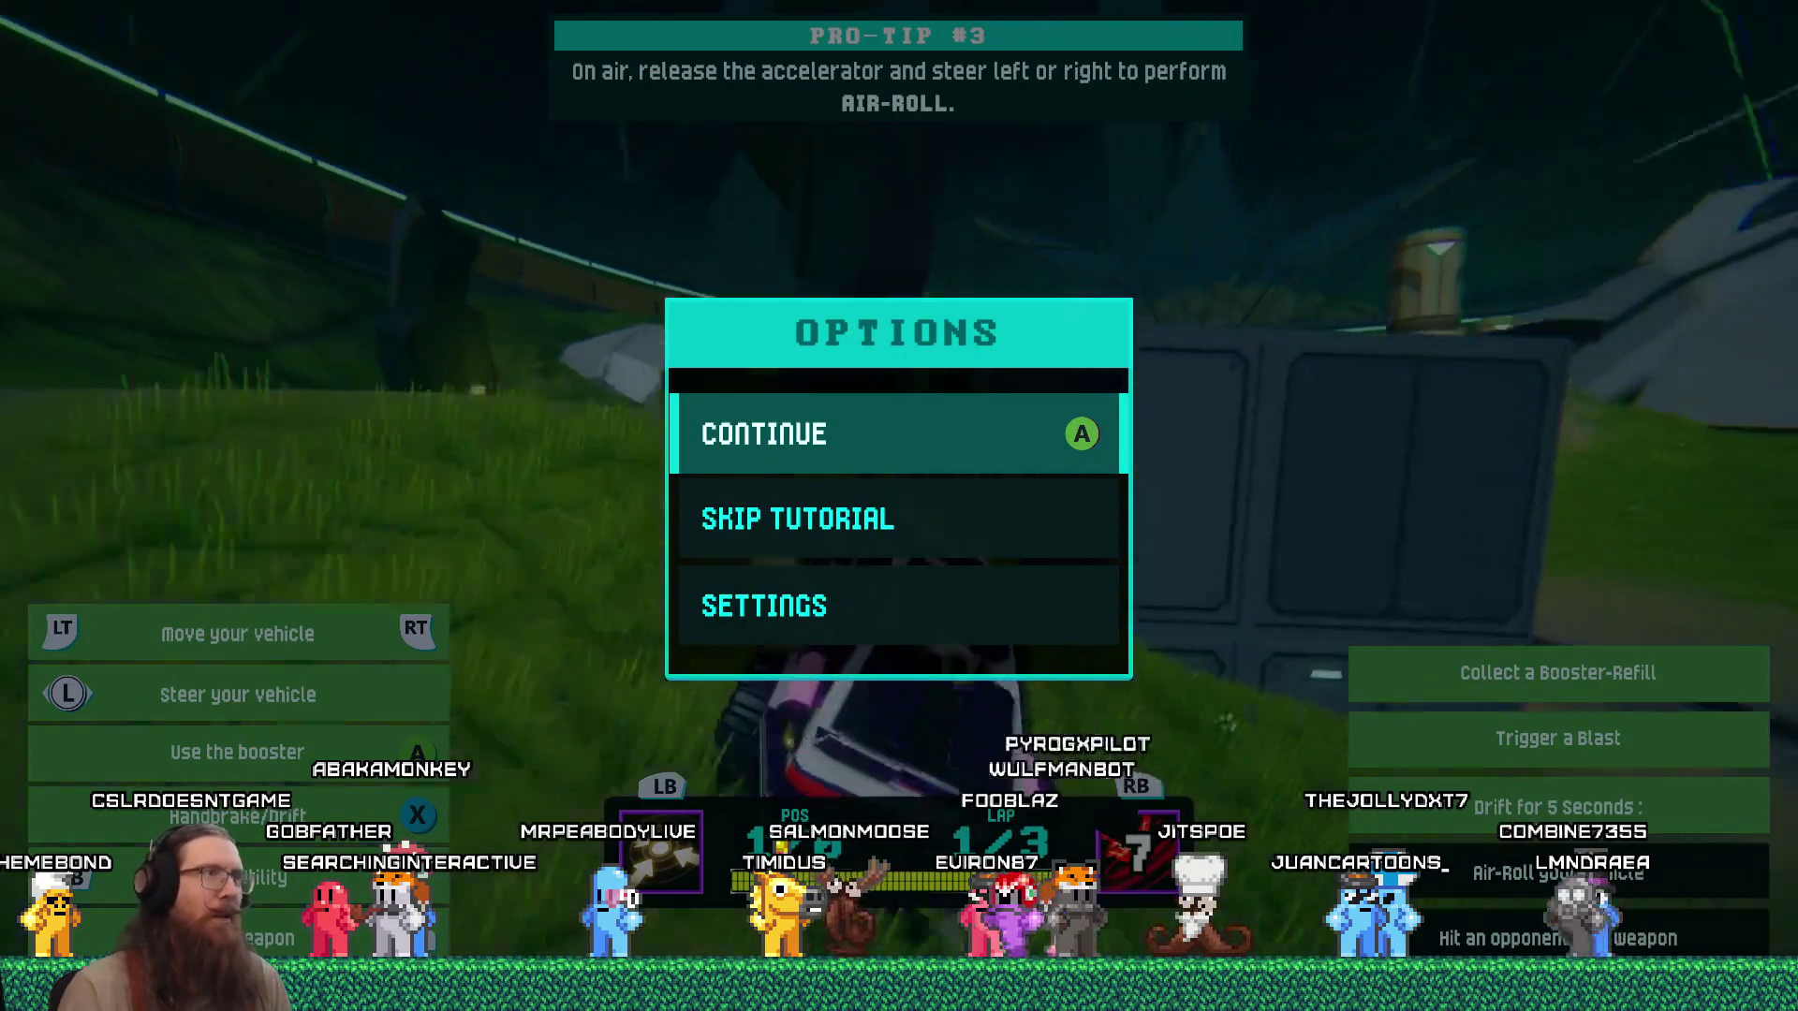
Look at Settings without changes, resume the tutorial, and start the first race.
key("Down")
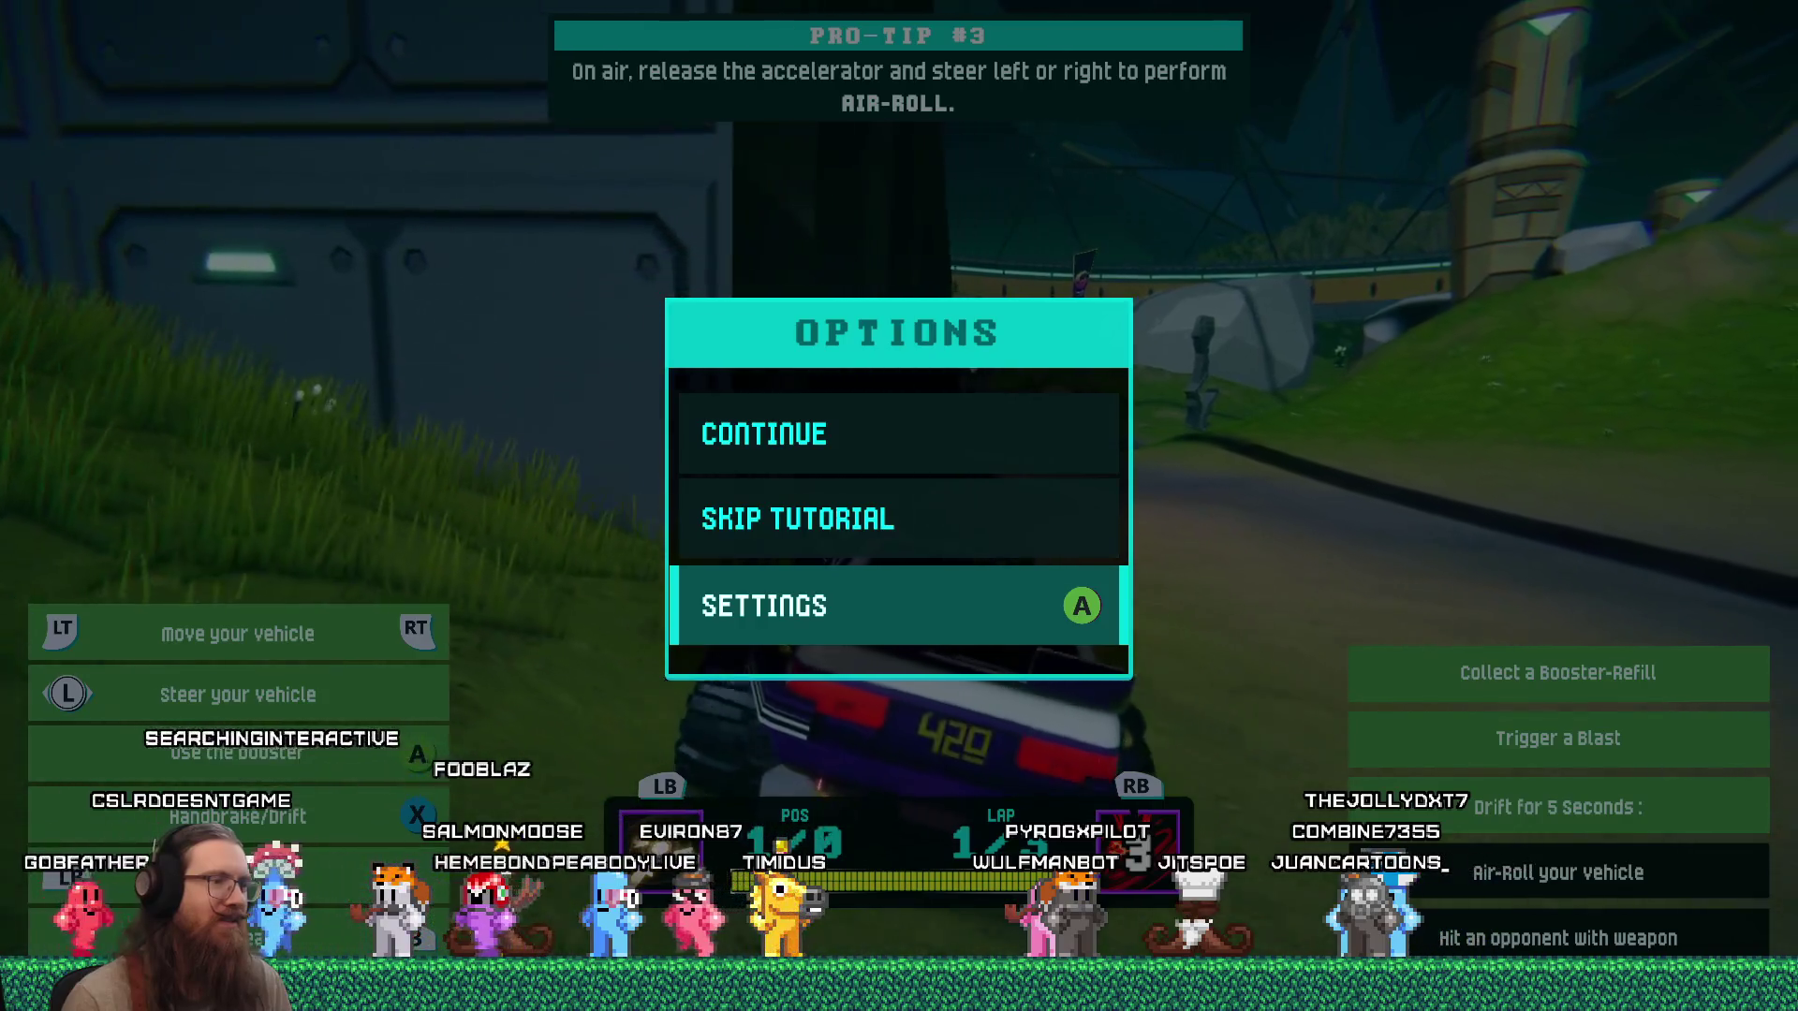
key("Return")
key("Return")
key("Escape")
key("Escape")
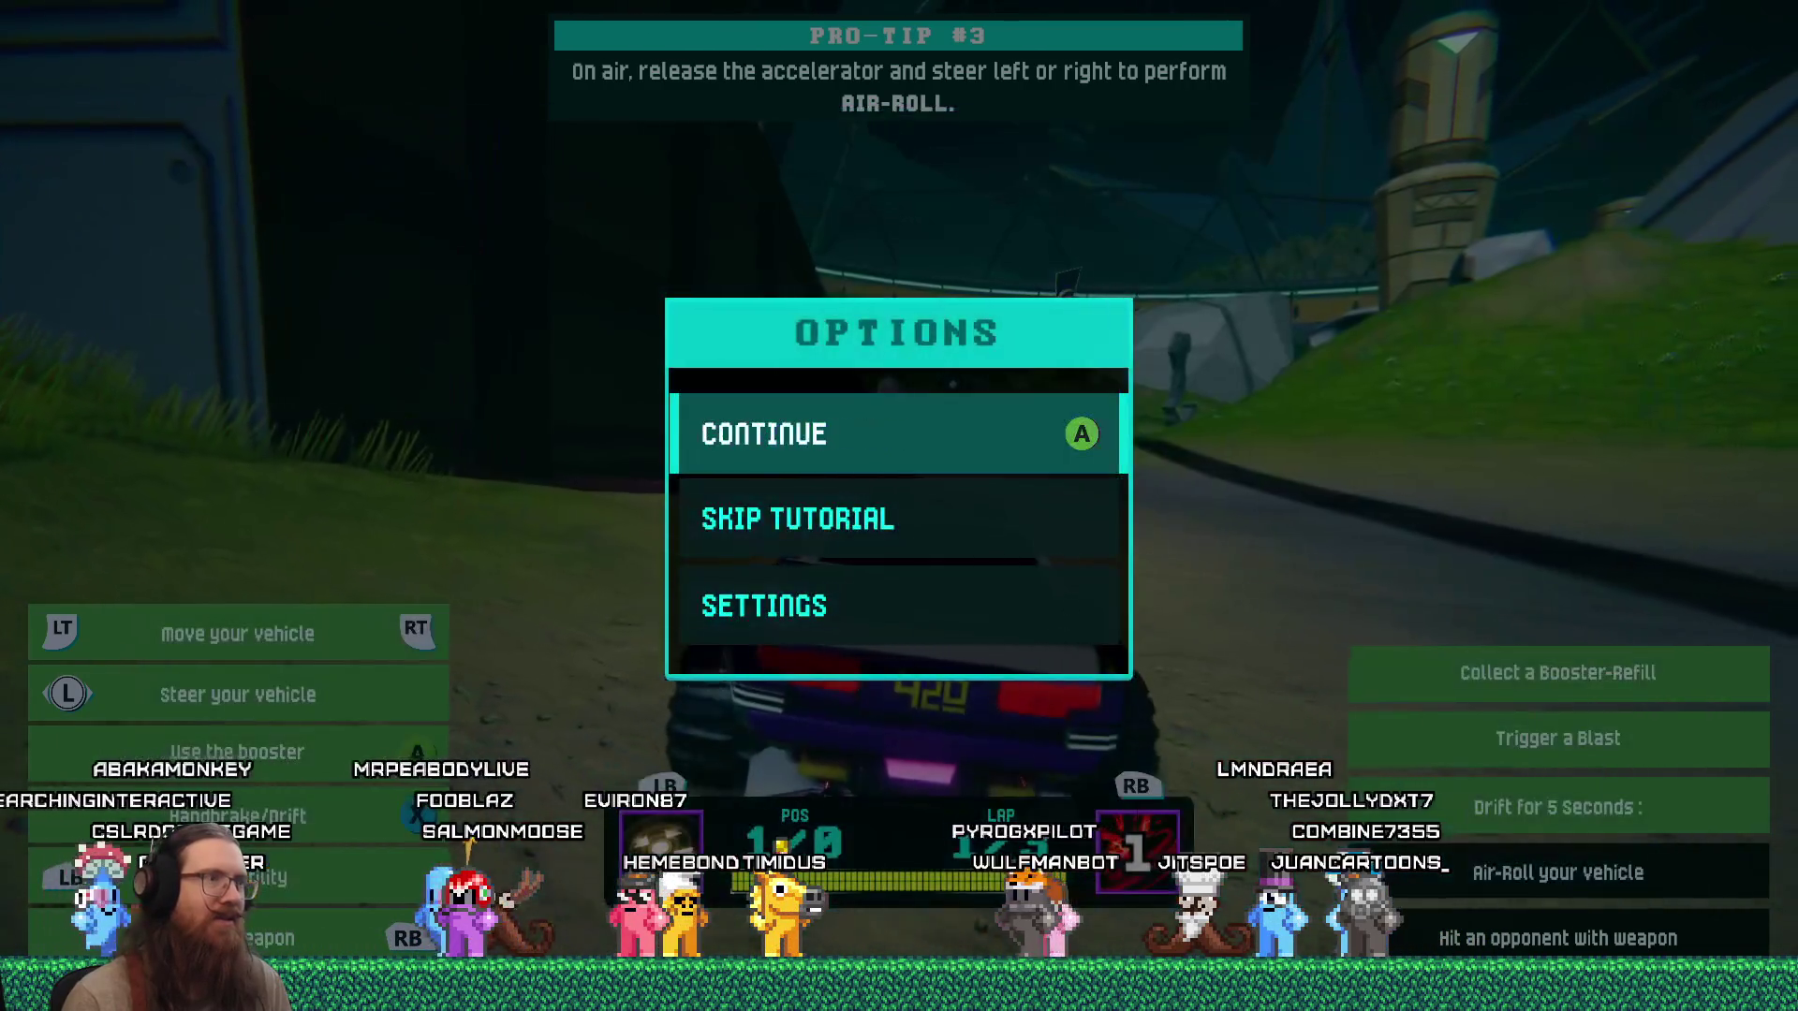
key("Return")
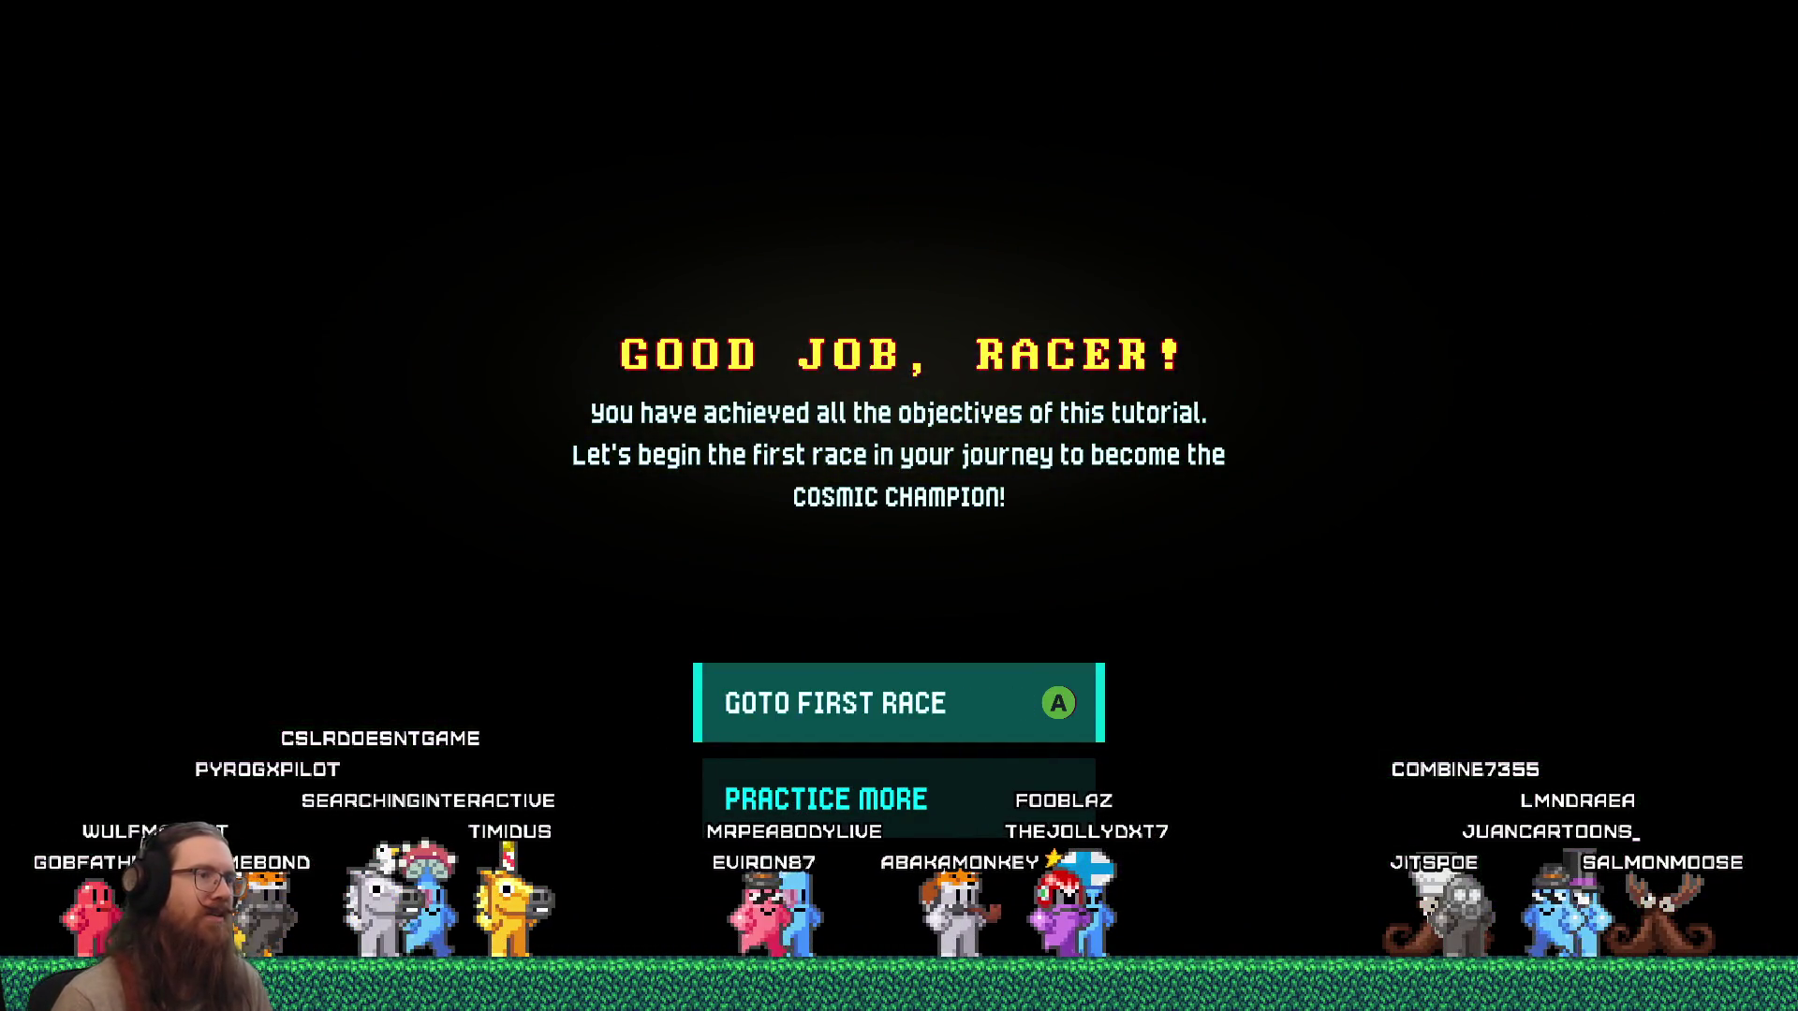
key("Return")
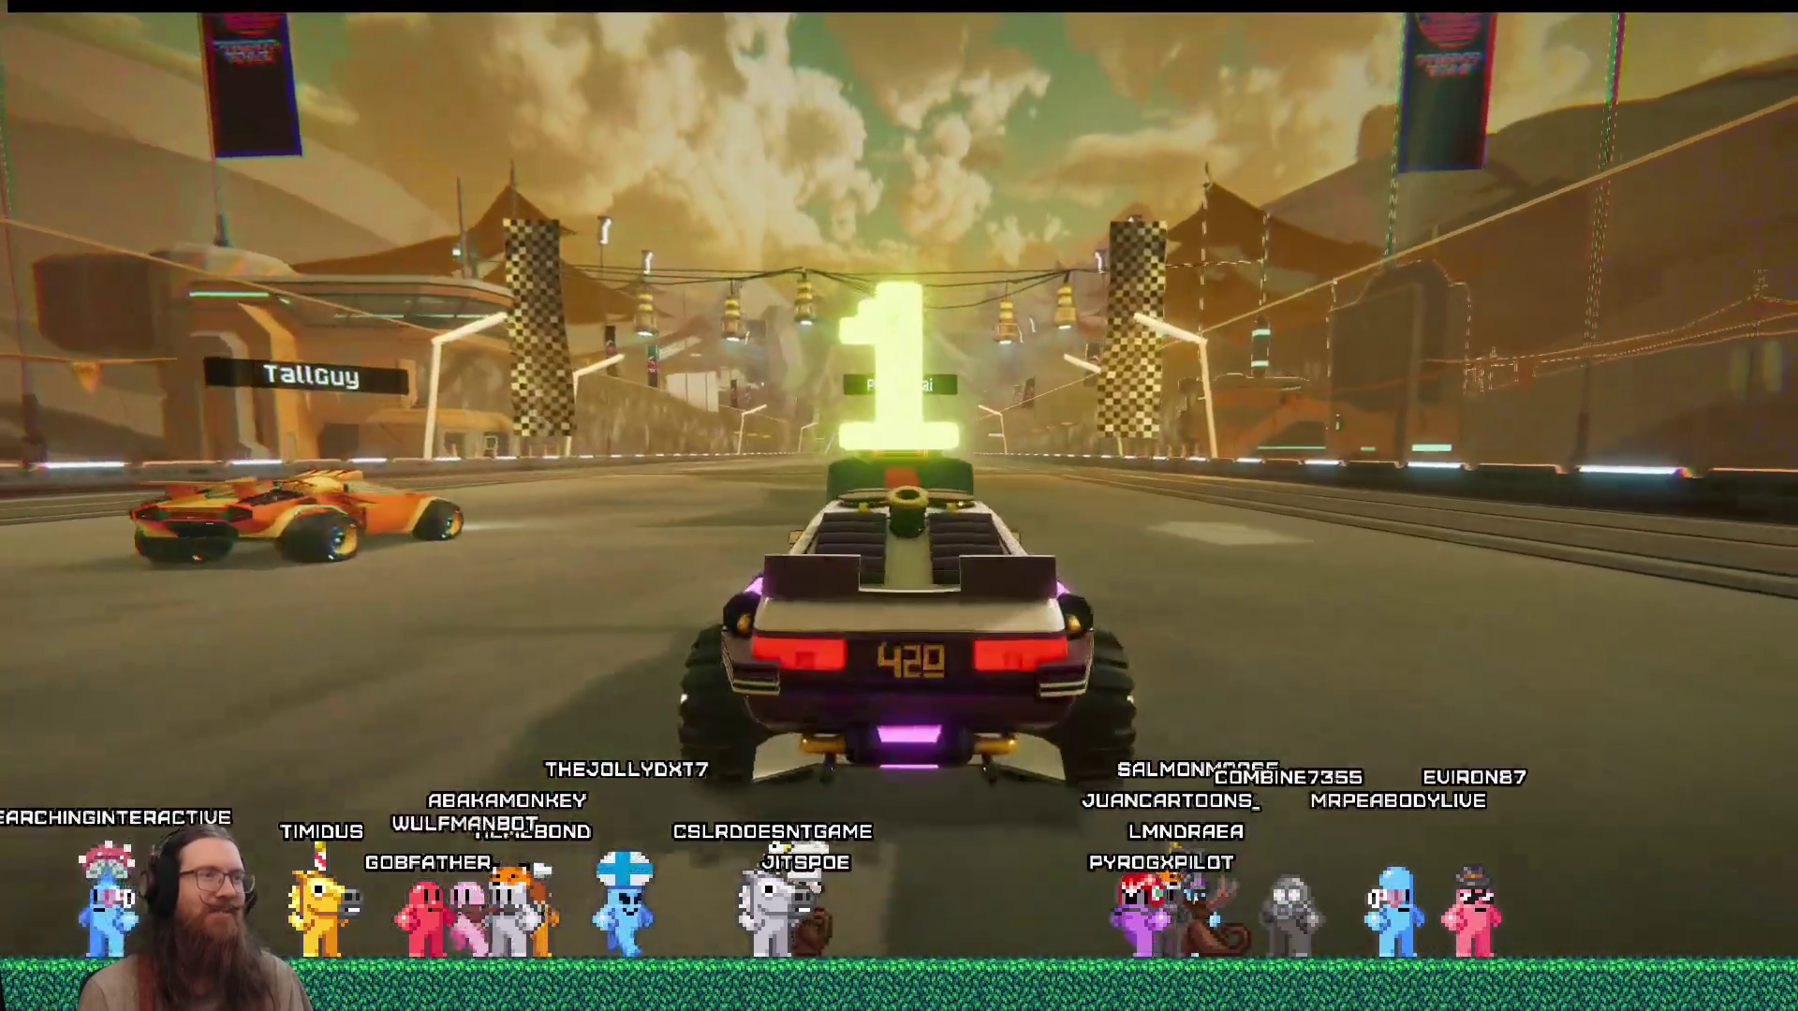
Race the Military Base (Reverse) circuit to a 2nd-place finish at 02:14.485.
key("w")
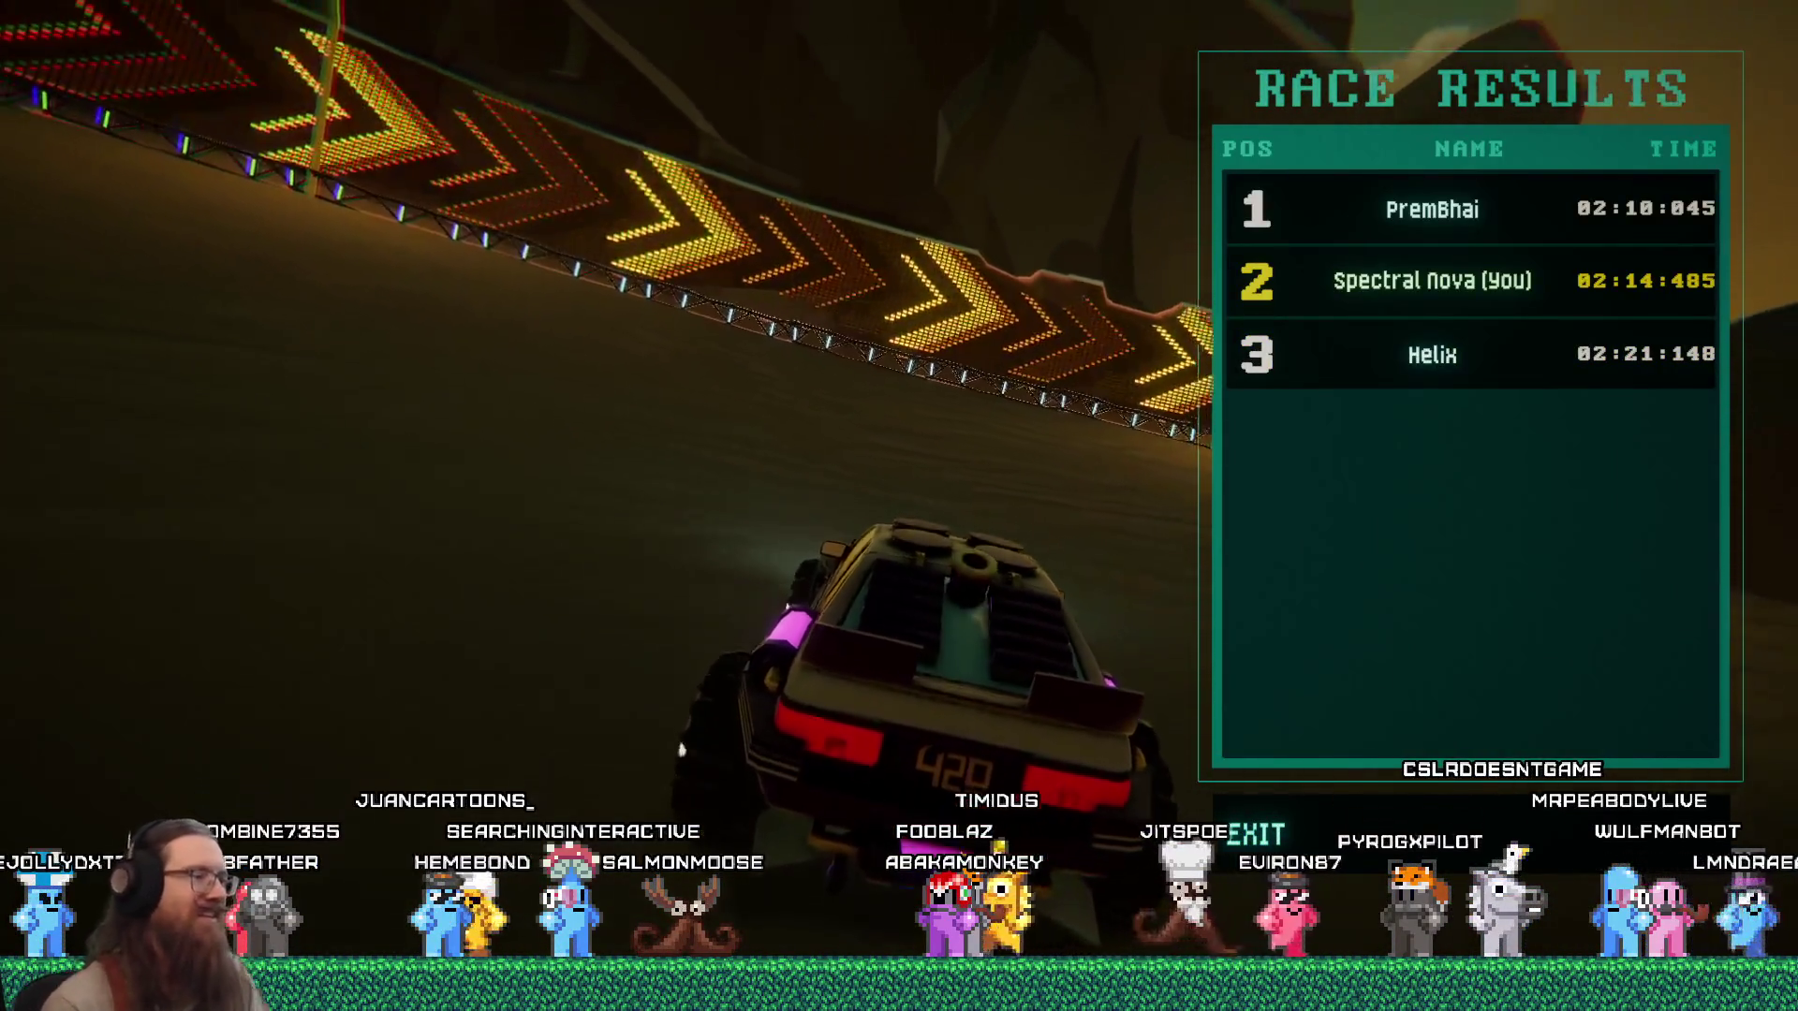
key("alt+Tab")
Switch to the godot solution in Visual Studio and decline running the last successful build.
key("Tab")
key("Tab")
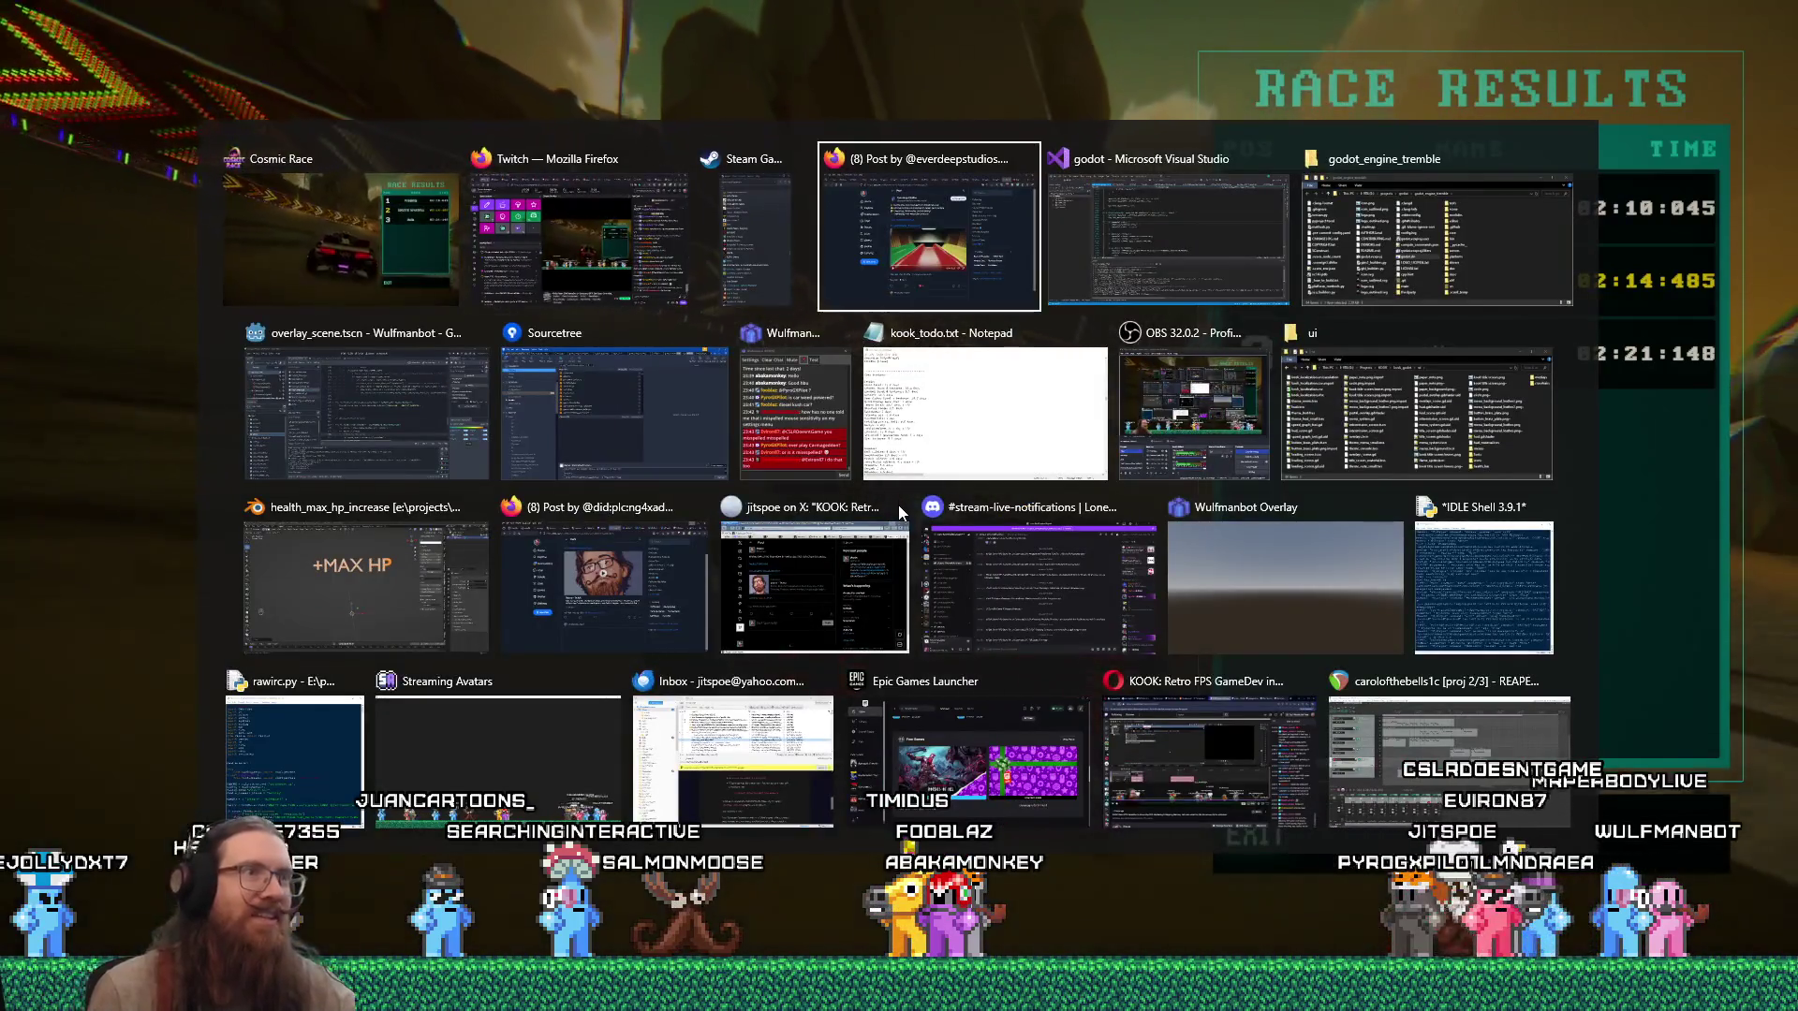
key("Tab")
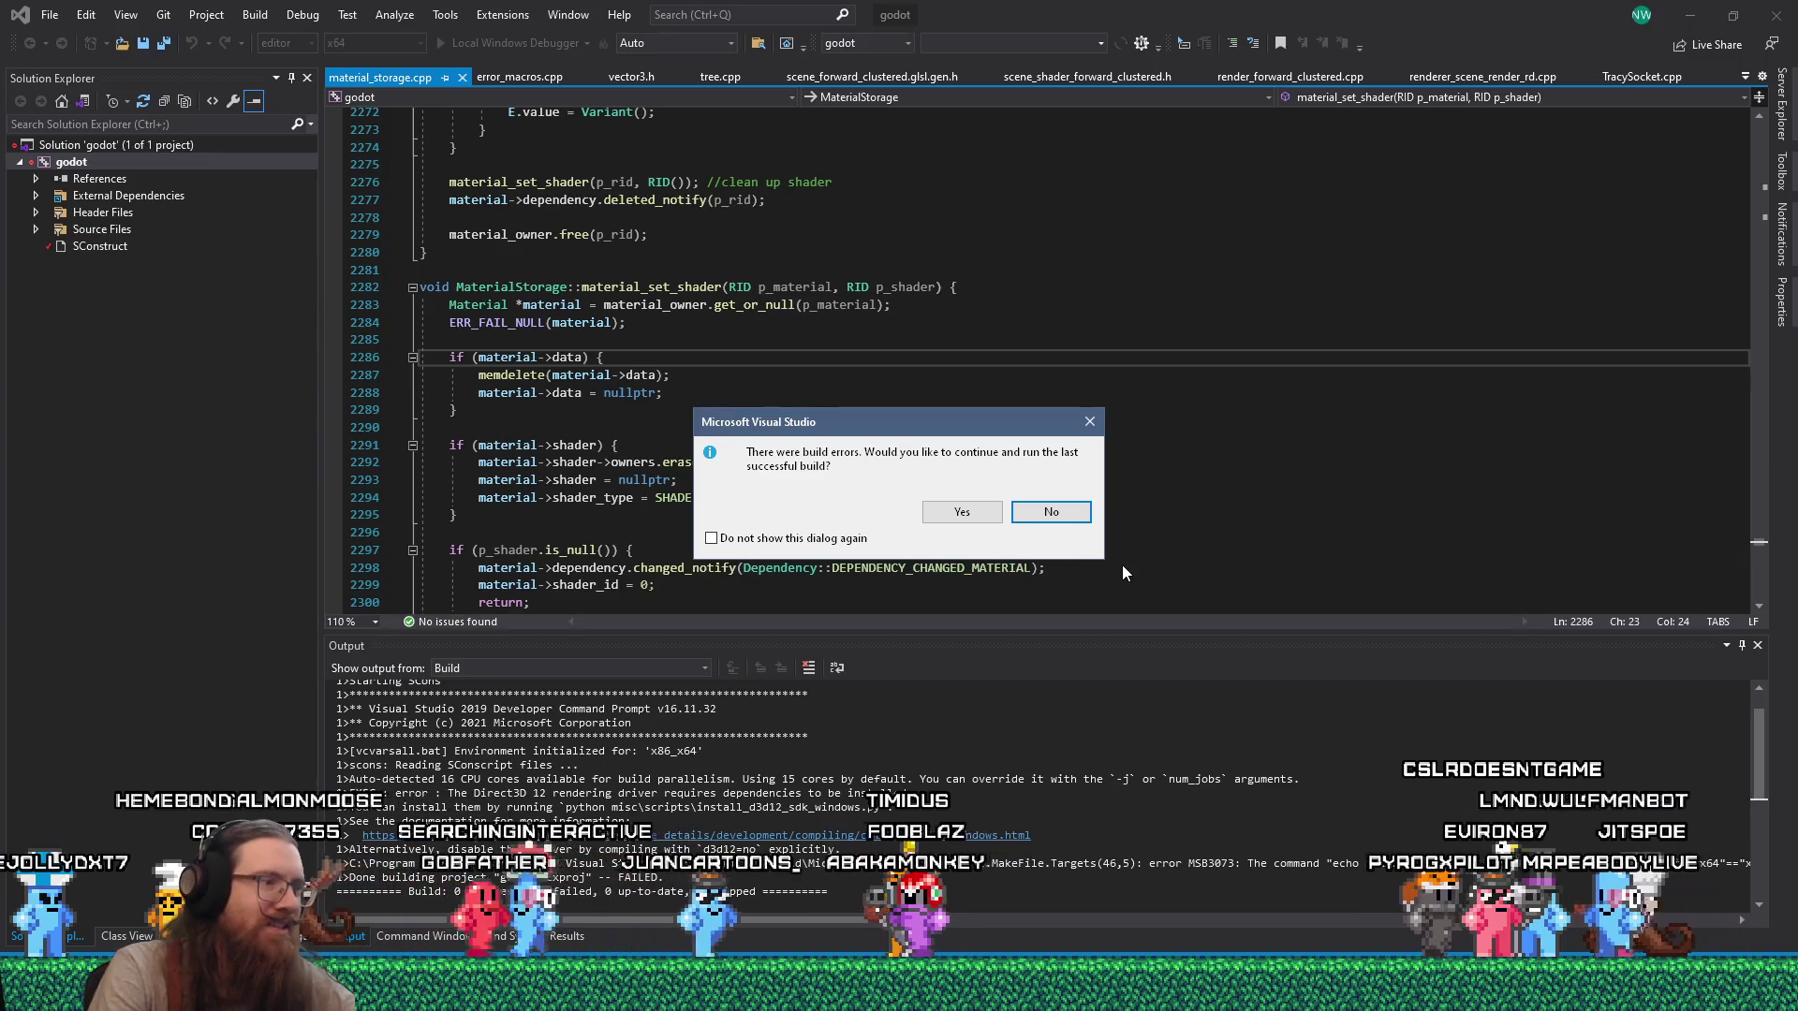
left_click(1075, 522)
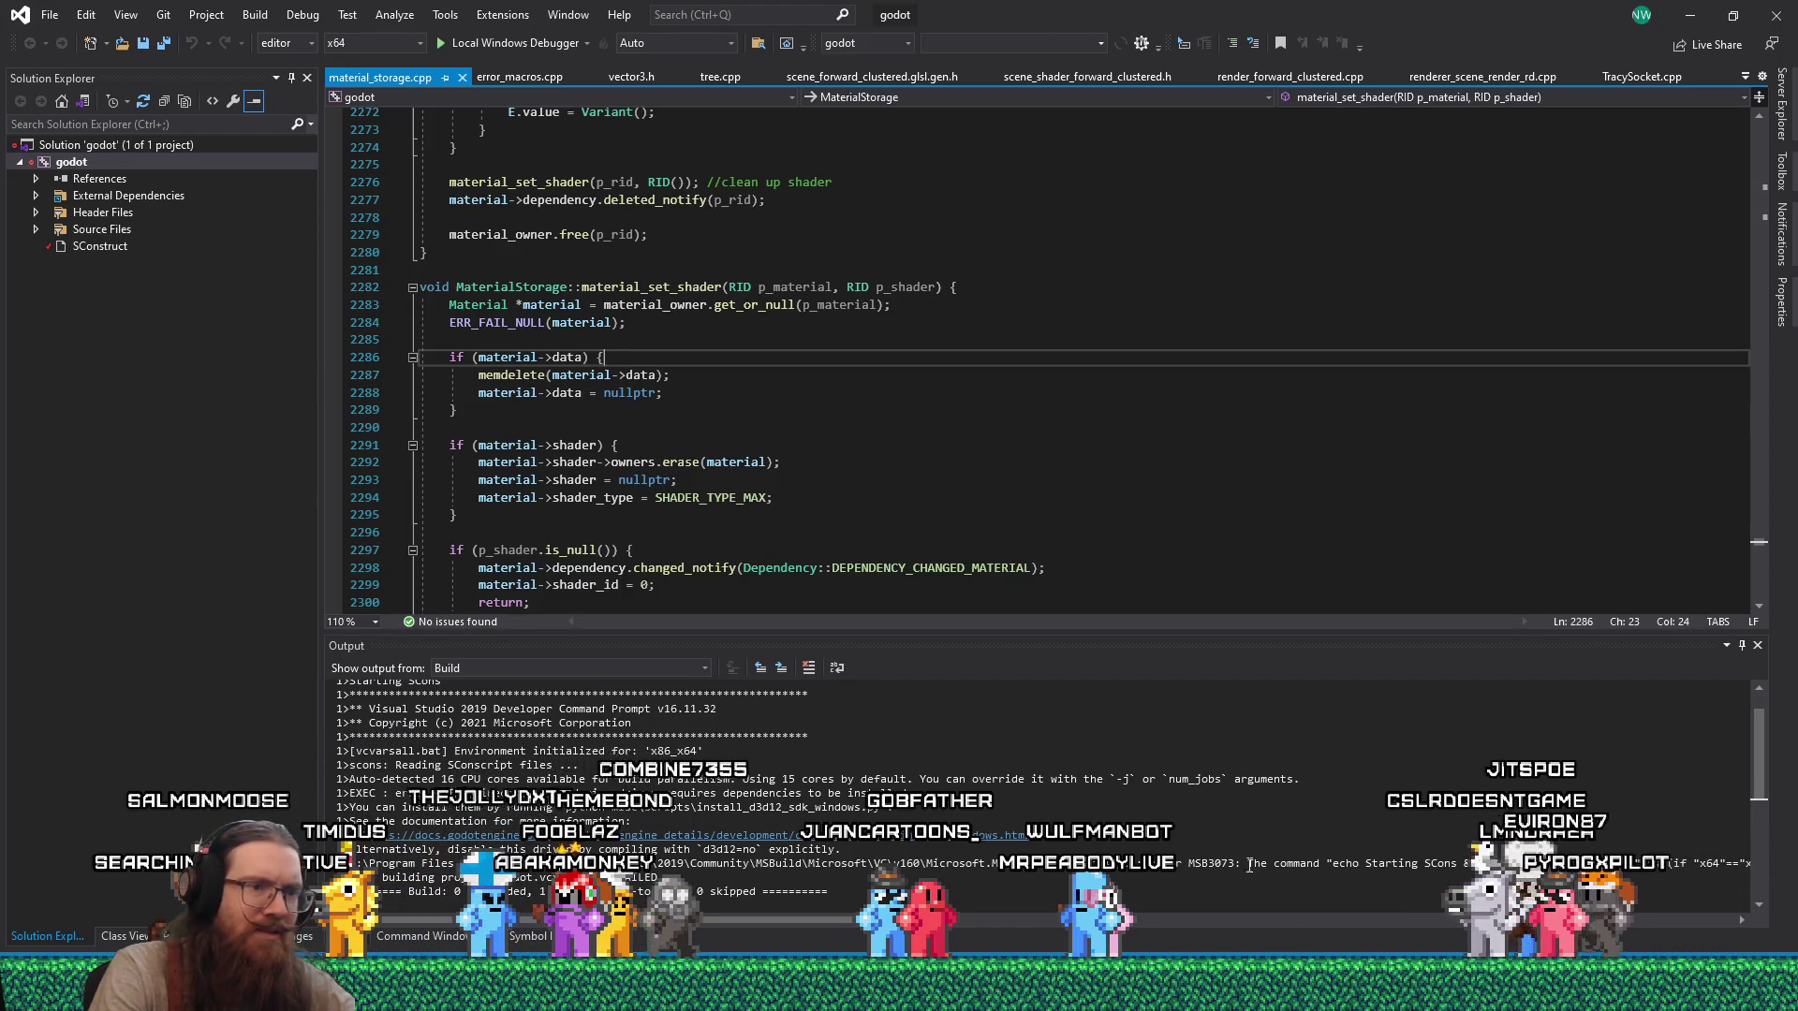
left_click(776, 884)
Select the 'python misc\scripts\install_d3d12_sdk_windows.py' hint in the build Output log.
scroll(776, 885, "right", 3)
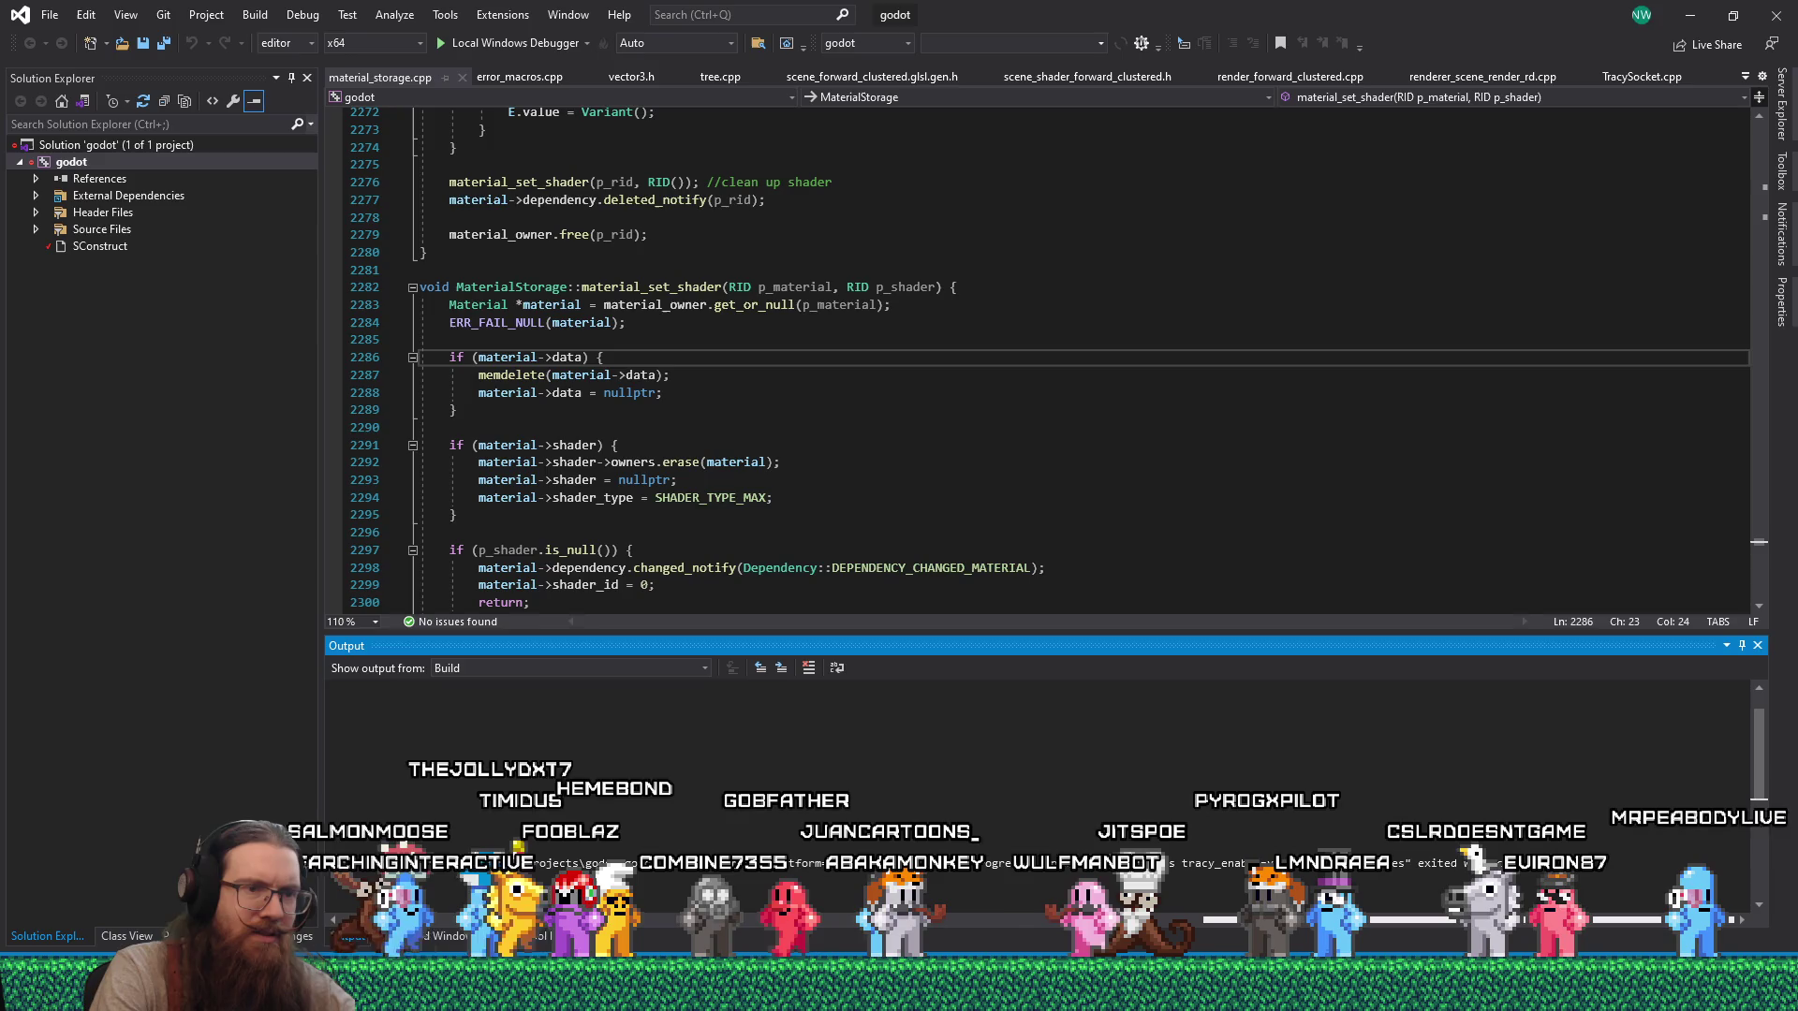
scroll(776, 805, "left", 5)
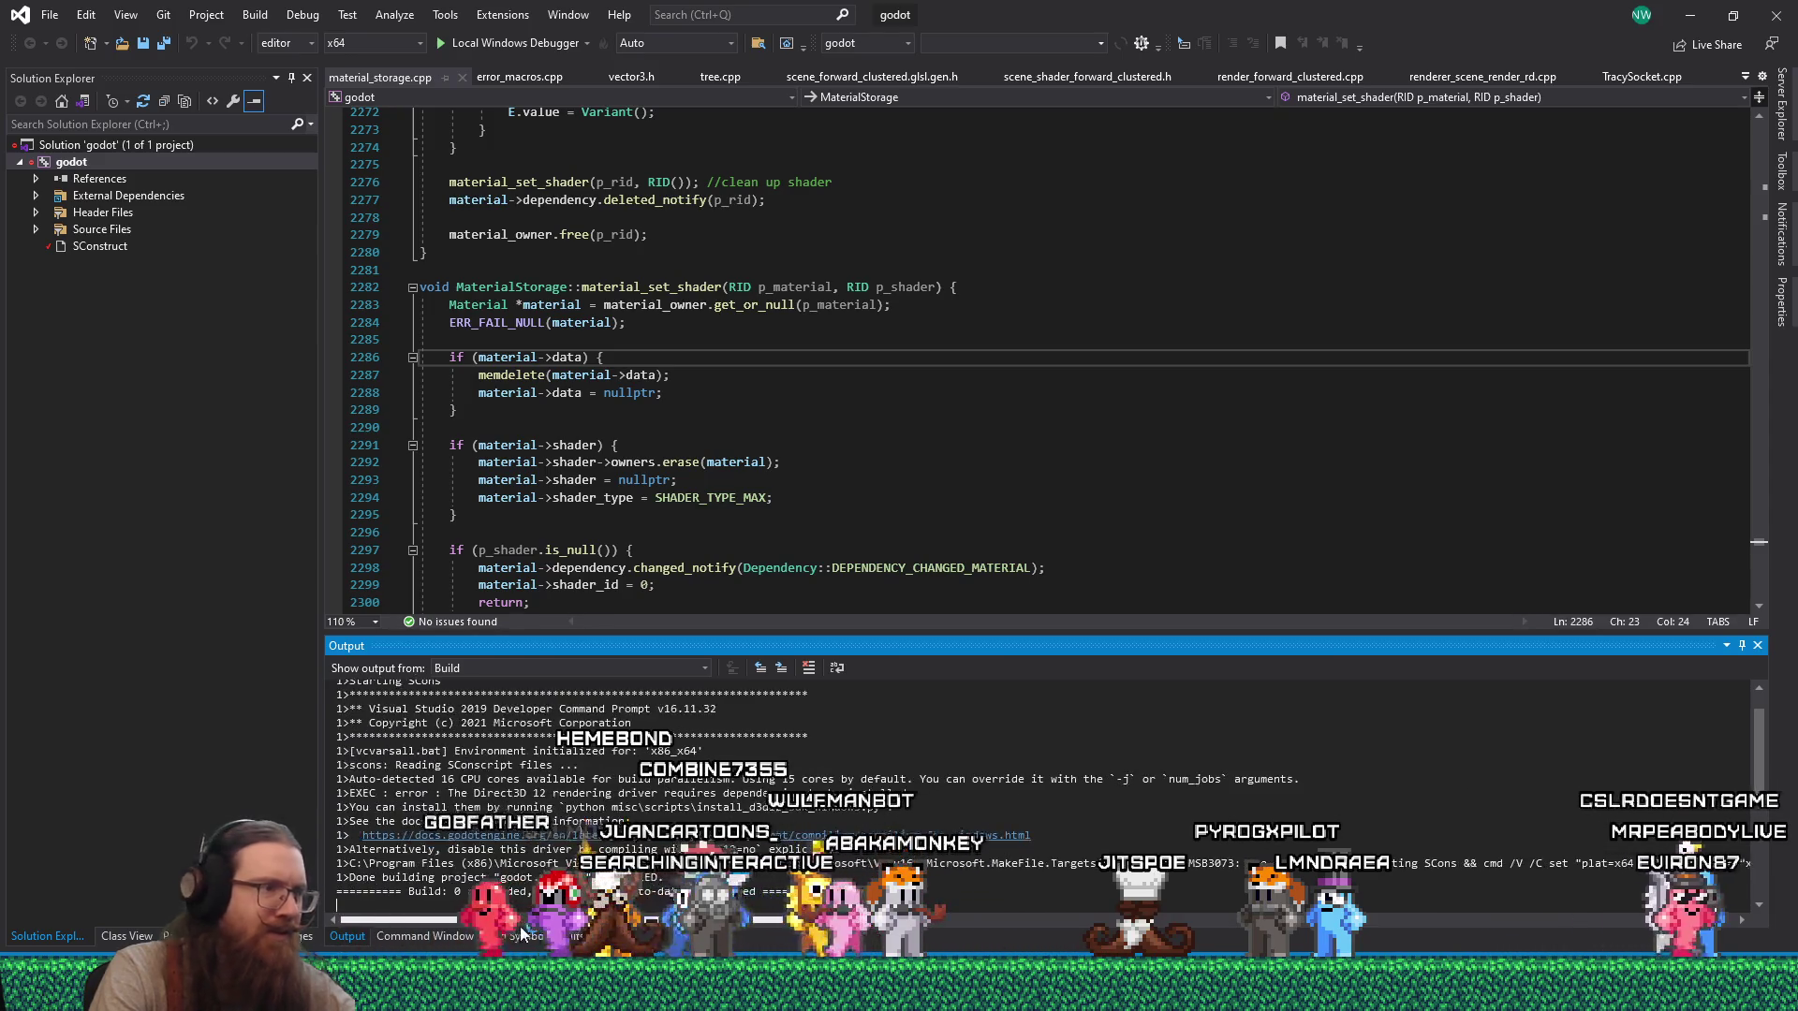
scroll(776, 805, "down", 1)
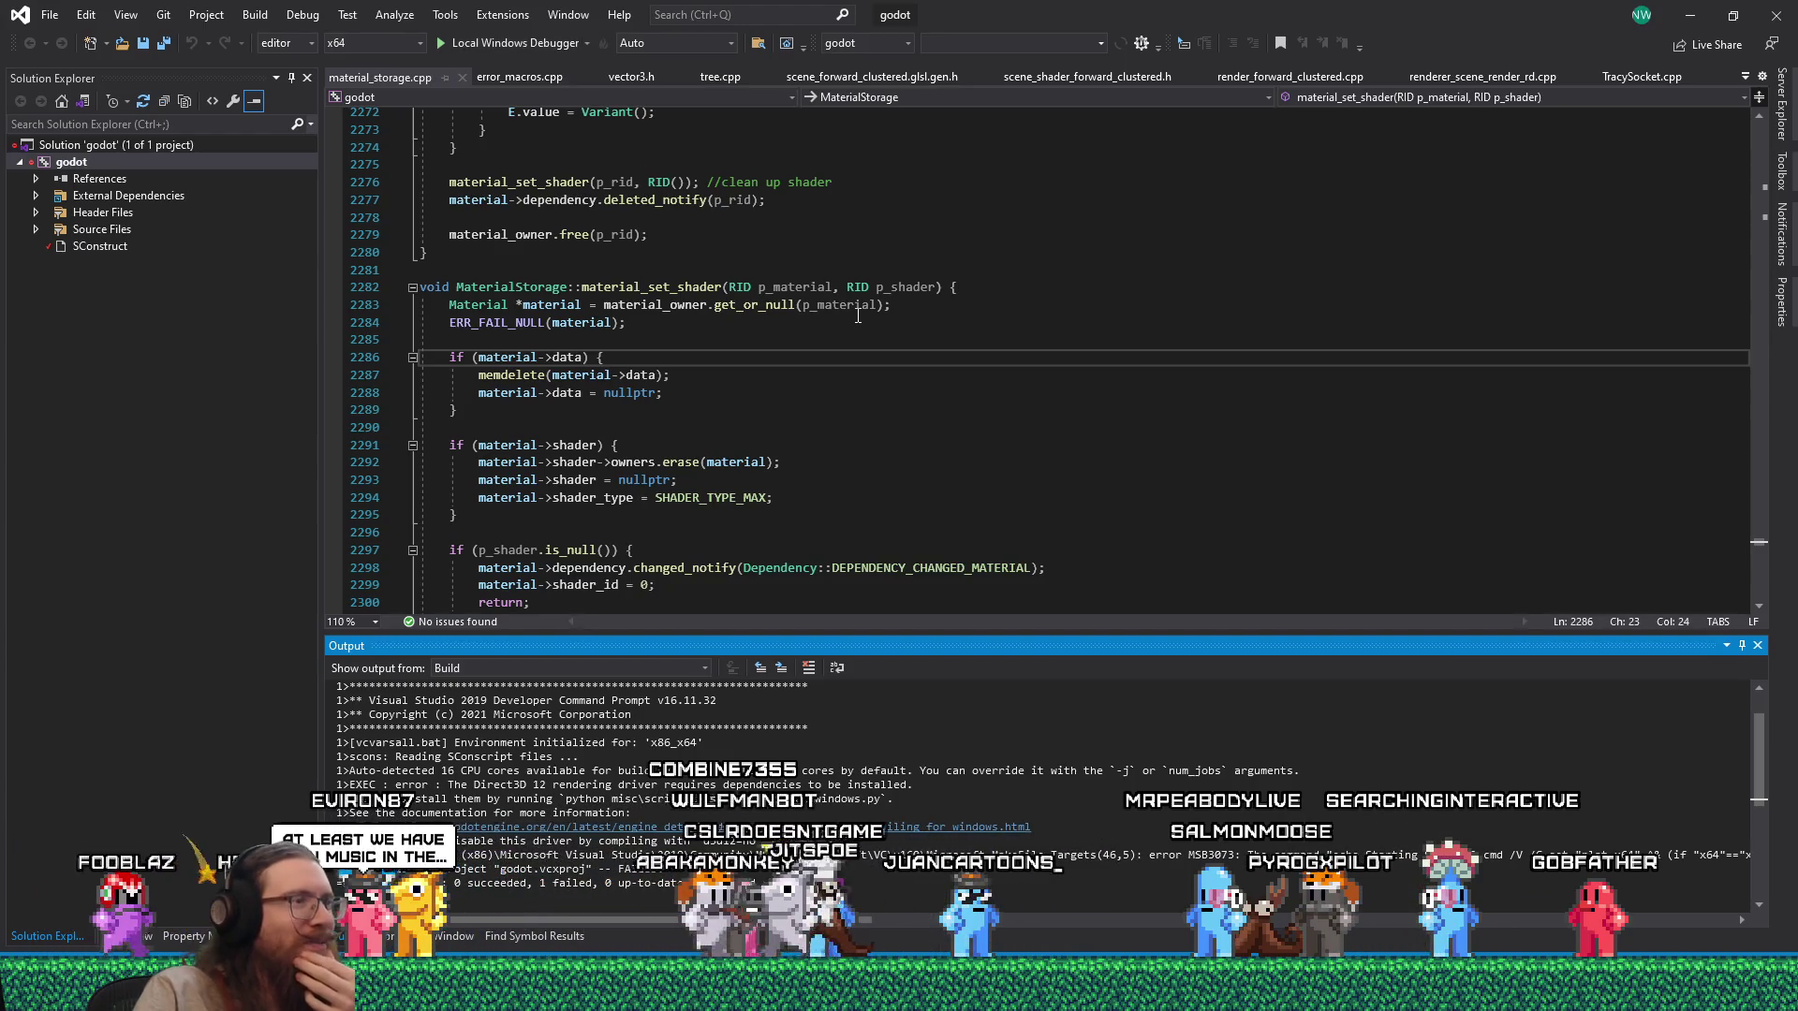
mouse_move(869, 281)
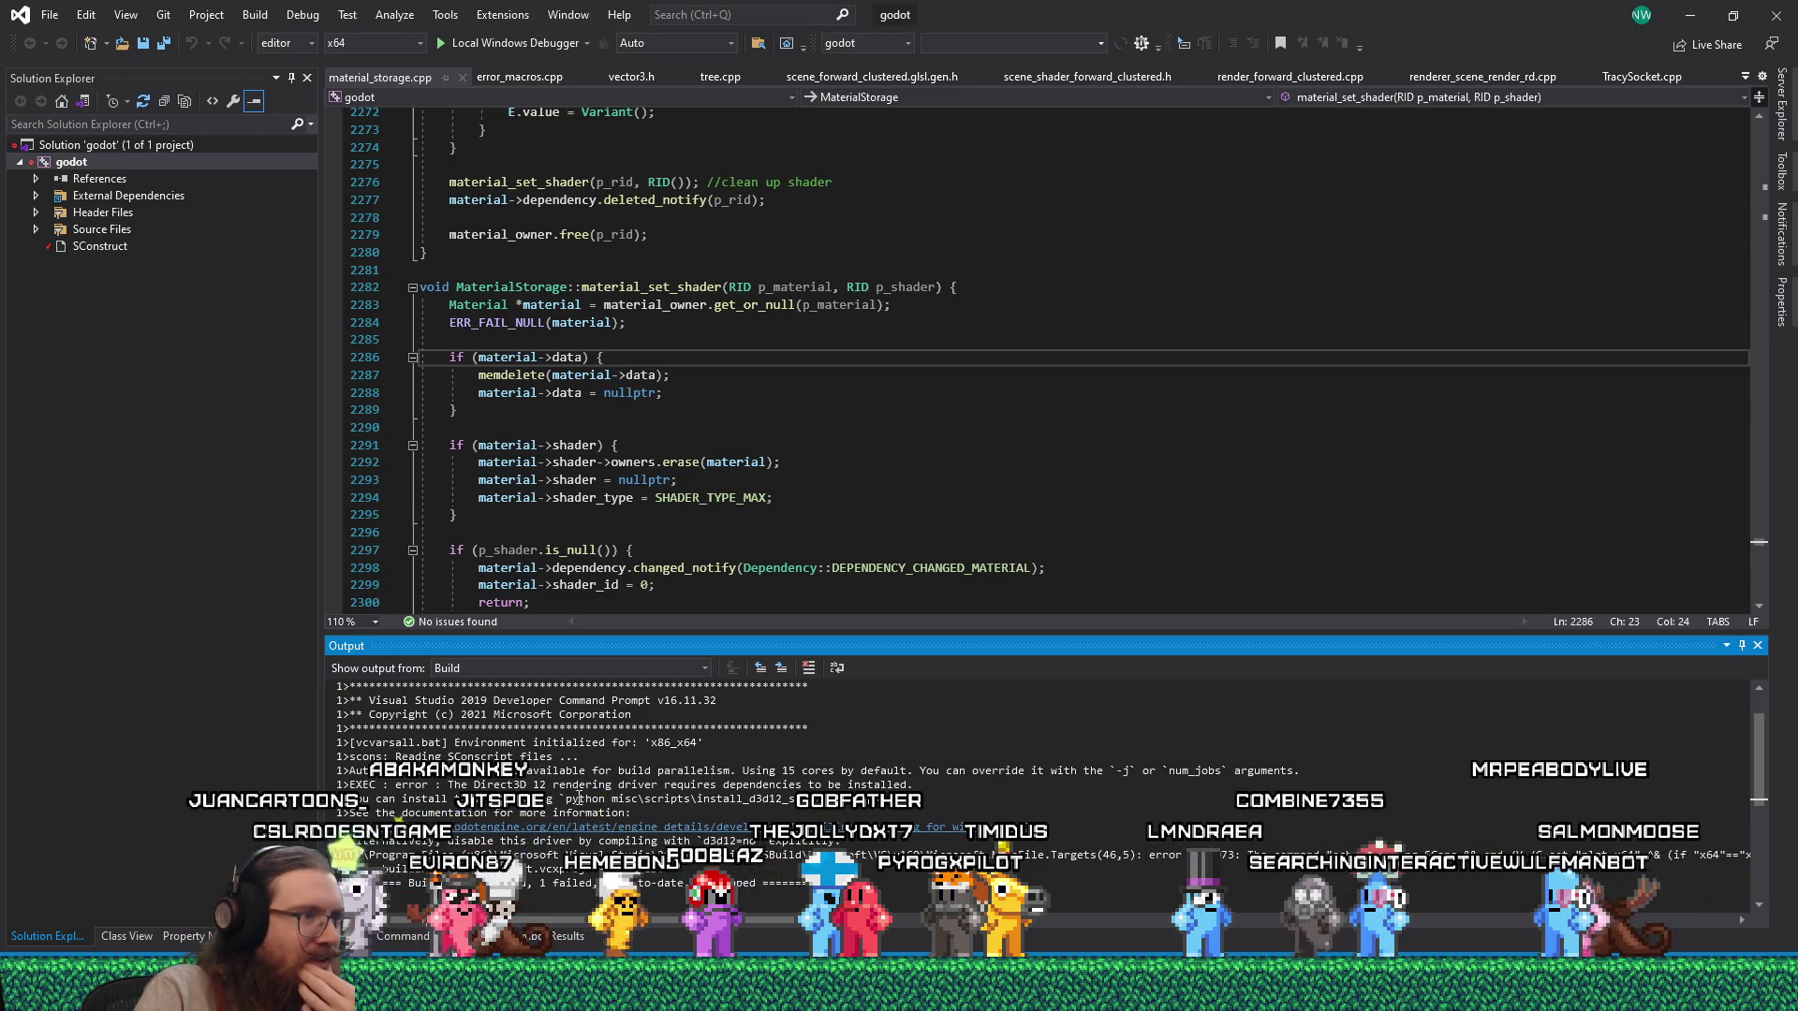
left_click_drag(566, 801, 882, 800)
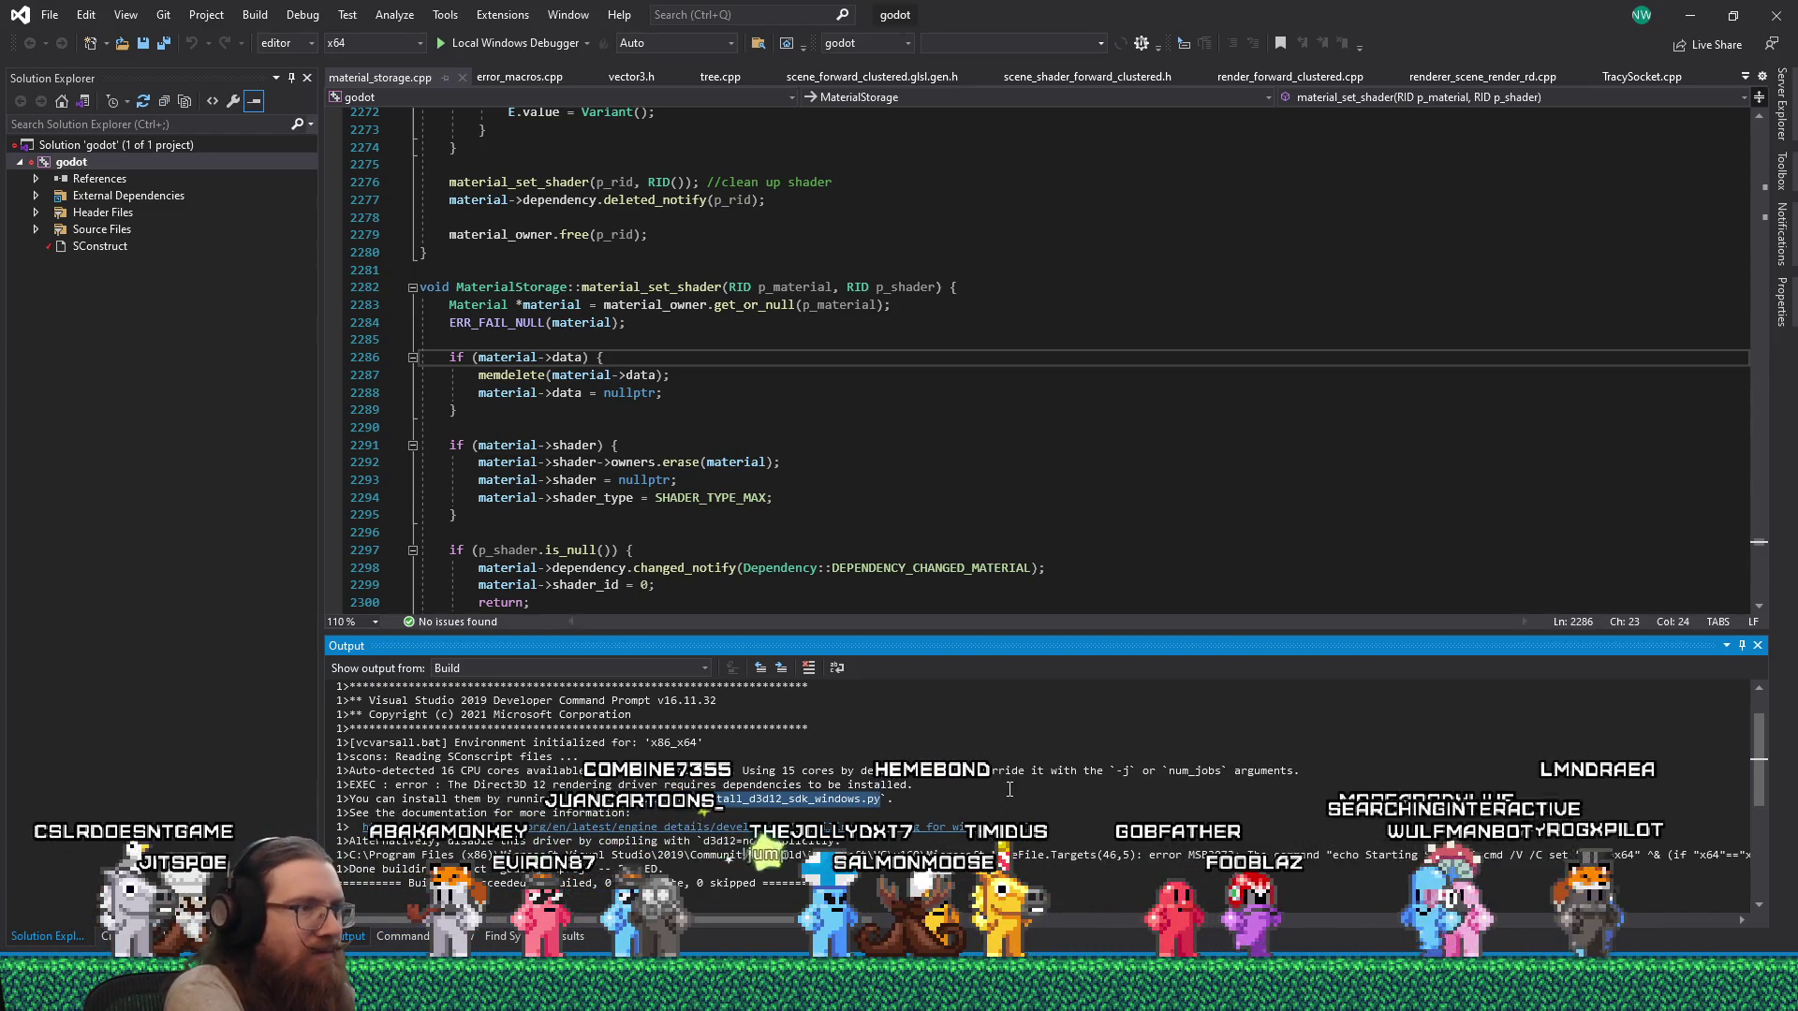
key("super+r")
type("e:\\")
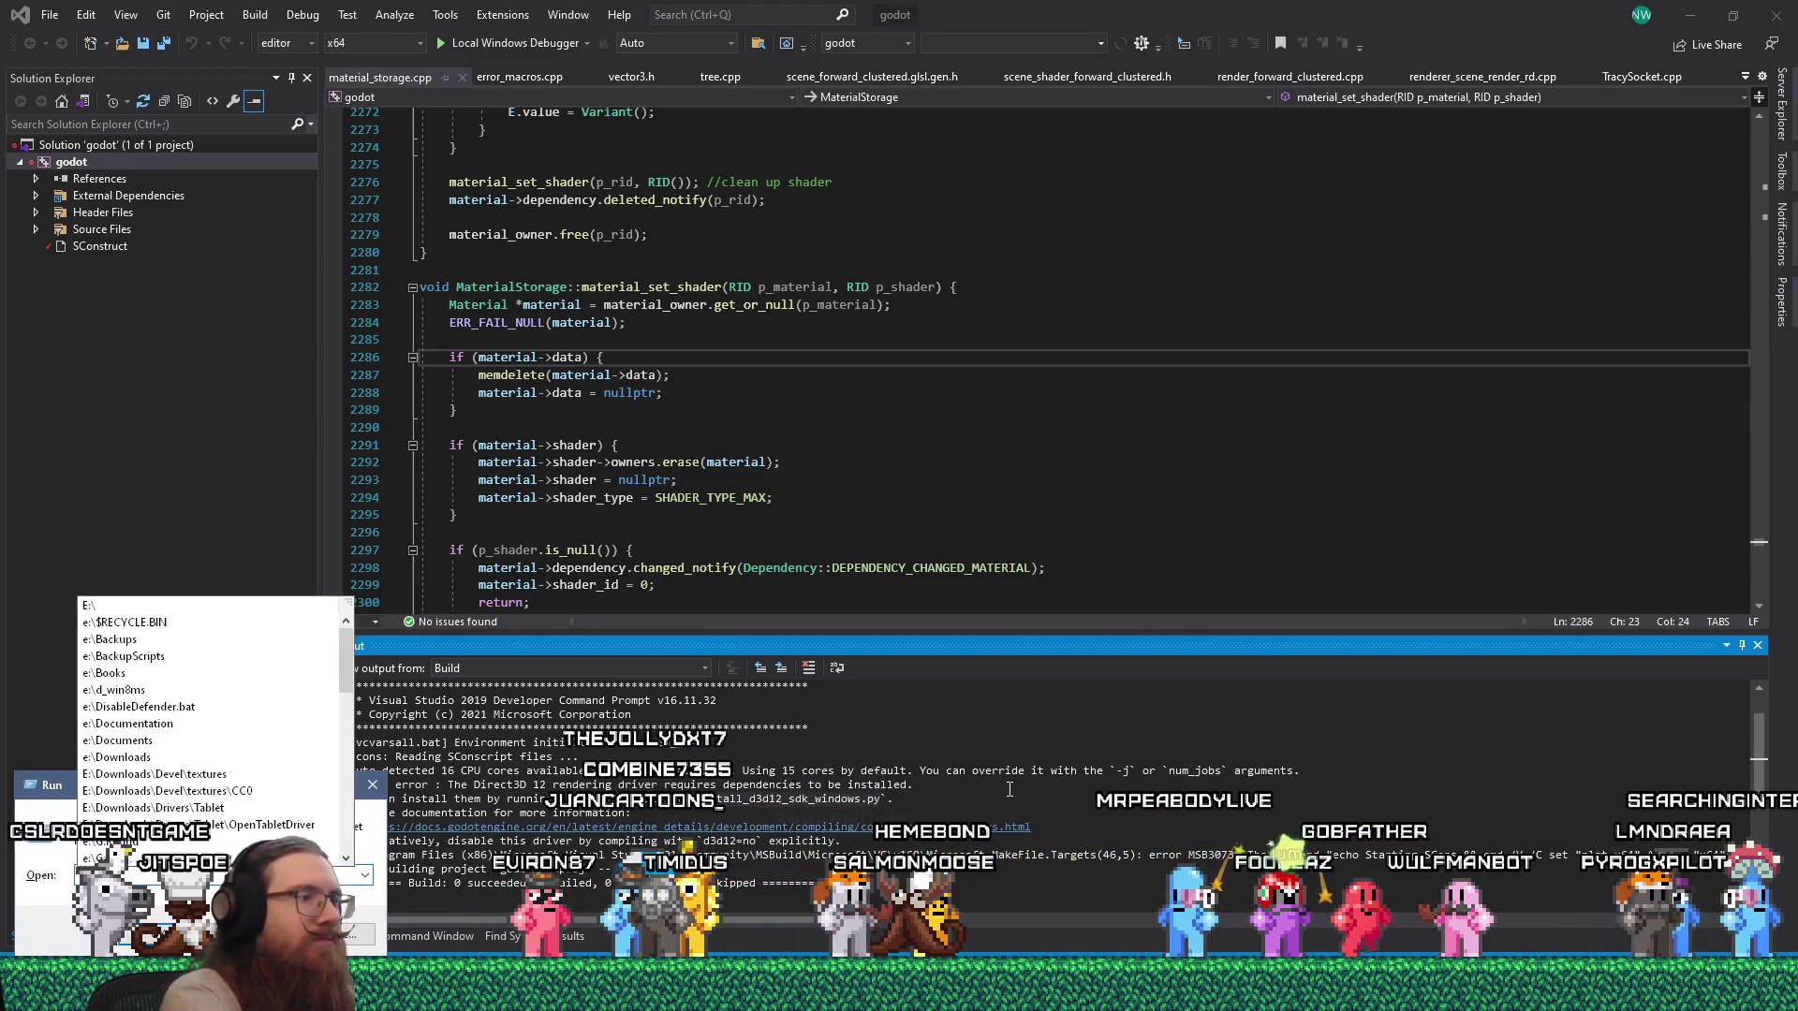
Launch a Command Prompt with cmd and switch to the E: drive.
key("BackSpace")
key("BackSpace")
key("BackSpace")
type("cmd")
key("Return")
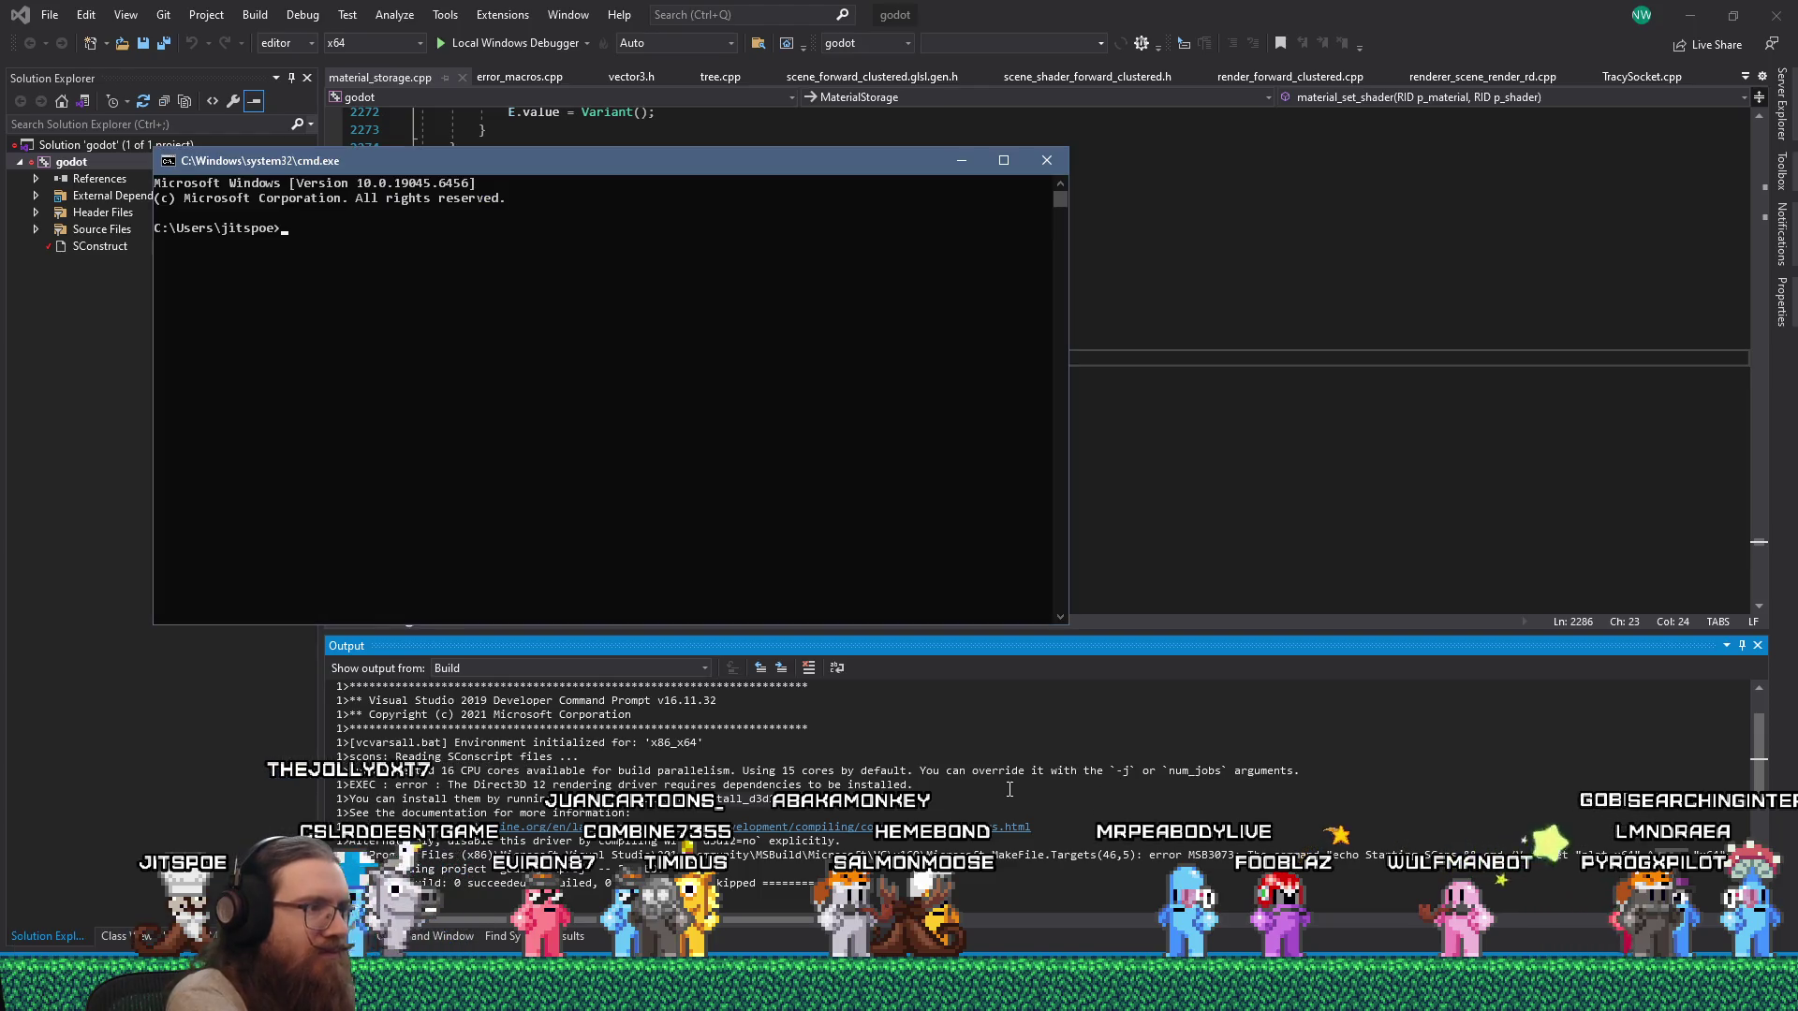
type("e:")
key("Return")
In the godot_engine project folder, run install_d3d12_sdk_windows.py to install the Direct3D 12 SDK components.
type("cd projects")
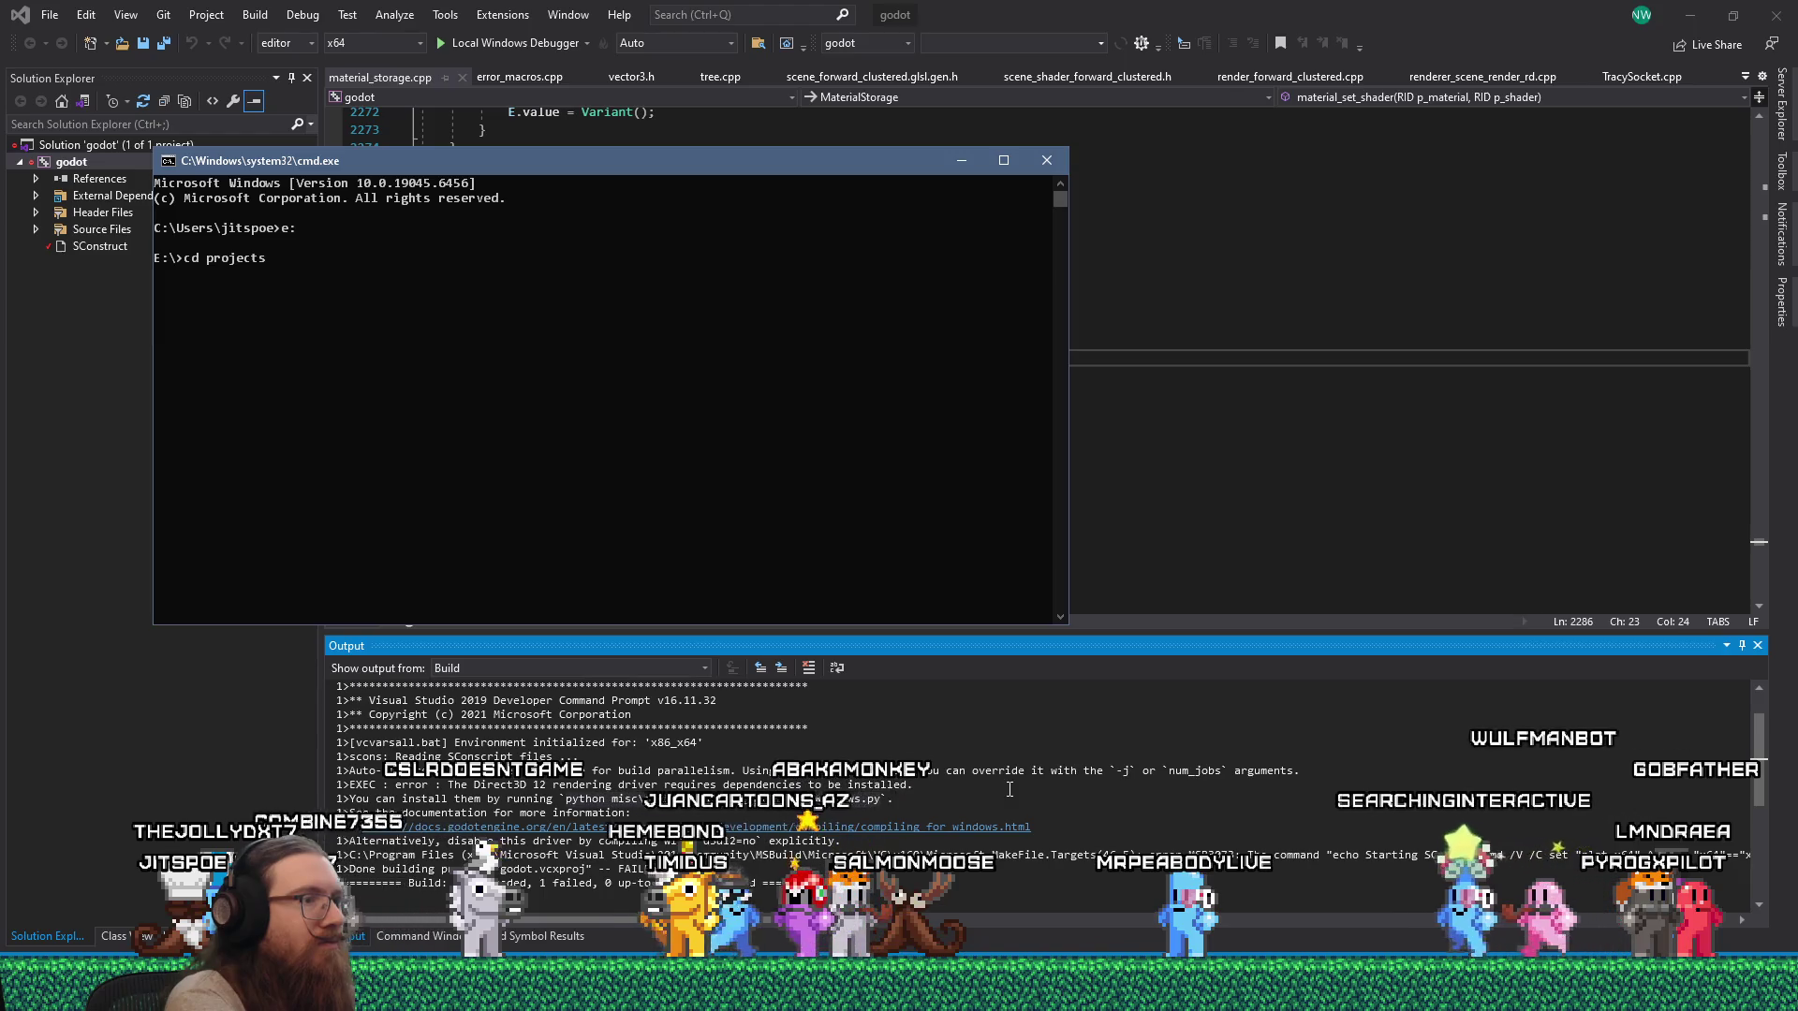
type("\\")
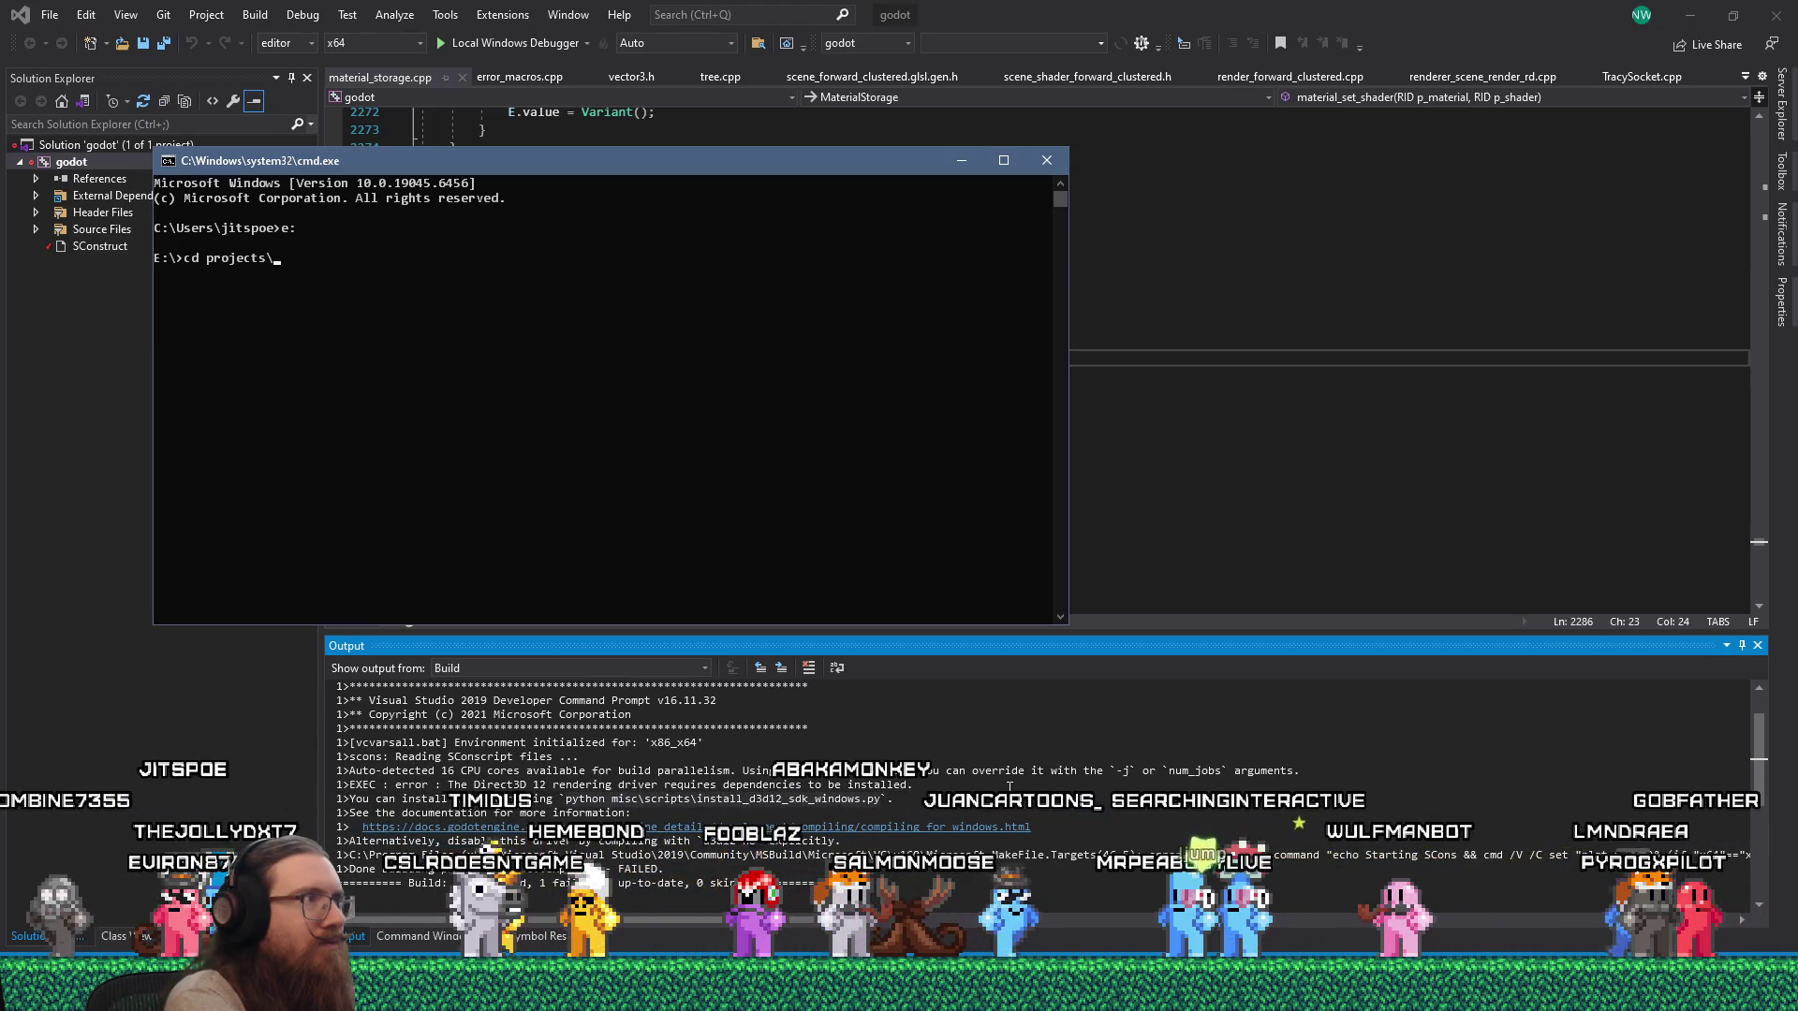
type("godot_engine")
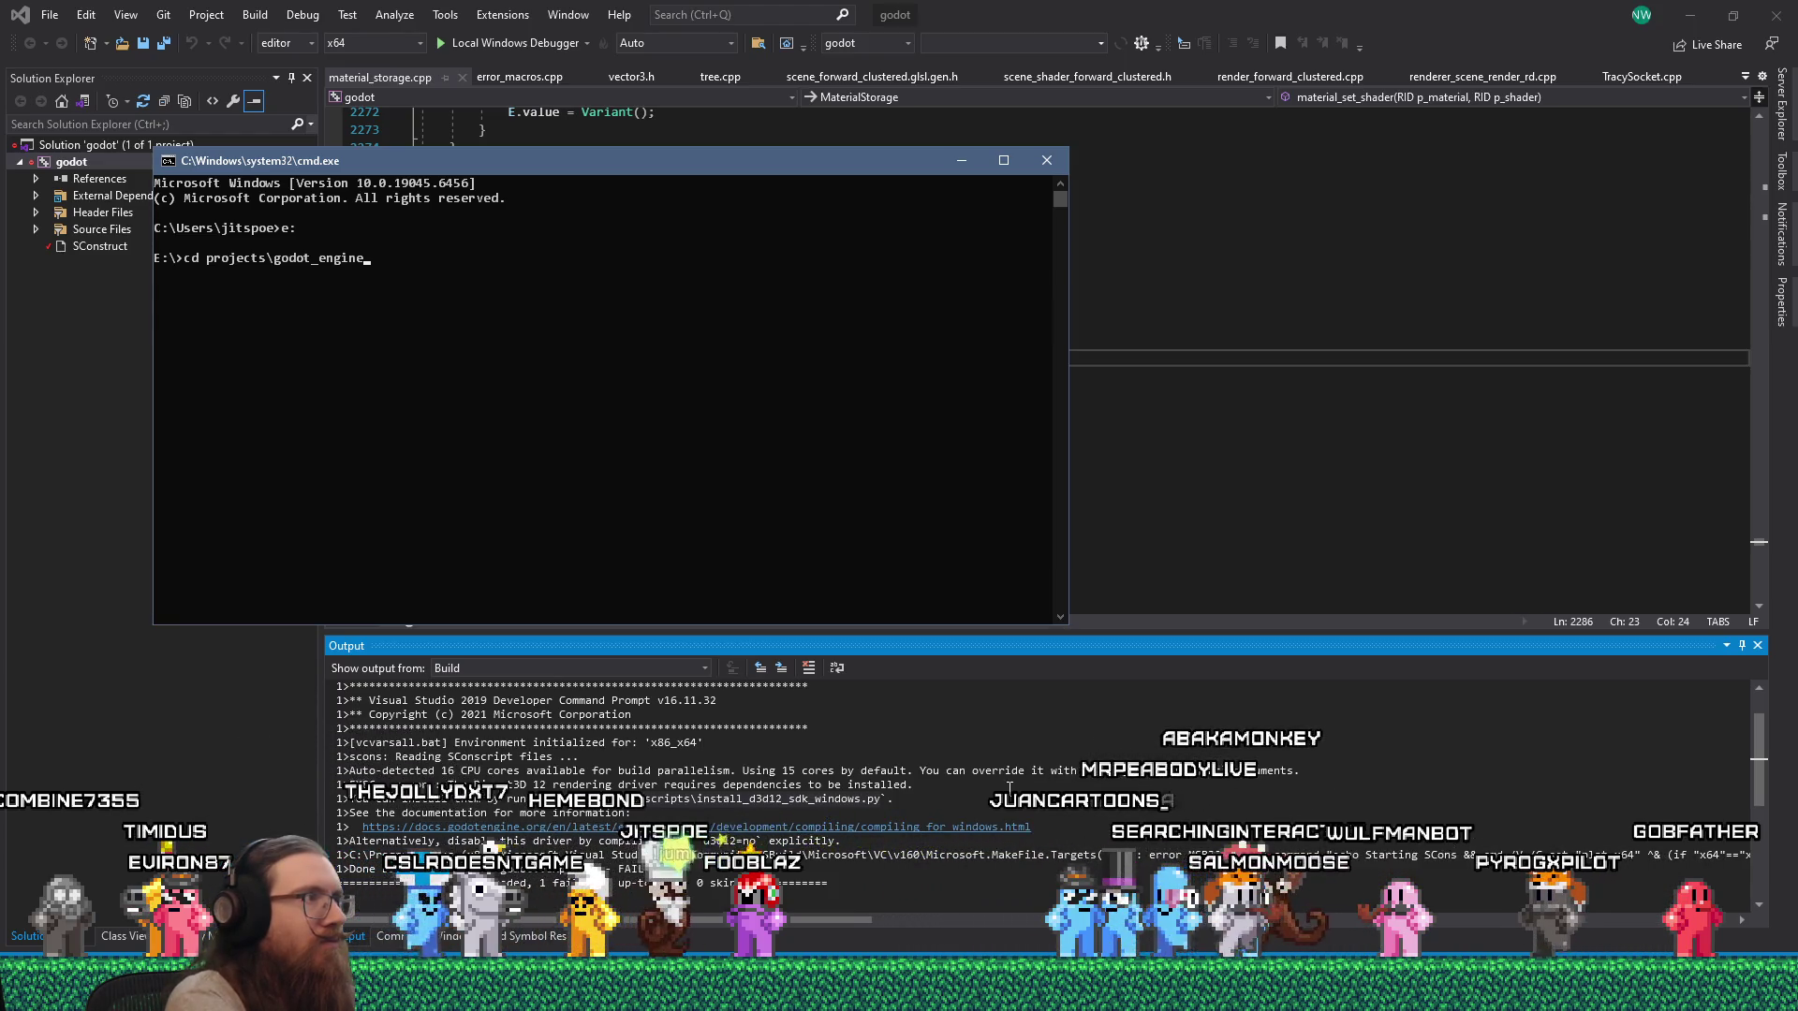
key("BackSpace")
key("BackSpace")
key("BackSpace")
key("BackSpace")
key("BackSpace")
key("BackSpace")
key("BackSpace")
type("\\godot_")
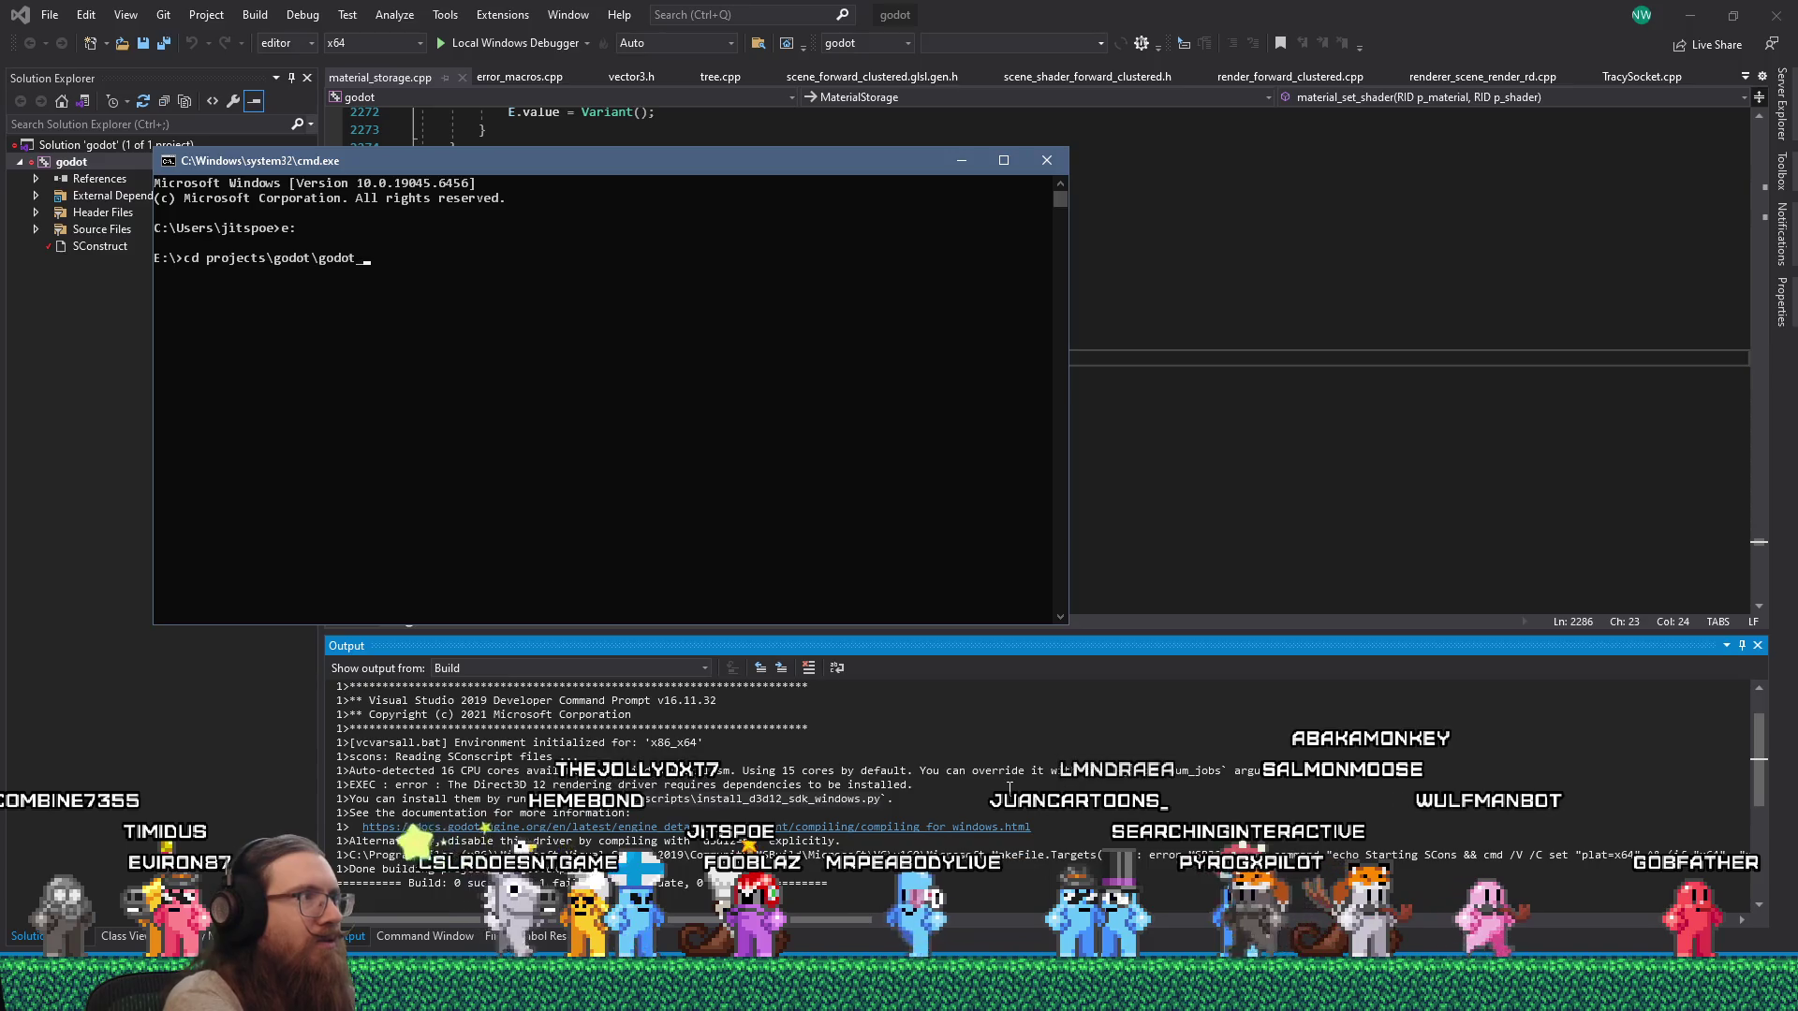
type("engine")
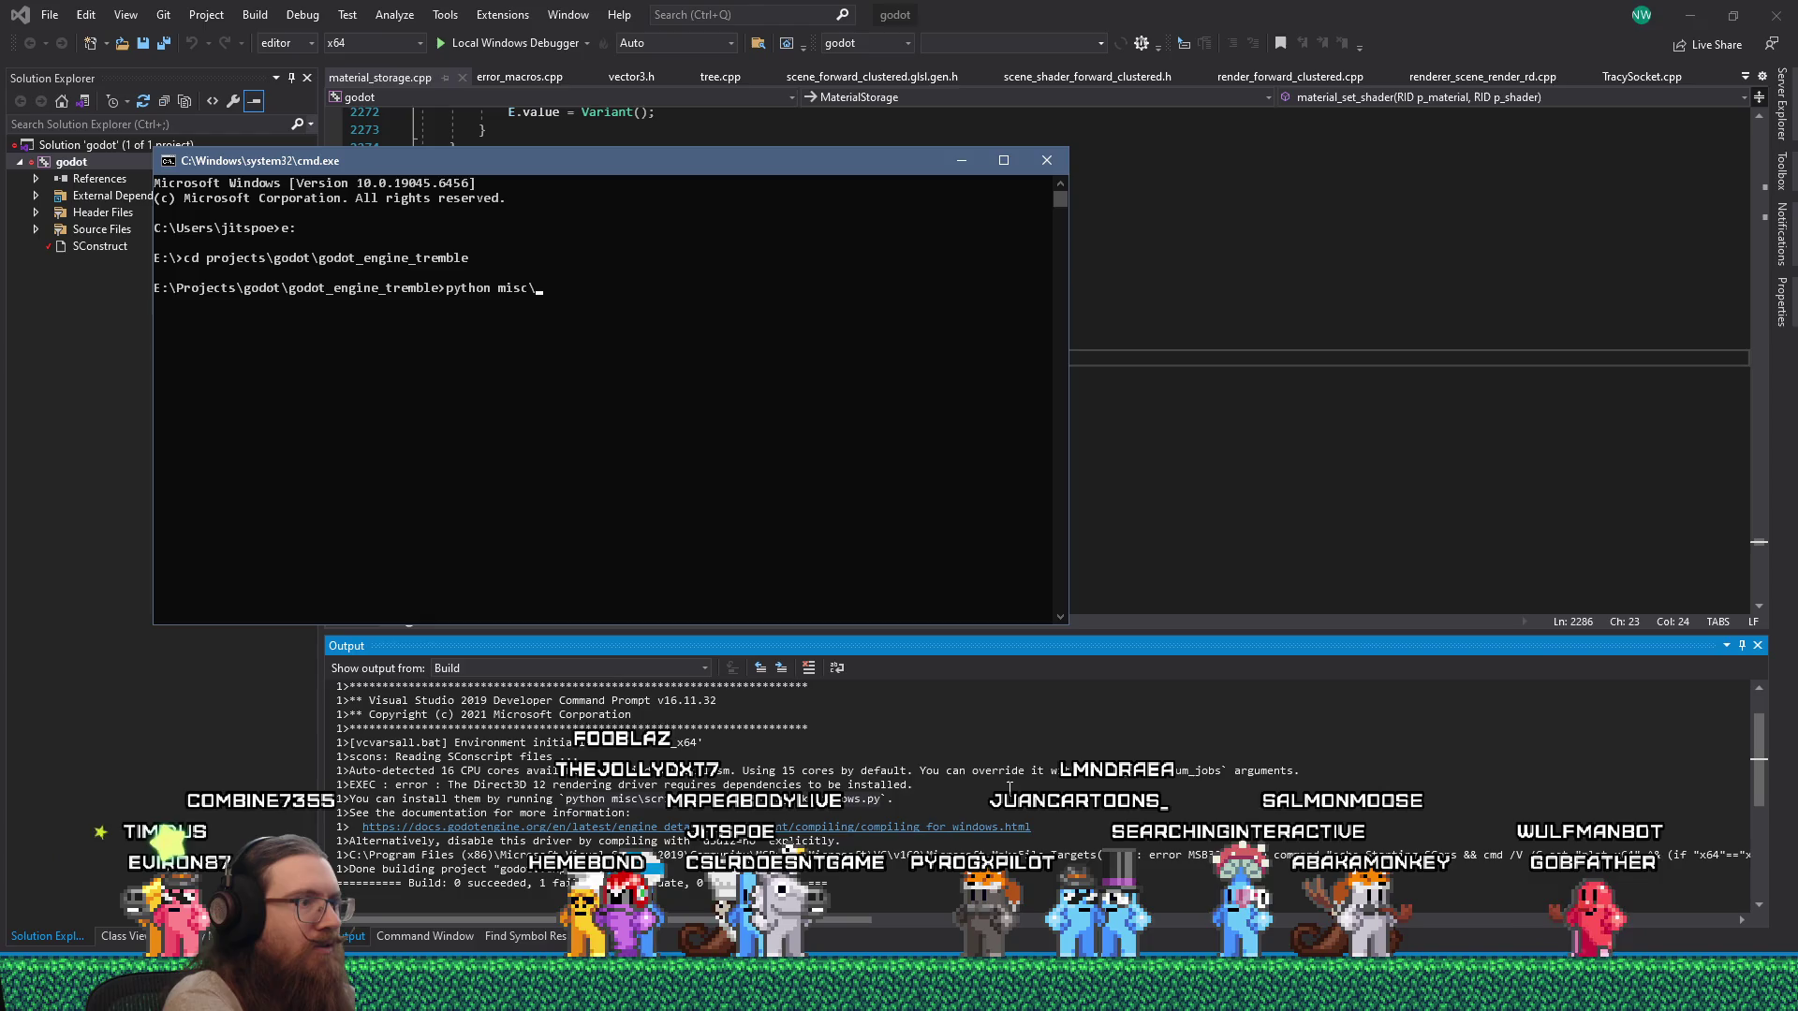
type("python misc\\scripts\\insta")
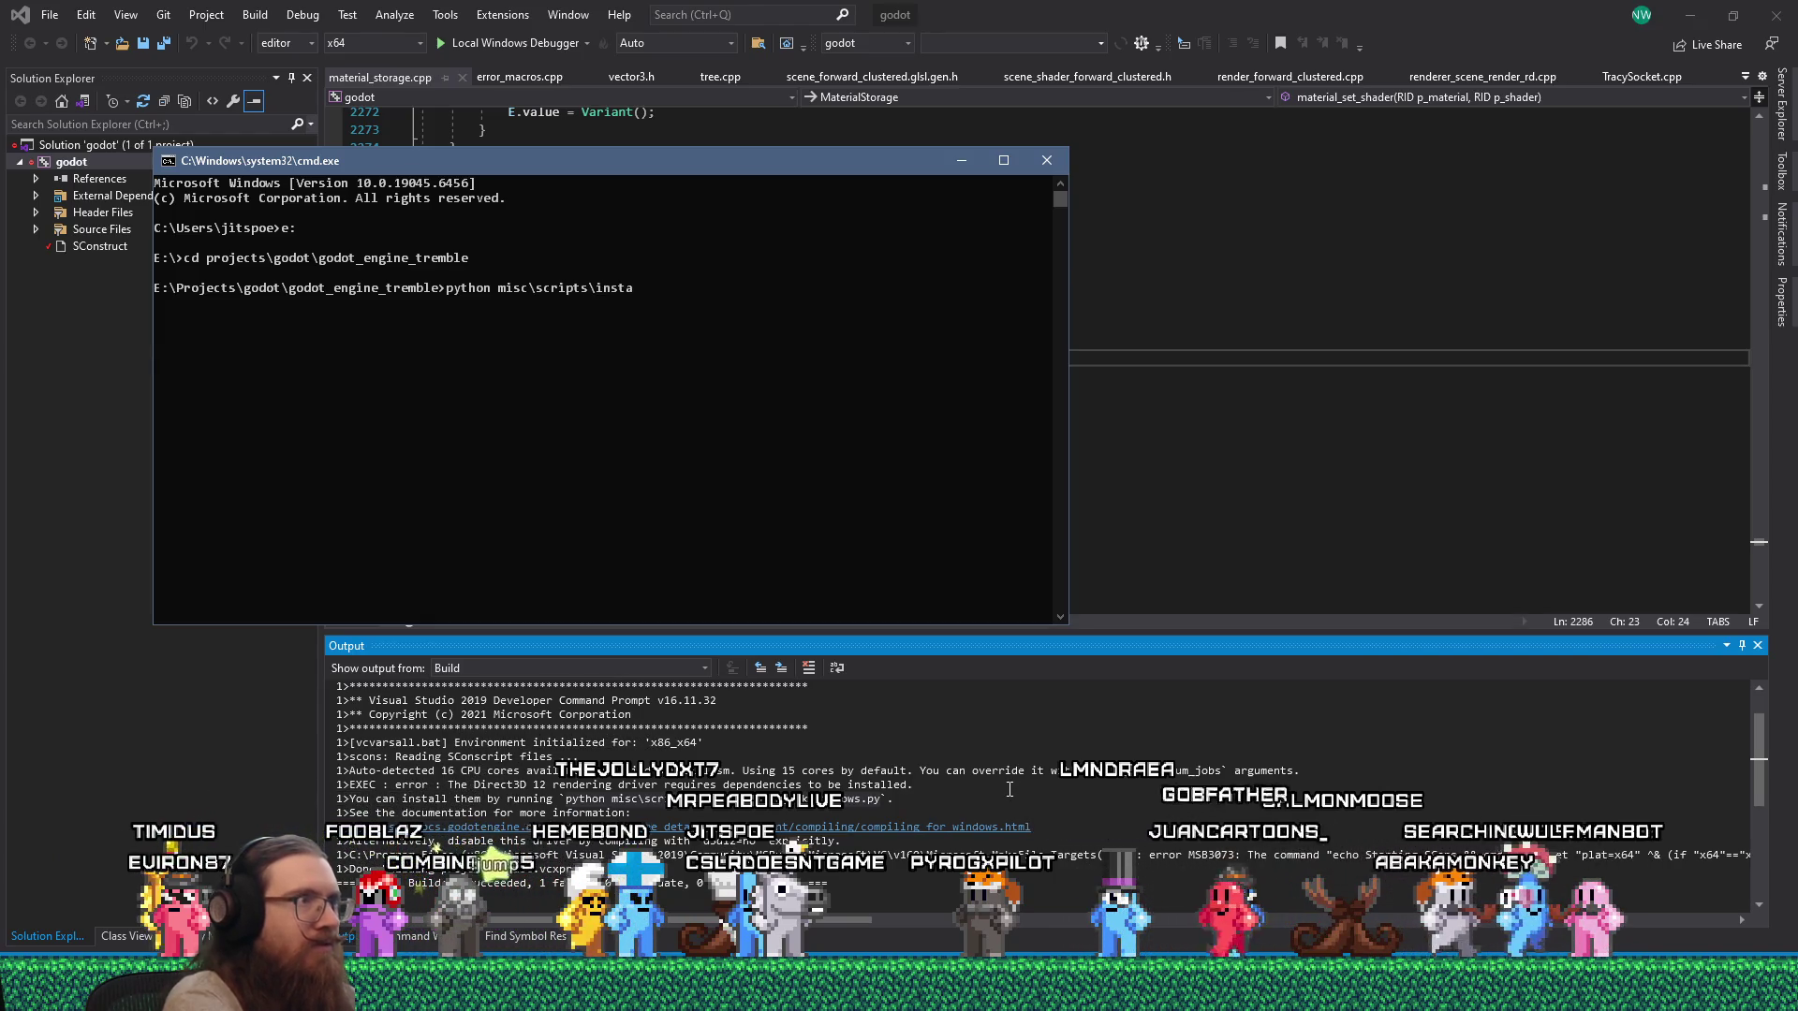
key("Tab")
key("Return")
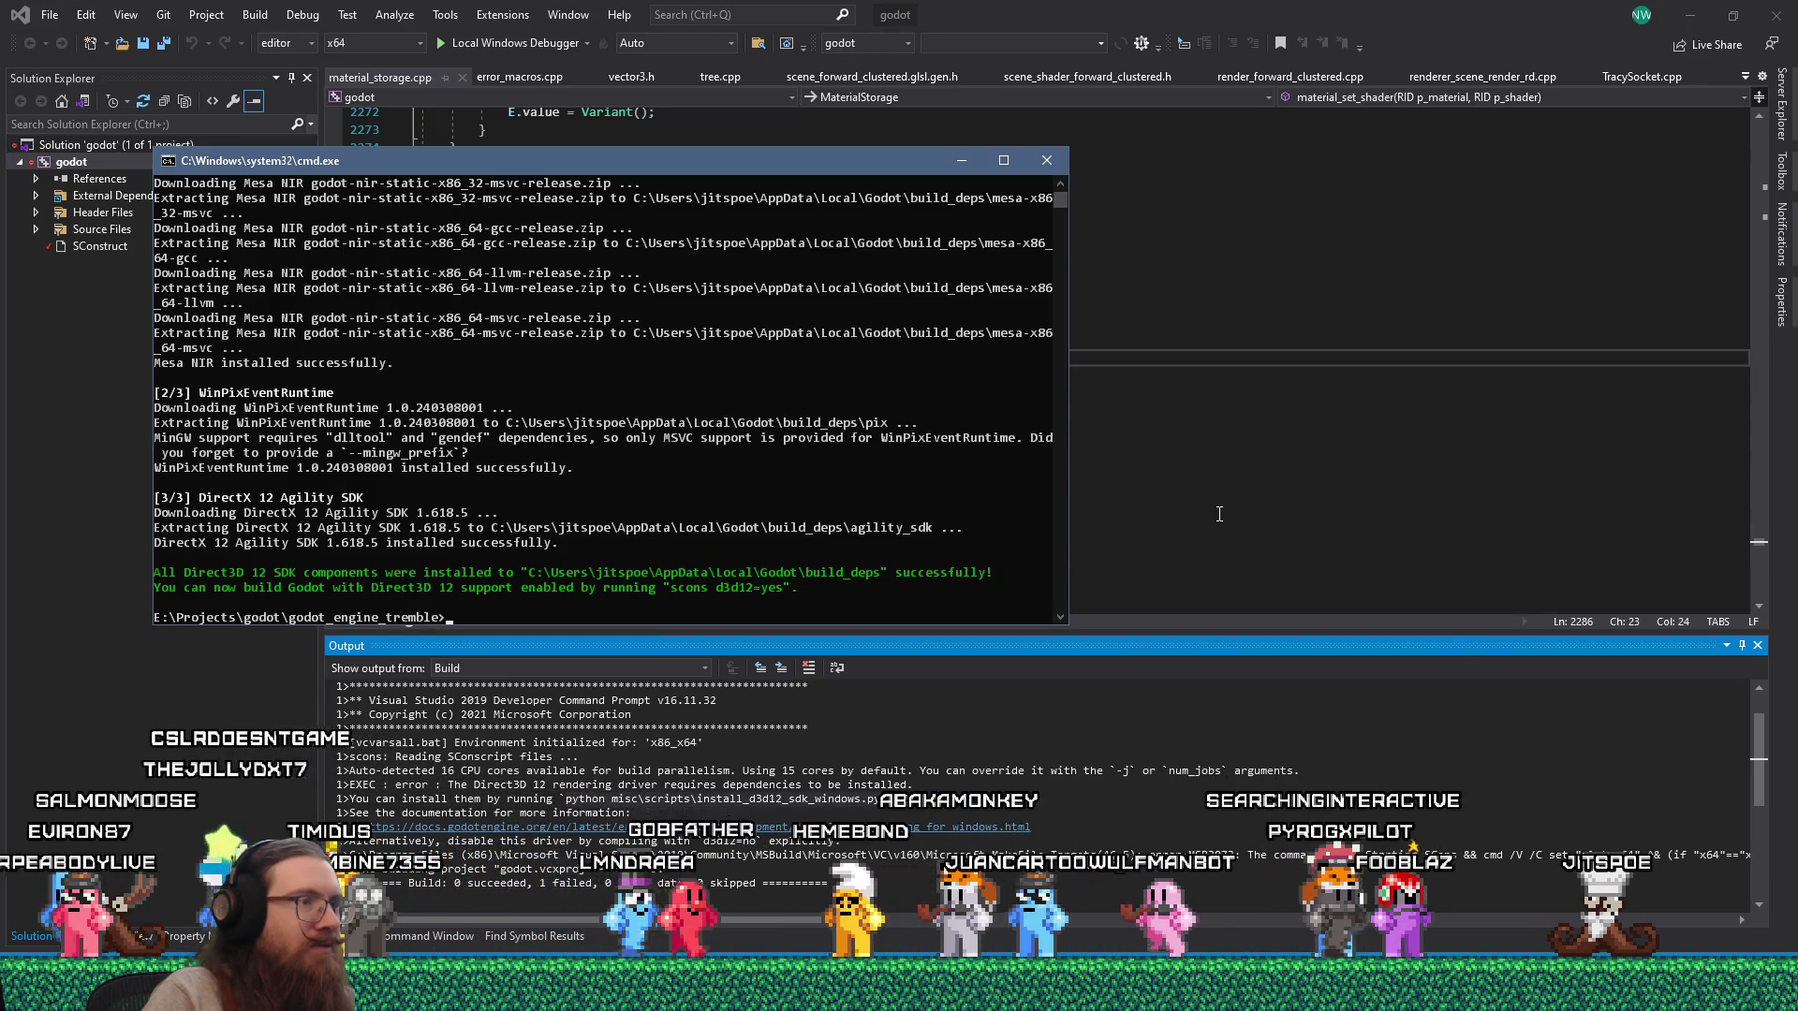
left_click(1218, 513)
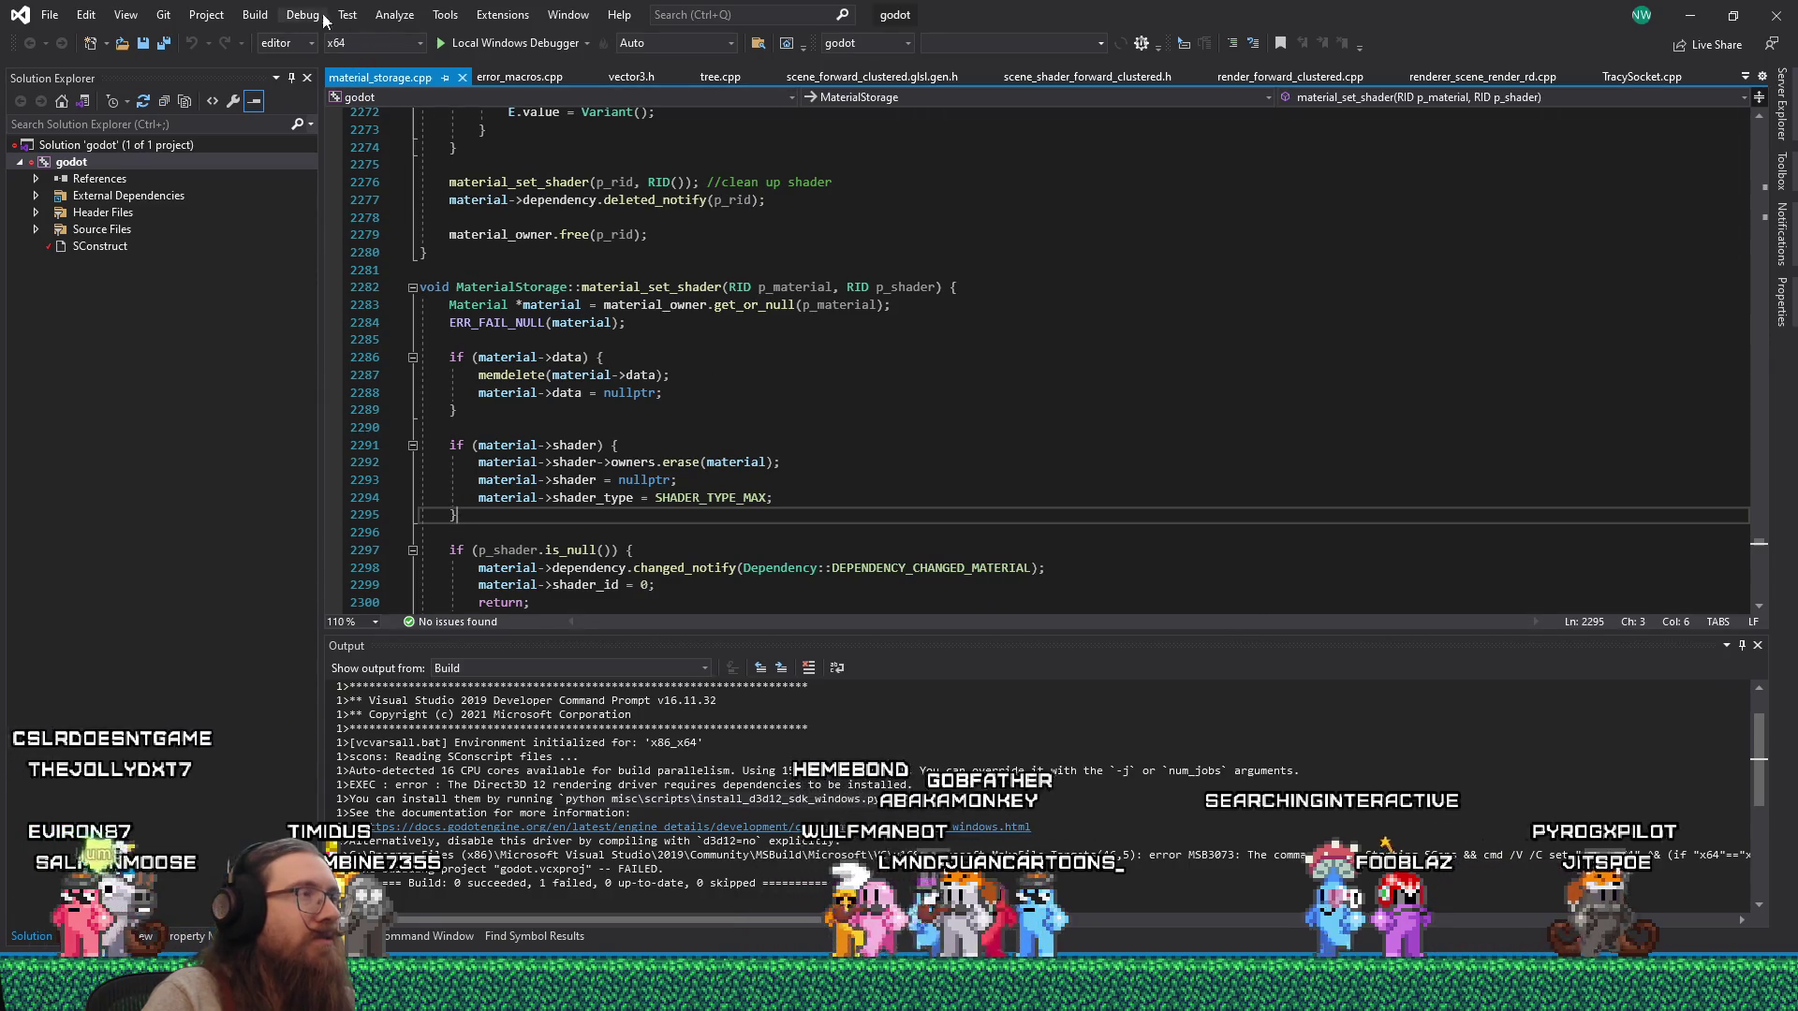
Start a fresh Build Solution of the godot solution from the Build menu.
left_click(255, 14)
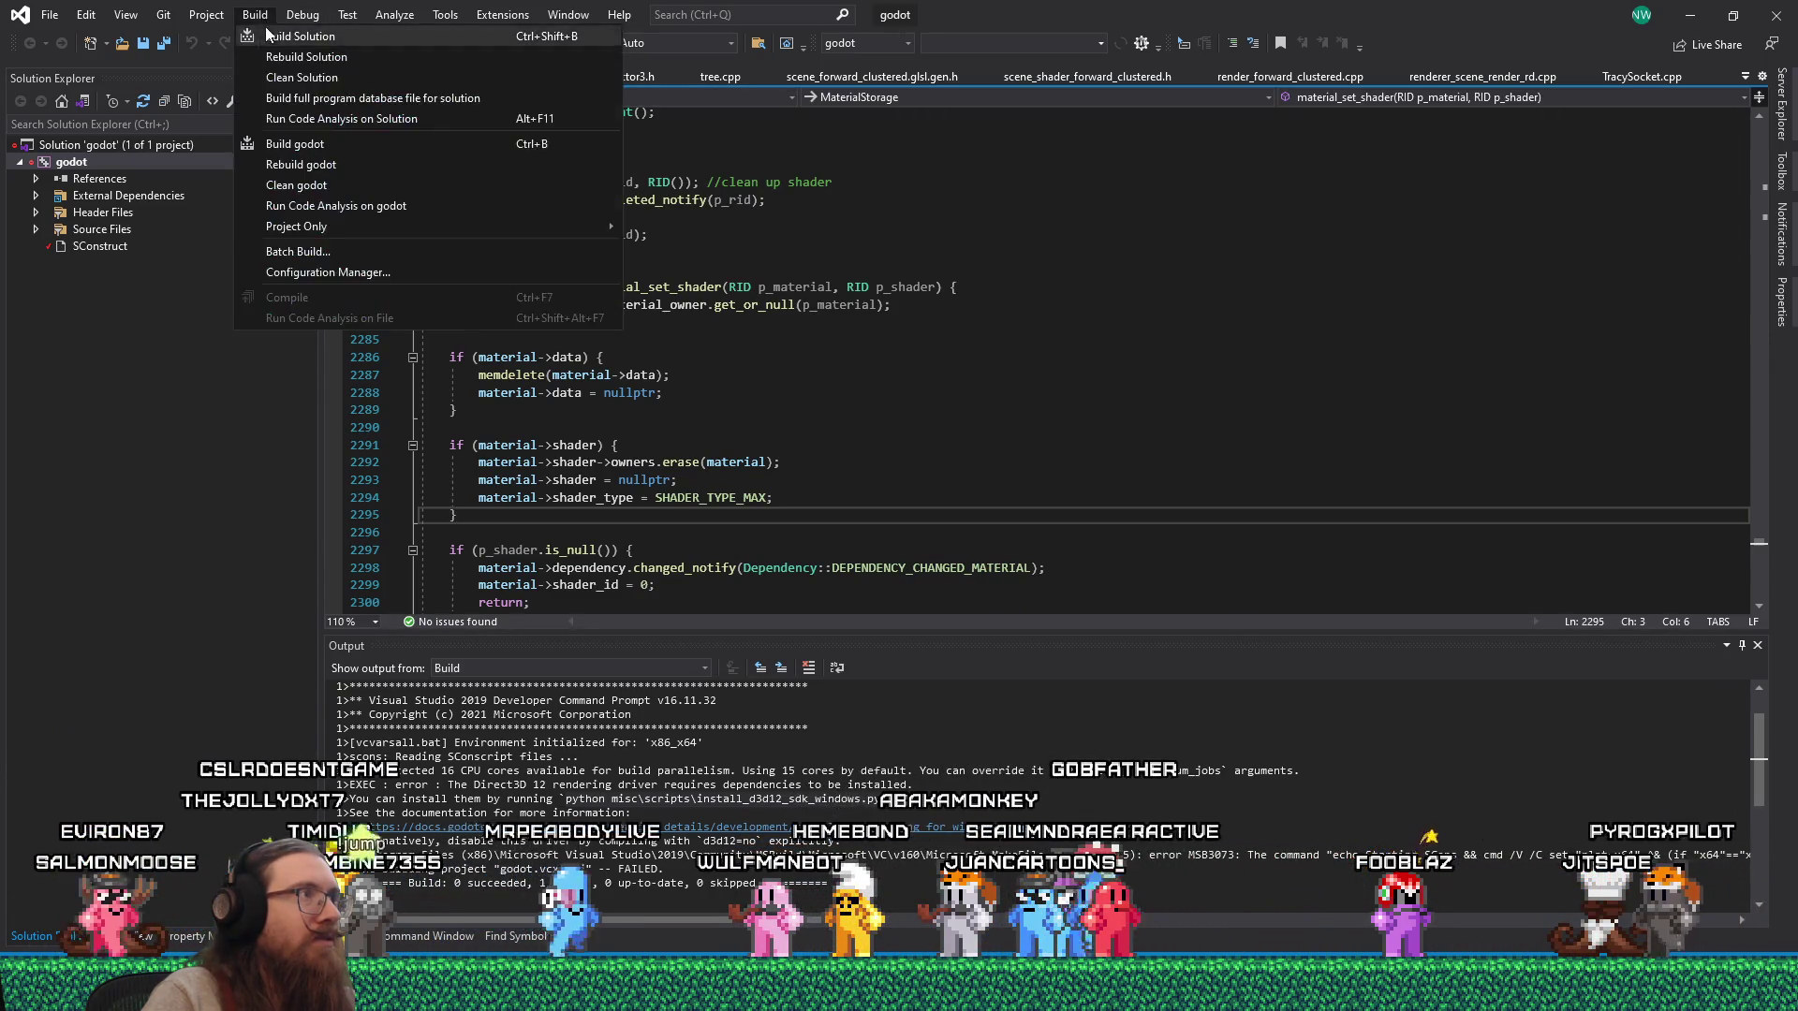
left_click(290, 38)
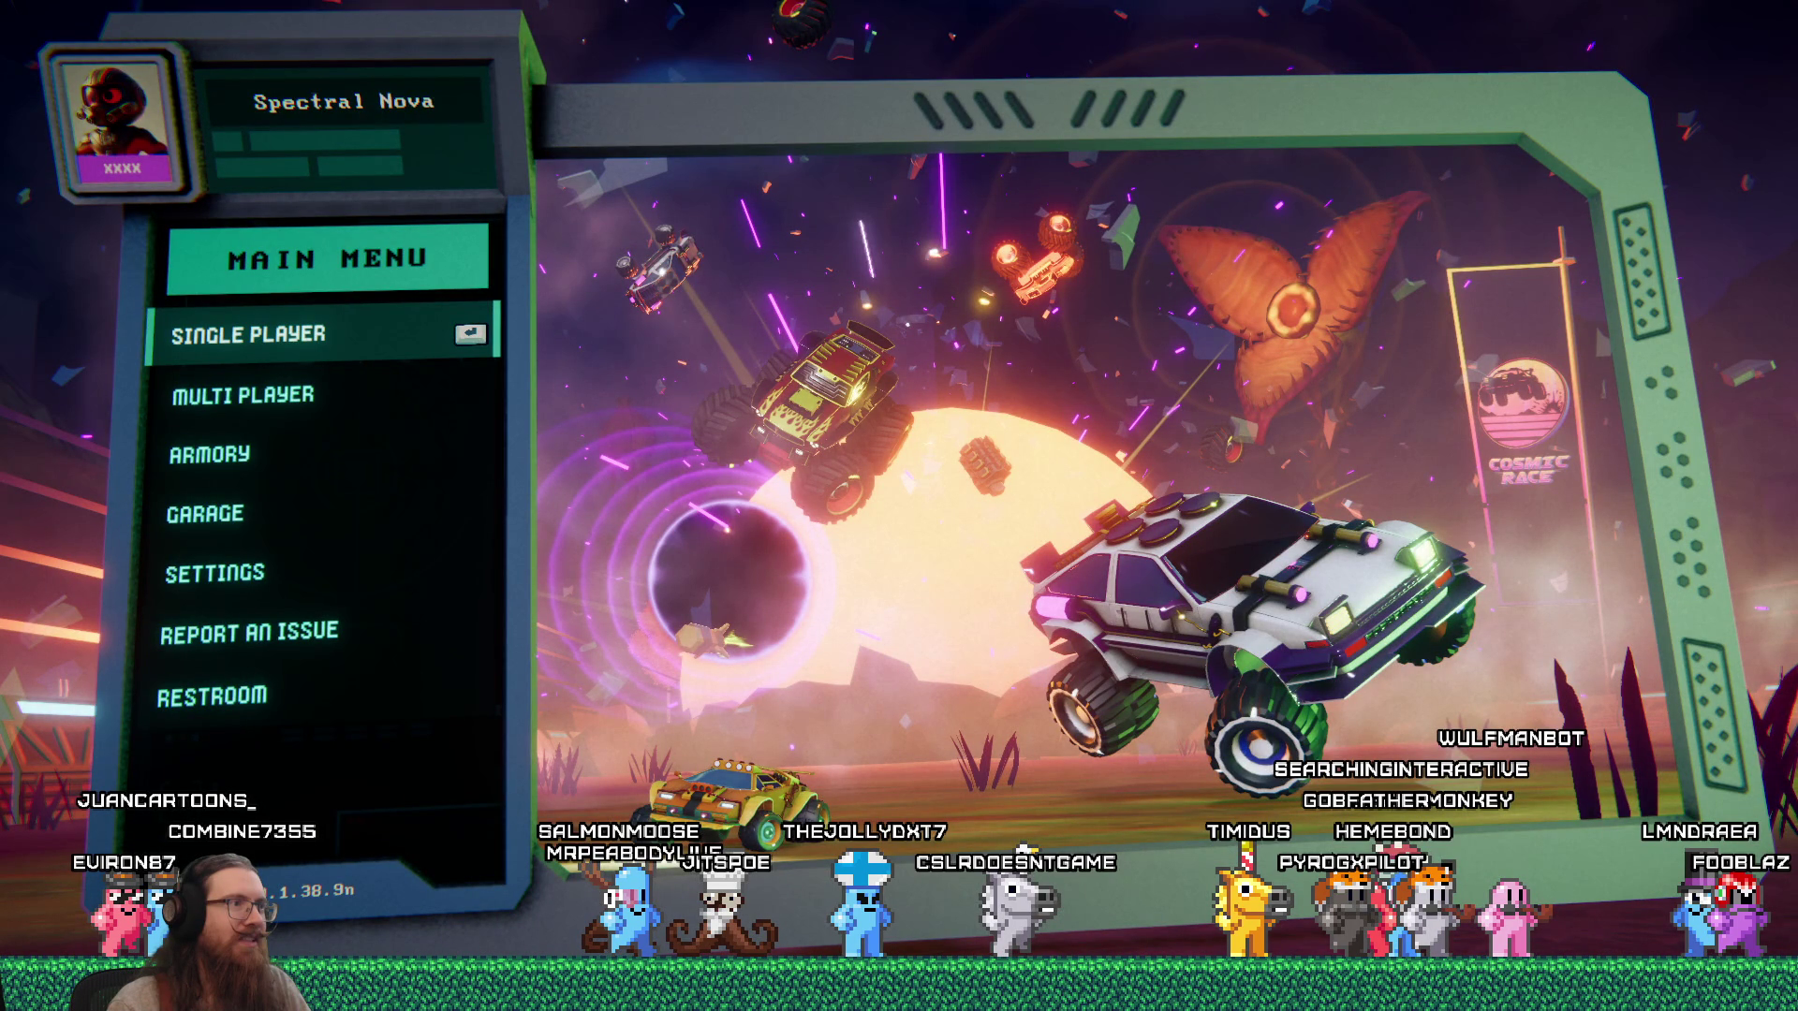
Start a single-player quick race, browse the cars and pick the Kuntash.
key("Return")
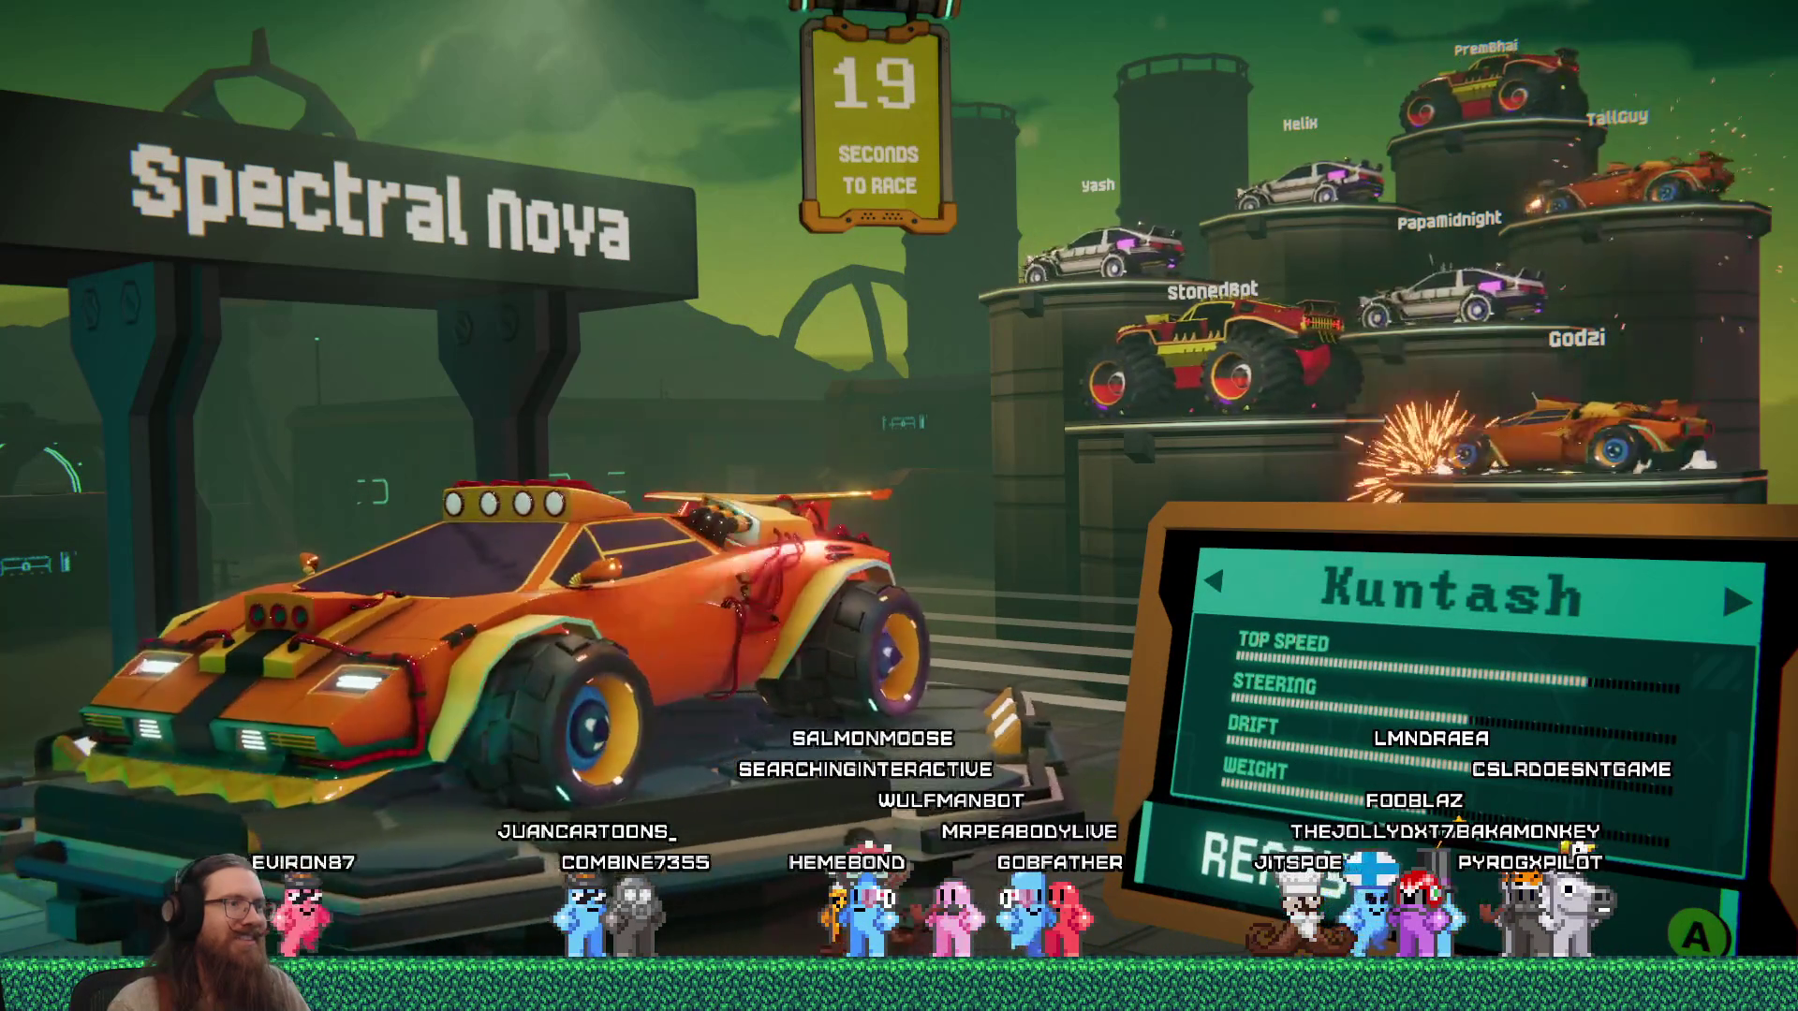
key("Right")
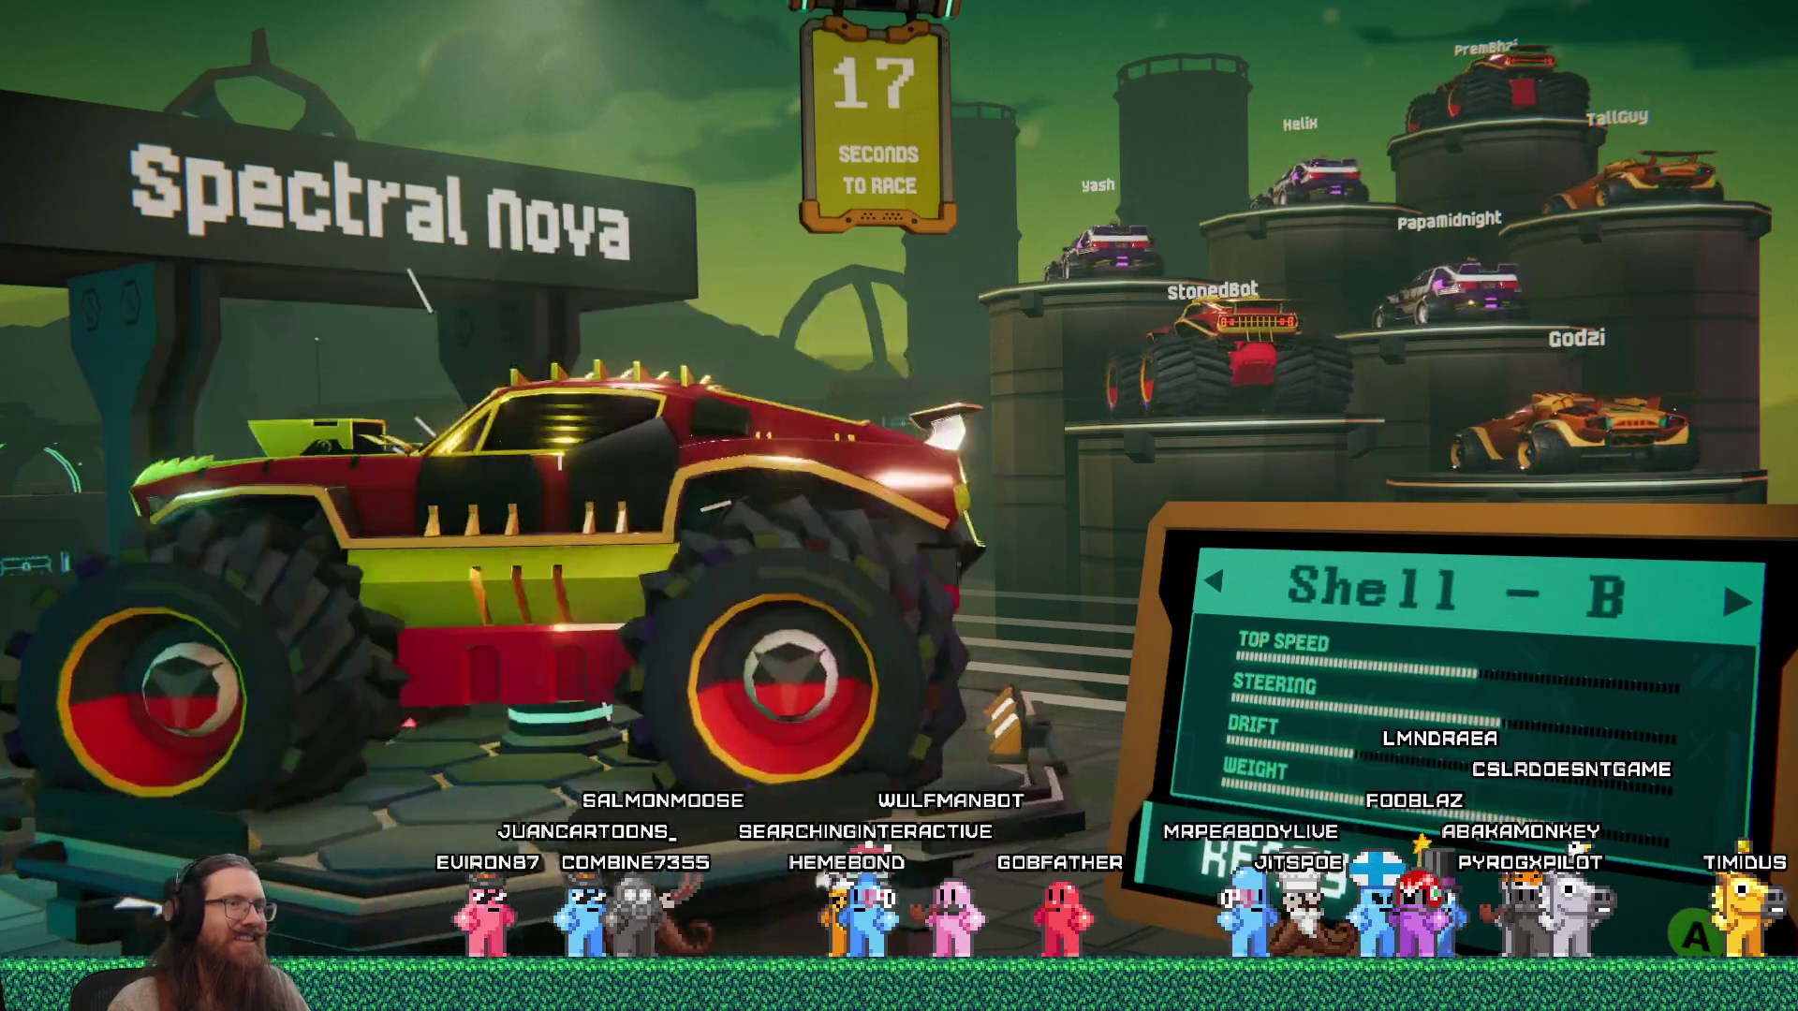
key("Right")
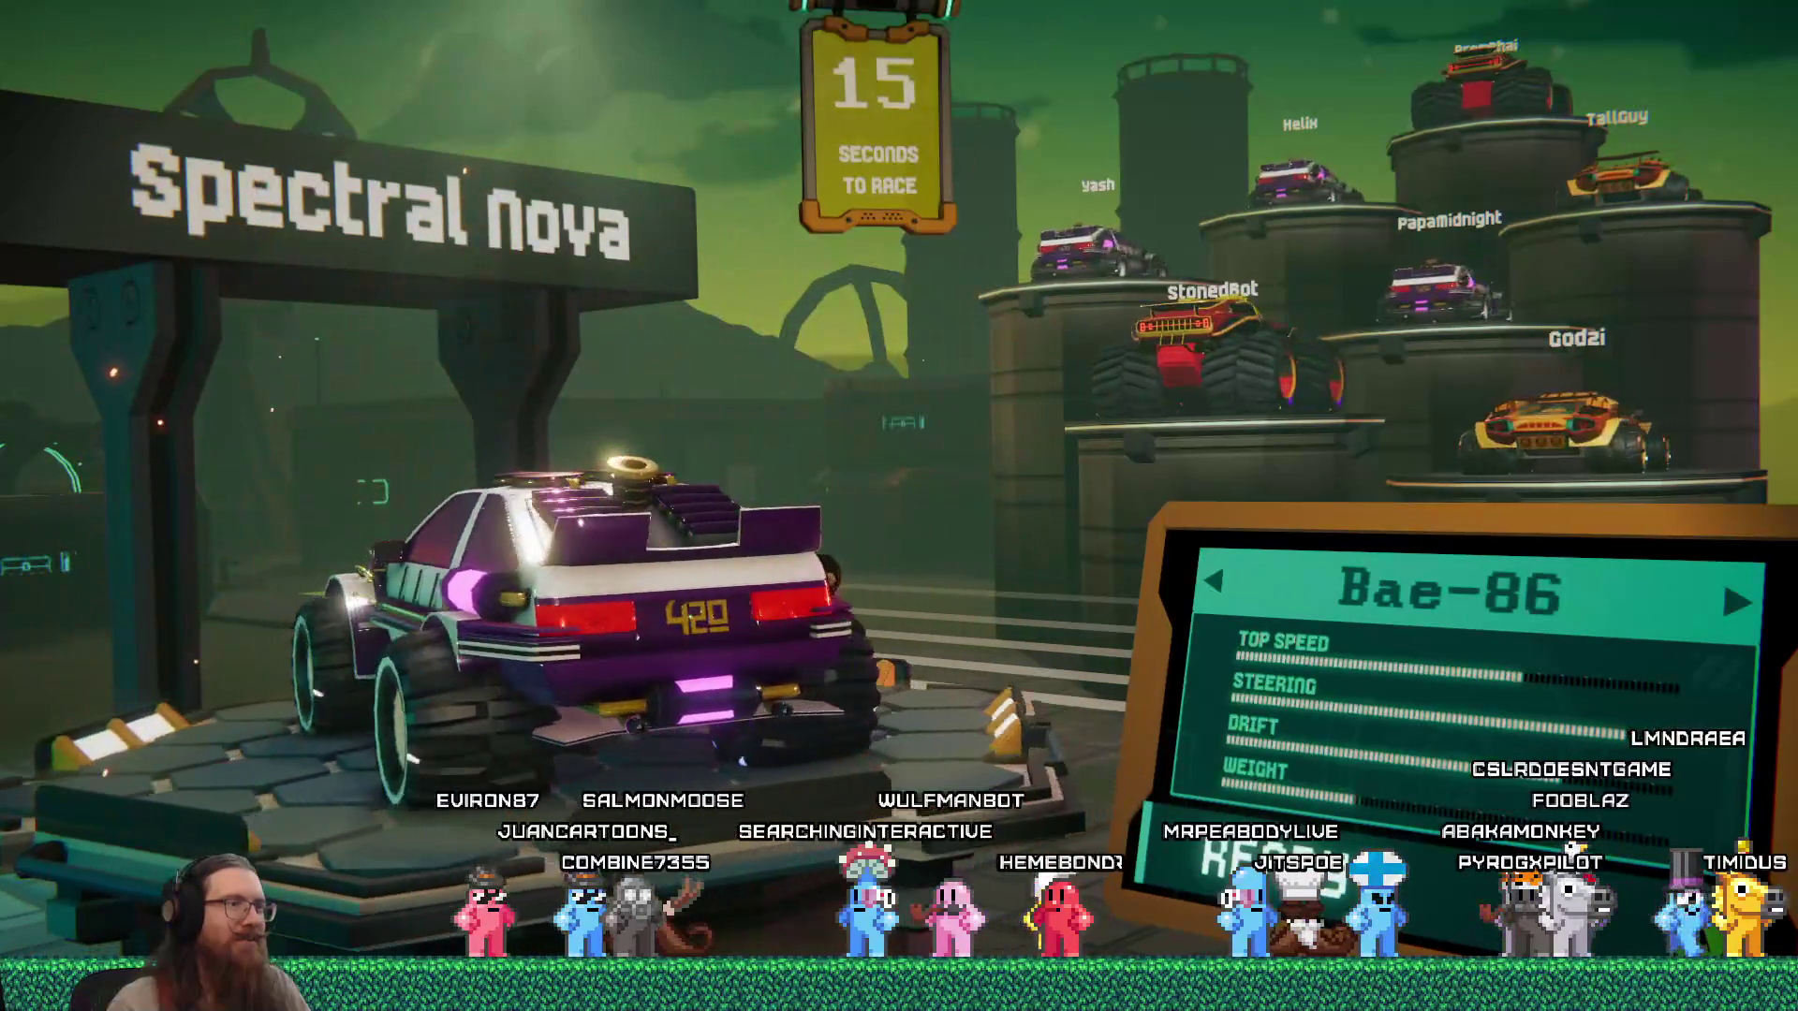
key("Left")
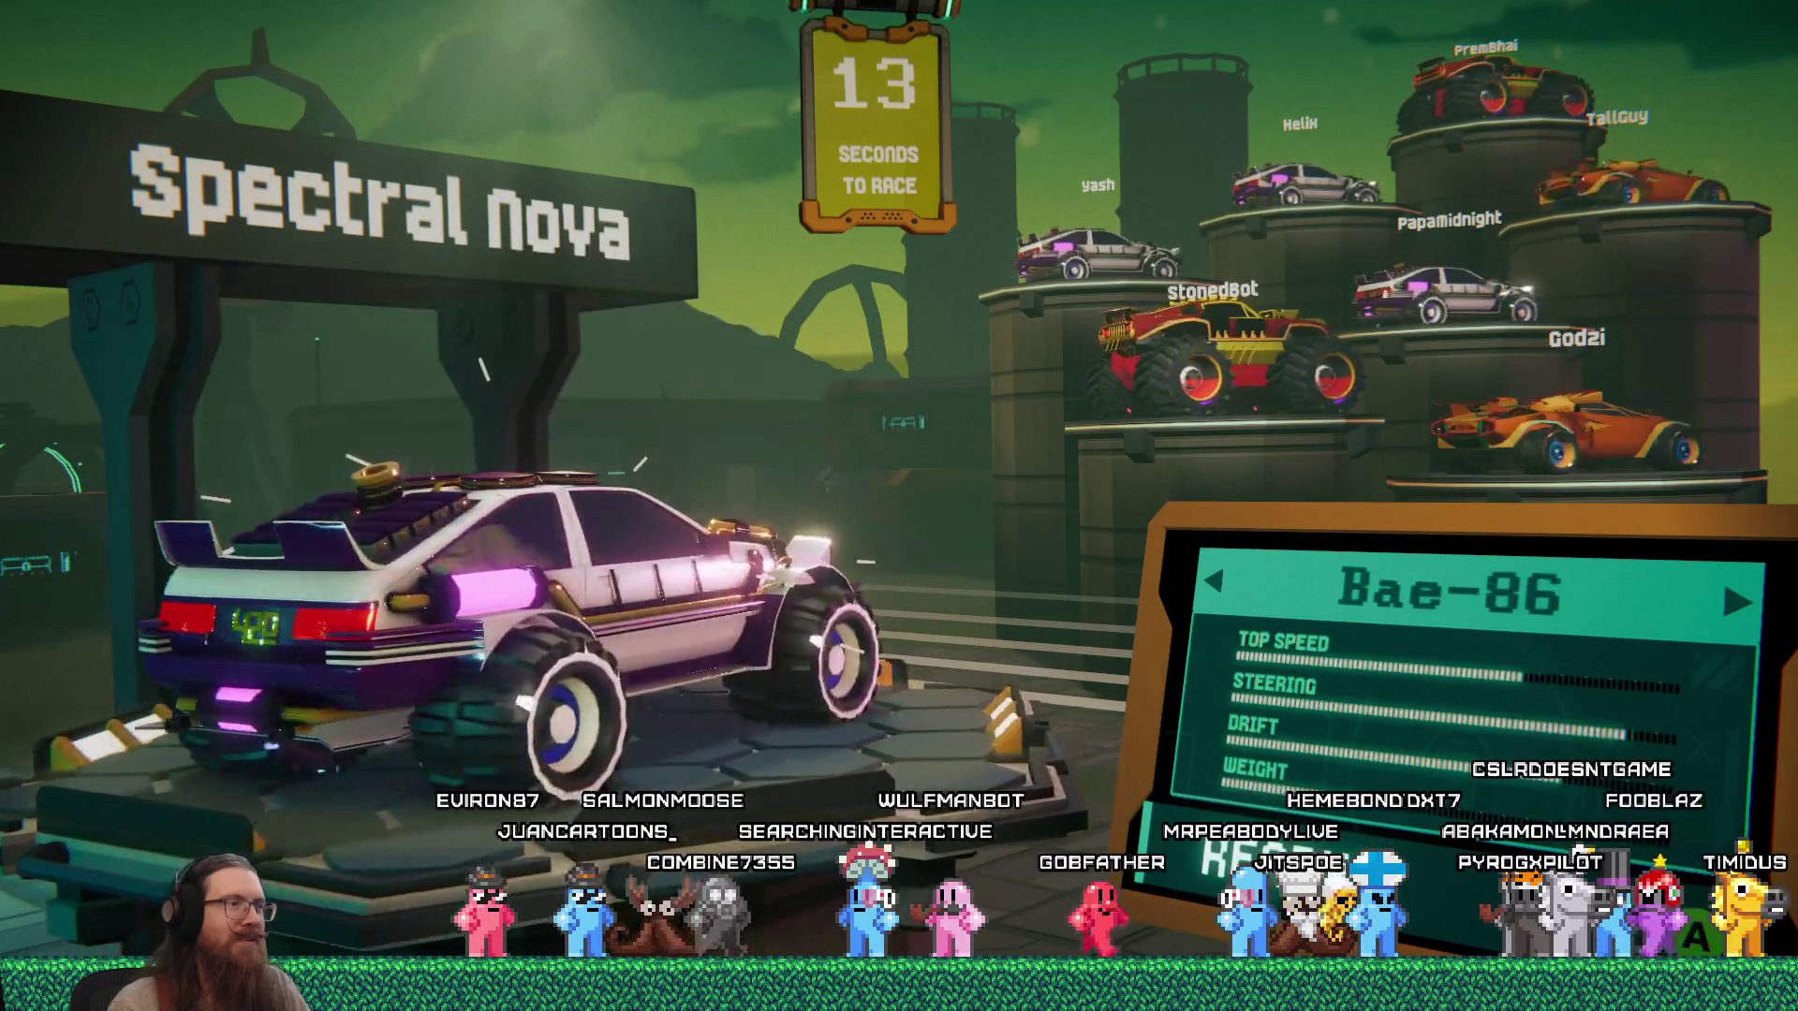
key("Left")
key("Left")
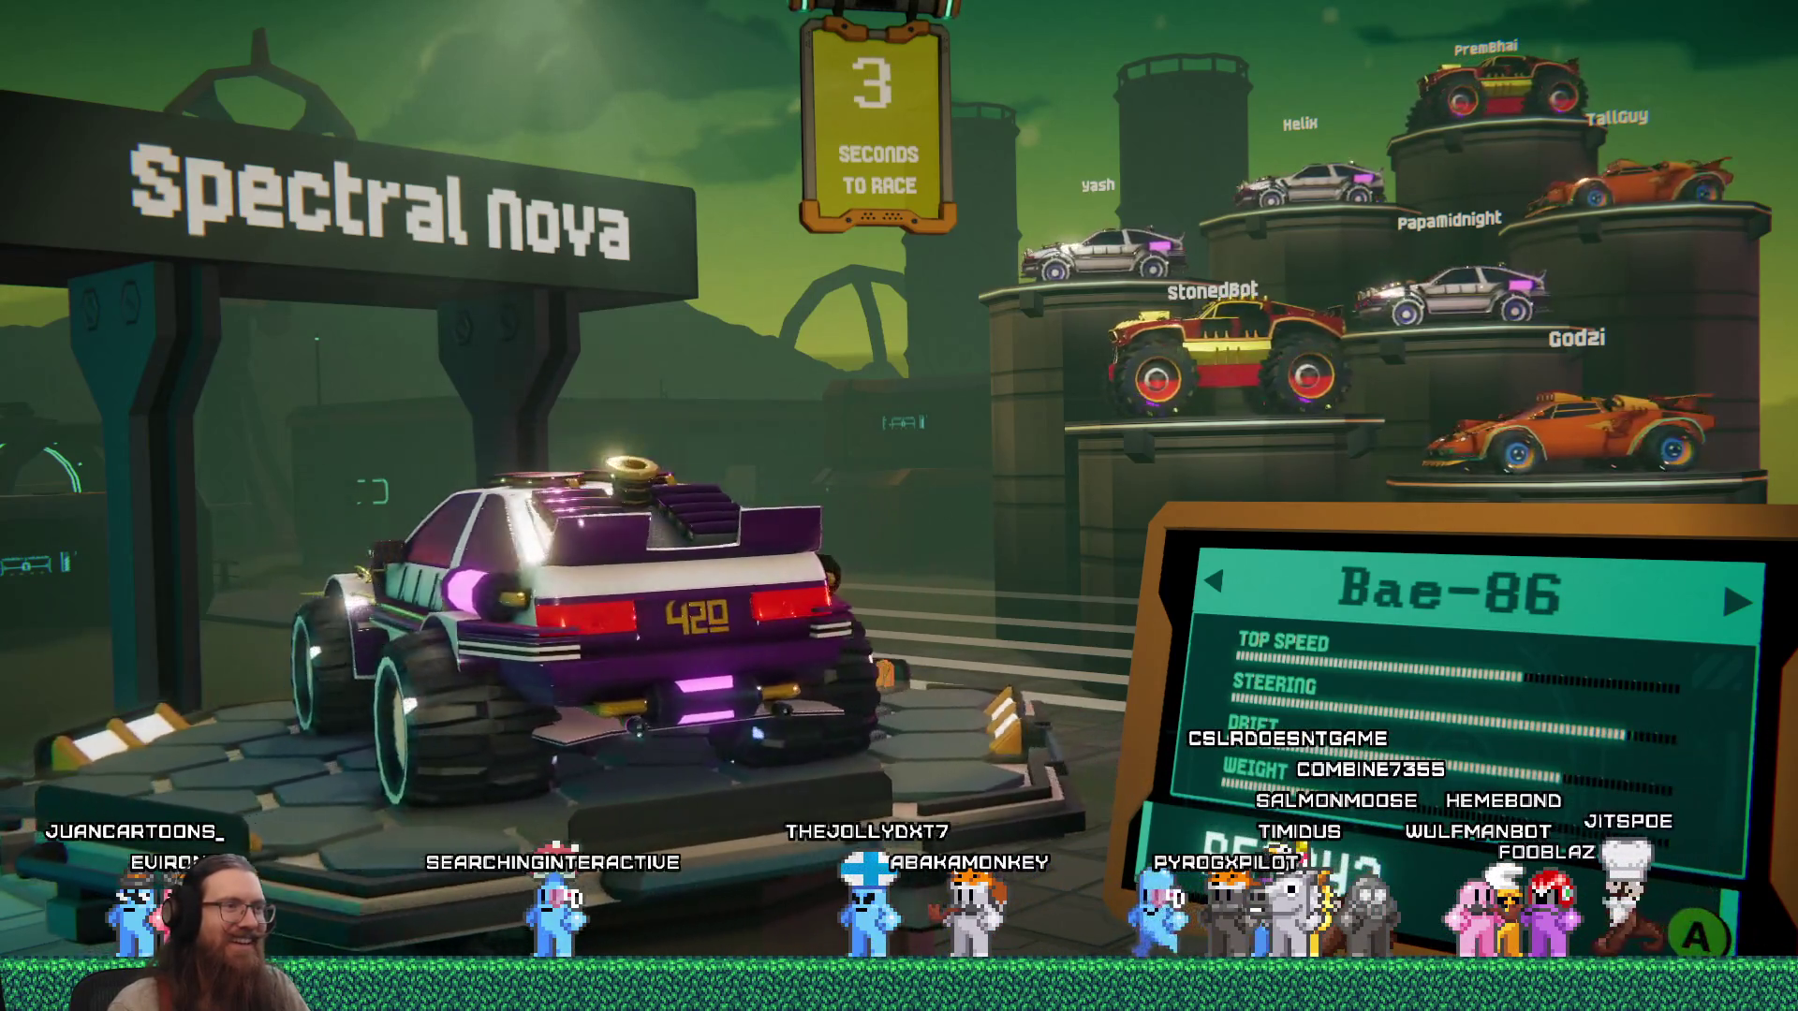
key("Right")
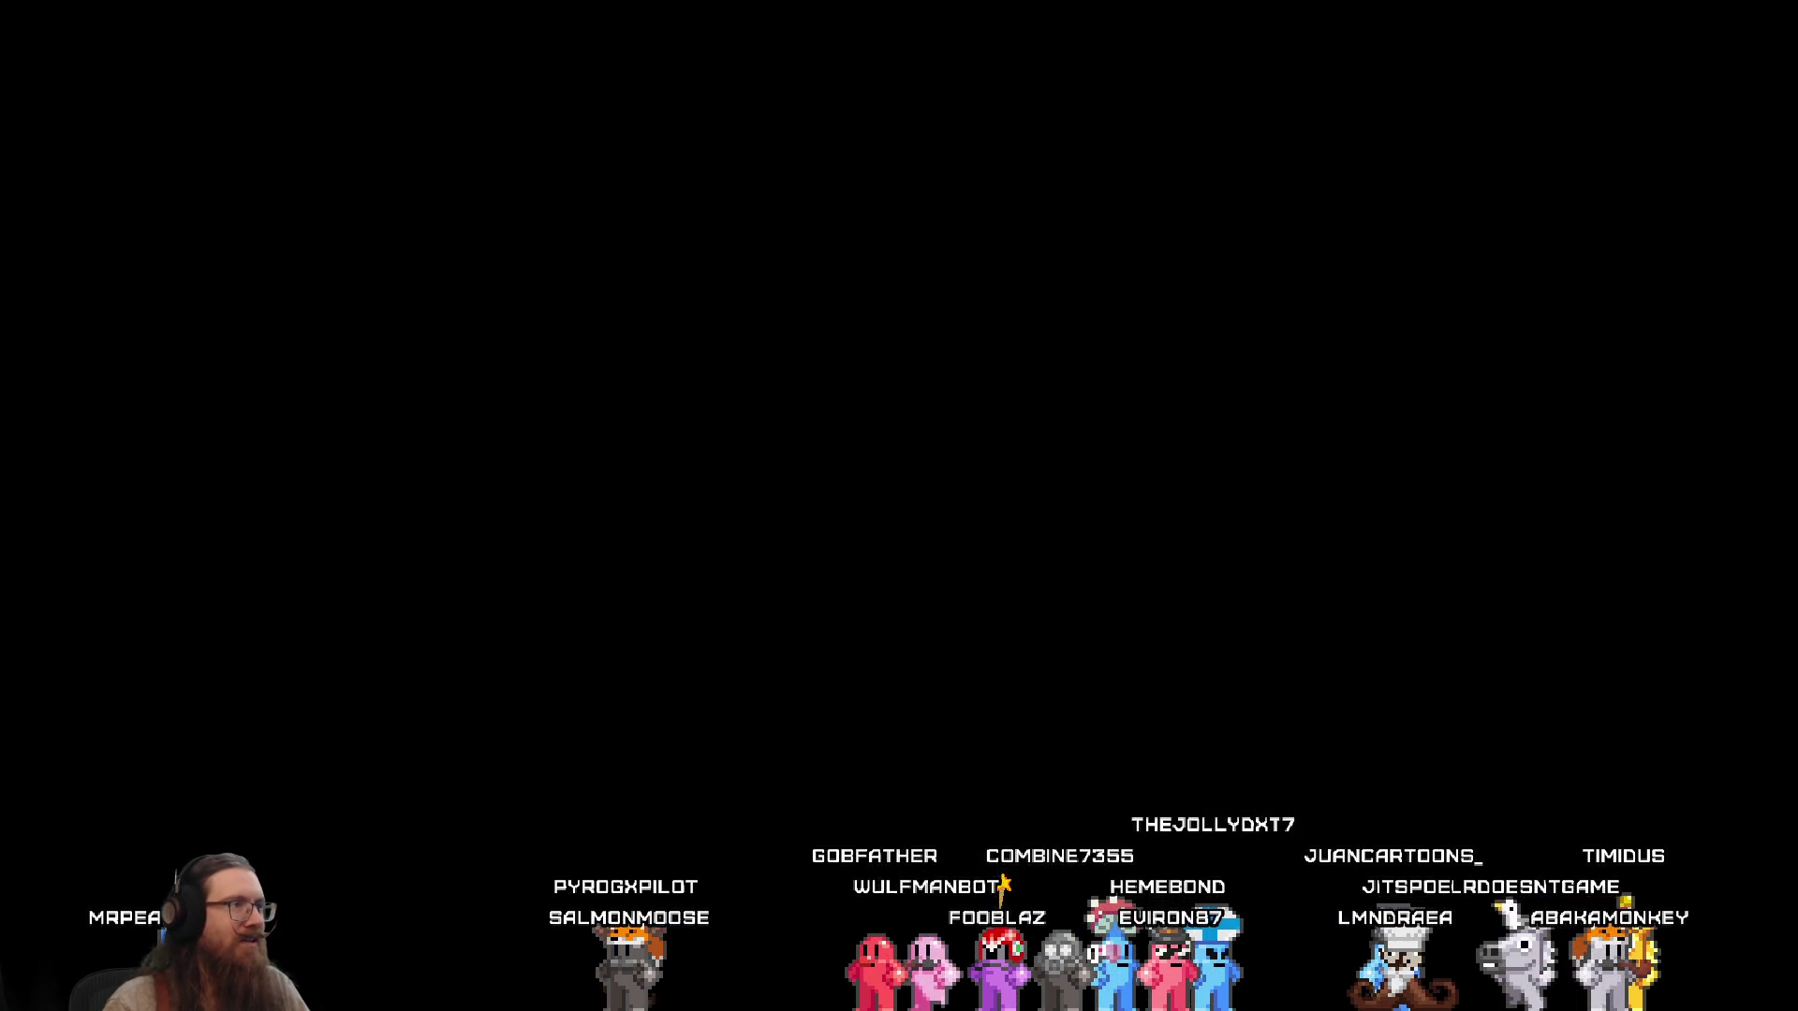
Turn off Full Screen in Video Settings and go back to Pause Options.
key("Down")
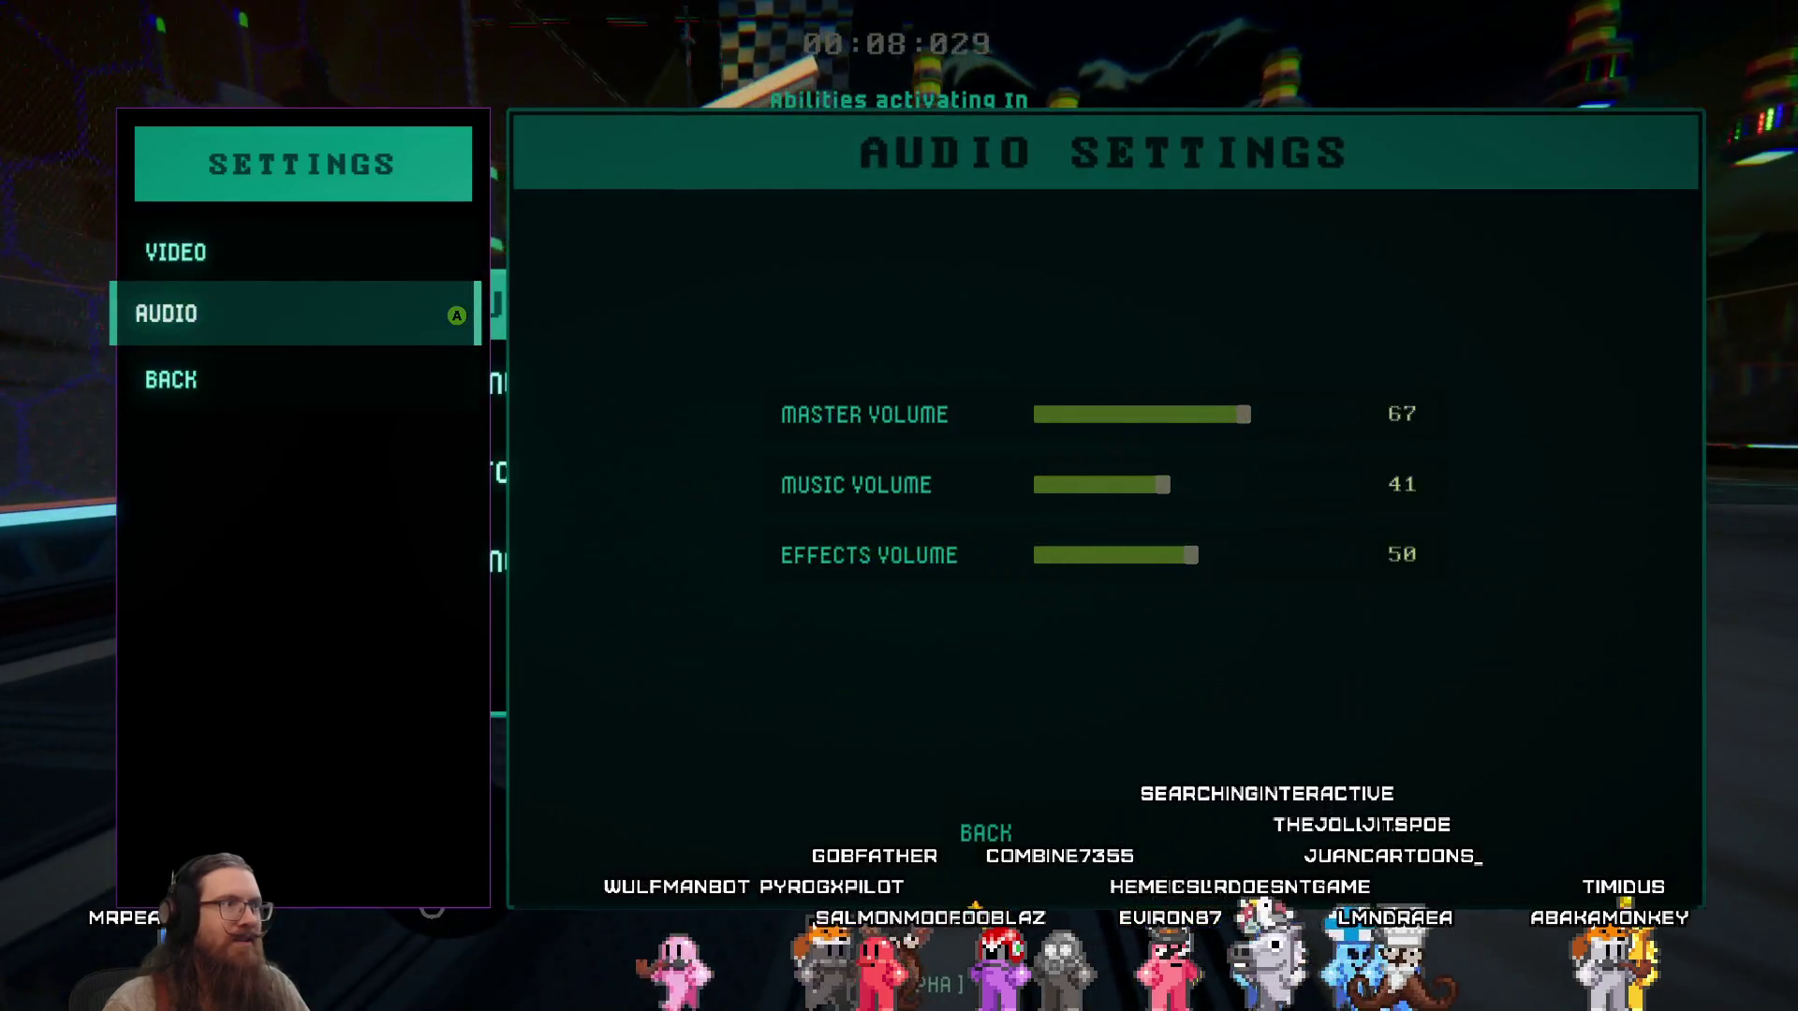
key("Up")
key("Return")
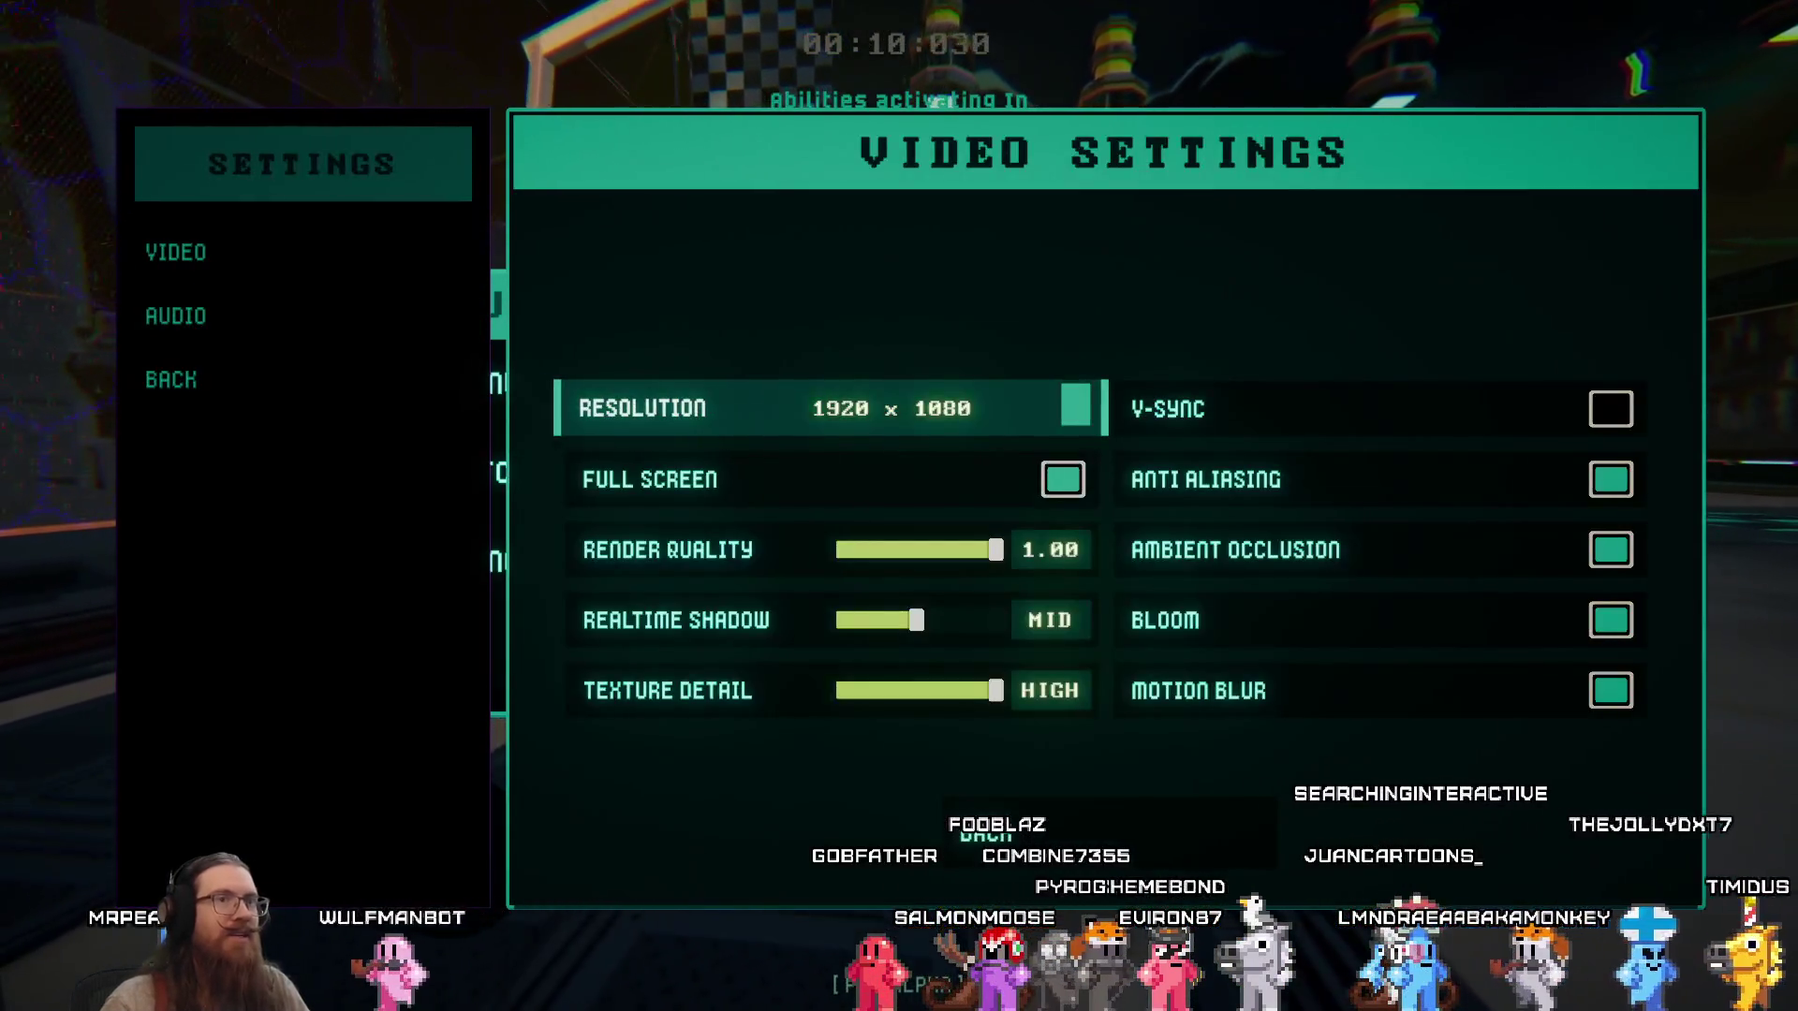
key("Down")
key("Return")
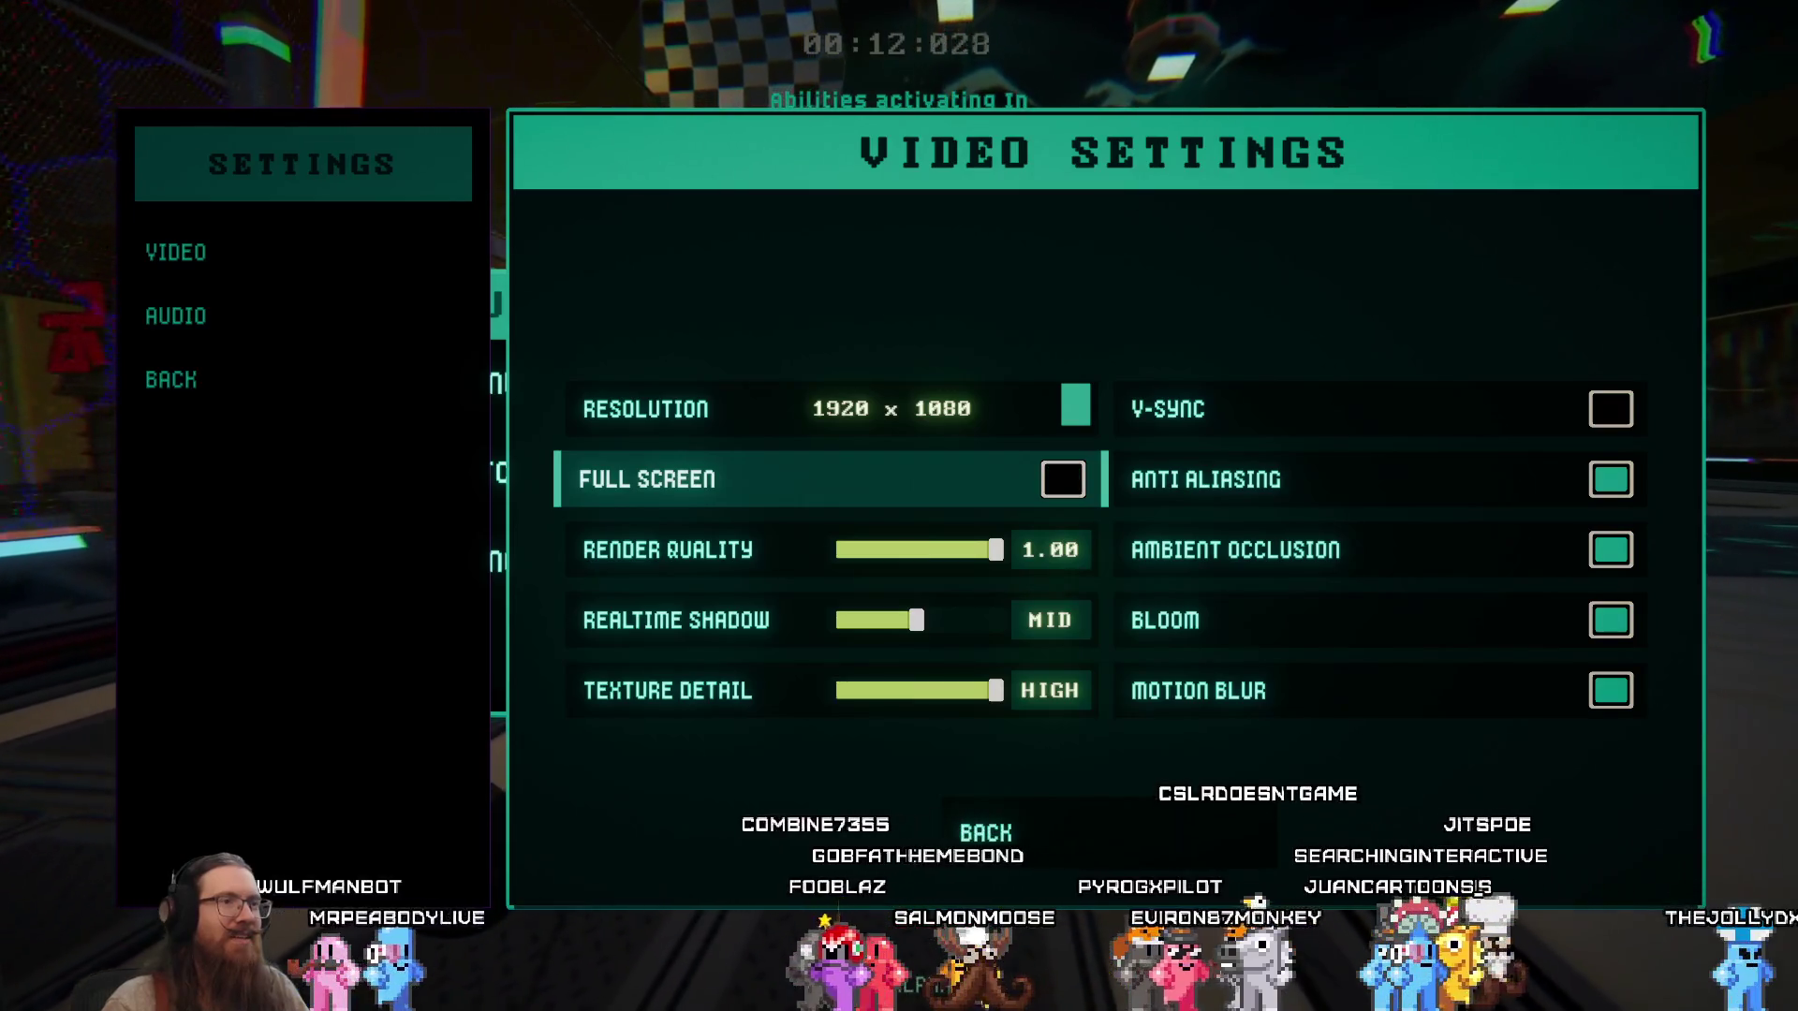
key("Escape")
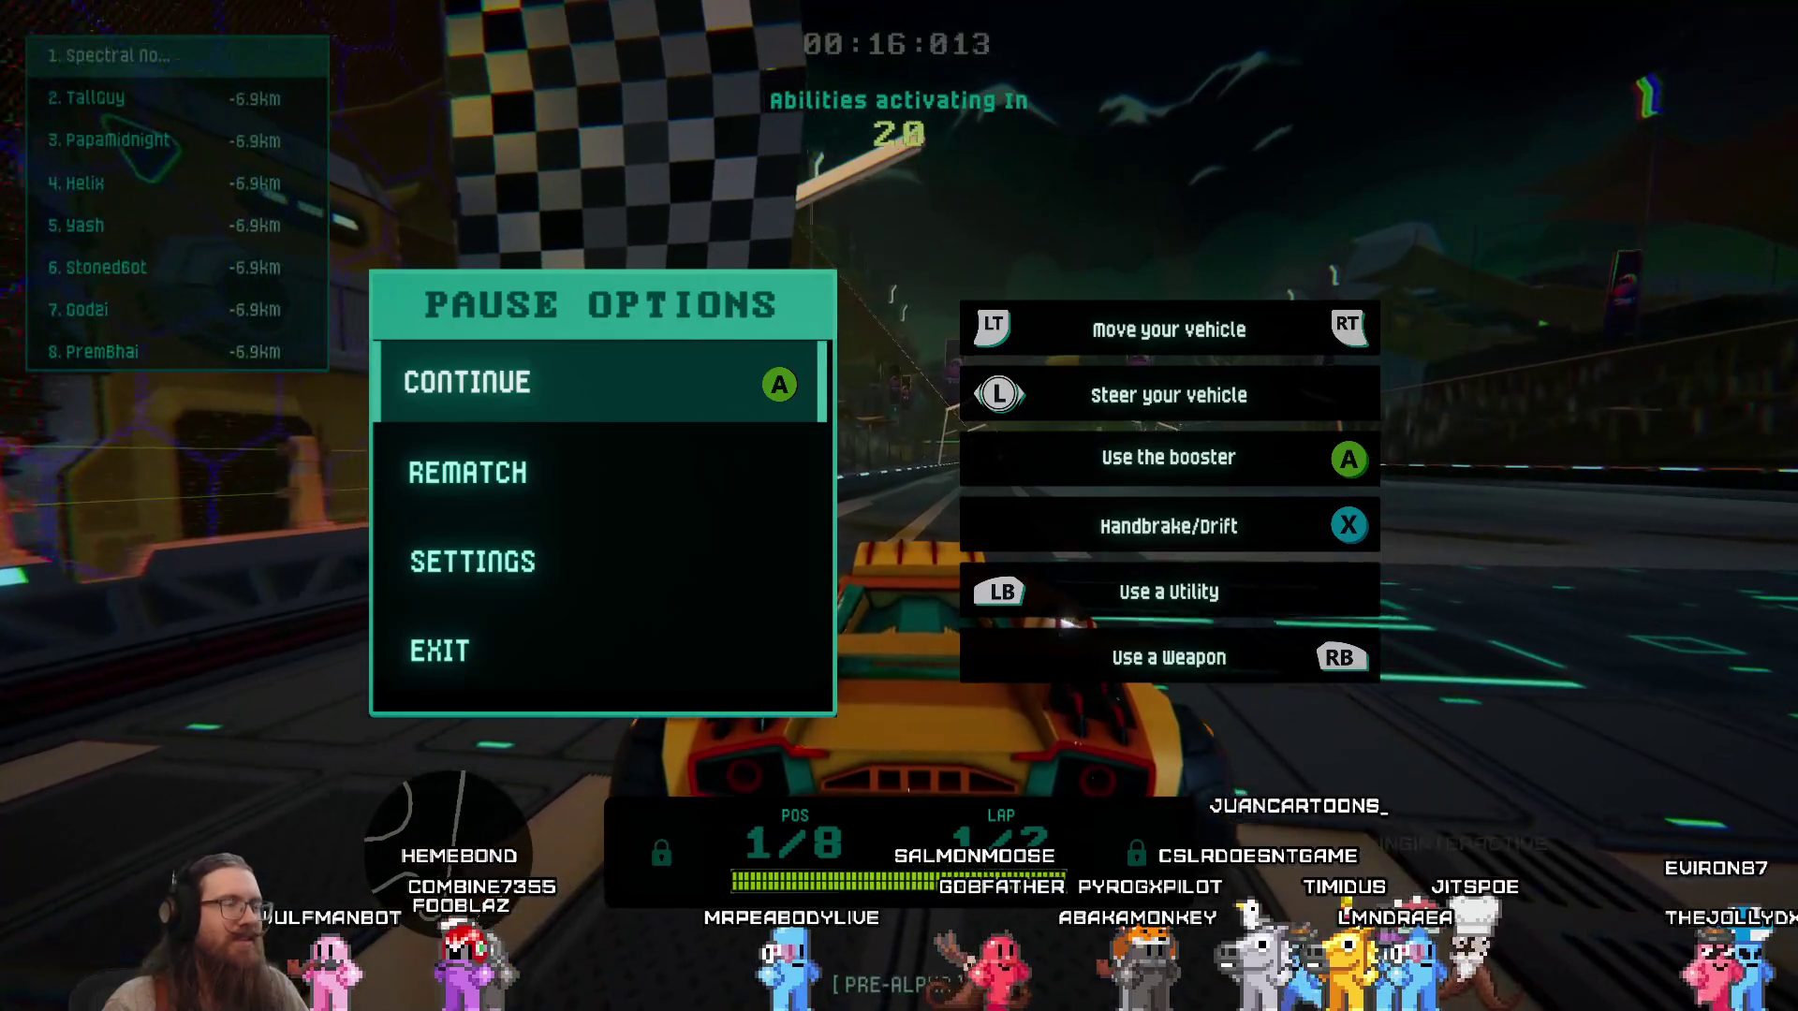
Resume the Military Base race, drive into lap 2/2, then pause it.
key("Return")
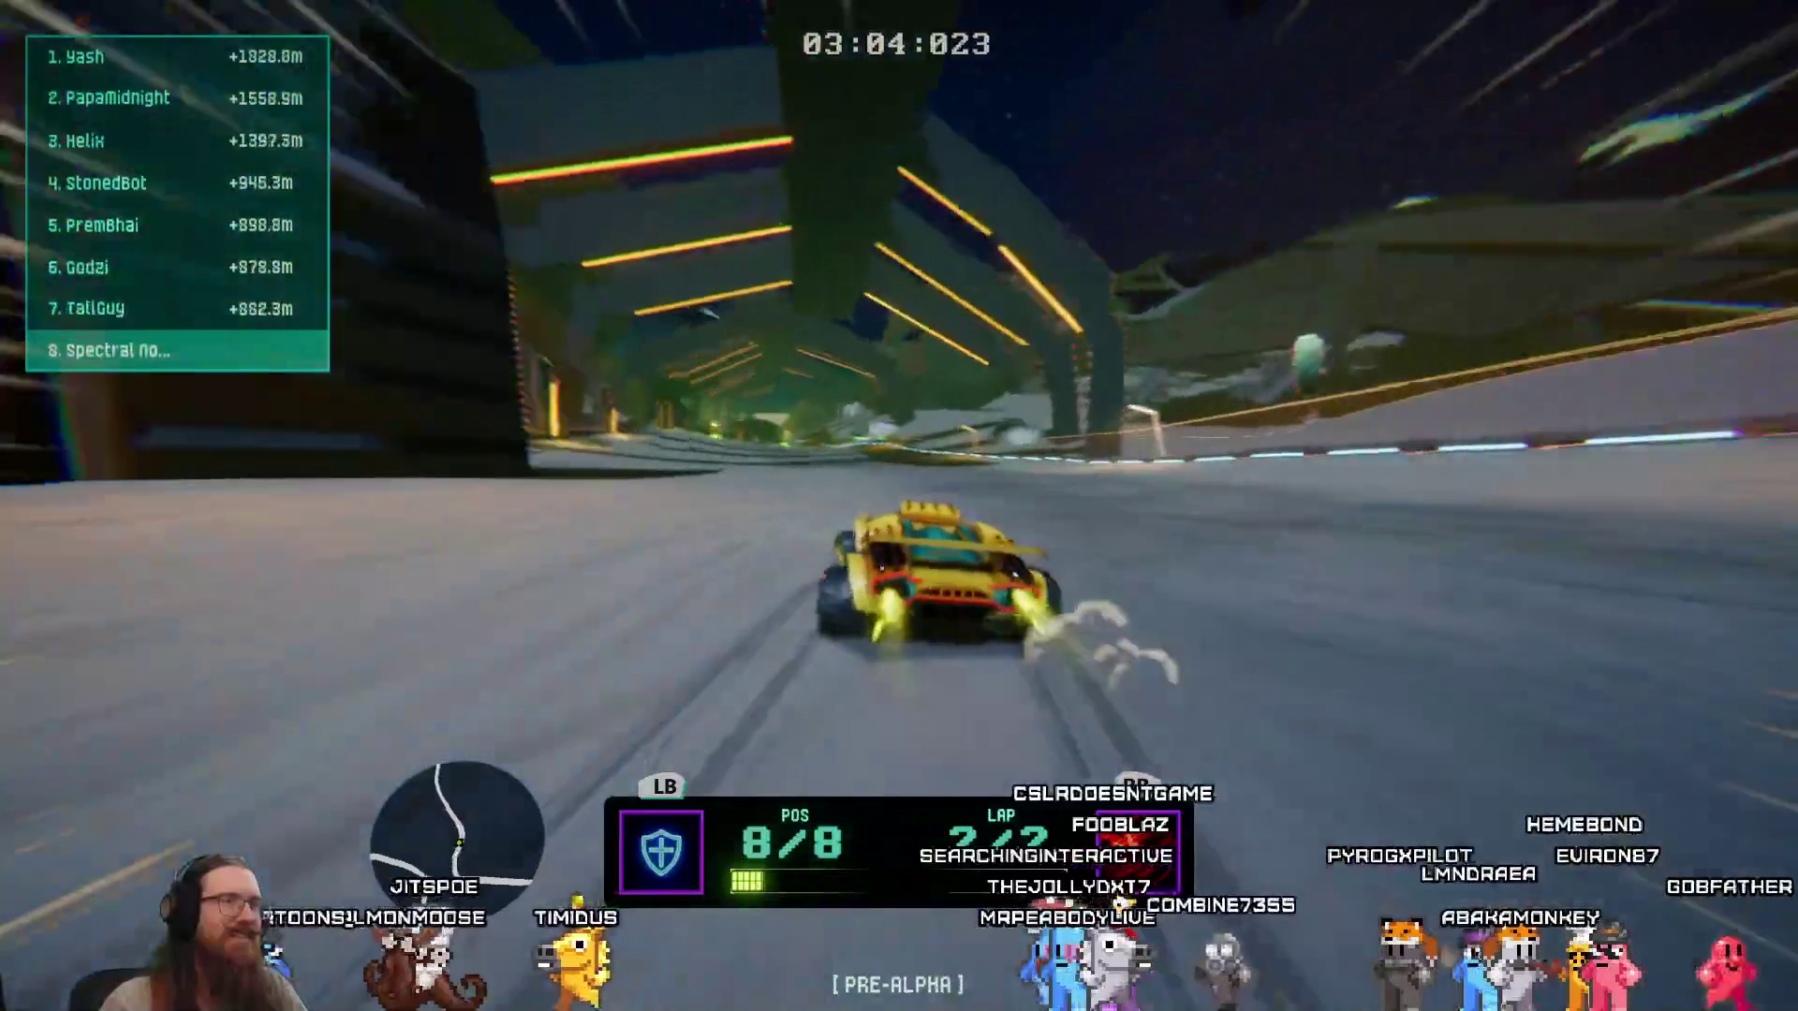
key("Escape")
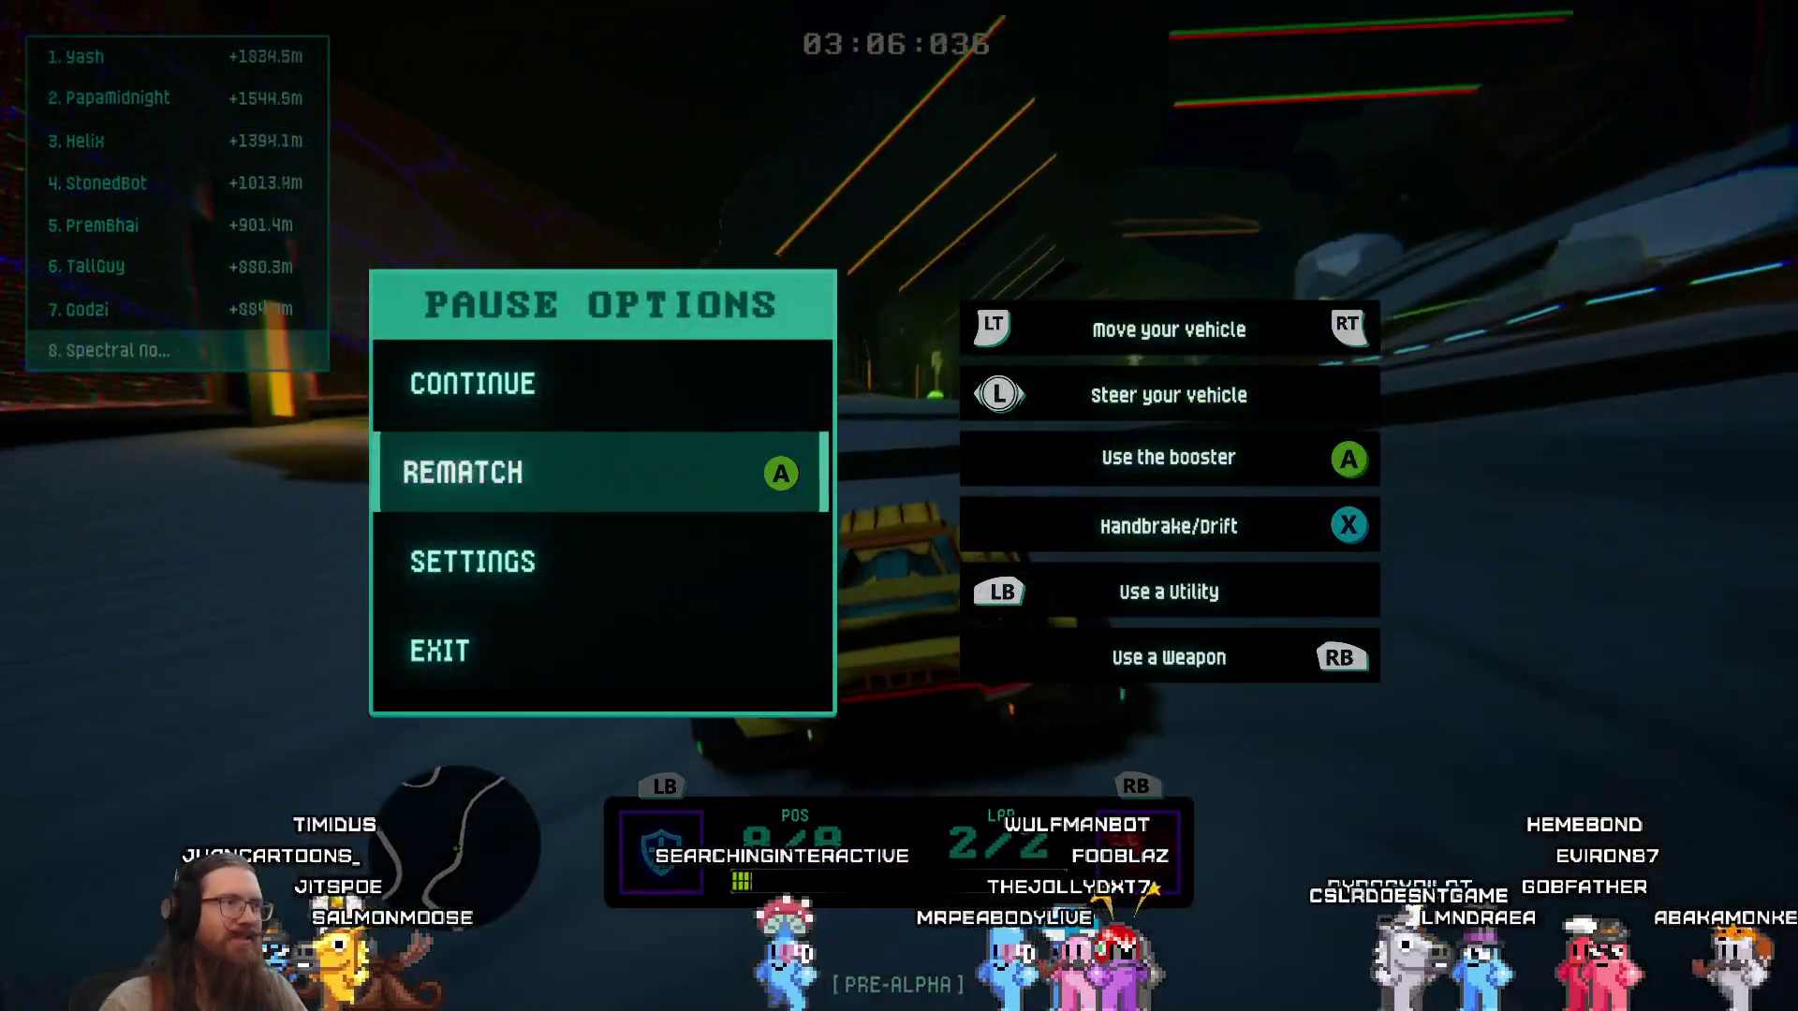
Start a rematch and confirm Spectral Nova as the ready car.
key("Return")
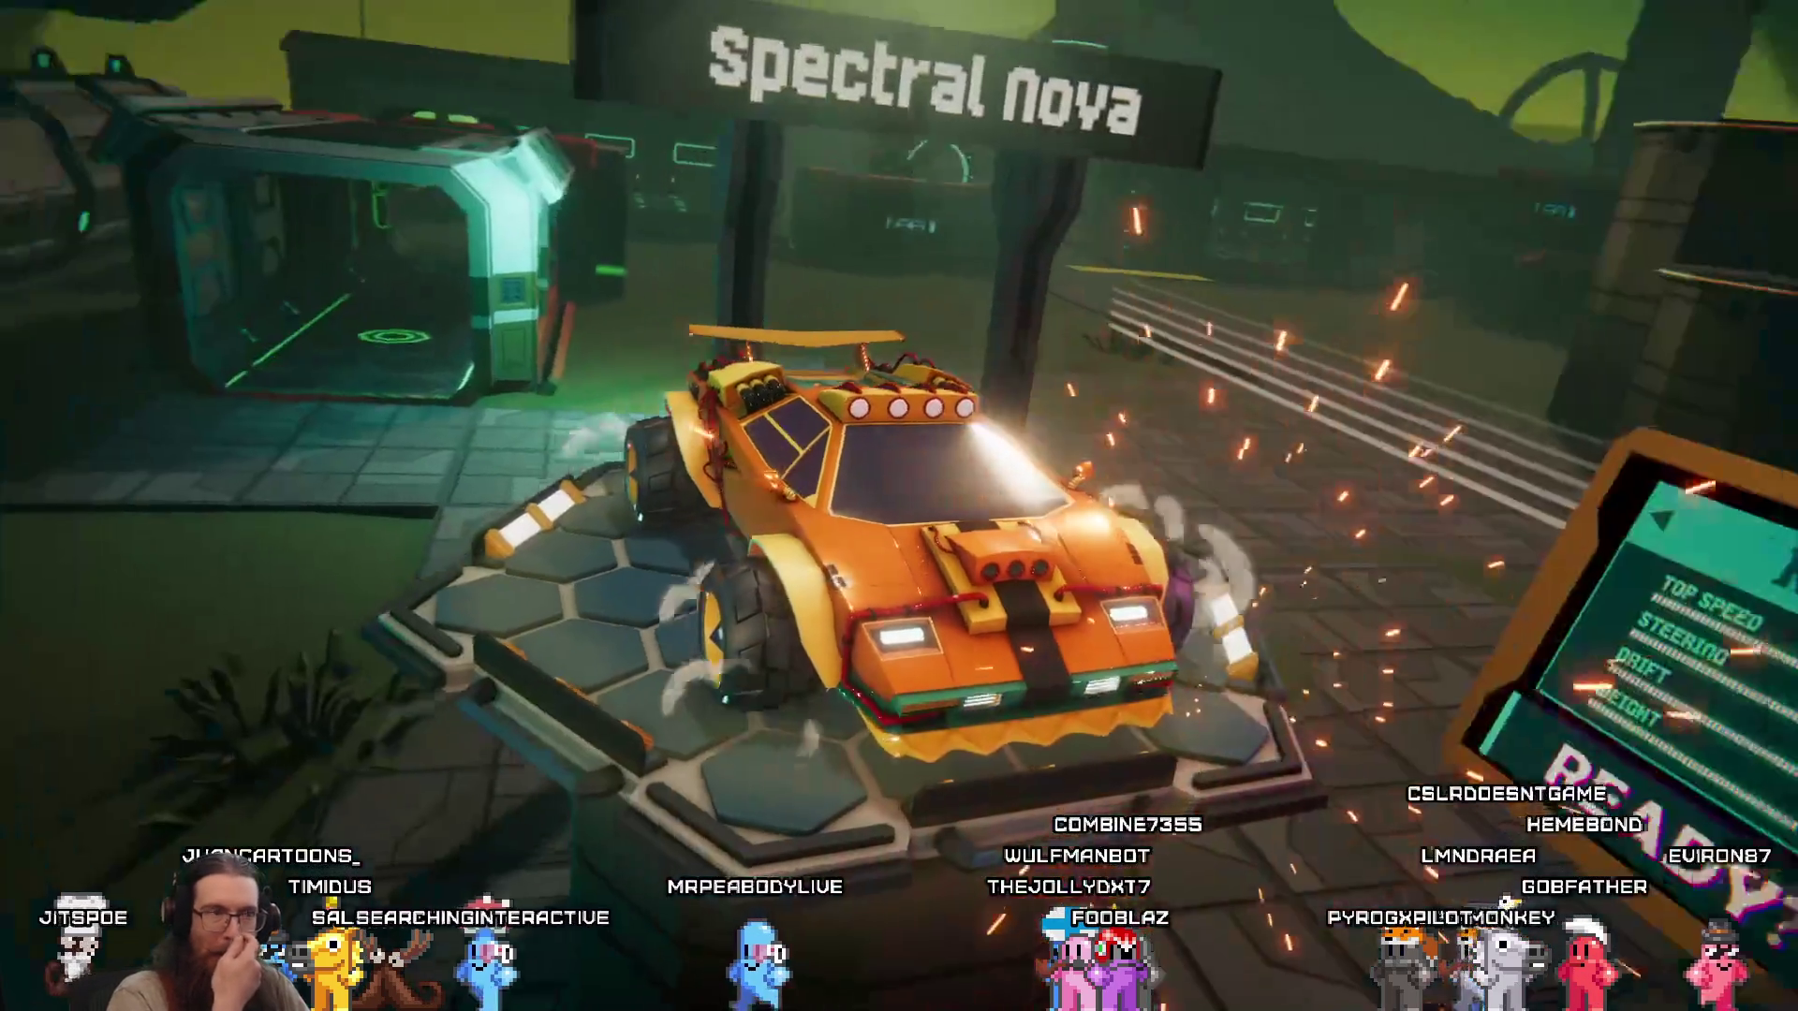
key("Return")
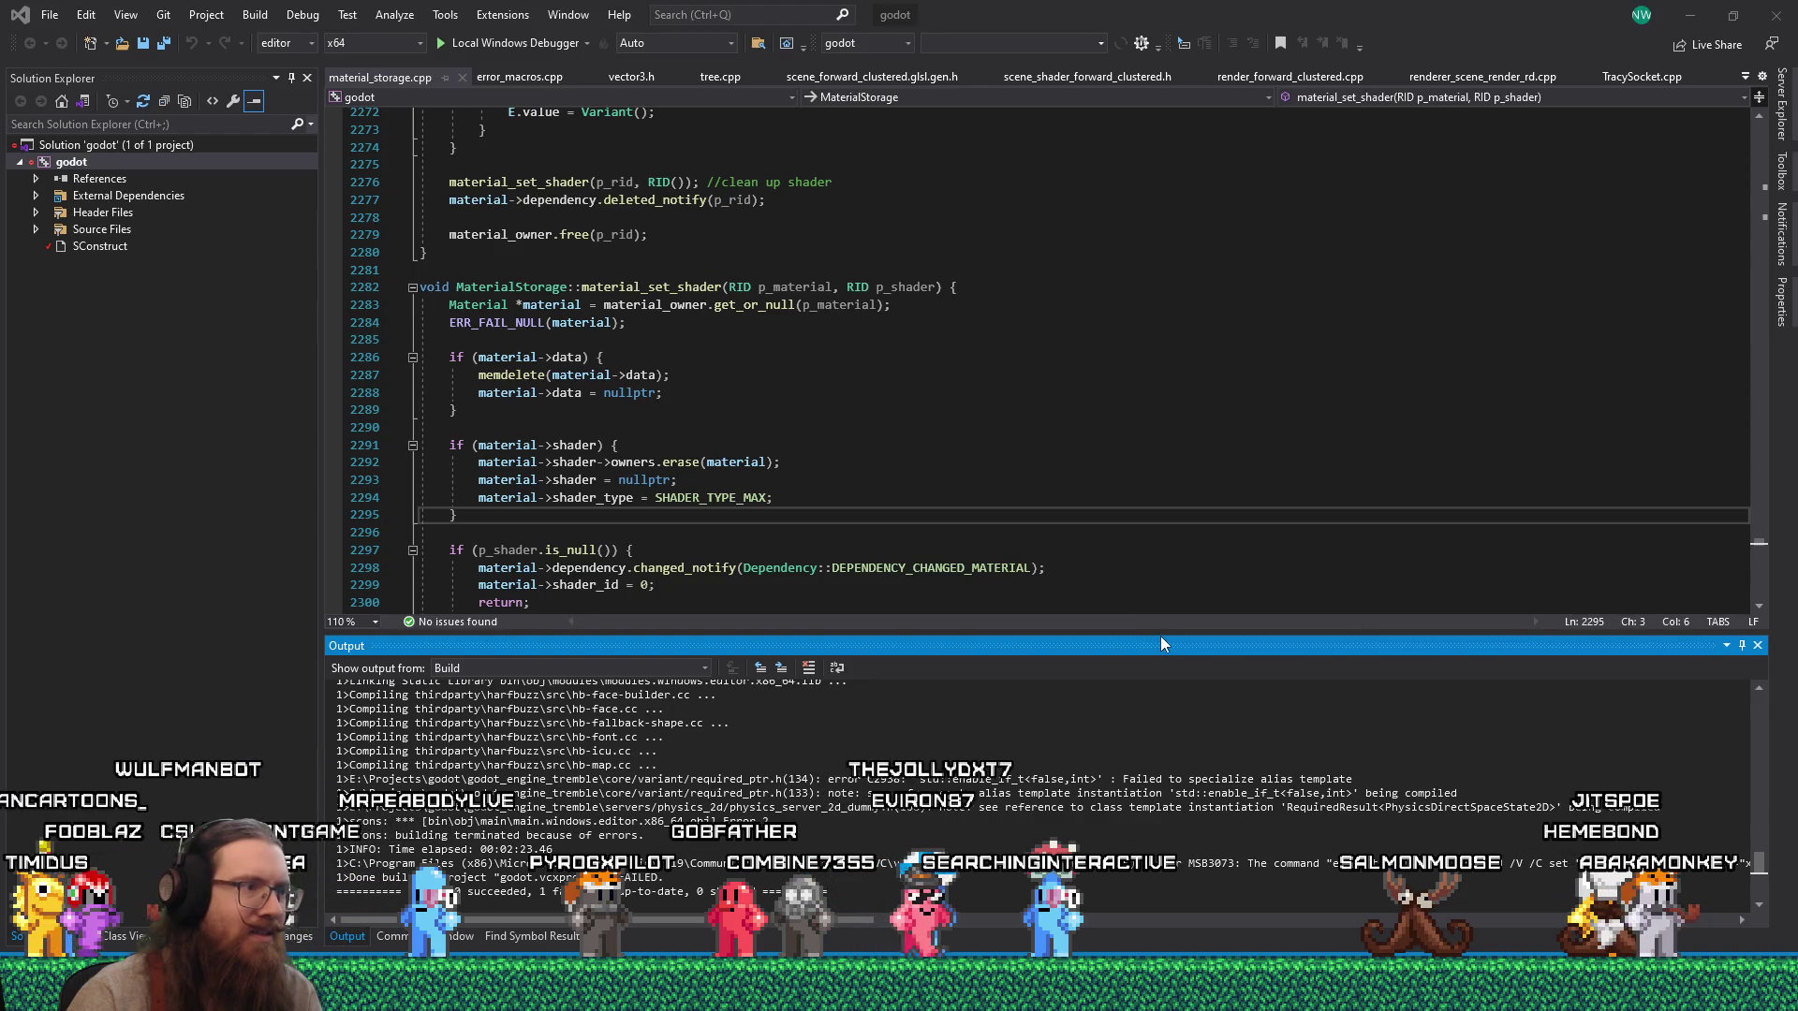
Enlarge the Output pane and select the required_ptr.h C2938 error message text.
left_click_drag(1164, 637, 1165, 342)
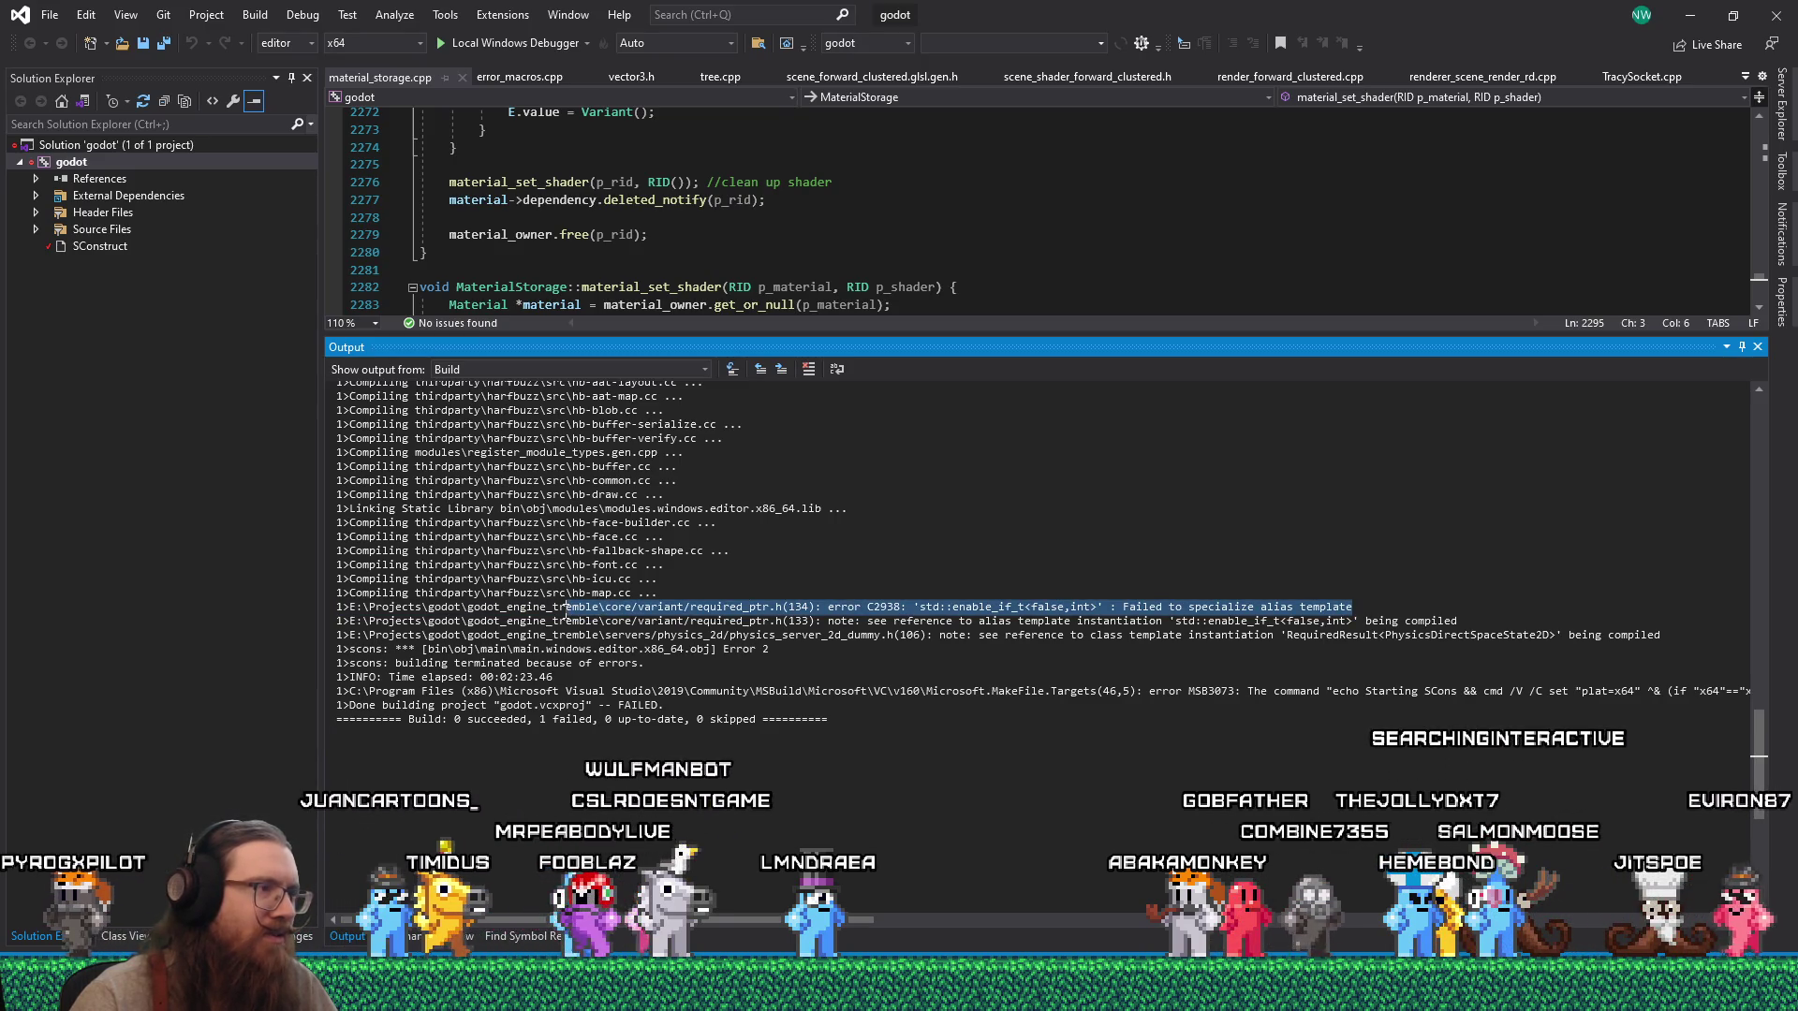
left_click_drag(670, 609, 709, 604)
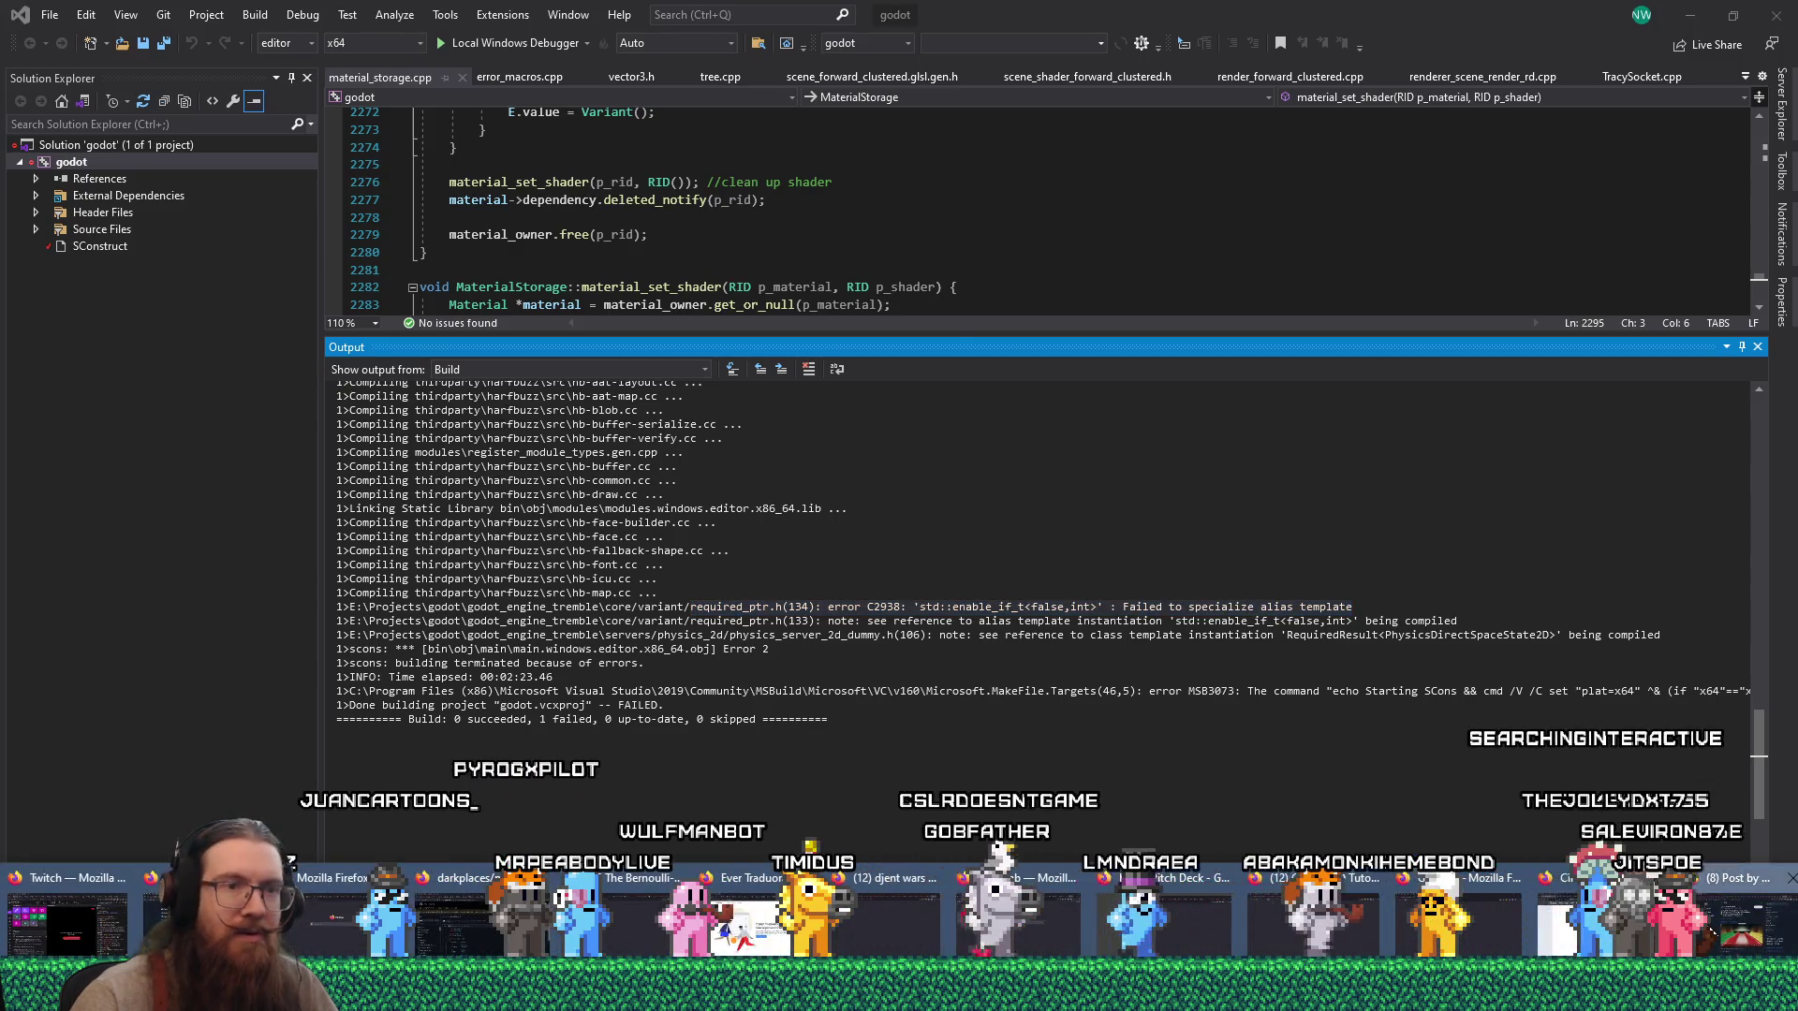
In Firefox, search the C2938 error and open the Stack Overflow 'Failed to specialize alias template' question.
key("alt+Tab")
left_click(1614, 86)
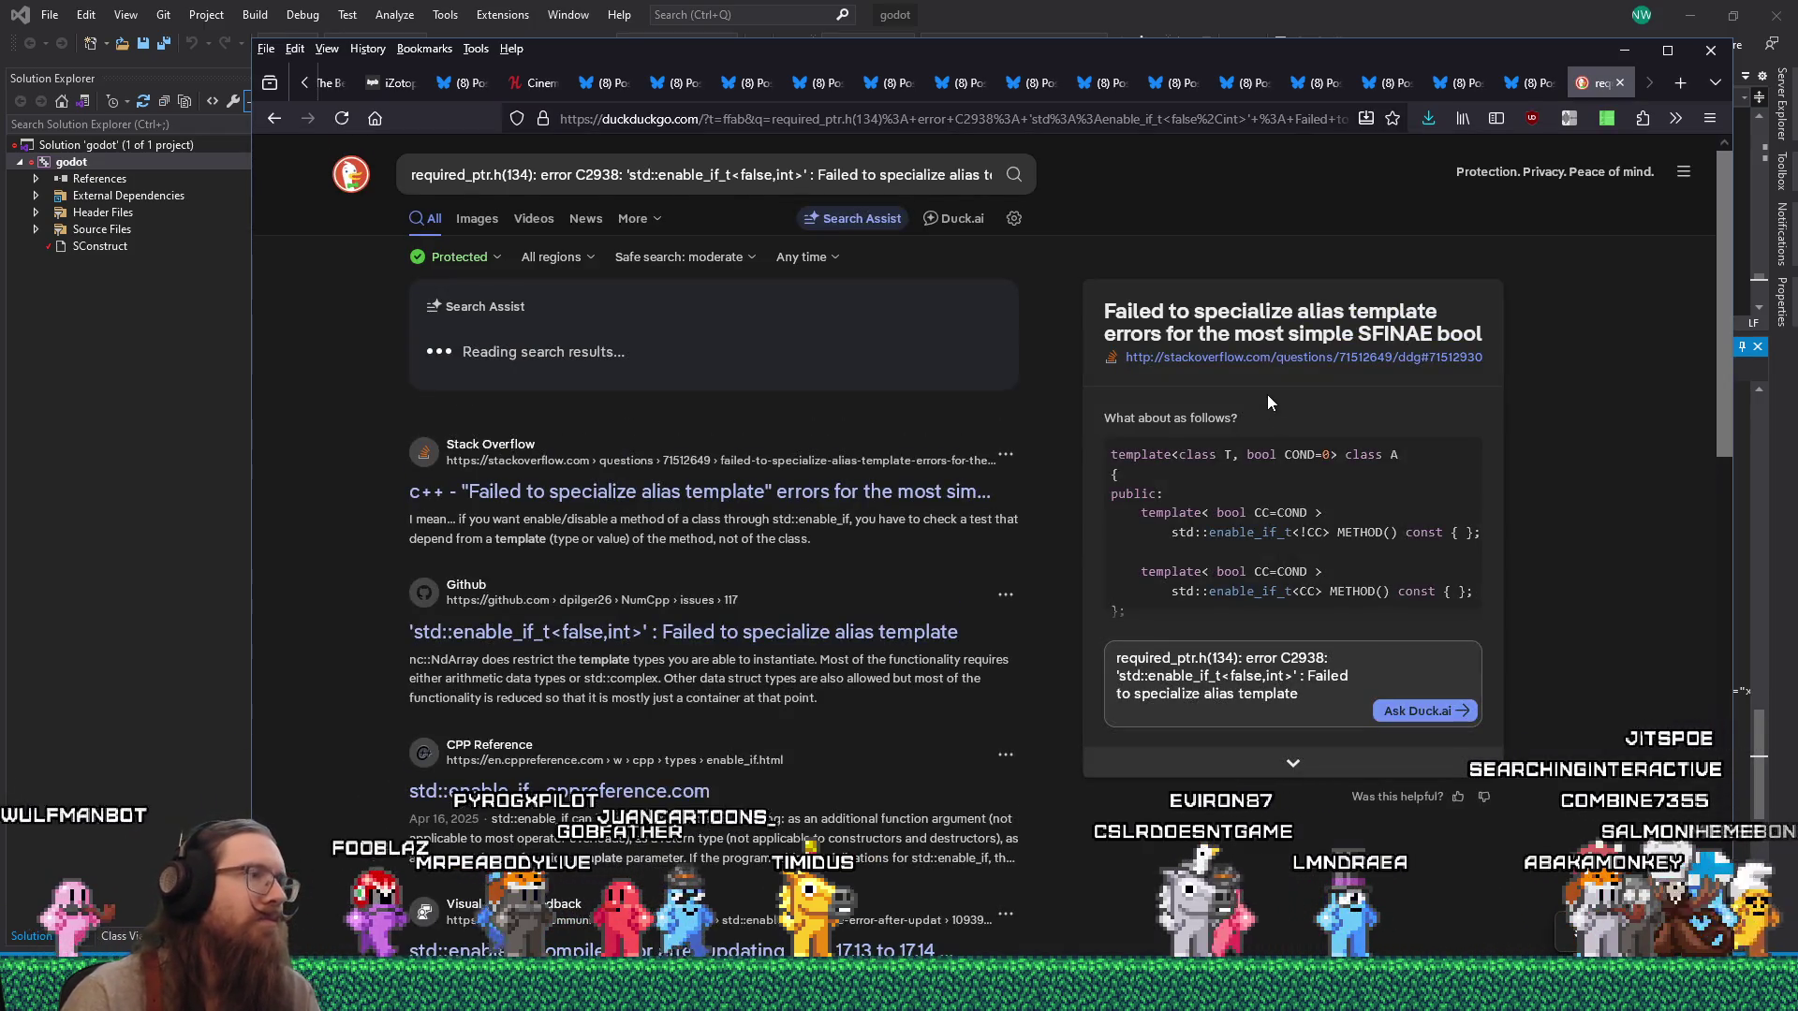
left_click(927, 493)
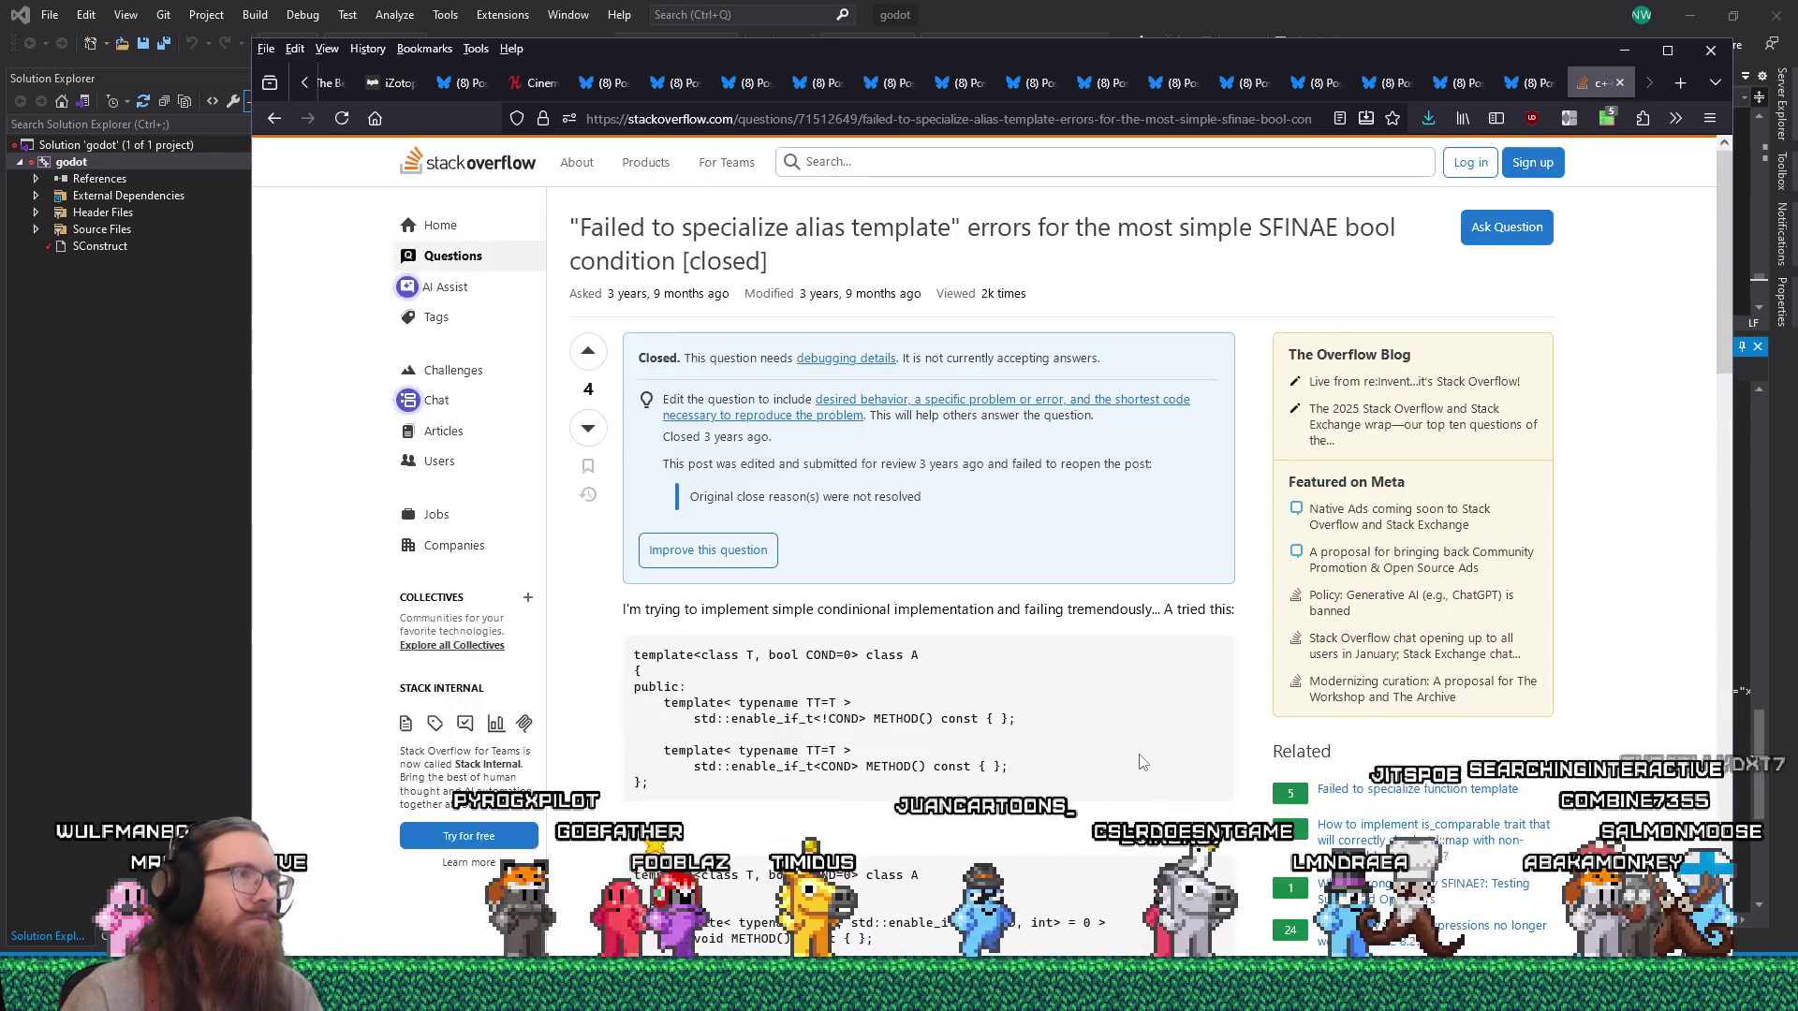
Read through the Stack Overflow answer, then return to the search results.
scroll(1141, 762, "down", 10)
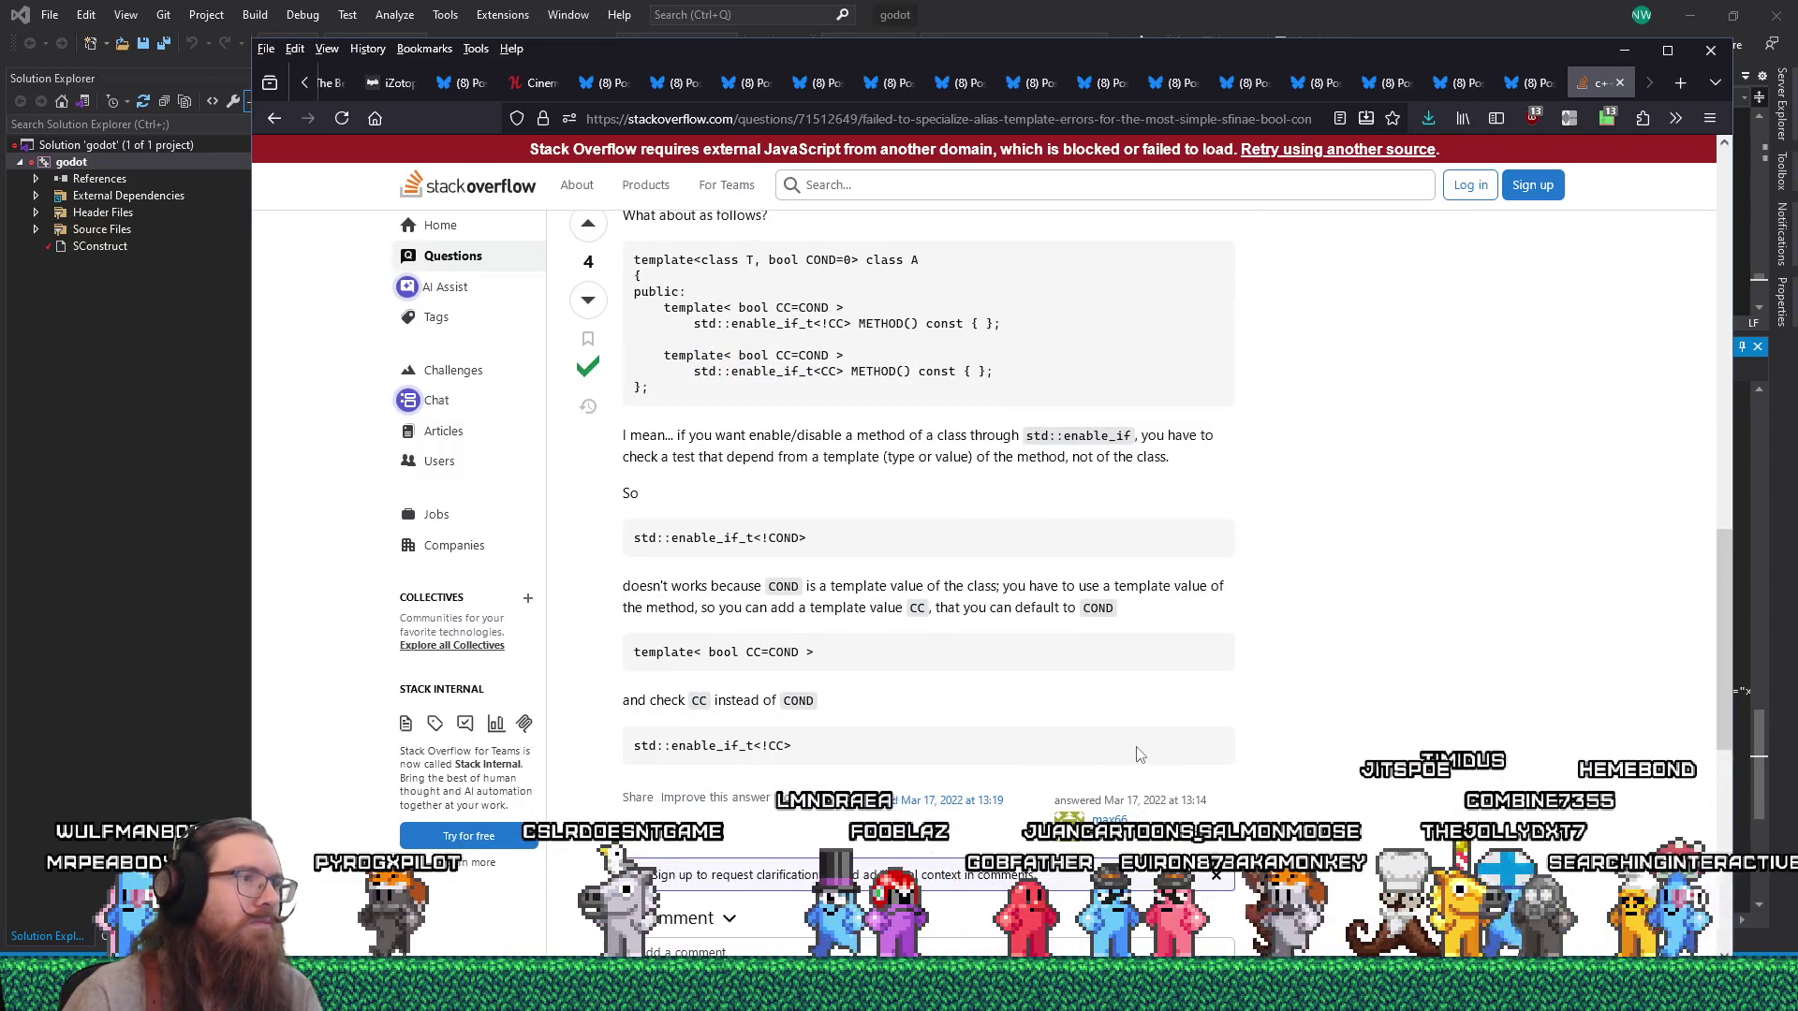
scroll(1138, 755, "down", 4)
scroll(1138, 755, "up", 4)
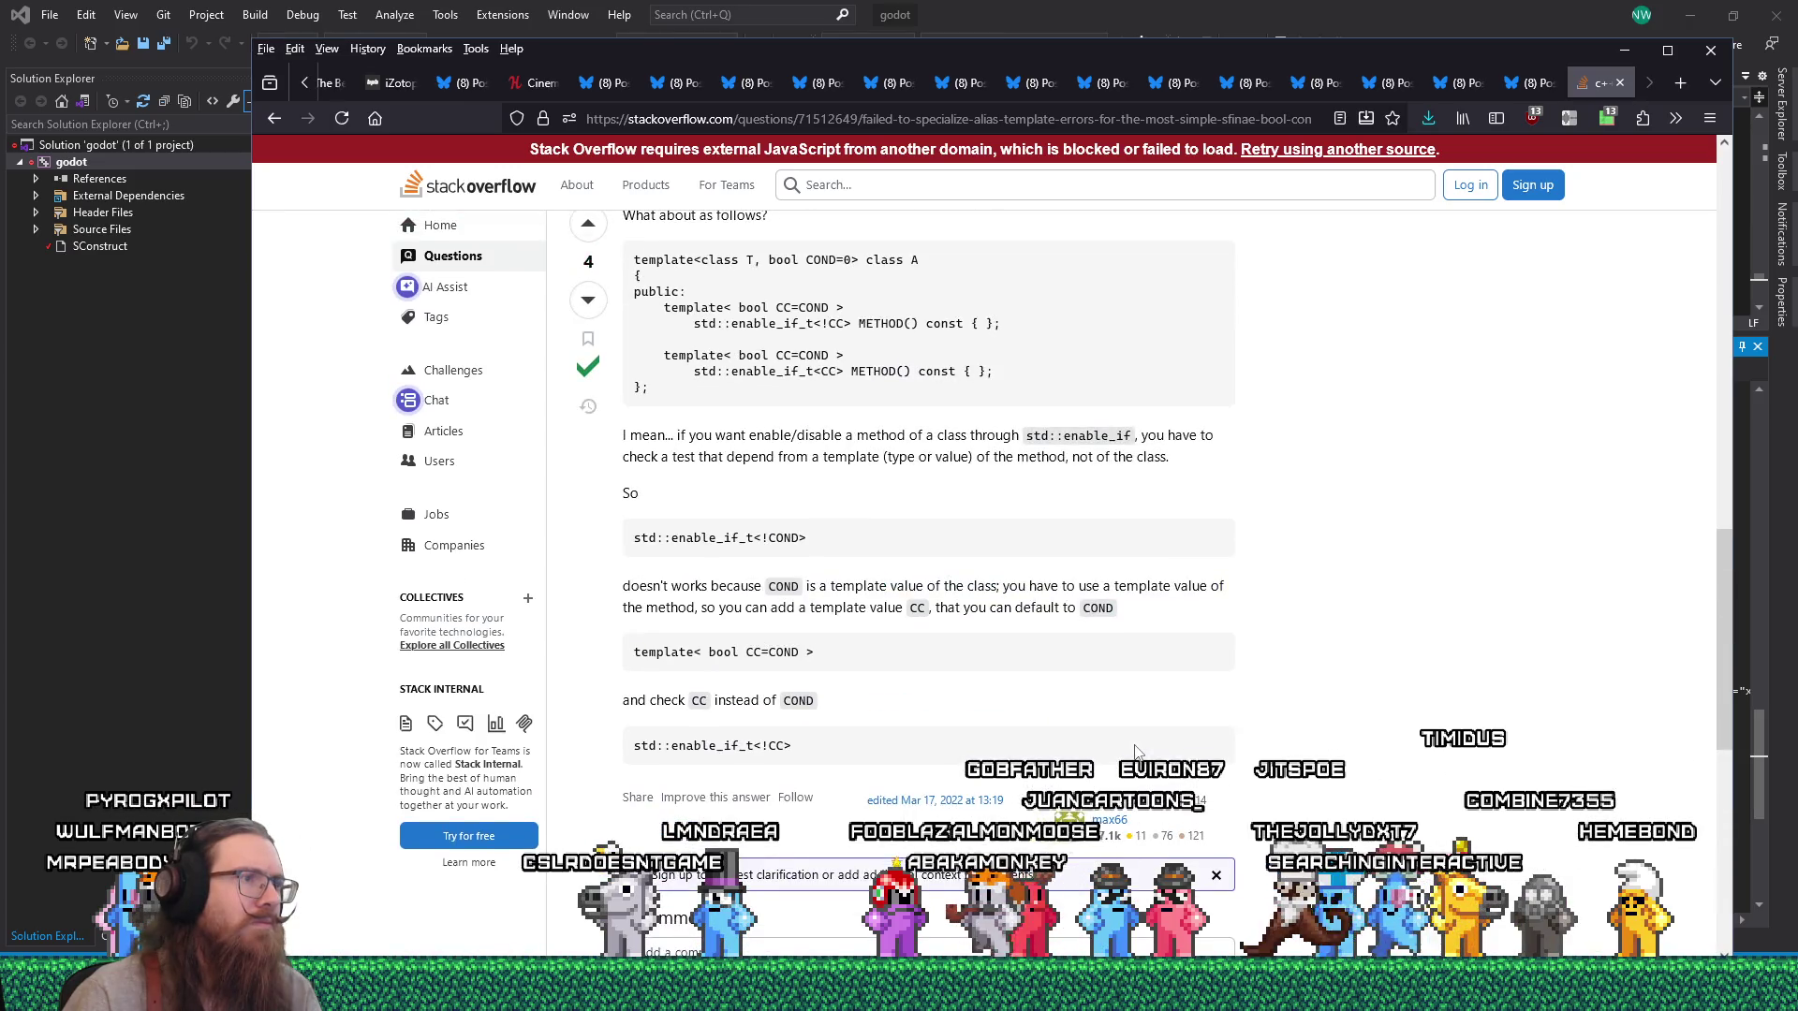
scroll(1134, 751, "down", 3)
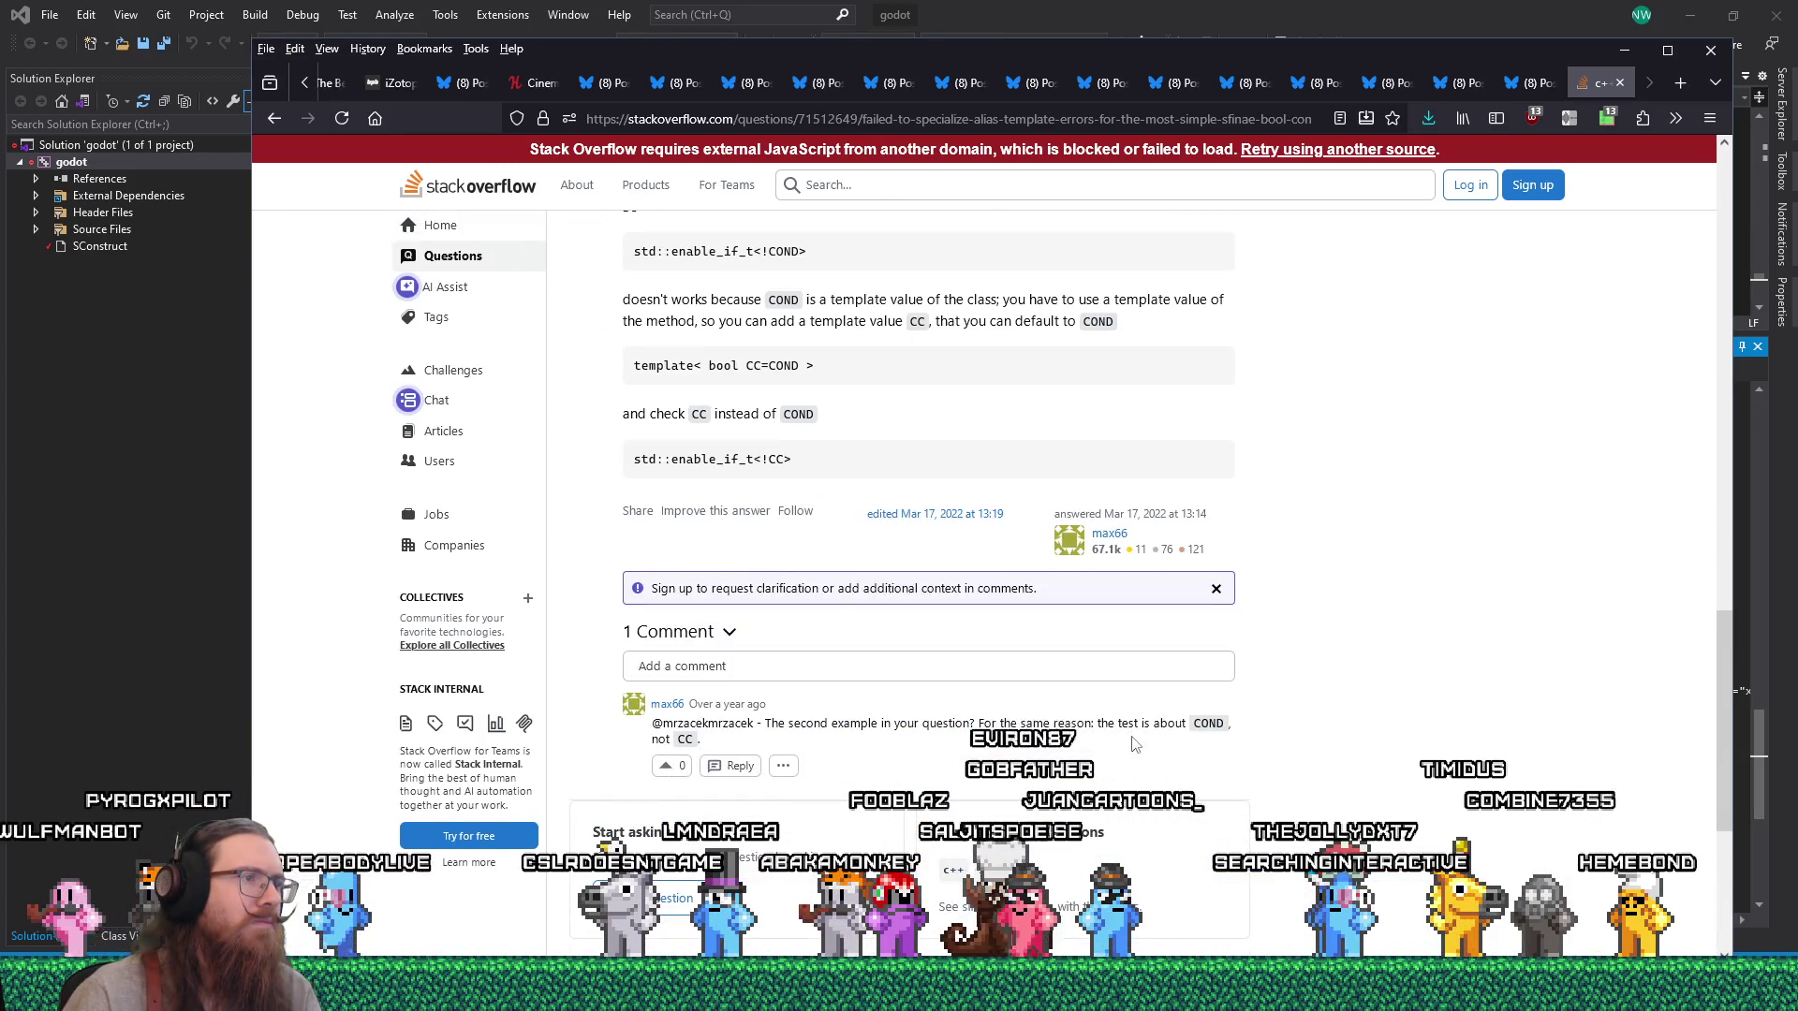
scroll(1134, 742, "down", 4)
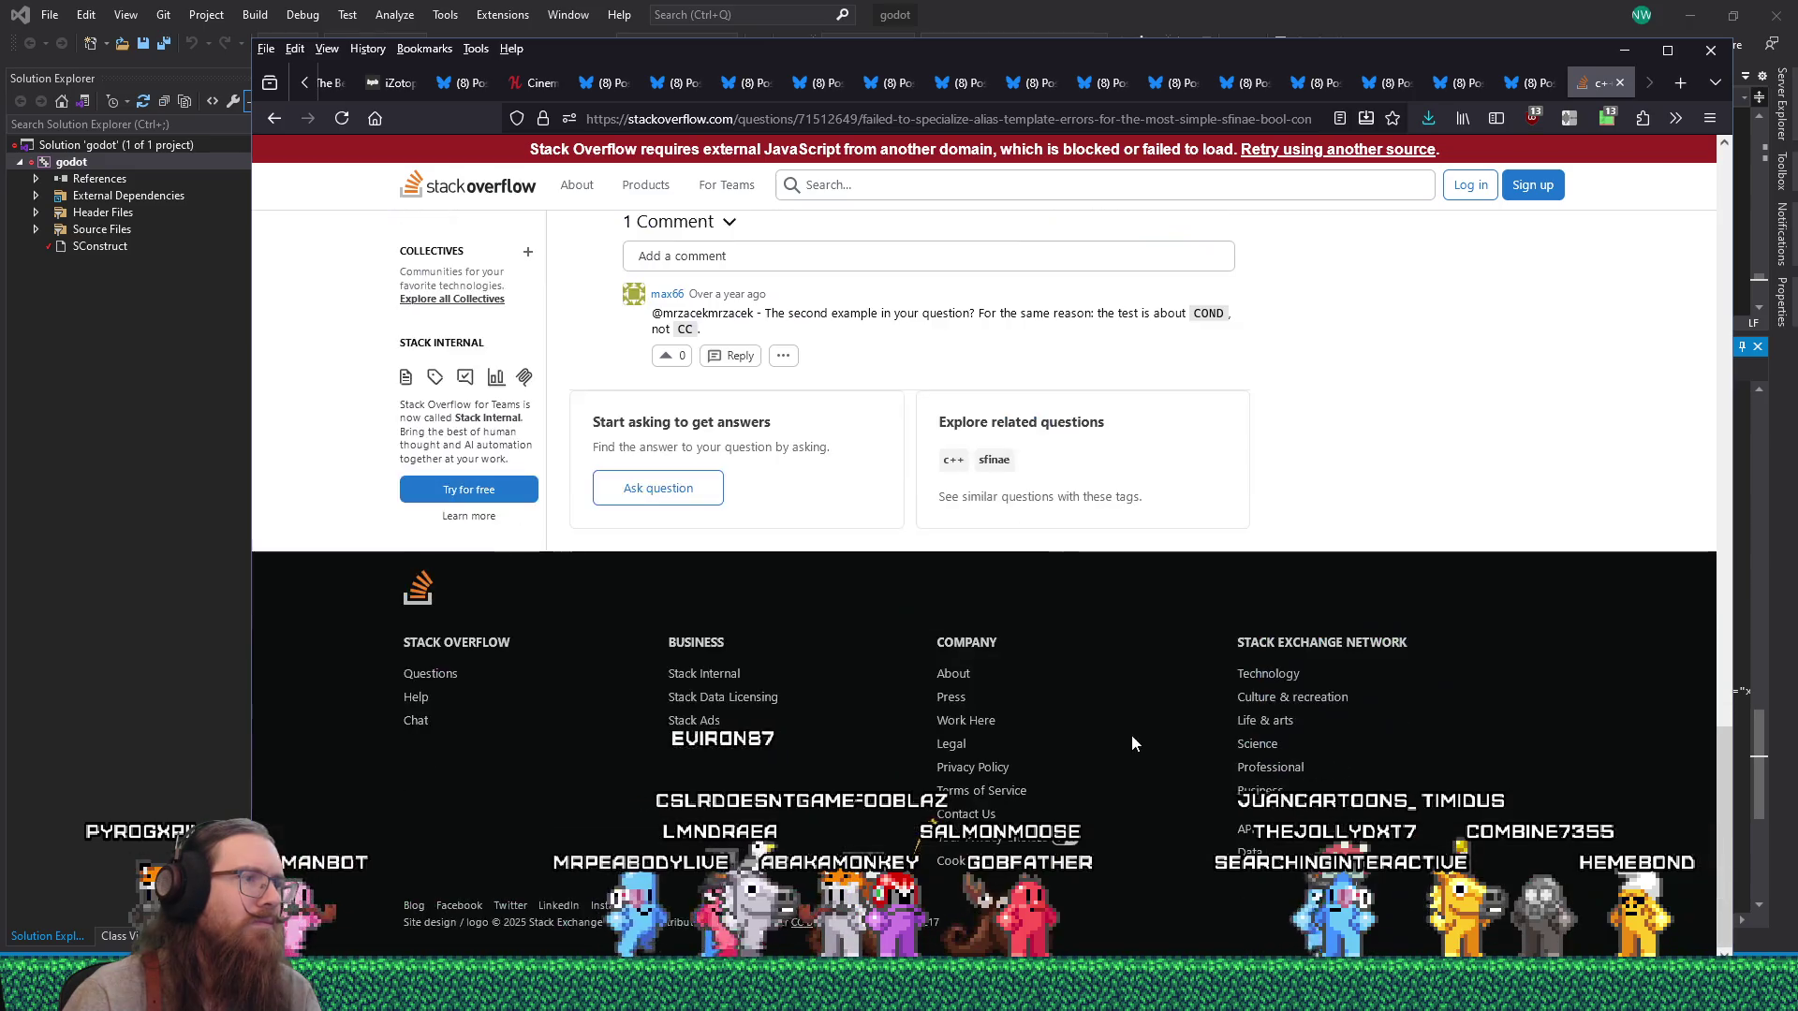
key("alt+Left")
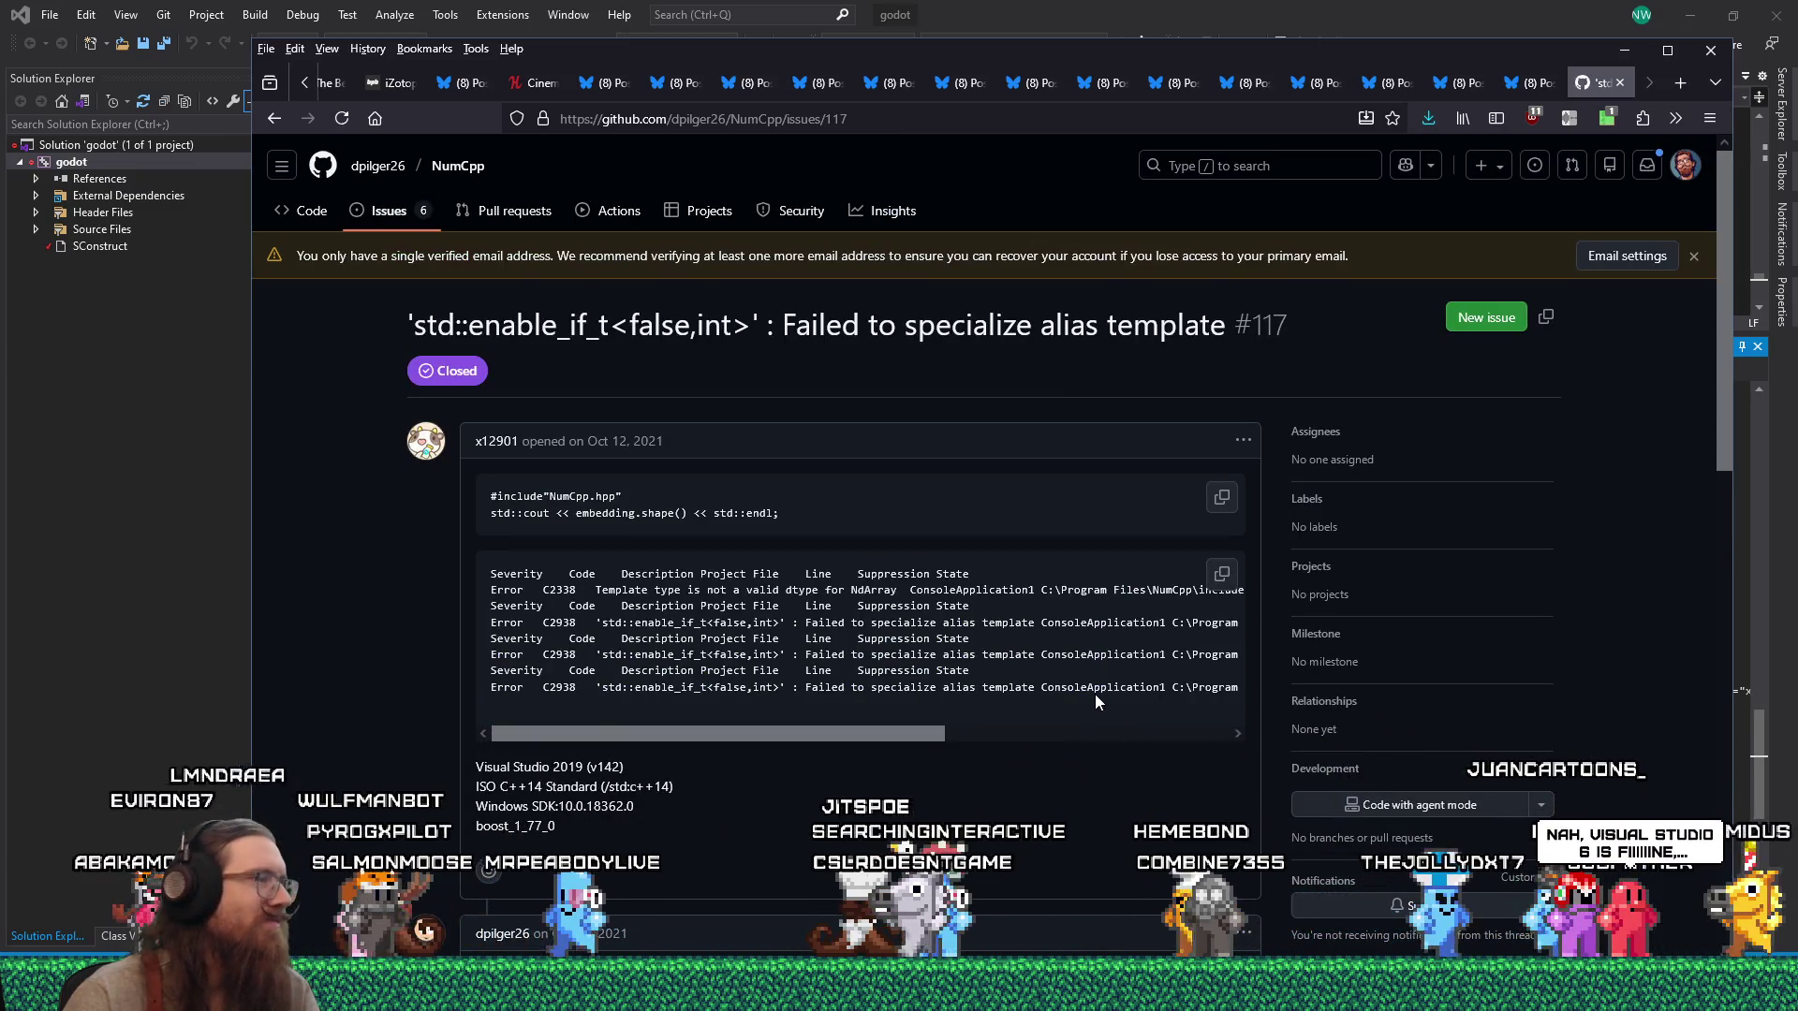
Read NumCpp issue #117 down to the maintainer's answer and the author's closing reply.
scroll(674, 652, "down", 4)
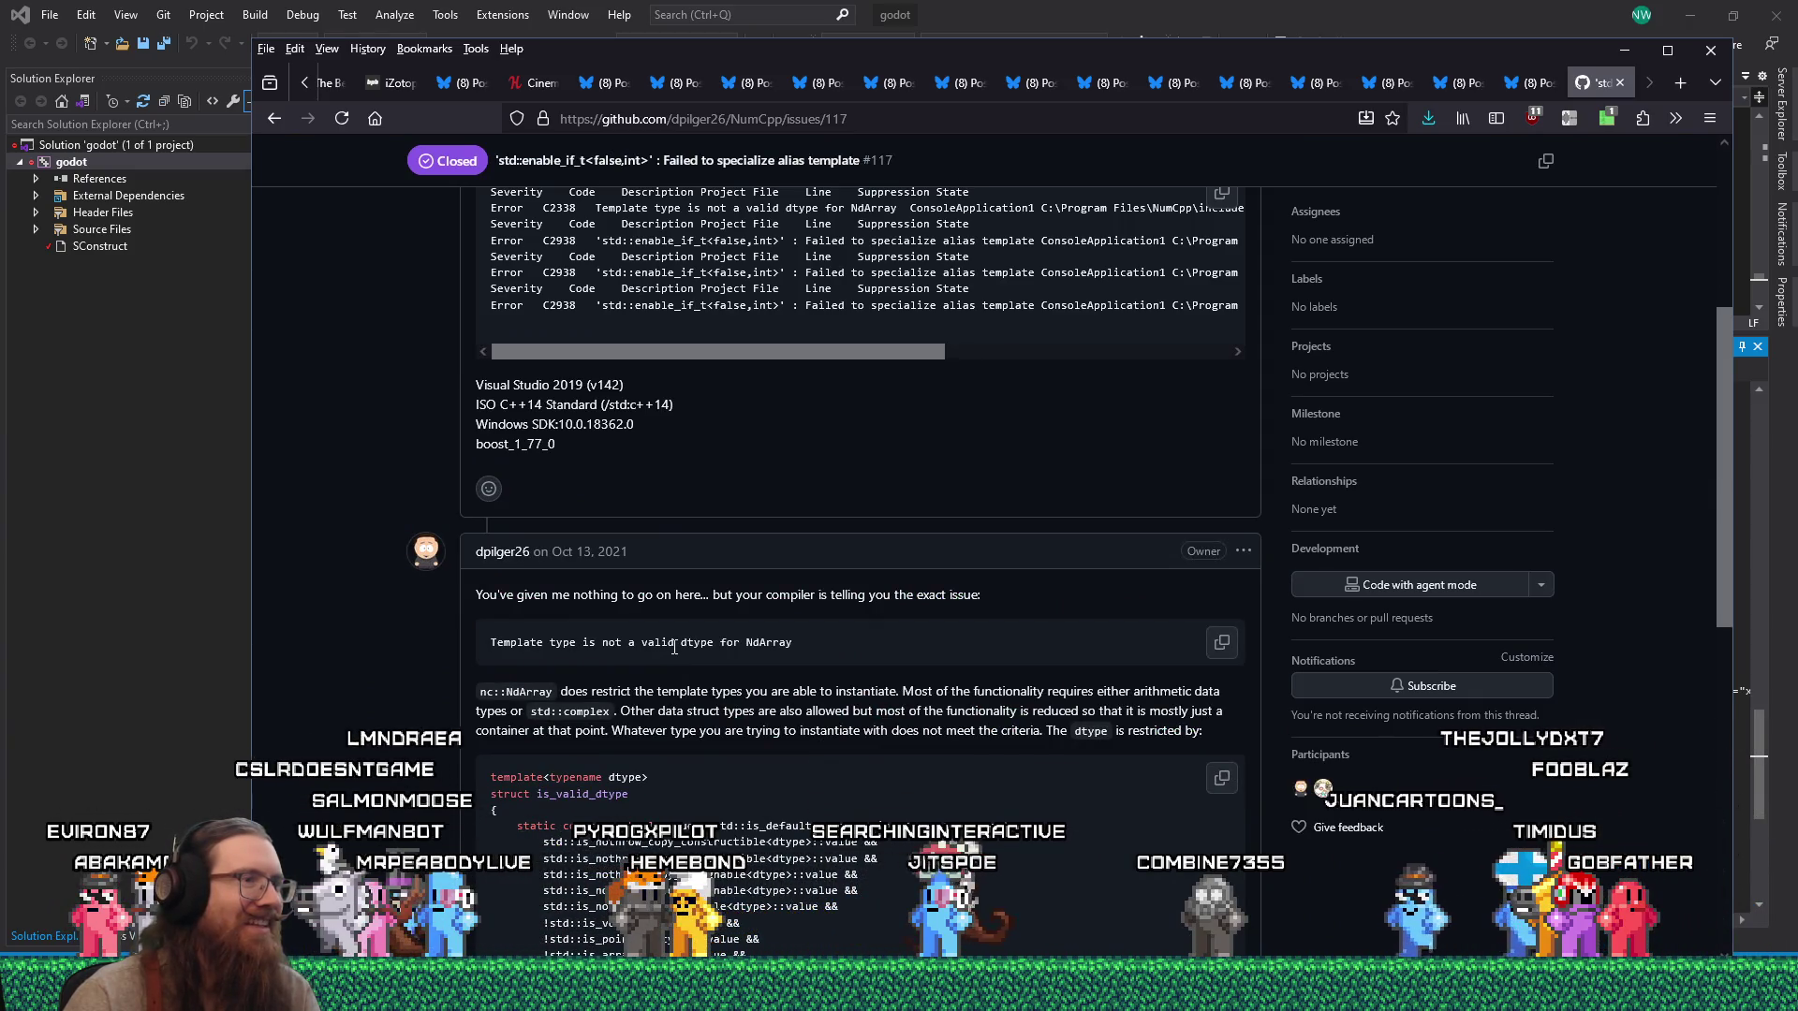
scroll(674, 648, "down", 3)
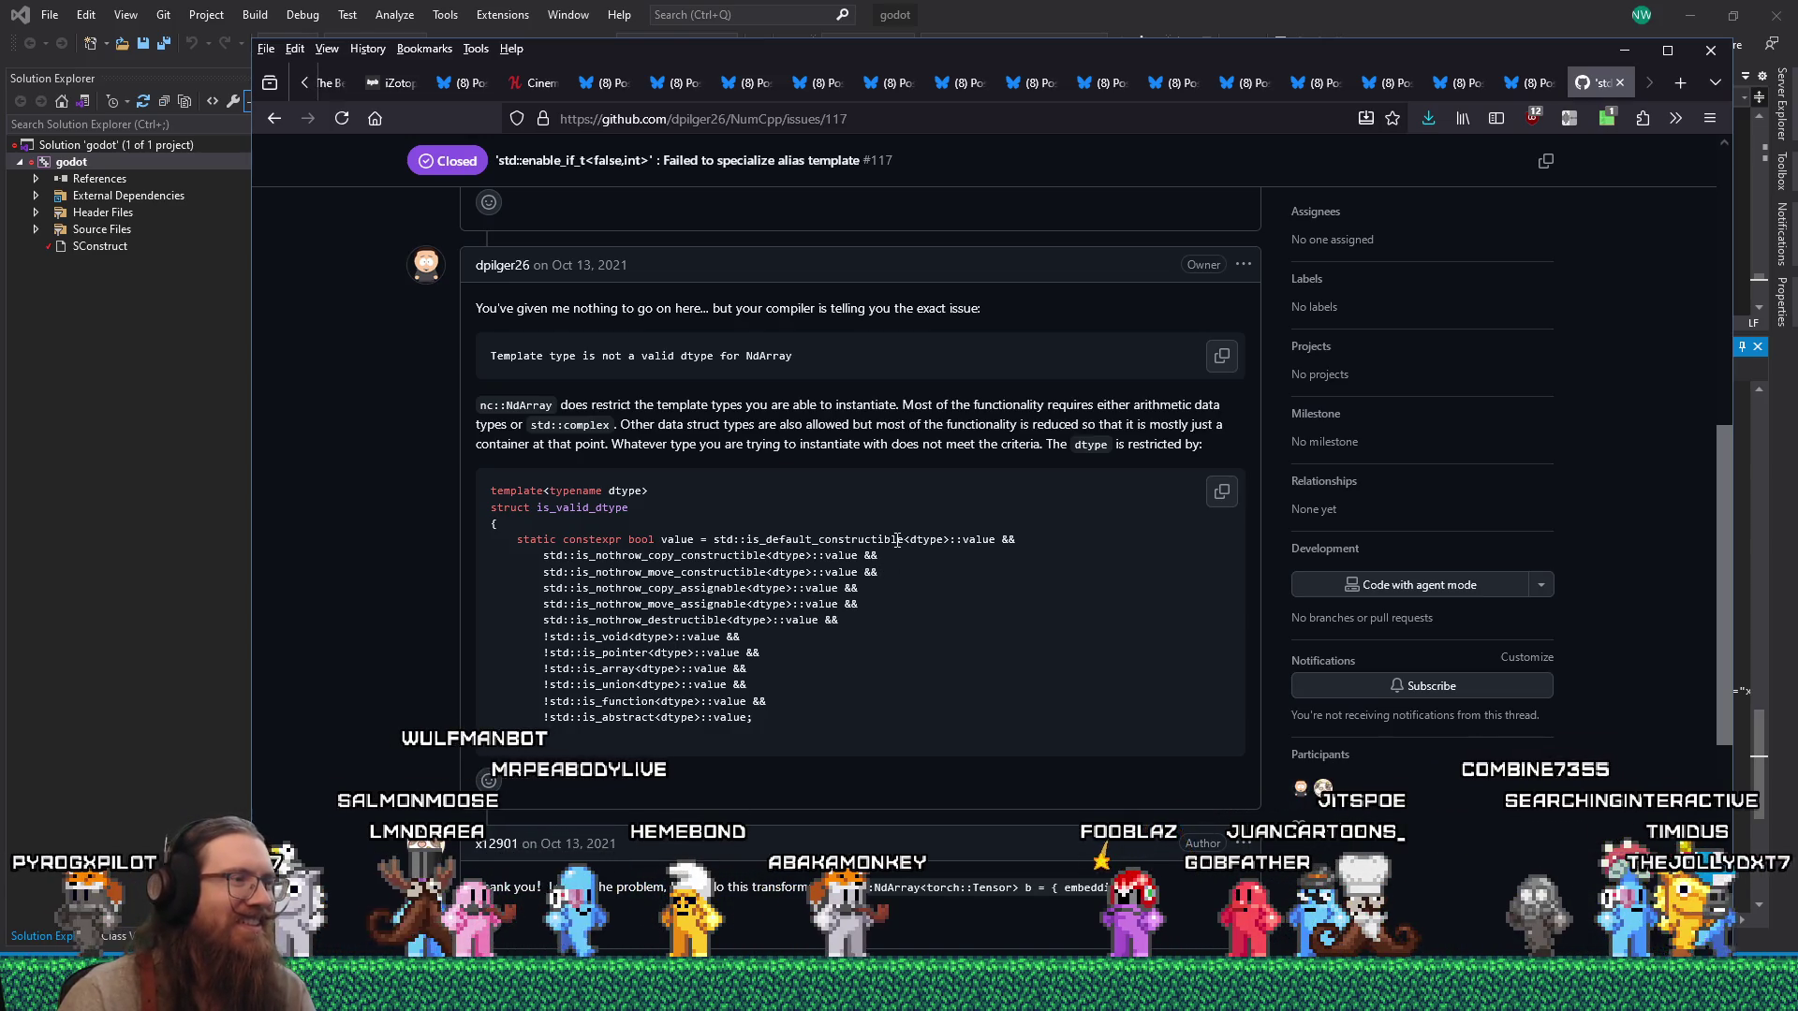
scroll(897, 525, "down", 5)
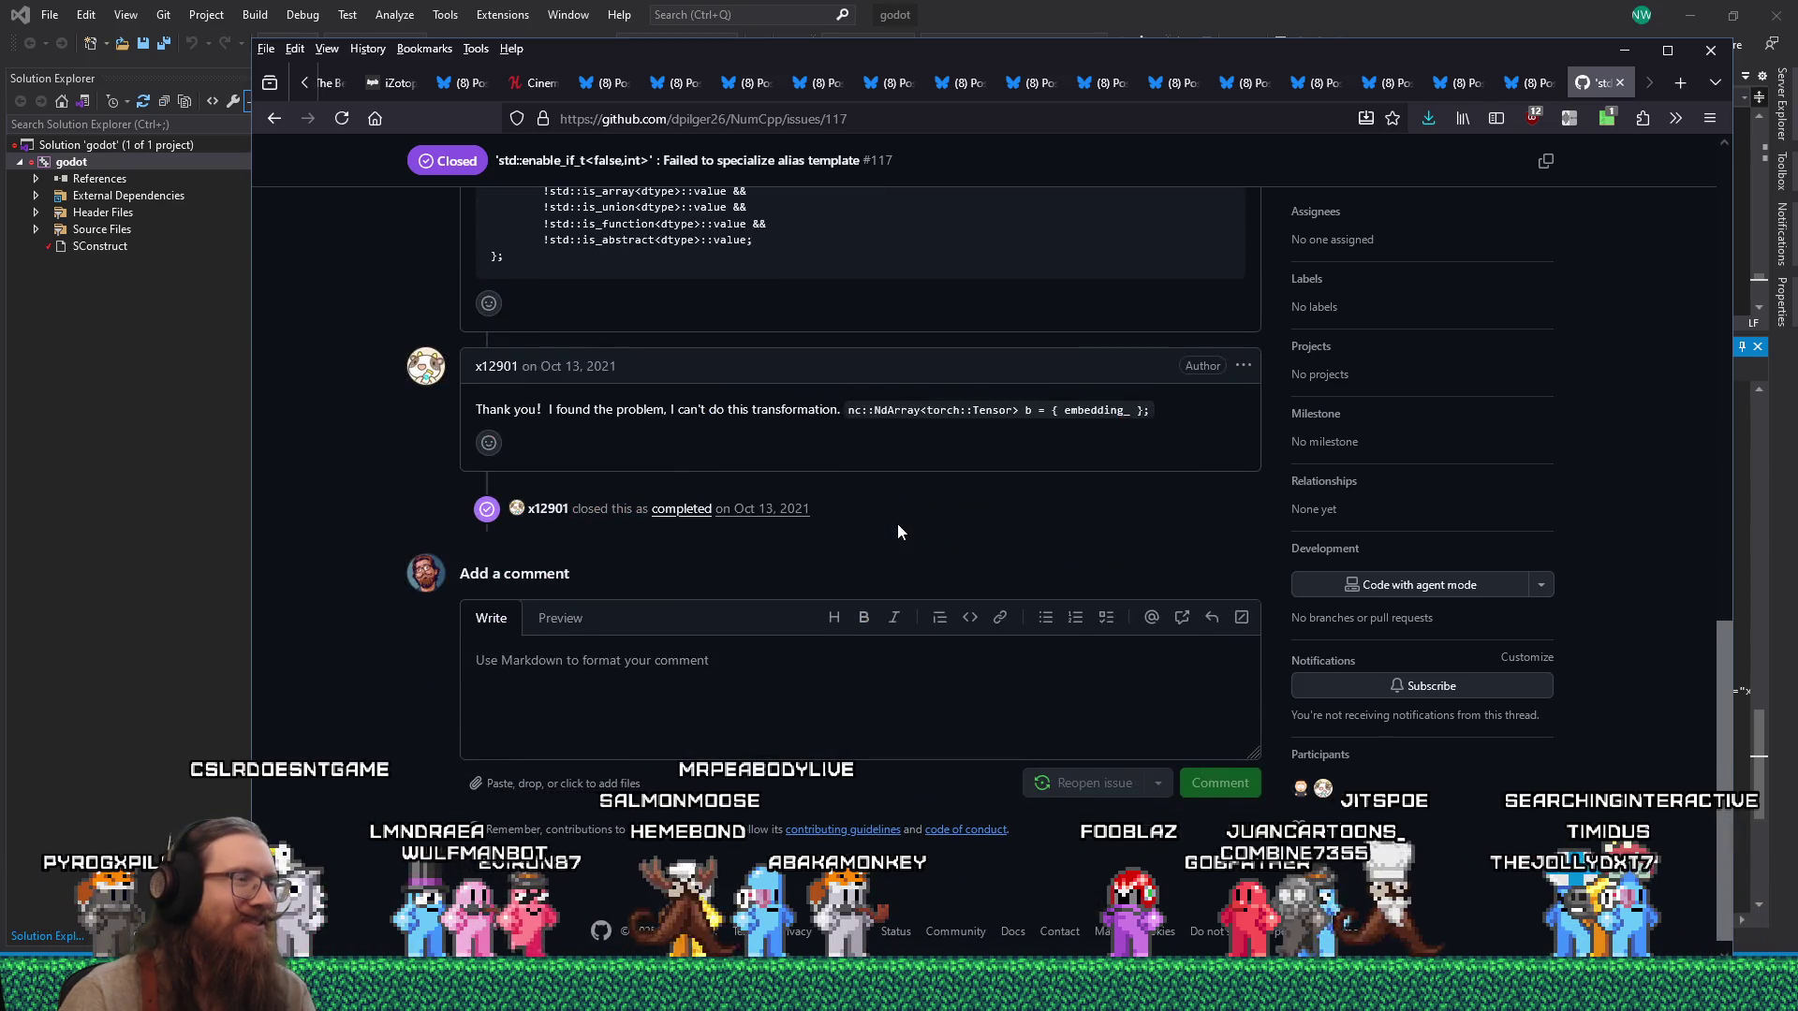
scroll(897, 524, "up", 1)
scroll(897, 524, "up", 3)
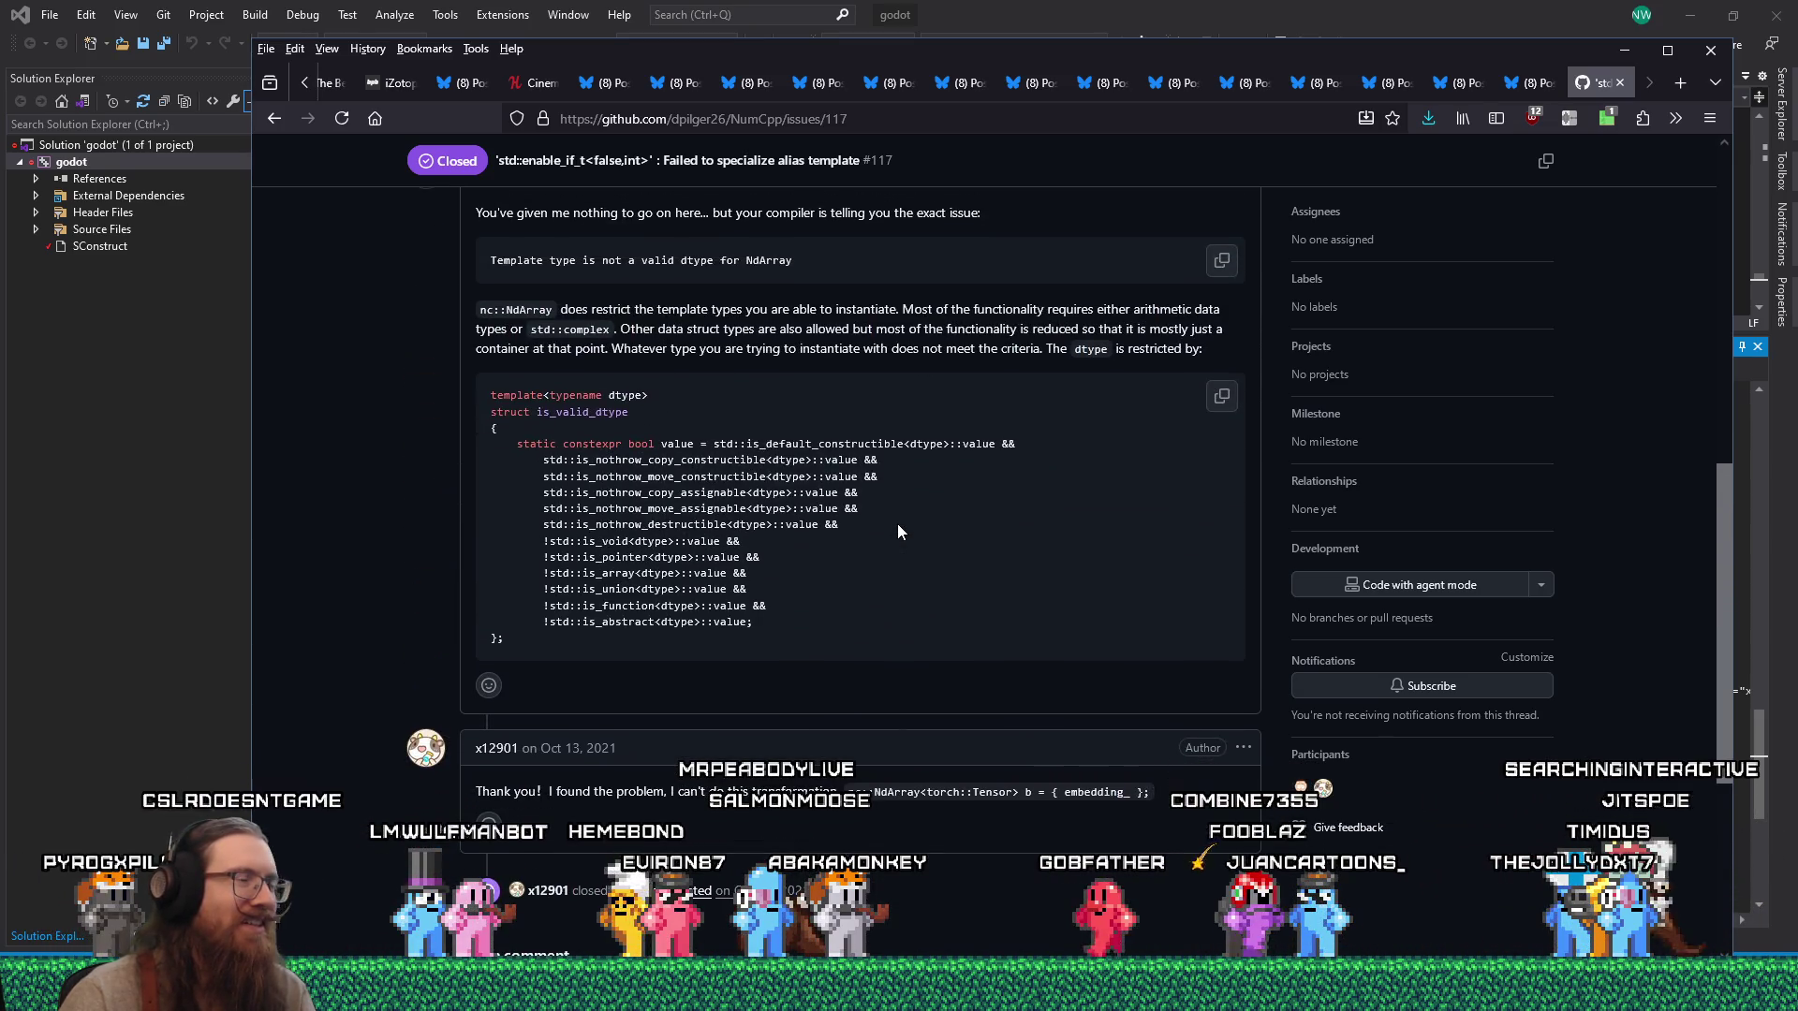
scroll(897, 529, "up", 5)
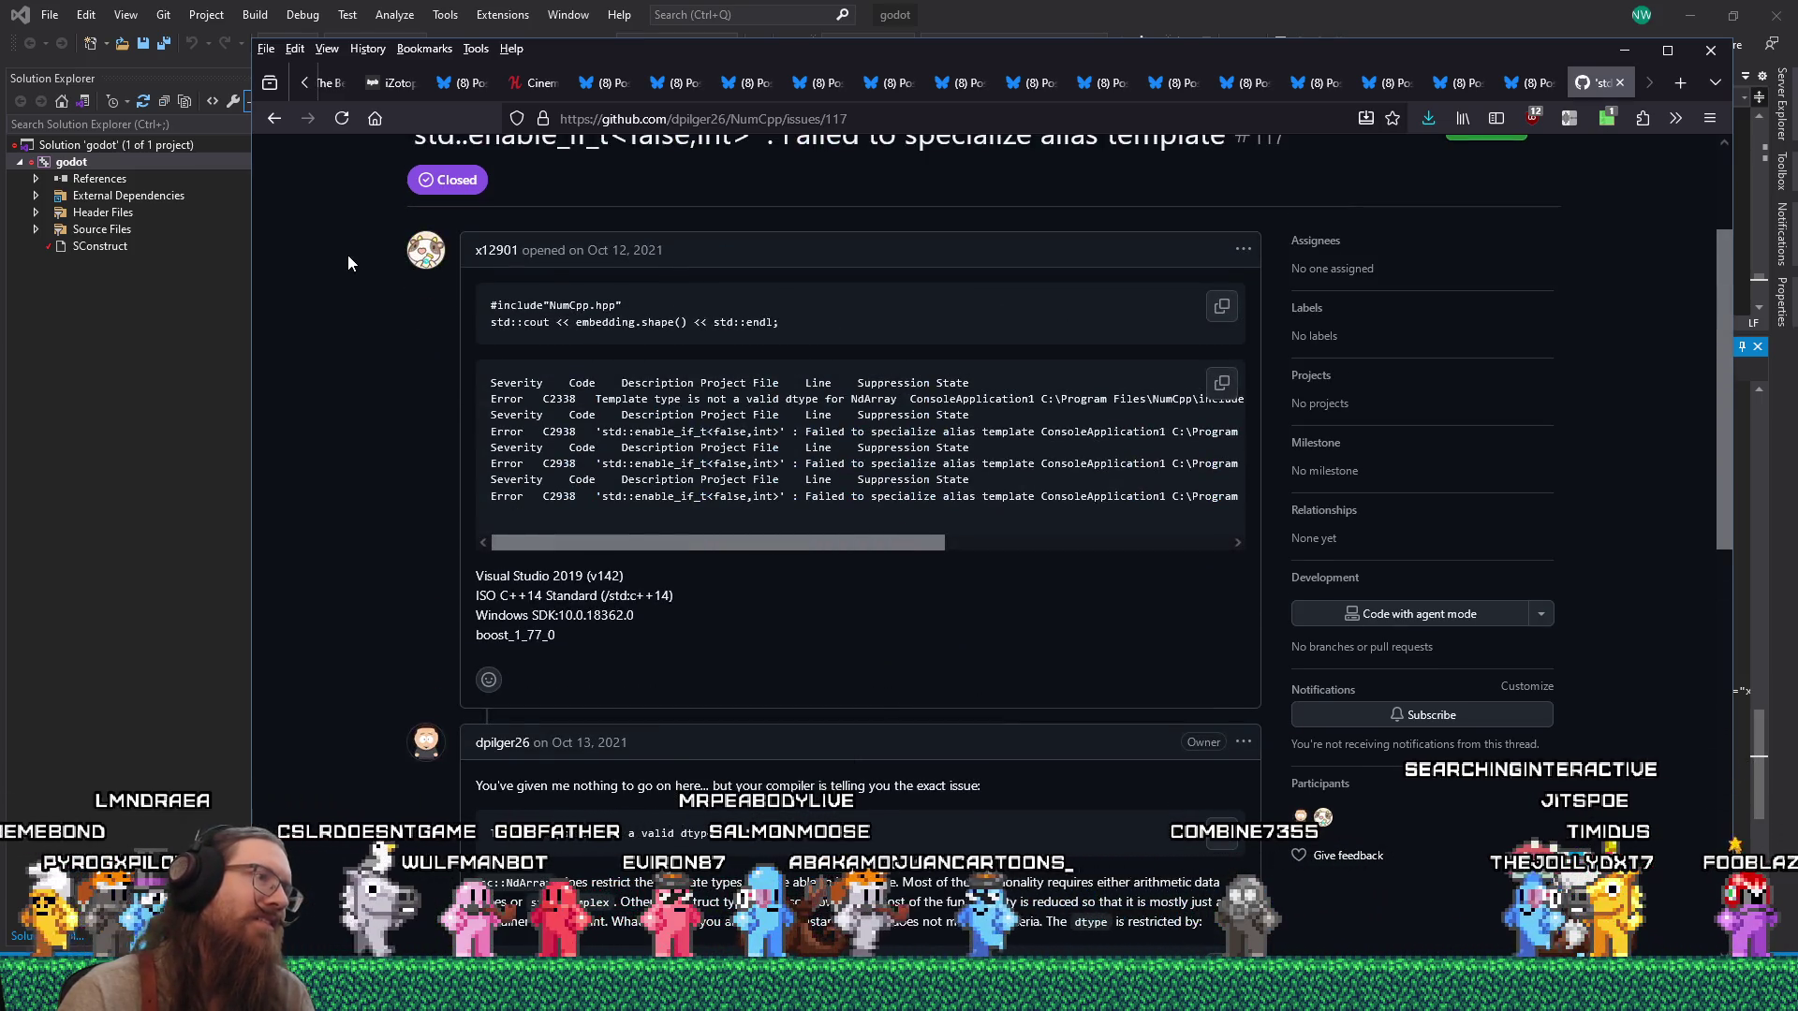
scroll(349, 262, "down", 2)
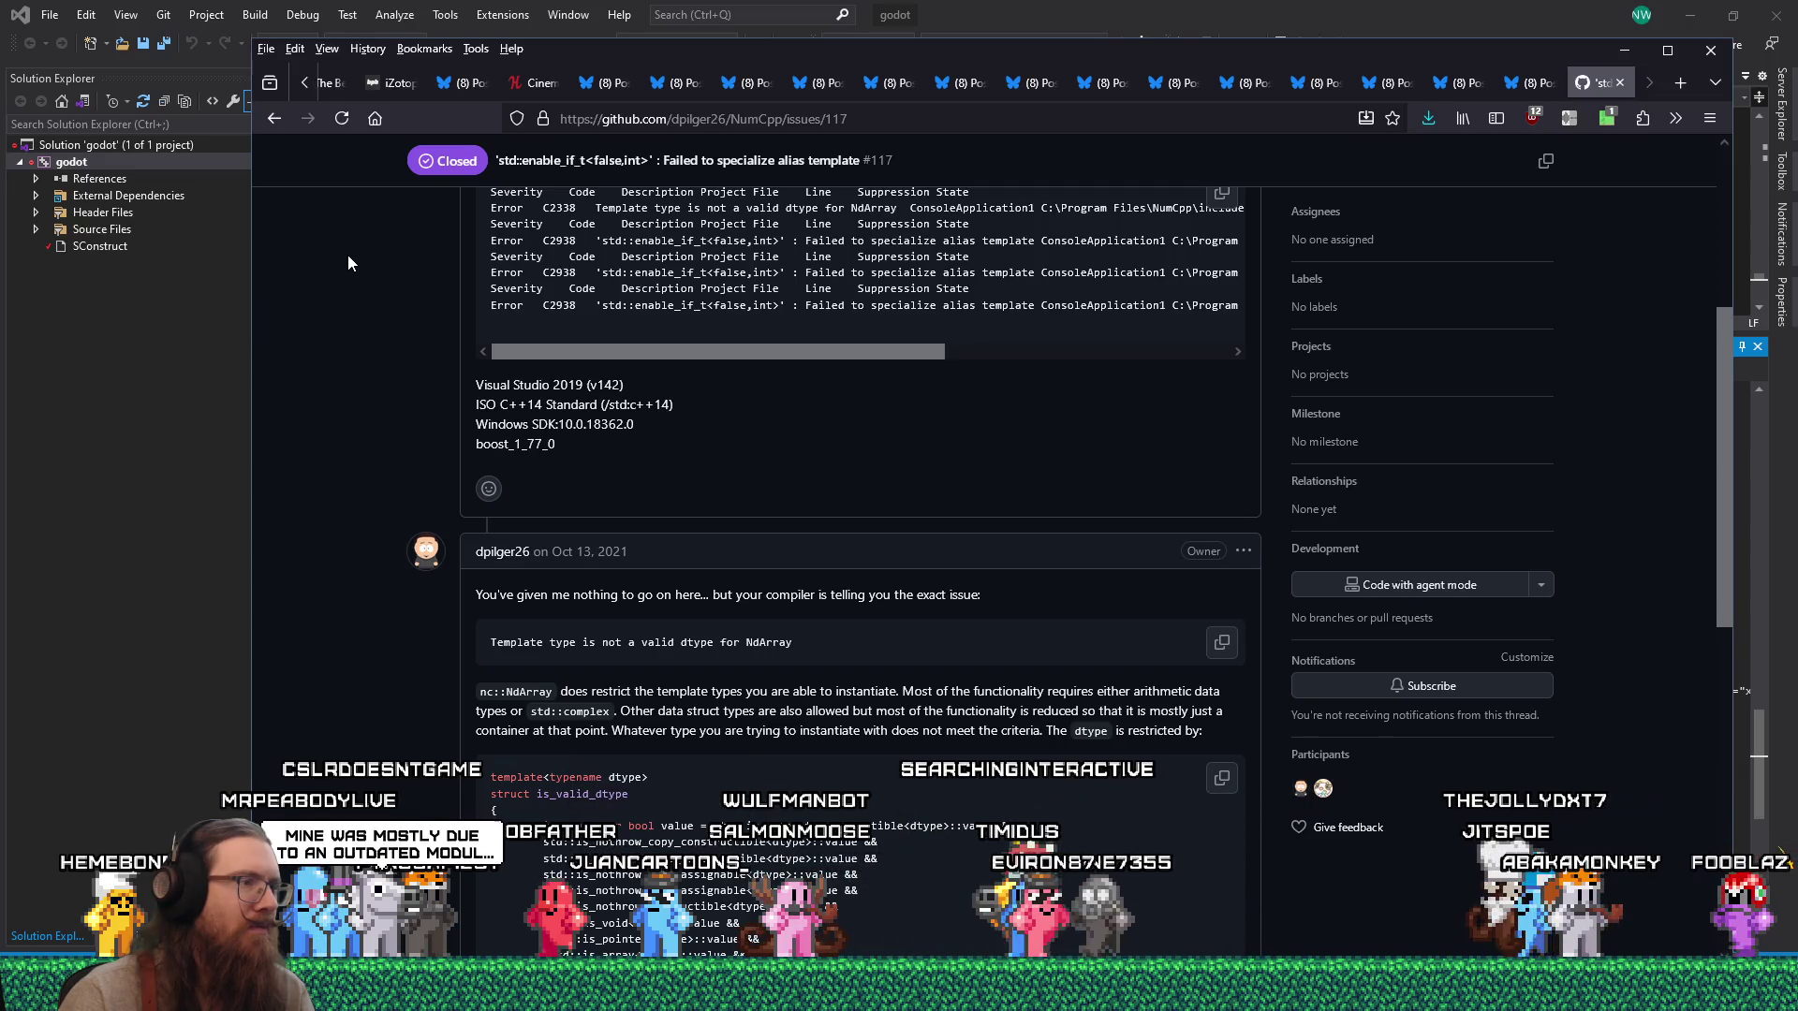
scroll(349, 262, "down", 1)
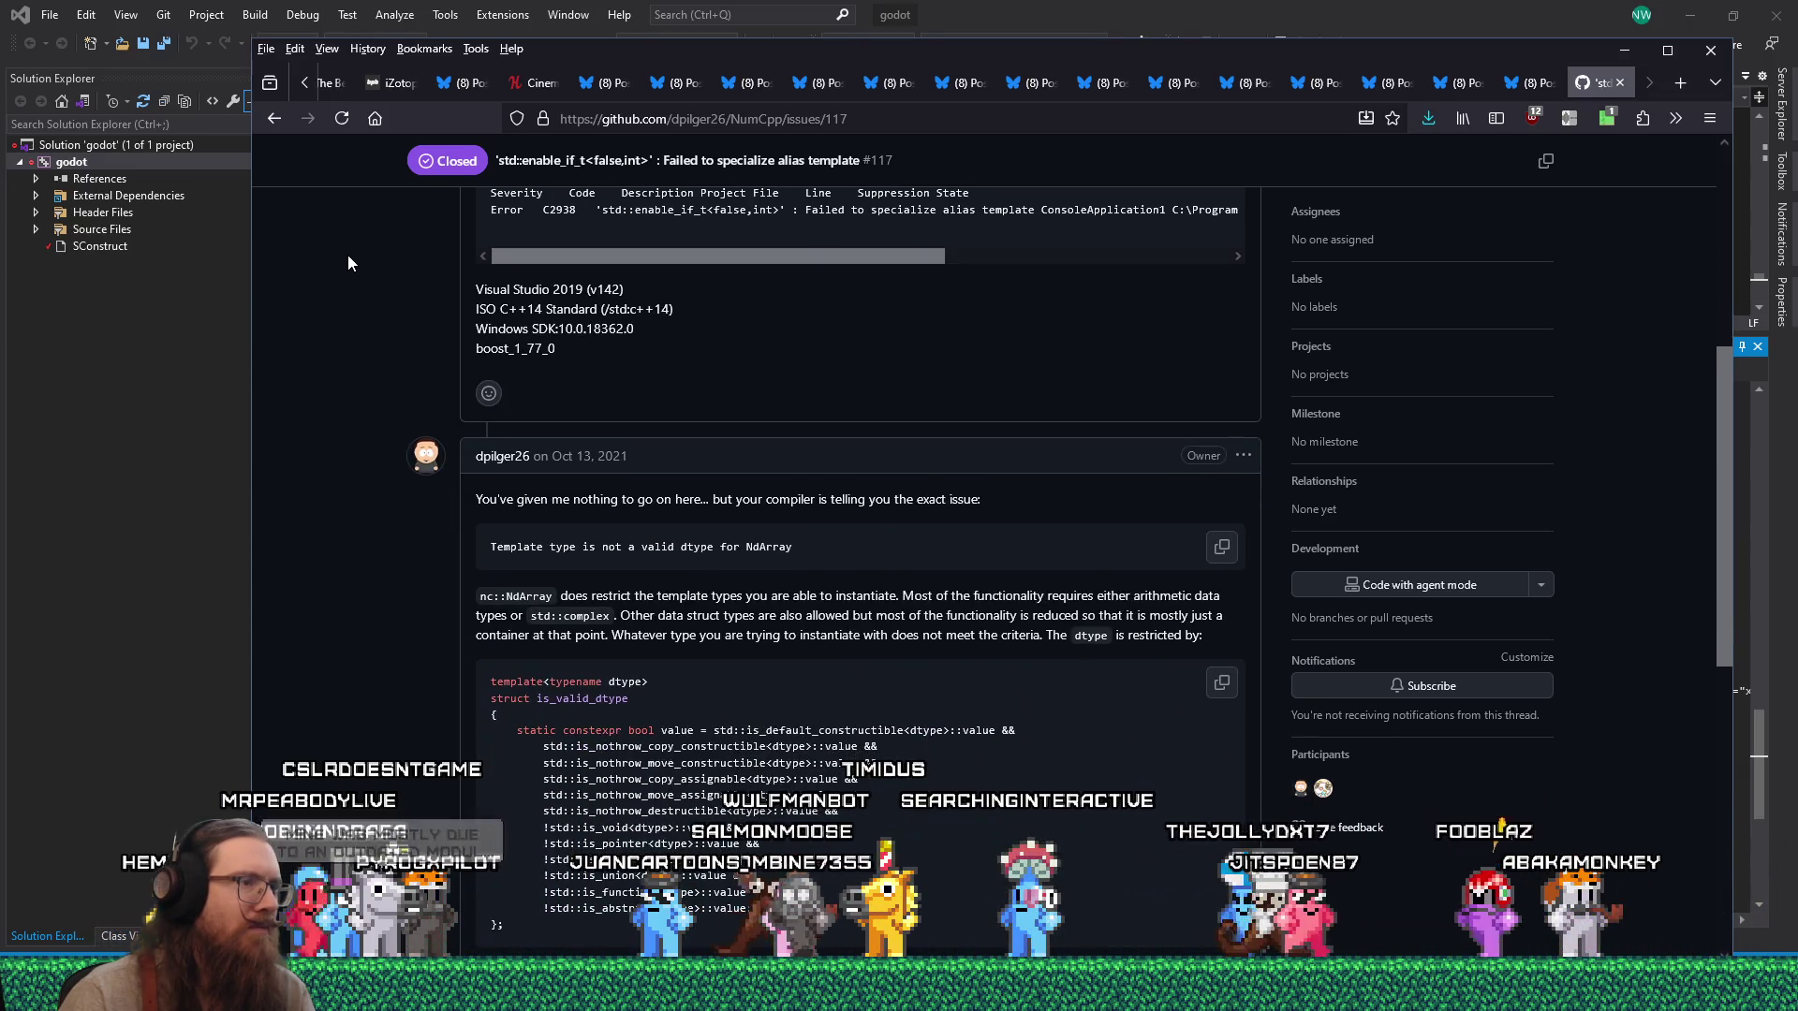
scroll(348, 262, "down", 4)
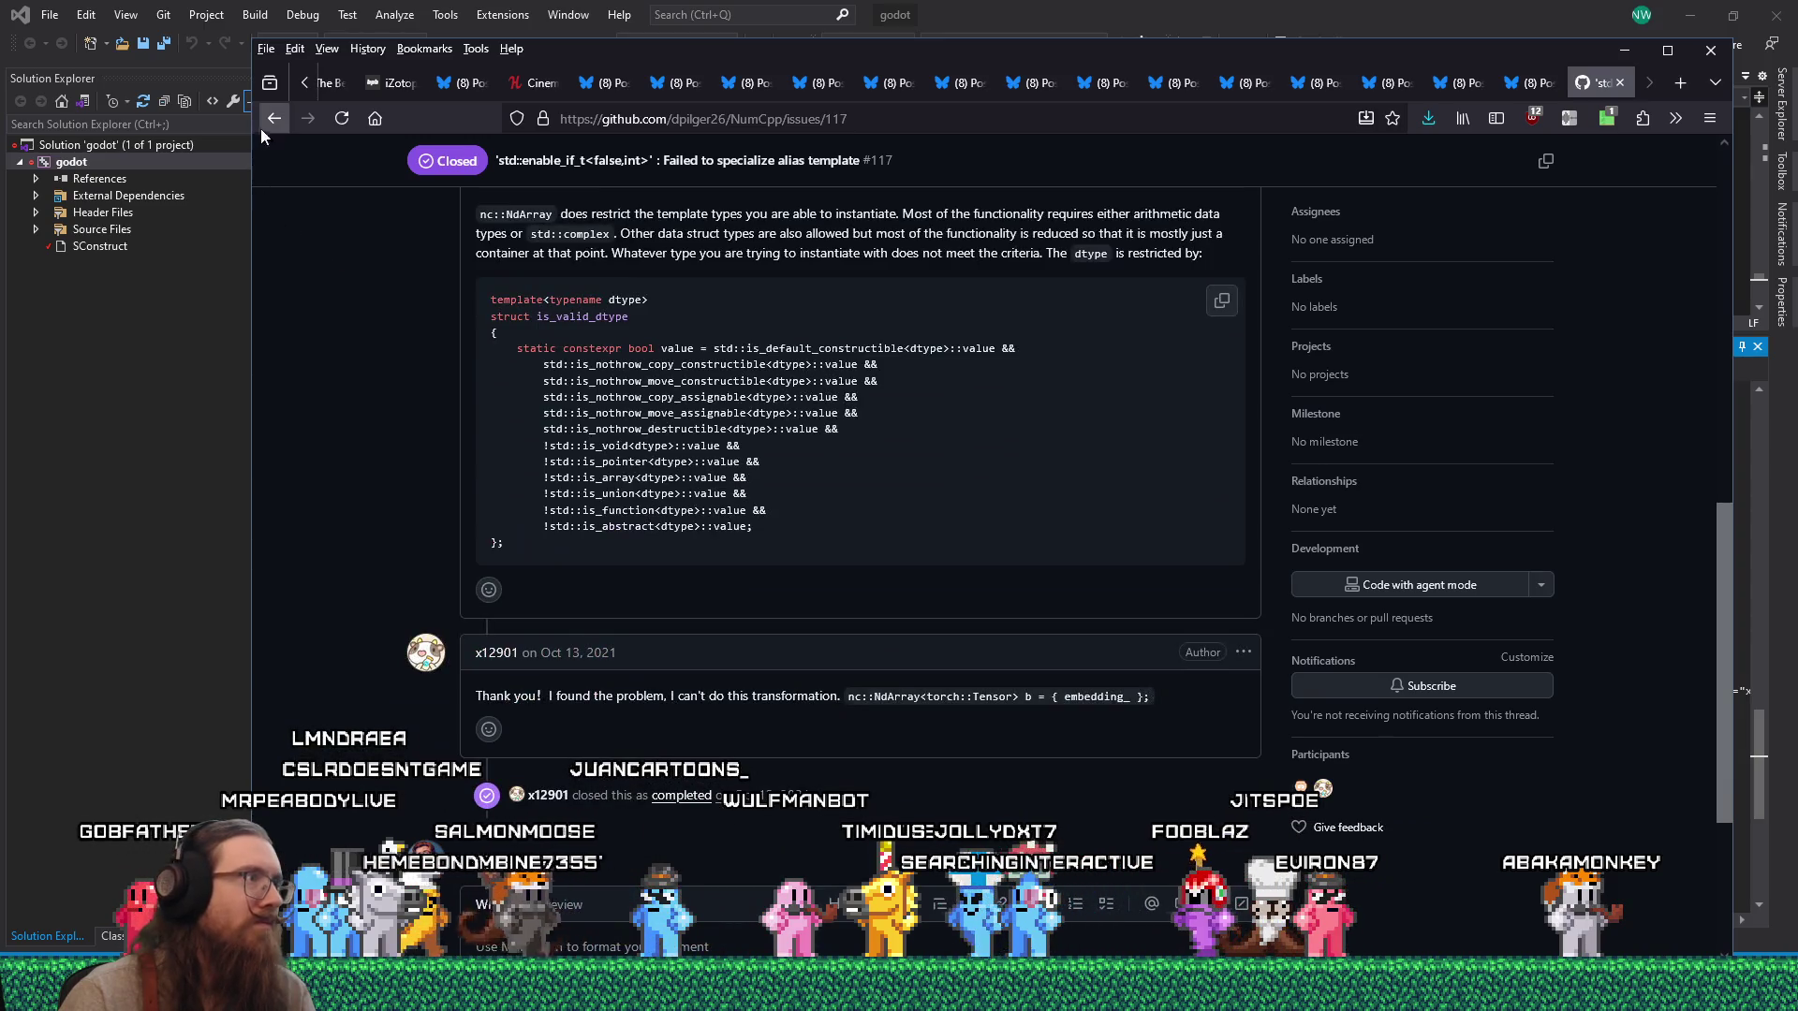
Skim the DuckDuckGo required_ptr.h C2938 results, then return to Visual Studio.
left_click(266, 122)
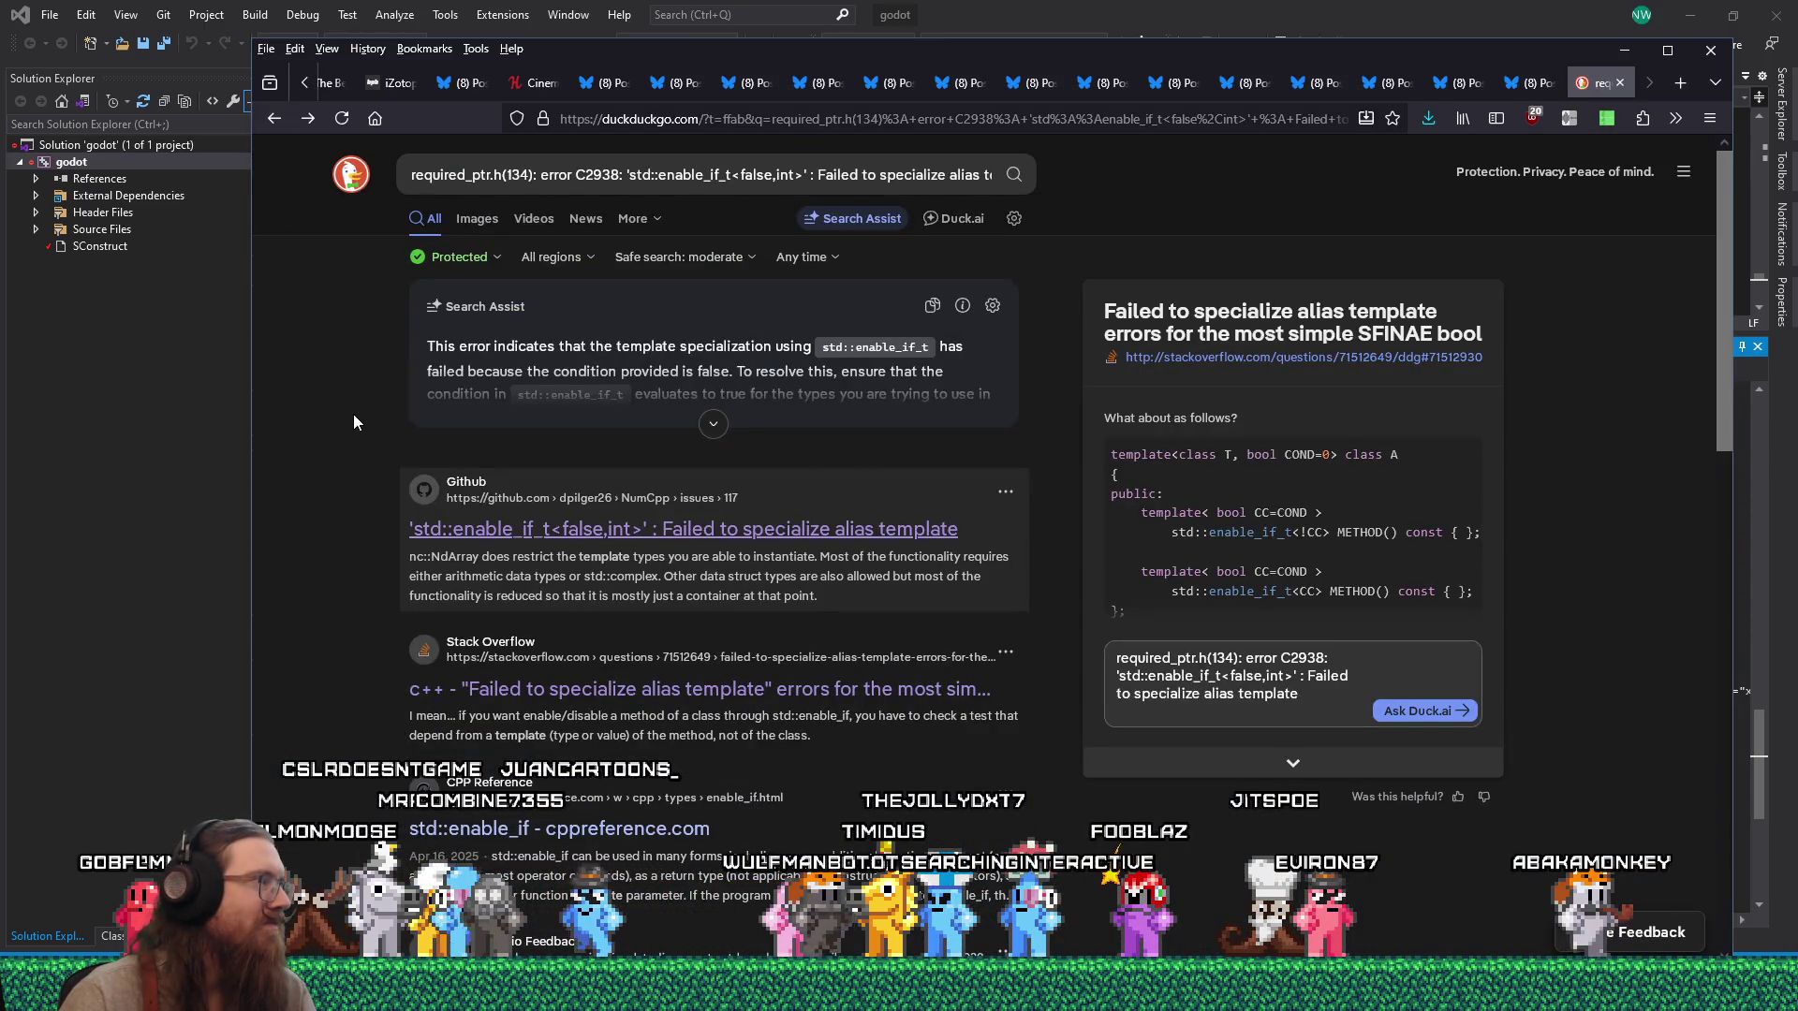
scroll(340, 632, "down", 4)
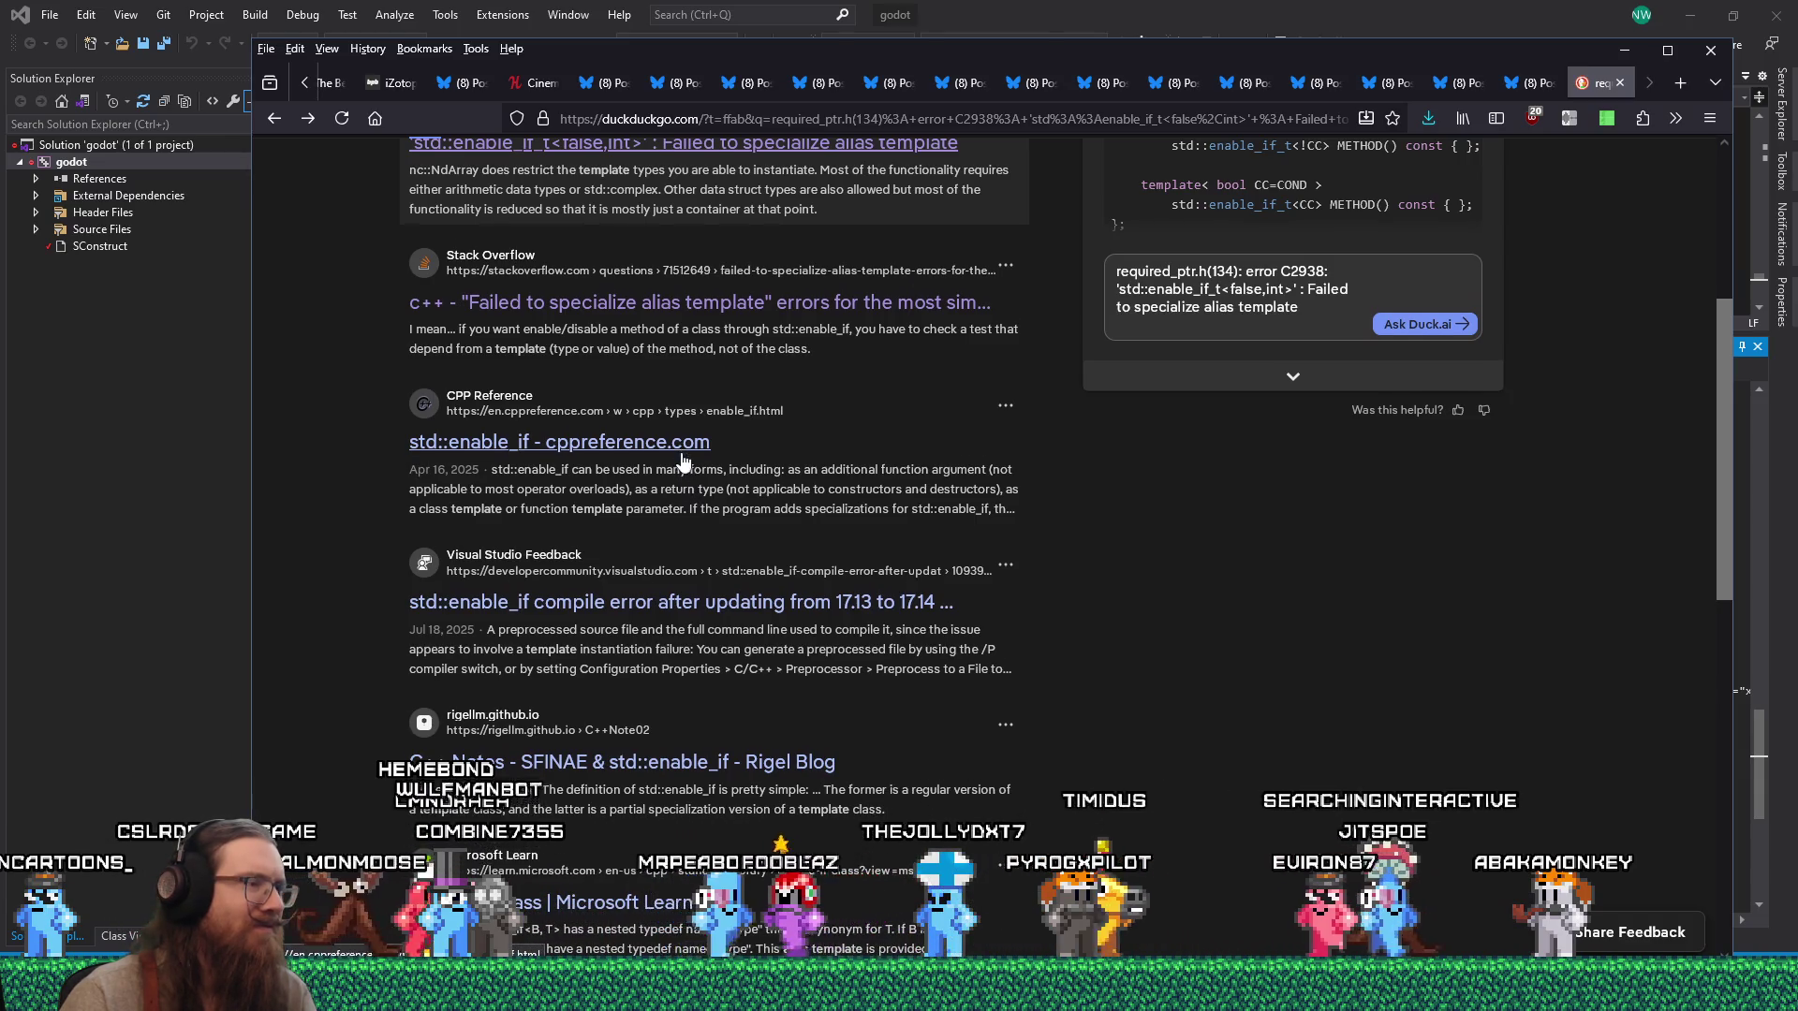
scroll(684, 468, "down", 1)
key("alt+Tab")
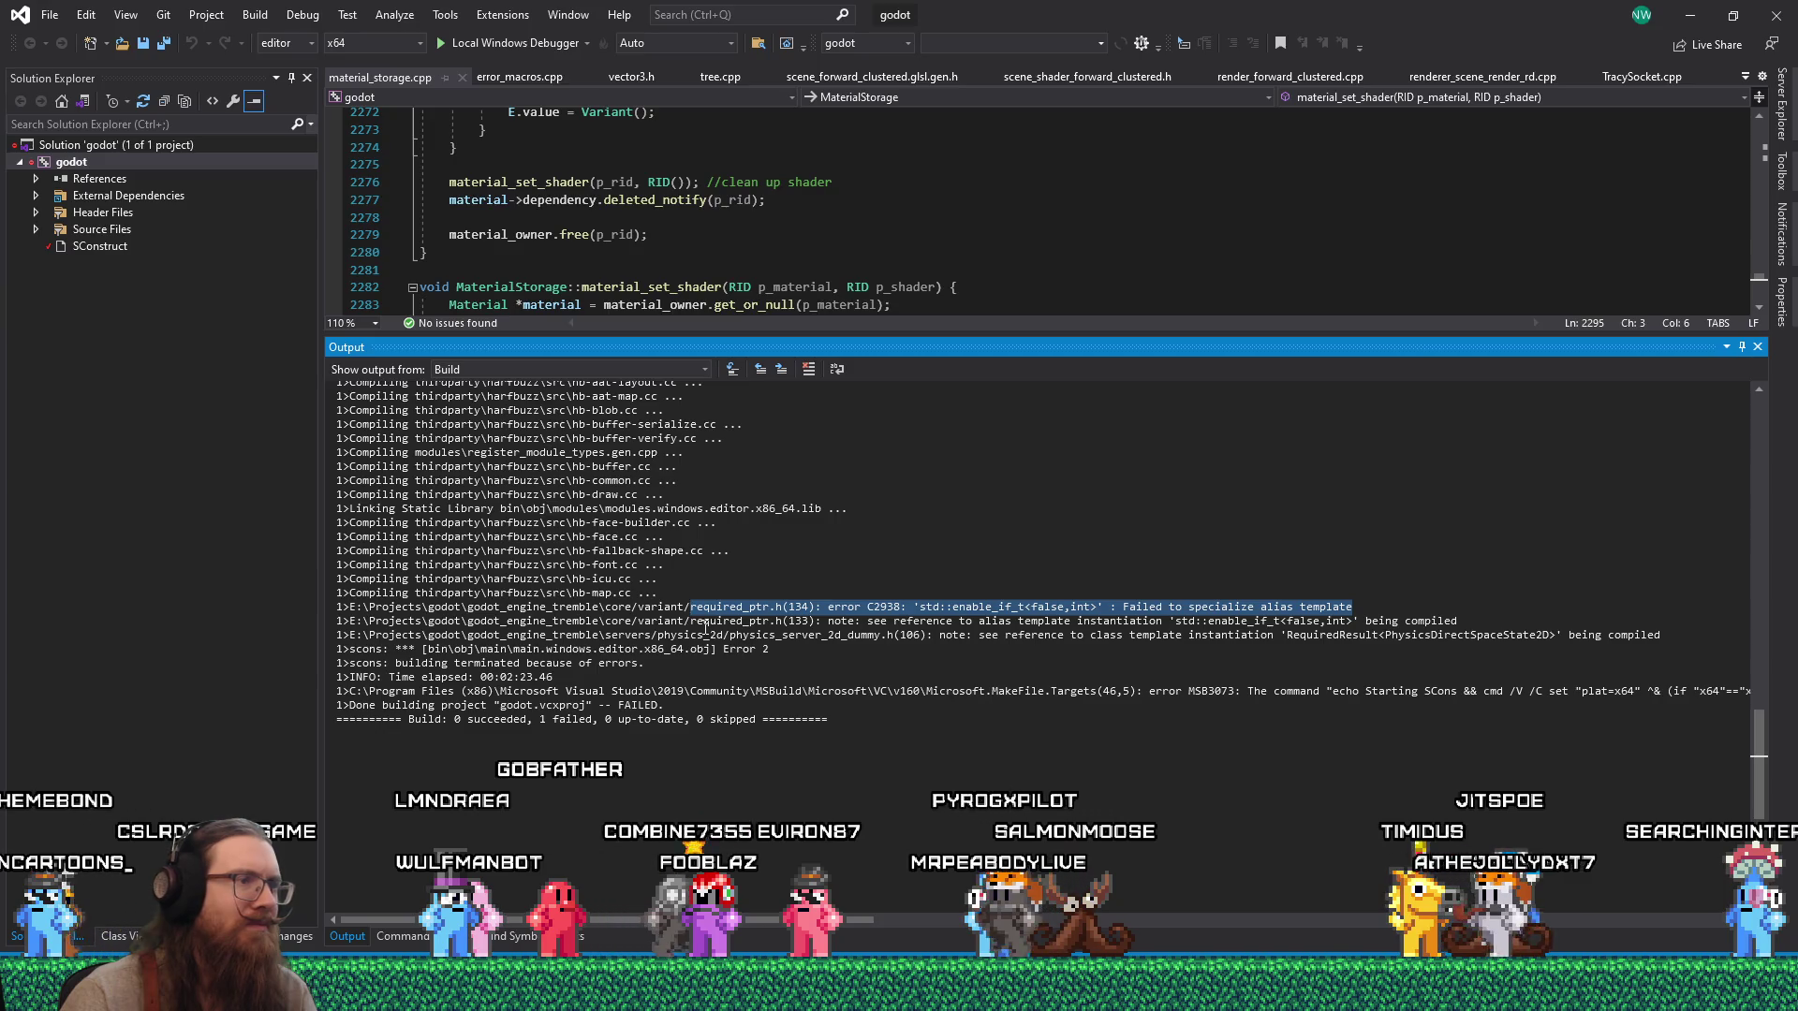
Open required_ptr.h line 134 from the C2938 error, rebuild with Ctrl+Shift+B, and relocate the error.
double_click(853, 607)
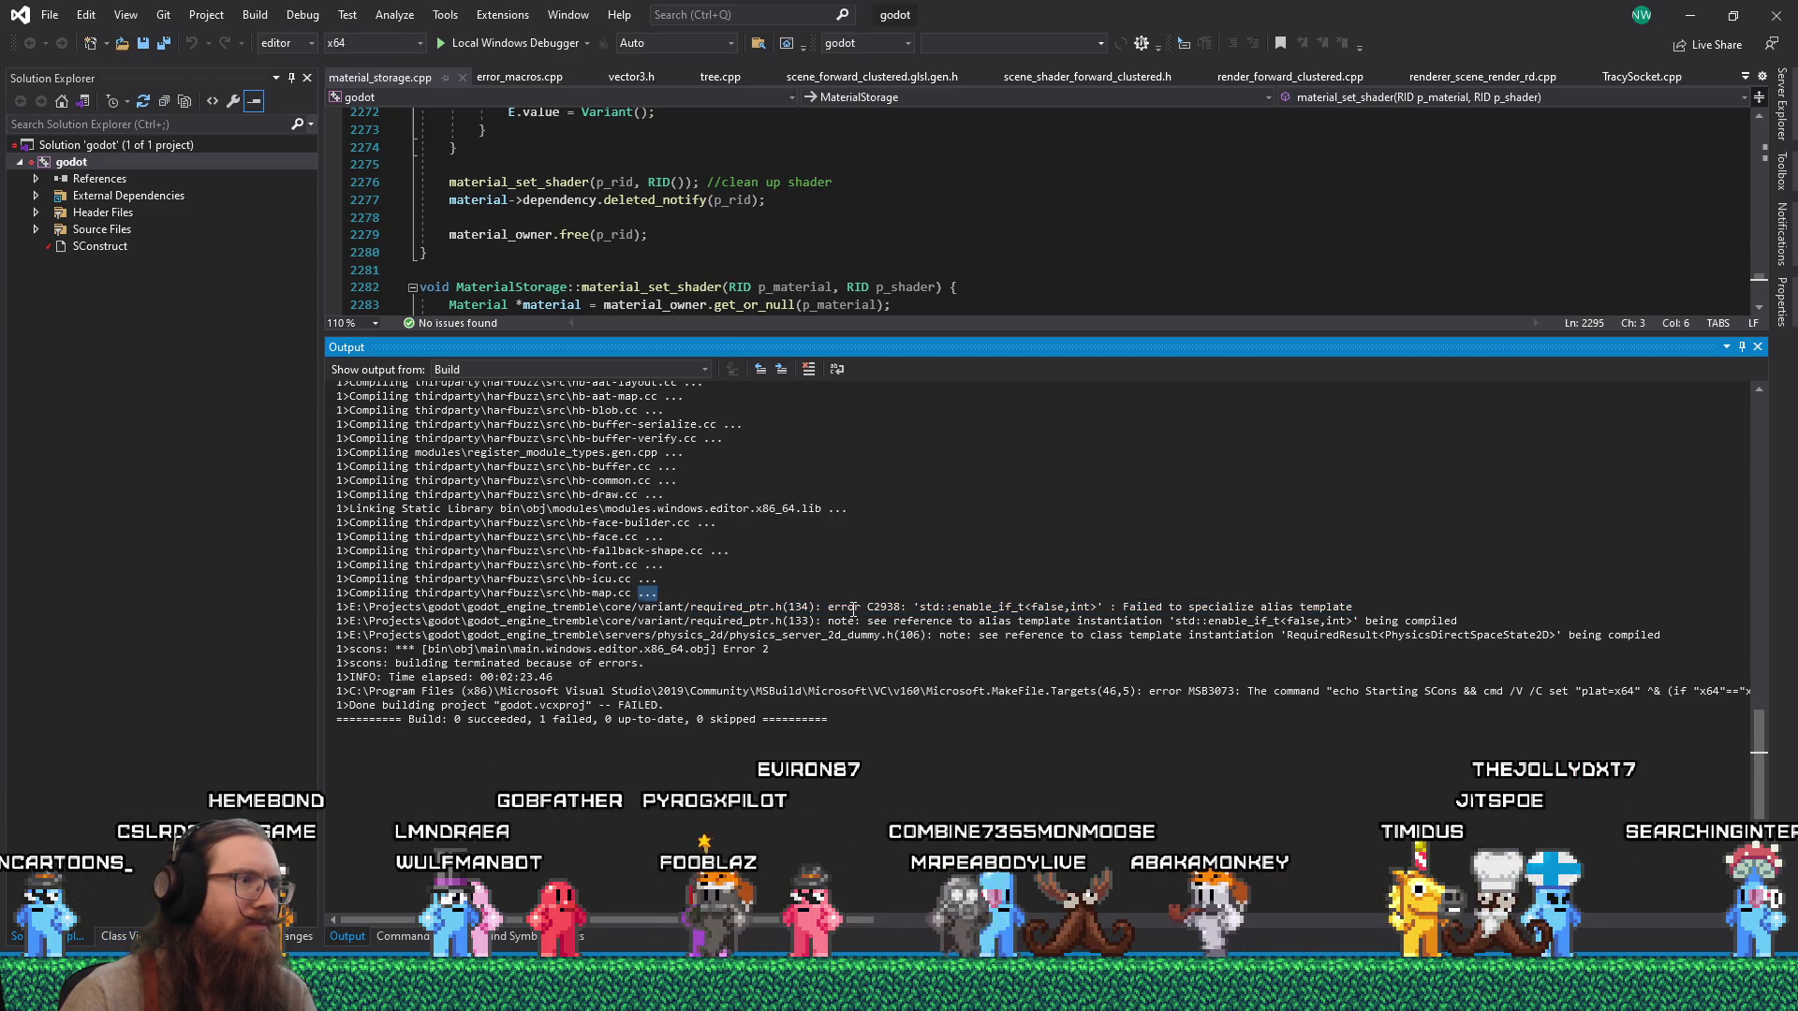
left_click_drag(908, 338, 885, 596)
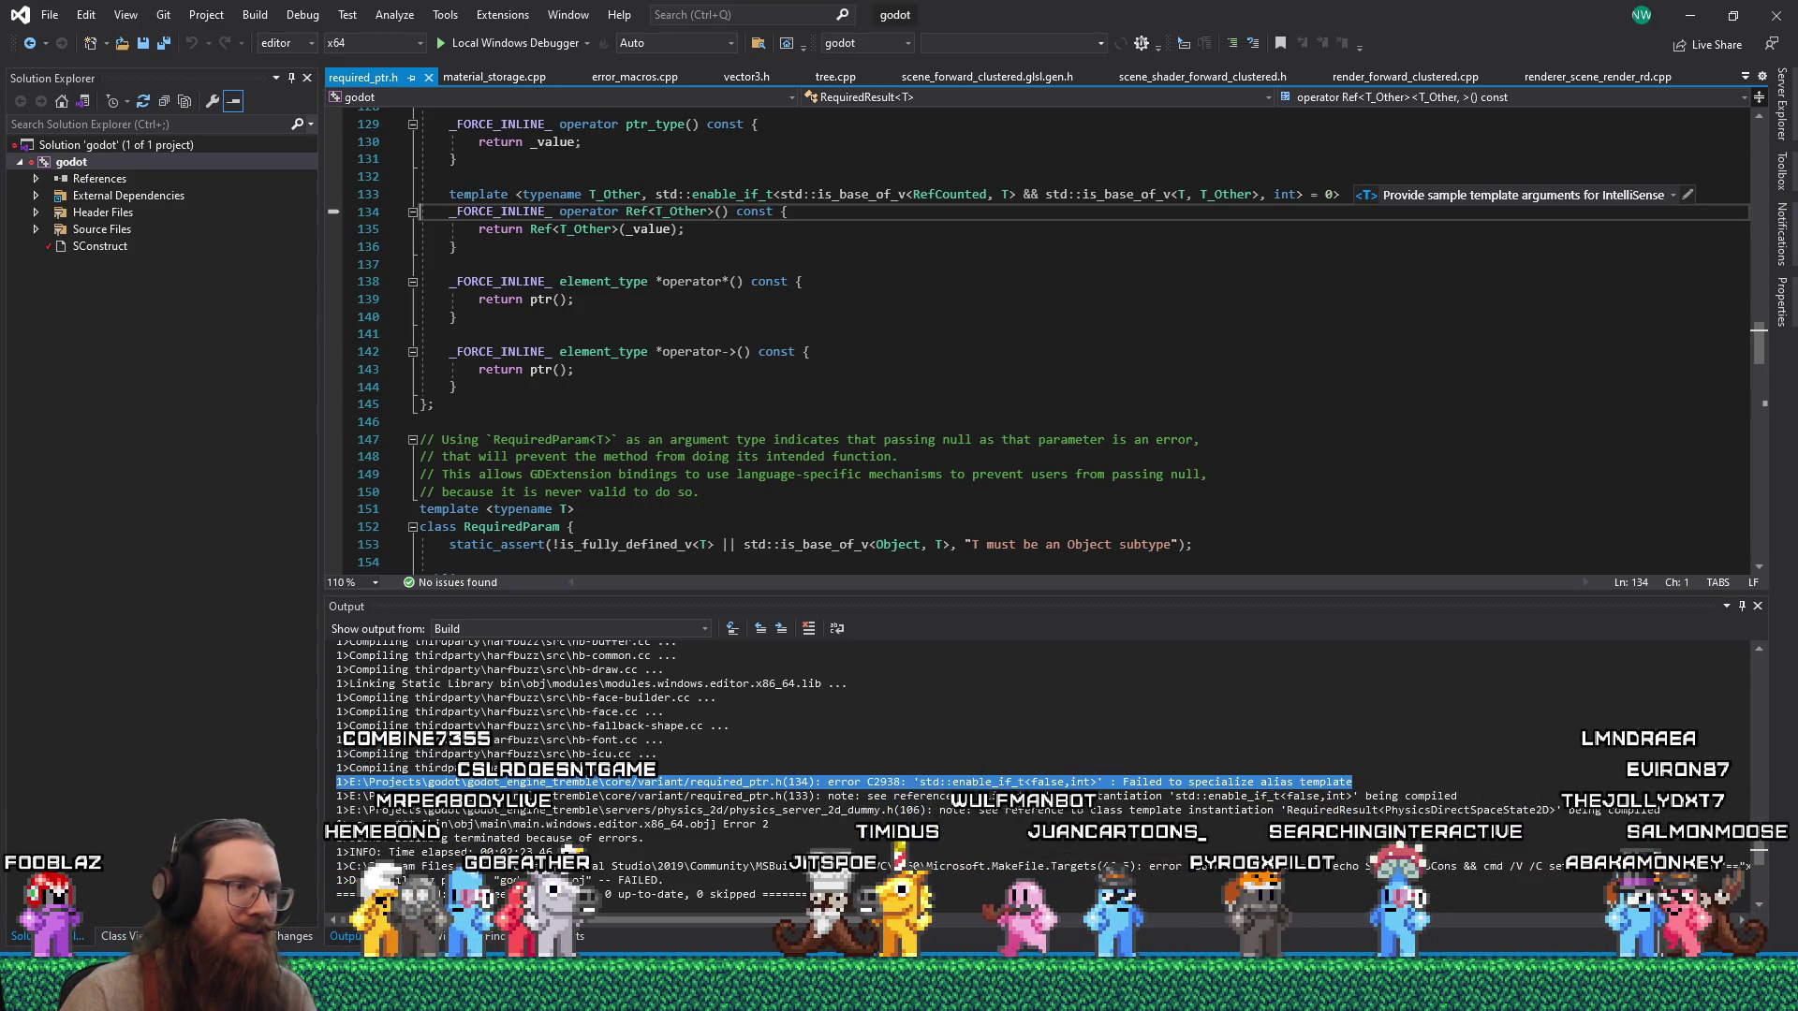
key("ctrl+shift+b")
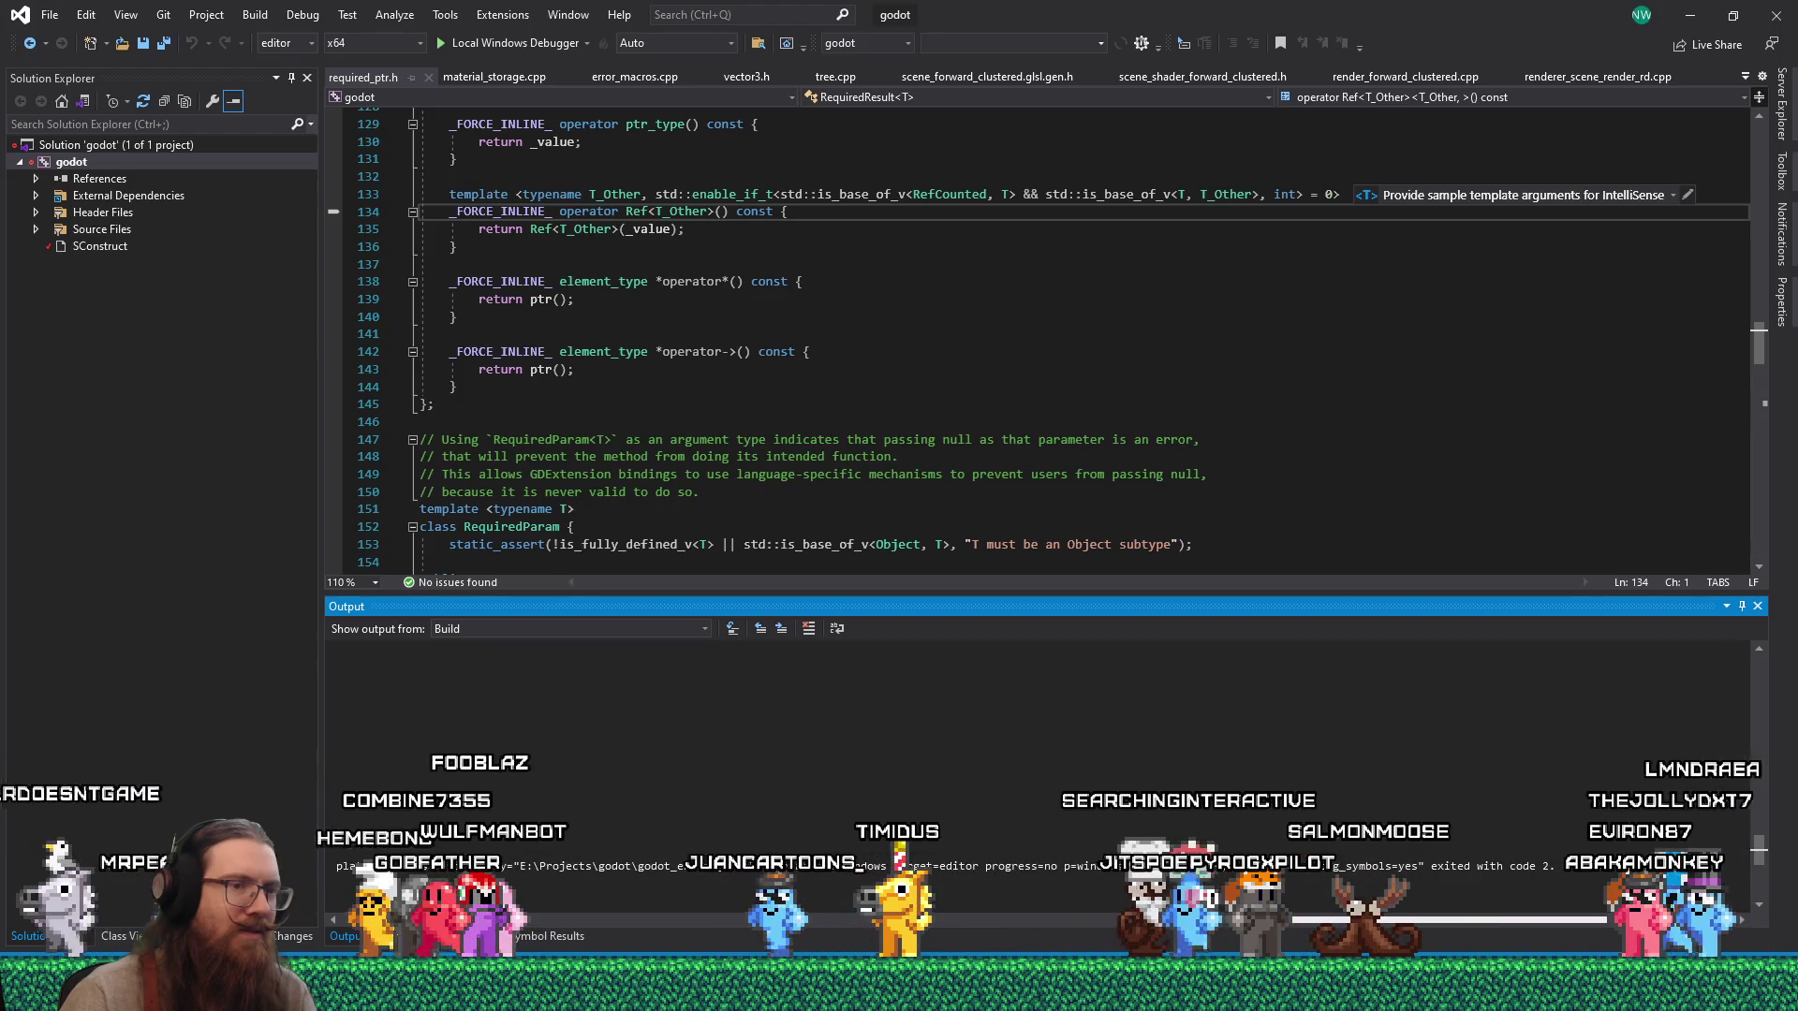
double_click(672, 782)
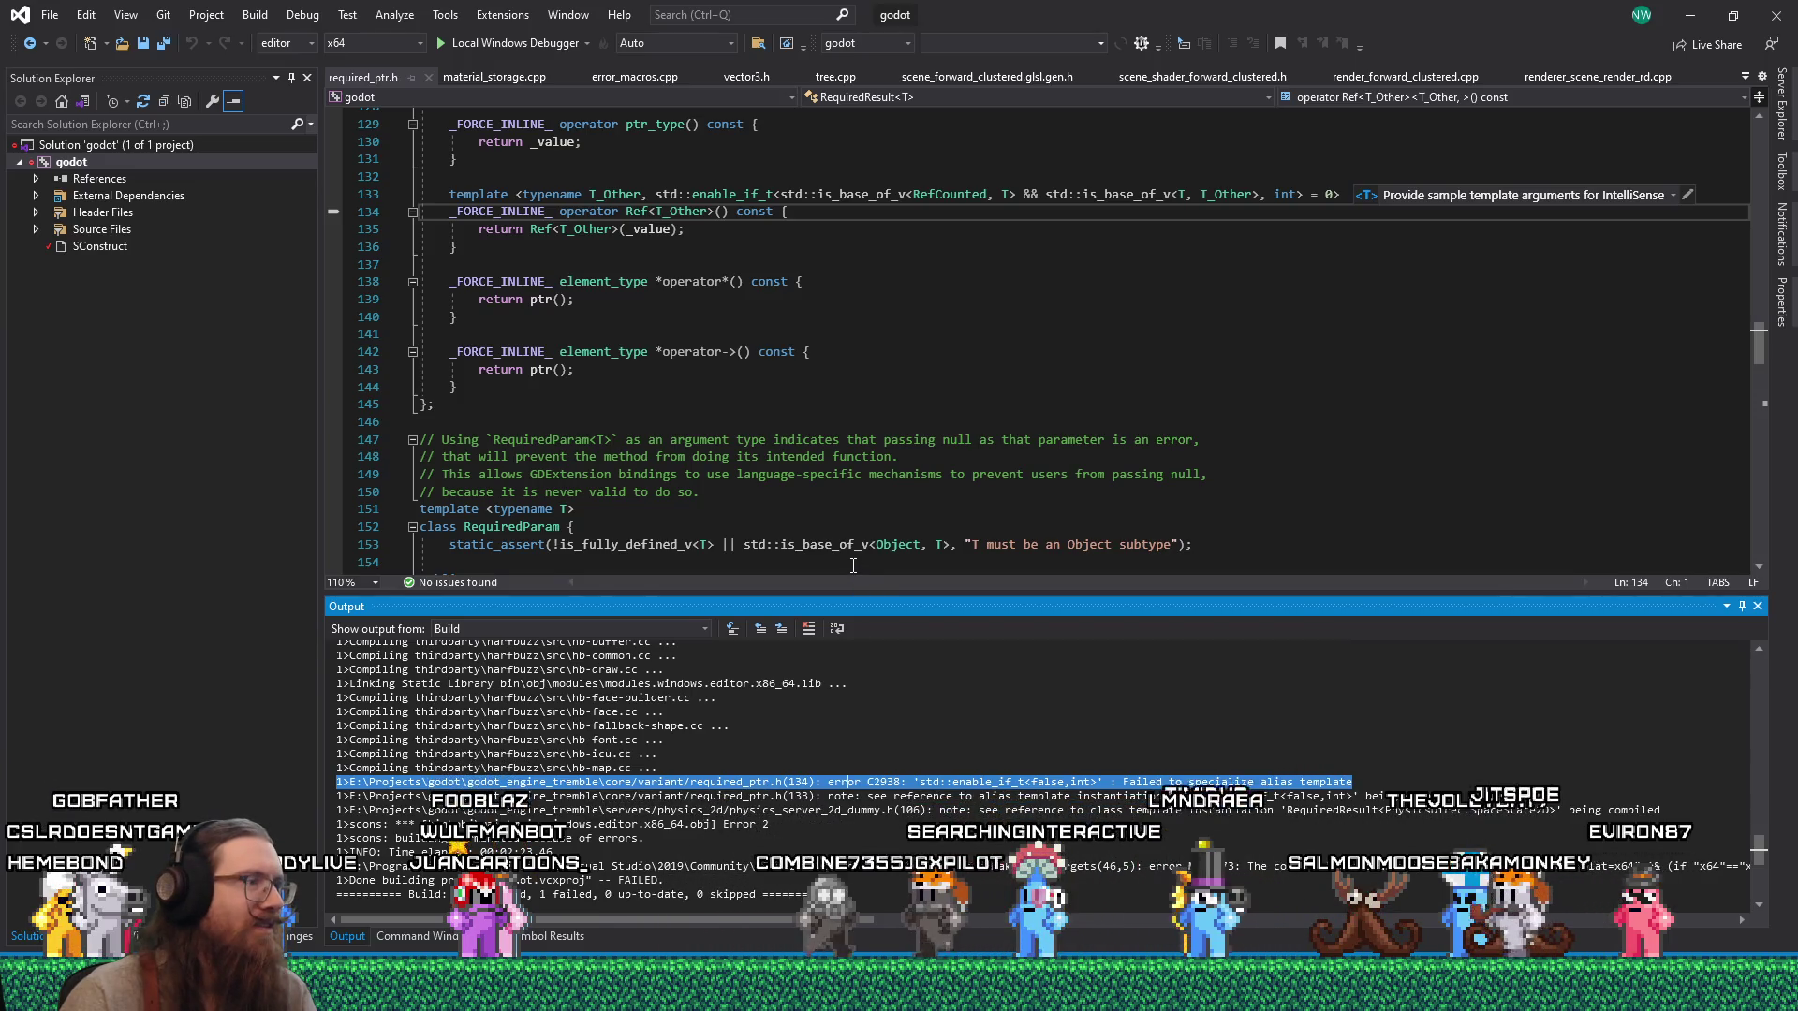
left_click(300, 14)
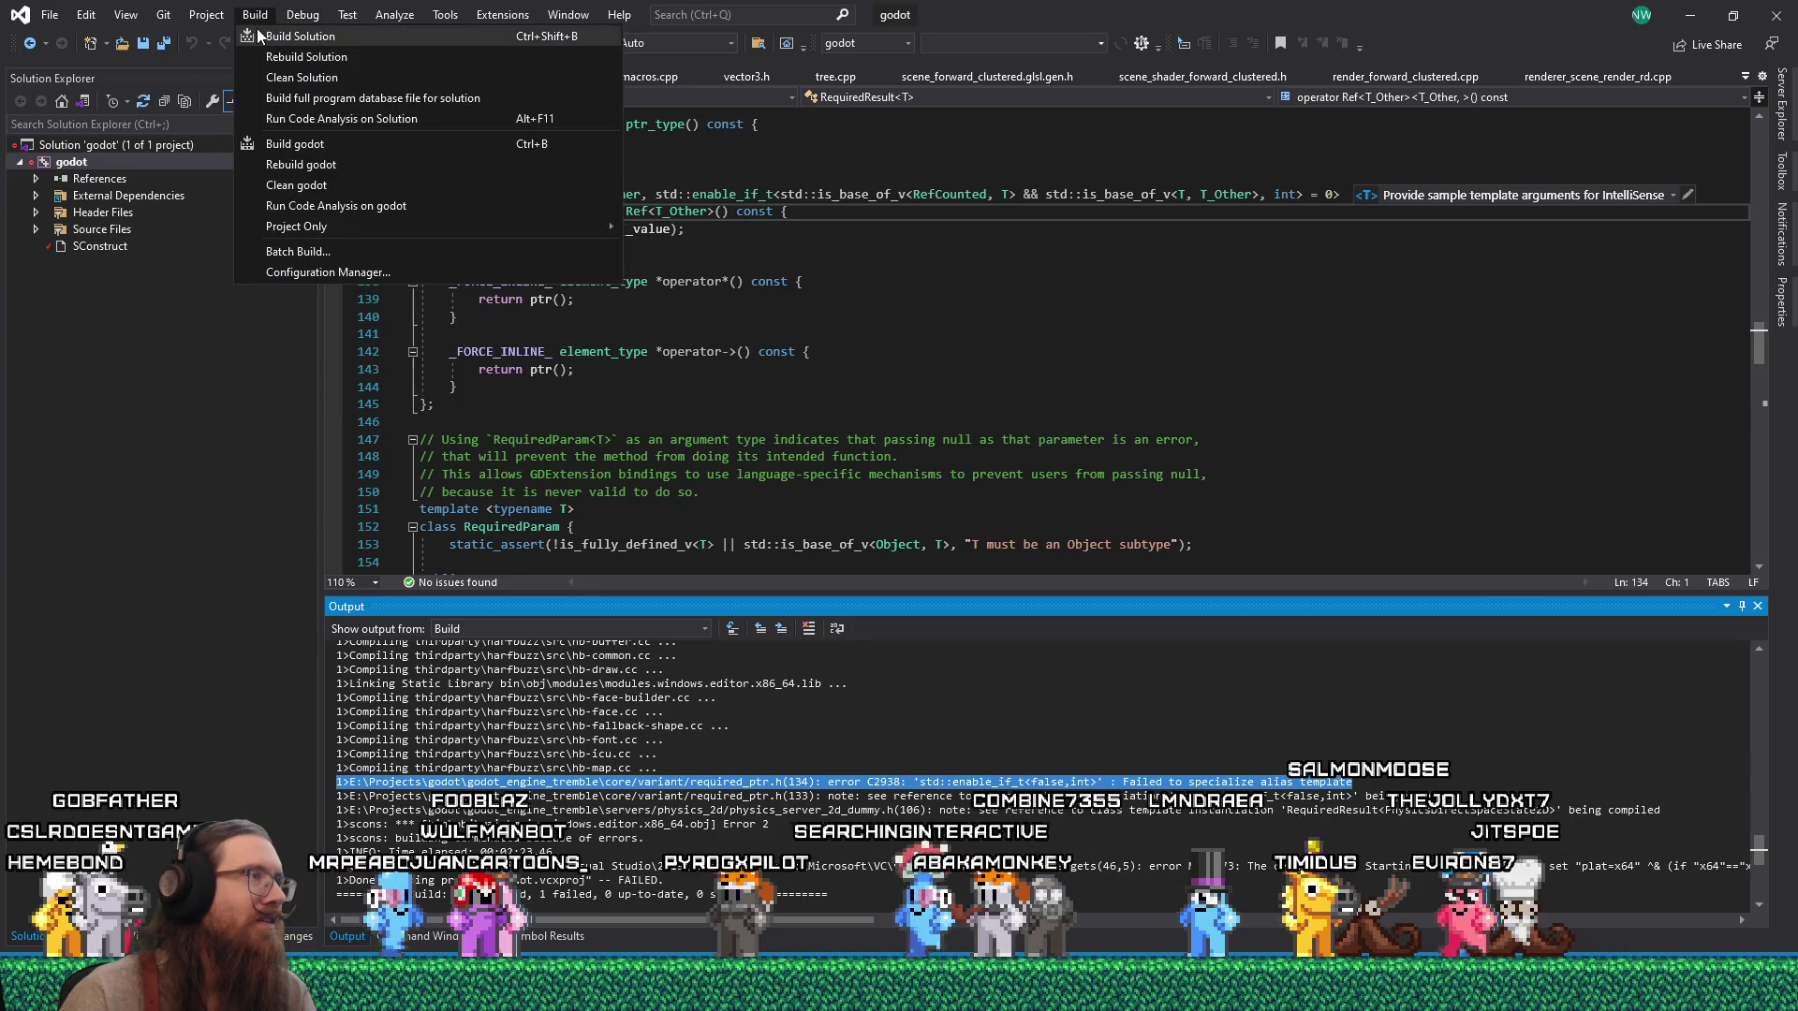
Close the Build menu without building, scroll the search results to the top, and return to the game.
left_click(293, 19)
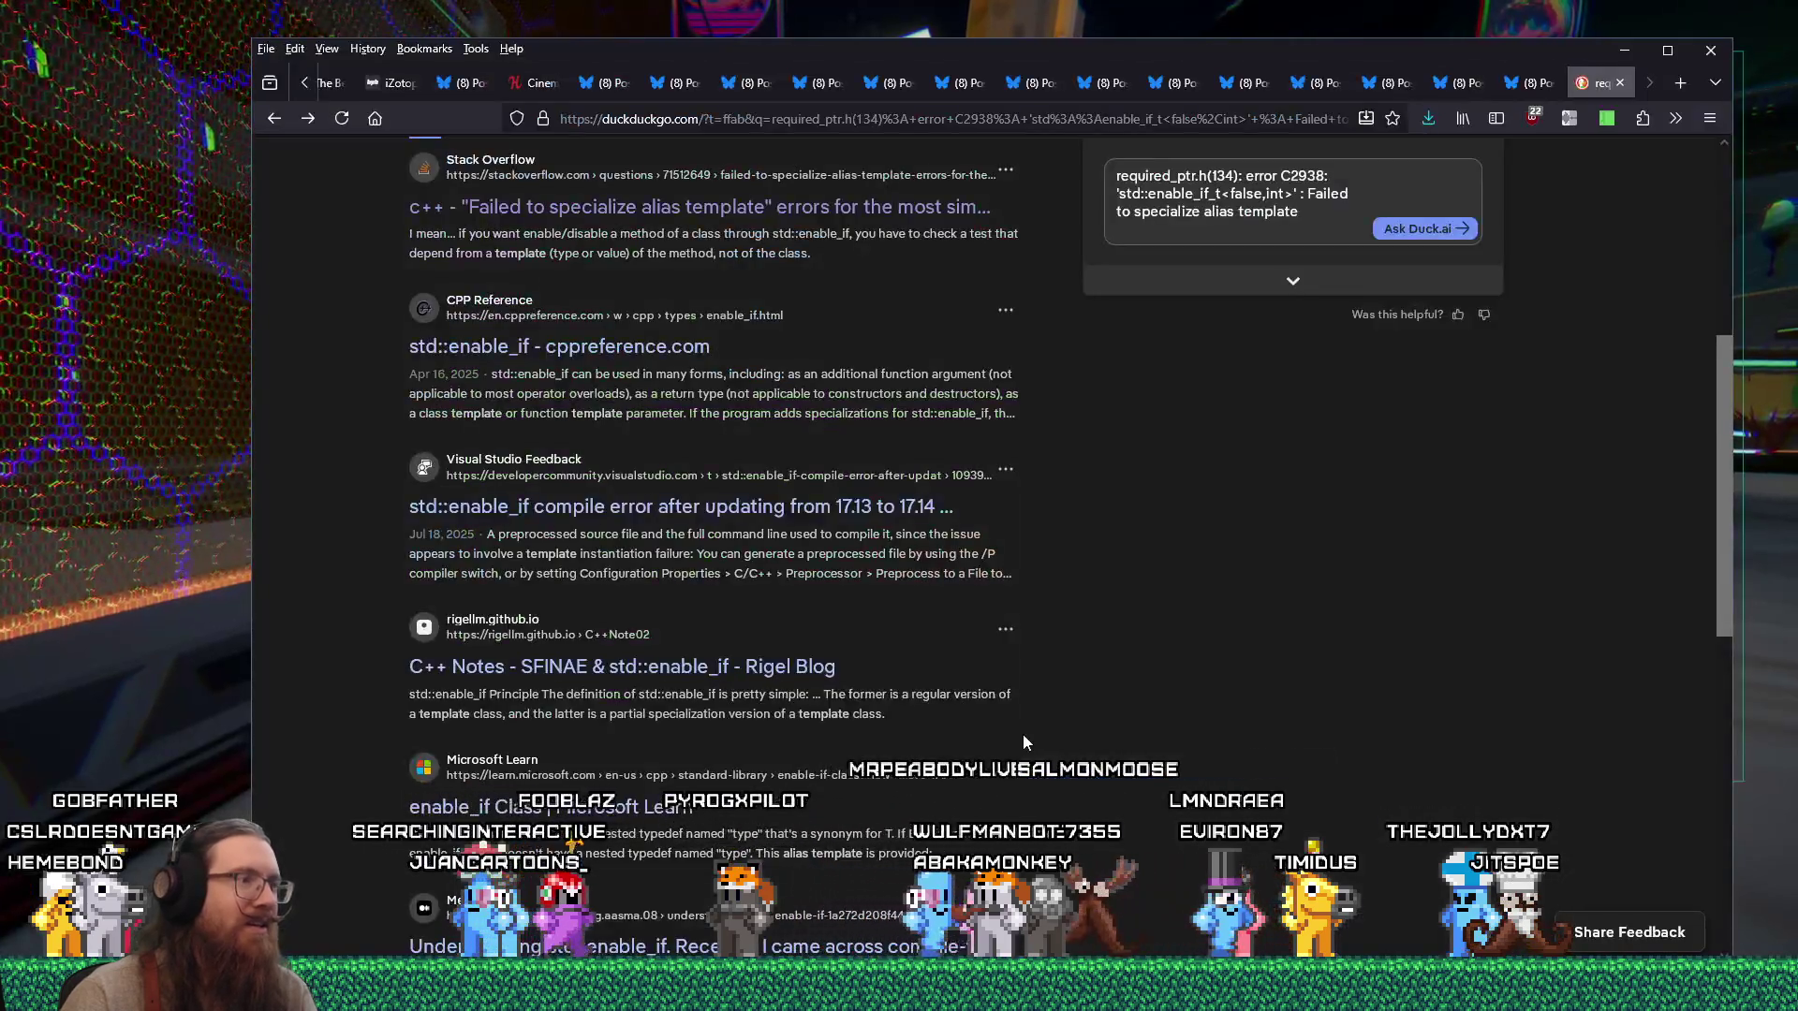
scroll(712, 468, "up", 3)
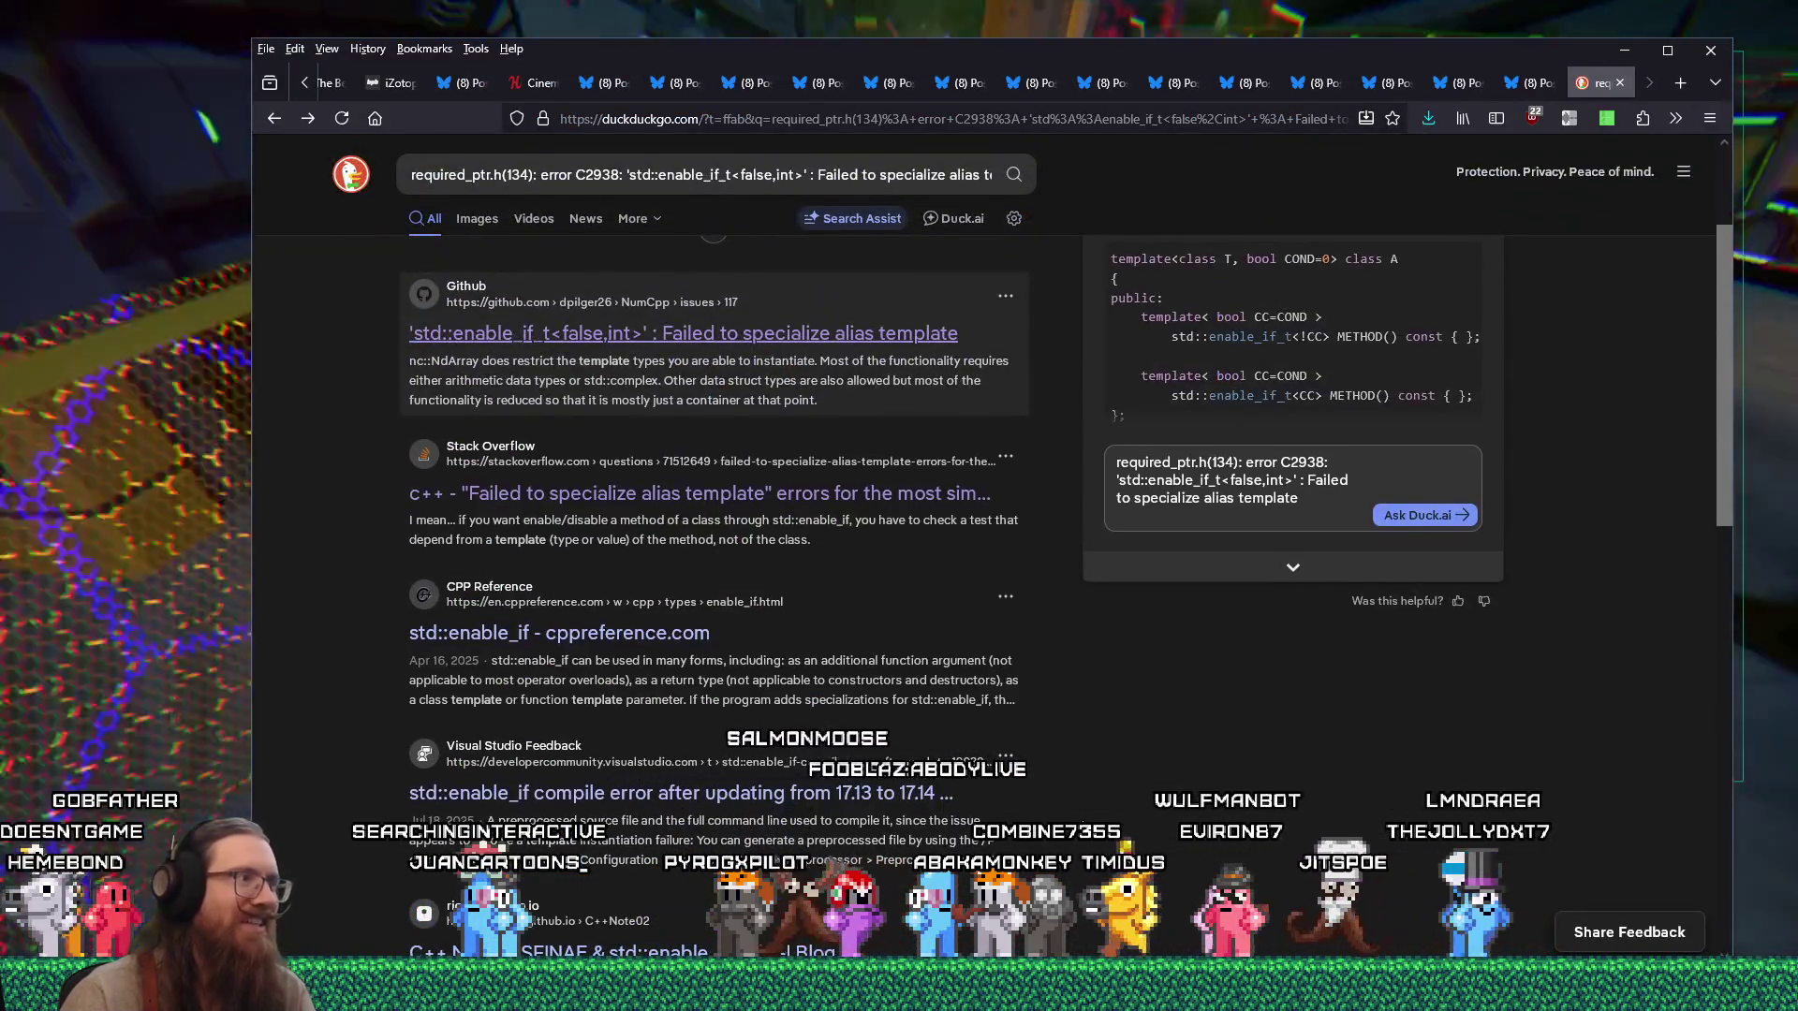
key("alt+Tab")
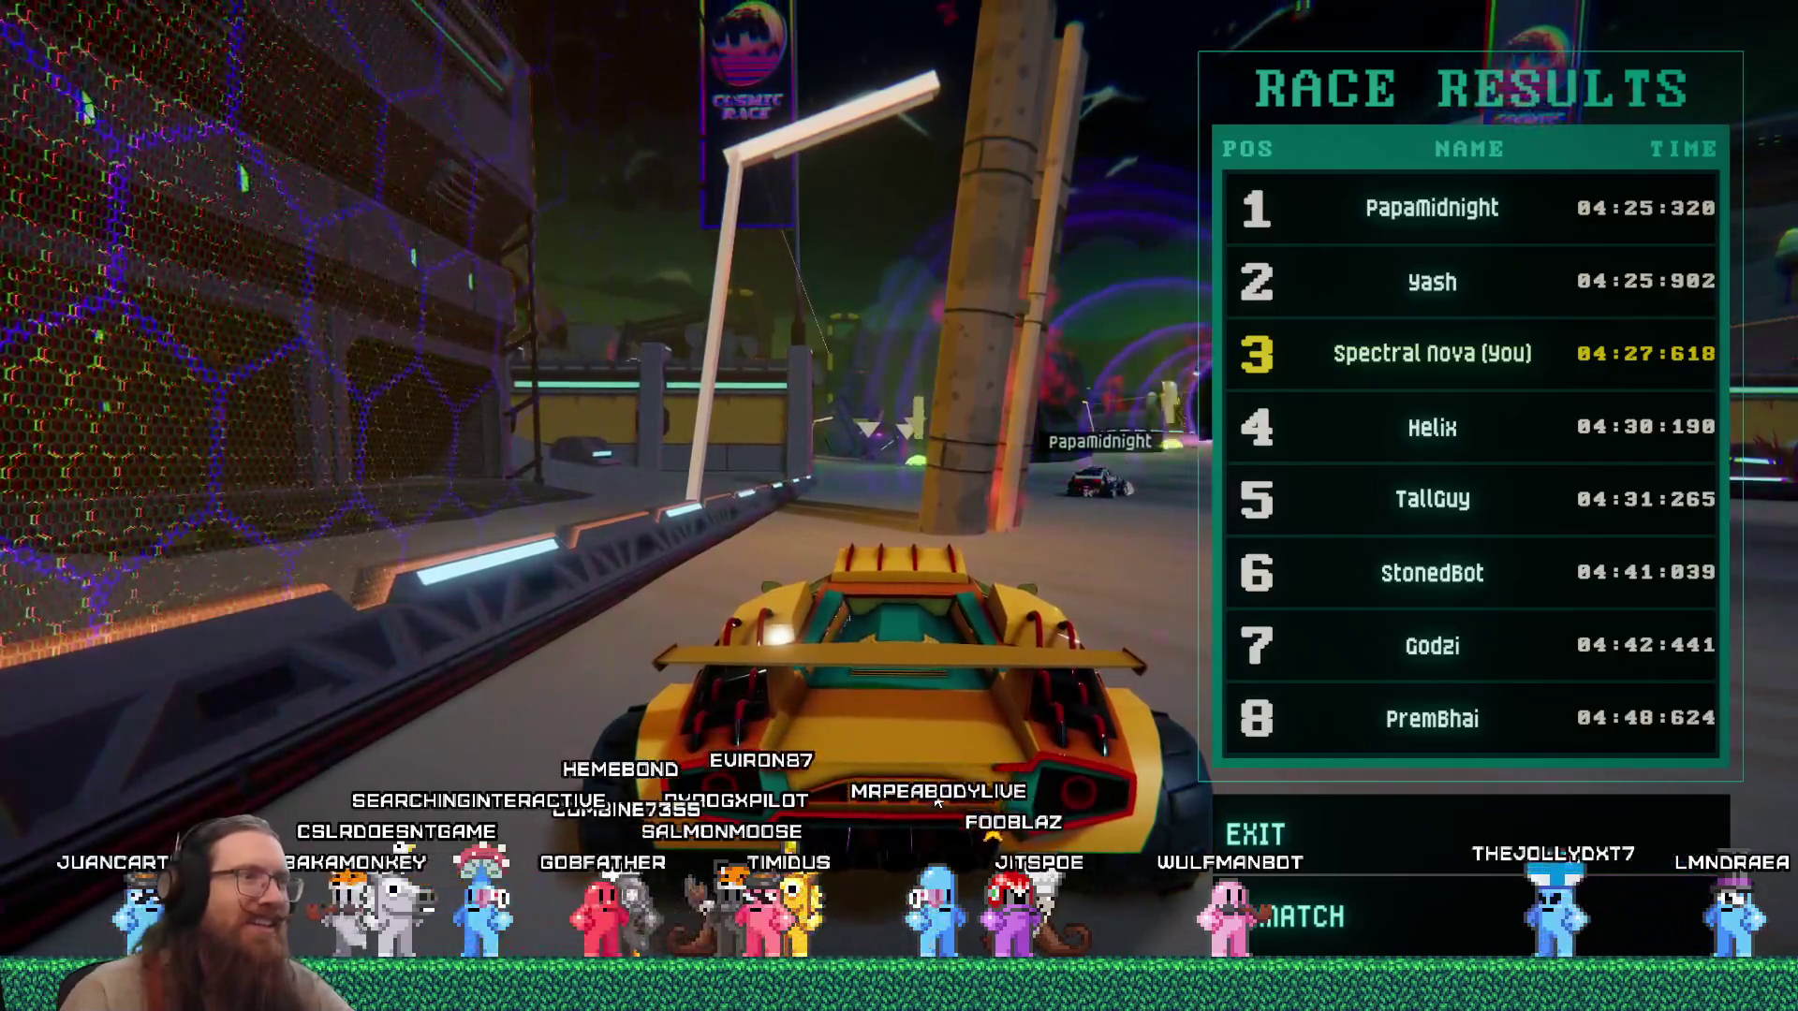
Open godot.sln from the godot_engine_tremble folder with Microsoft Visual Studio 2022.
key("alt+Tab")
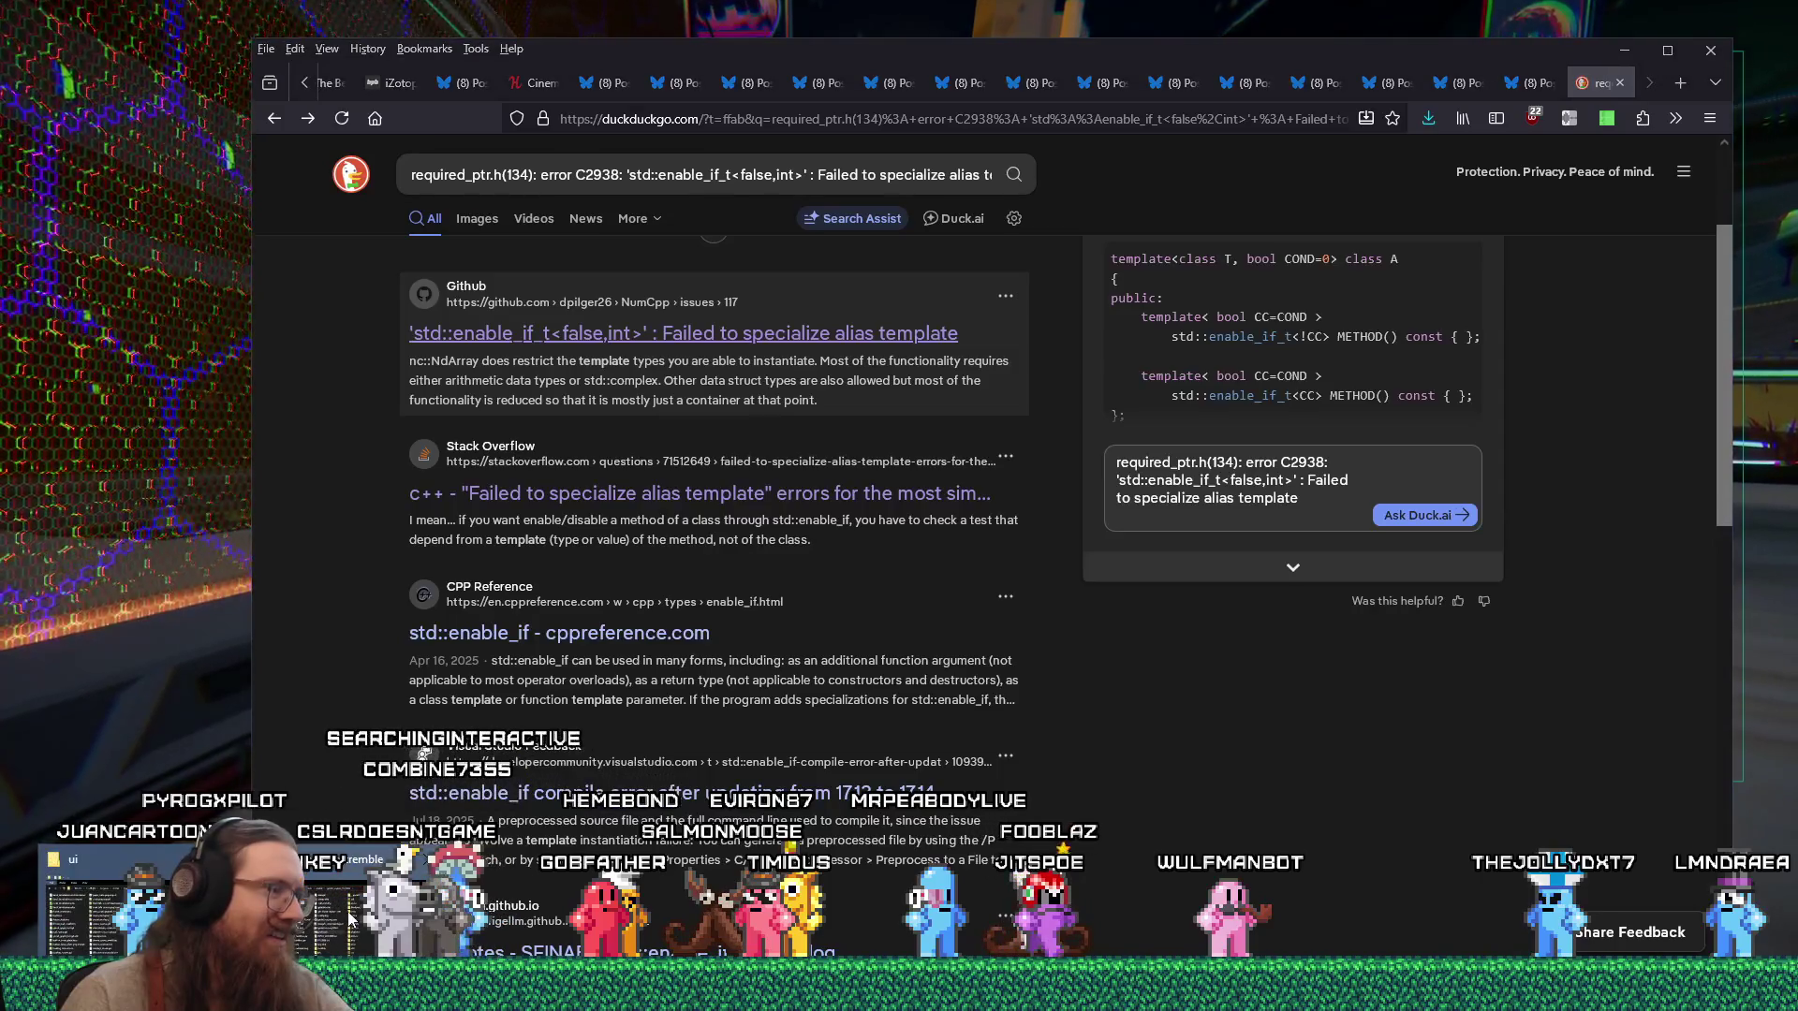
left_click(348, 917)
right_click(805, 478)
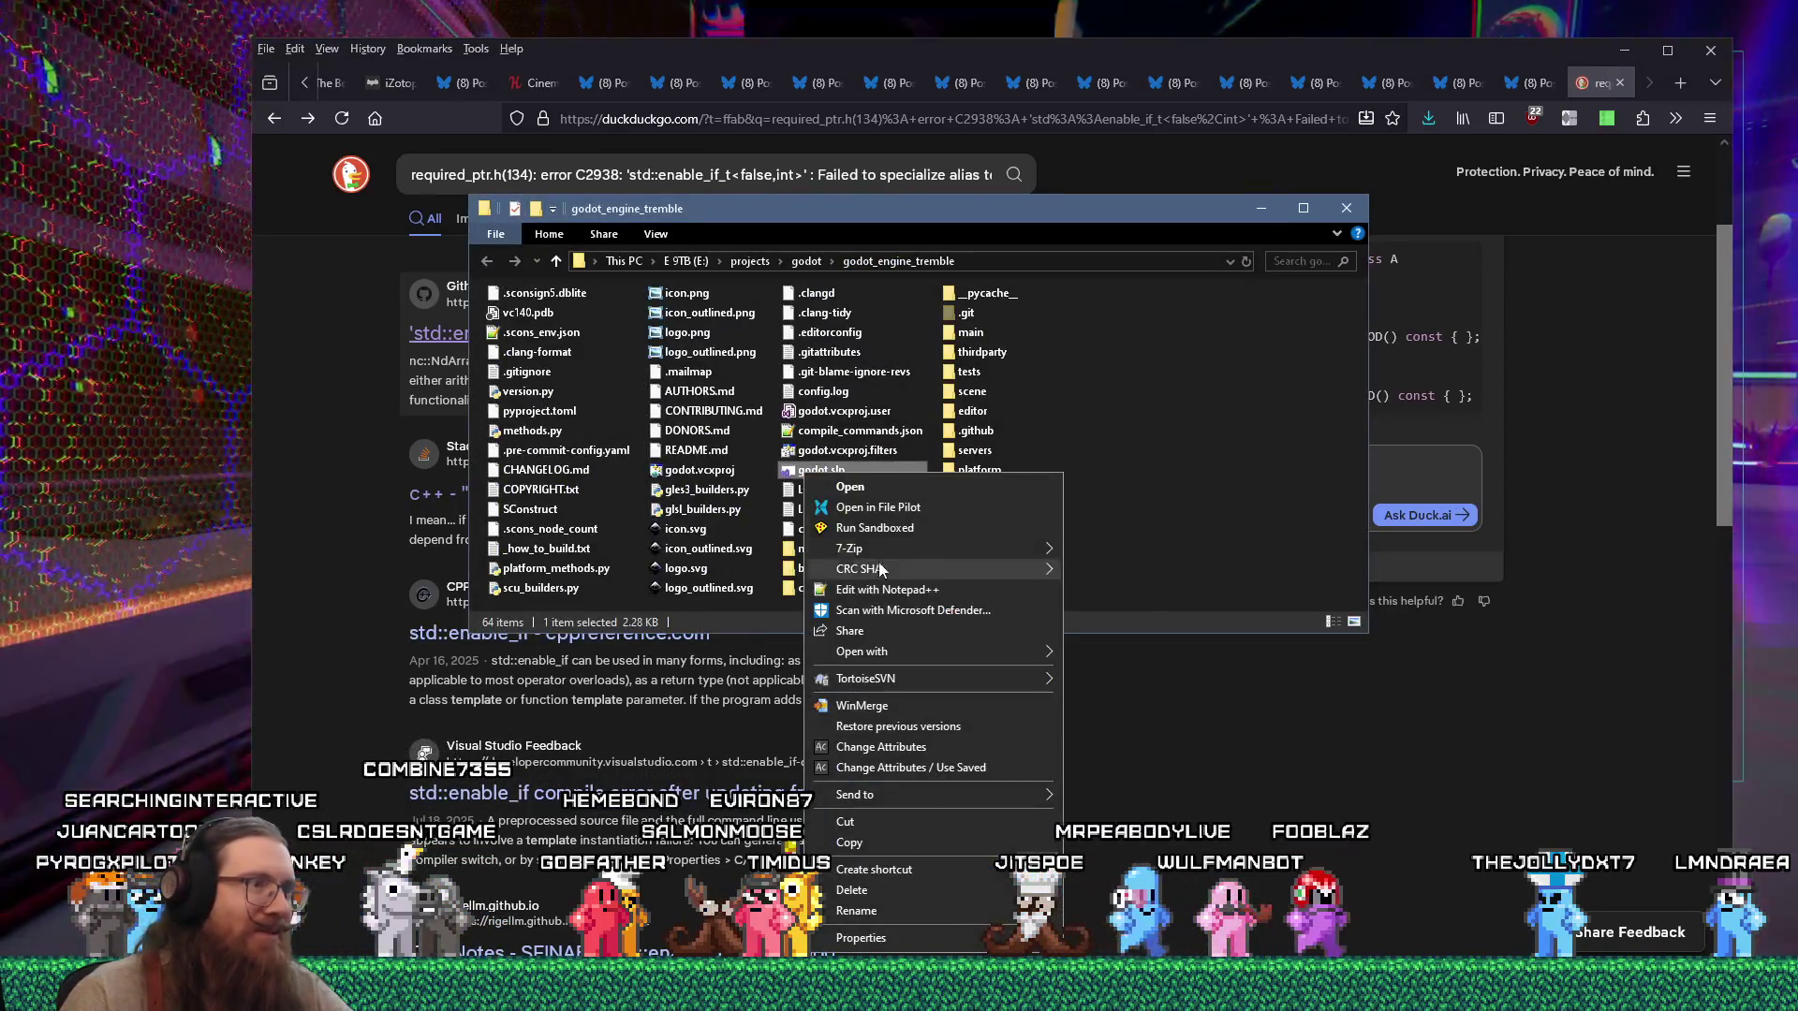
mouse_move(907, 654)
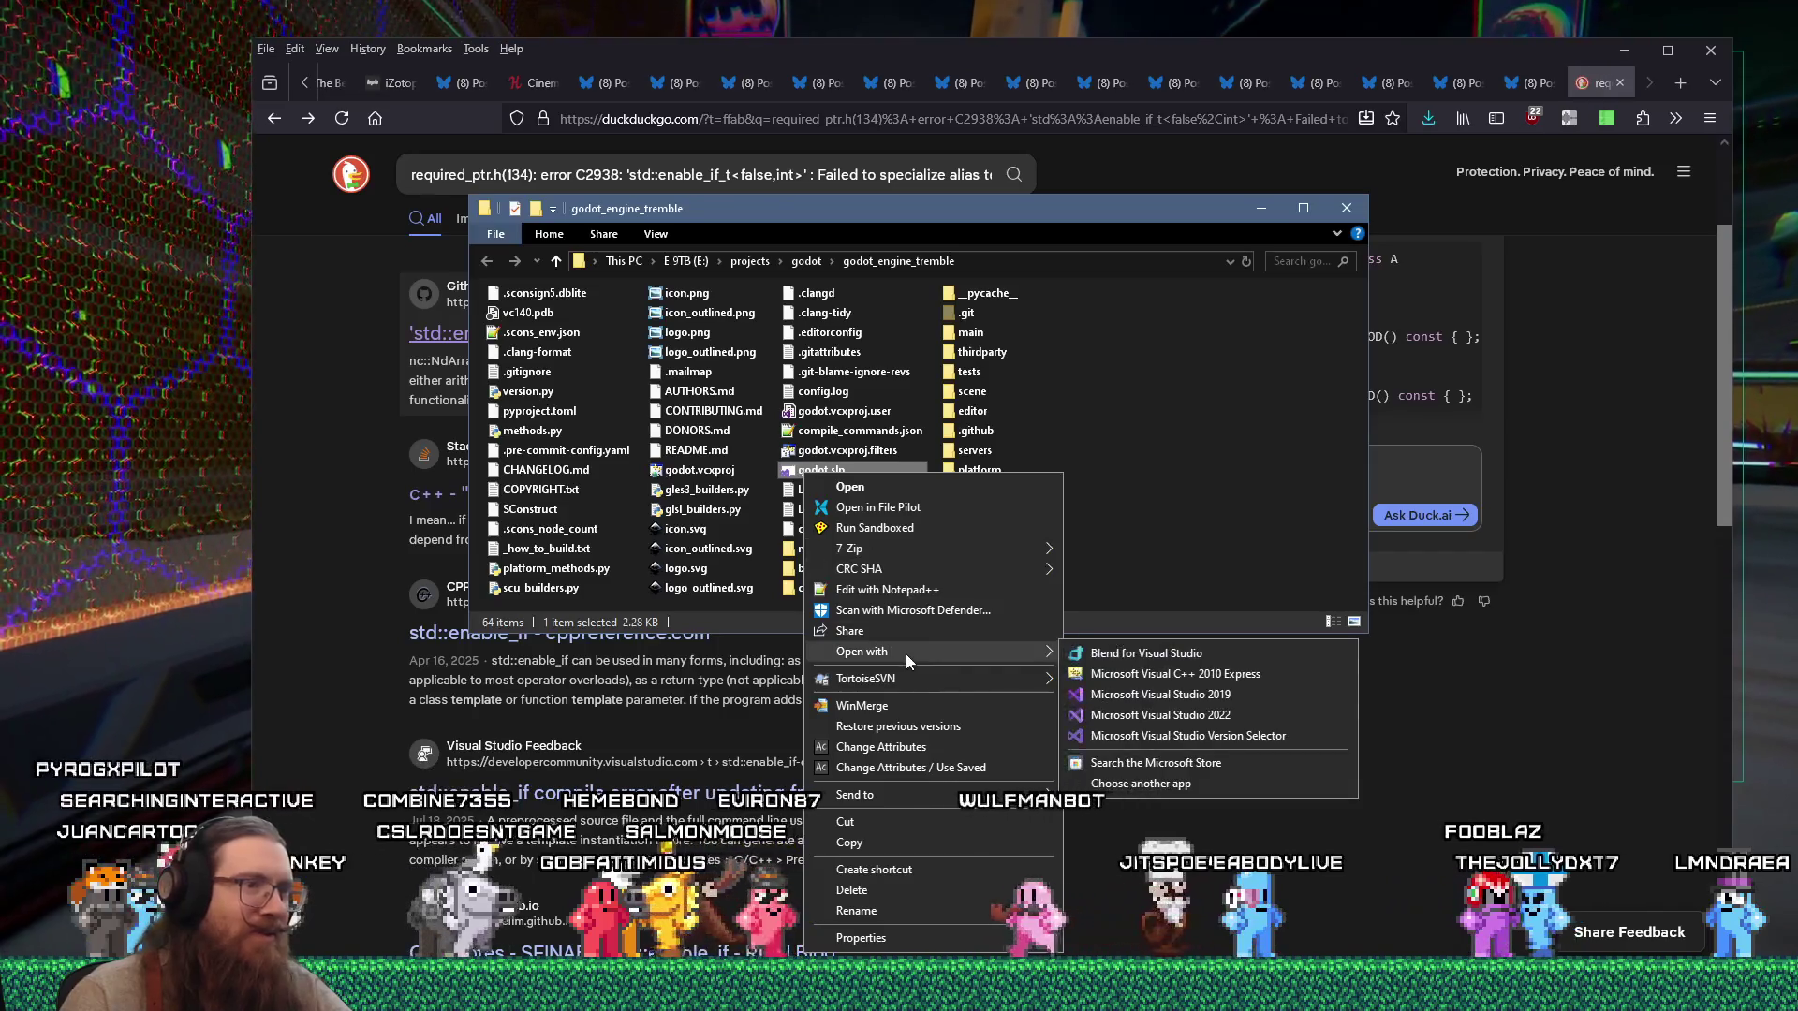
left_click(1232, 710)
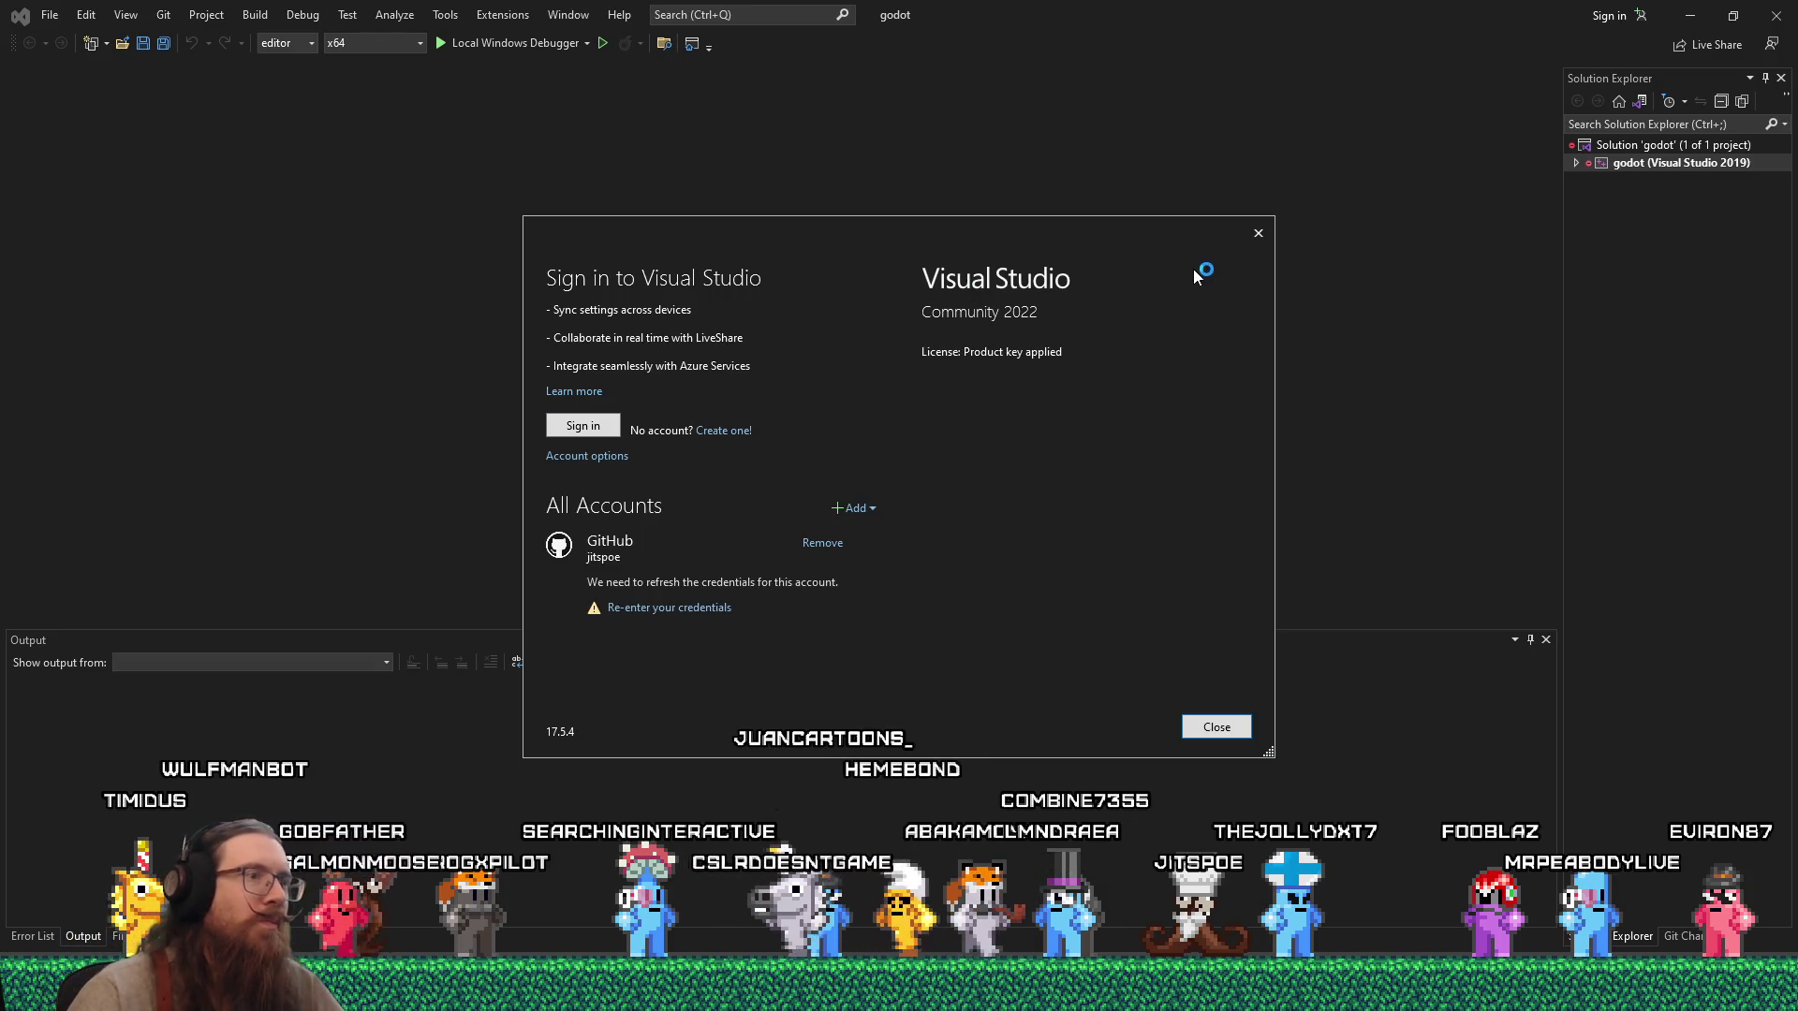
Close the 'Sign in to Visual Studio' dialog, leaving the godot solution in the empty editor.
left_click(1258, 232)
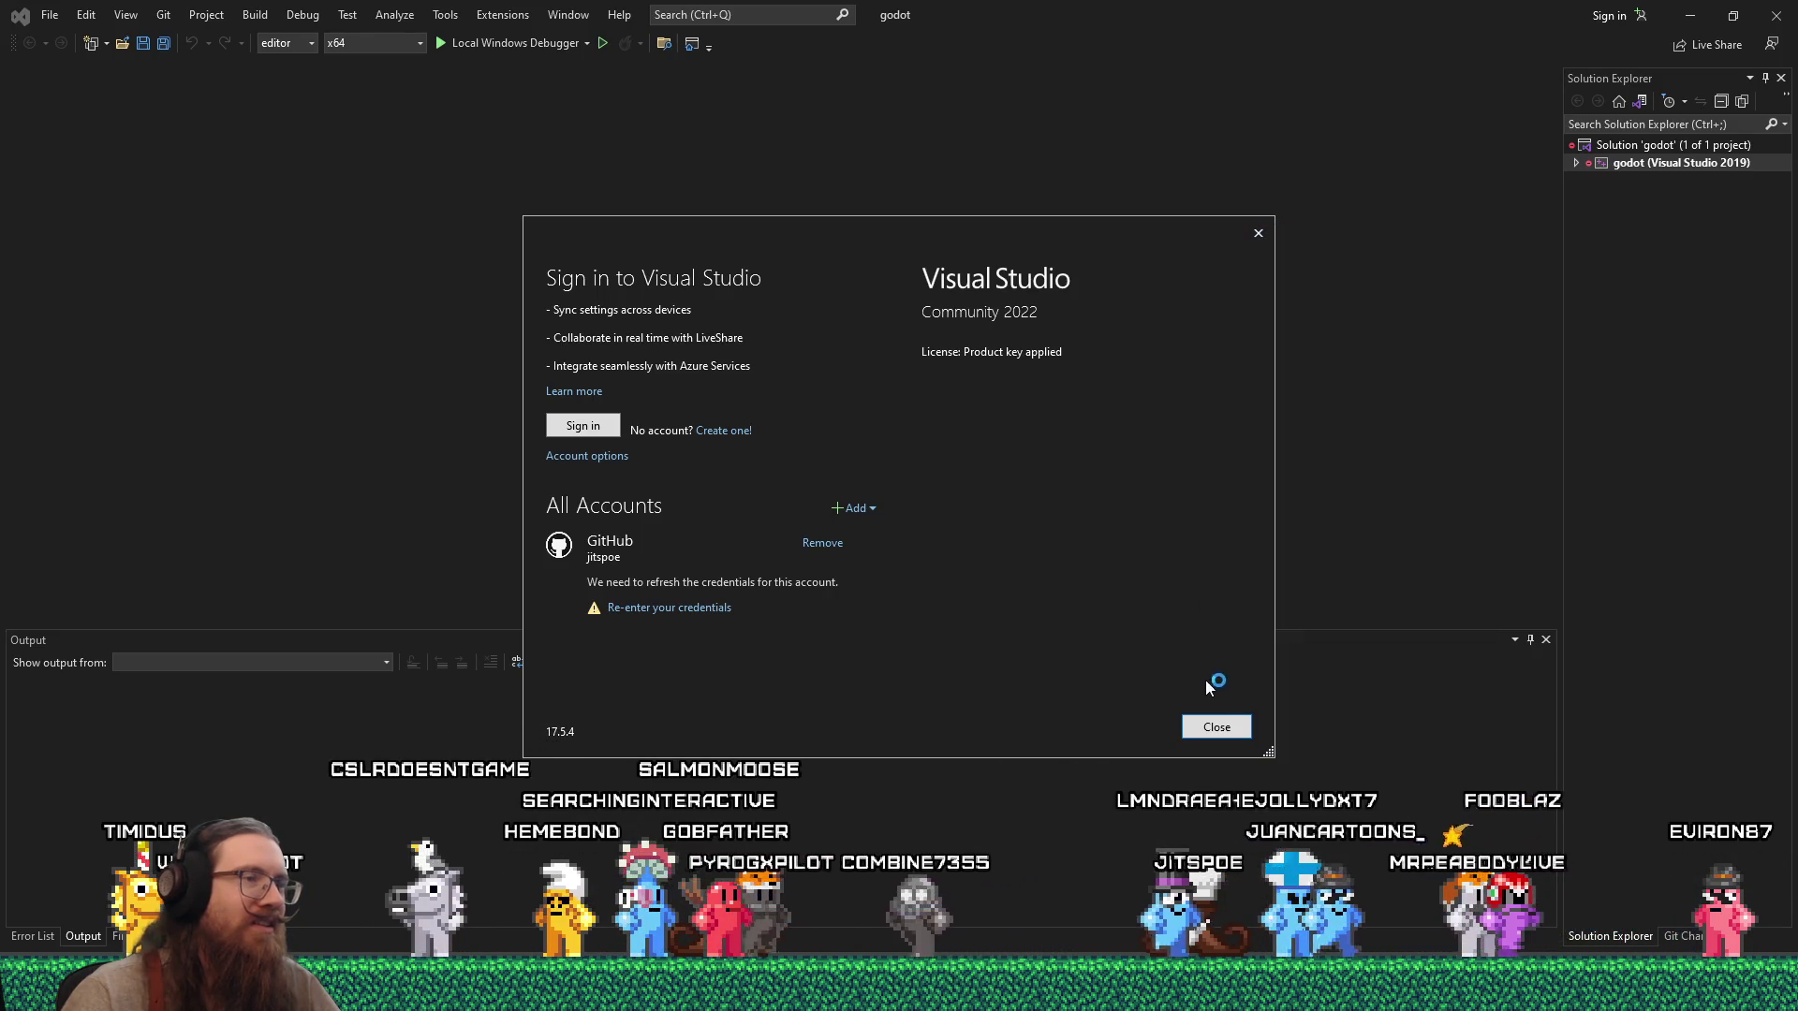
left_click(1215, 728)
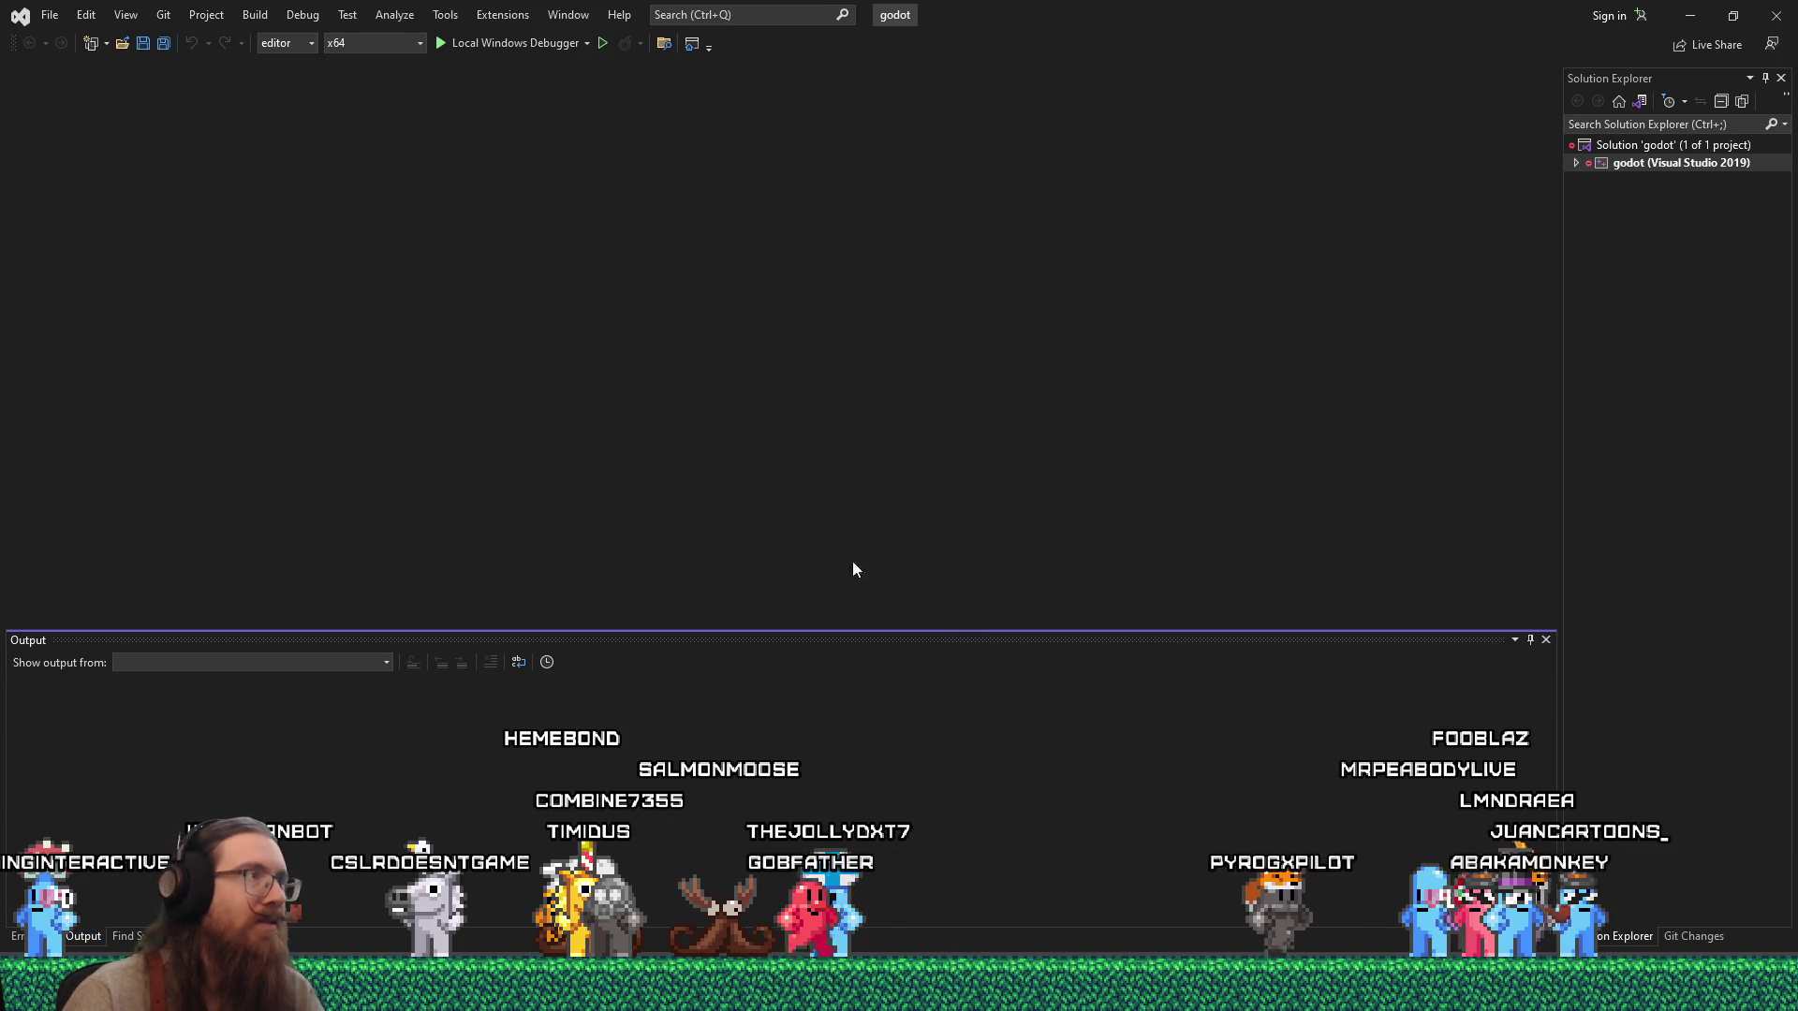
Check the available build platform and configuration options.
left_click(367, 41)
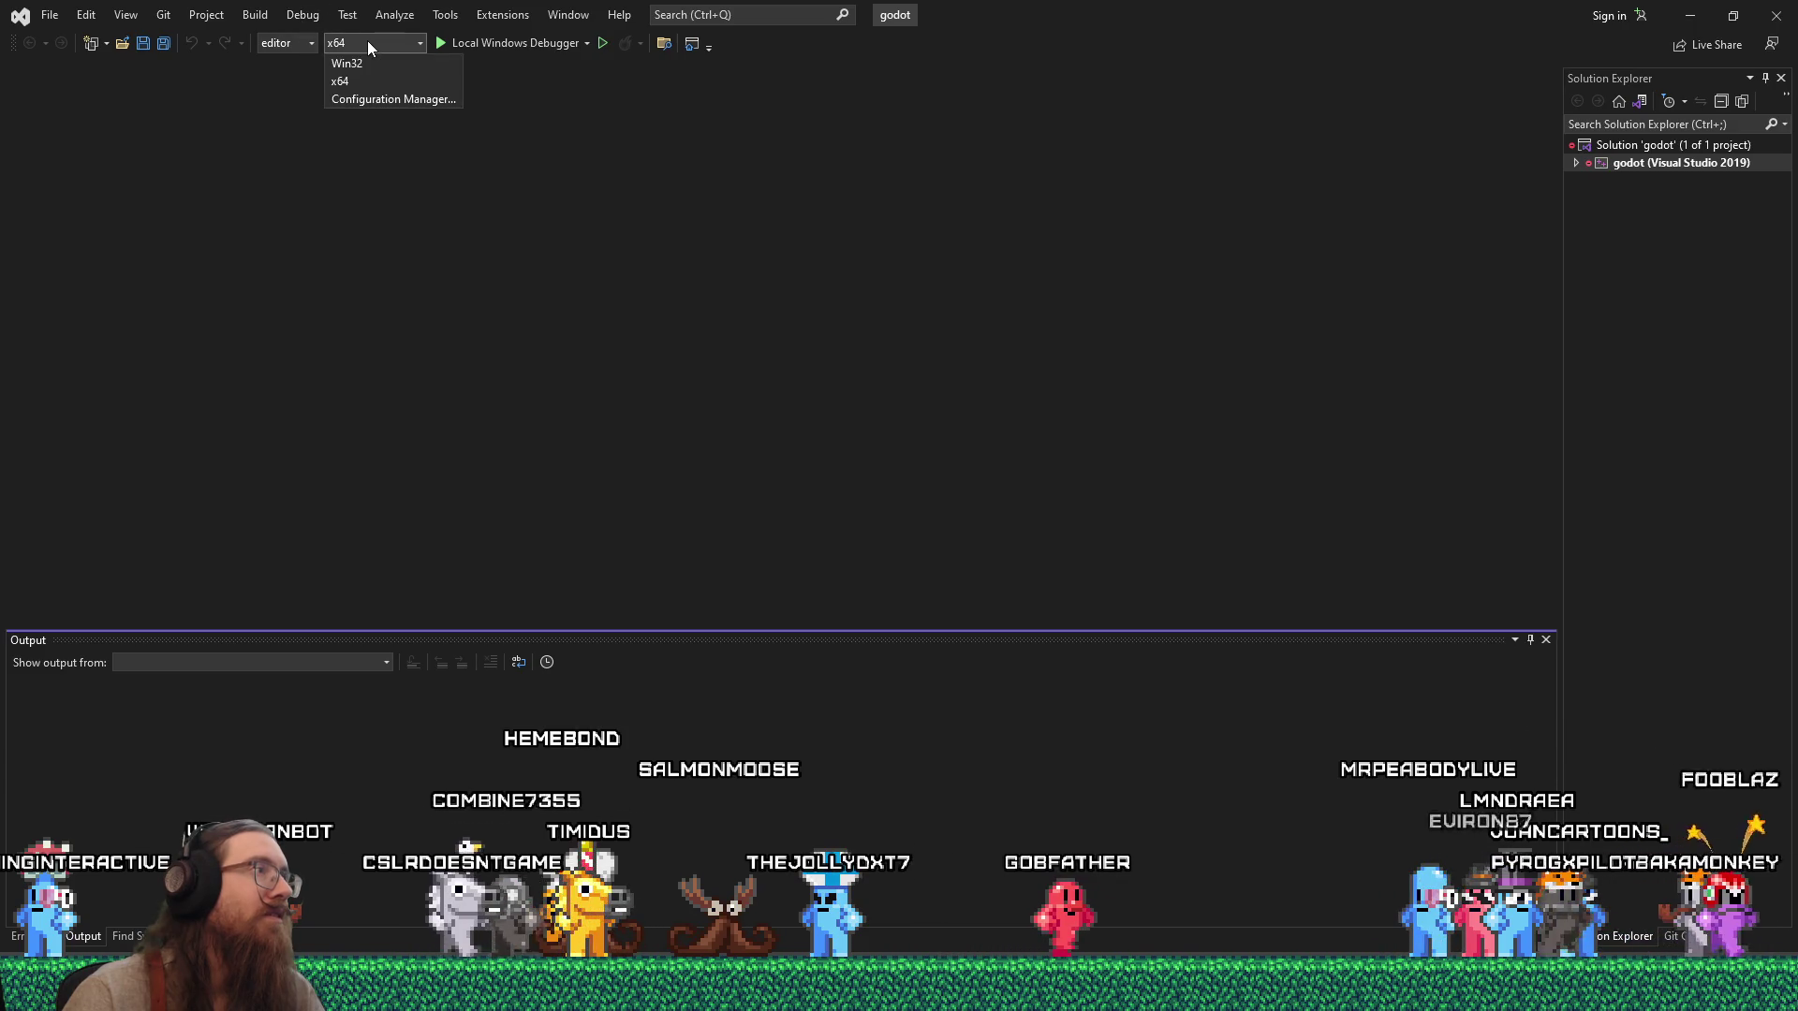
left_click(357, 40)
left_click(290, 42)
left_click(350, 36)
left_click(357, 35)
left_click(357, 36)
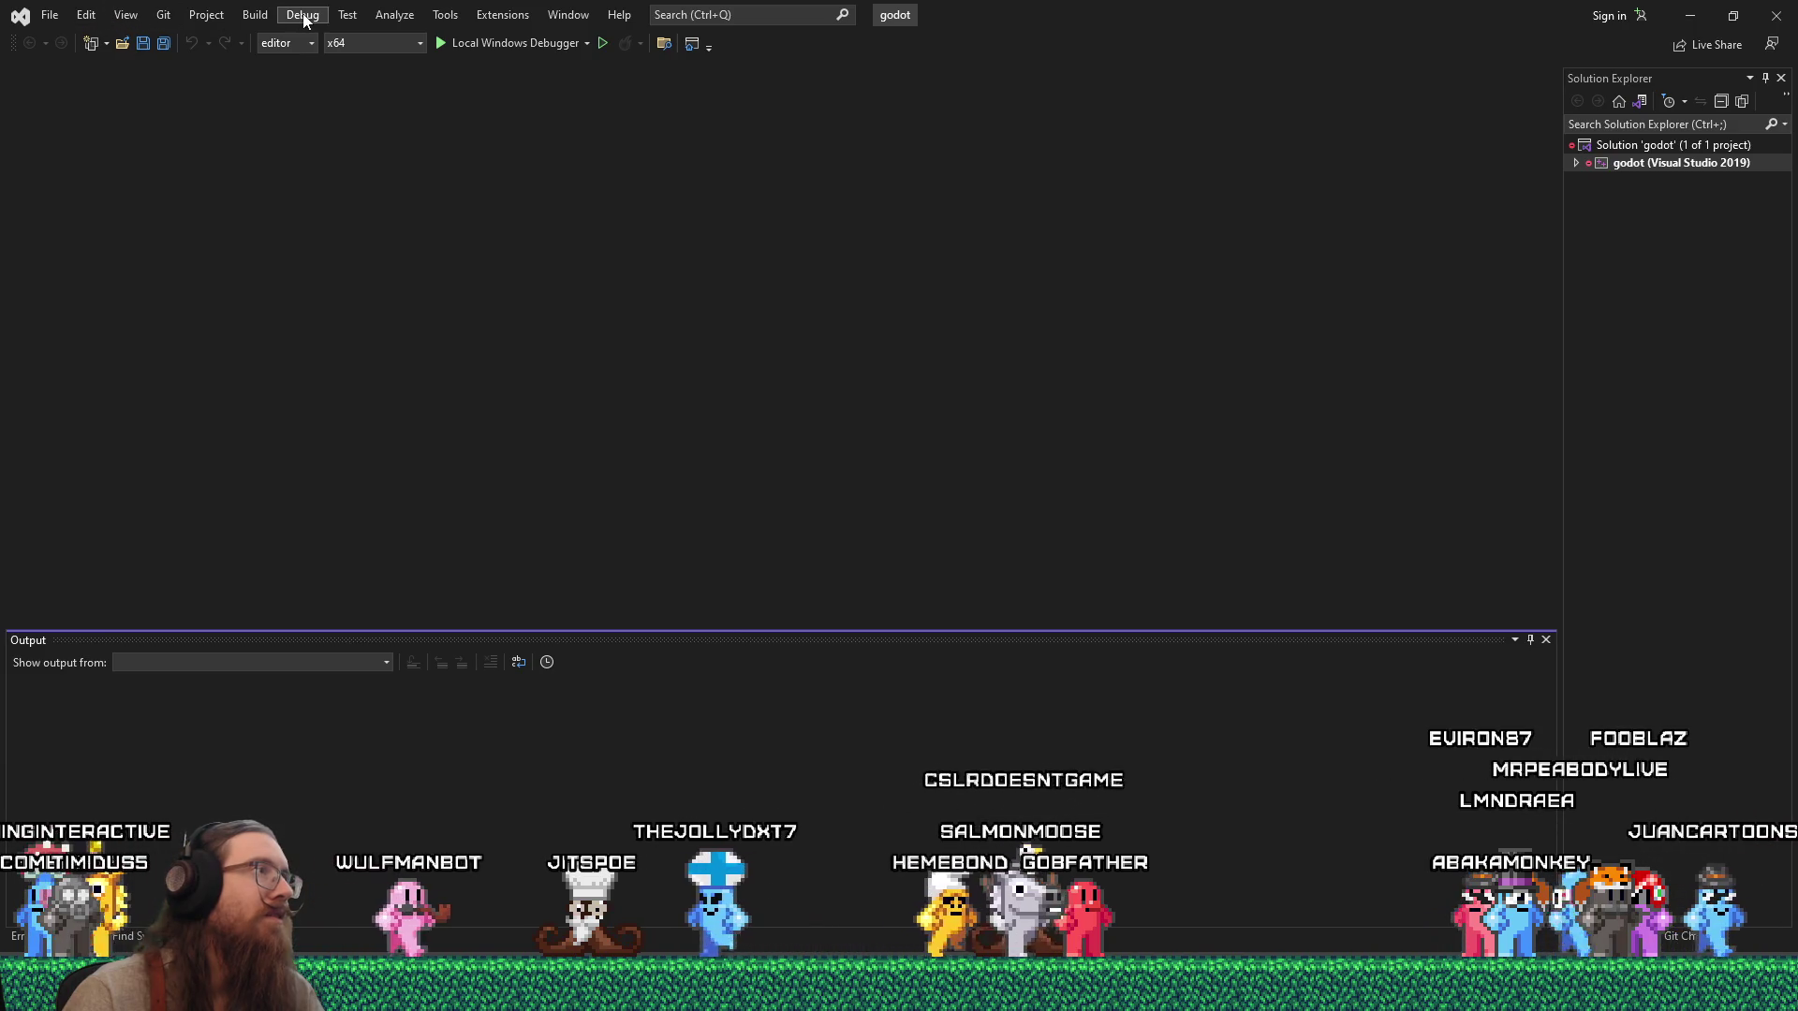
Build the whole godot solution, enlarge the Output panel, and bring the C2938 search results forward.
left_click(253, 19)
left_click(271, 36)
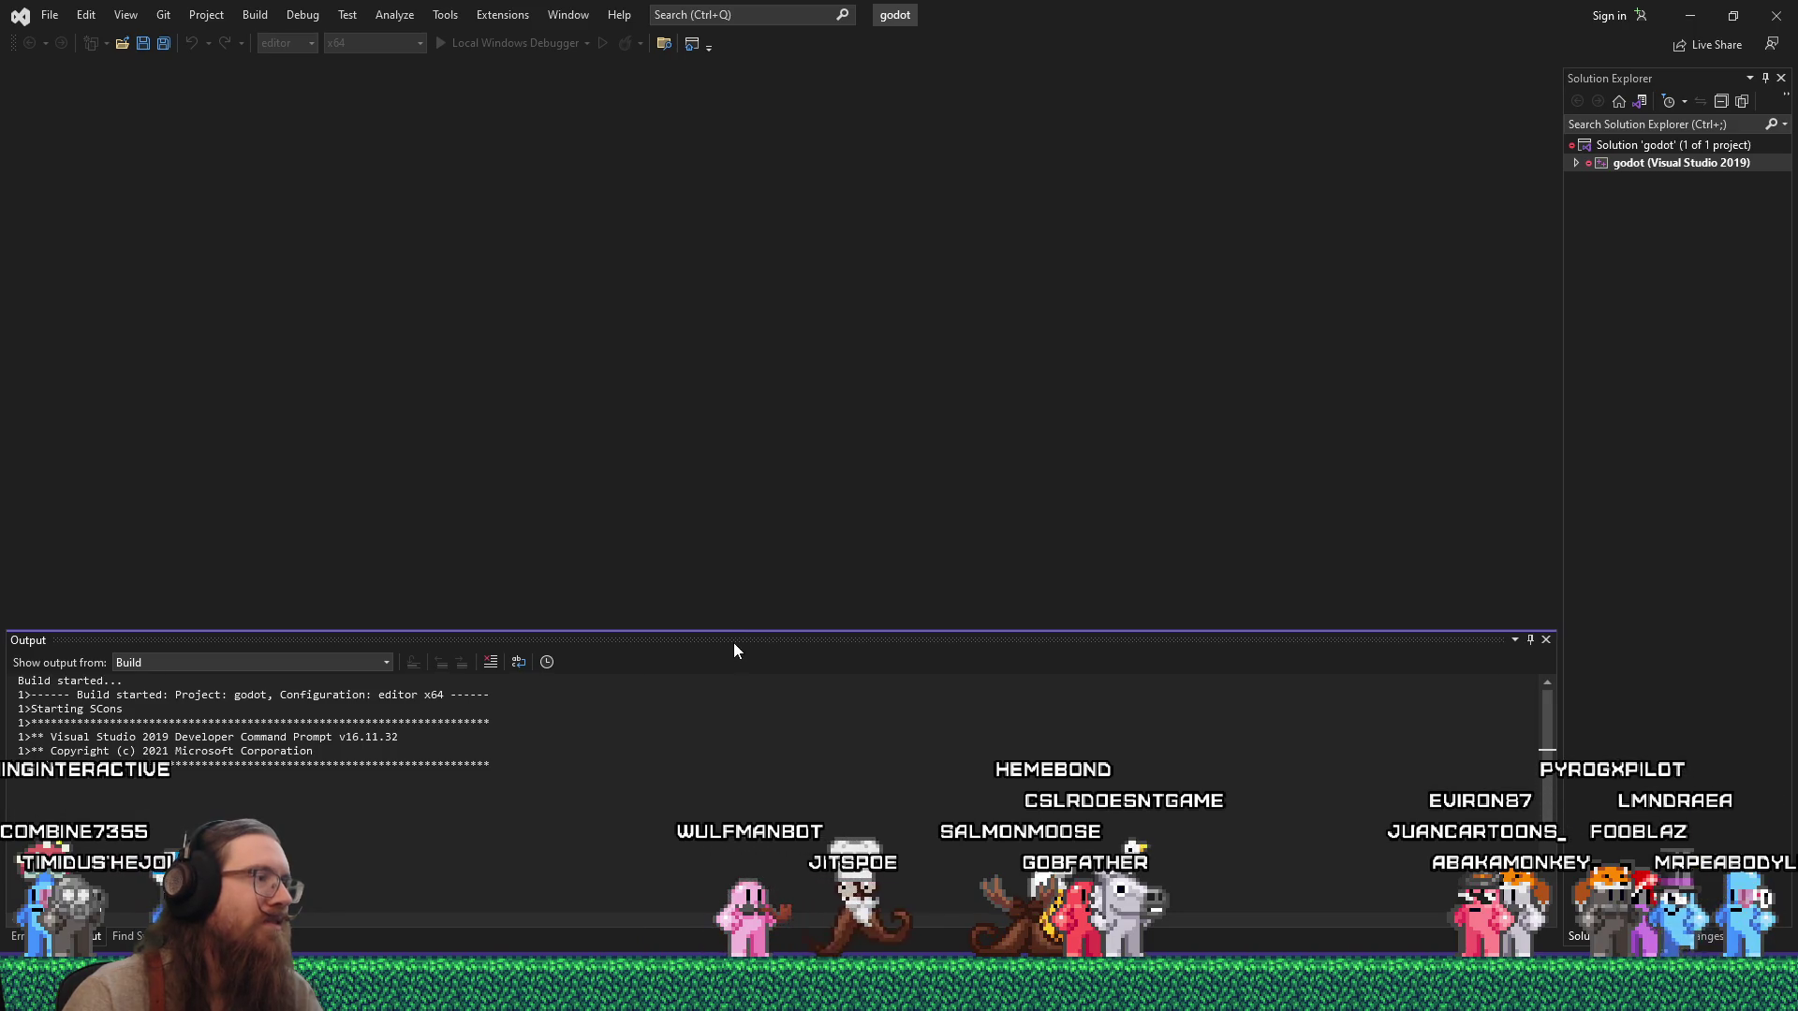
left_click_drag(743, 628, 767, 450)
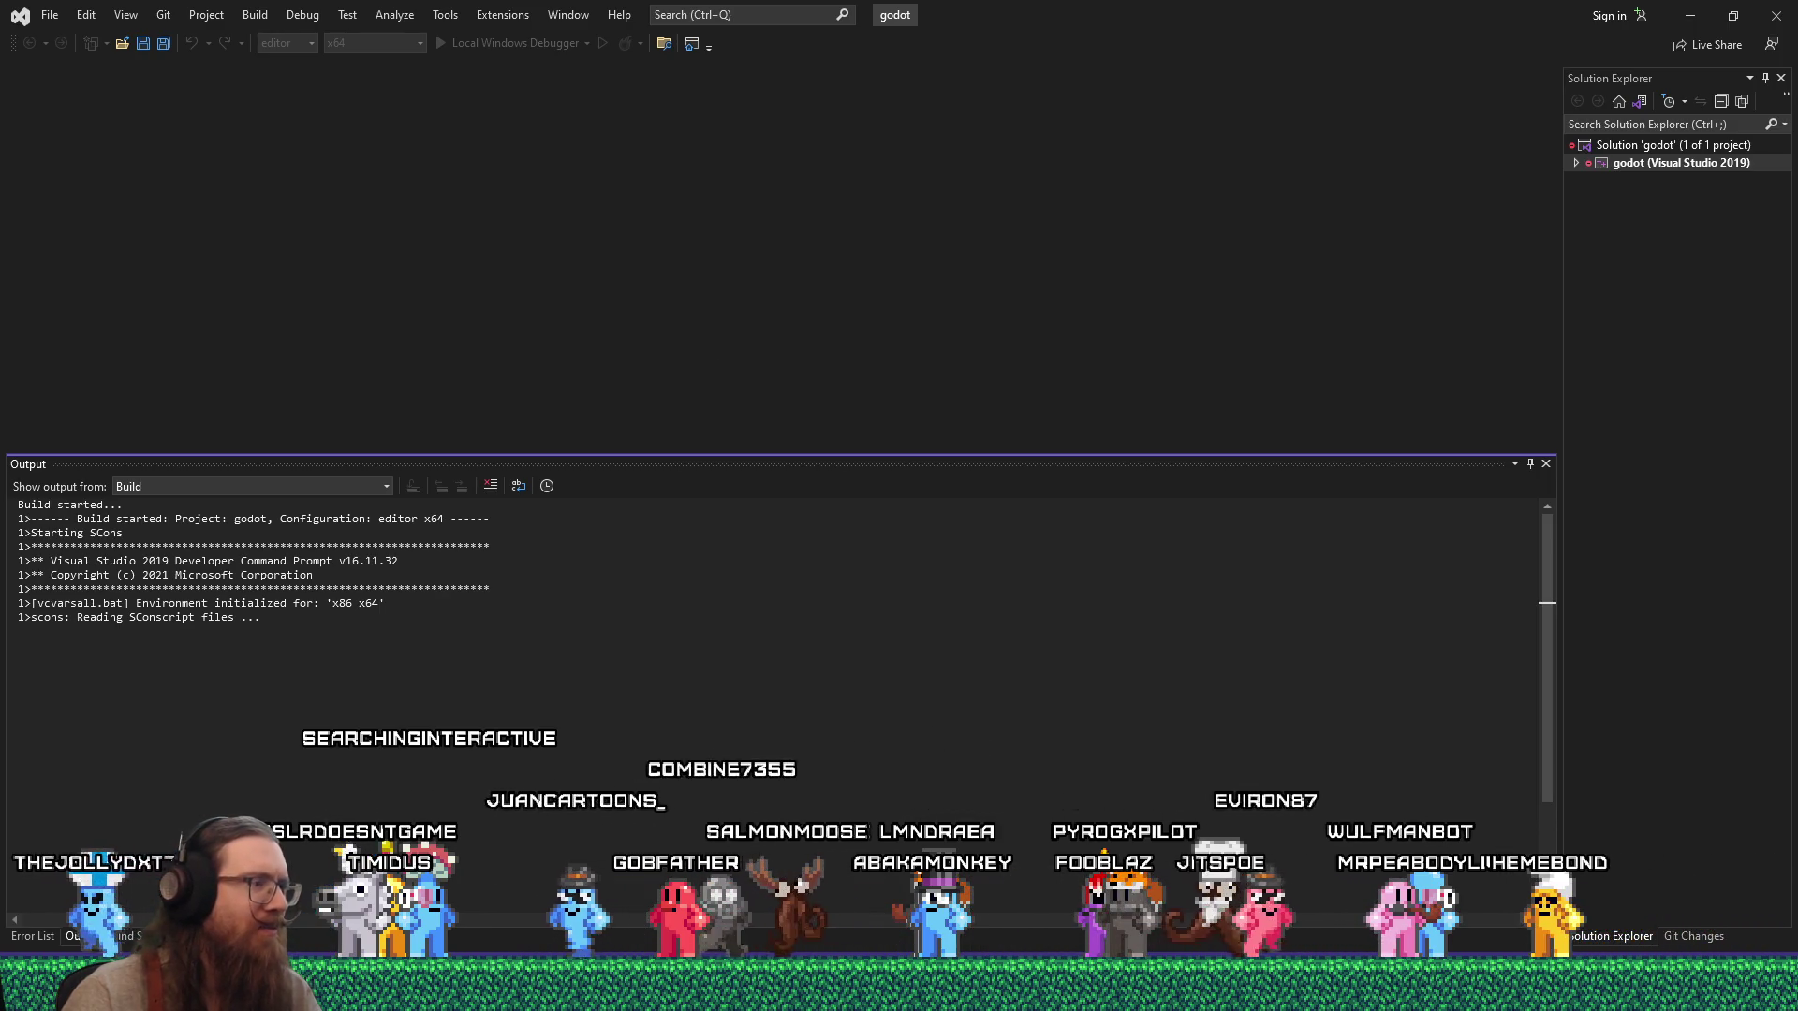
mouse_move(898, 992)
left_click(1699, 901)
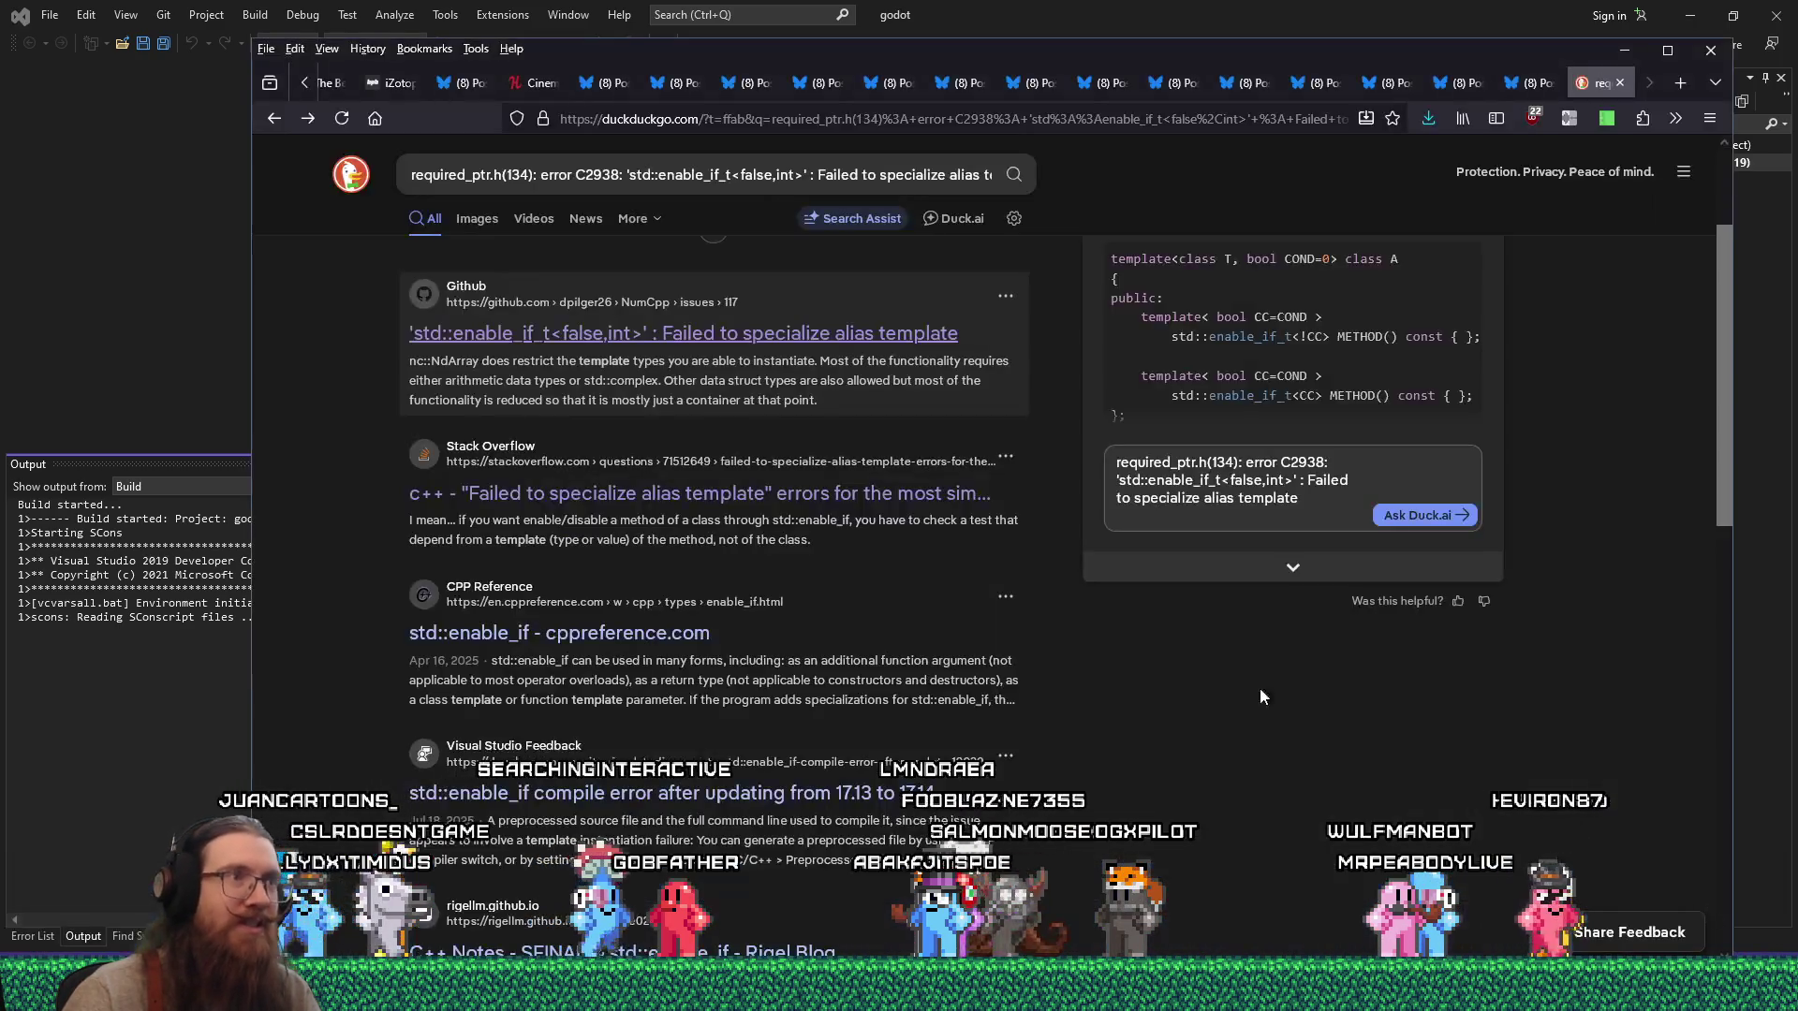
Search DuckDuckGo for 'visual studio', browse the Visual Studio website, then return to the build.
key("ctrl+l")
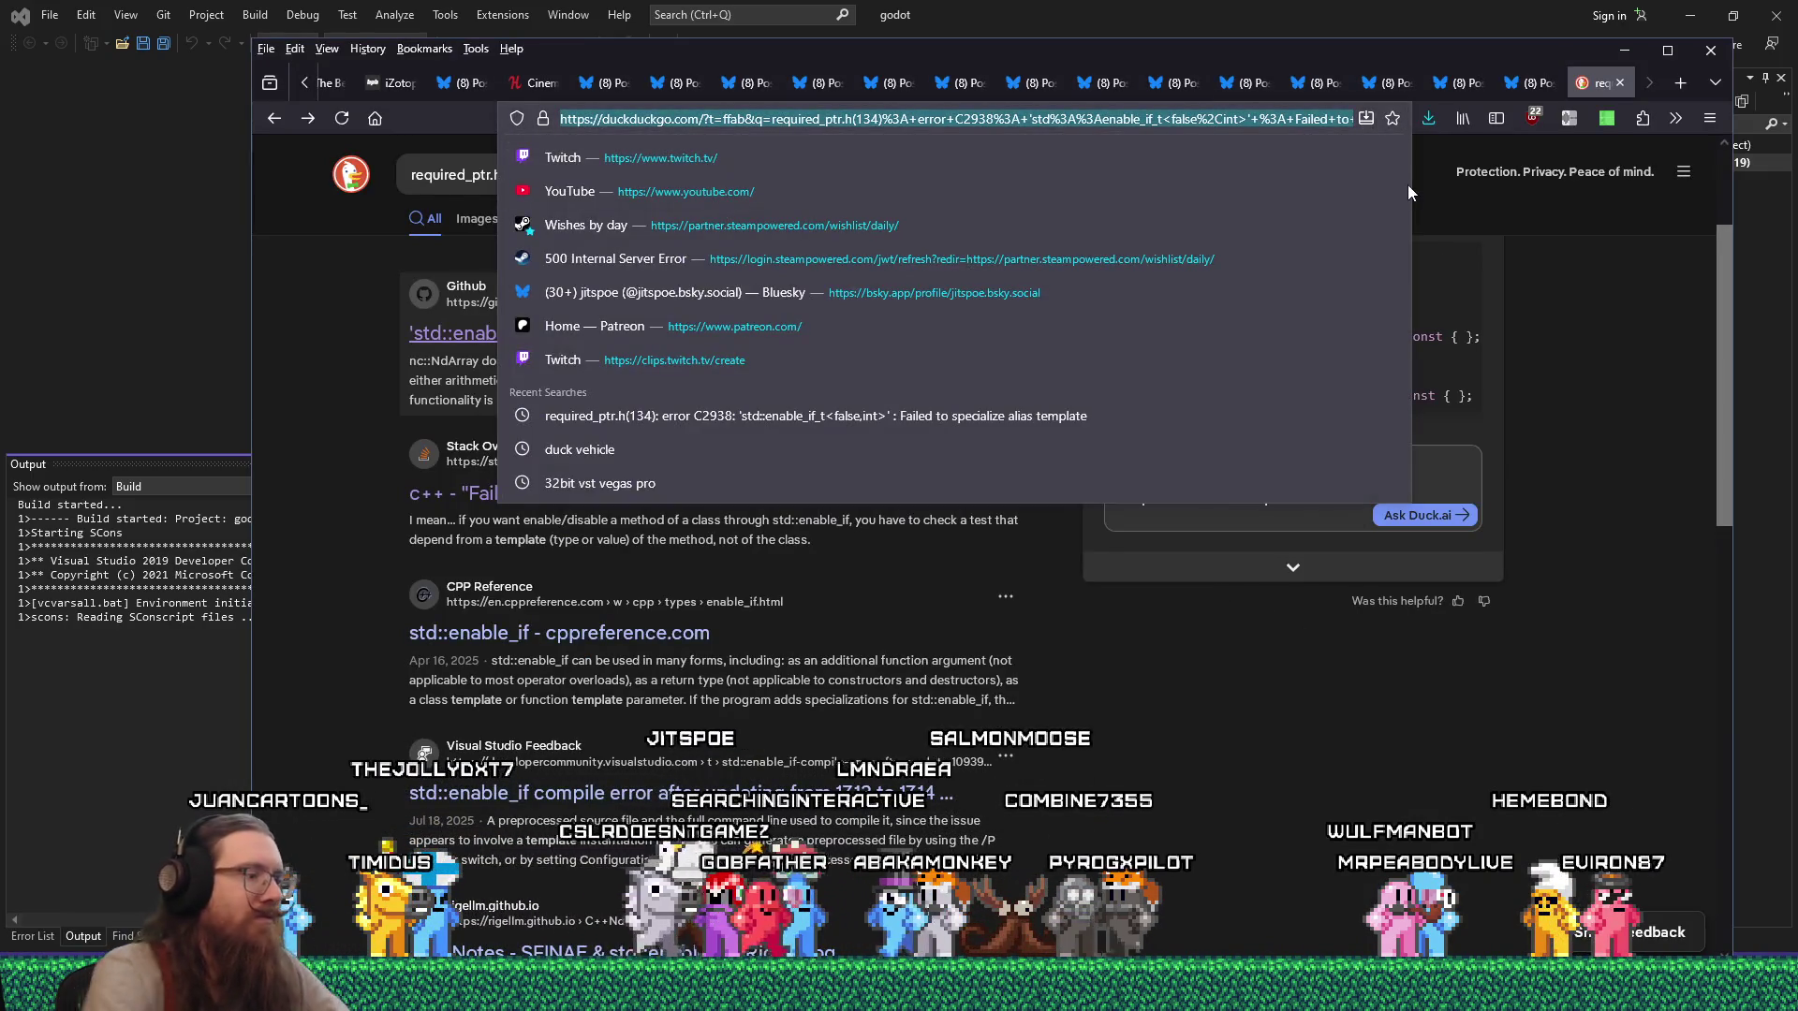
type("visual studio")
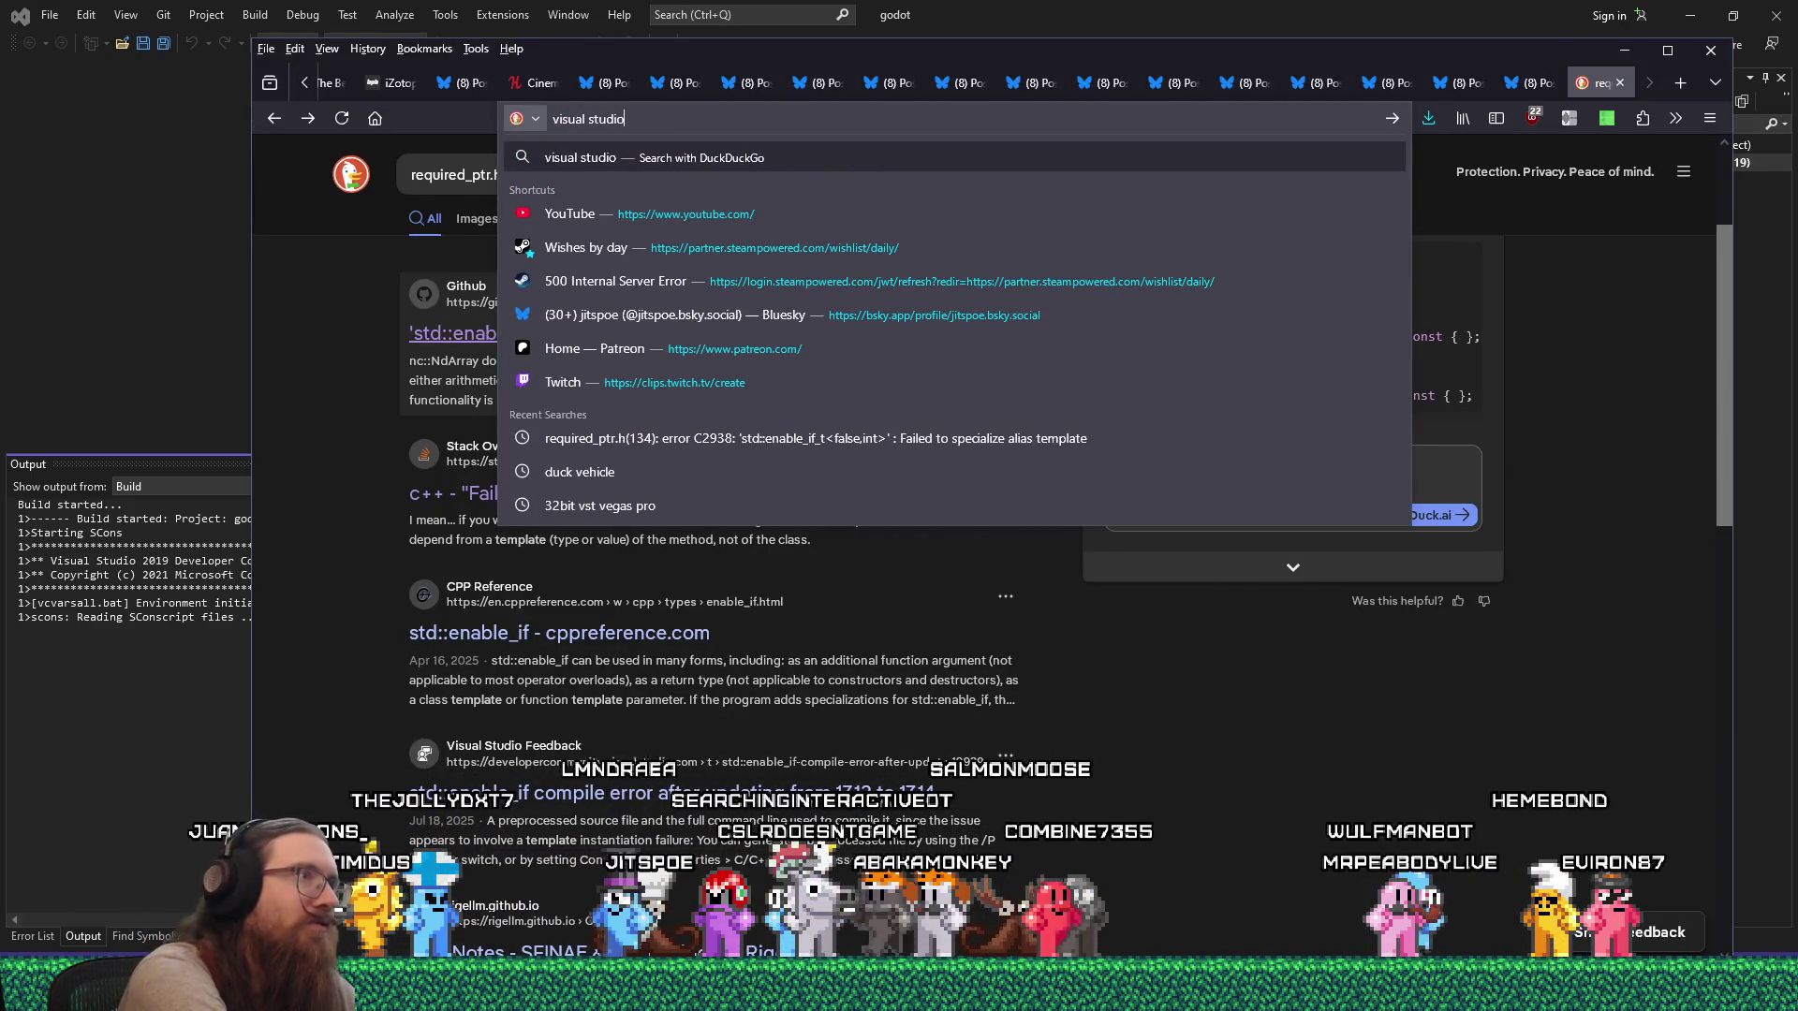
key("Return")
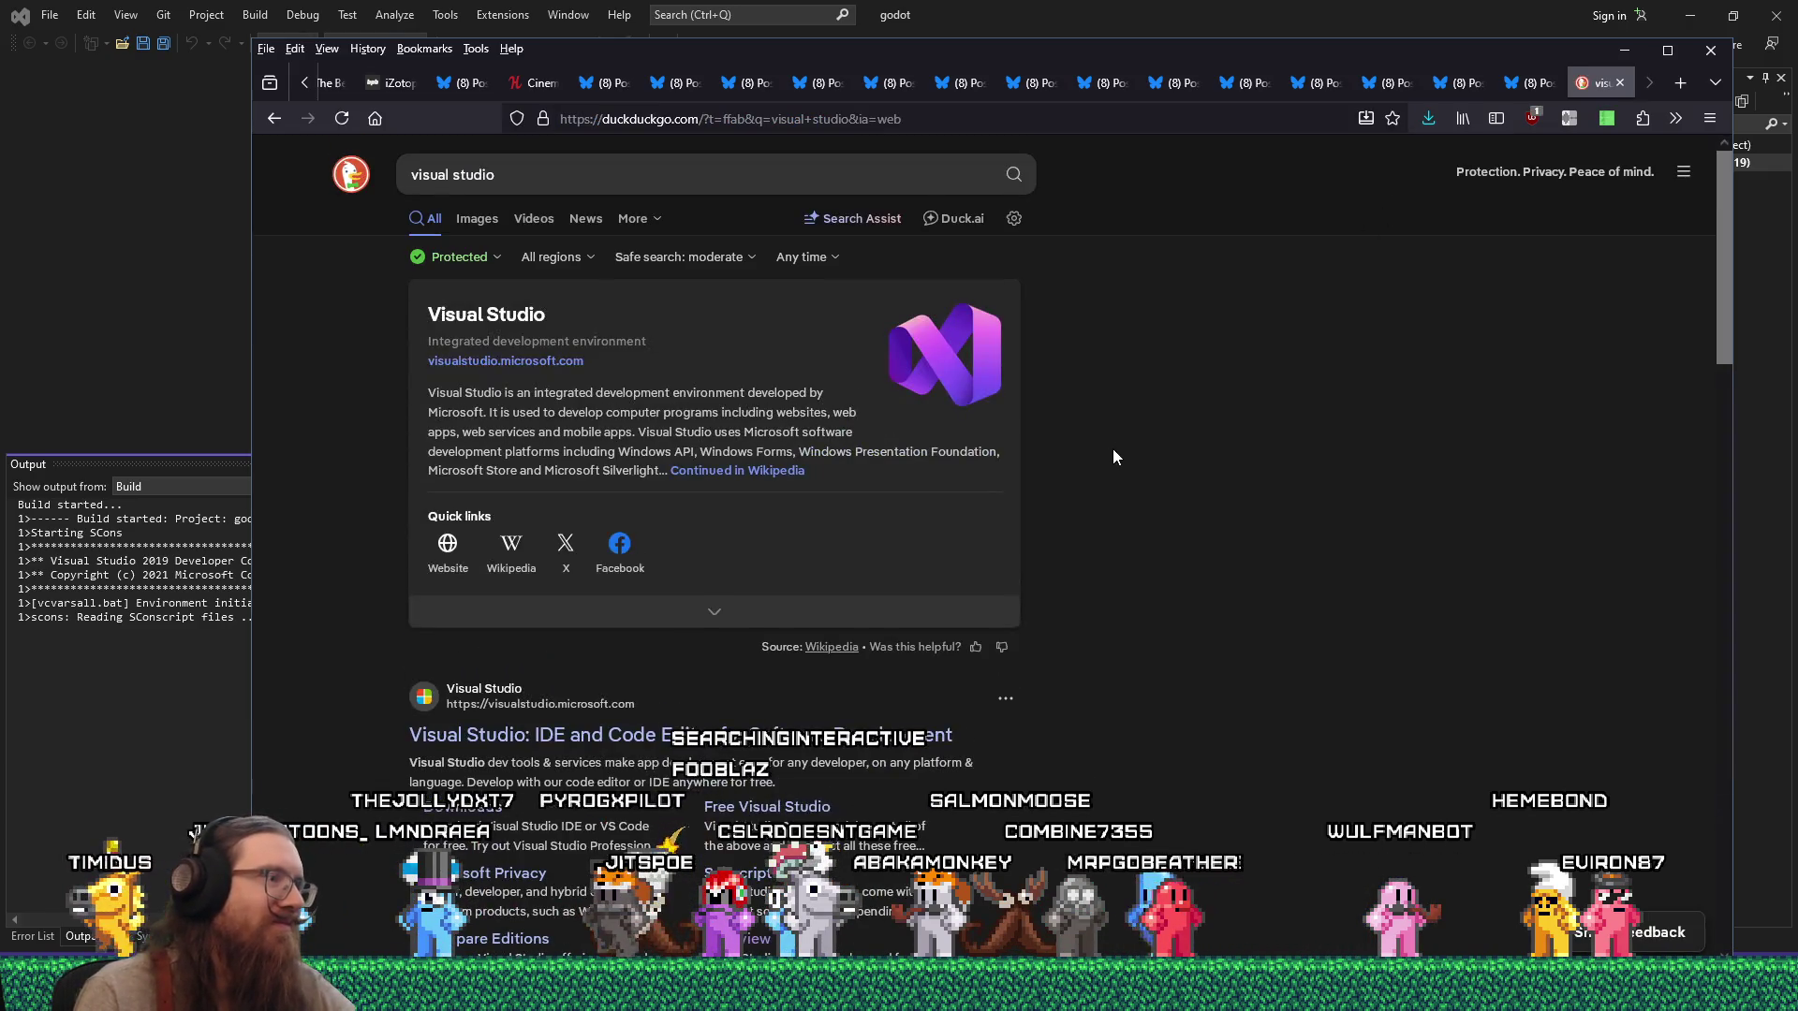
scroll(1047, 457, "down", 6)
scroll(1041, 468, "up", 3)
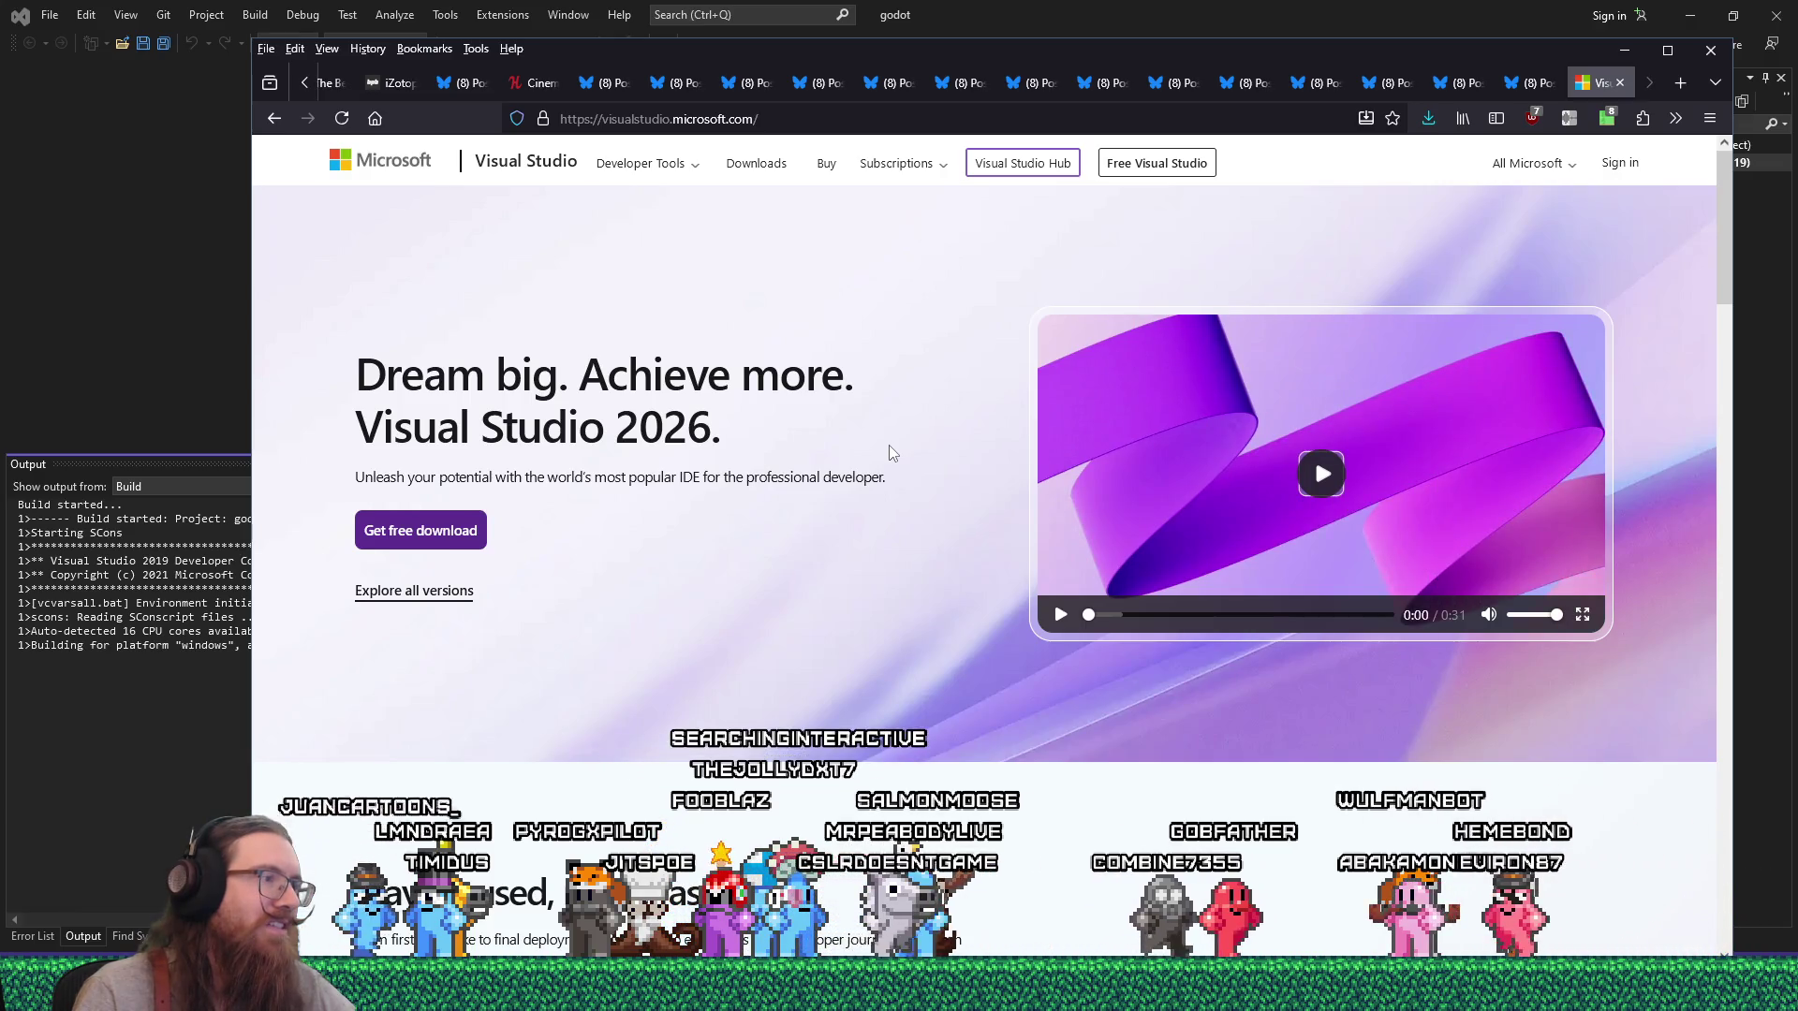
scroll(889, 446, "down", 8)
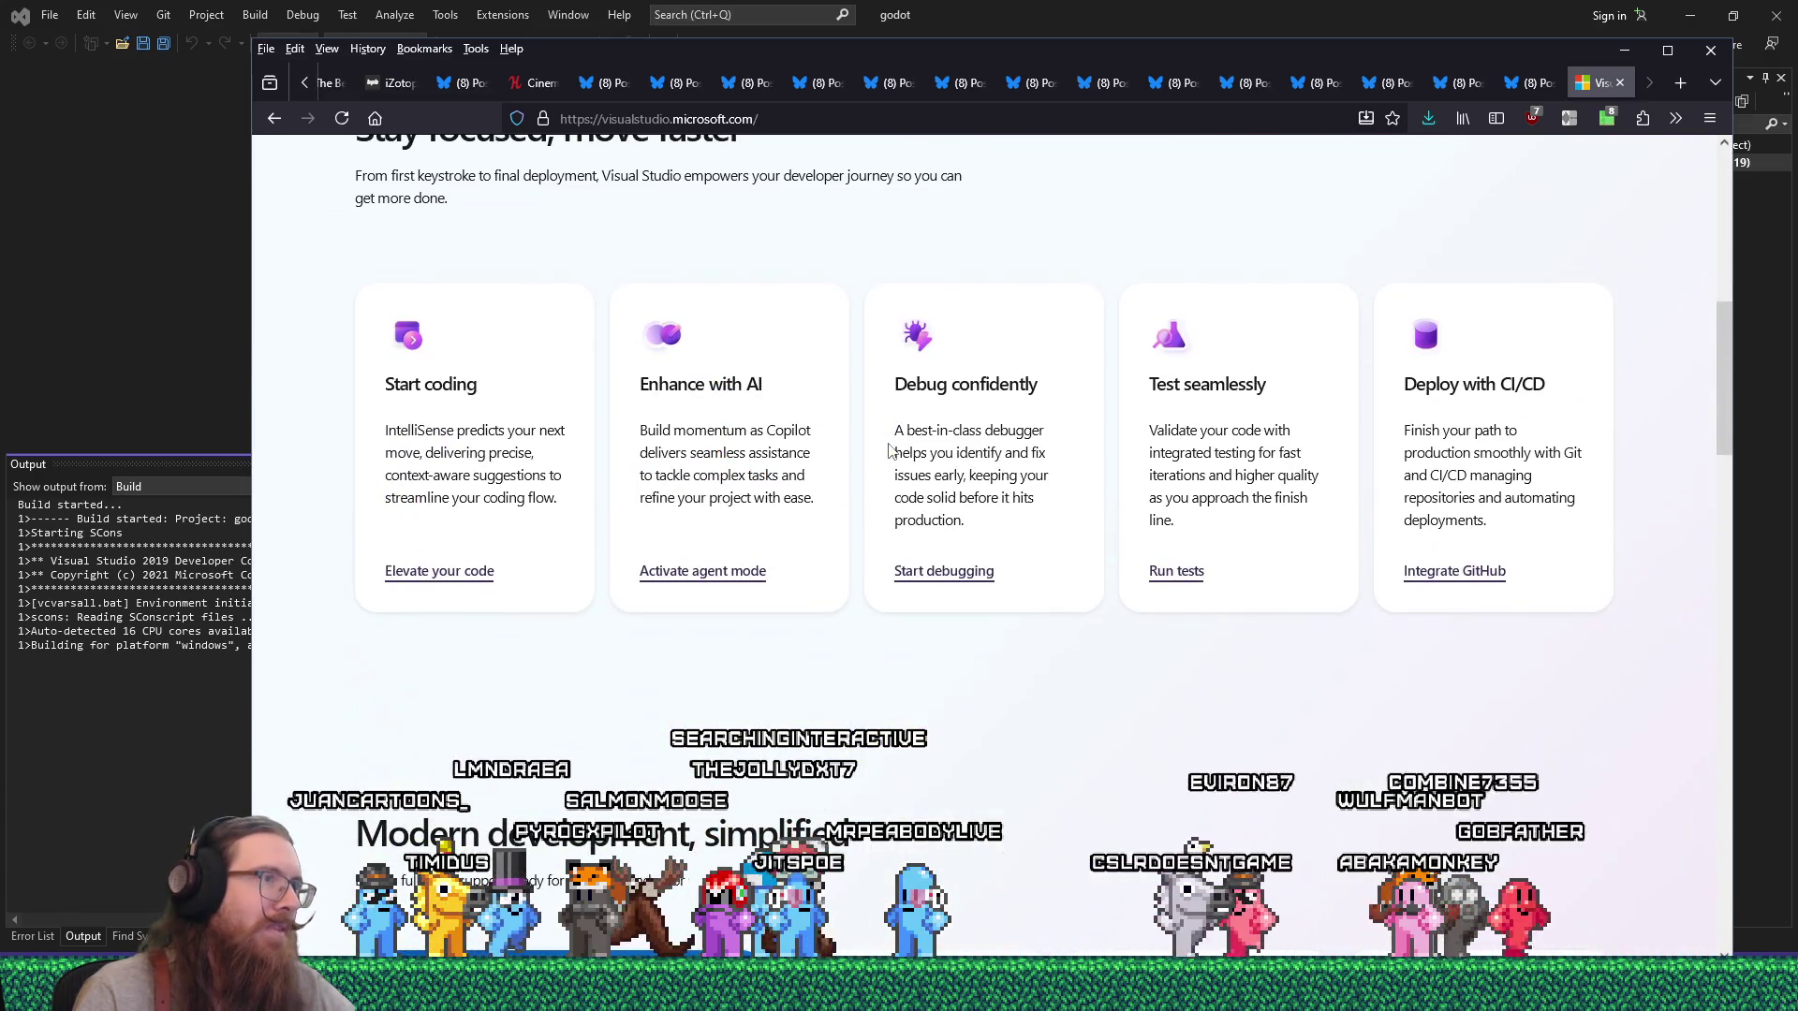
scroll(894, 721, "down", 5)
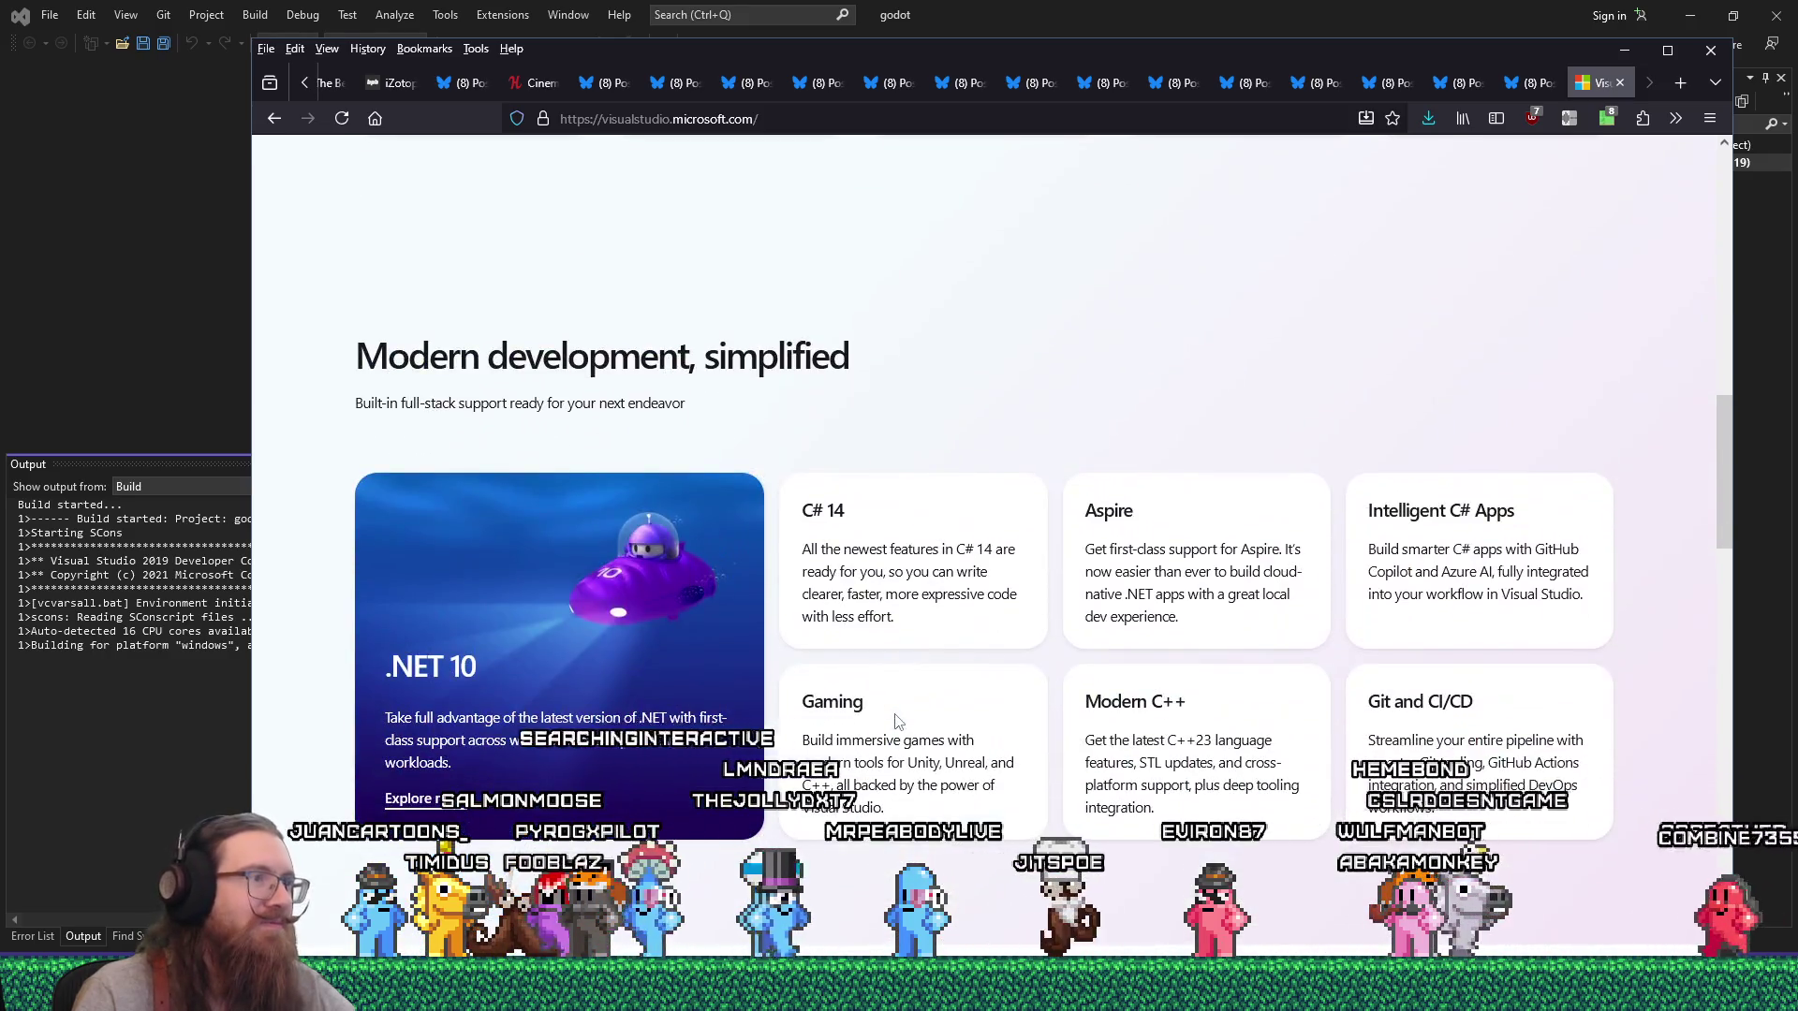
scroll(897, 721, "down", 2)
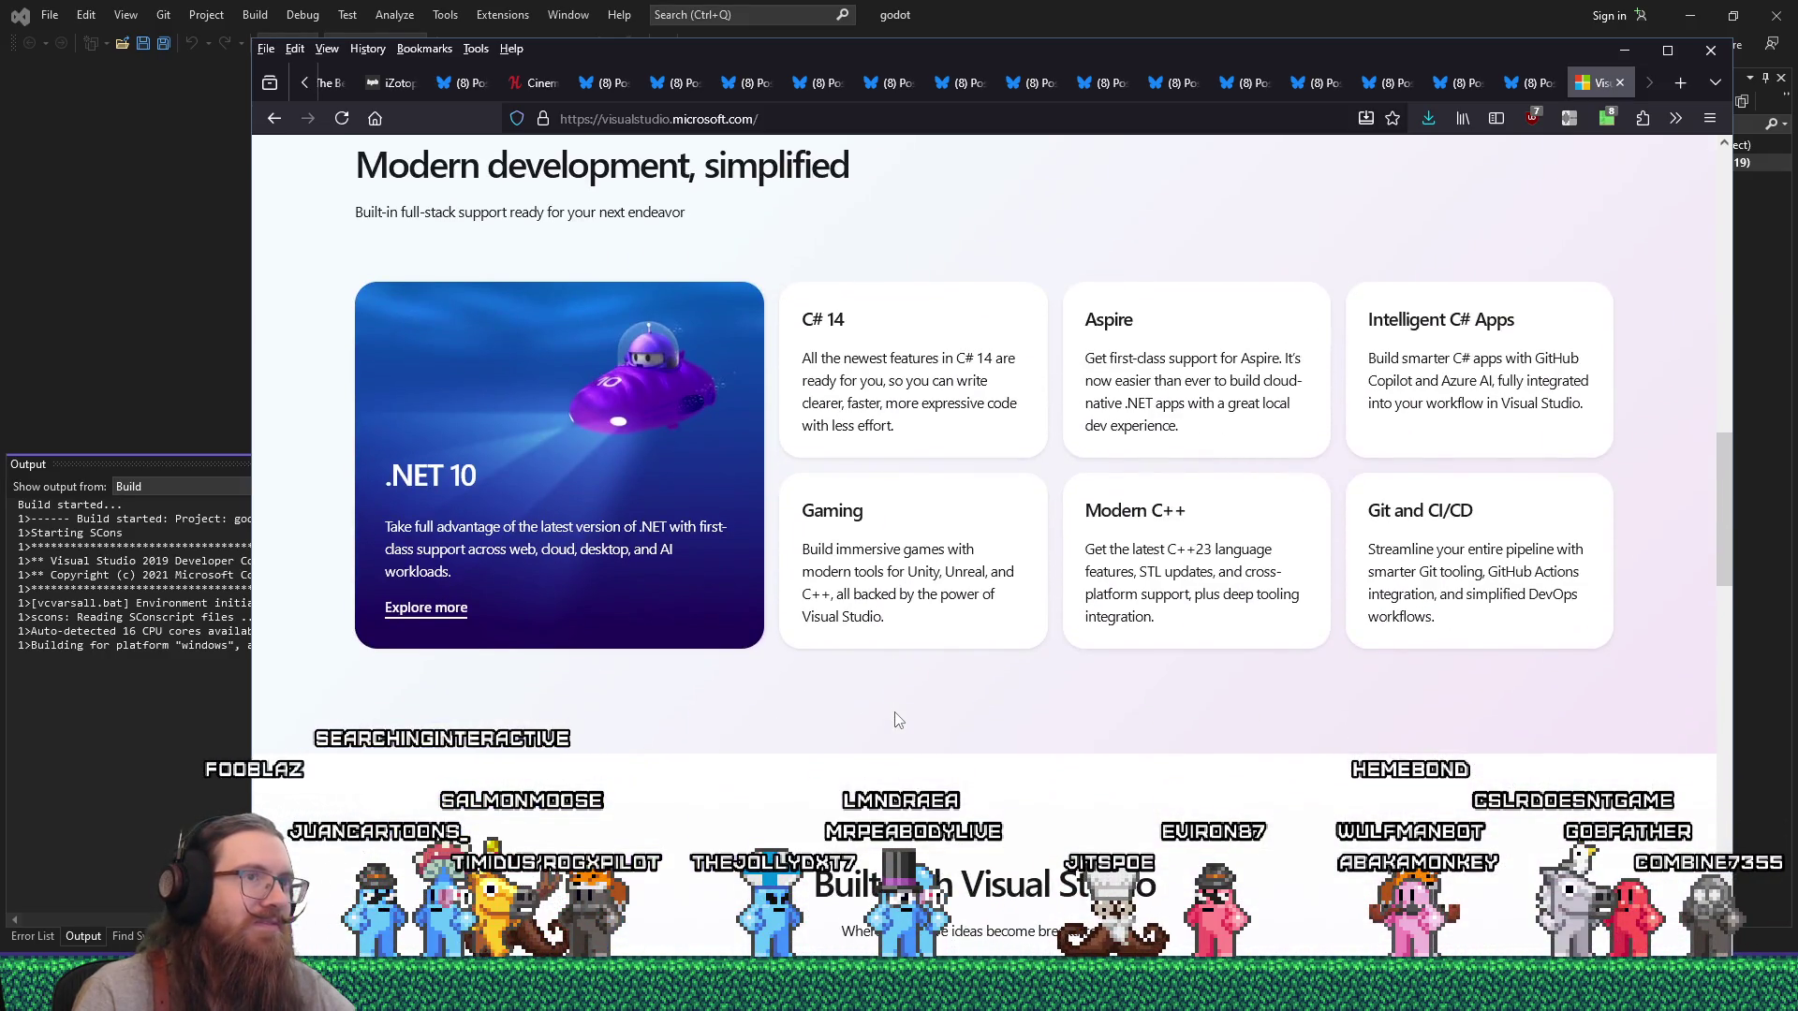
key("alt+Tab")
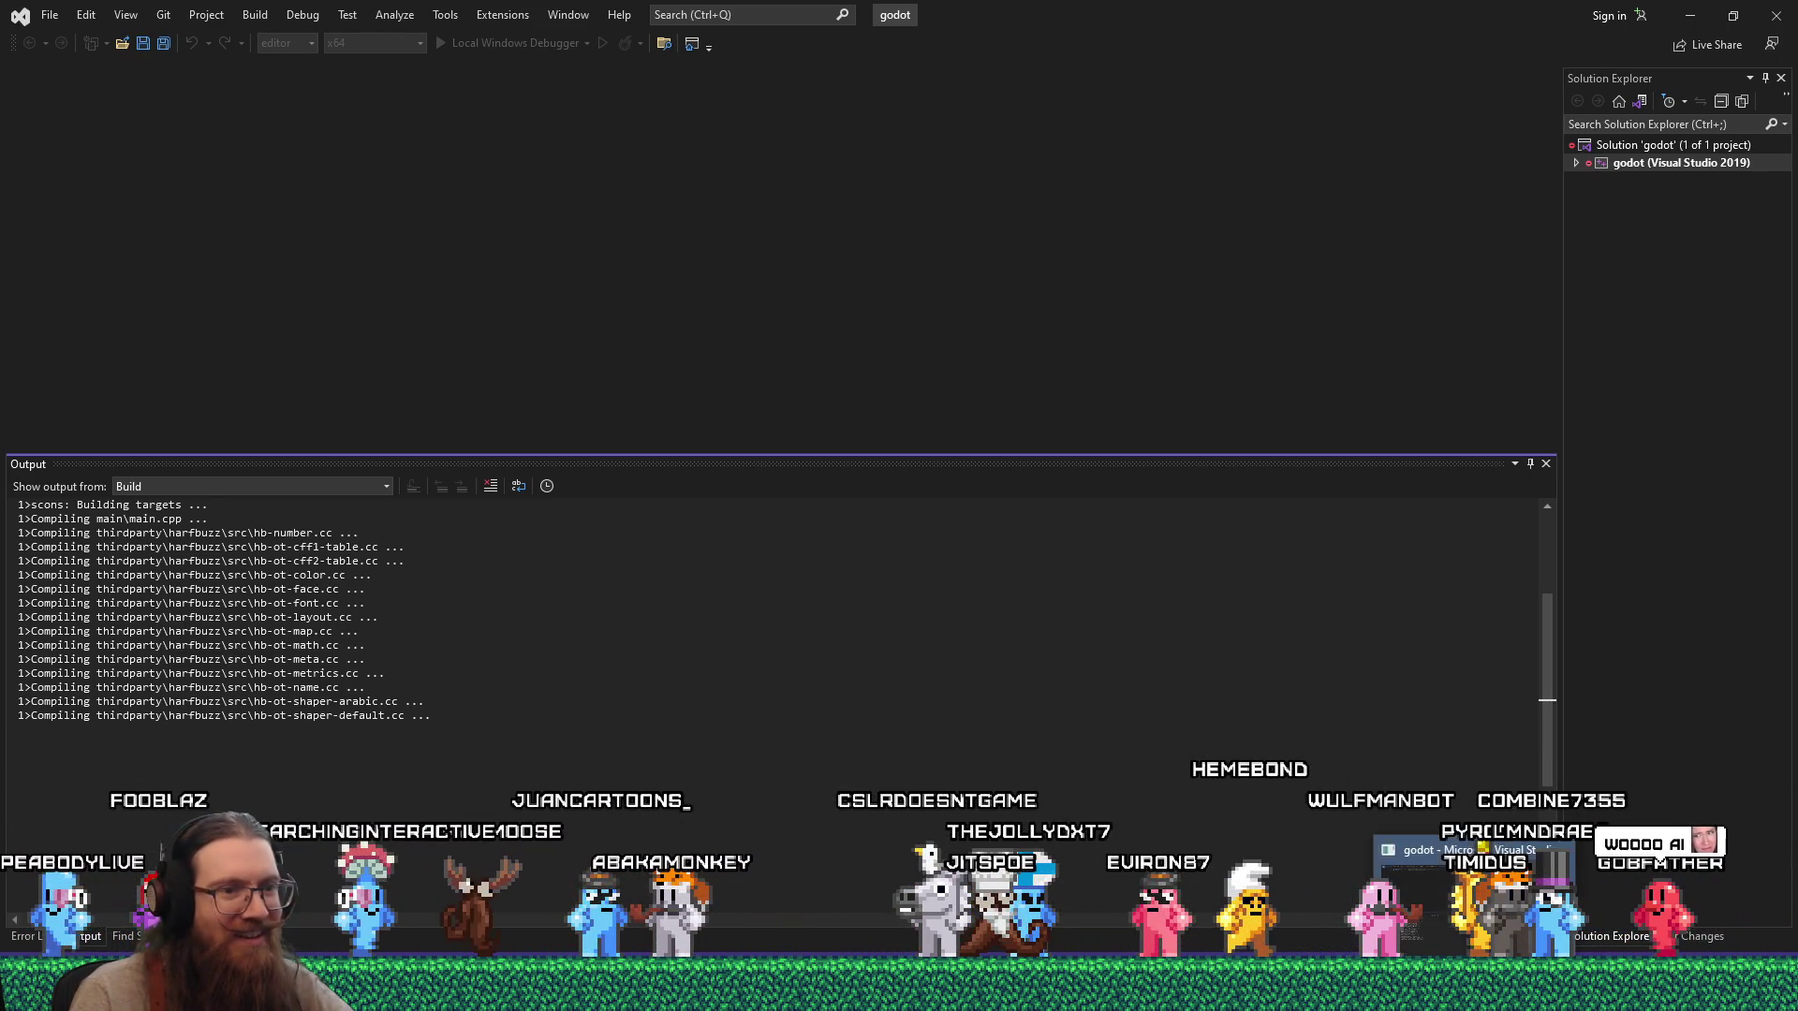
Watch the build compile main.cpp and harfbuzz sources until it fails with C2938 in required_ptr.h.
mouse_move(1454, 993)
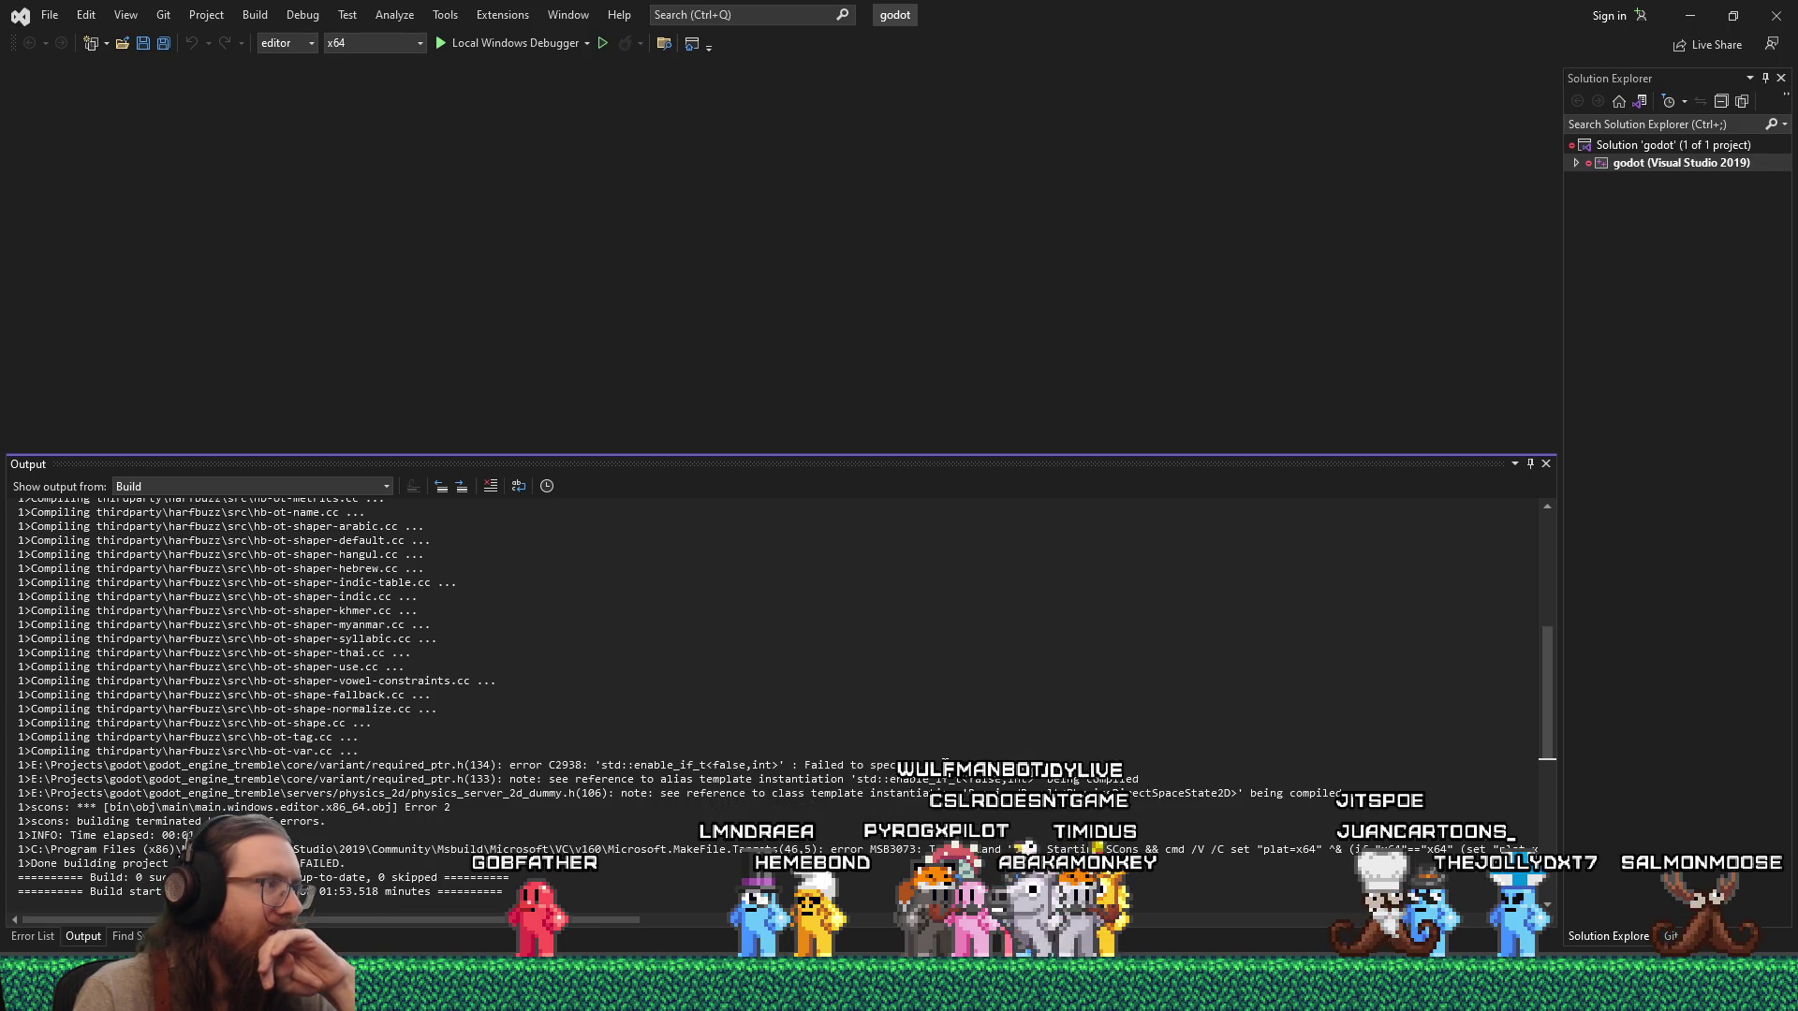
Copy the 'Failed to specialize alias template' error text from the Output panel.
scroll(778, 703, "down", 3)
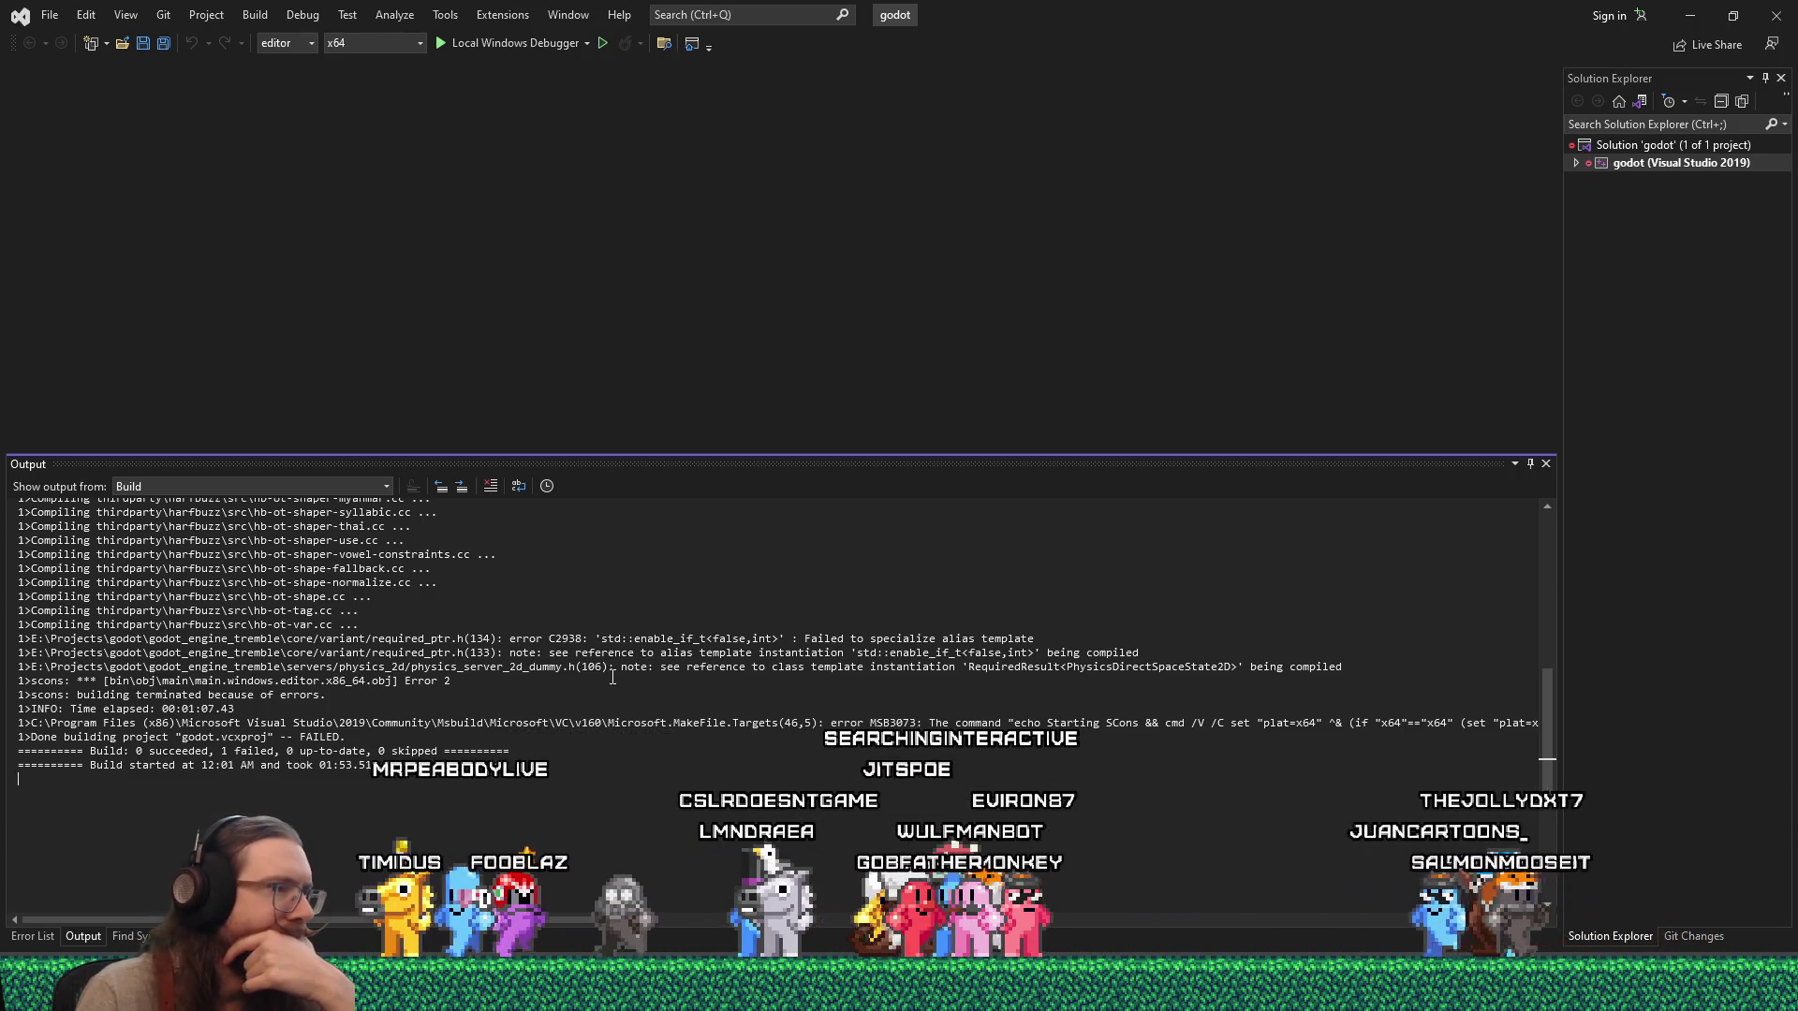
left_click_drag(804, 638, 1023, 640)
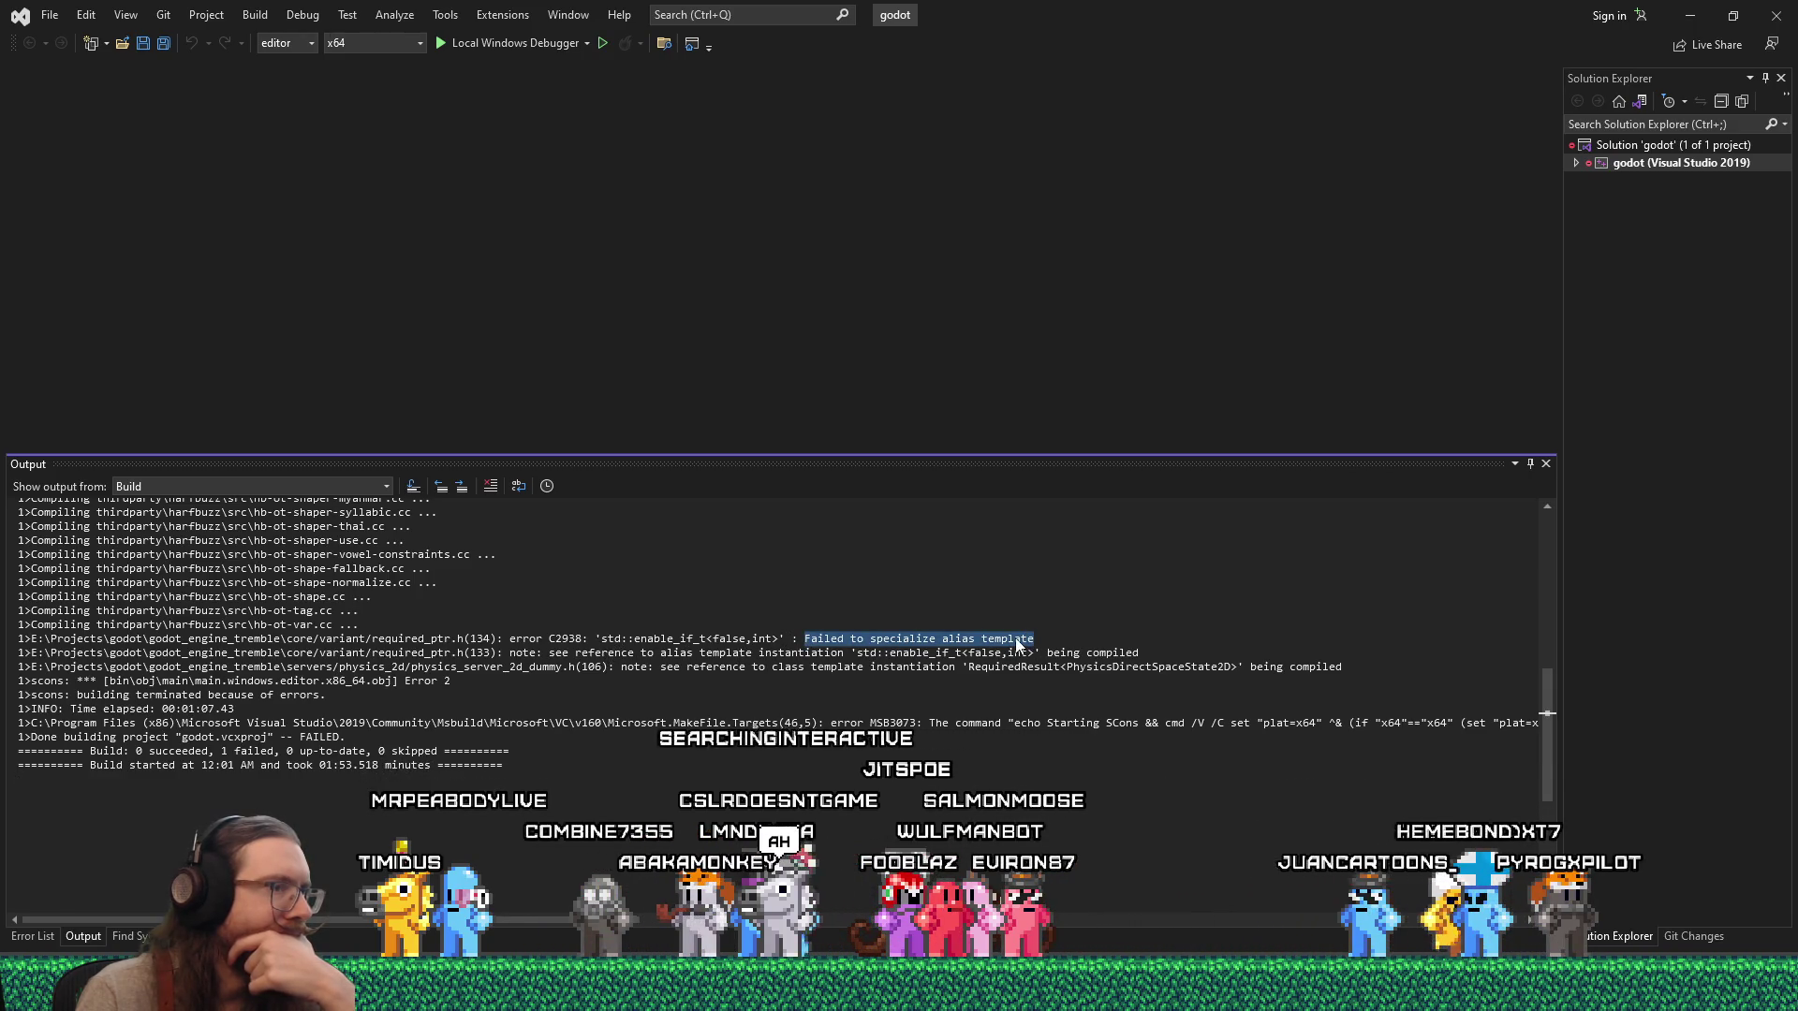
right_click(1018, 643)
left_click(1028, 650)
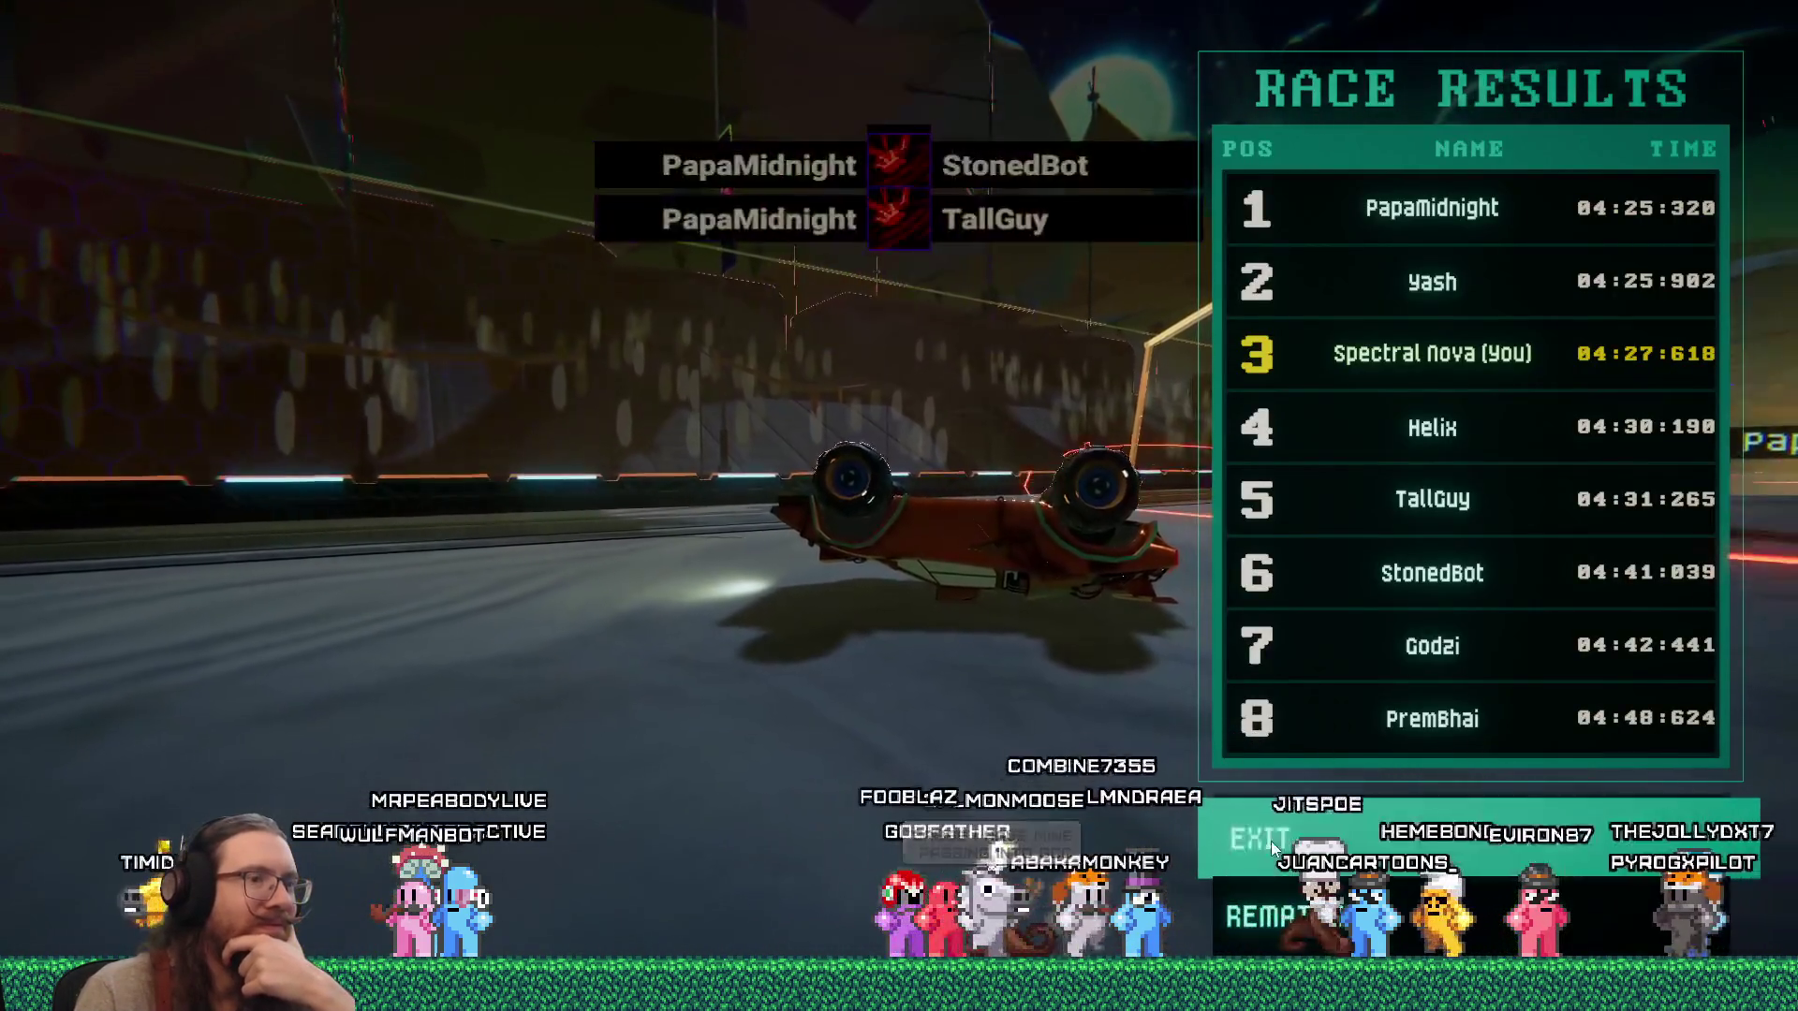
Leave the race results screen and bring Firefox with the Visual Studio website forward.
left_click(1266, 833)
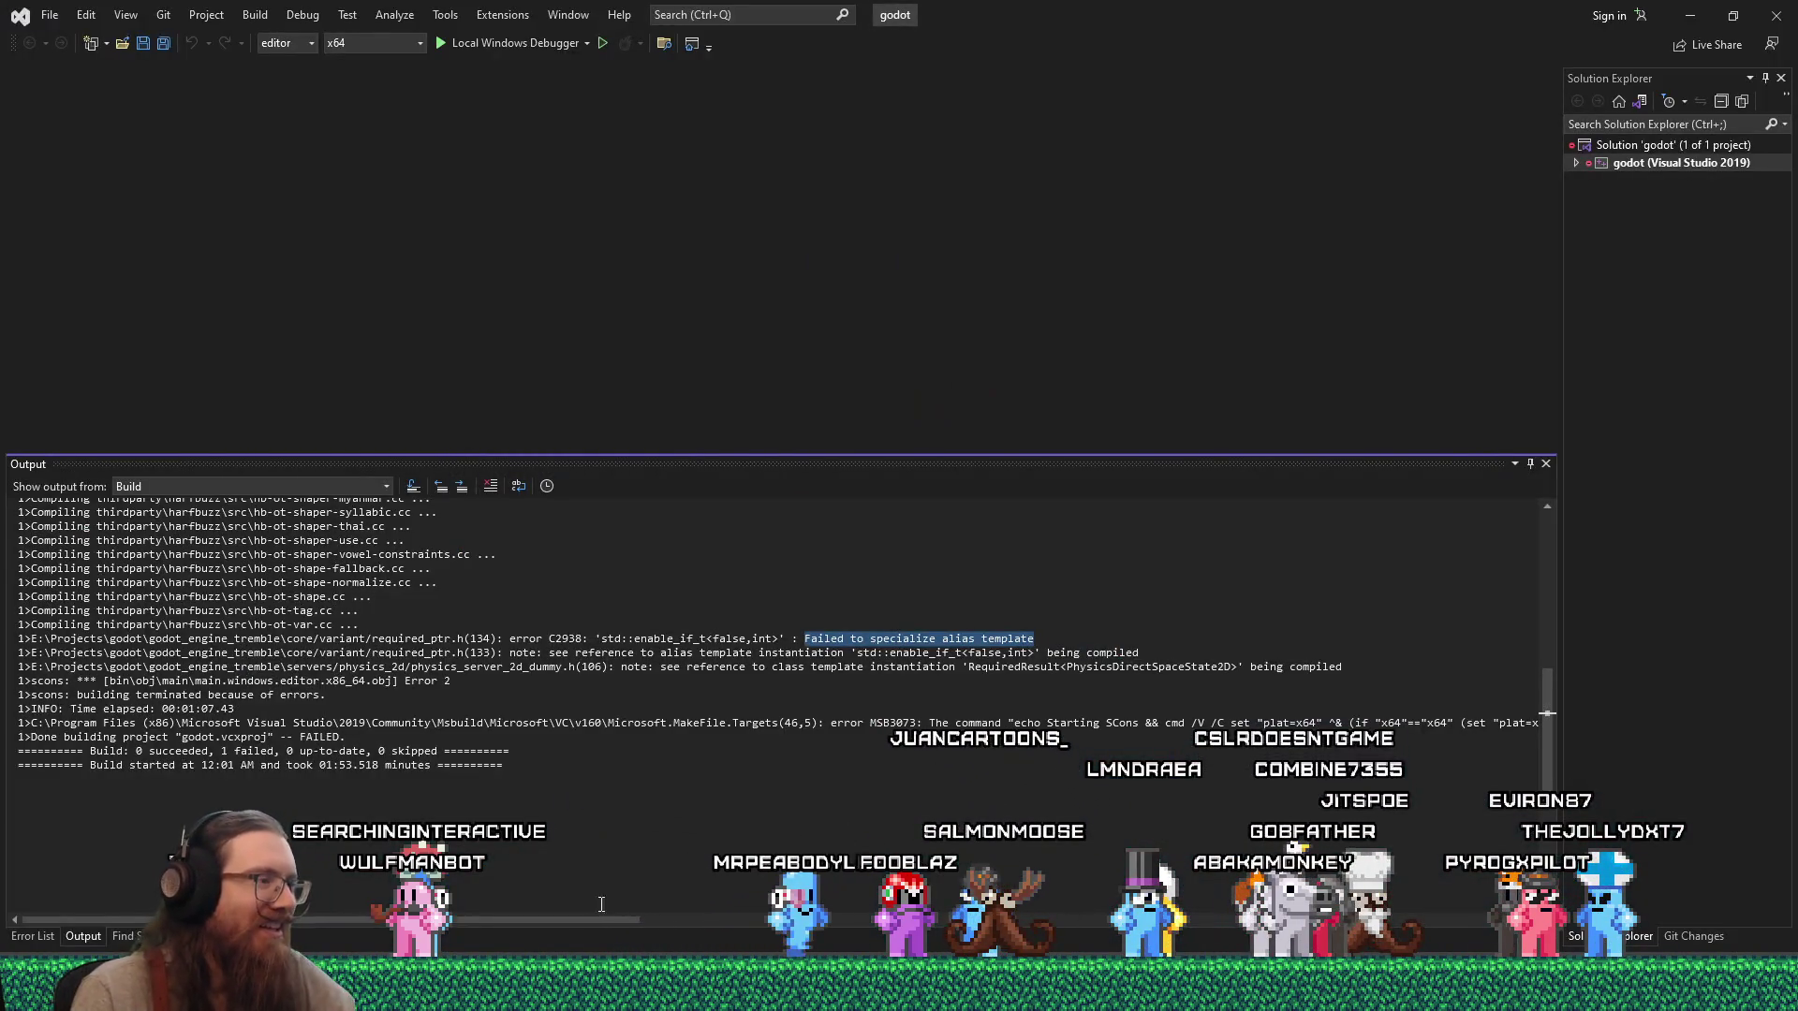
mouse_move(1568, 950)
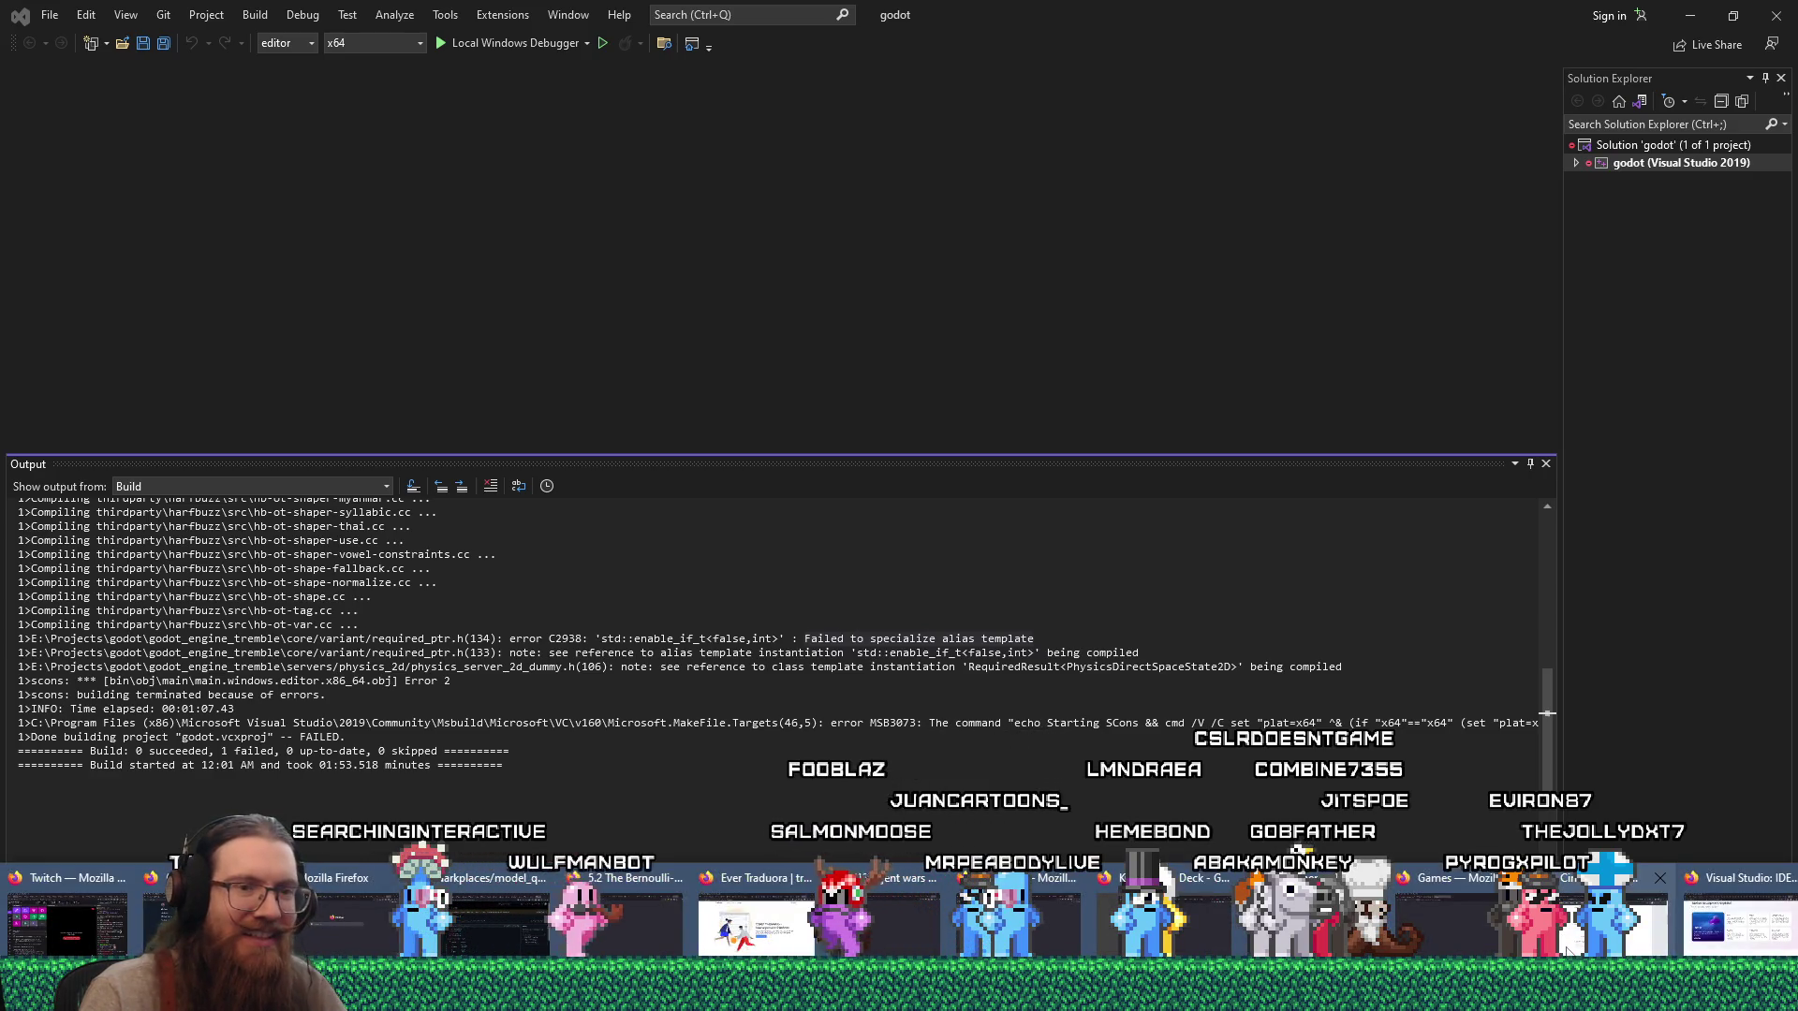
left_click(1739, 927)
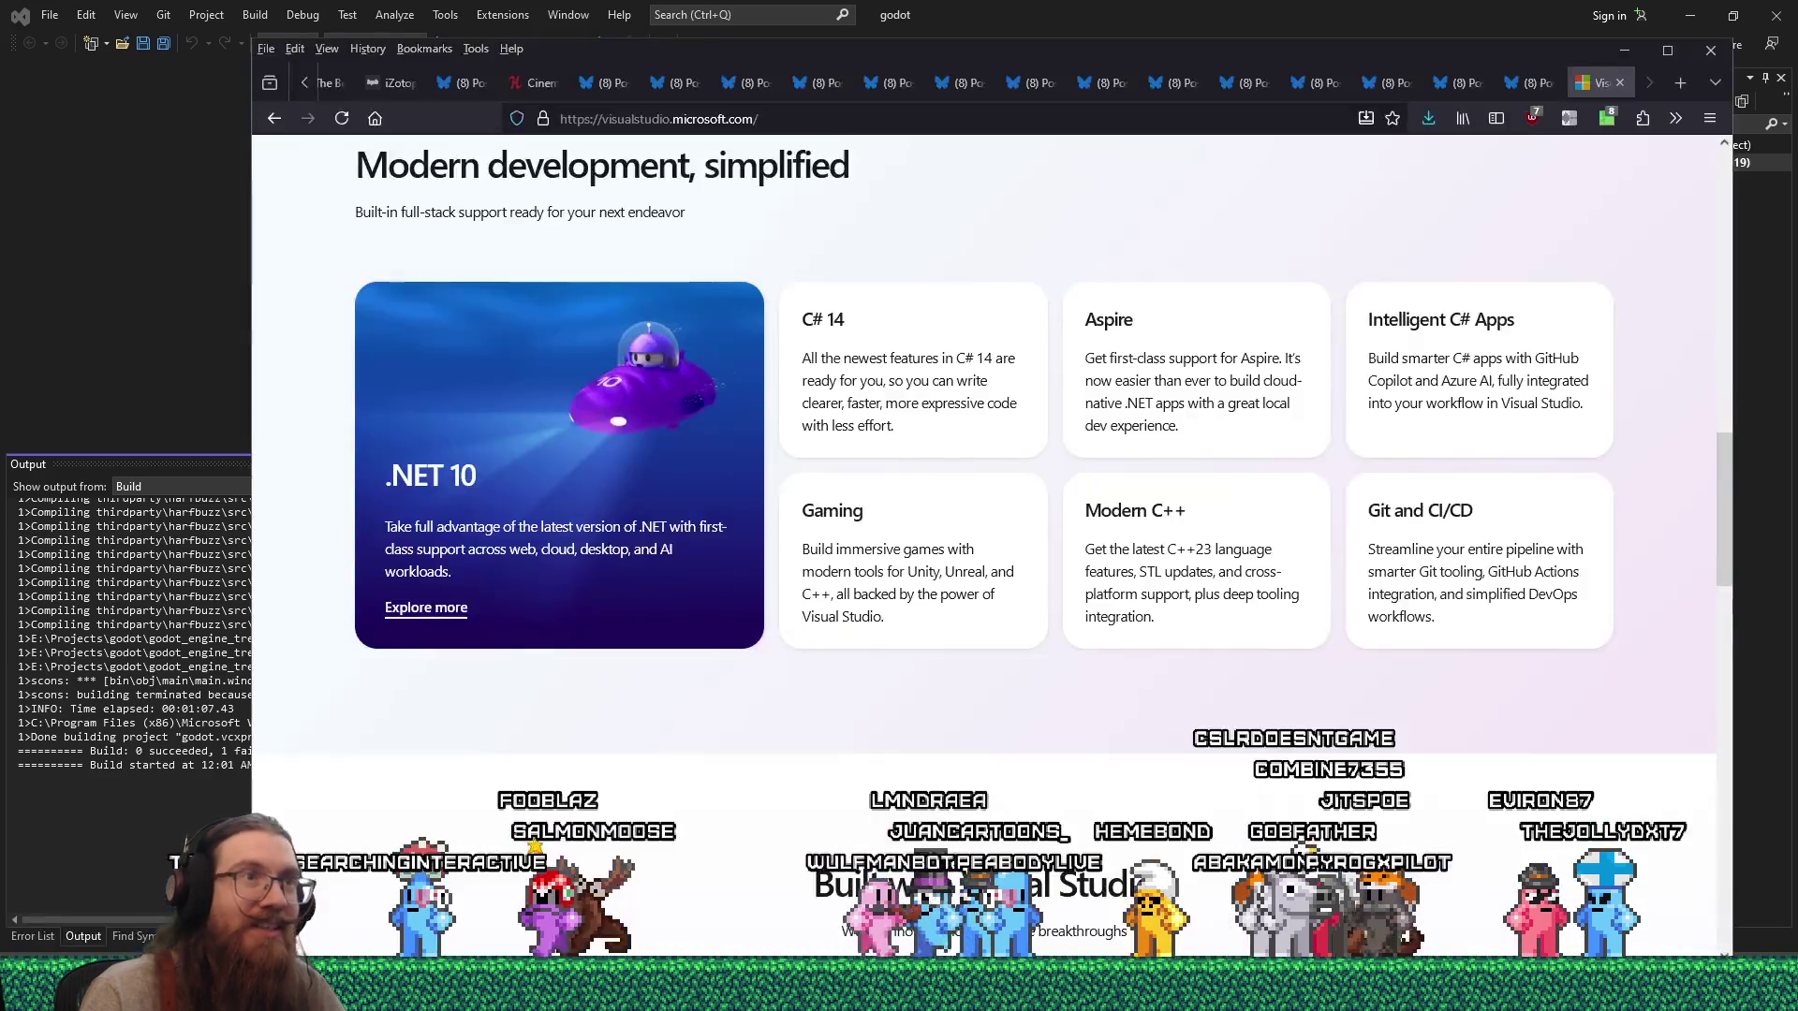
Search the godotengine/godot GitHub issues for the pasted 'Failed to specialize alias template' error.
key("ctrl+l")
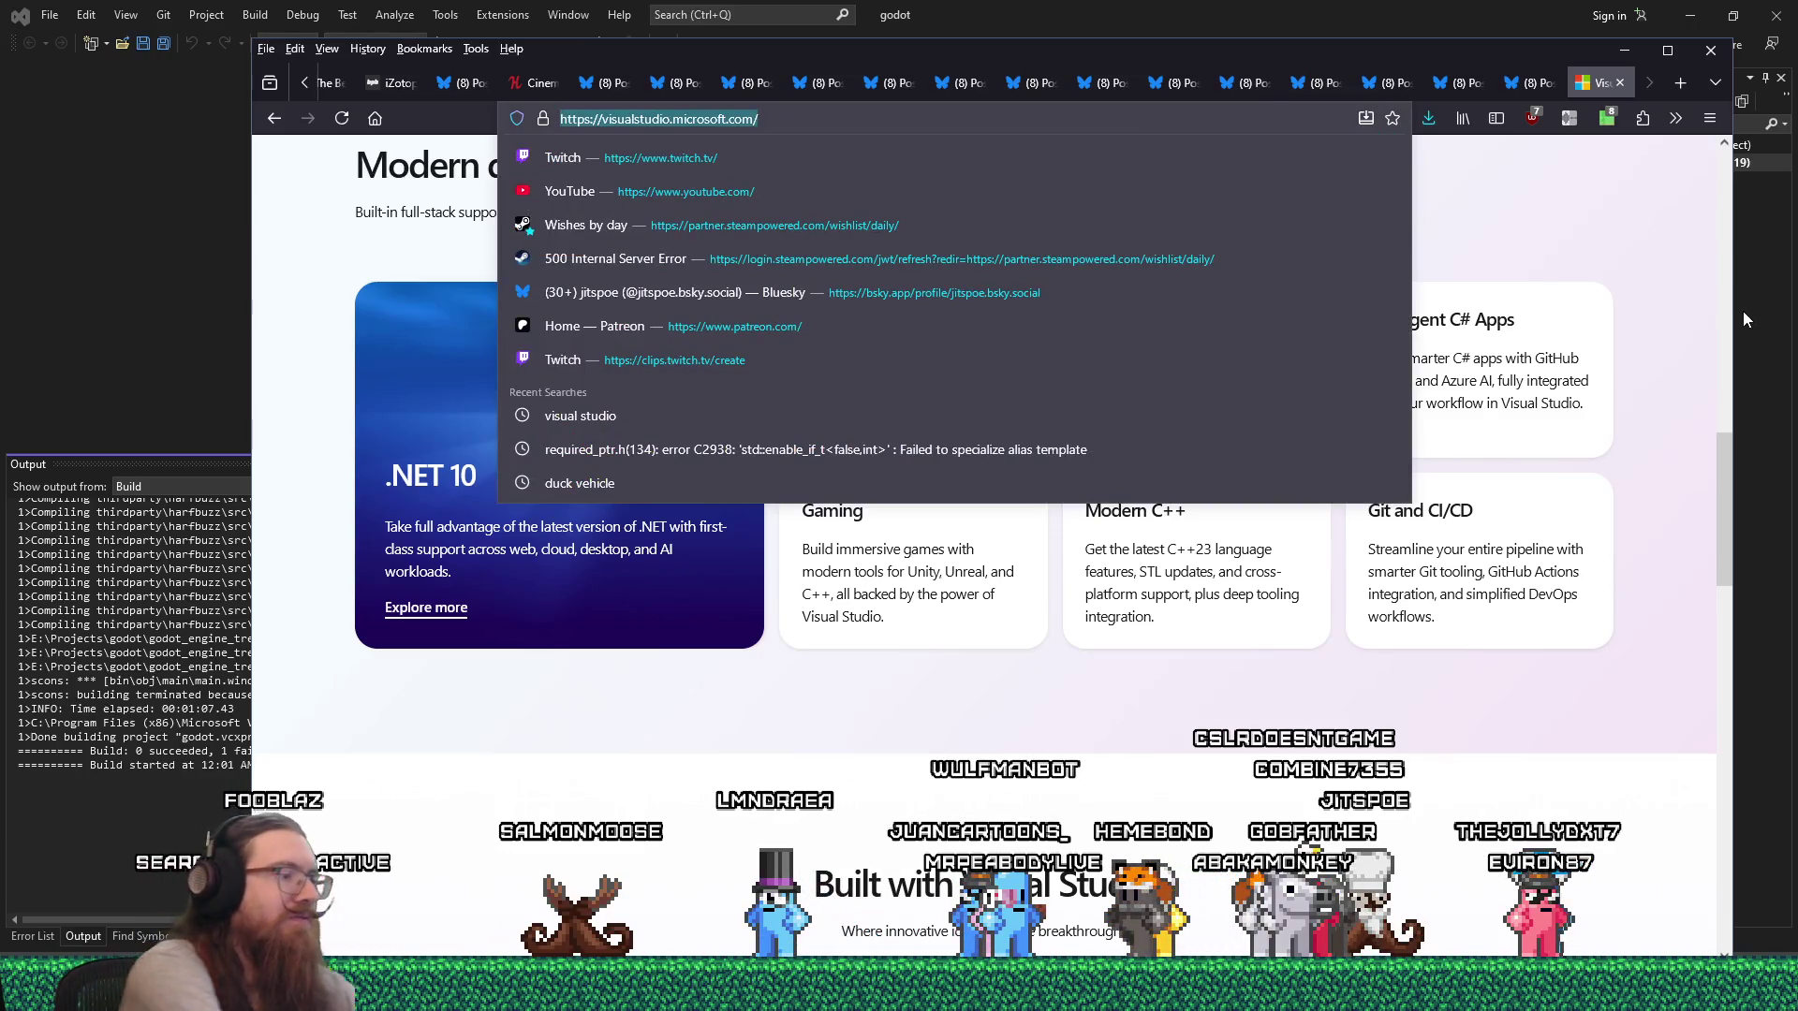
type("godot github")
key("Return")
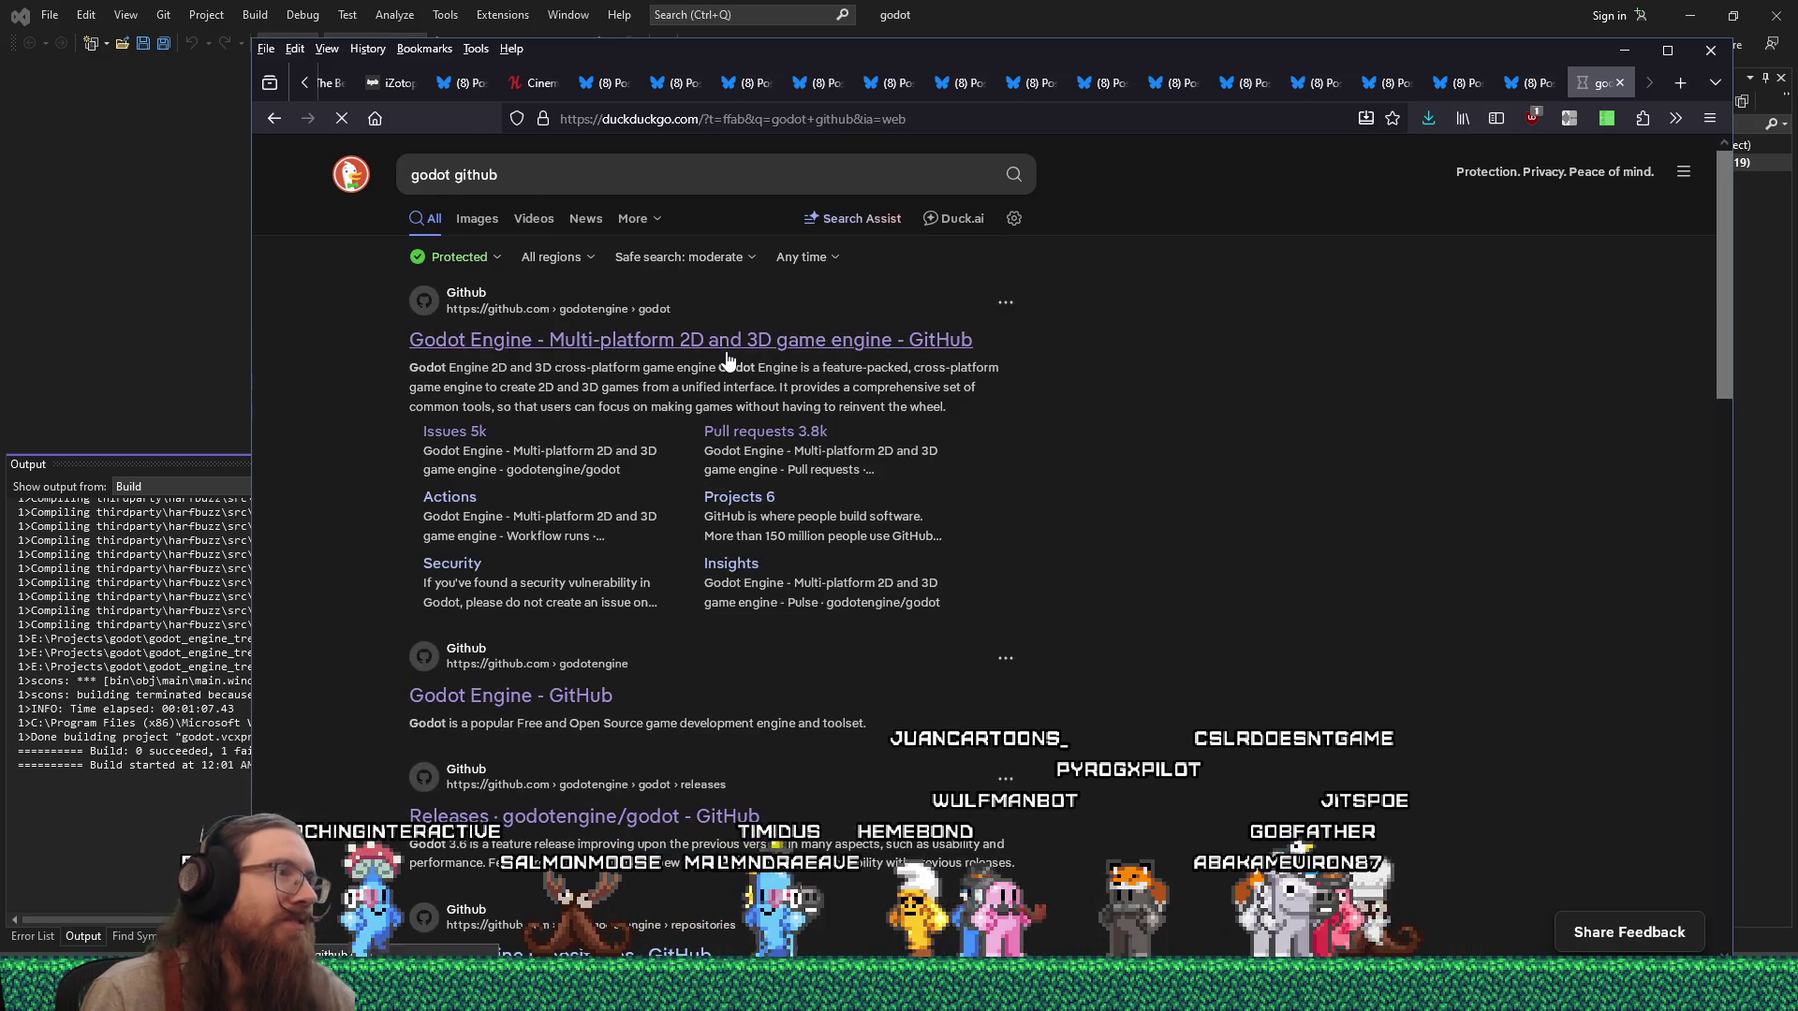
left_click(730, 347)
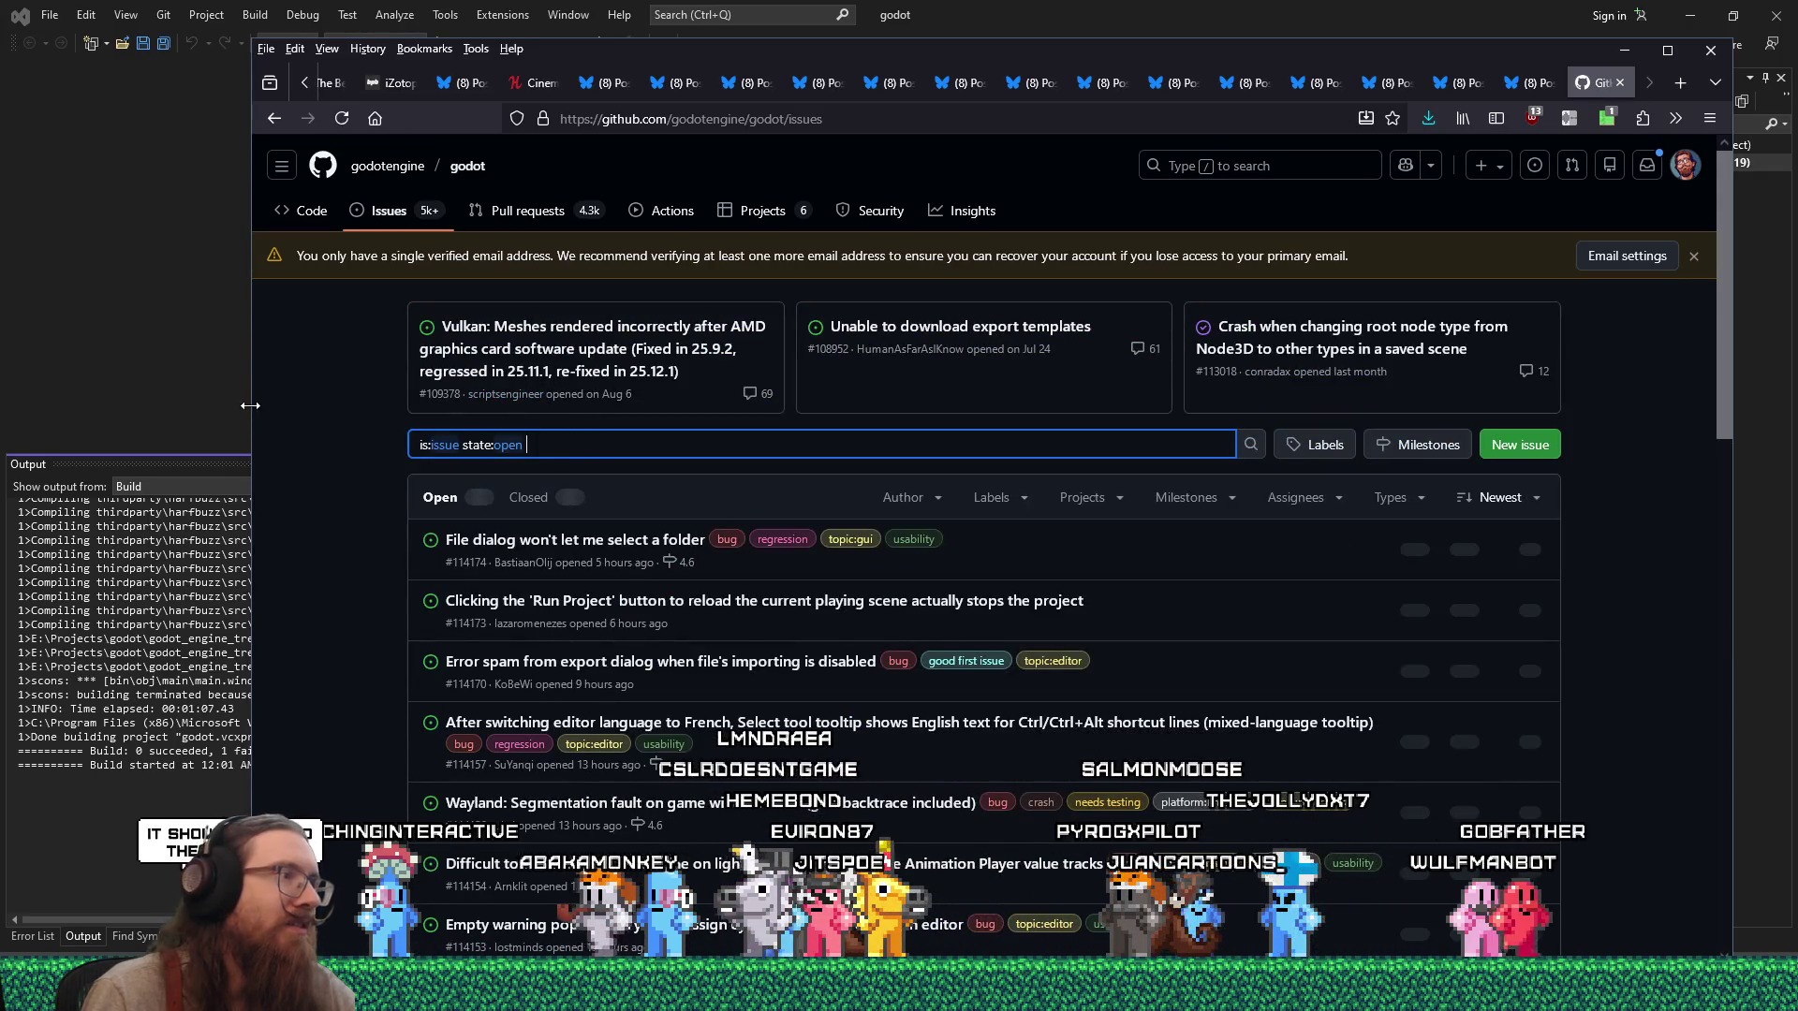
type("Failed to specialize alias template")
key("Return")
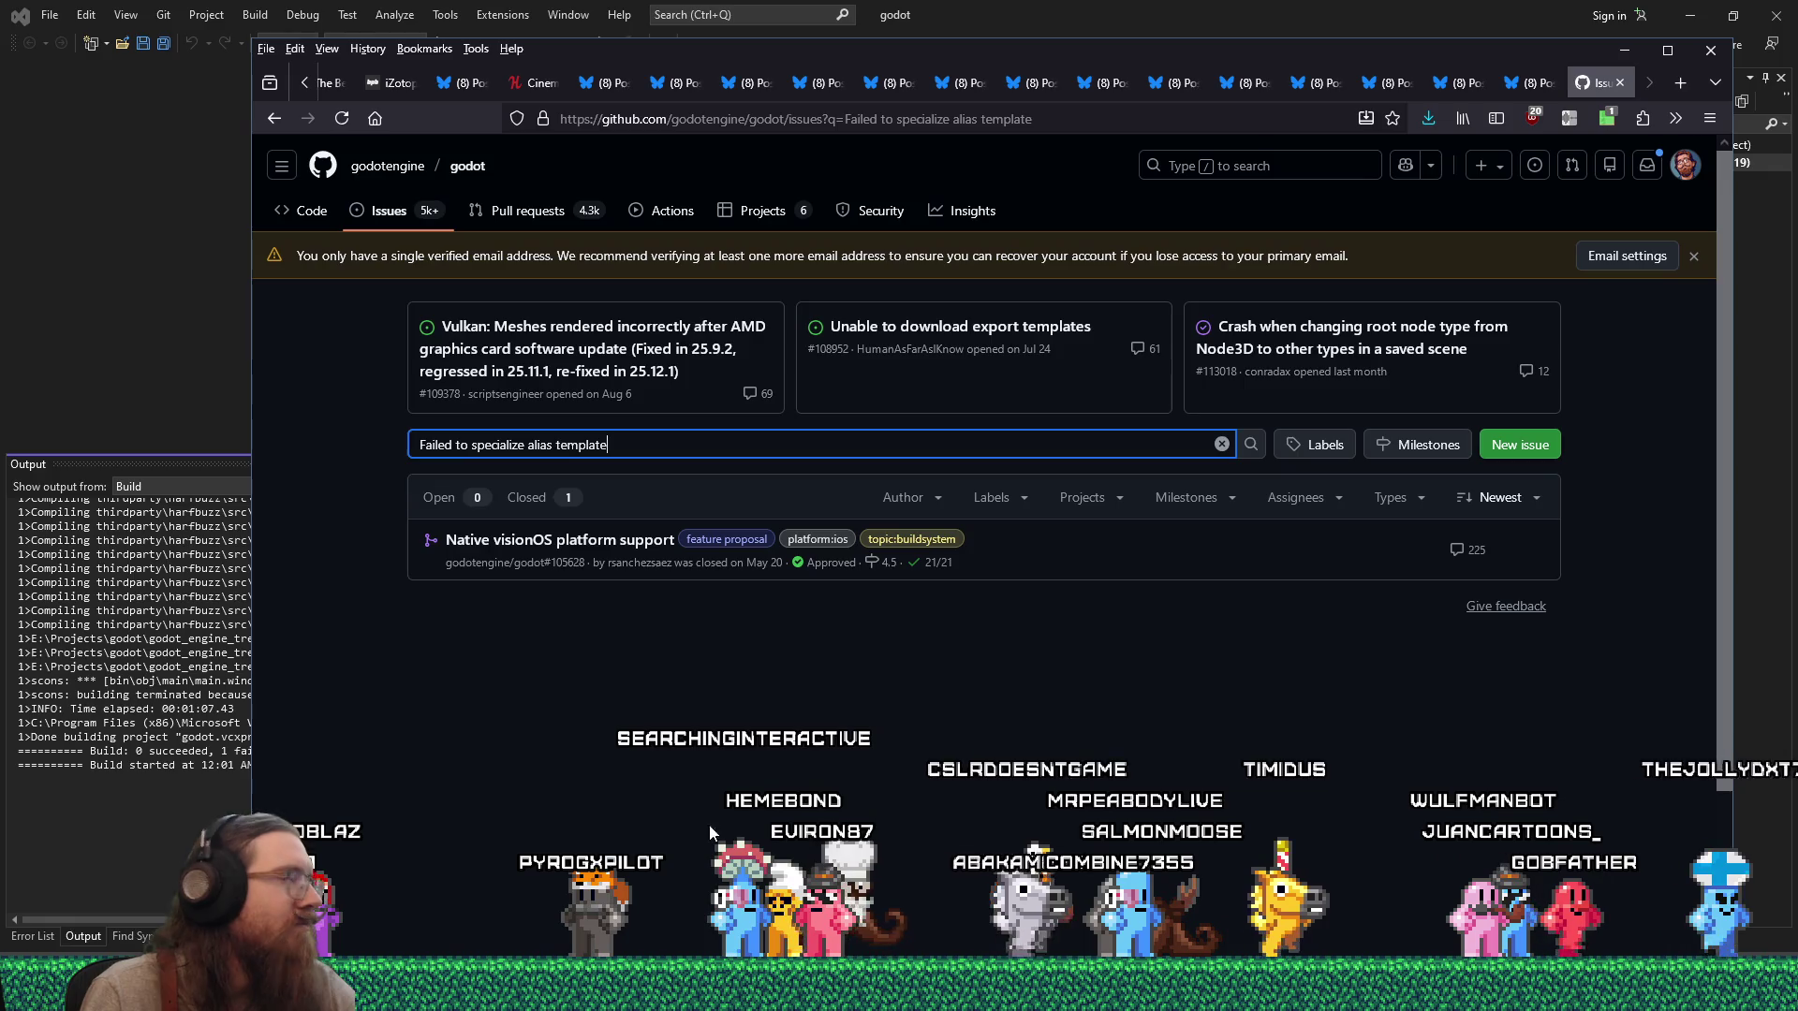
left_click(1143, 121)
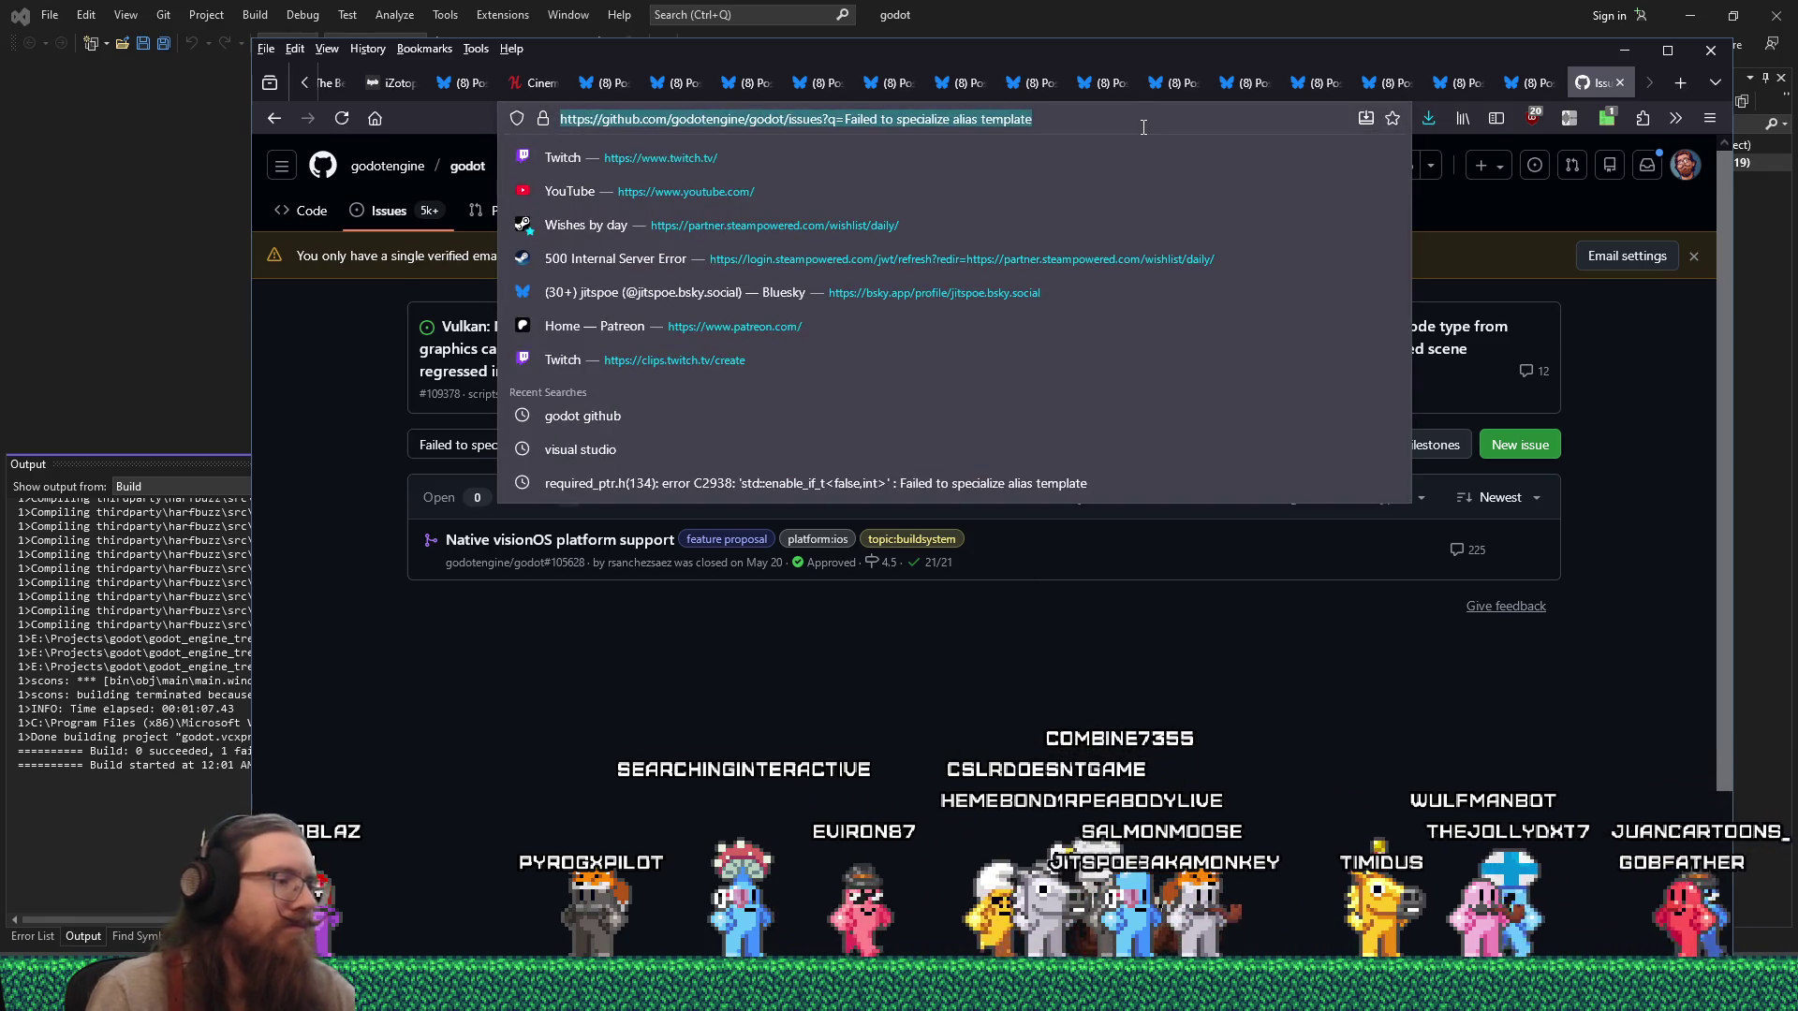
Search DuckDuckGo for the quoted error, then narrow the query with 'godot'.
type("\"Failed to specialize alias template\"")
key("Return")
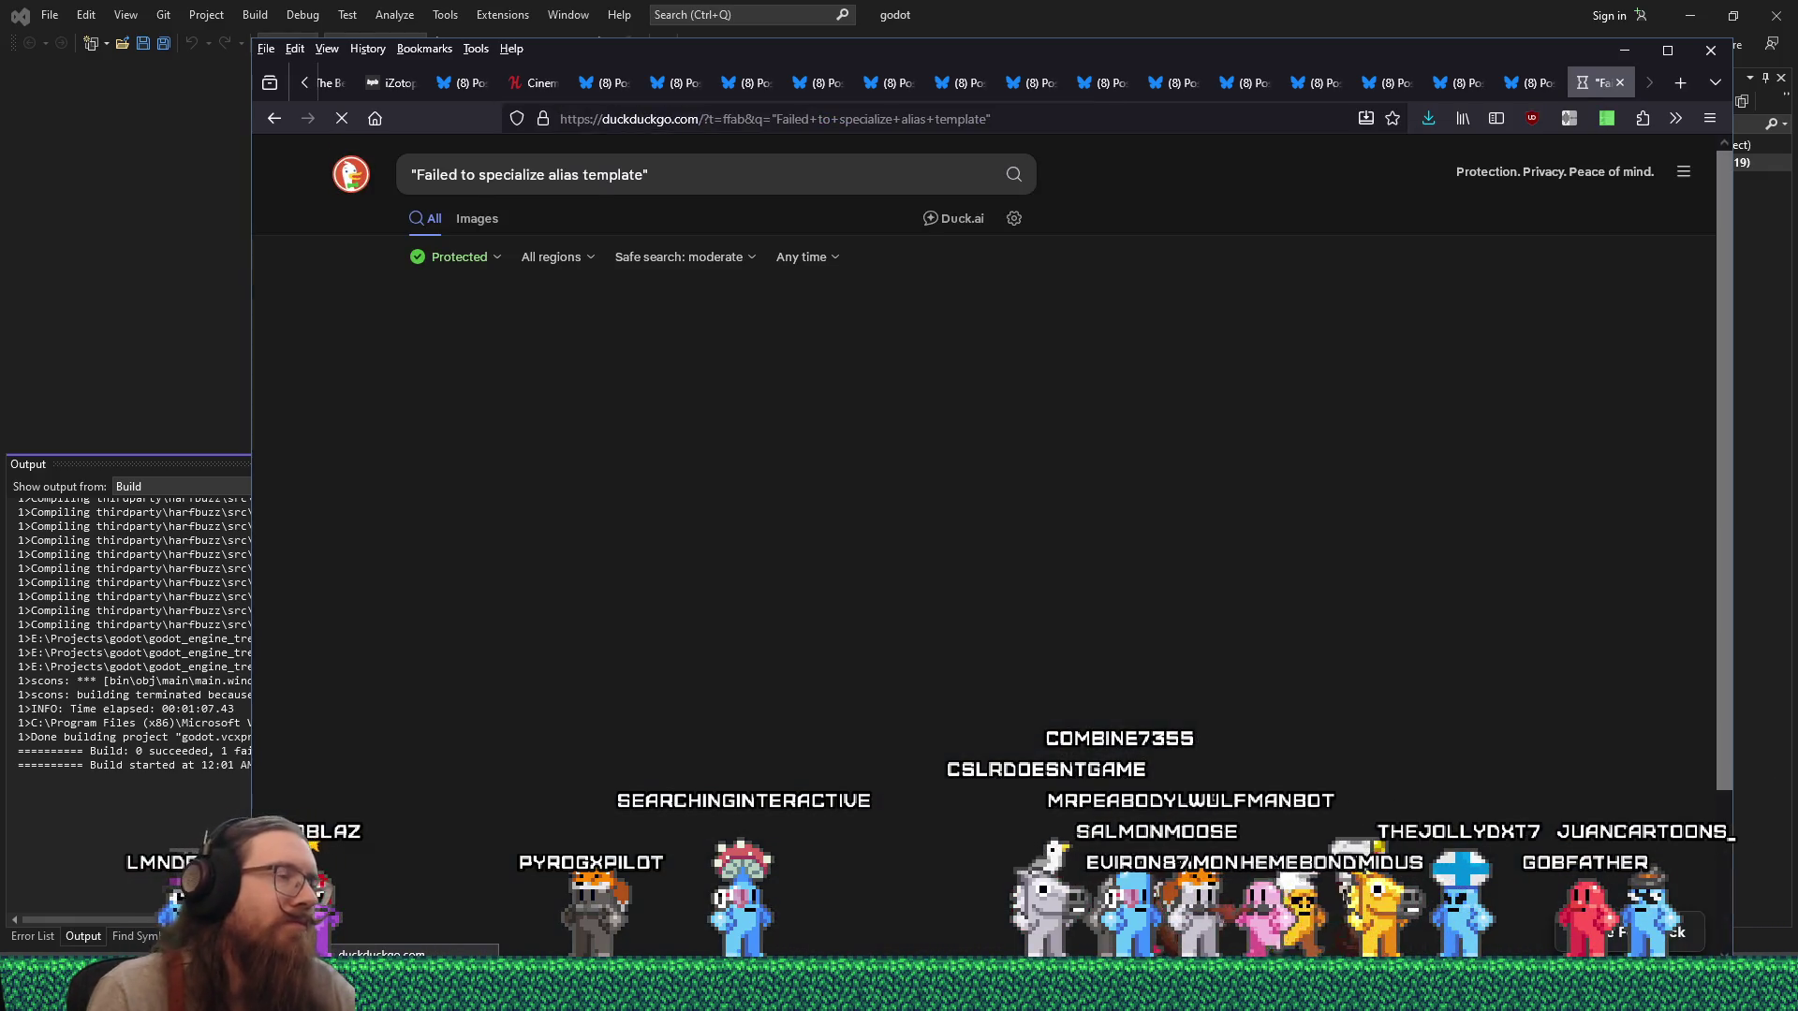
left_click(709, 165)
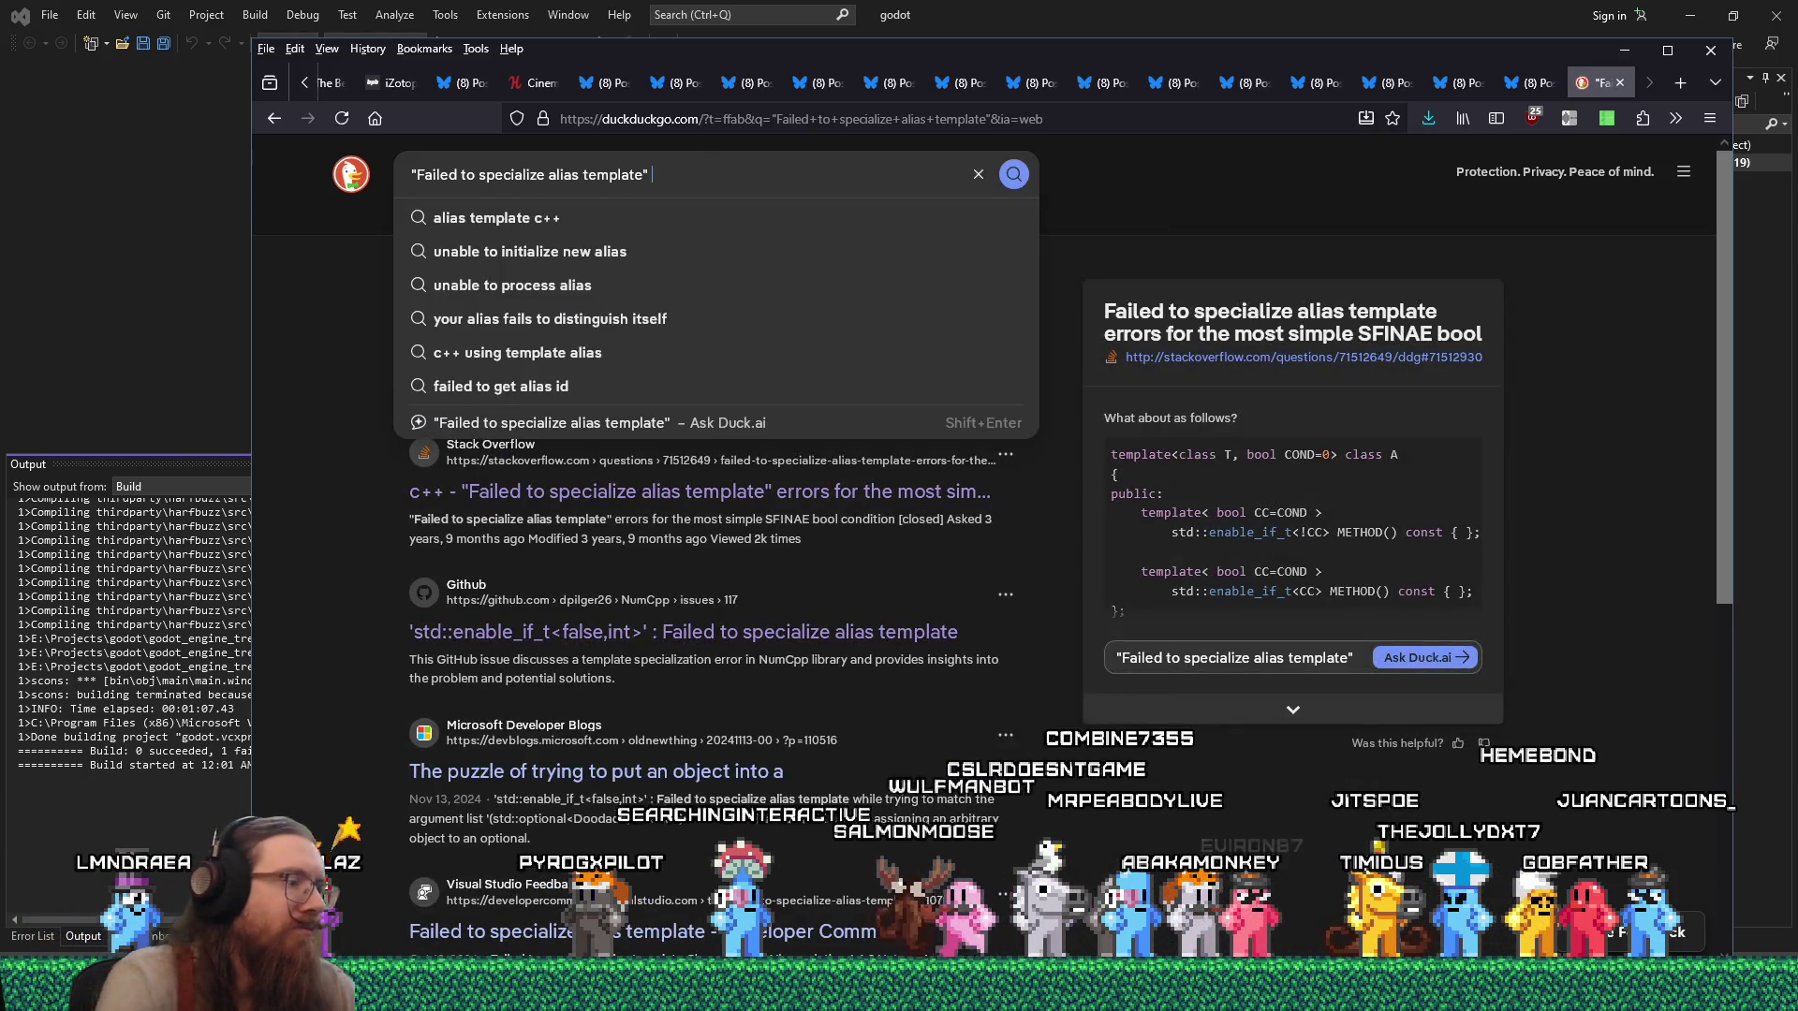
type("\"gcodo")
type("odot\"")
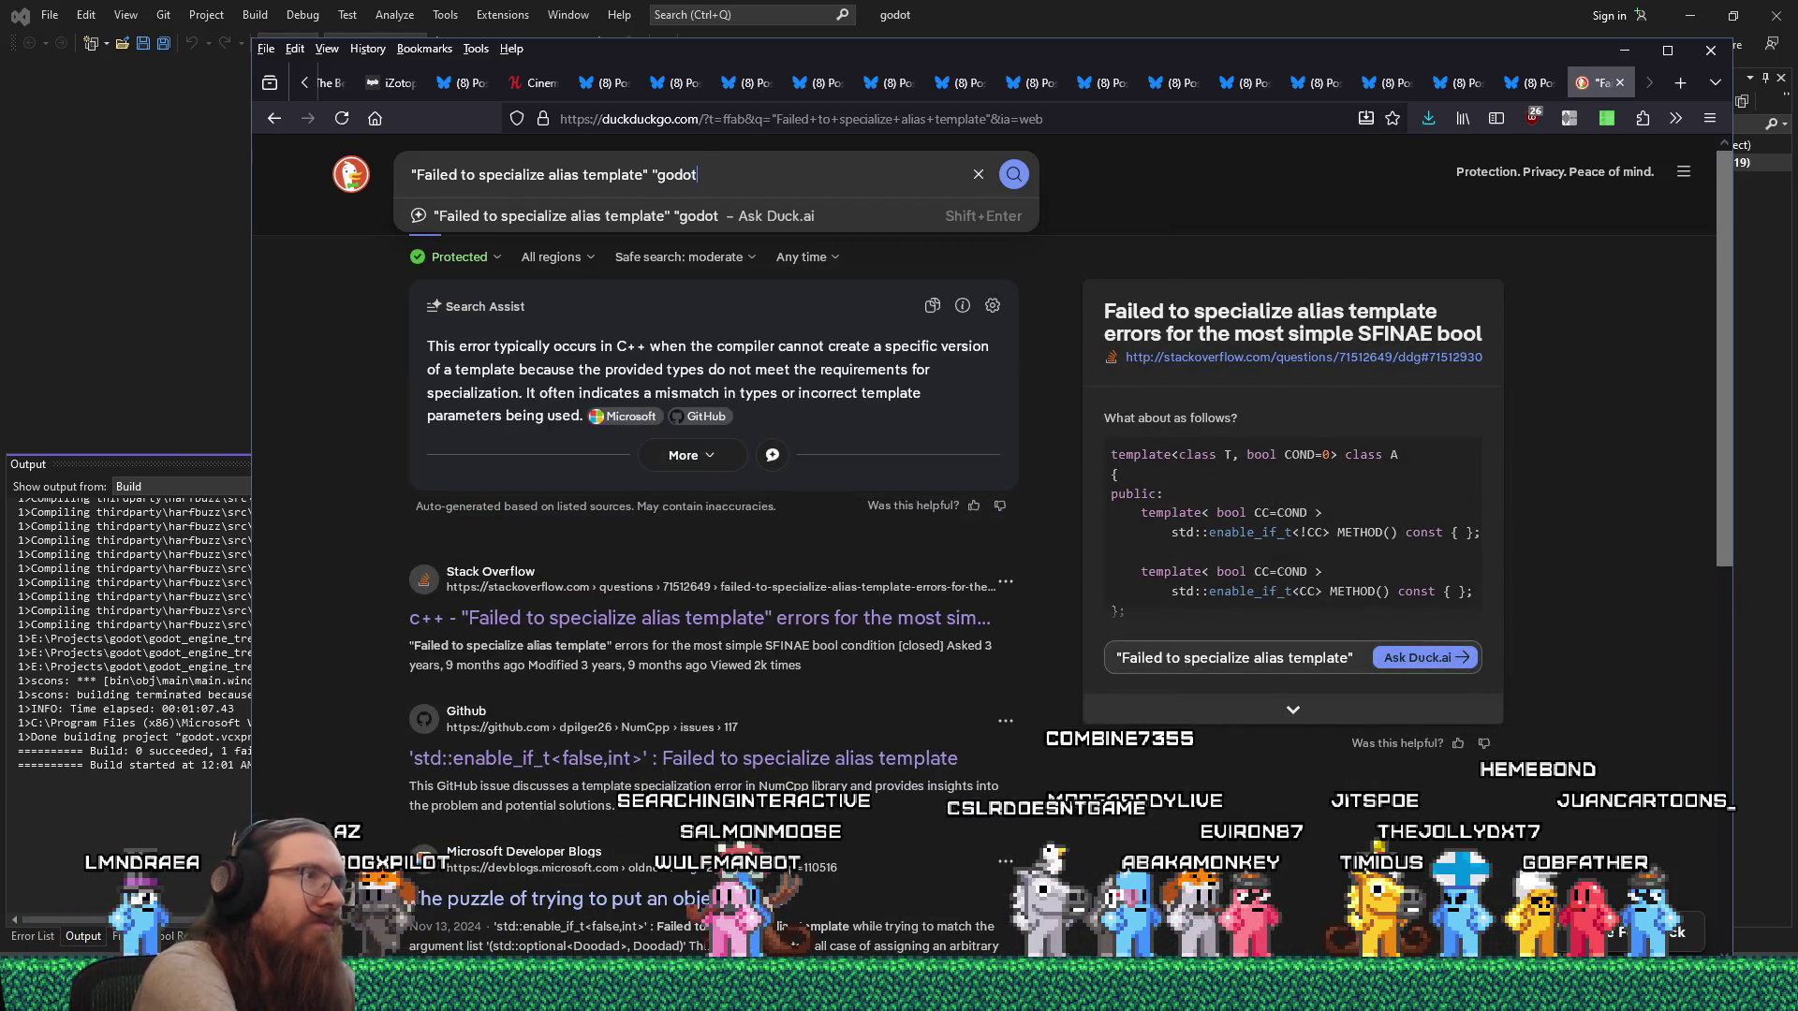
key("Return")
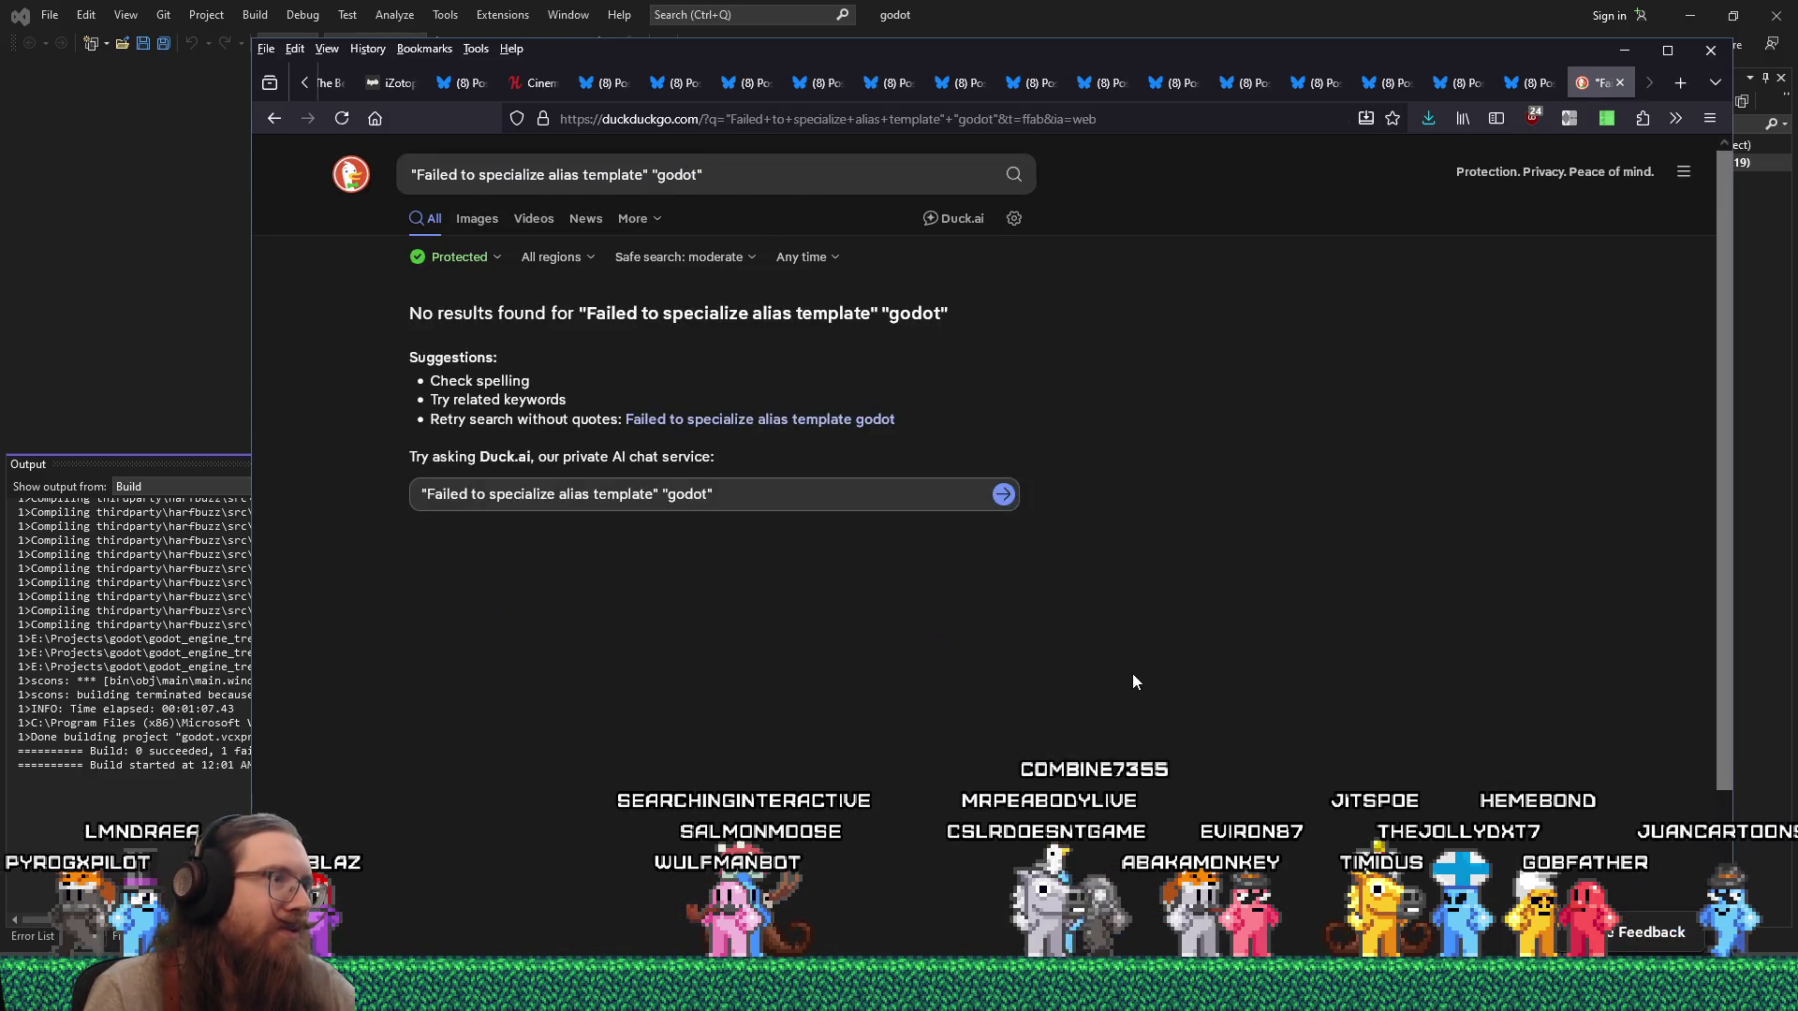
Resend the query to Google with !g, return to DuckDuckGo, and open the Visual Studio Feedback result.
left_click(753, 176)
key("Home")
type("!g")
key("Return")
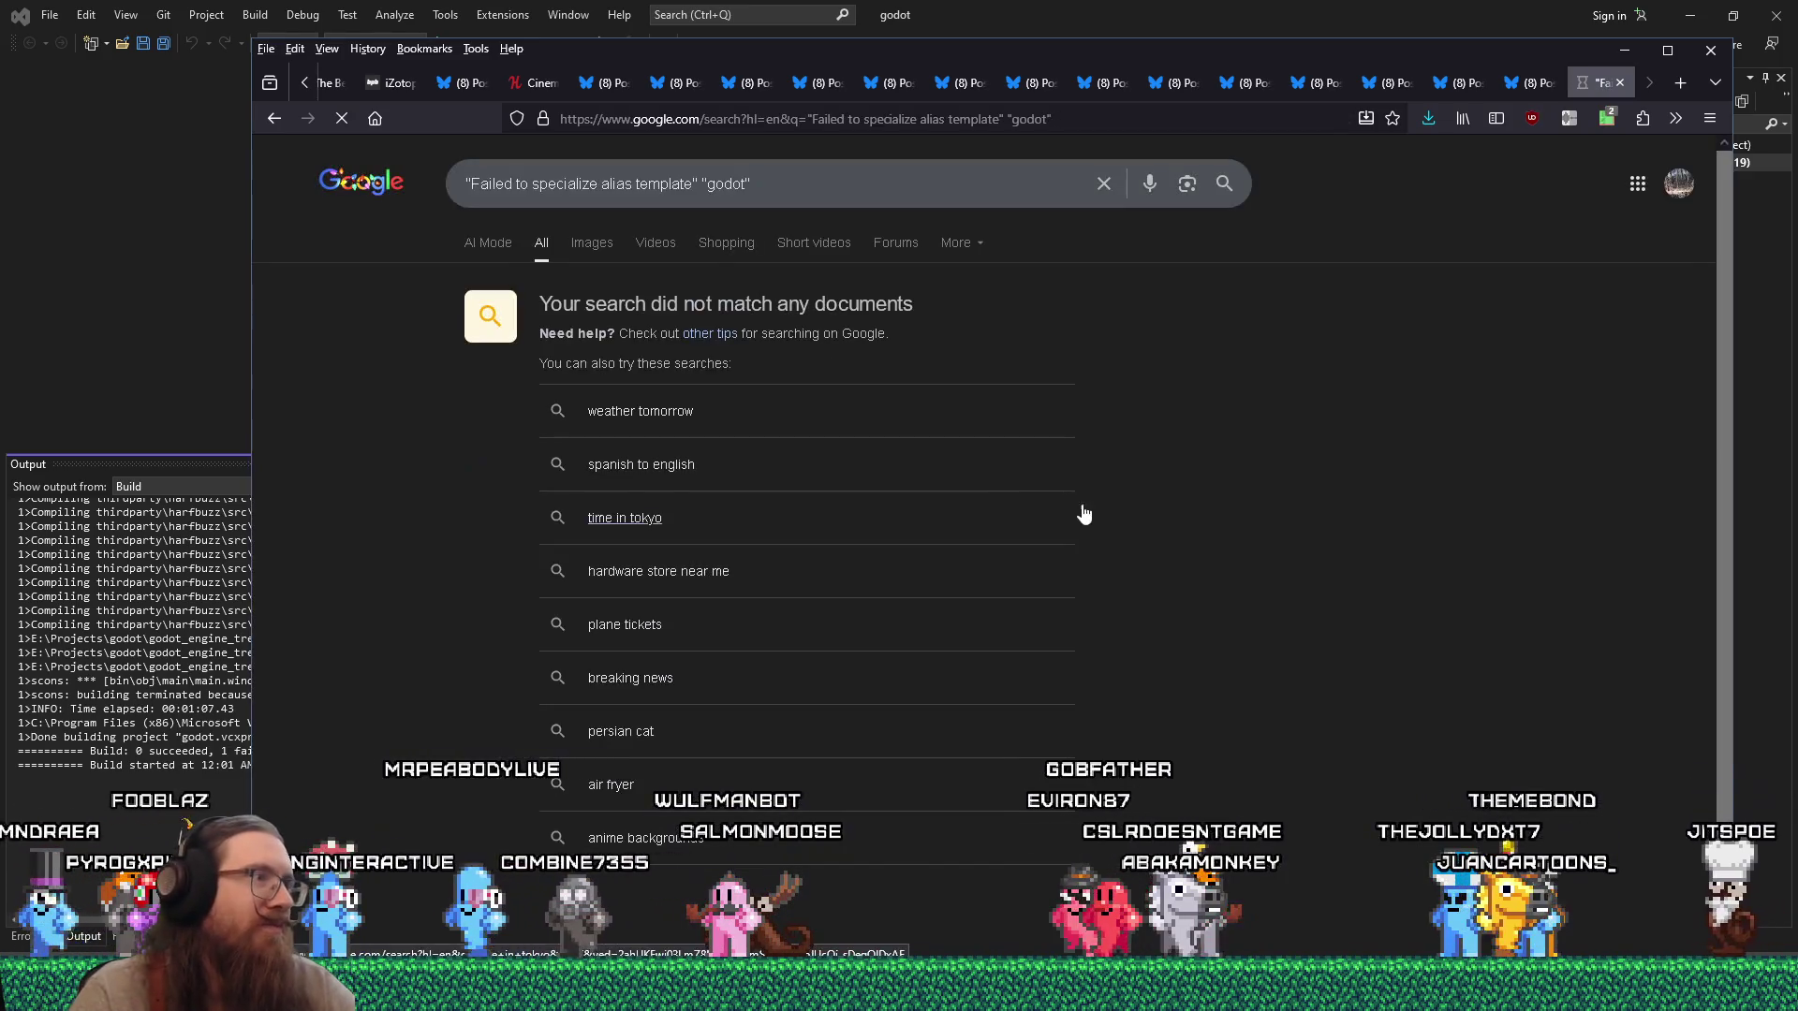
scroll(1149, 536, "down", 2)
left_click(274, 119)
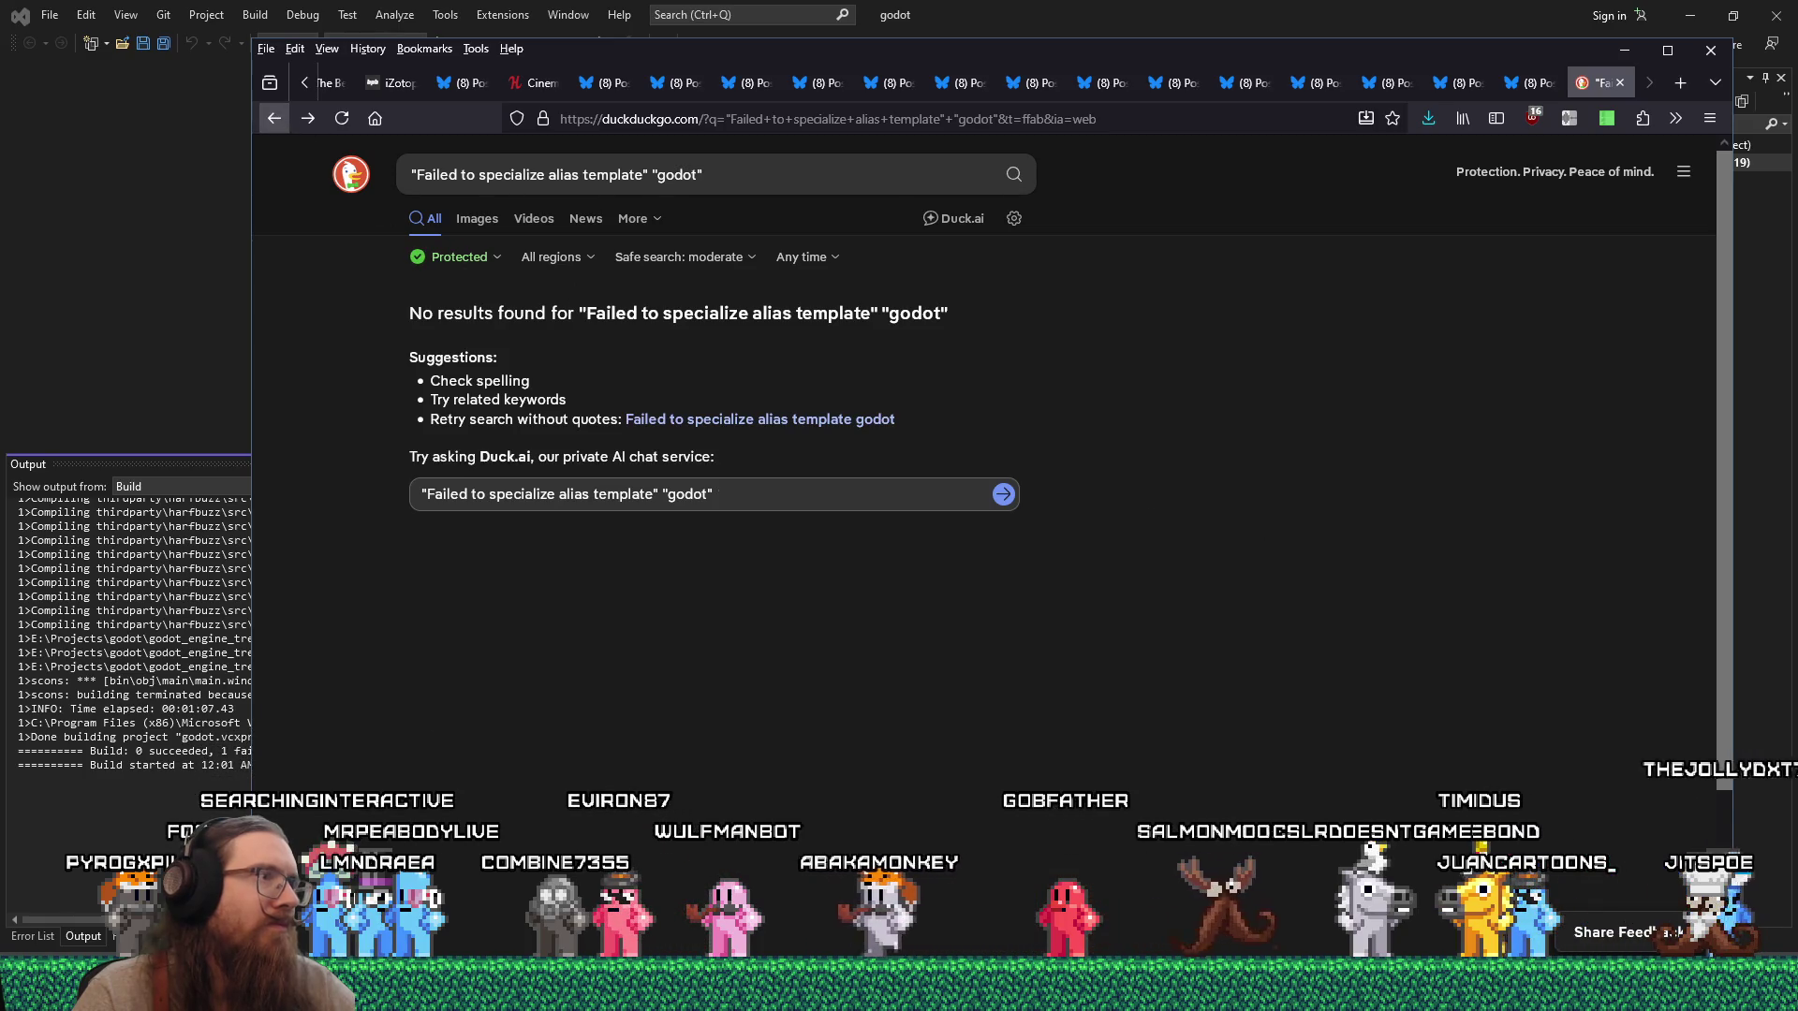
left_click(760, 418)
Glance at Visual Studio and the game, then scroll the feedback page failing with a Network Error.
key("alt+Tab")
key("alt+Tab")
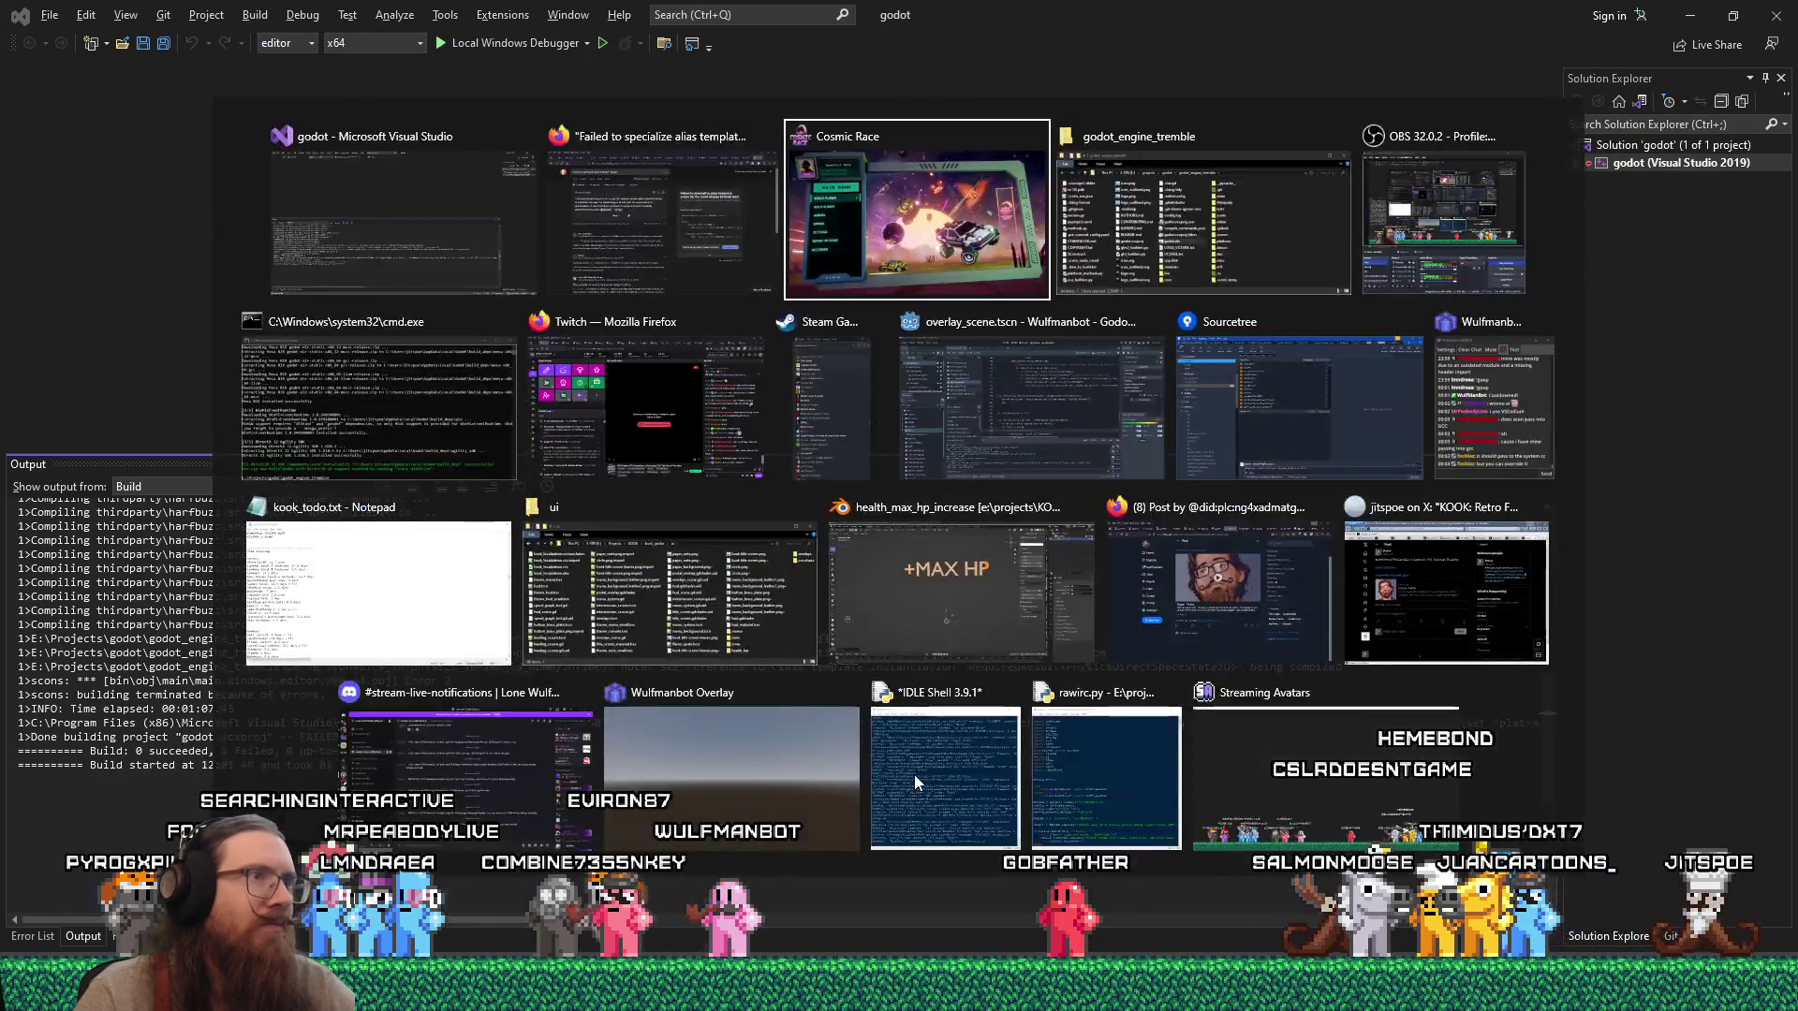
key("alt+Tab")
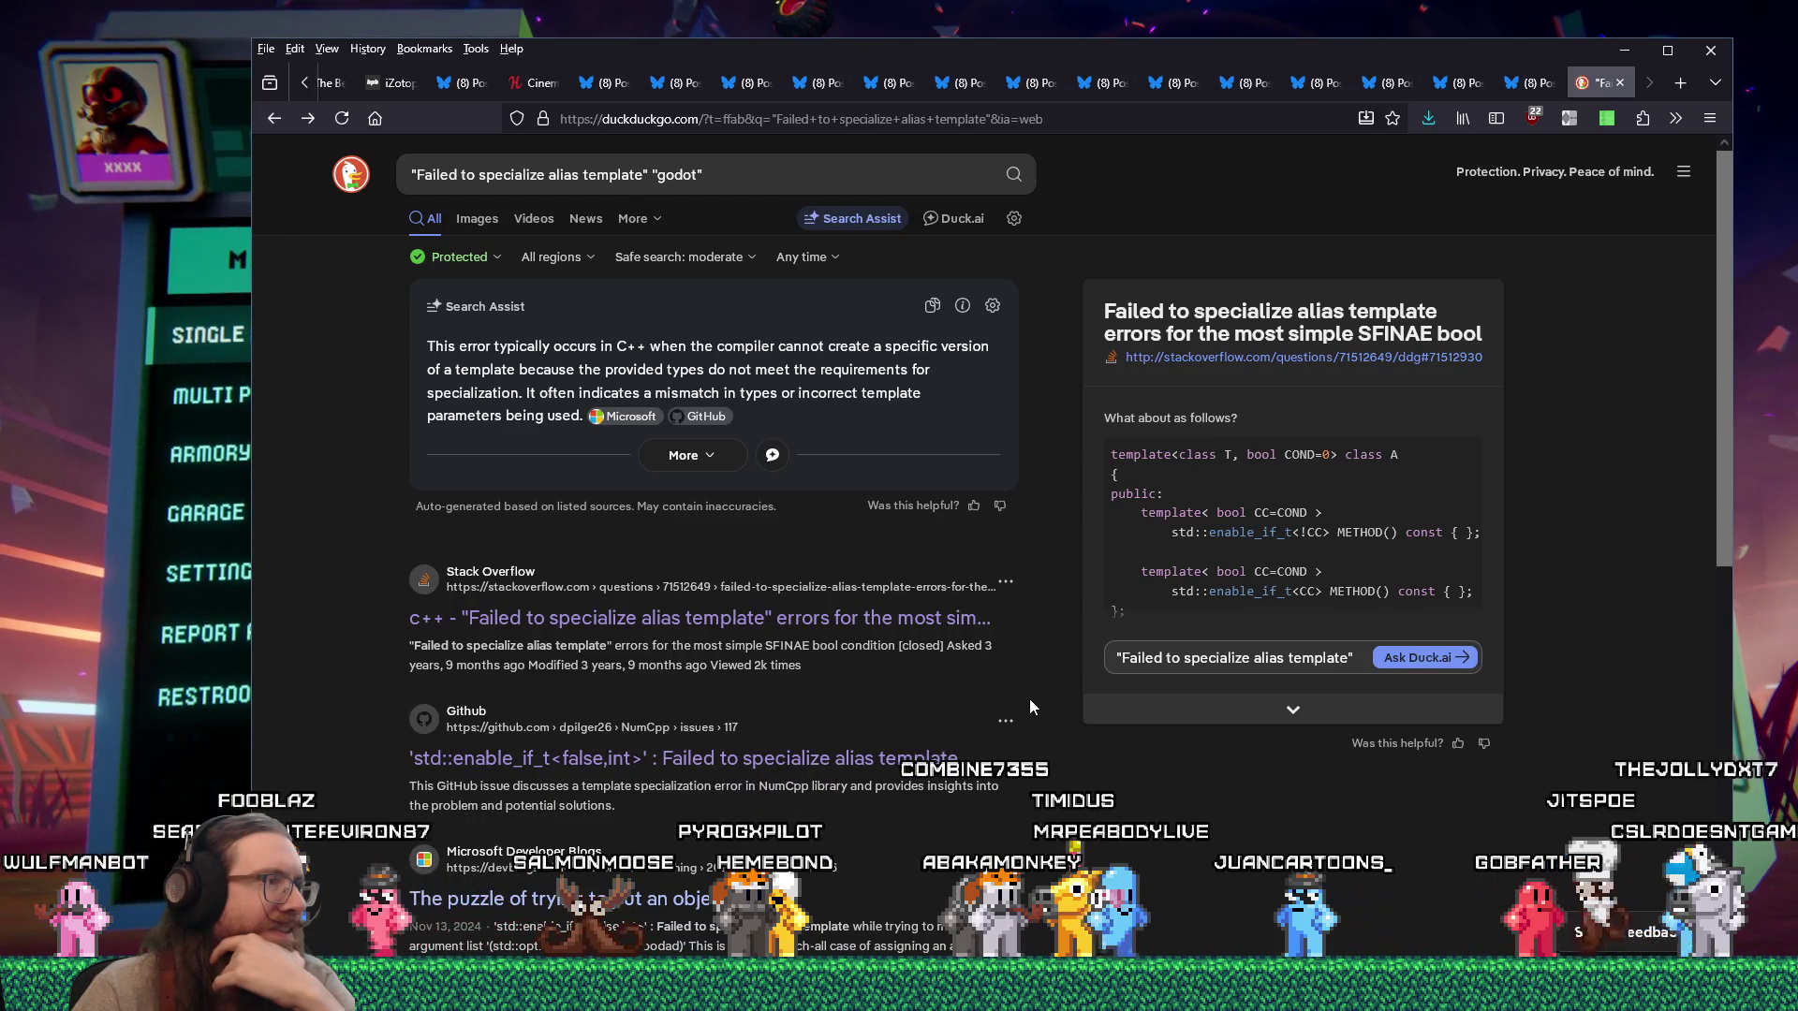
scroll(1030, 699, "down", 2)
scroll(1030, 702, "down", 4)
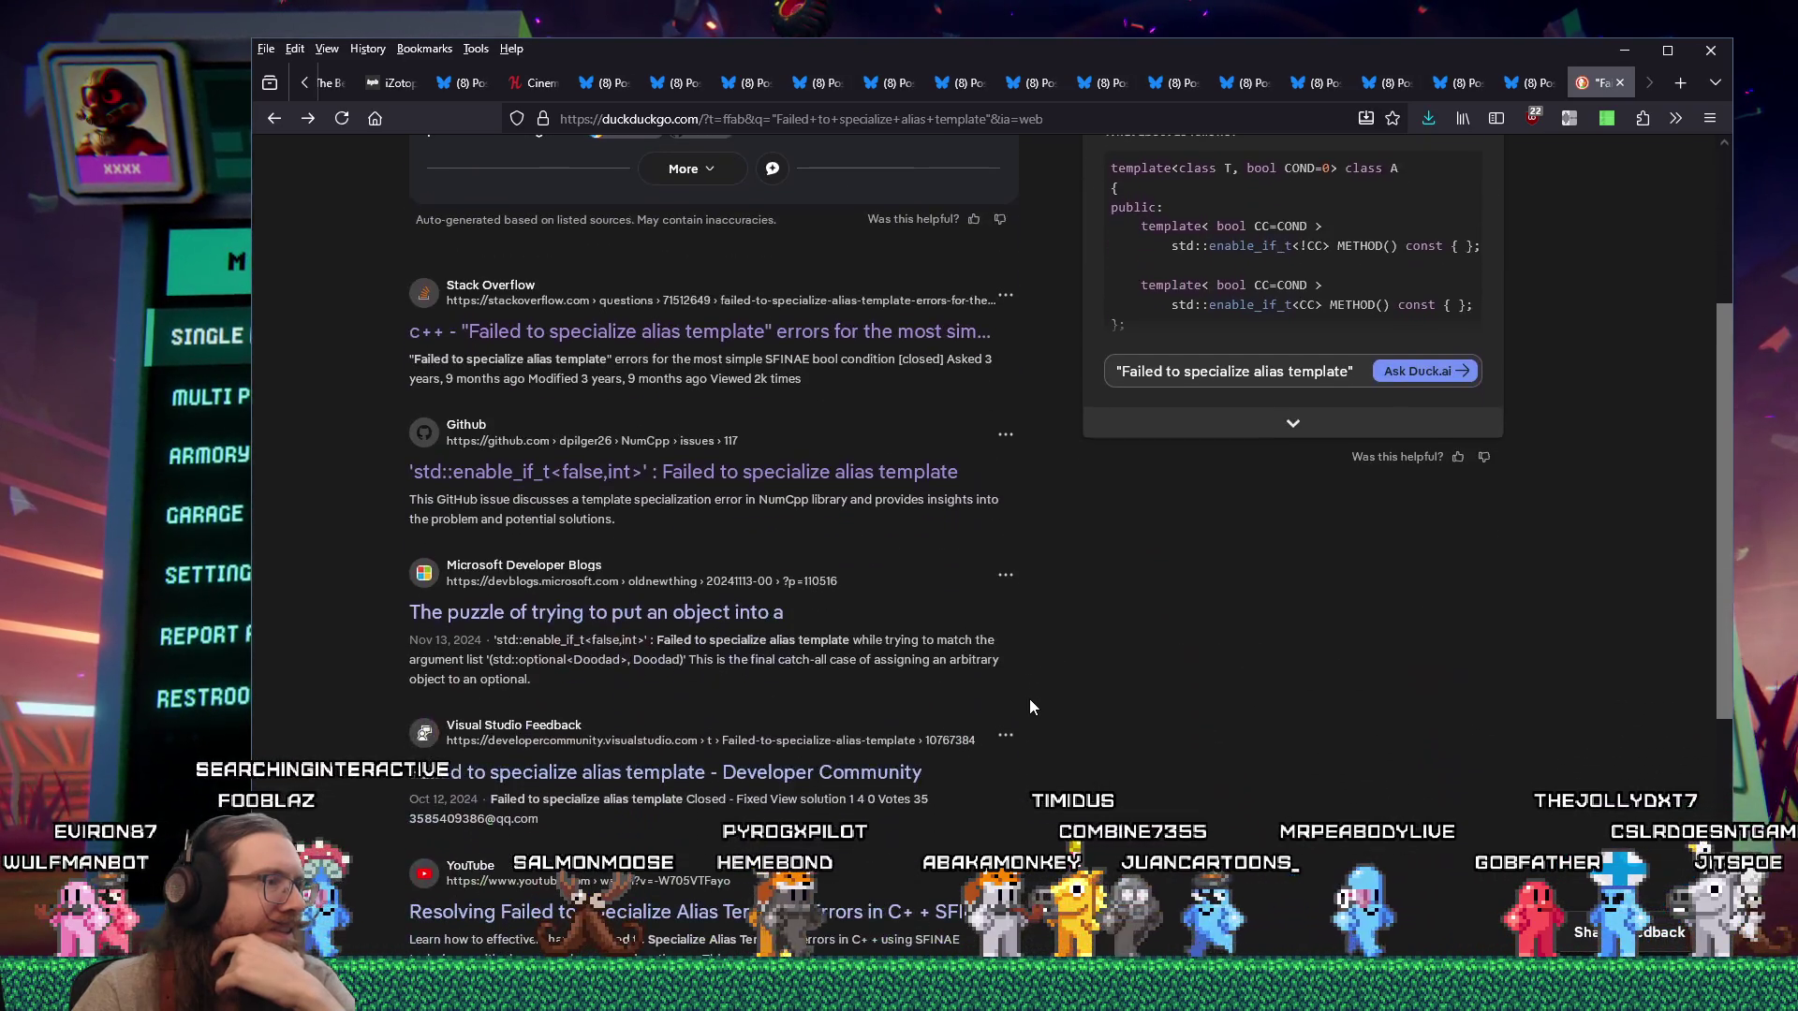
scroll(1030, 702, "down", 2)
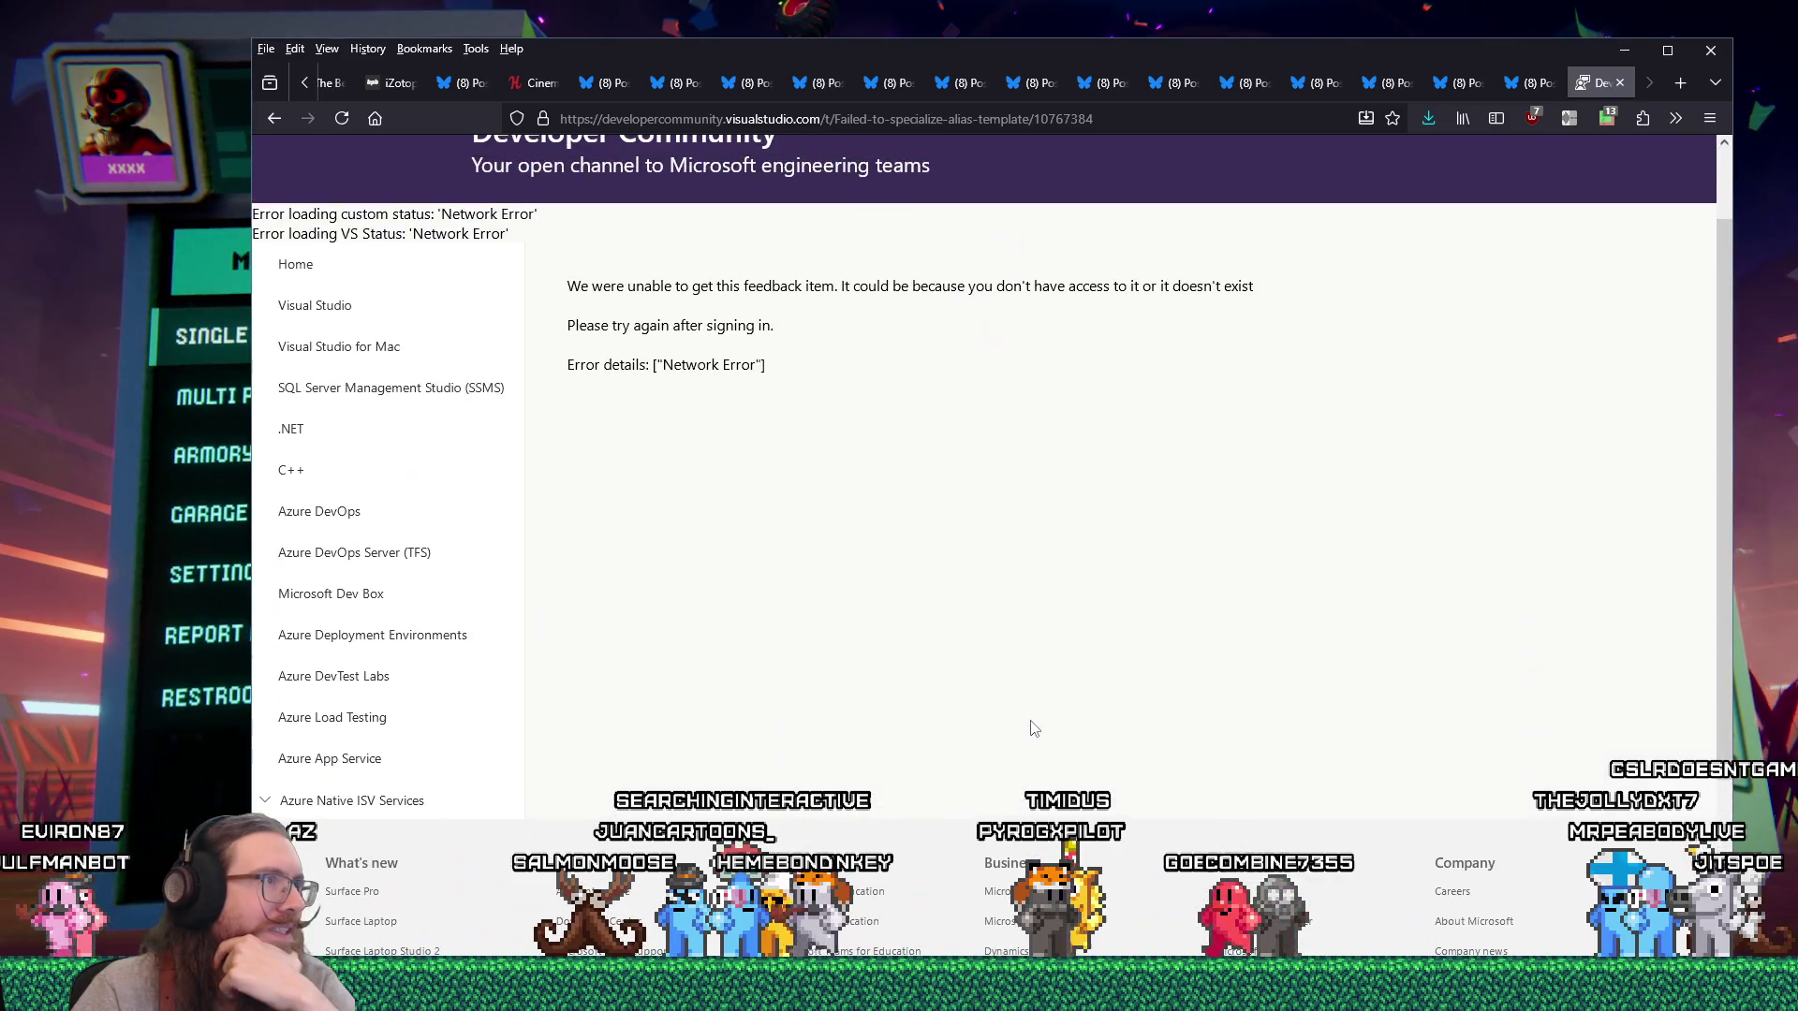
Allow the blocked requests in uMatrix, reload, and scroll to the fix in version 17.13.
scroll(1034, 728, "up", 2)
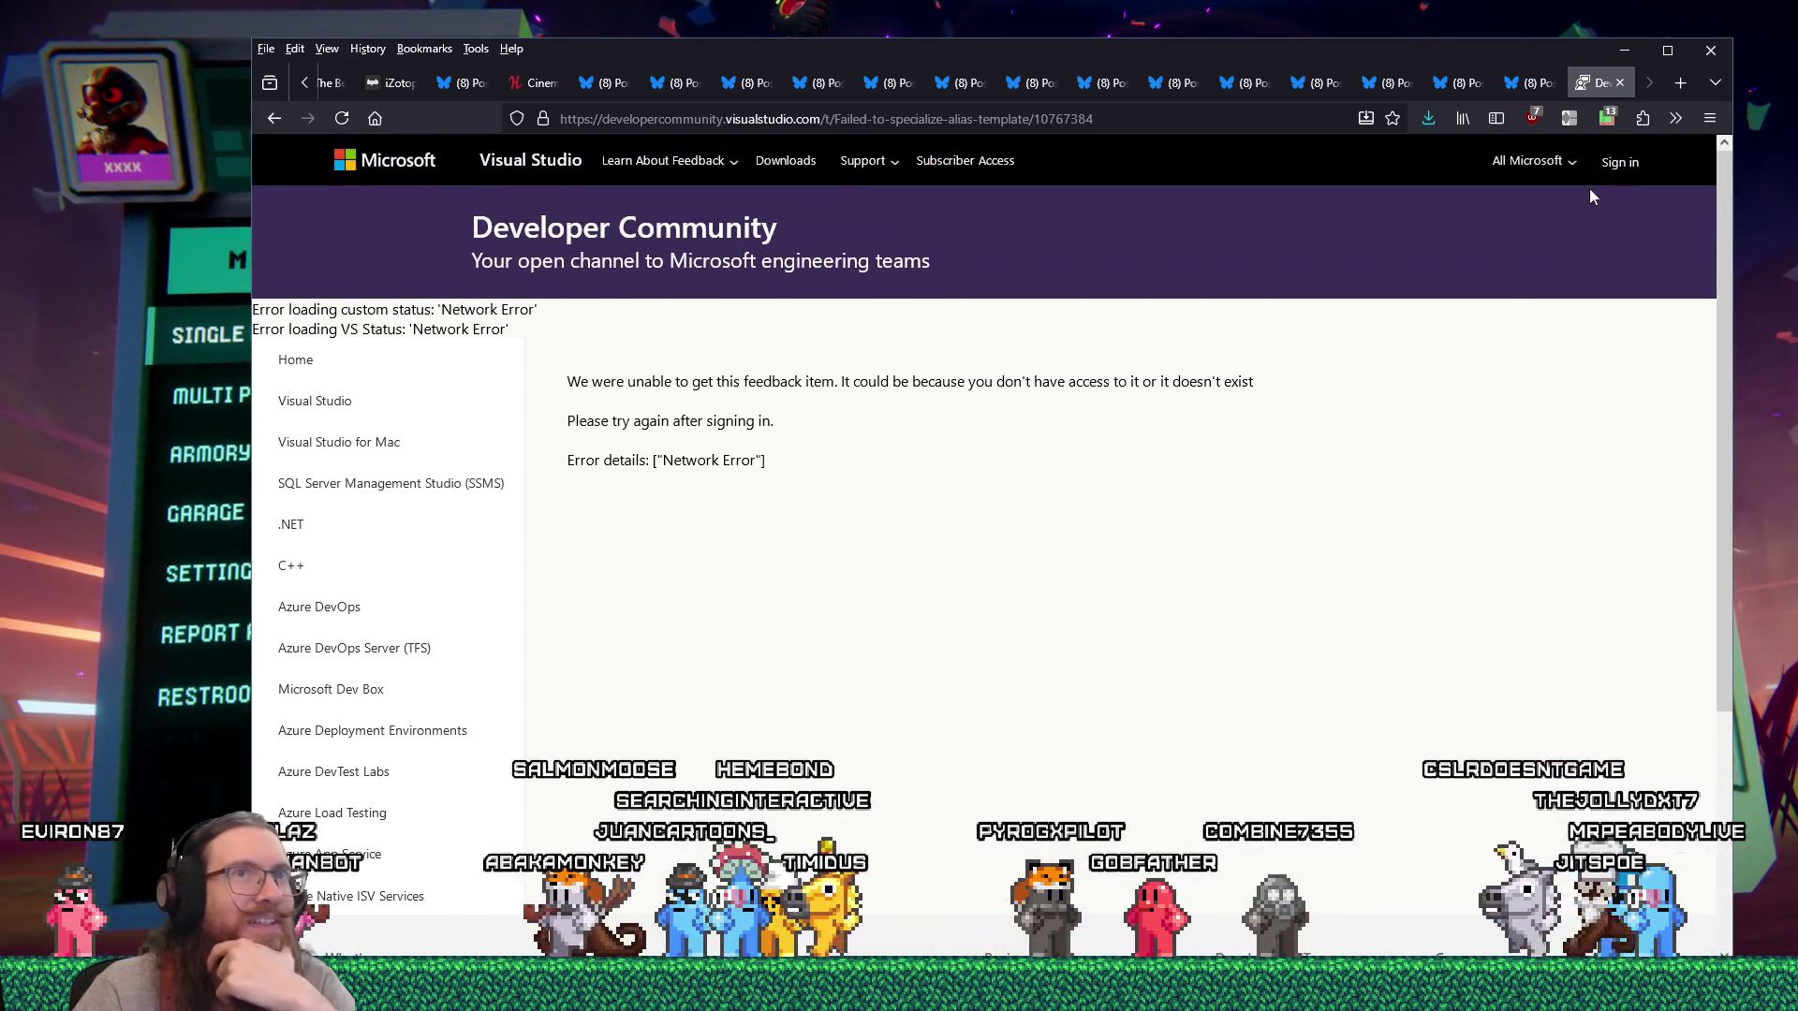
left_click(1606, 118)
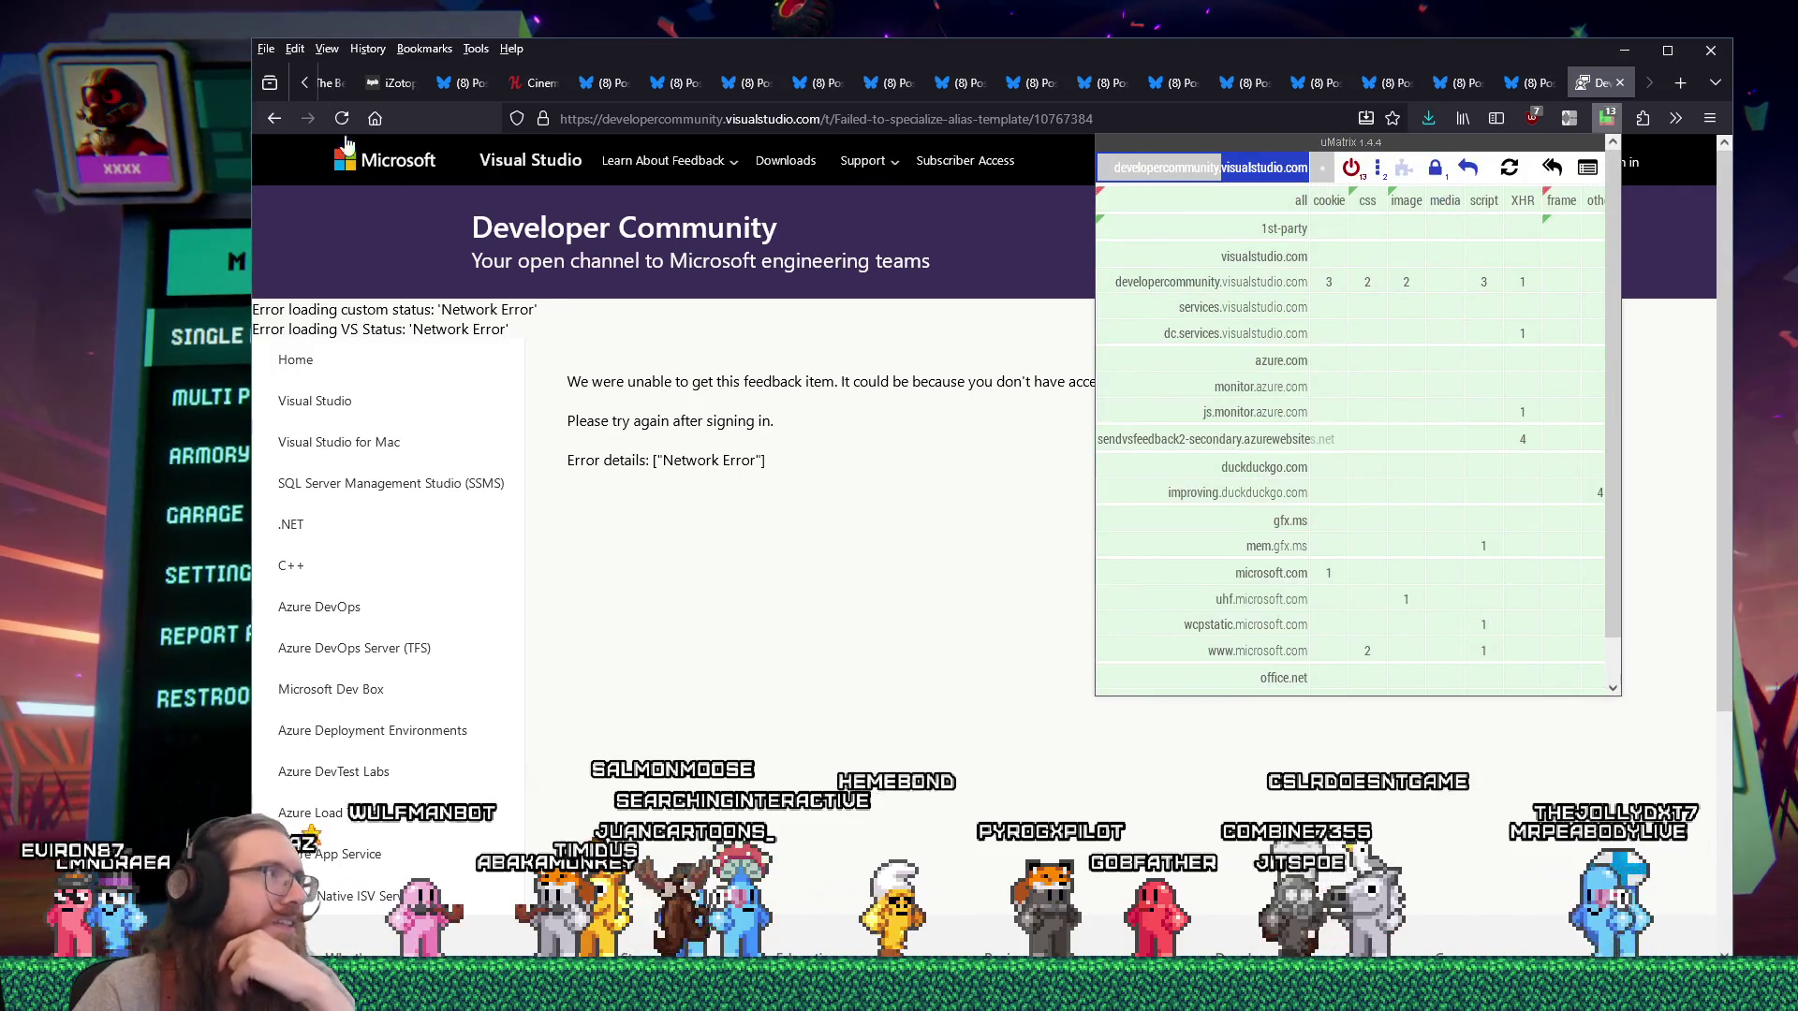
left_click(847, 502)
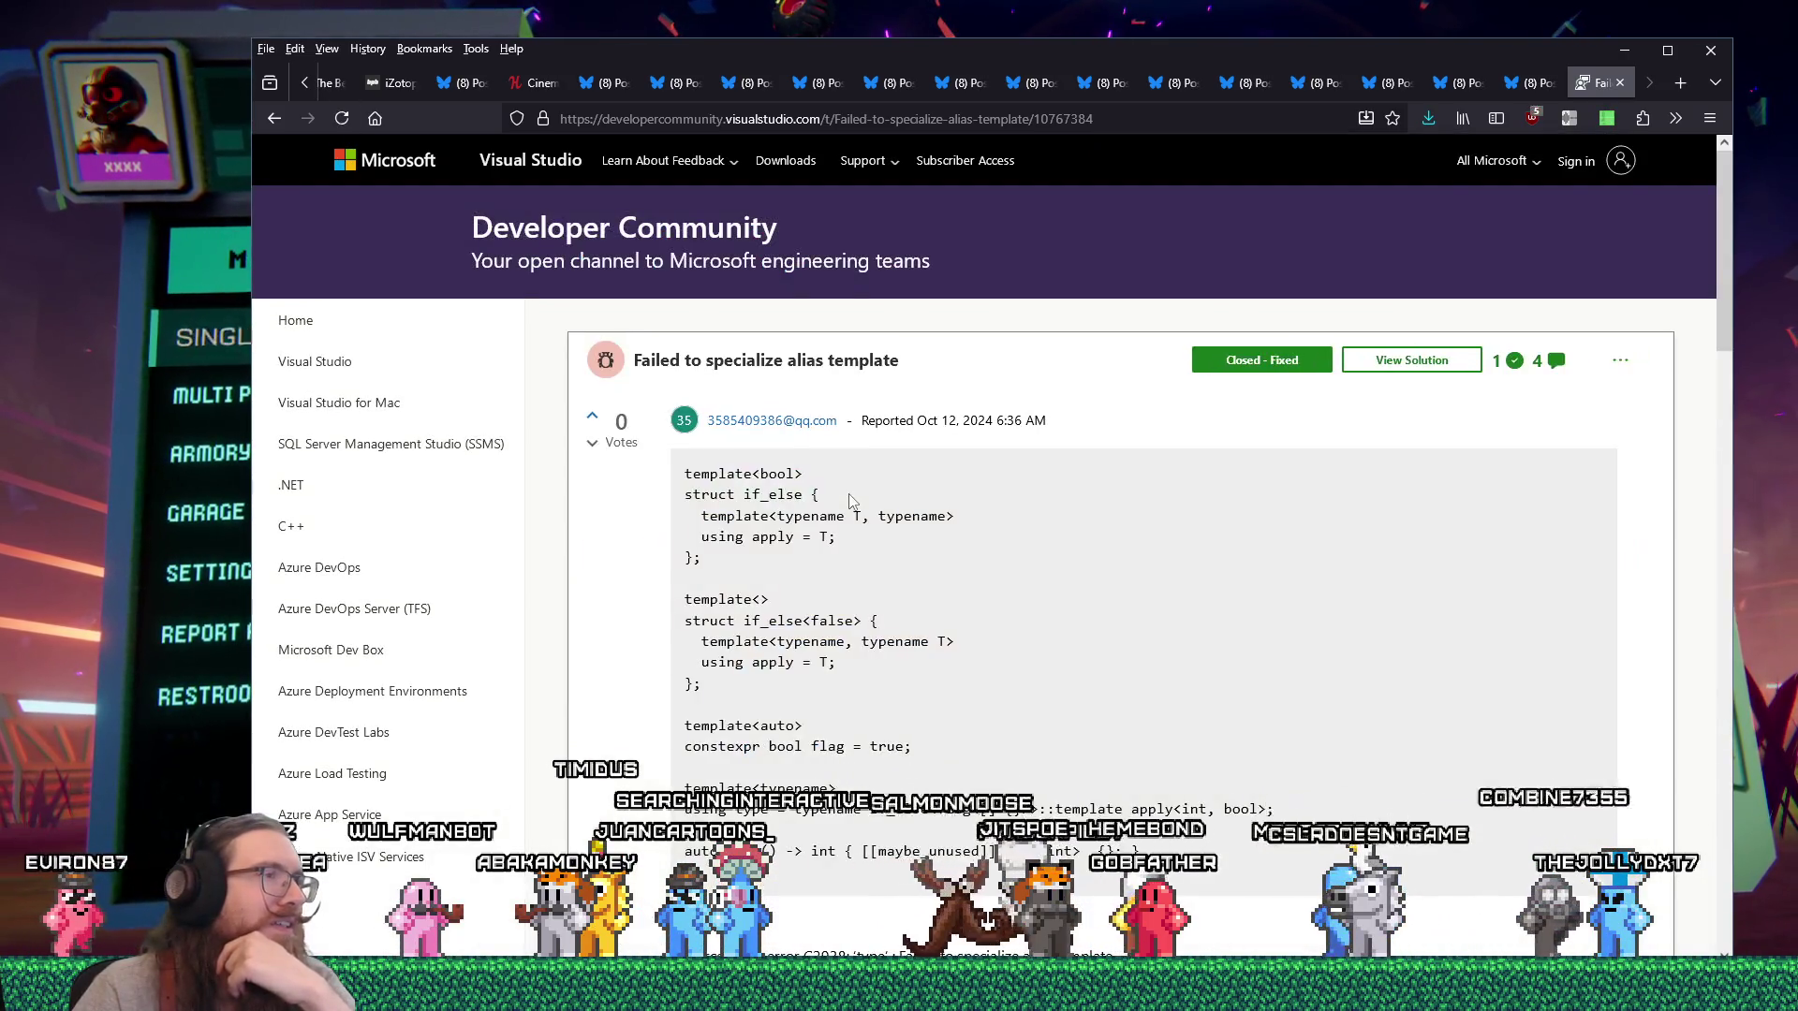
scroll(850, 501, "down", 10)
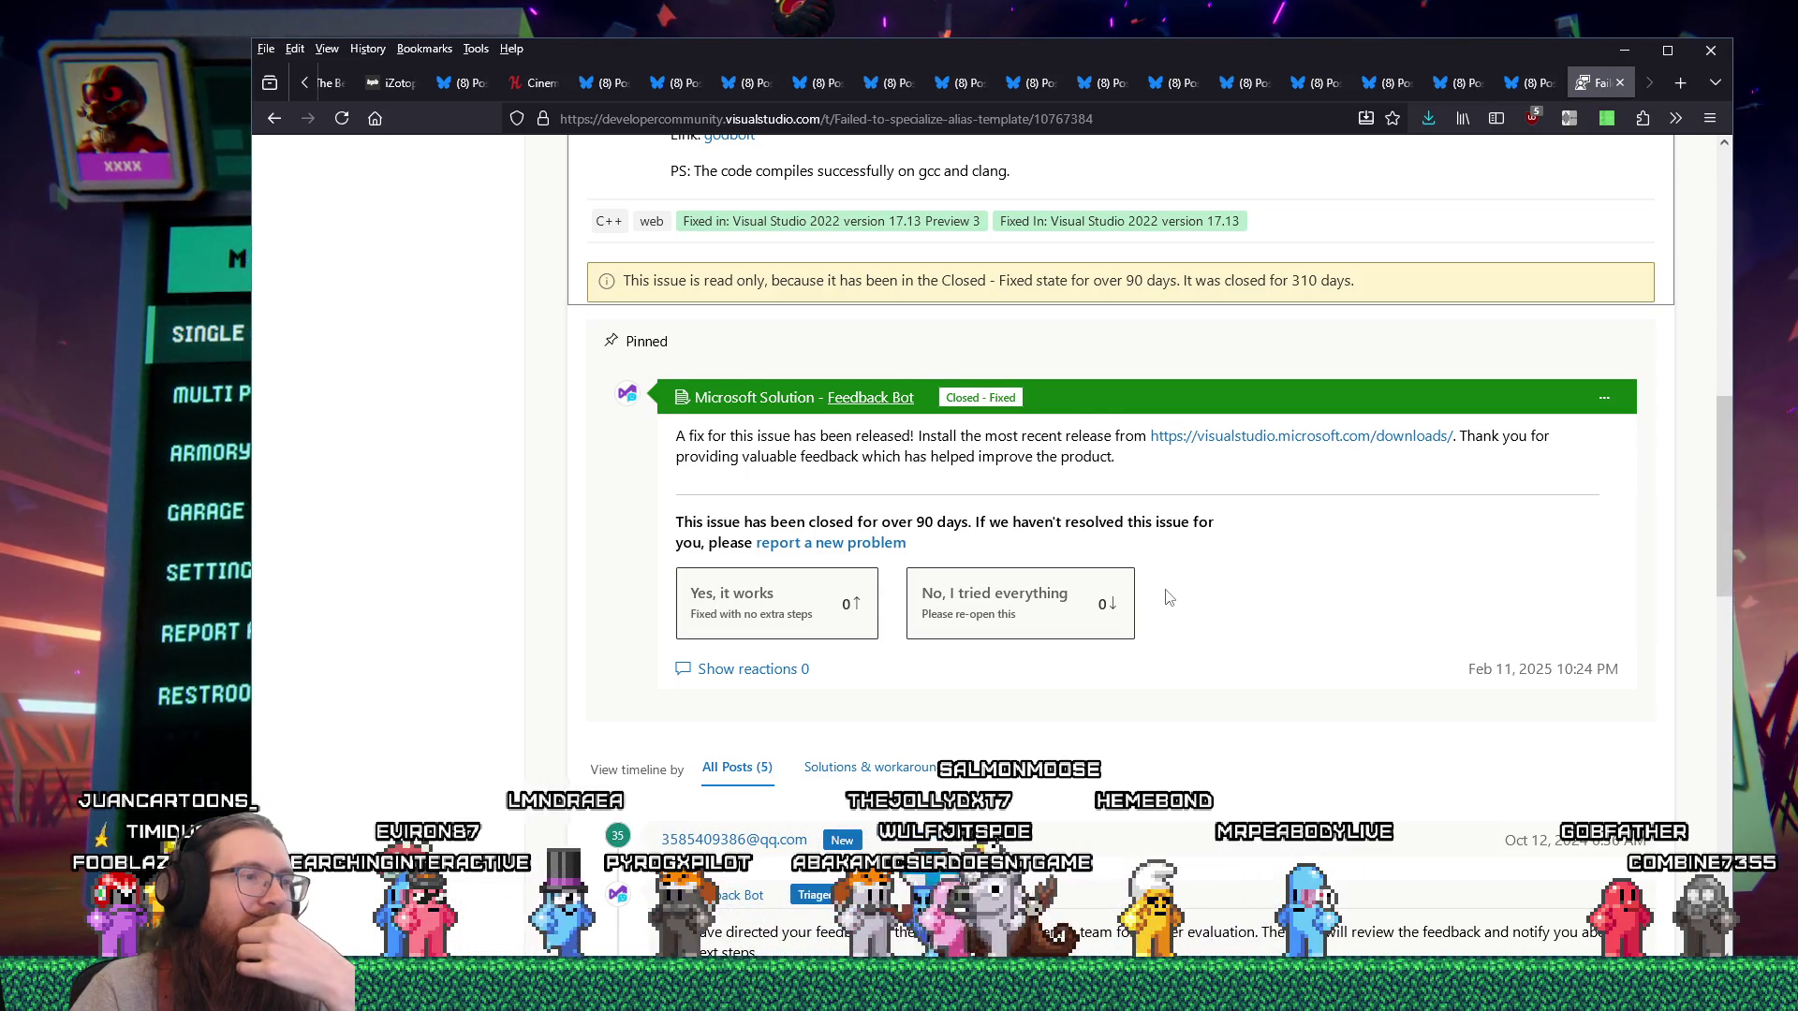
scroll(1168, 597, "down", 2)
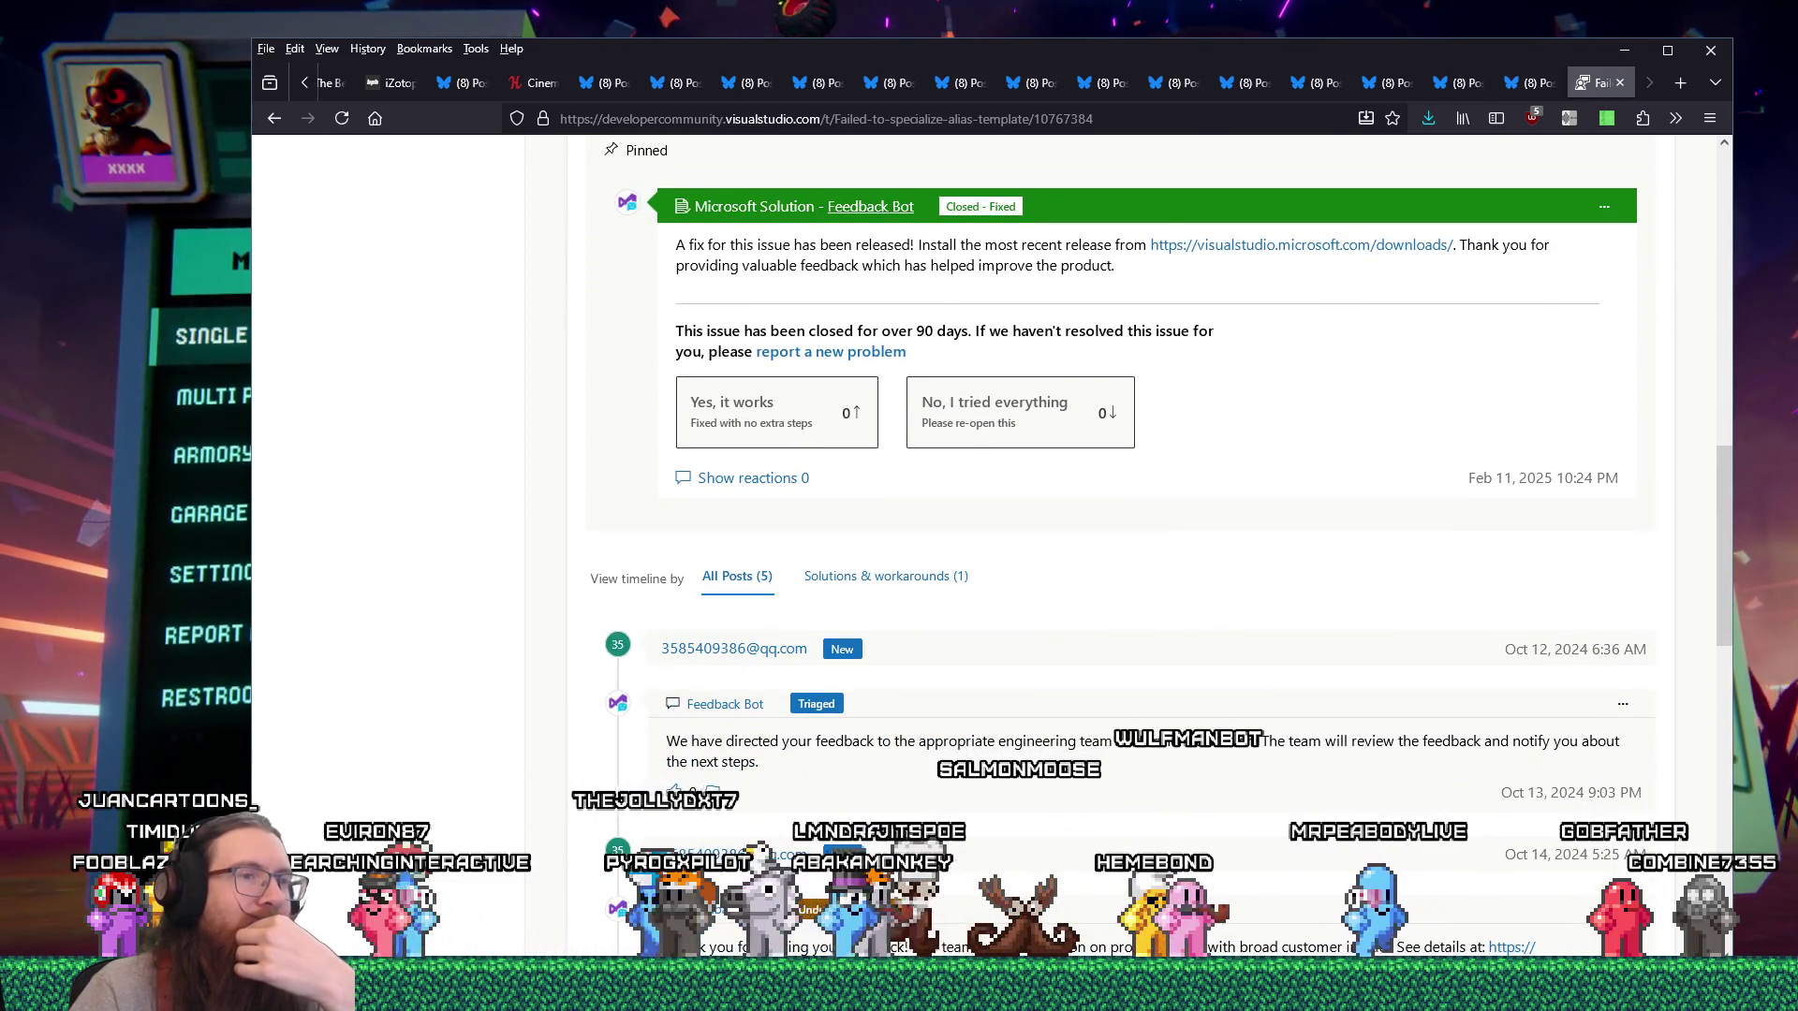
Return to Visual Studio's failed build log and dismiss the menu that opened.
key("alt+Tab")
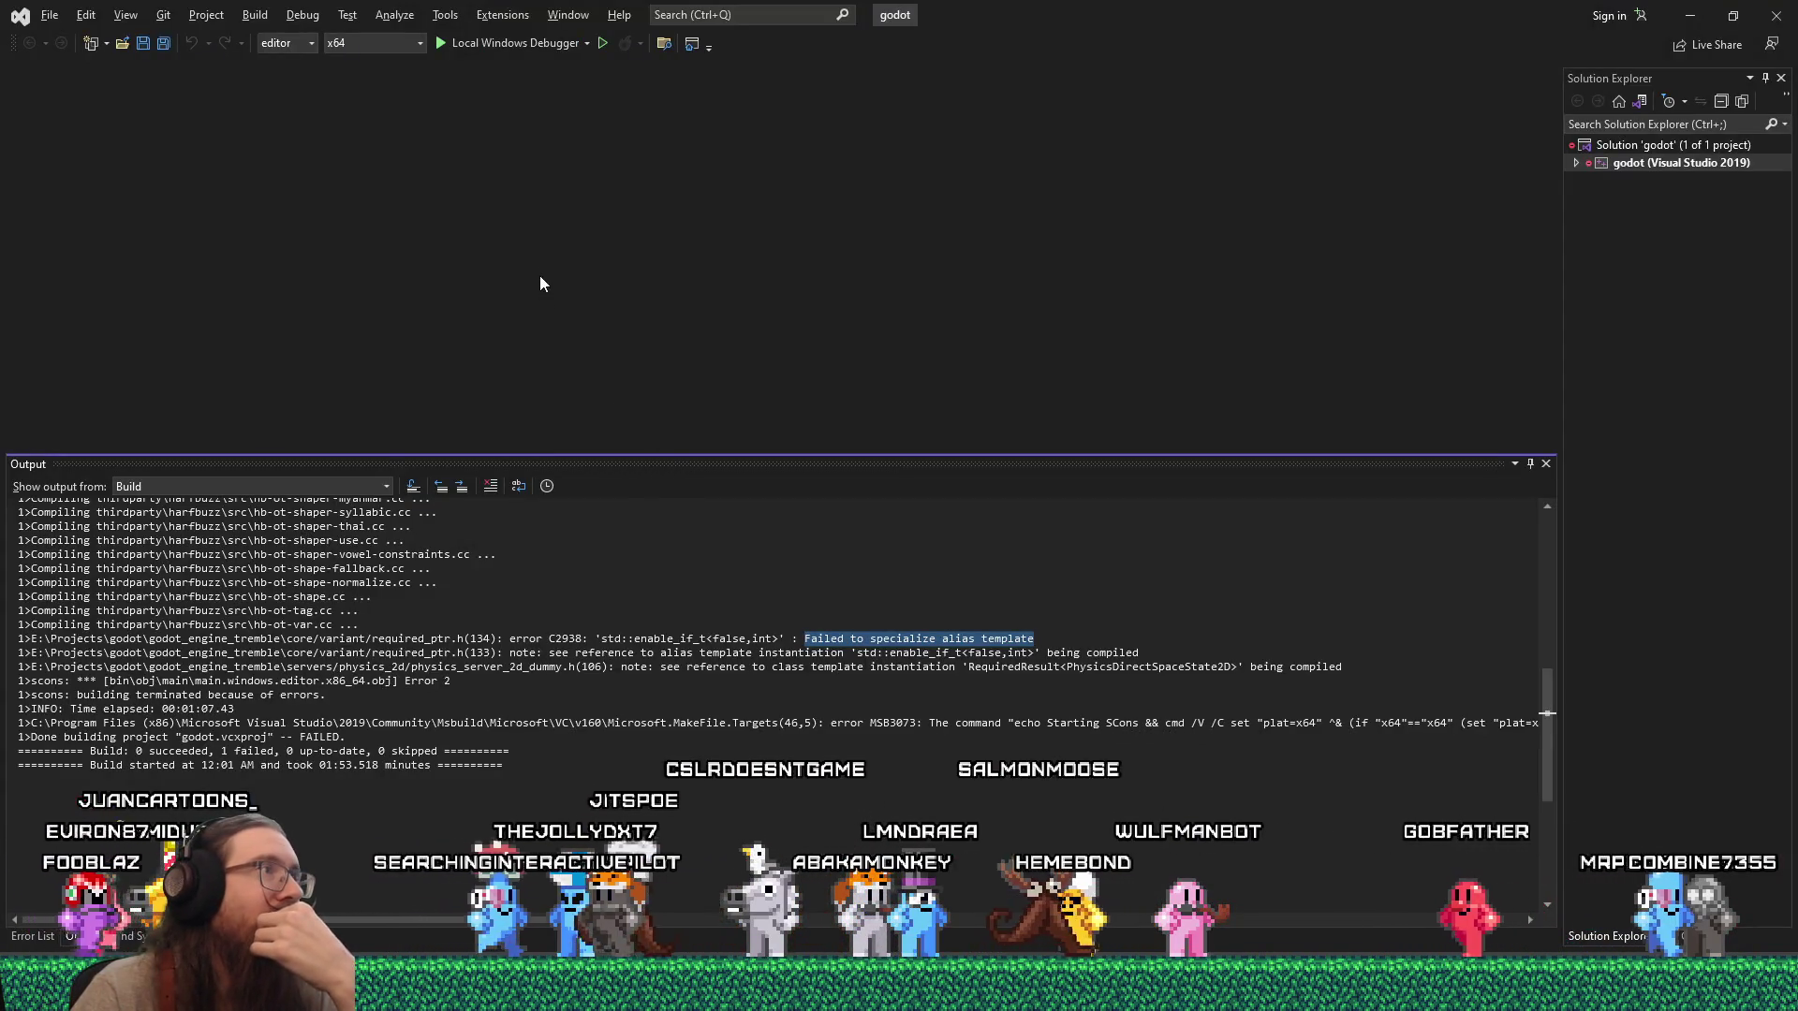
left_click(620, 15)
left_click(919, 229)
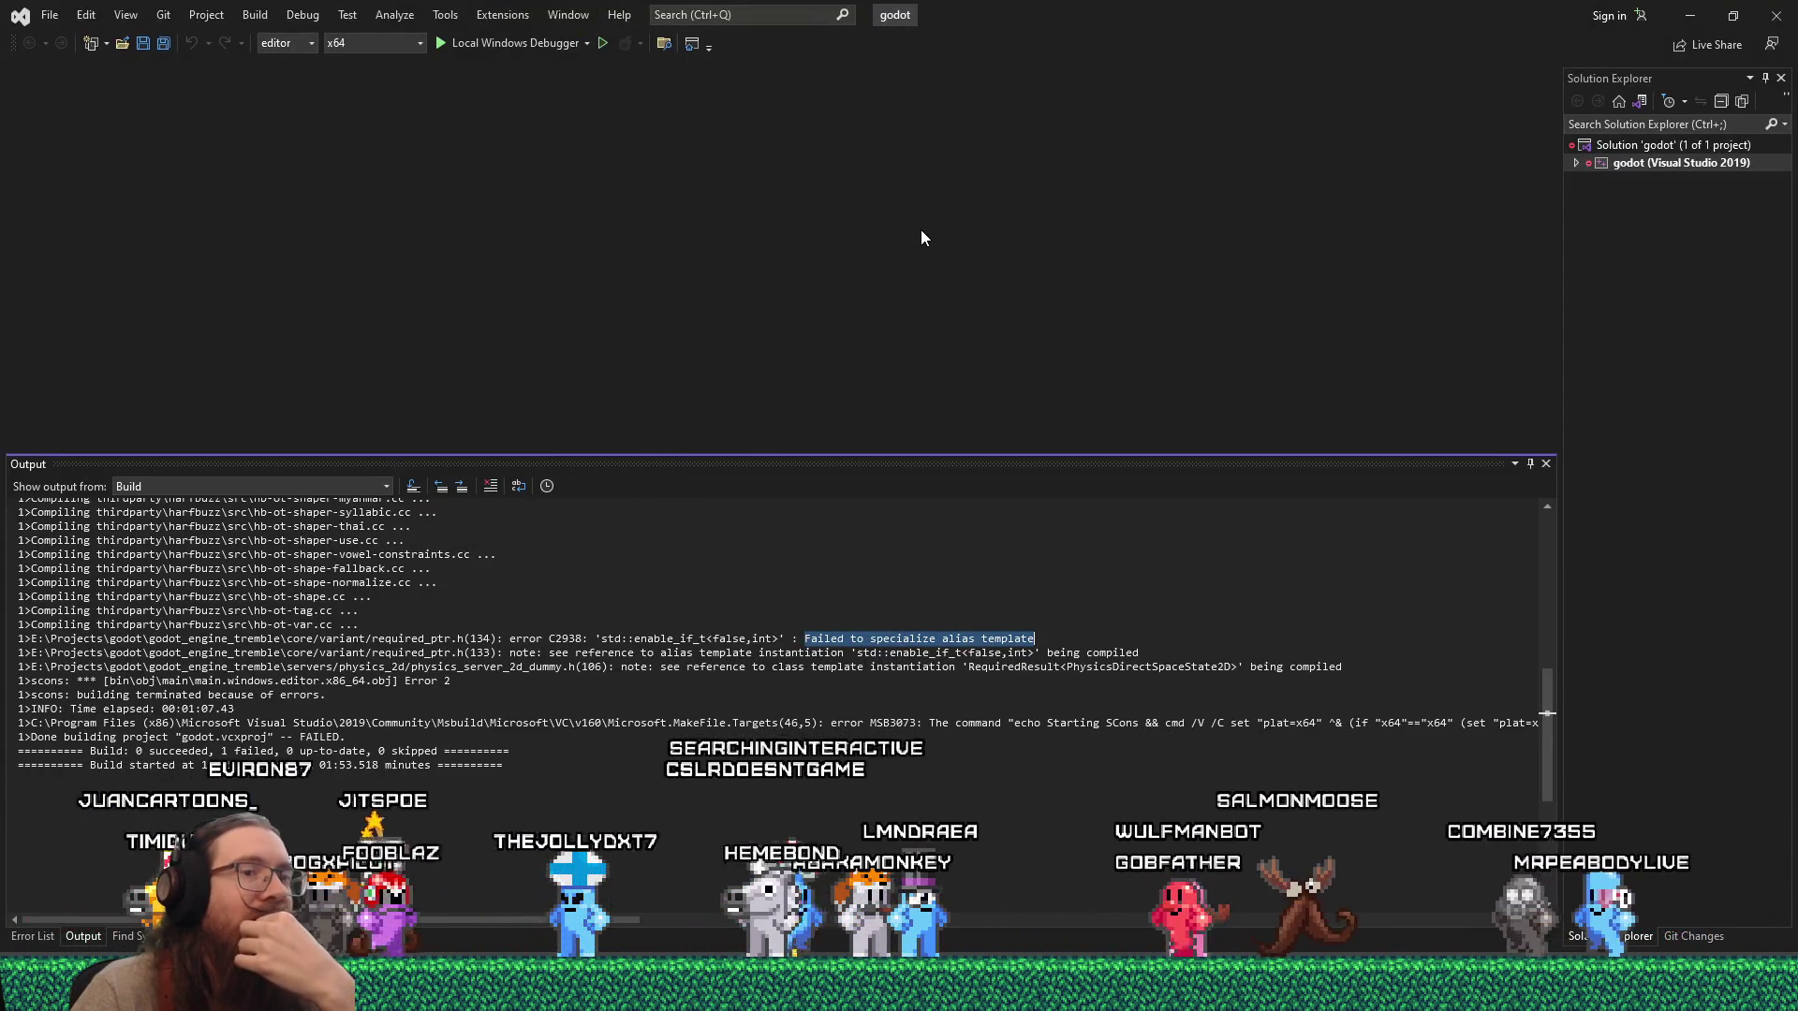